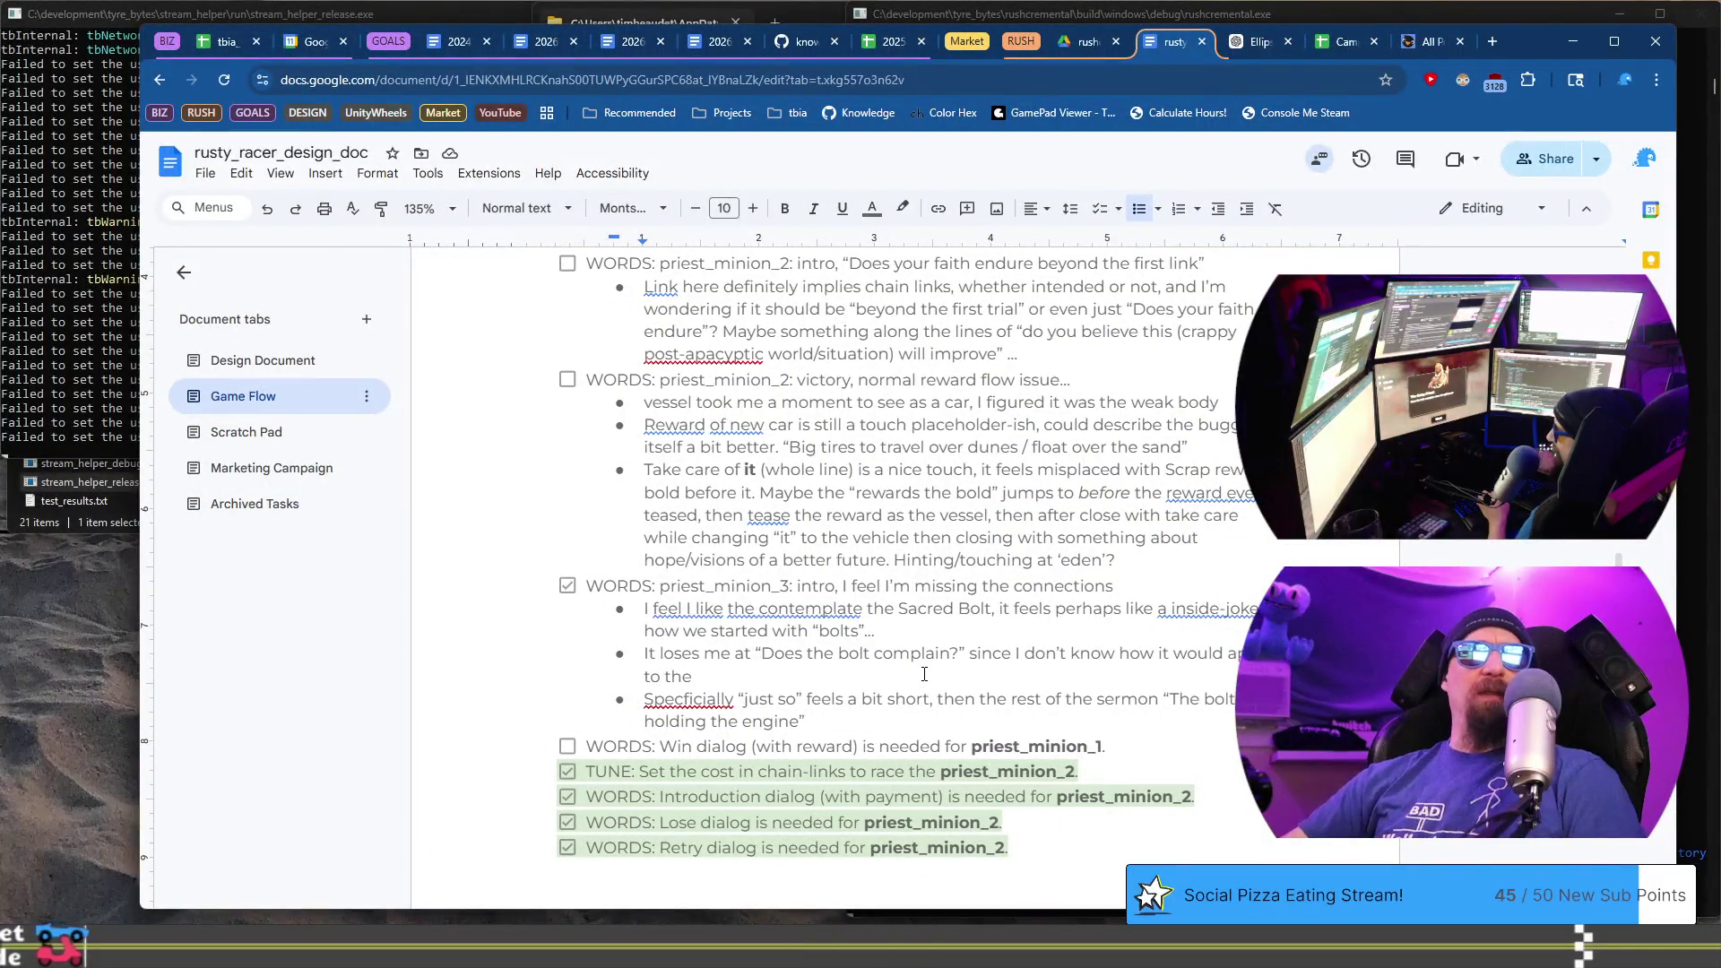
- Extend the 'Does the bolt complain?' bullet with 'world/lore etc...' and note that 'squeaks but obeys' is fine with context
text(world/lore/)
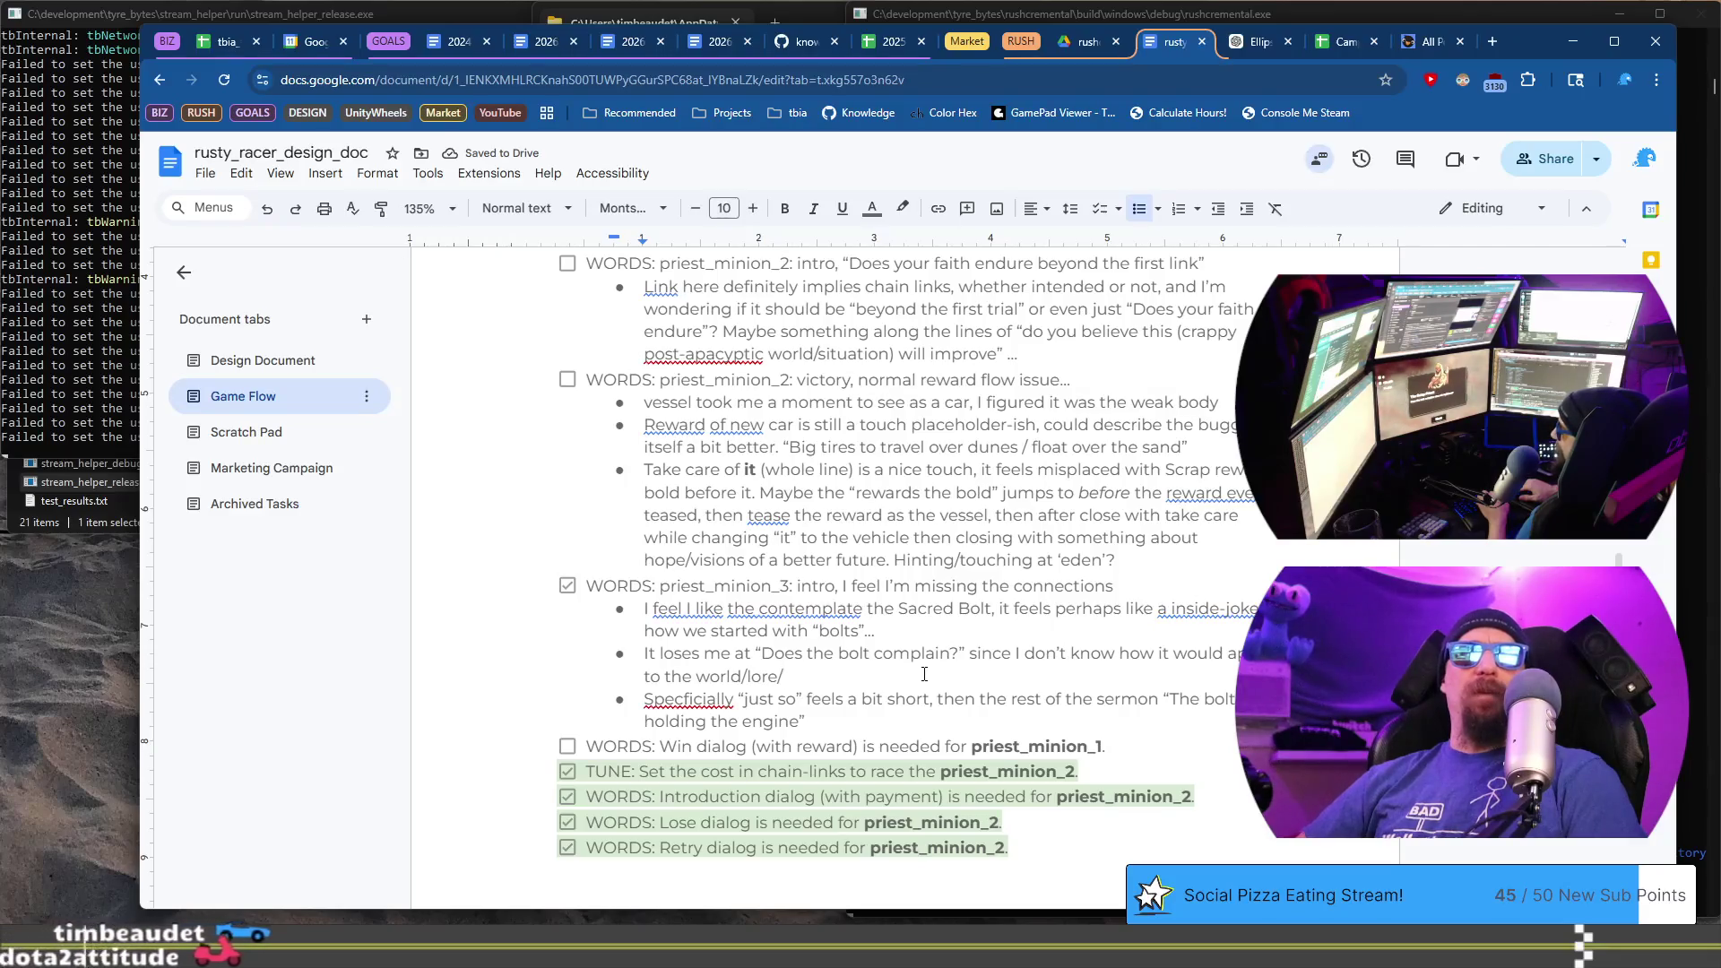
key(BackSpace)
text(etc... The respon)
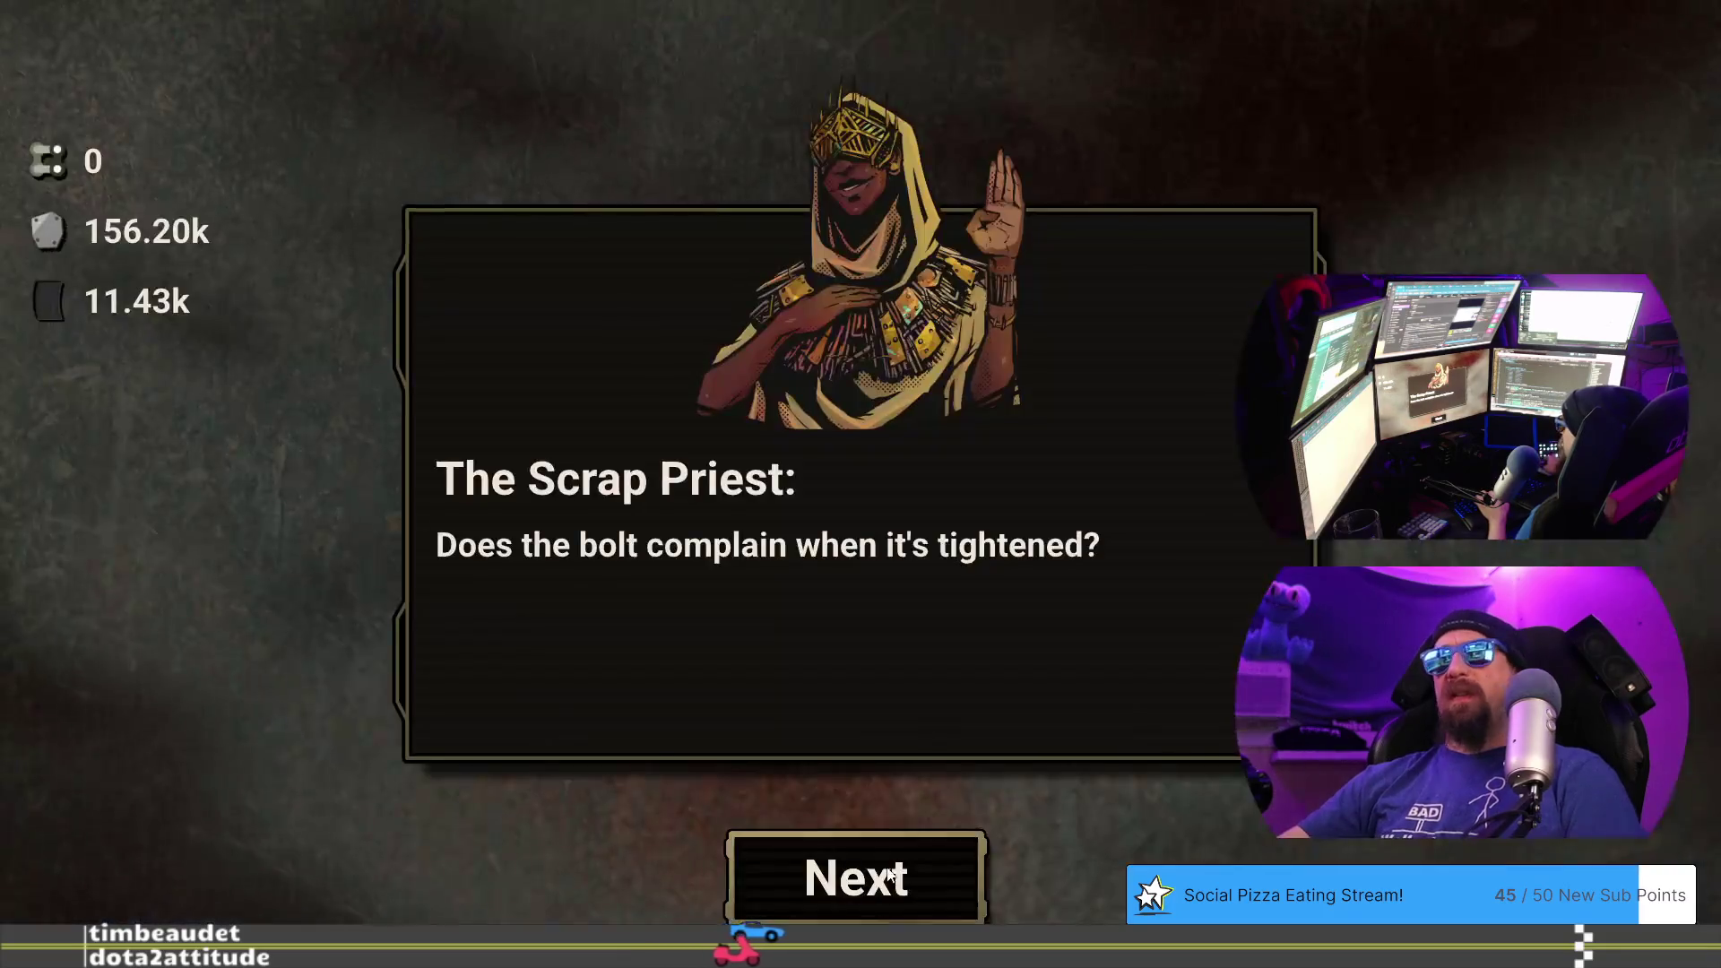
click(680, 635)
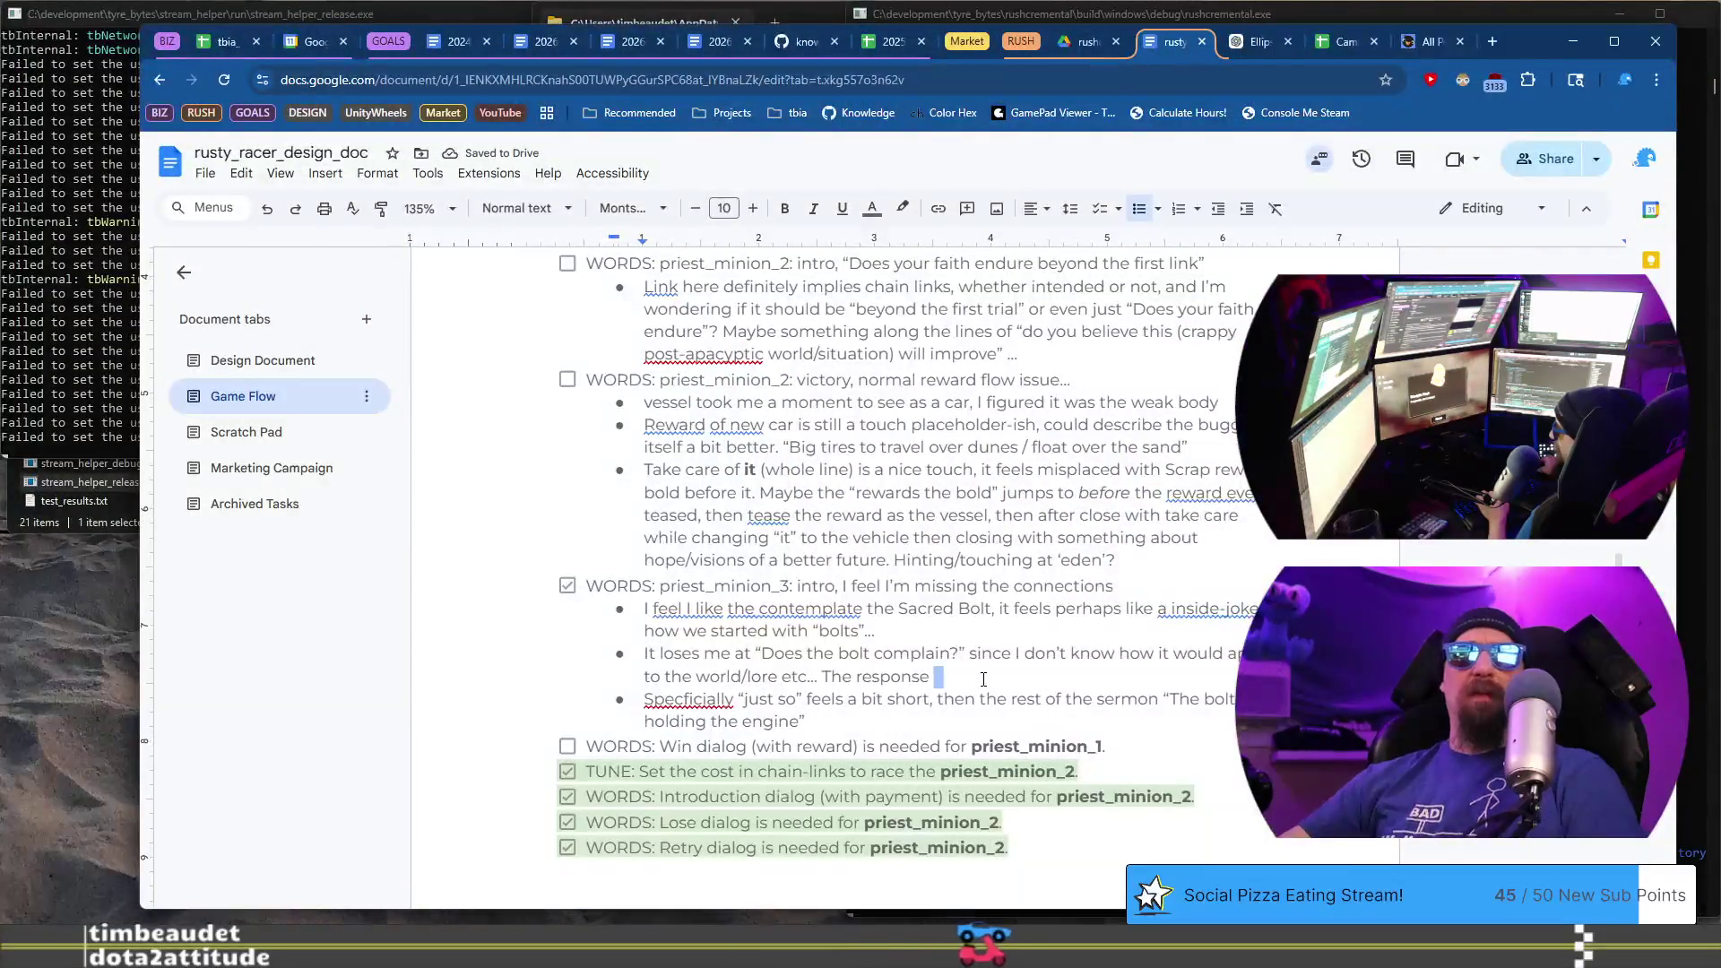
text(squeaks)
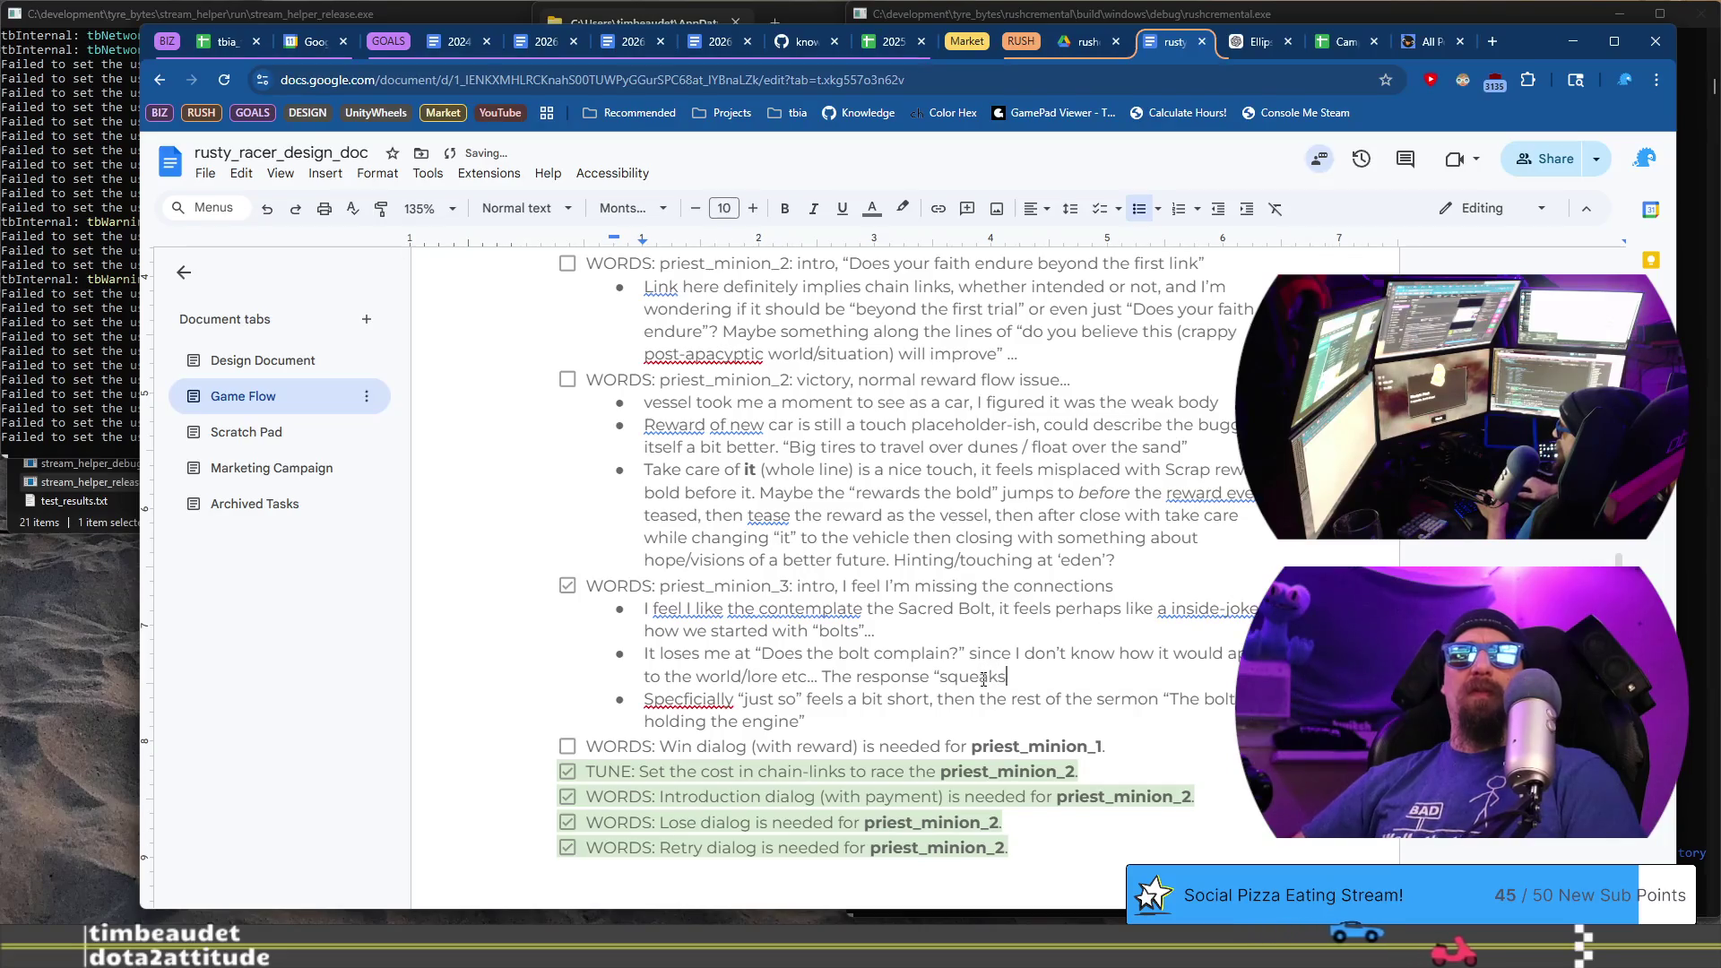
text( but o)
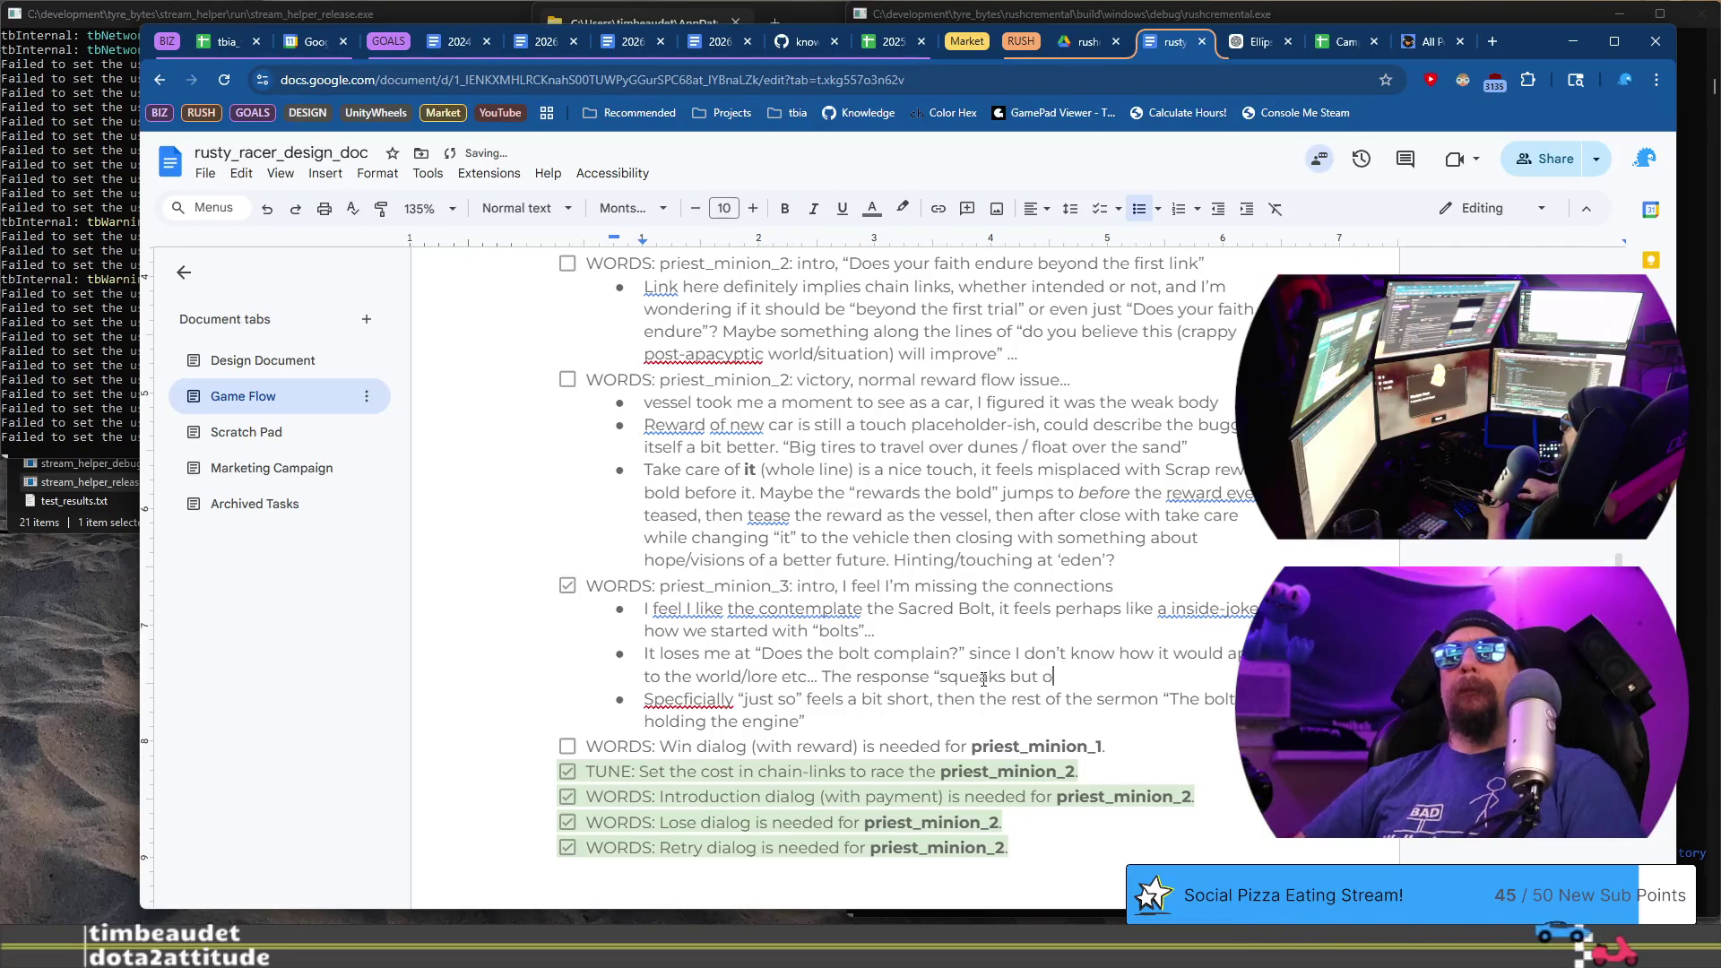
text(beys” is fine if)
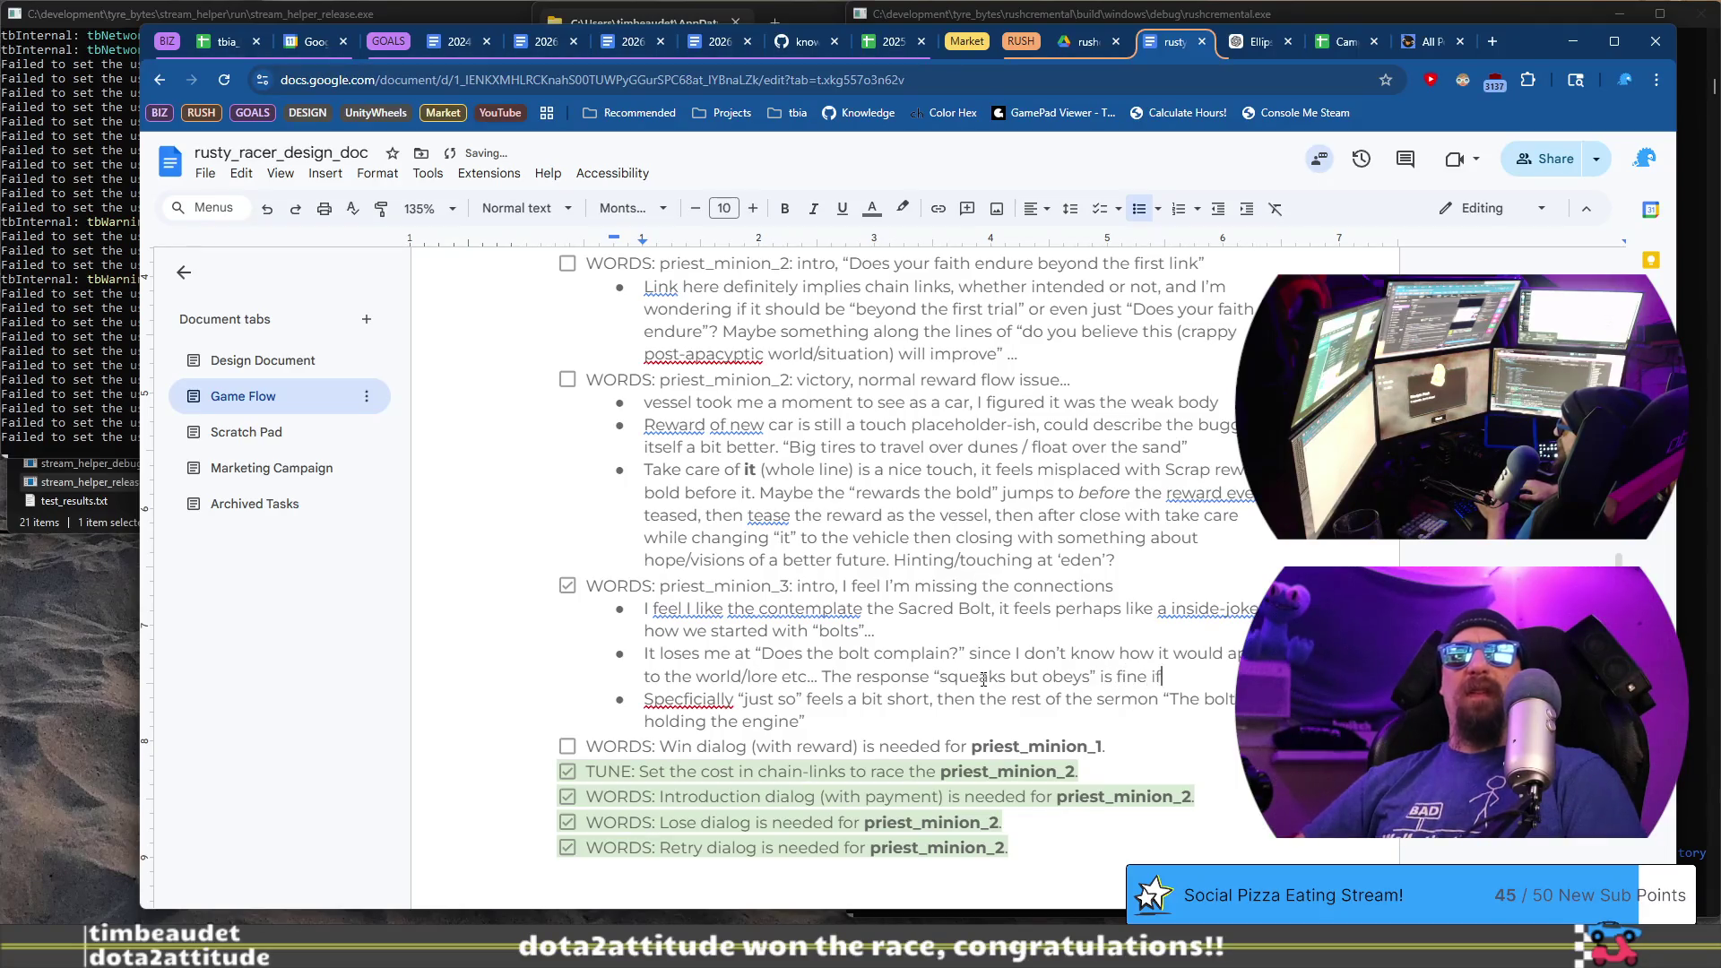
text( the is ask)
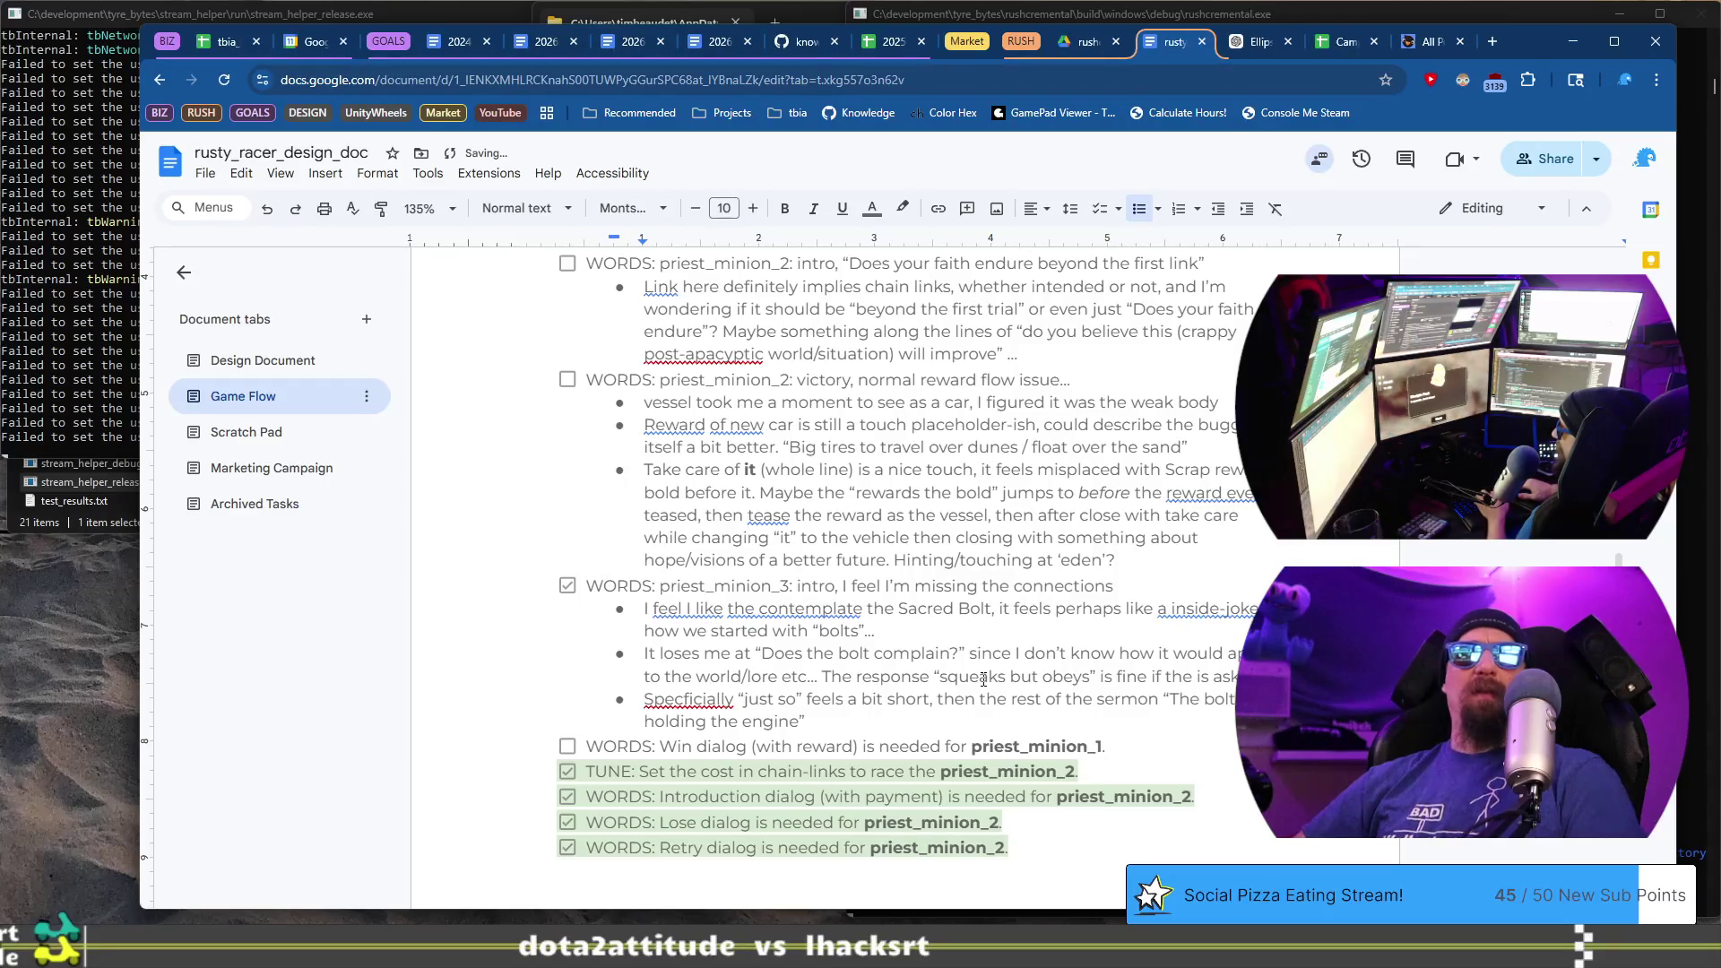
text(with contenx)
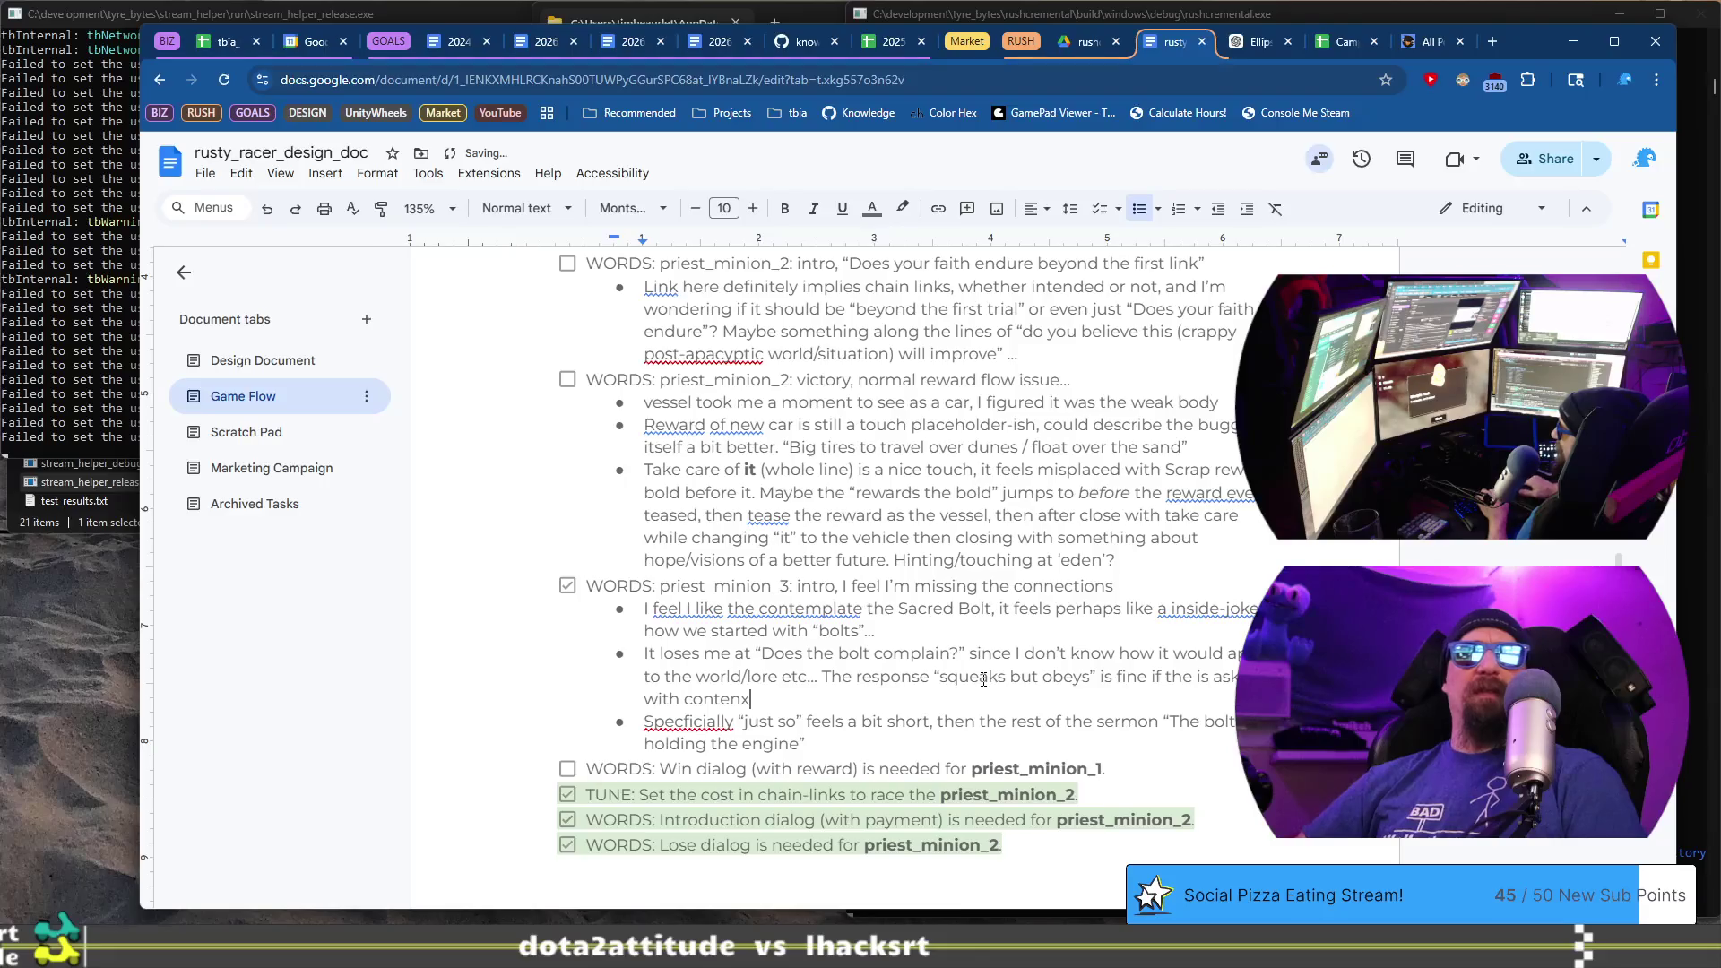
text(.)
key(alt+Tab)
- Advance the priest's dialog, then in the 'just so' note delete 'Specficially' and change 'a bit' to 'quite'
click(936, 889)
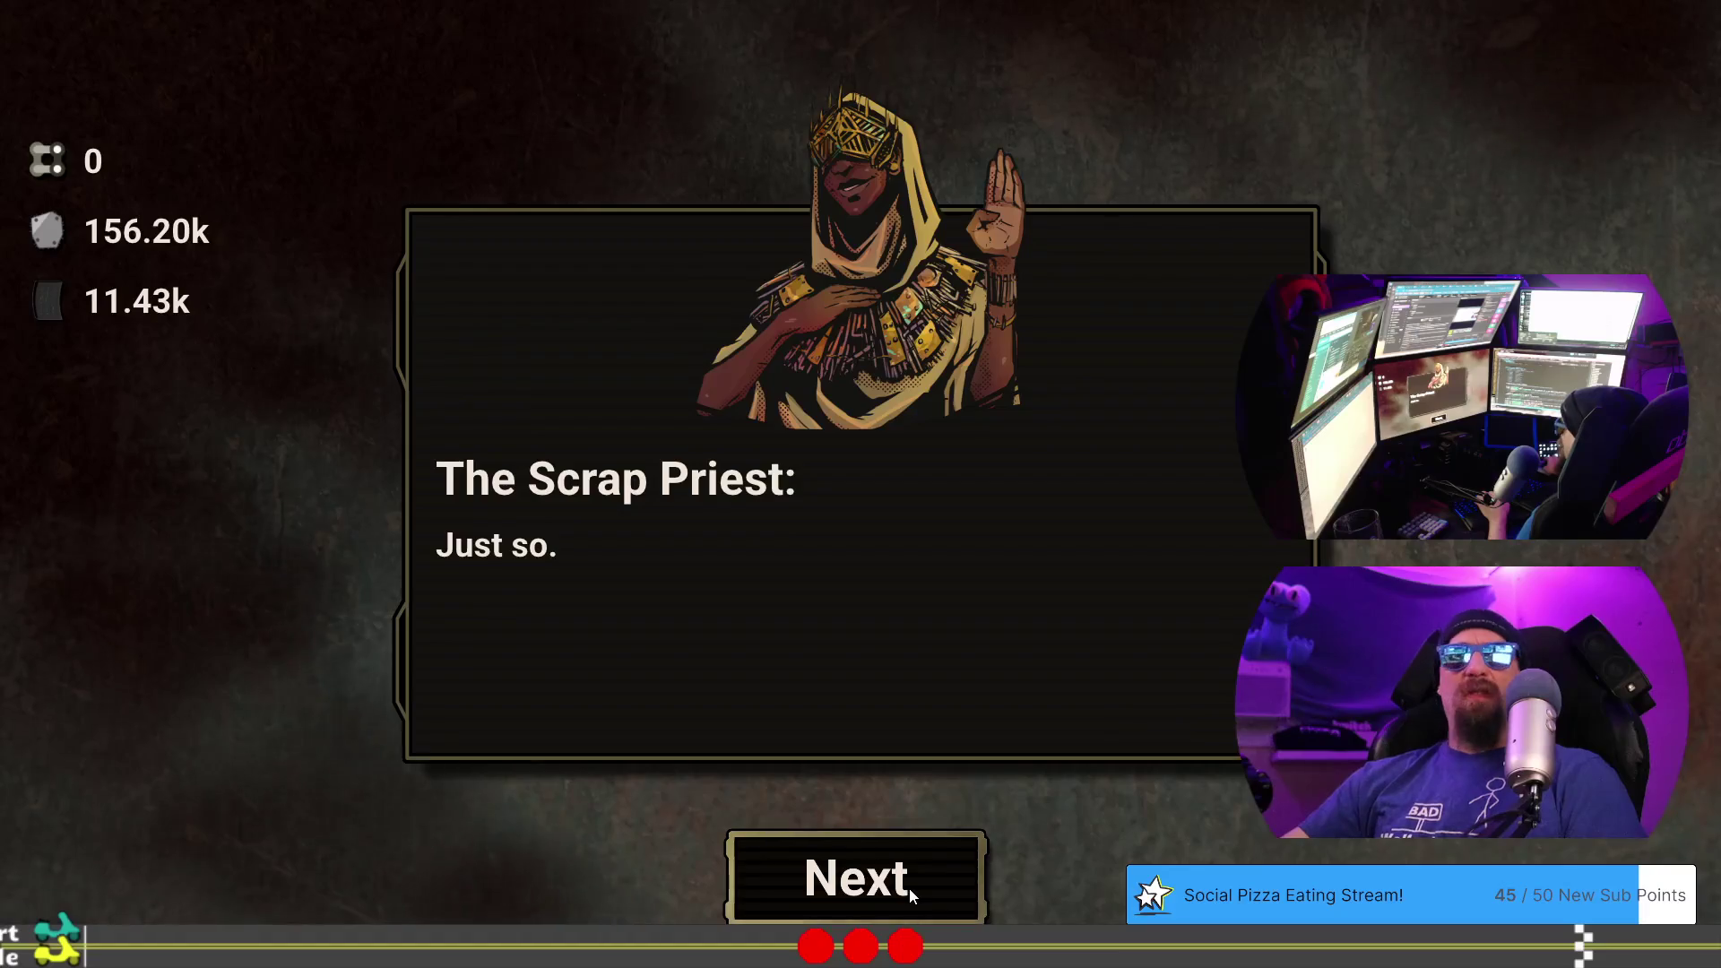
key(alt+Tab)
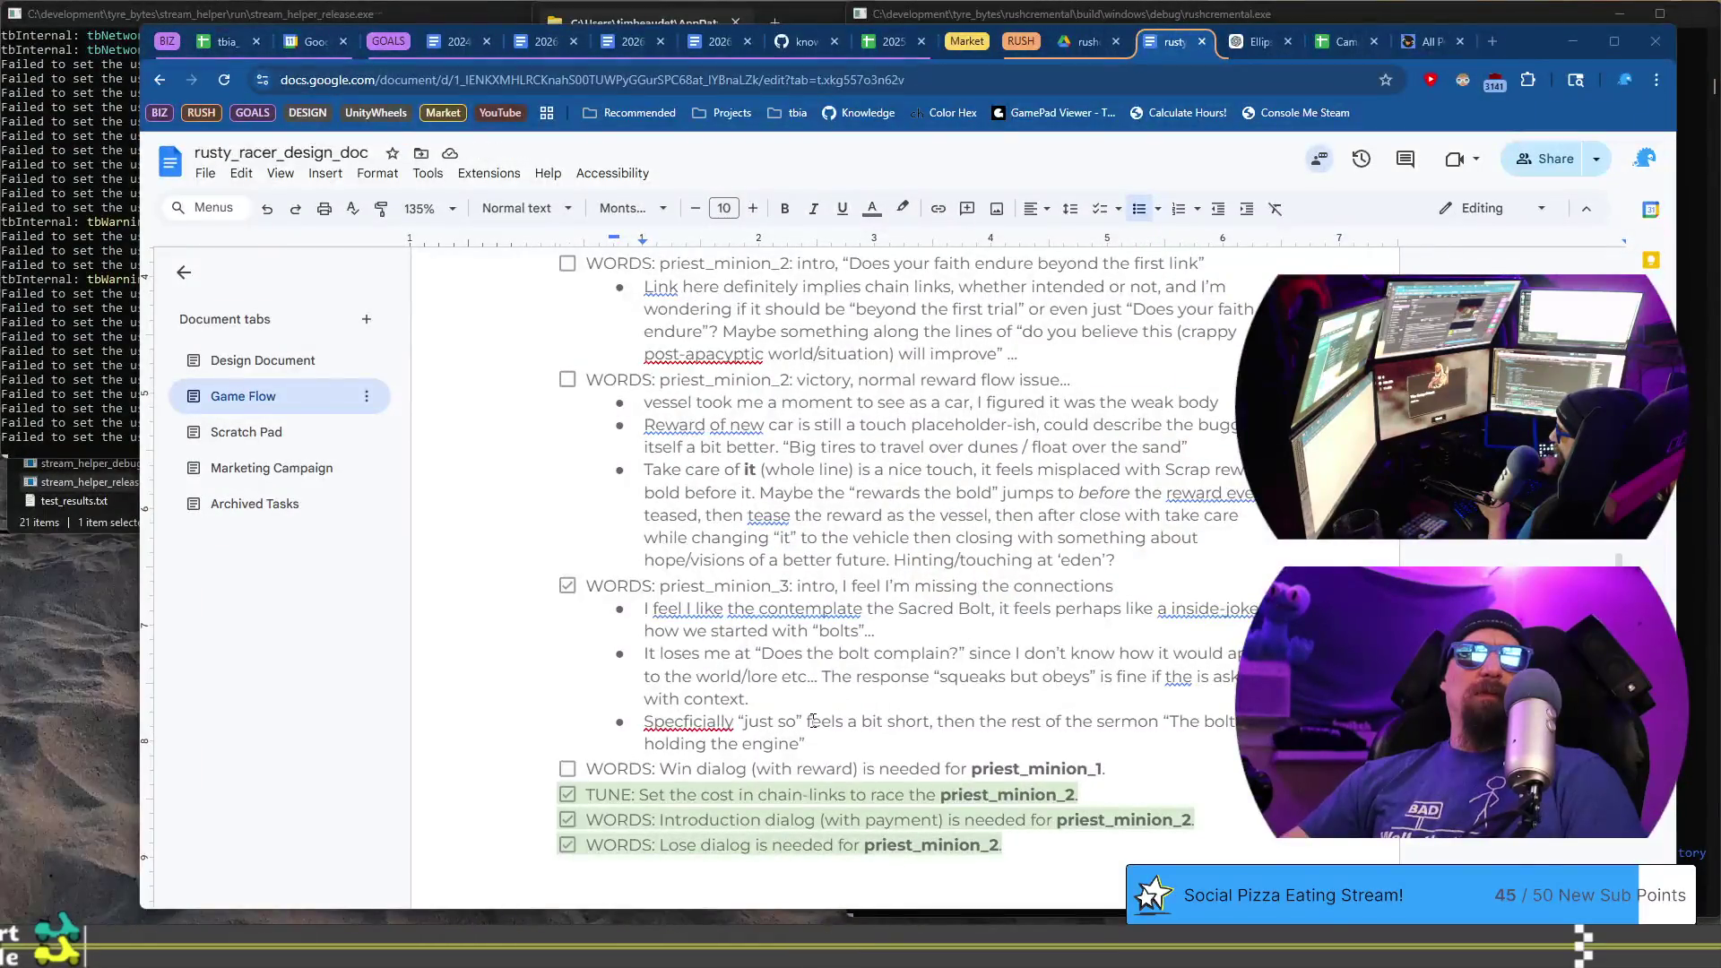
click(746, 723)
key(ctrl+shift+Left)
key(BackSpace)
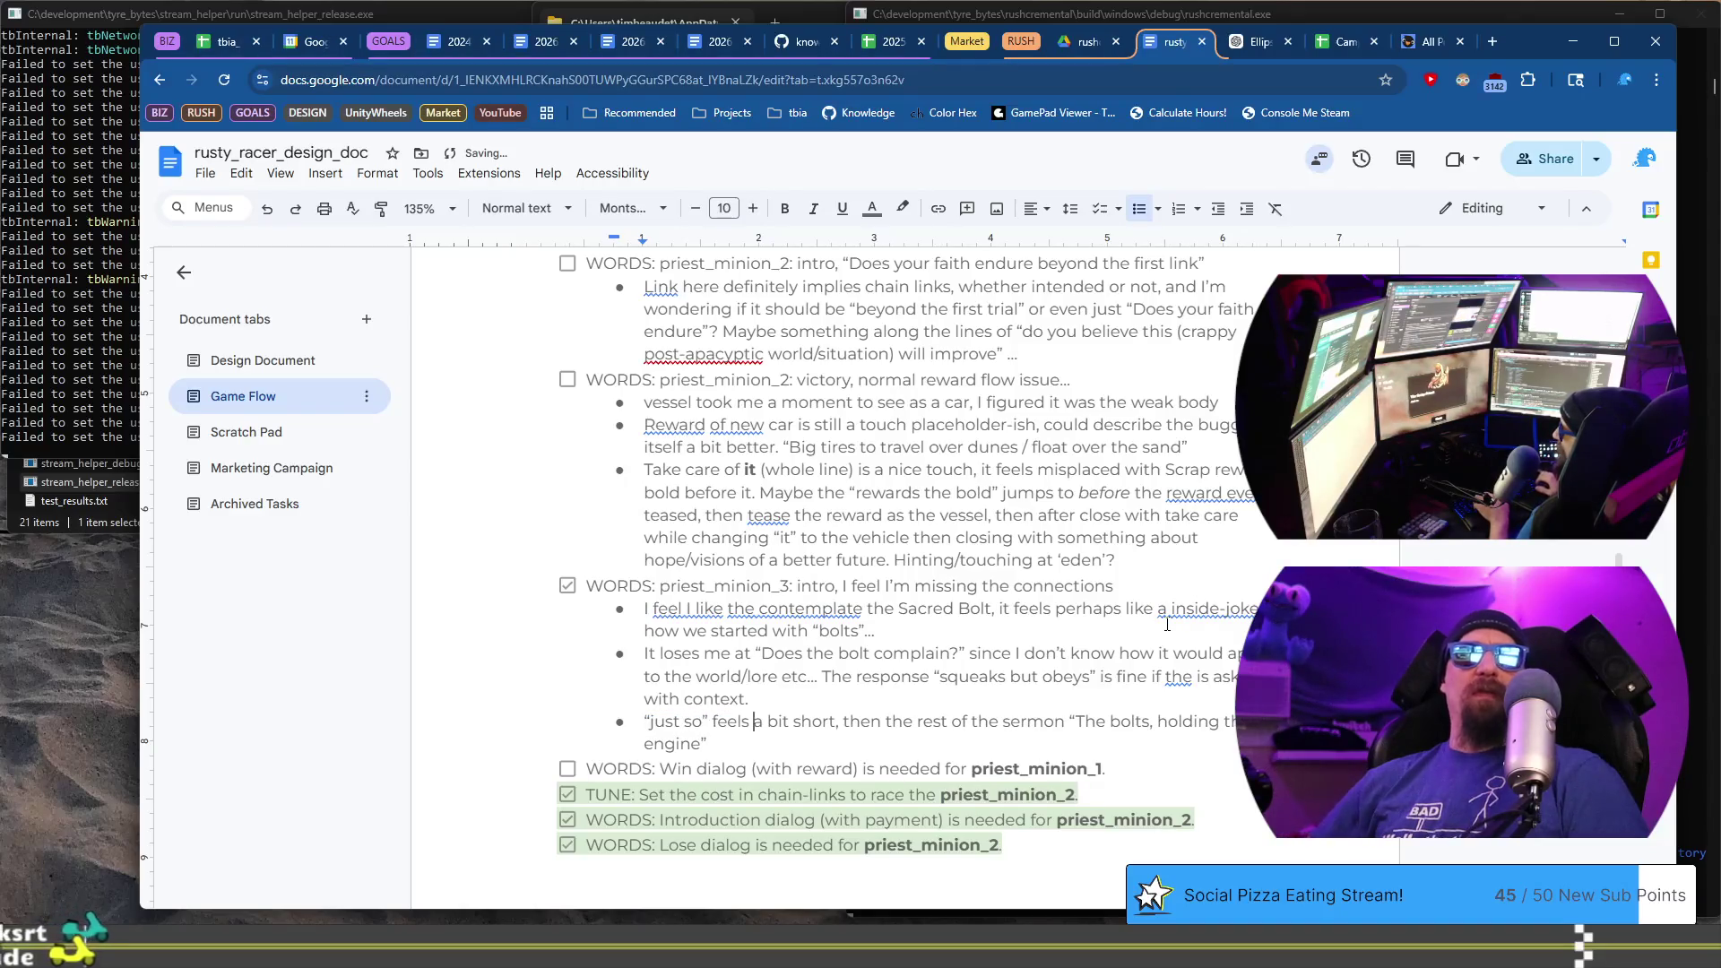
key(ctrl+Delete)
key(BackSpace)
key(BackSpace)
text(quite)
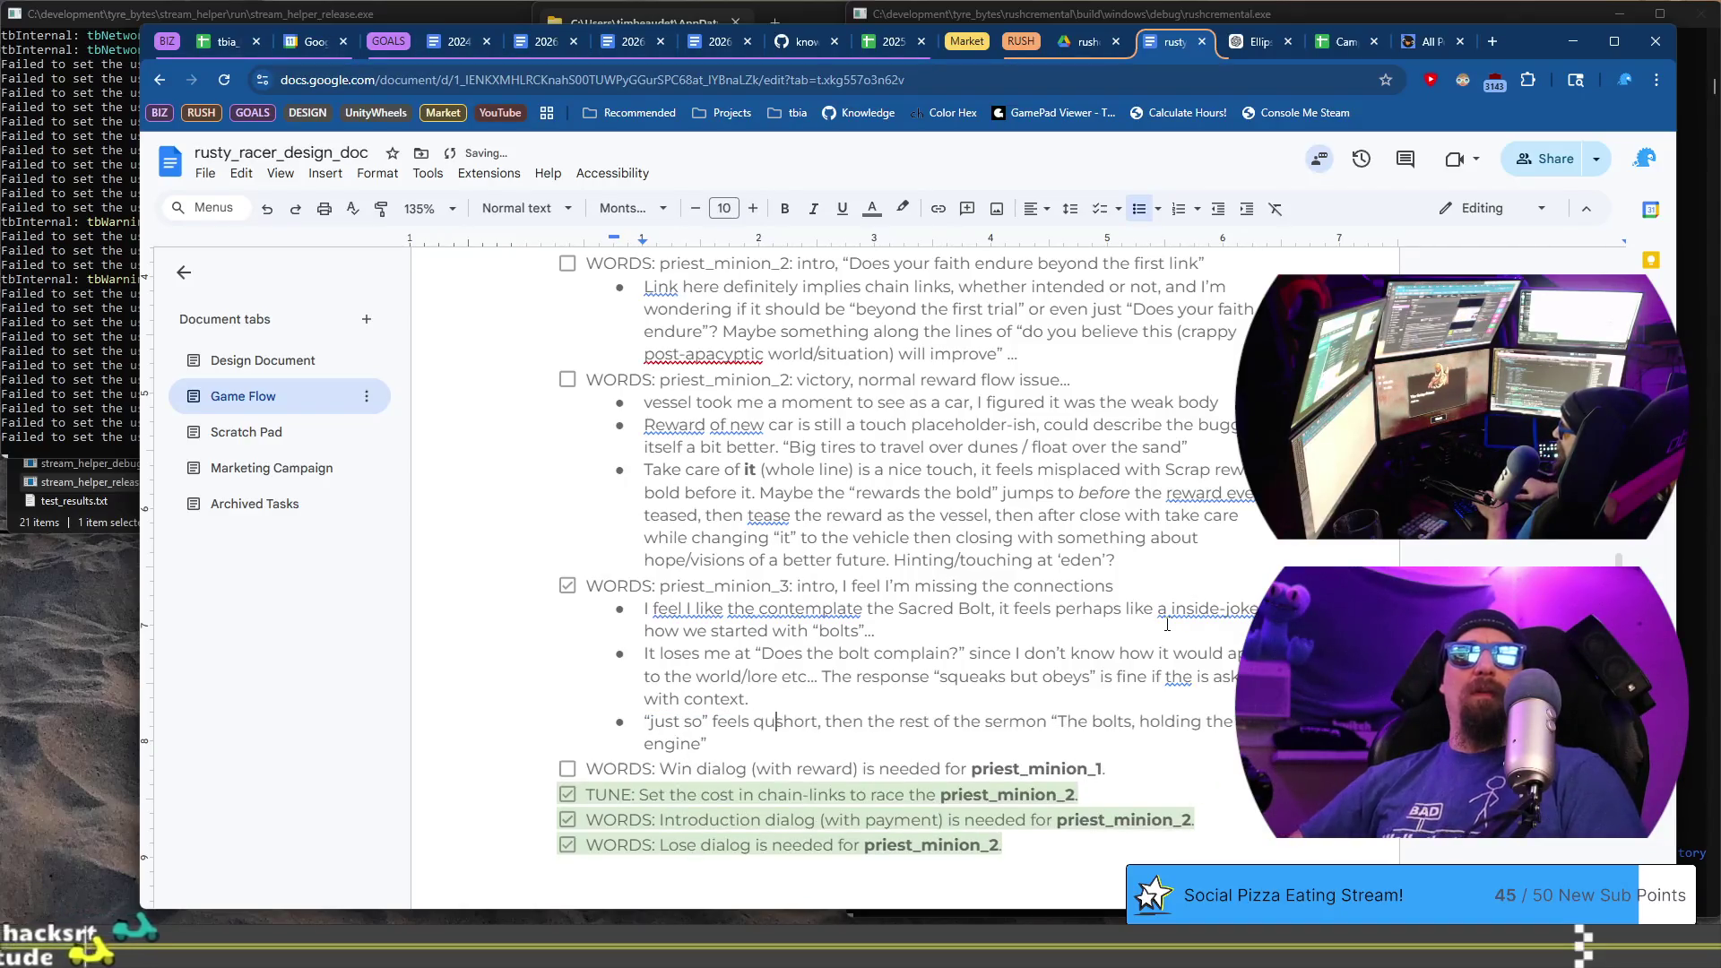
- Change ', then' to 'and the' in the 'just so' note and advance the Scrap Priest's dialog
key(ctrl+Tab)
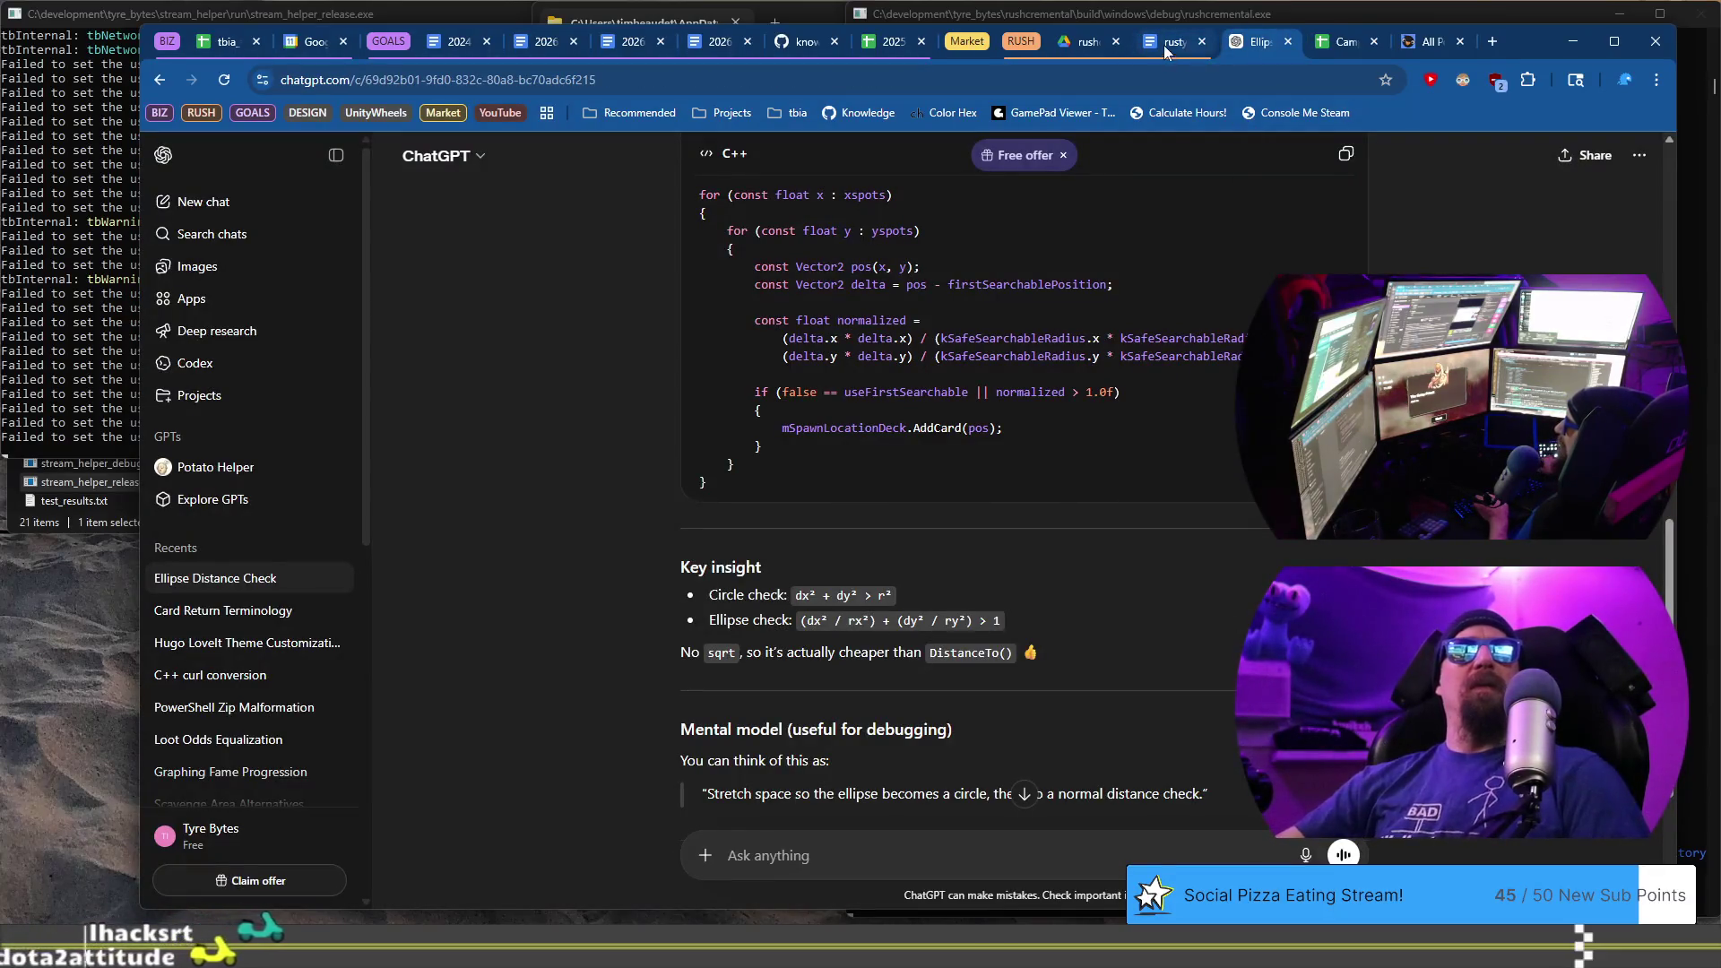
key(ctrl+shift+Tab)
click(844, 722)
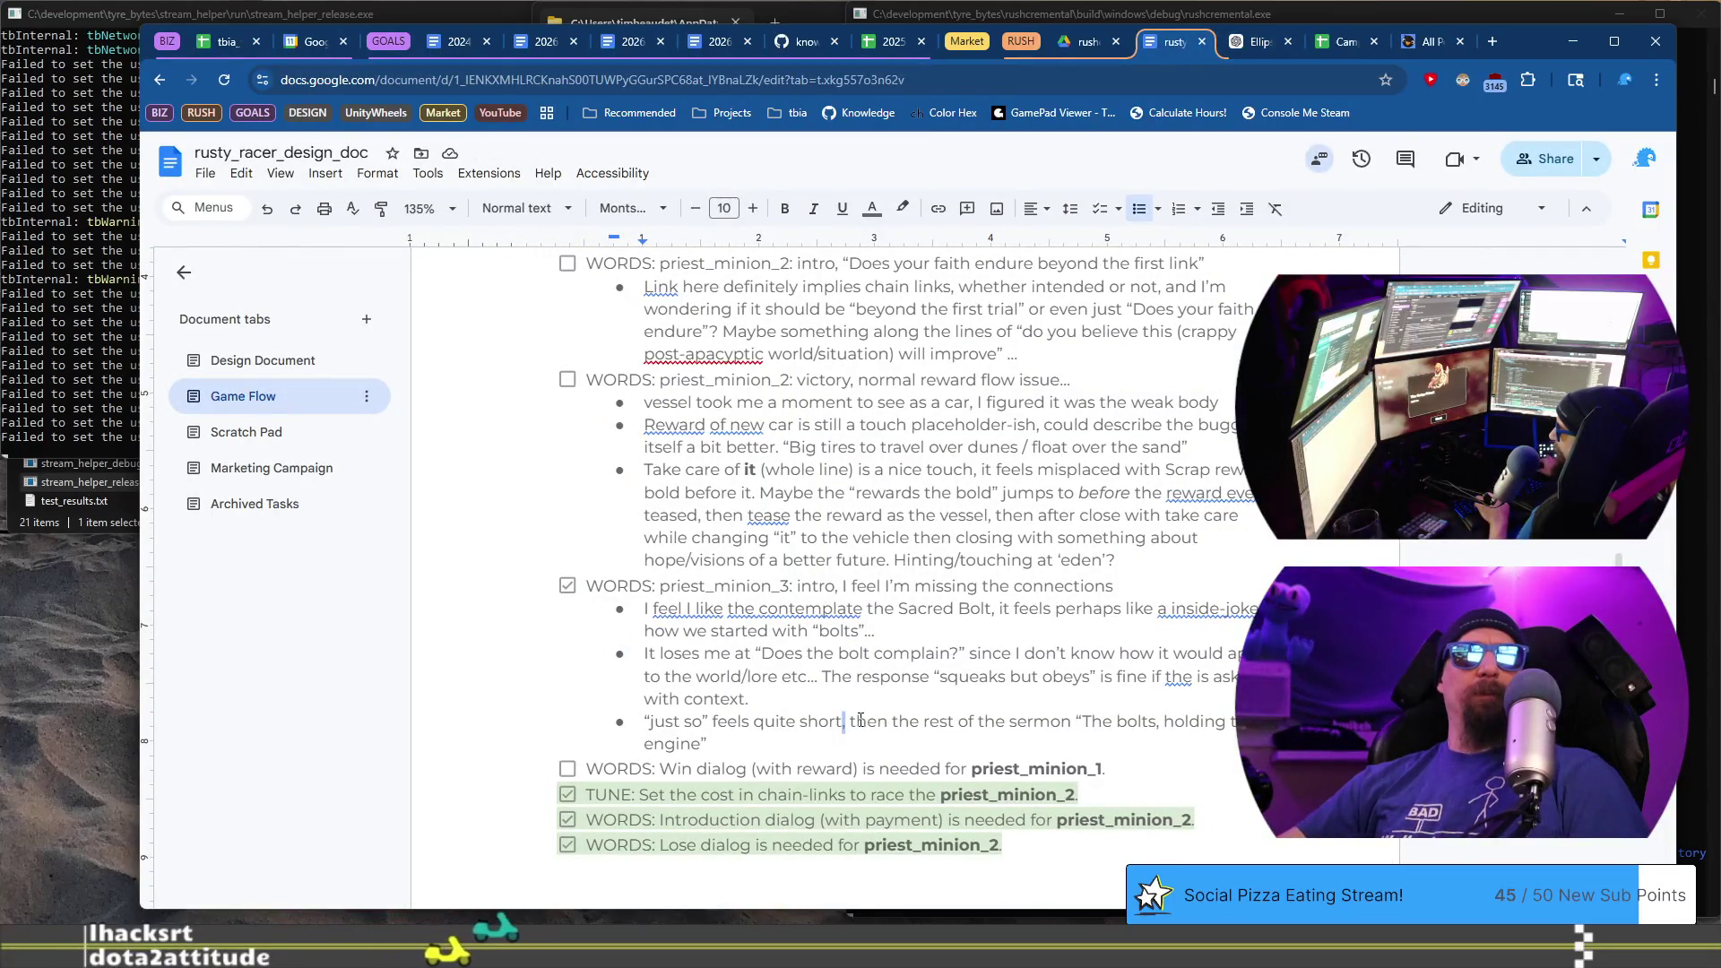
key(BackSpace)
key(BackSpace)
text(and)
key(ctrl+Right)
key(ctrl+Right)
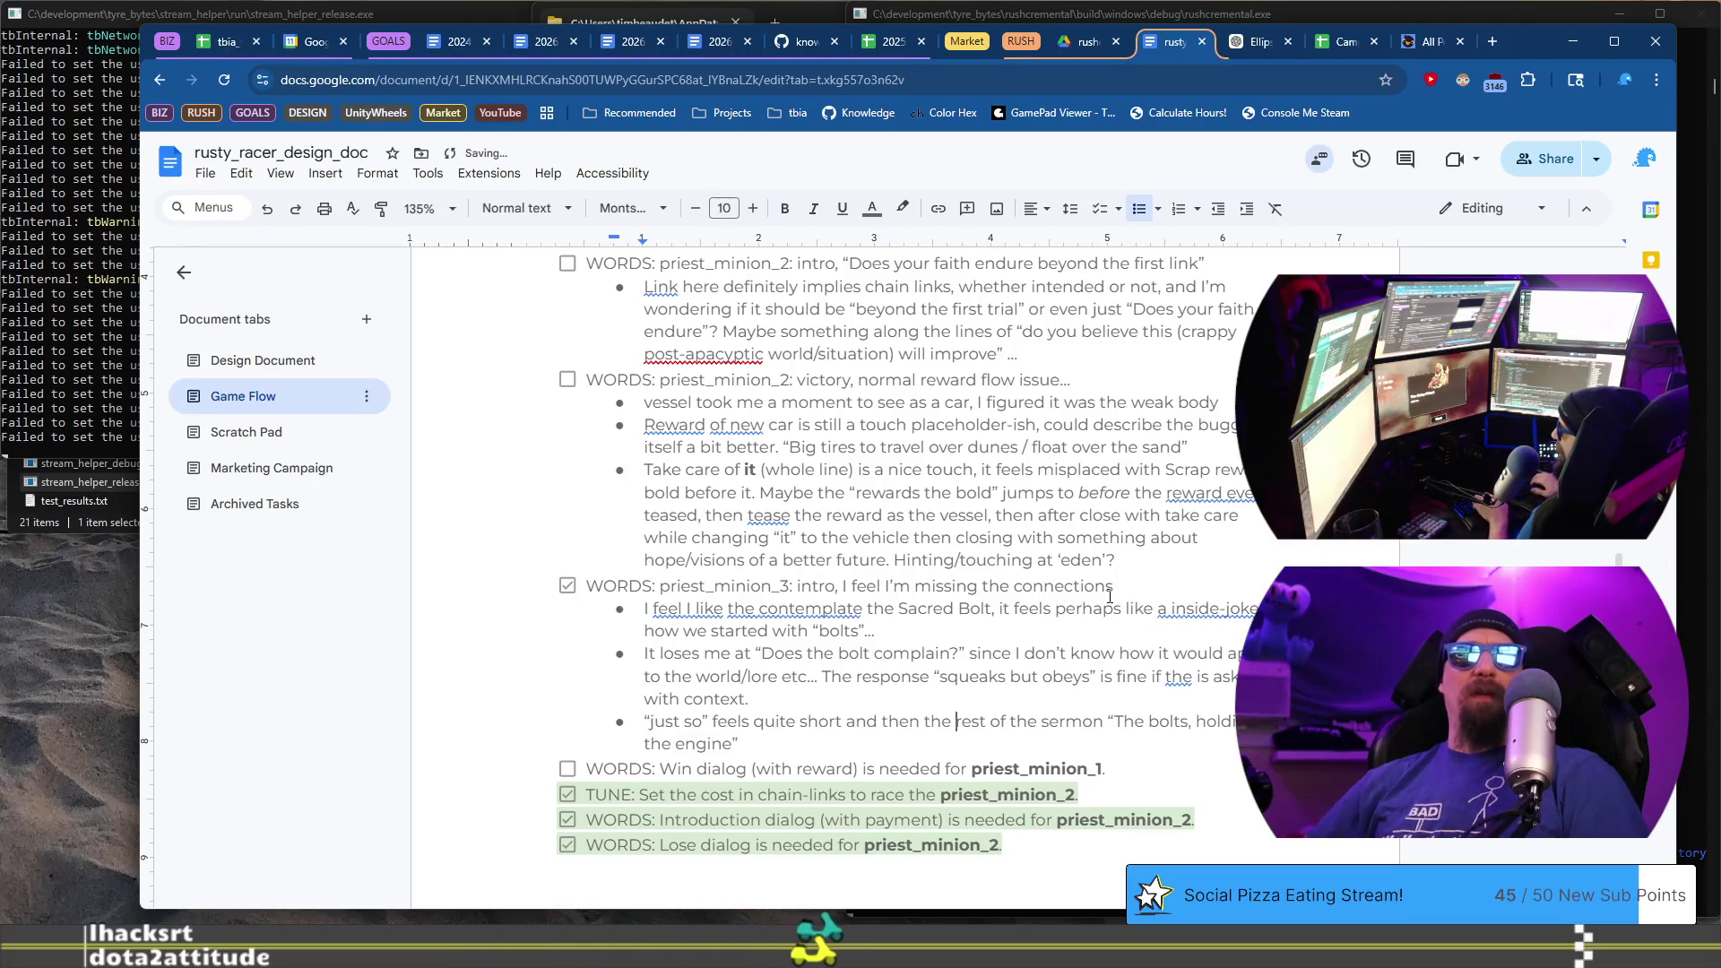
key(BackSpace)
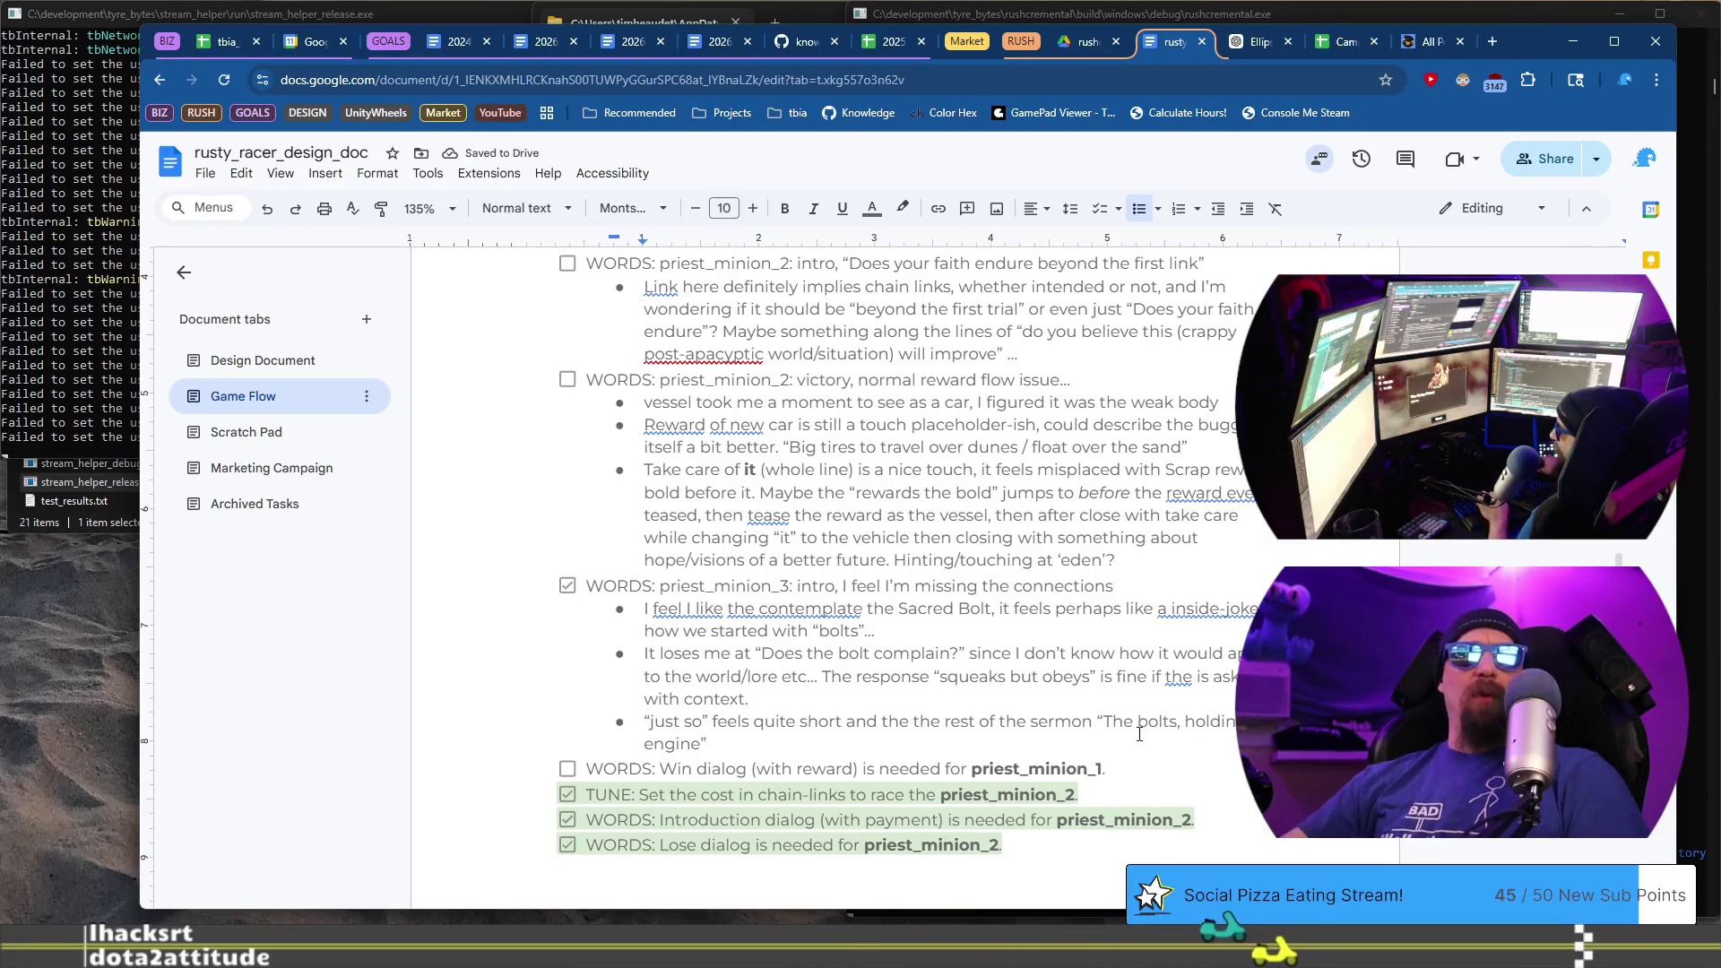
key(alt+Tab)
click(949, 895)
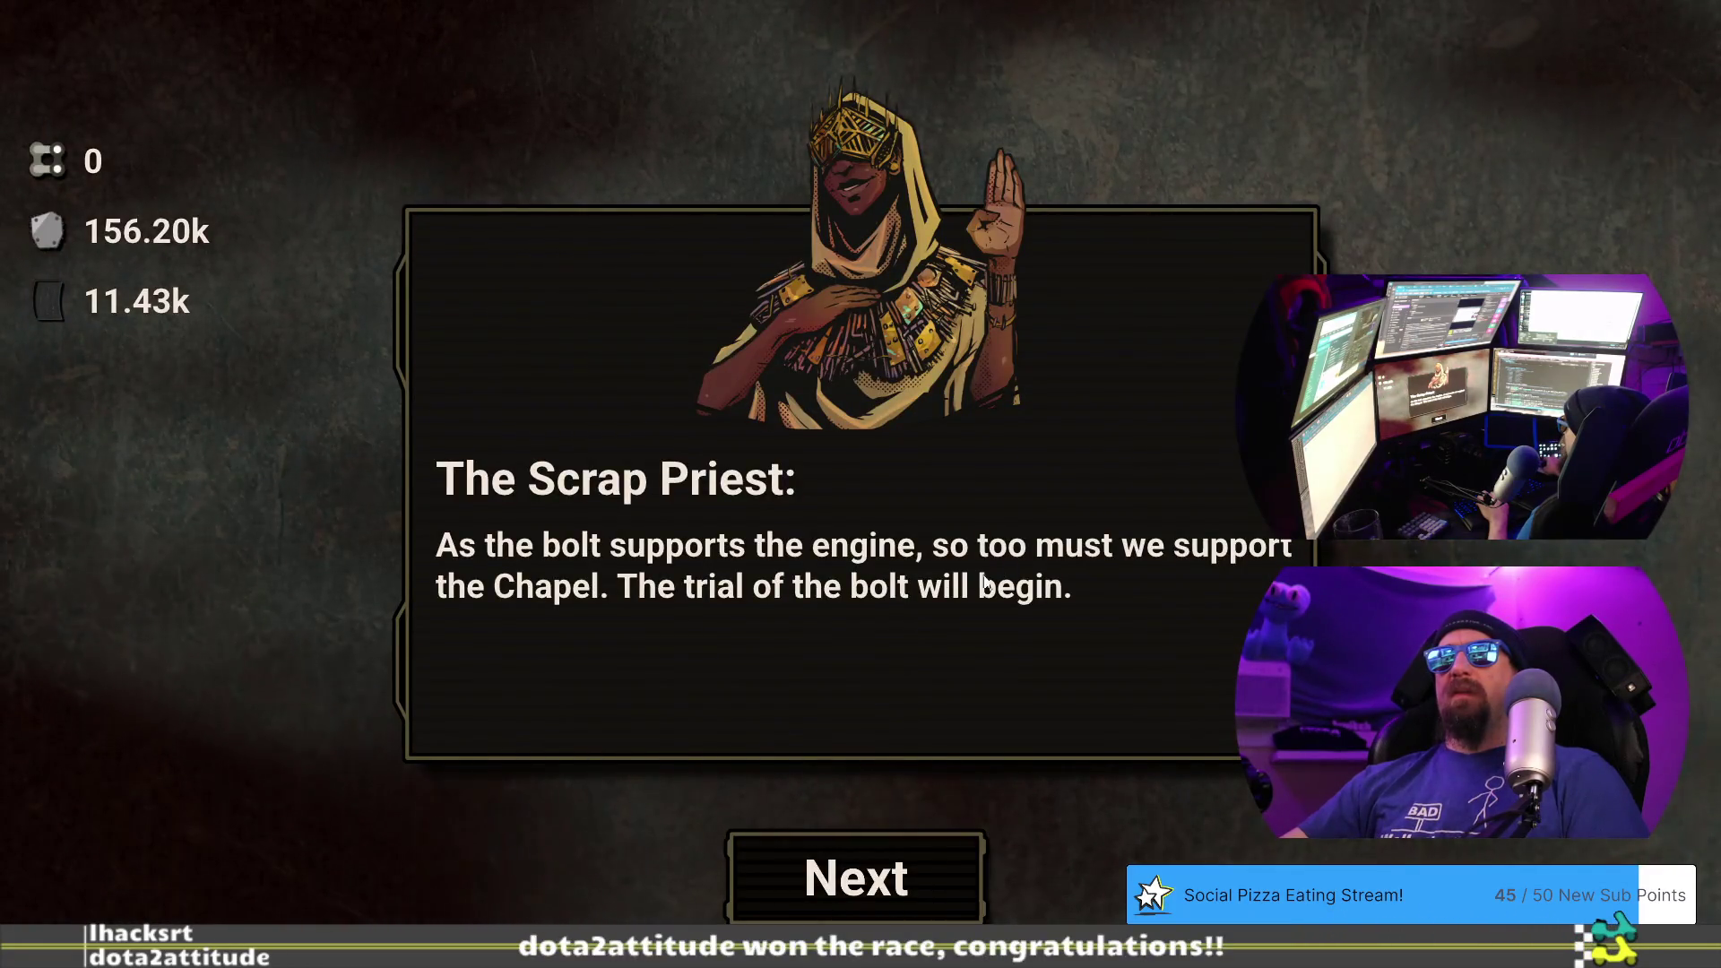
key(alt+Tab)
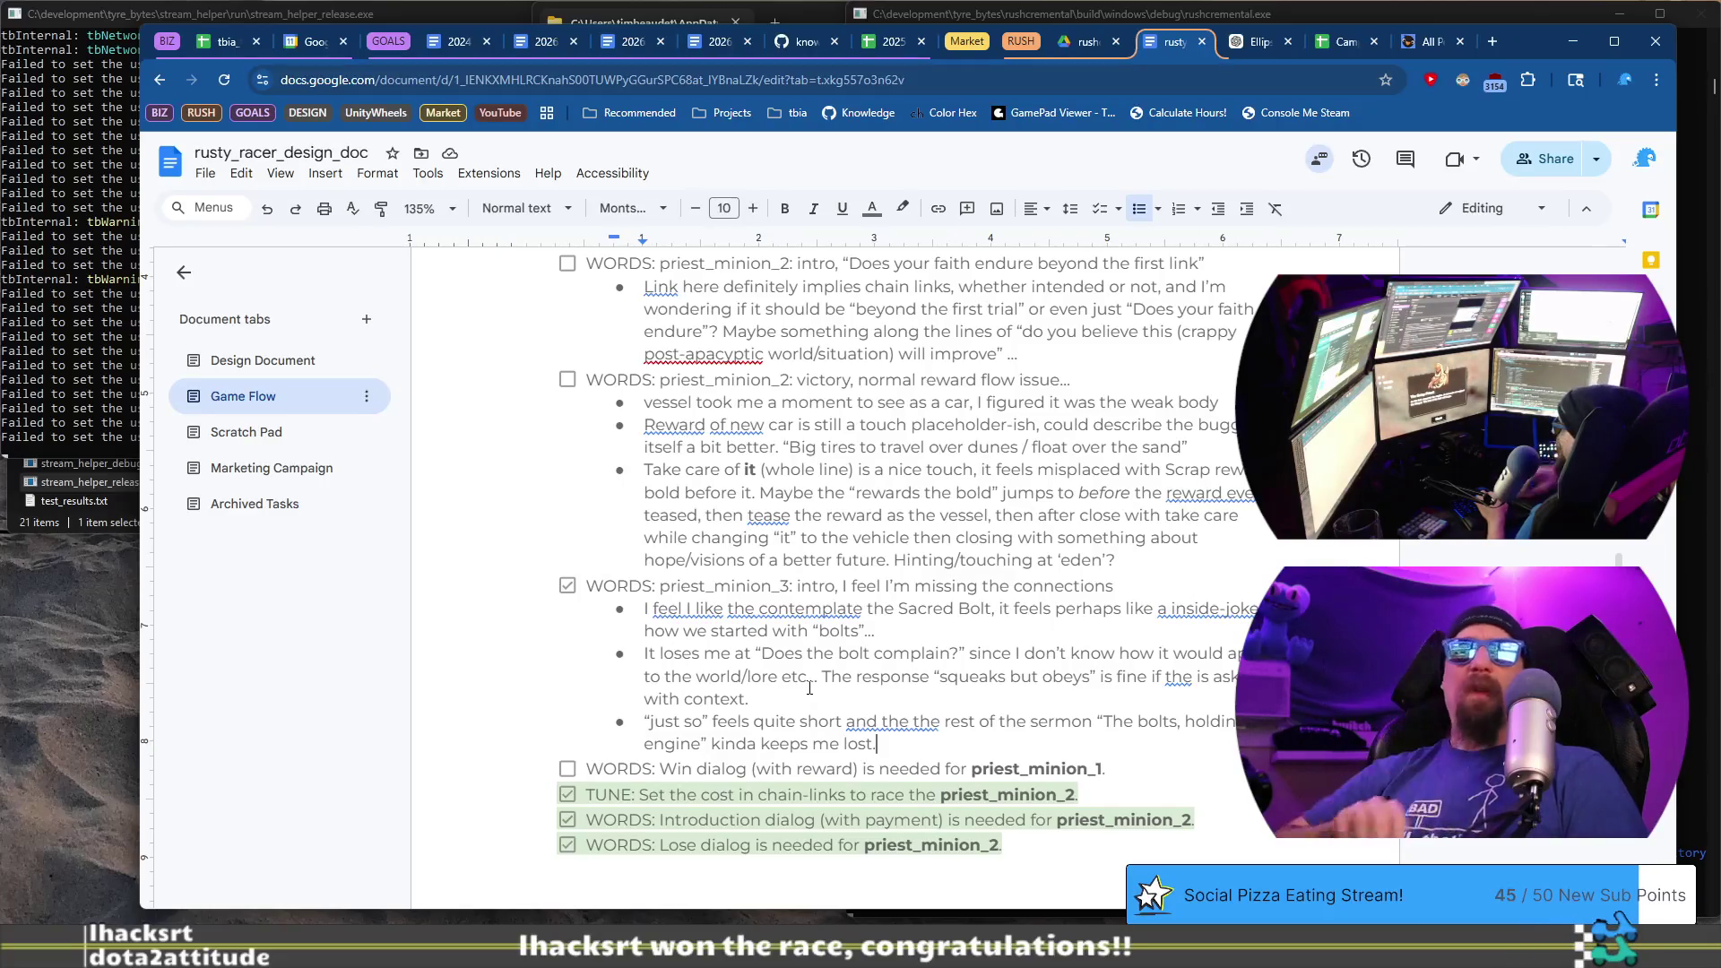
- Add a bullet: 'None of this one is HUGELY important, it might land with others, and it might not matter if it doesn't.'
key(Return)
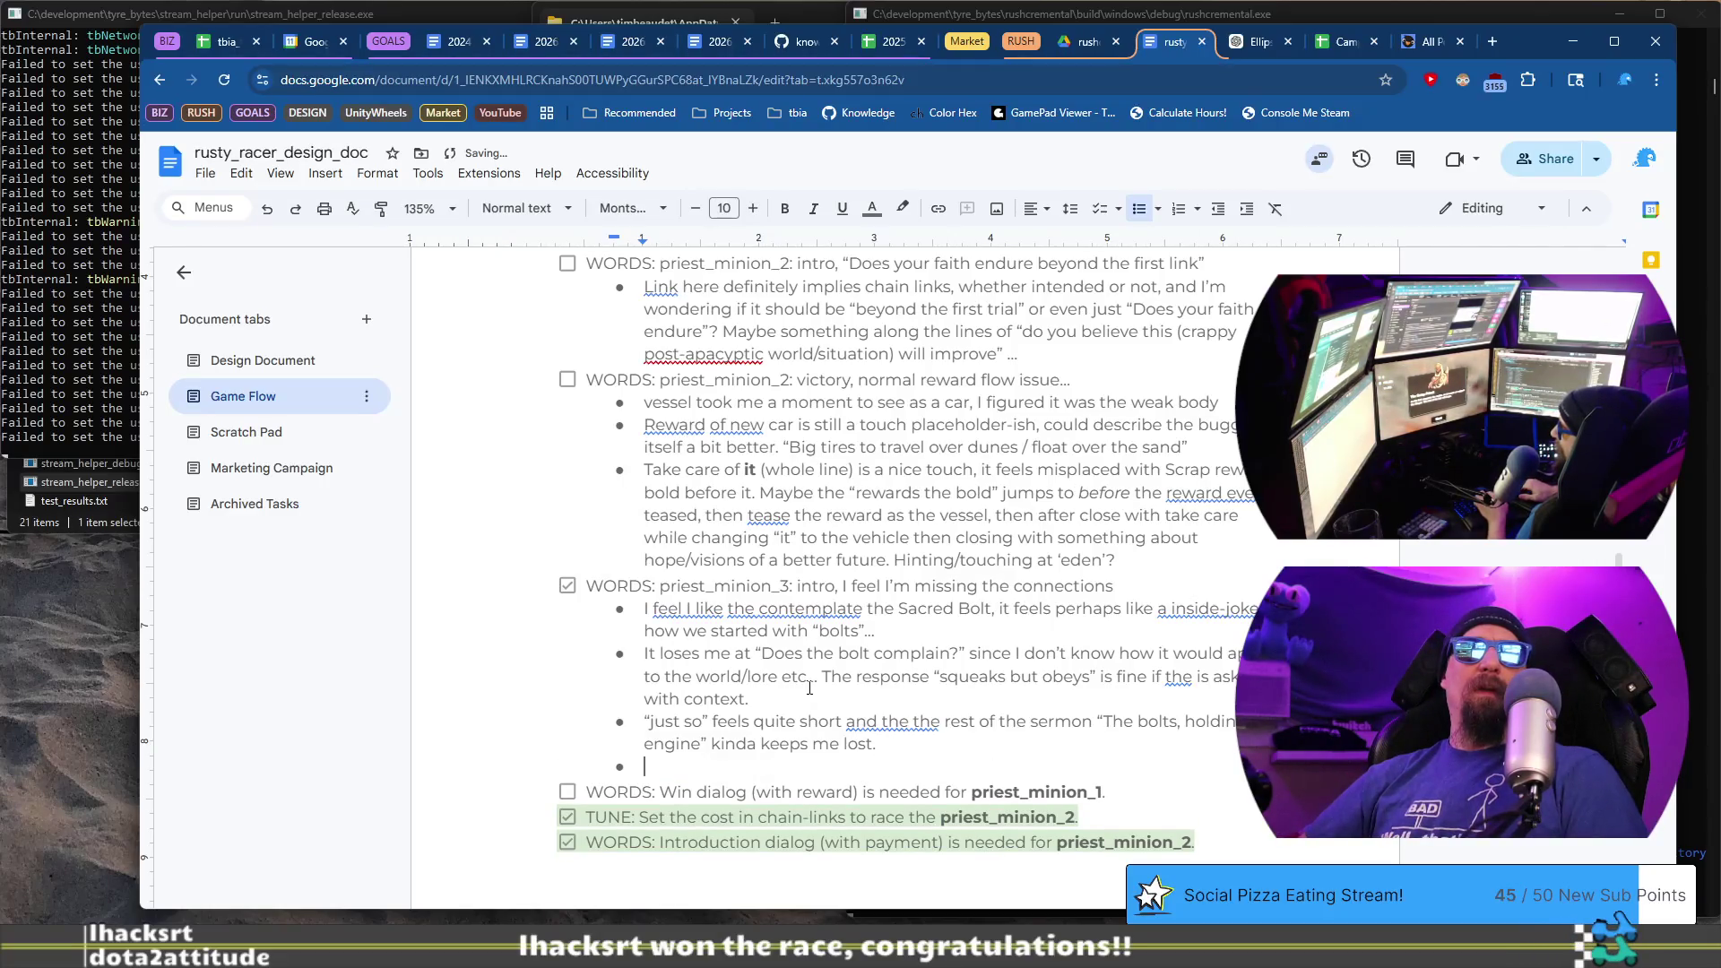
text(None ofthis)
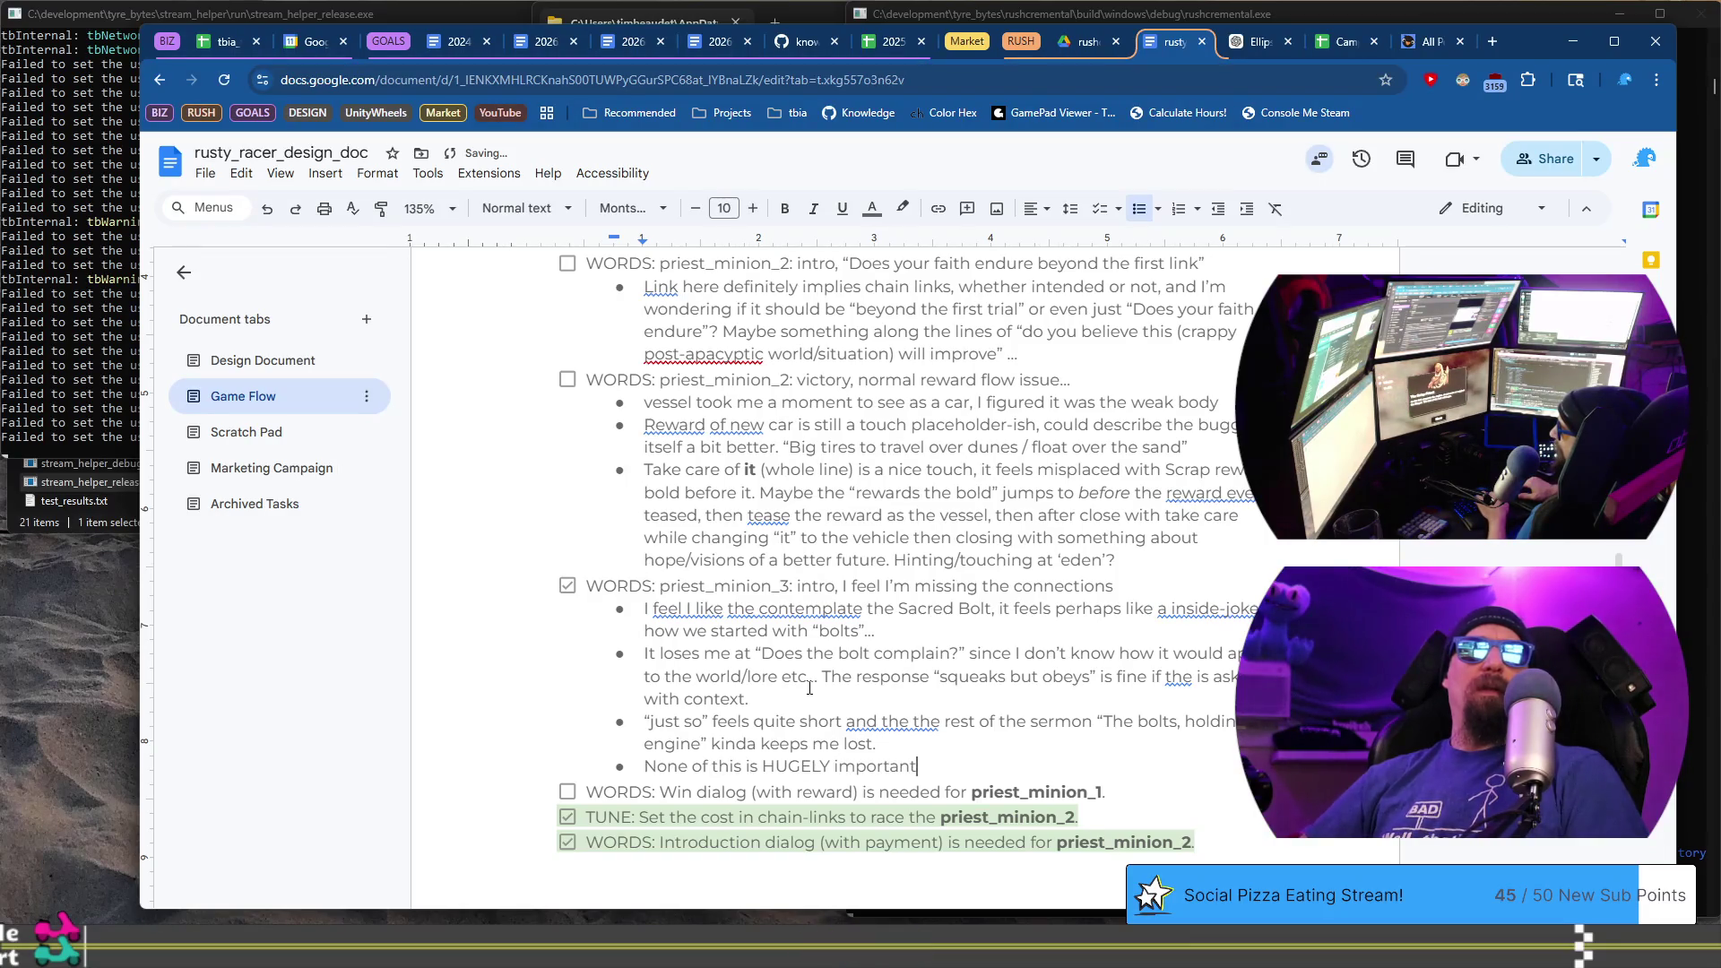
text(one)
key(End)
text(, it )
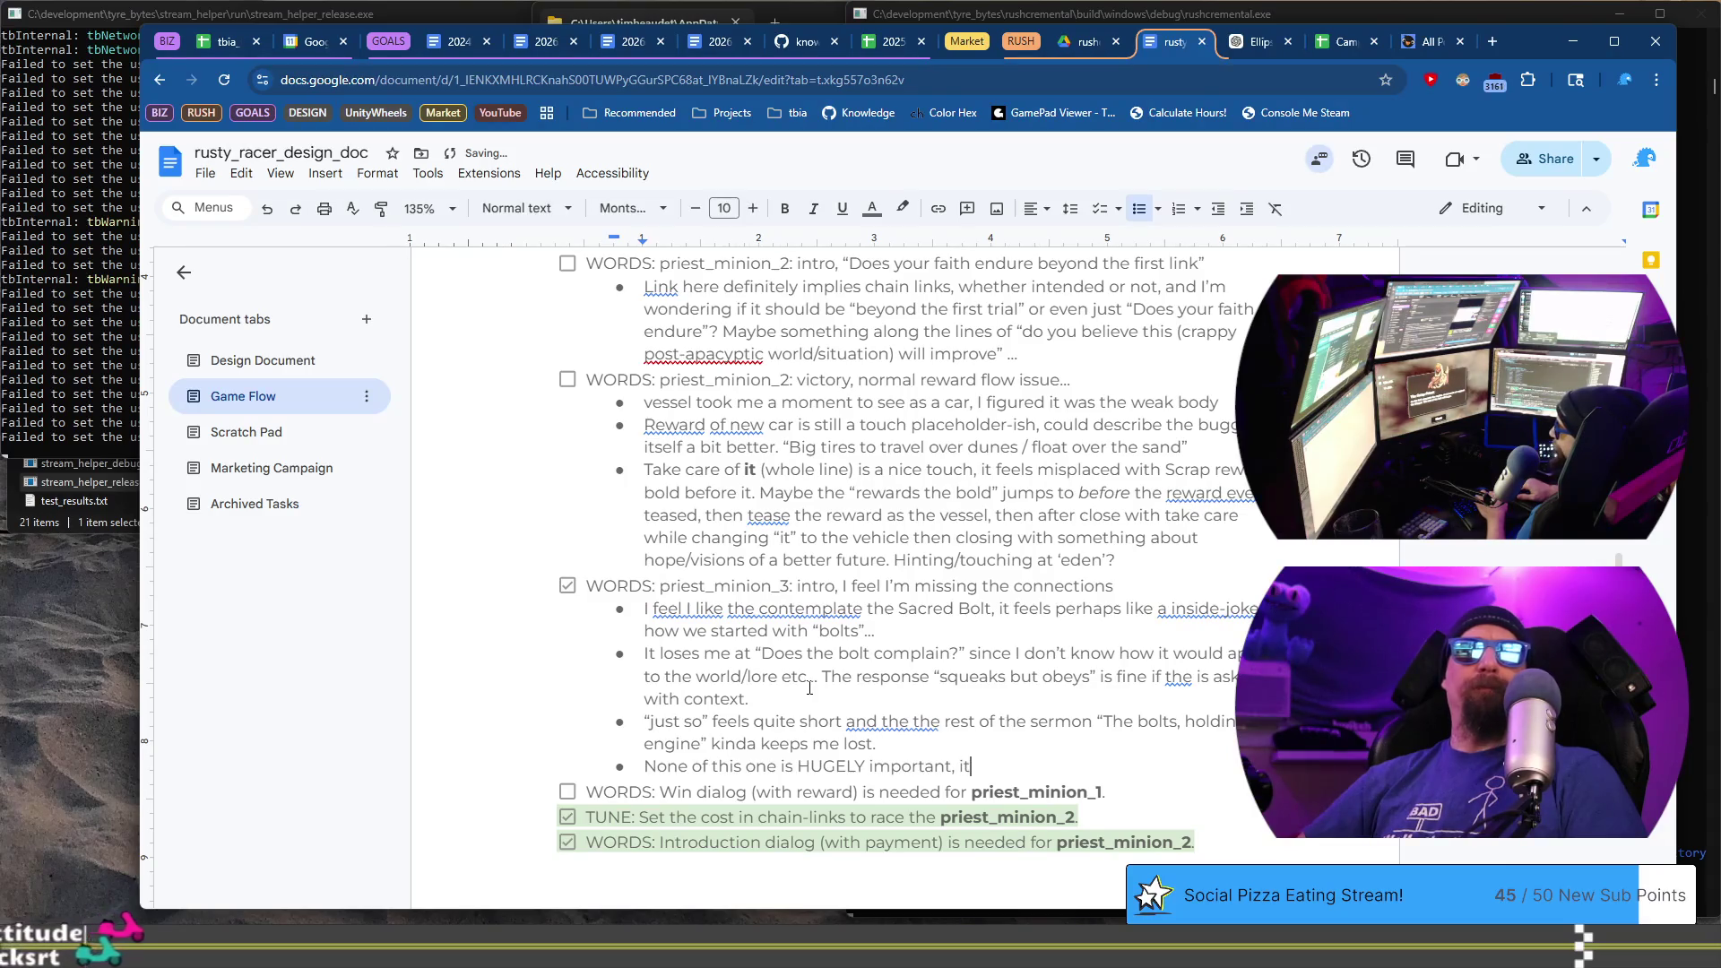
text(might l)
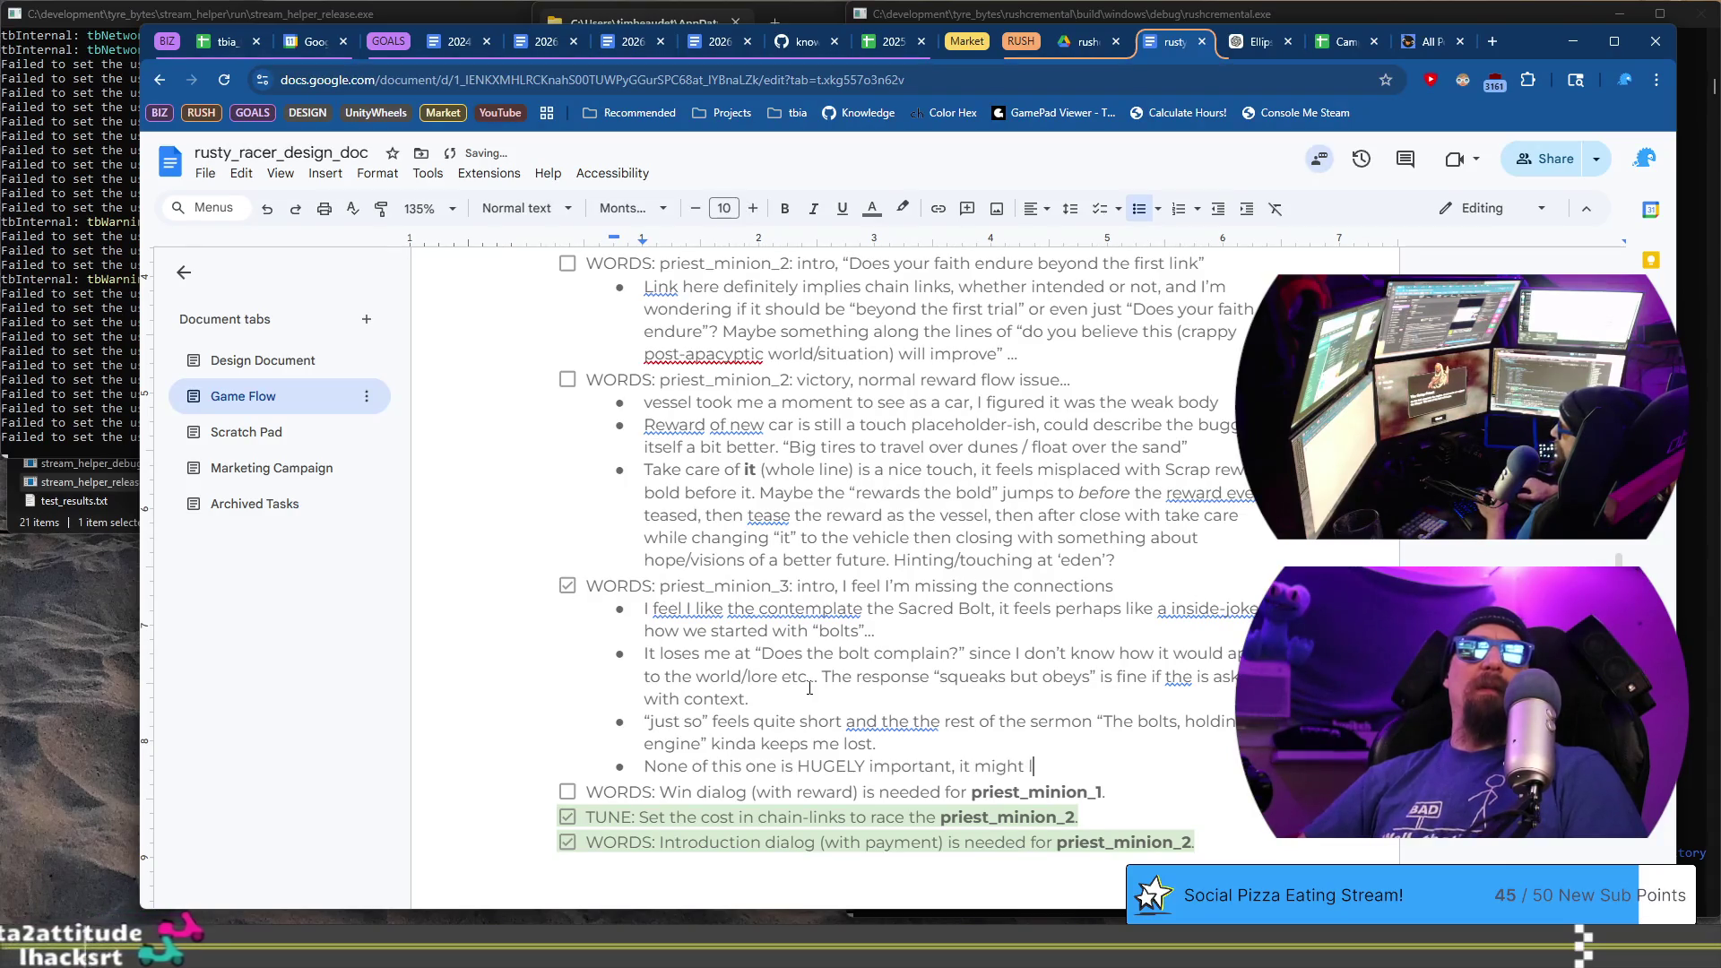
text(and with others, and )
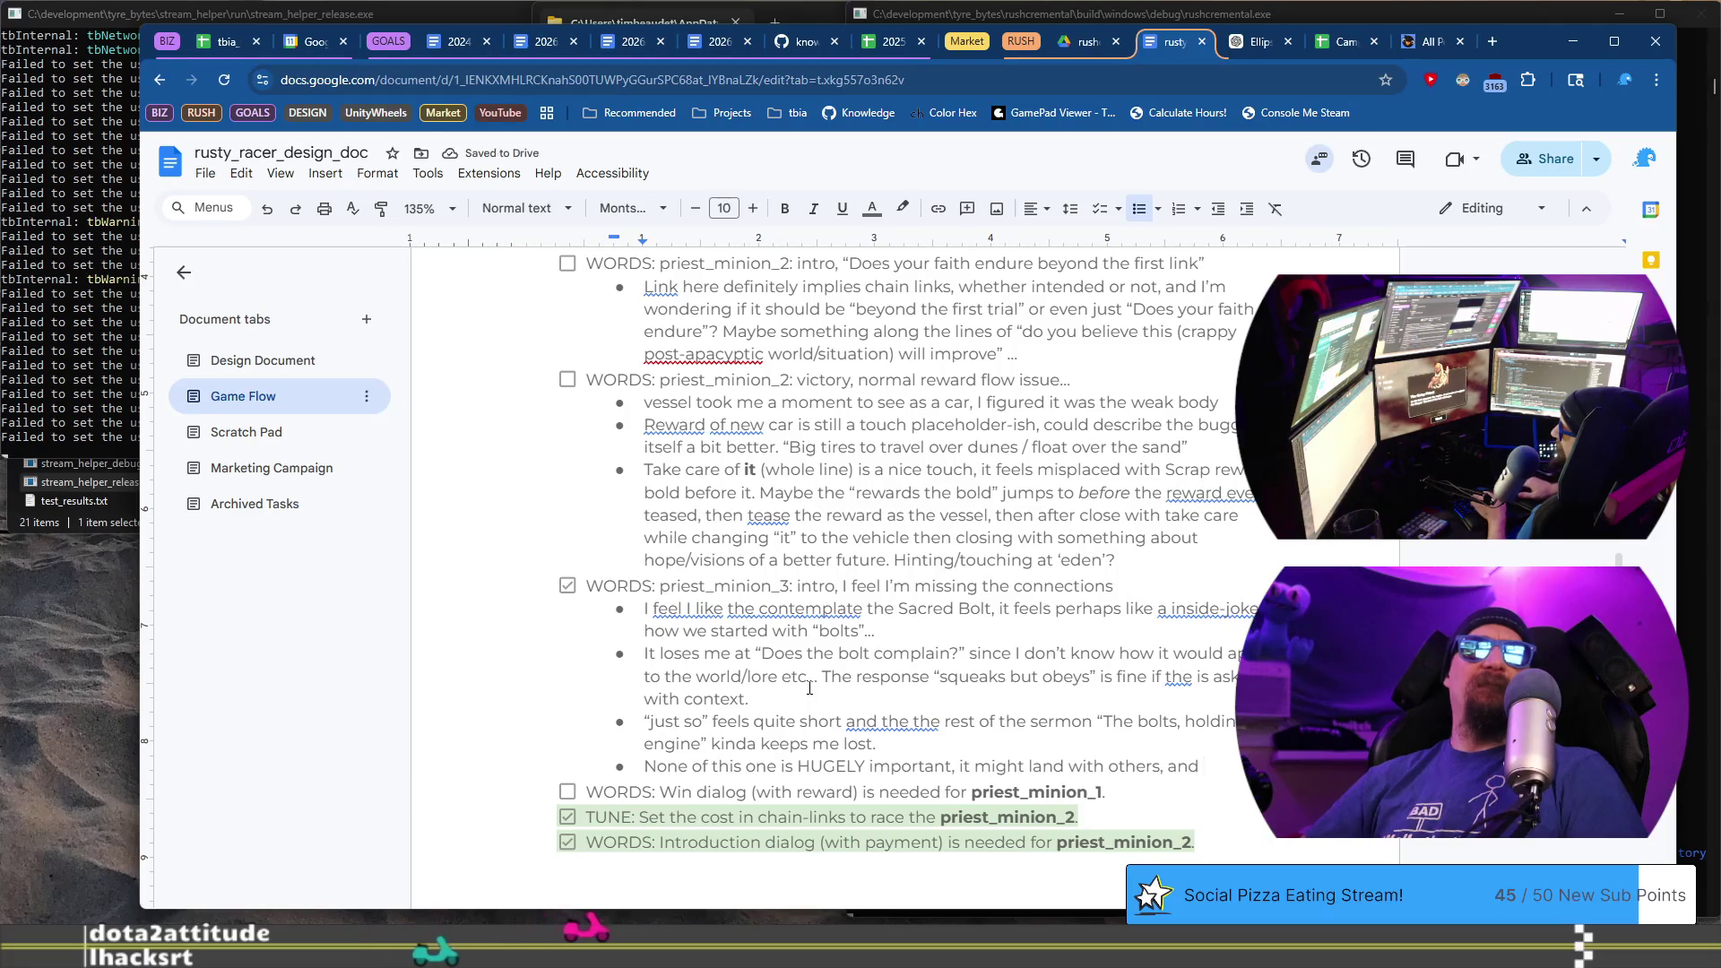
text(it mi)
text(ght no)
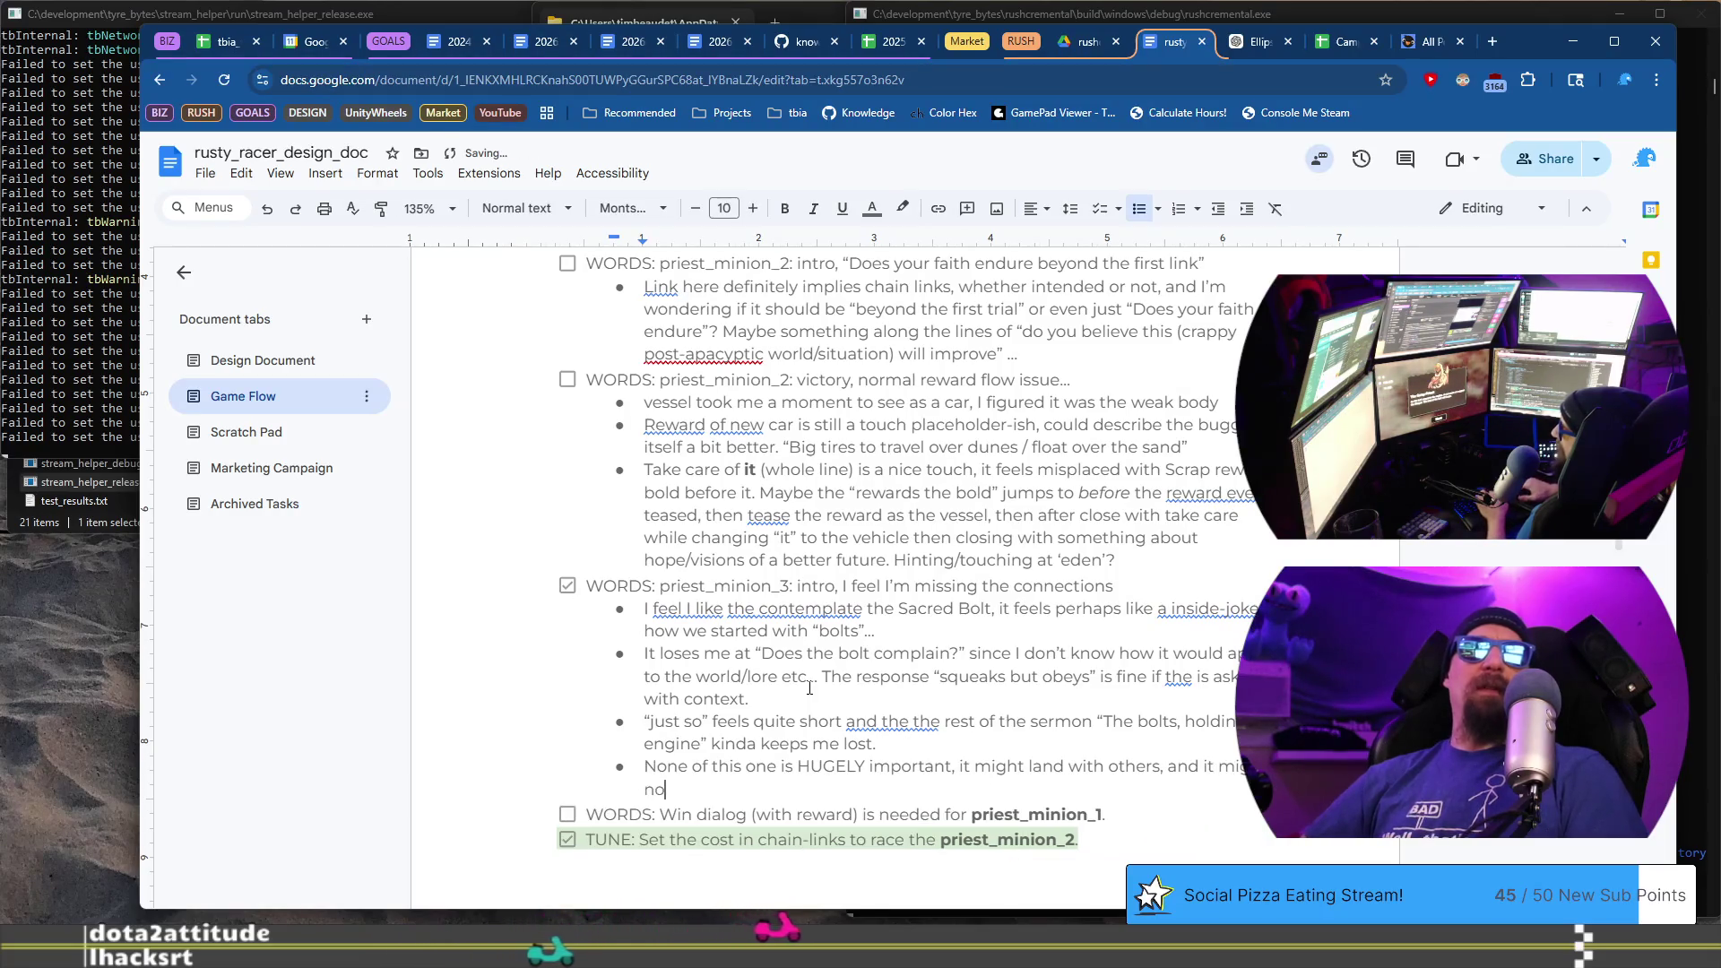
text(t m)
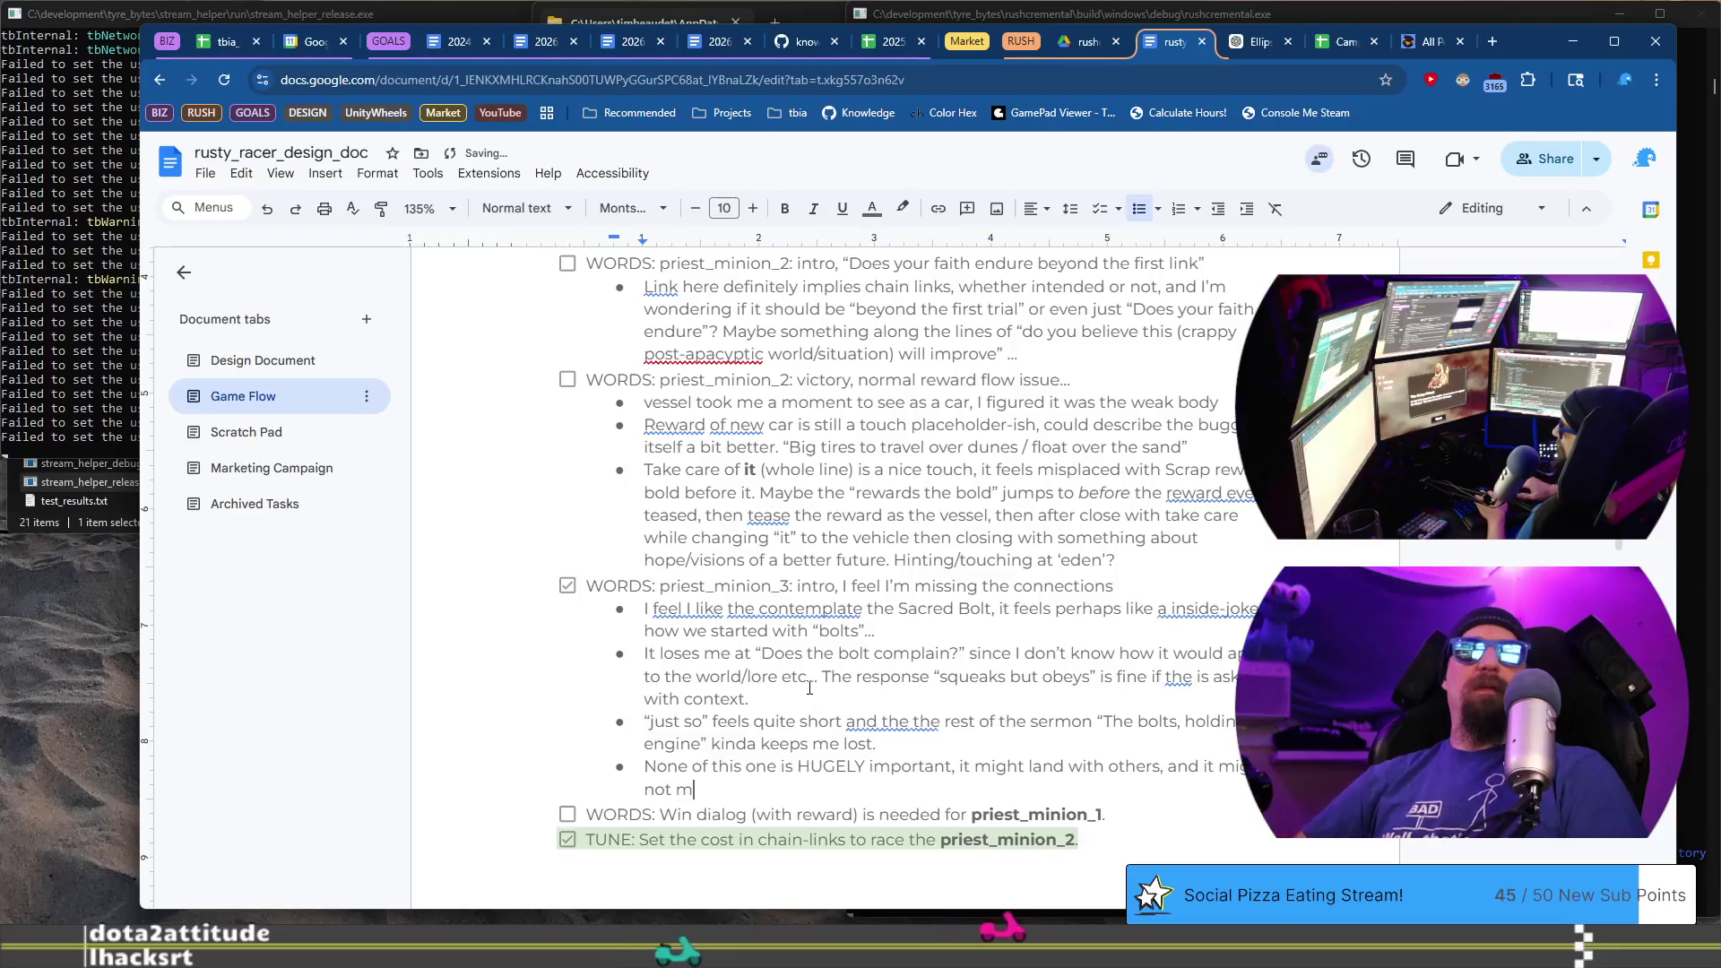
text(atter if it doesn't.)
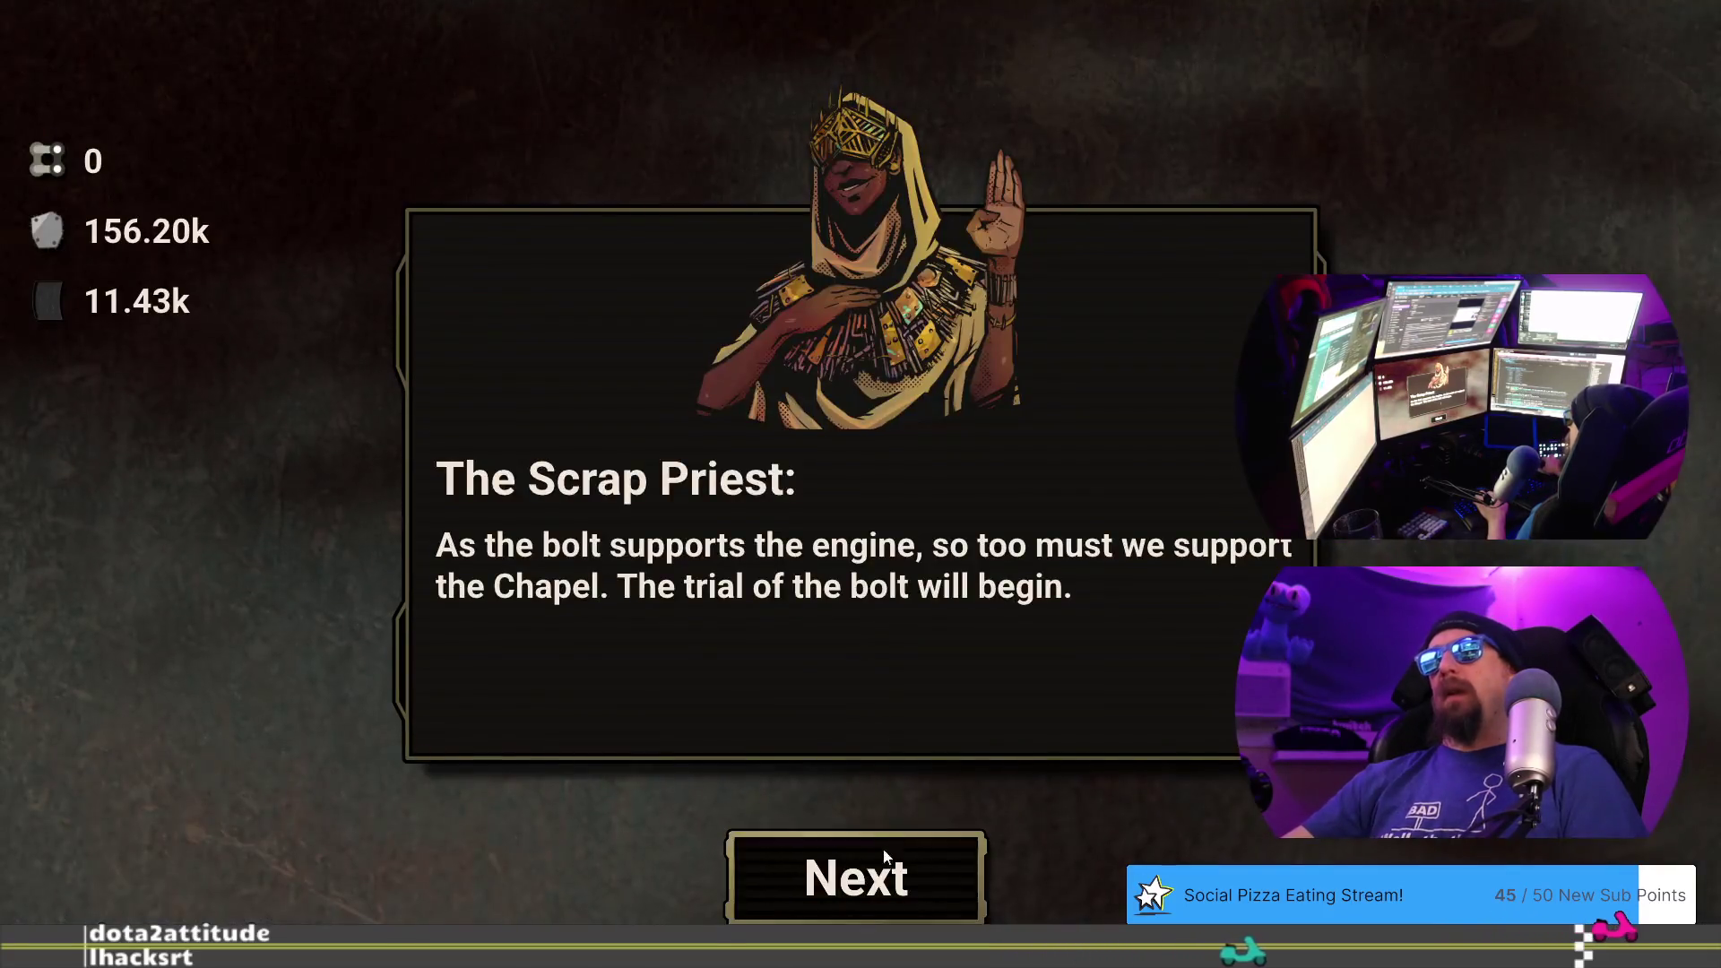
click(878, 901)
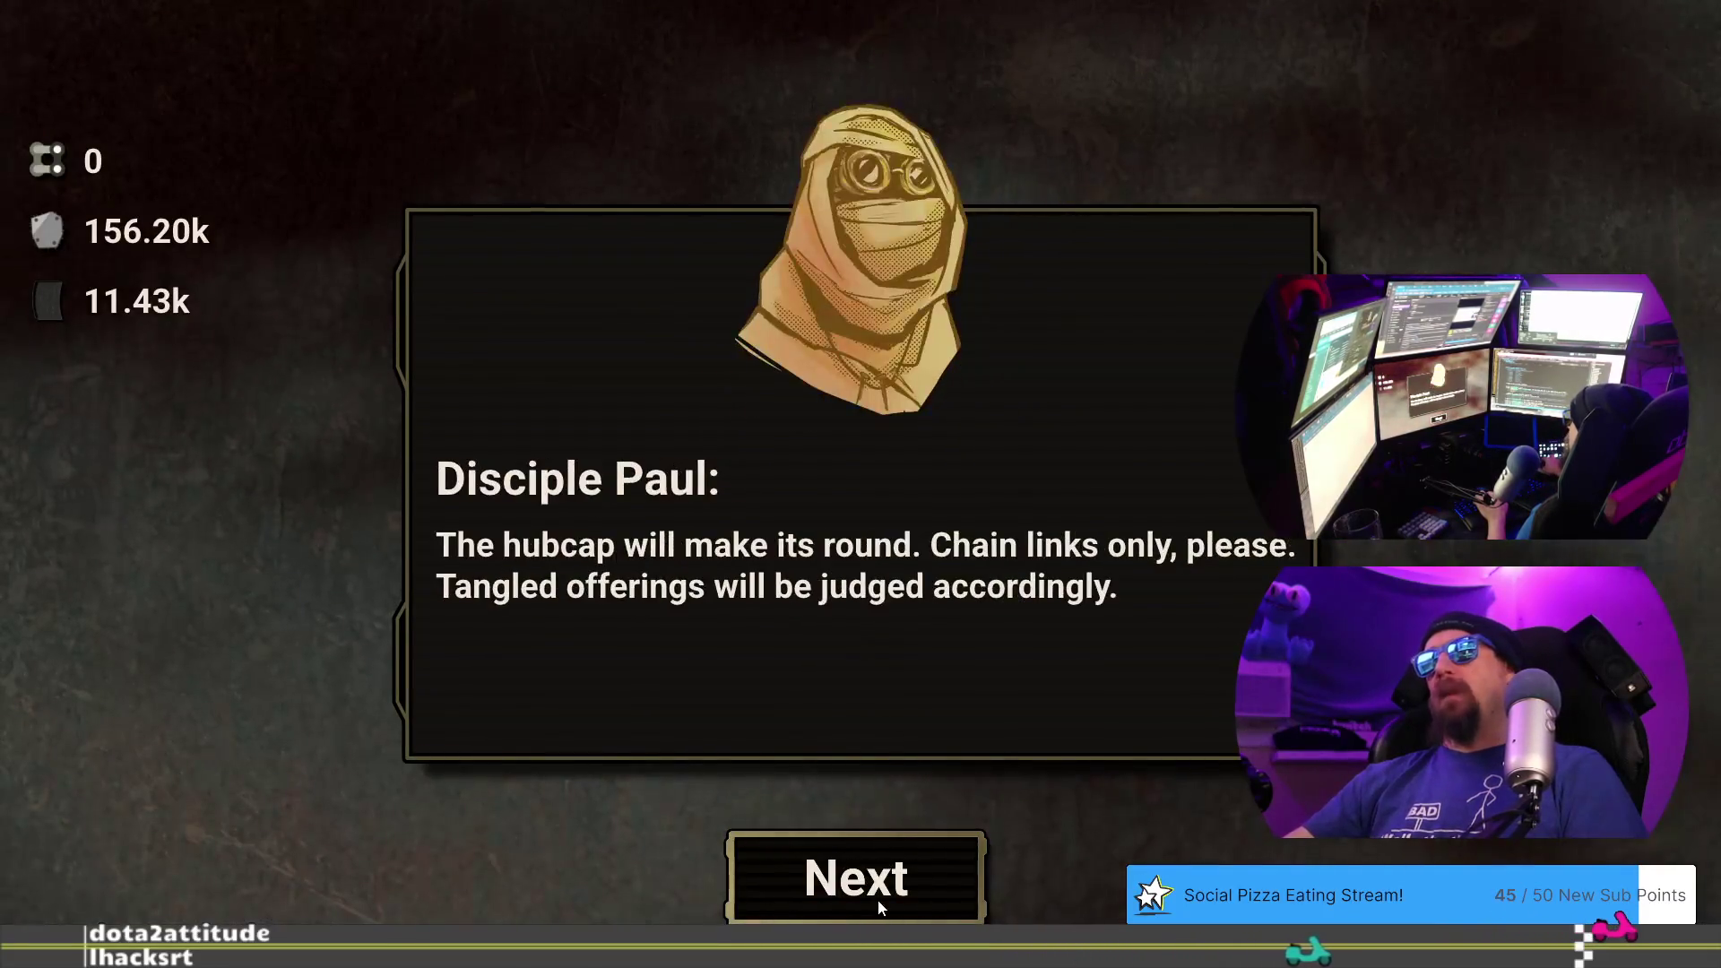
- Pay the Rush Wars entry and race Disciple Paul, losing 16.843 to 15.647
click(844, 893)
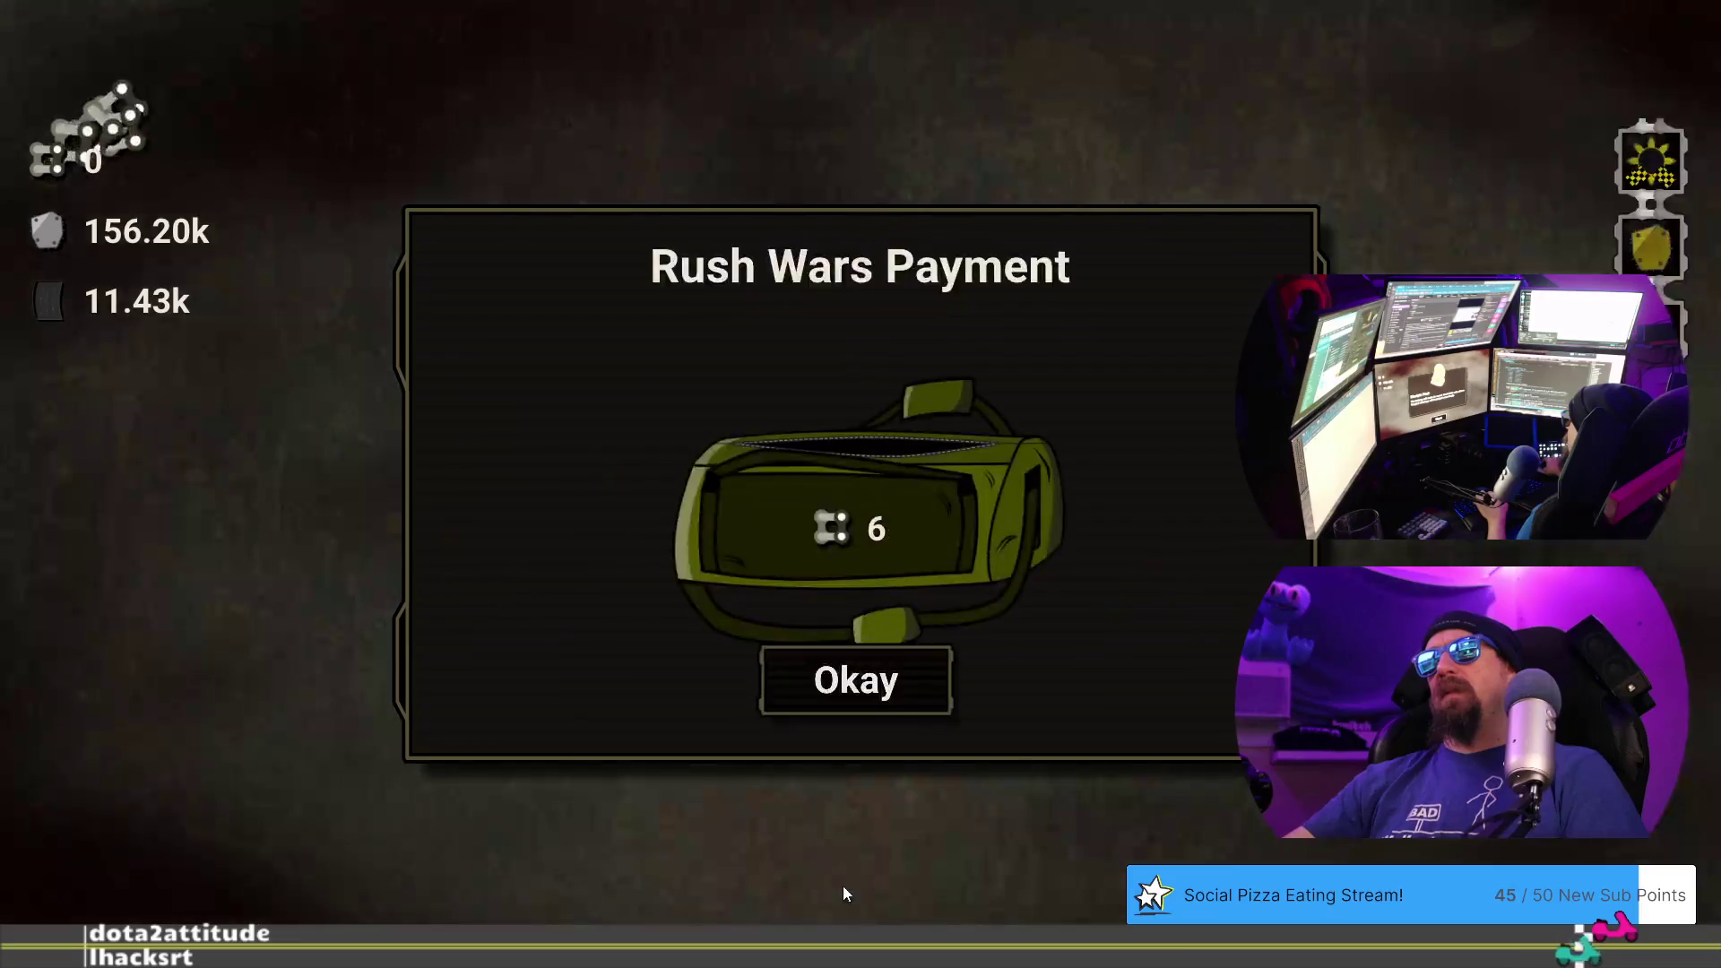
click(864, 681)
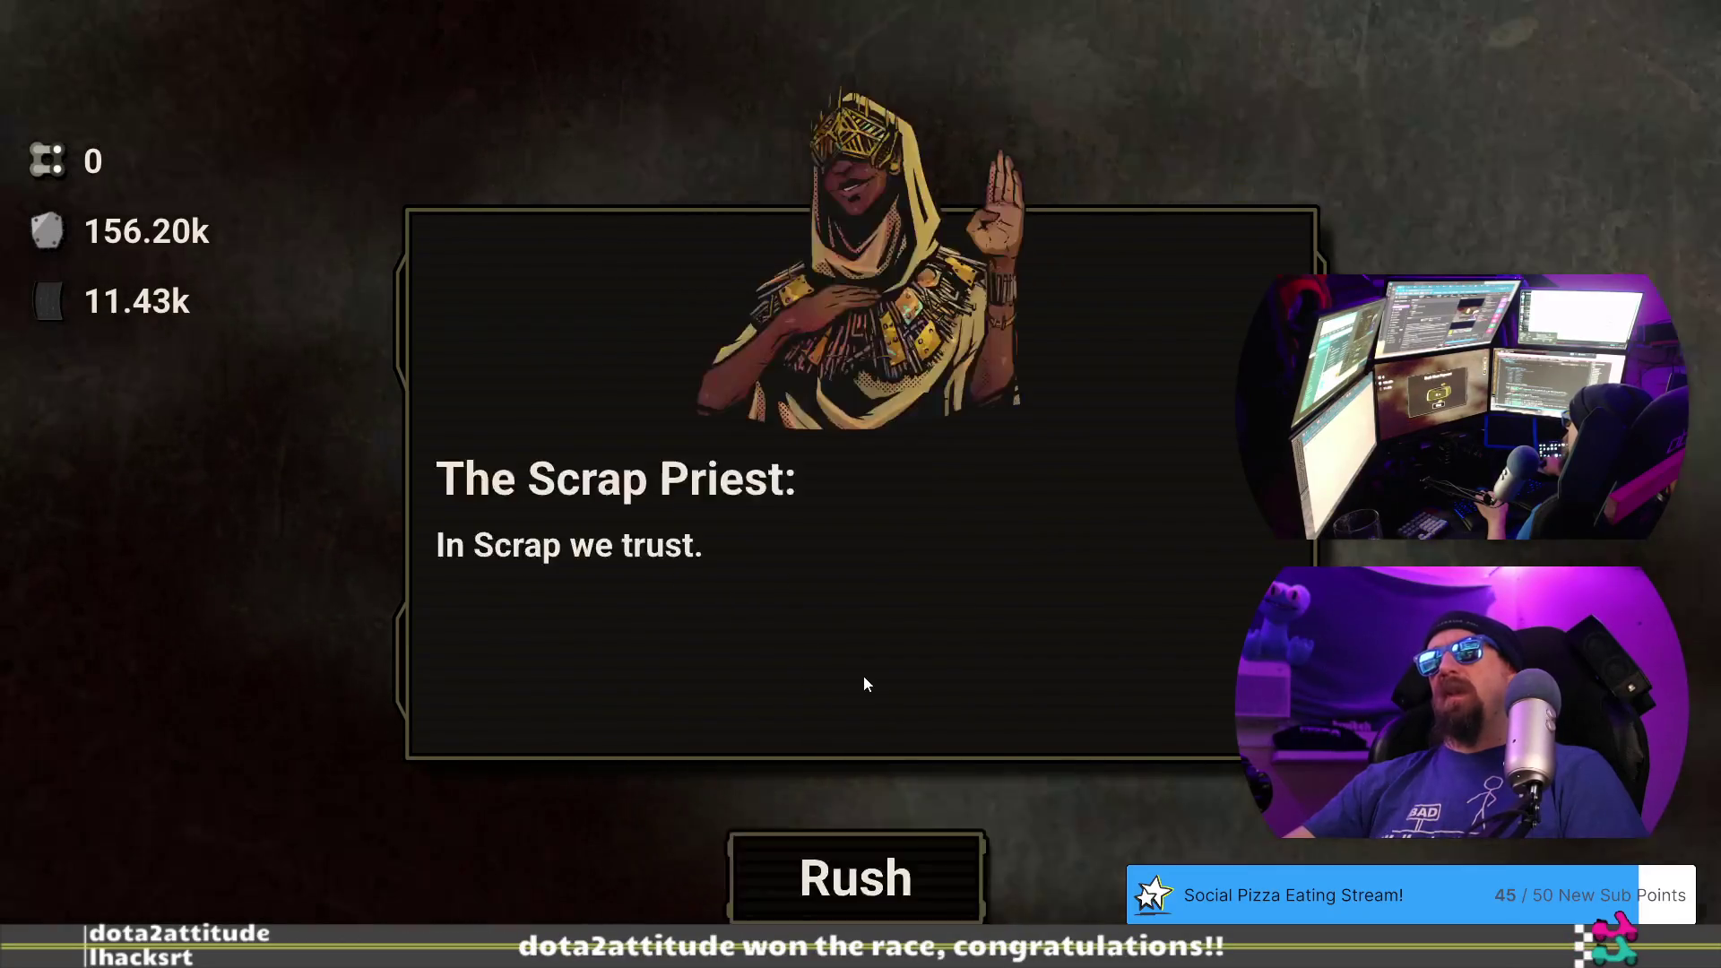
click(884, 865)
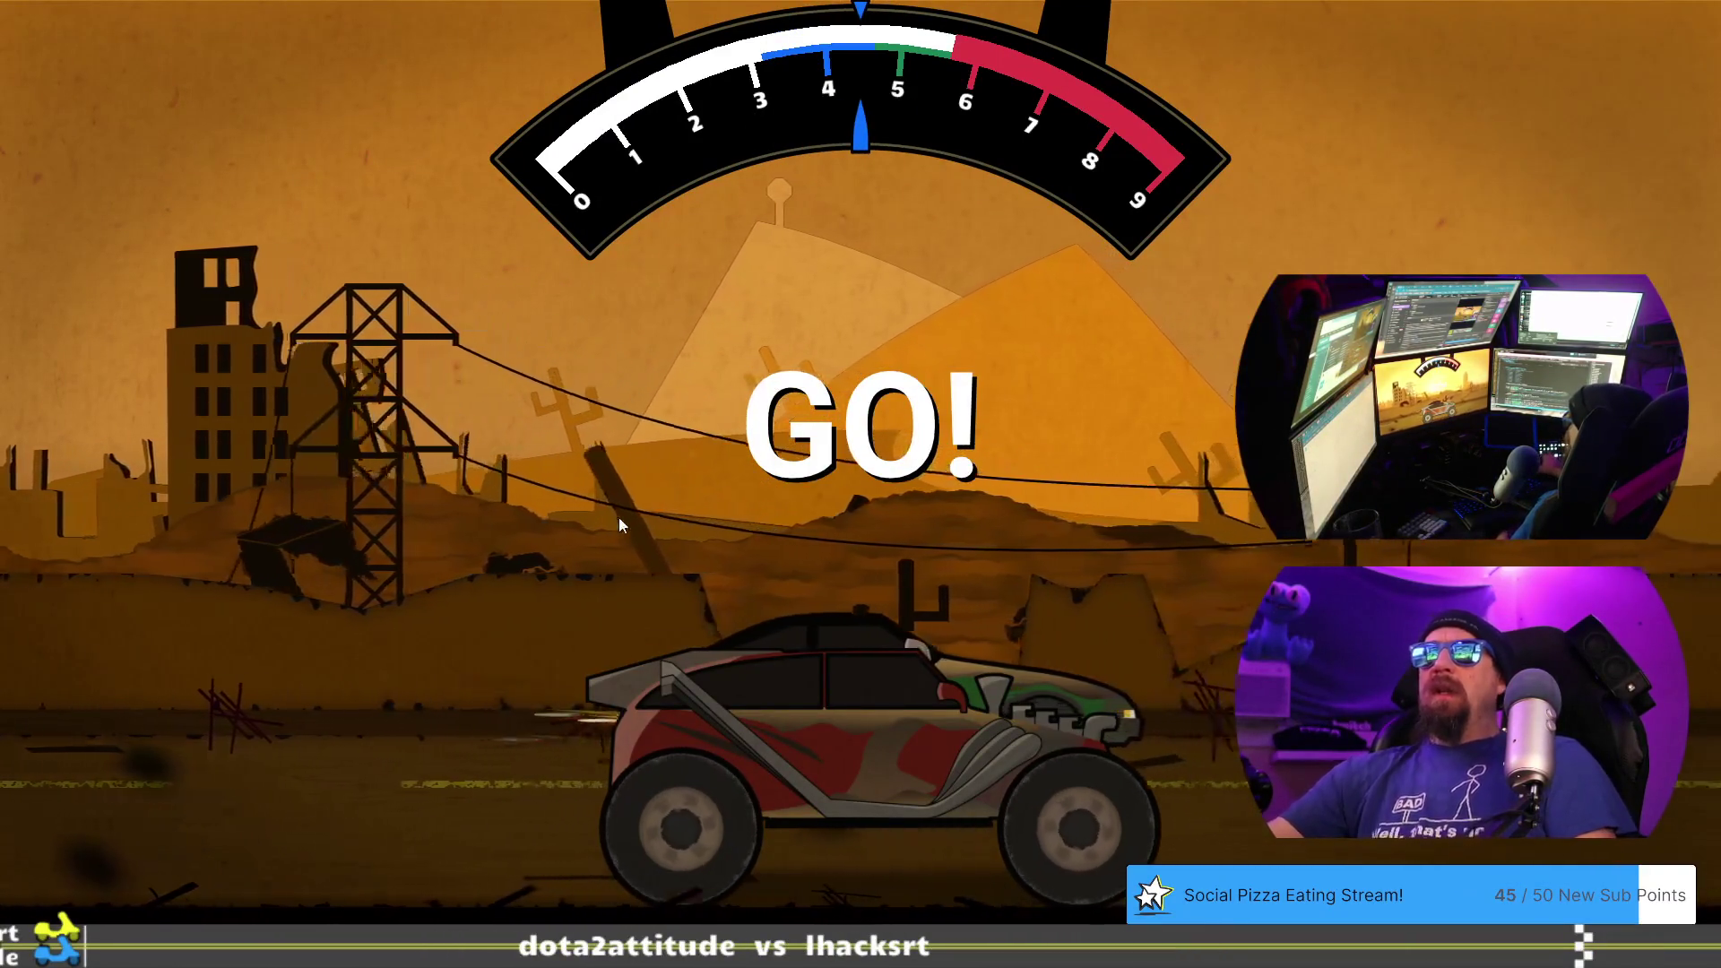
click(751, 429)
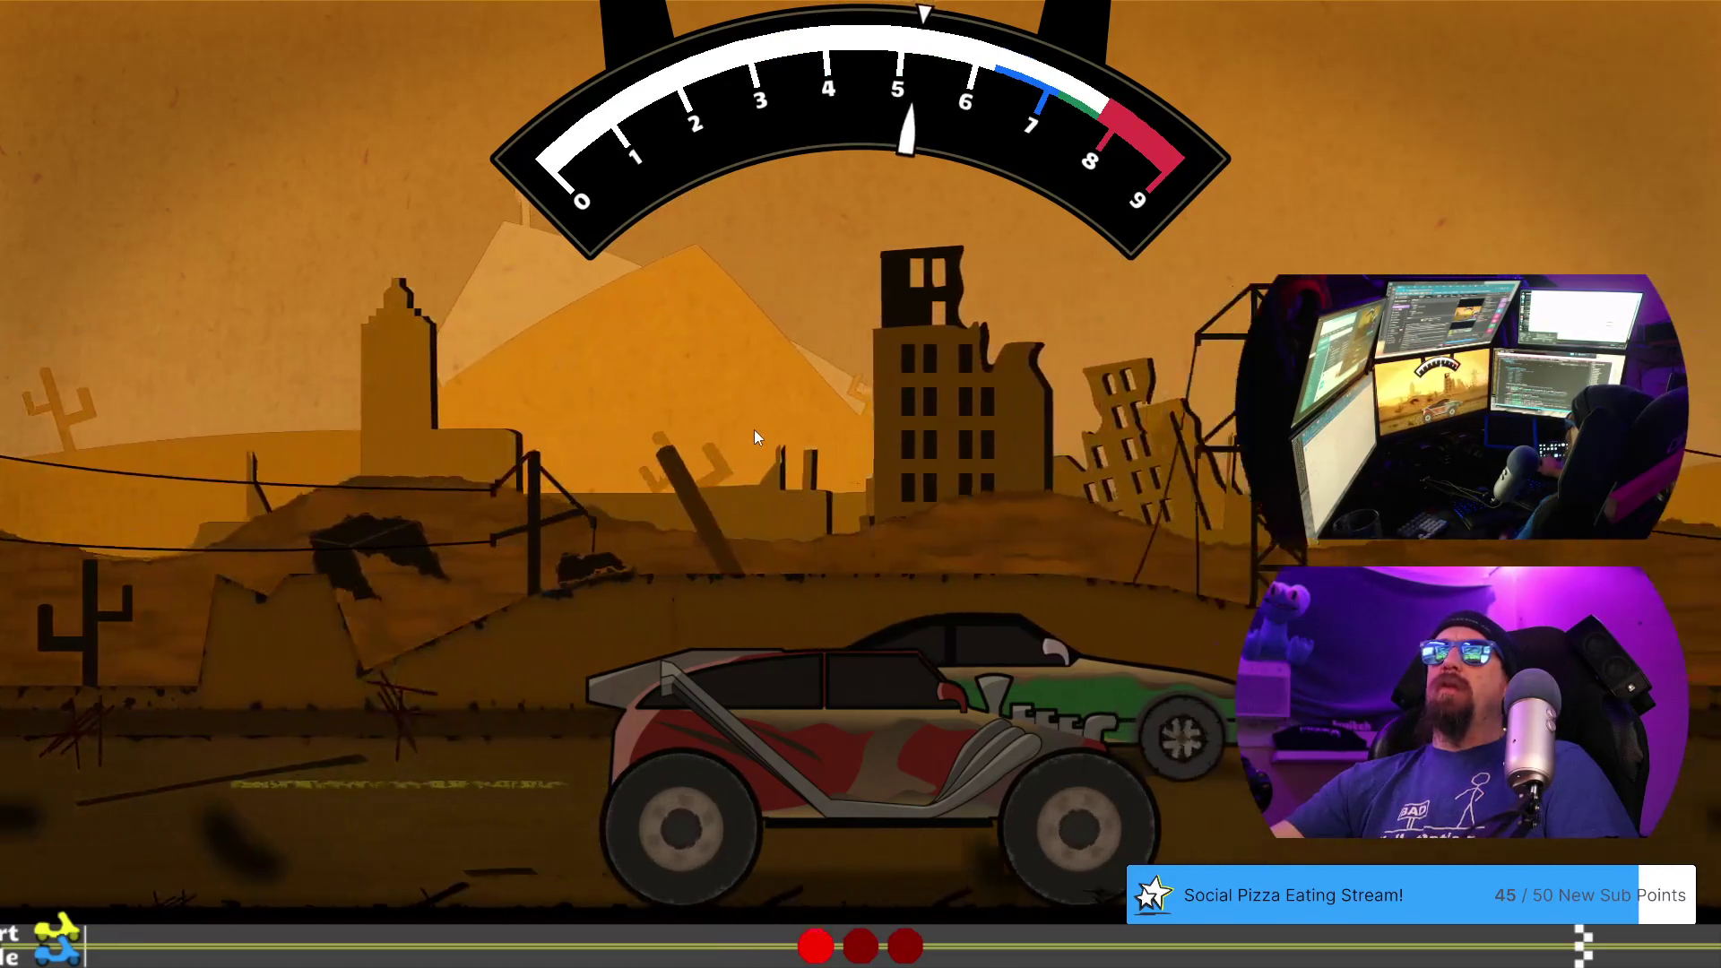
click(755, 428)
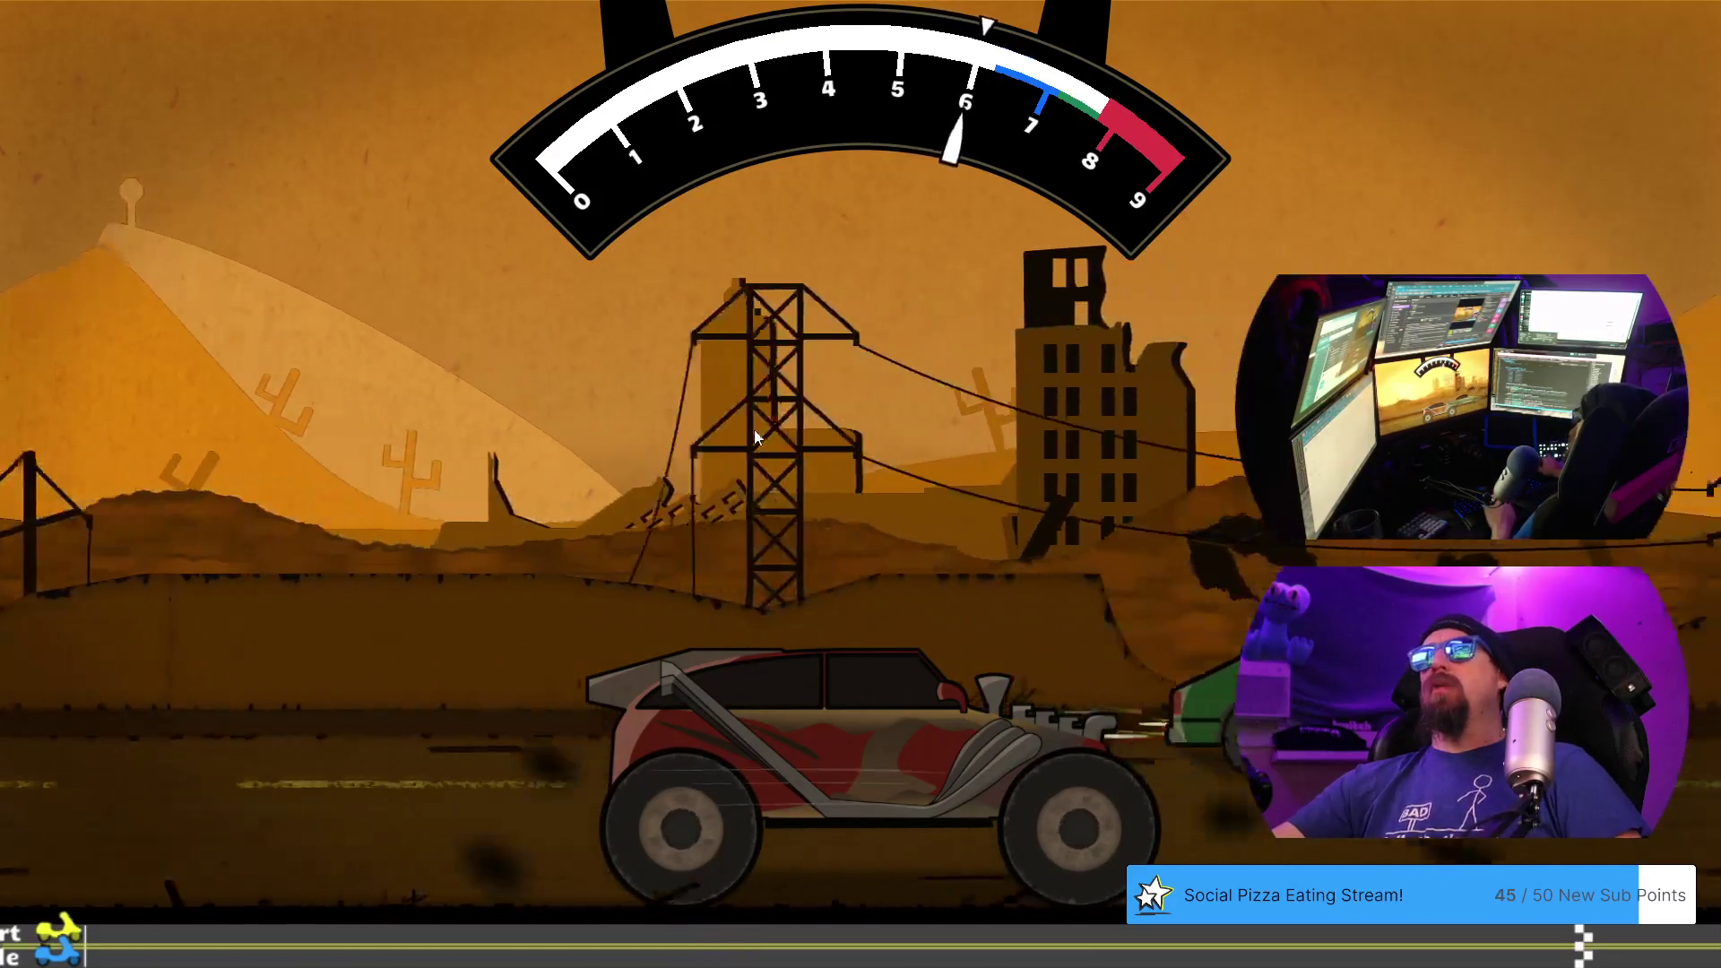
click(755, 428)
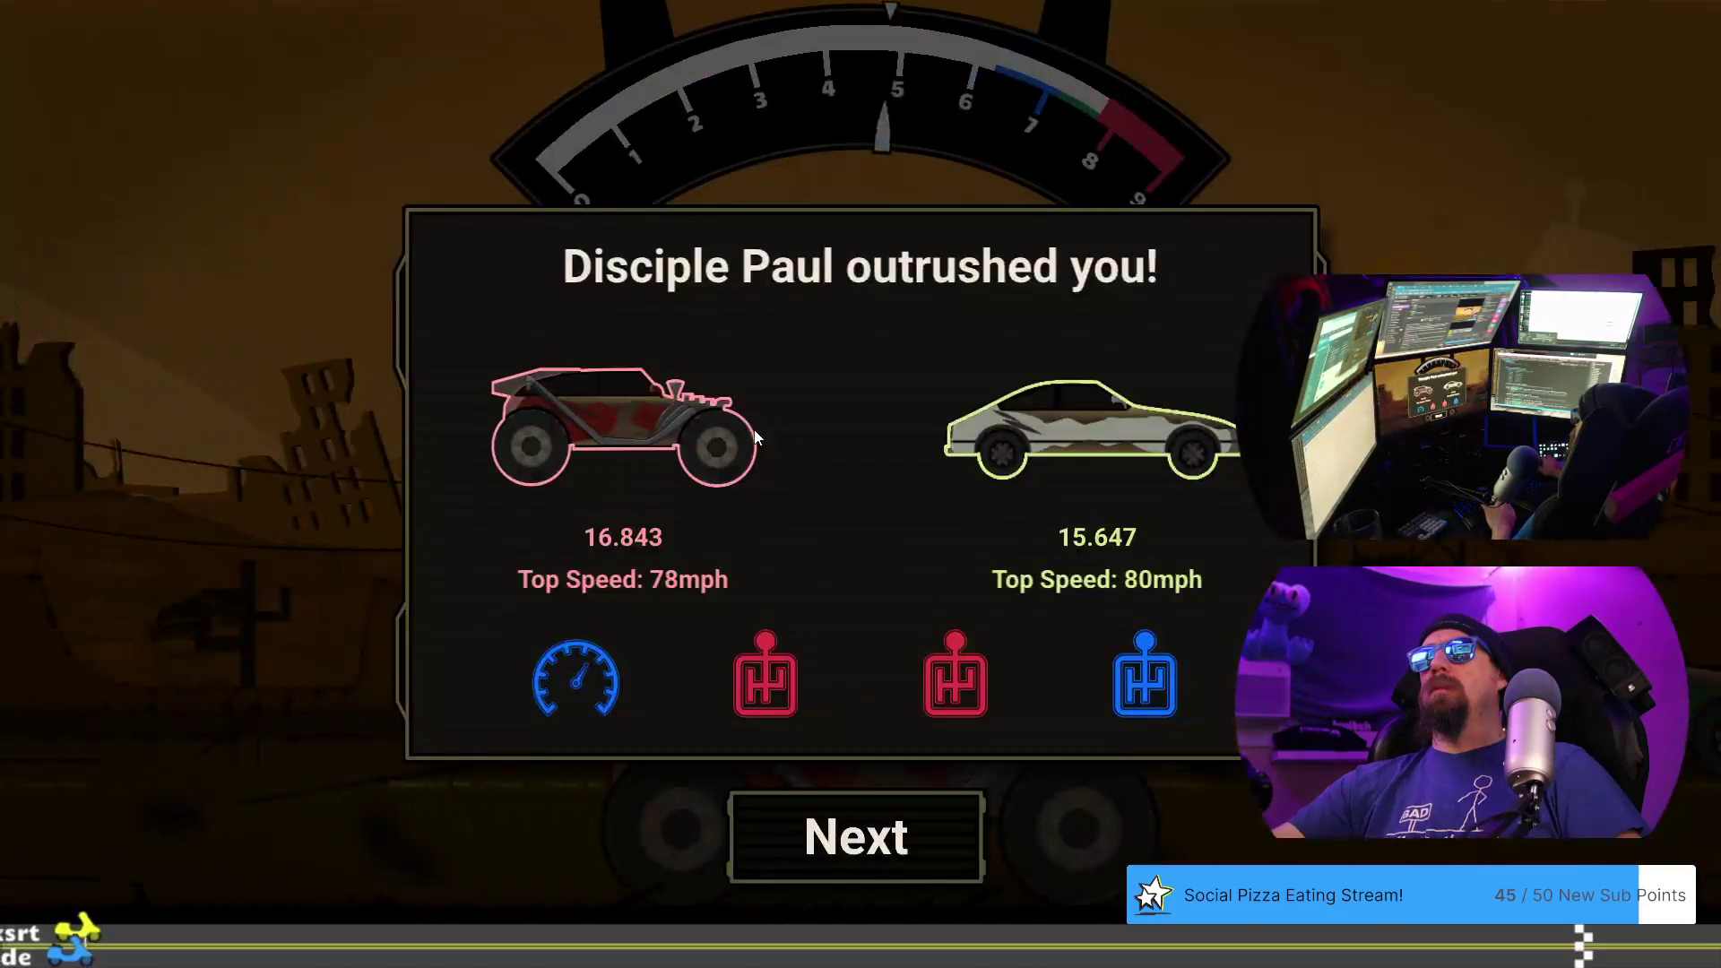
click(839, 816)
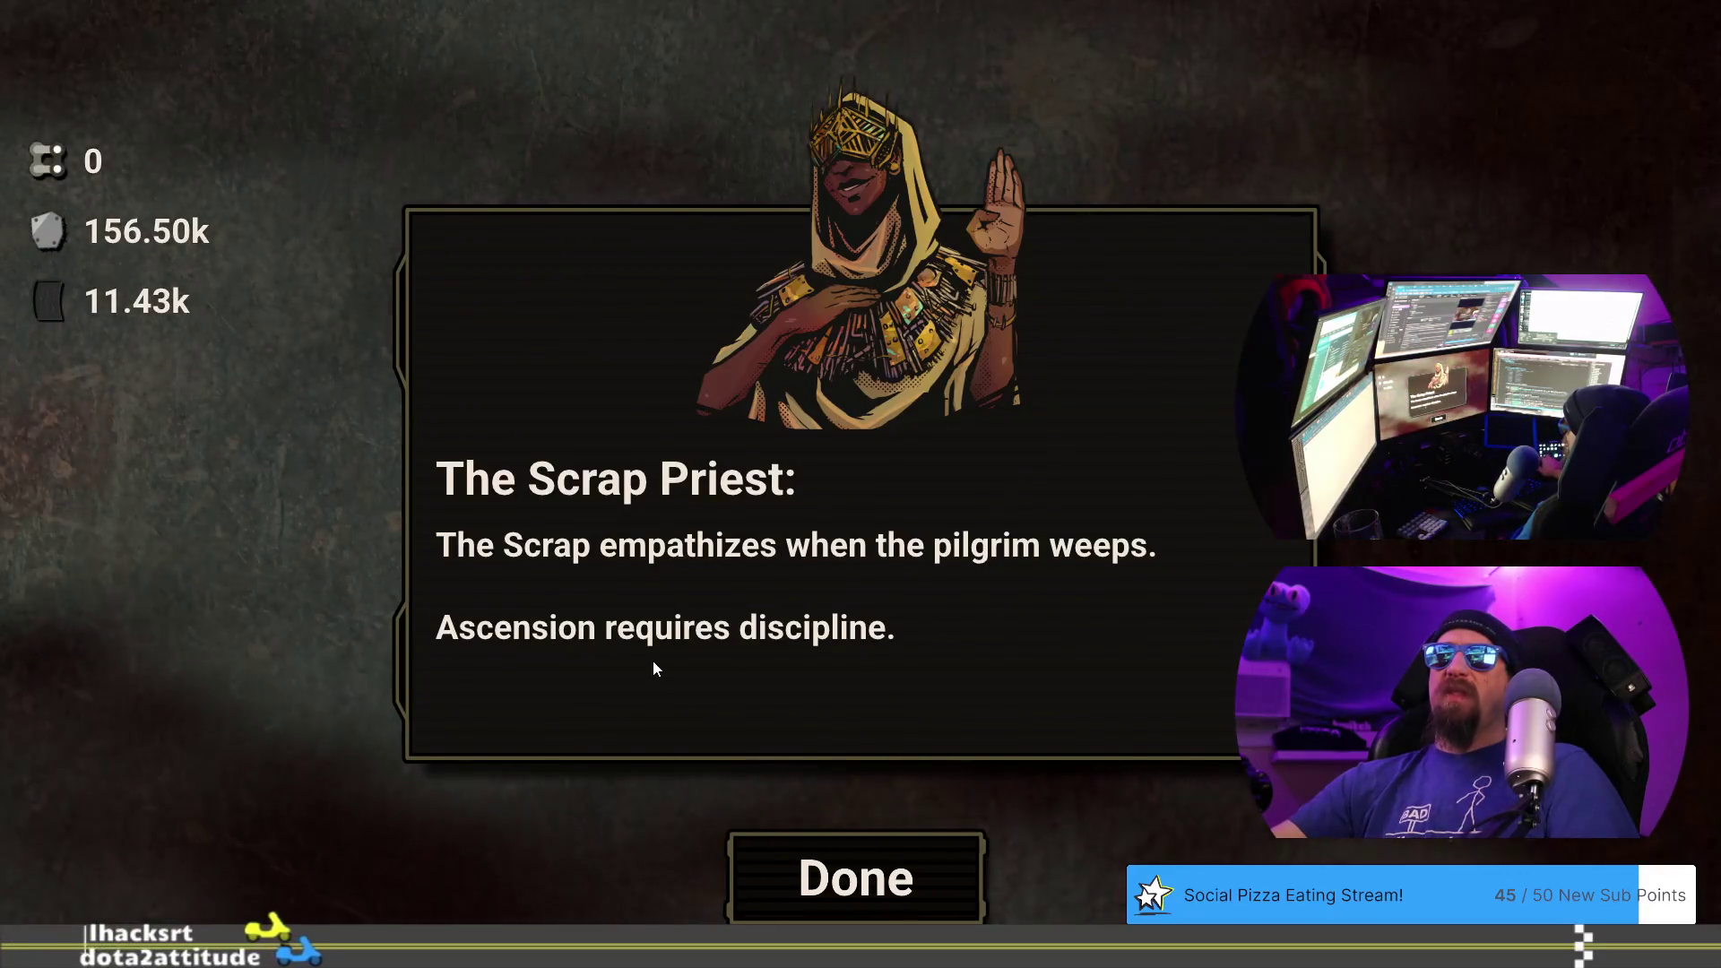
key(alt+Tab)
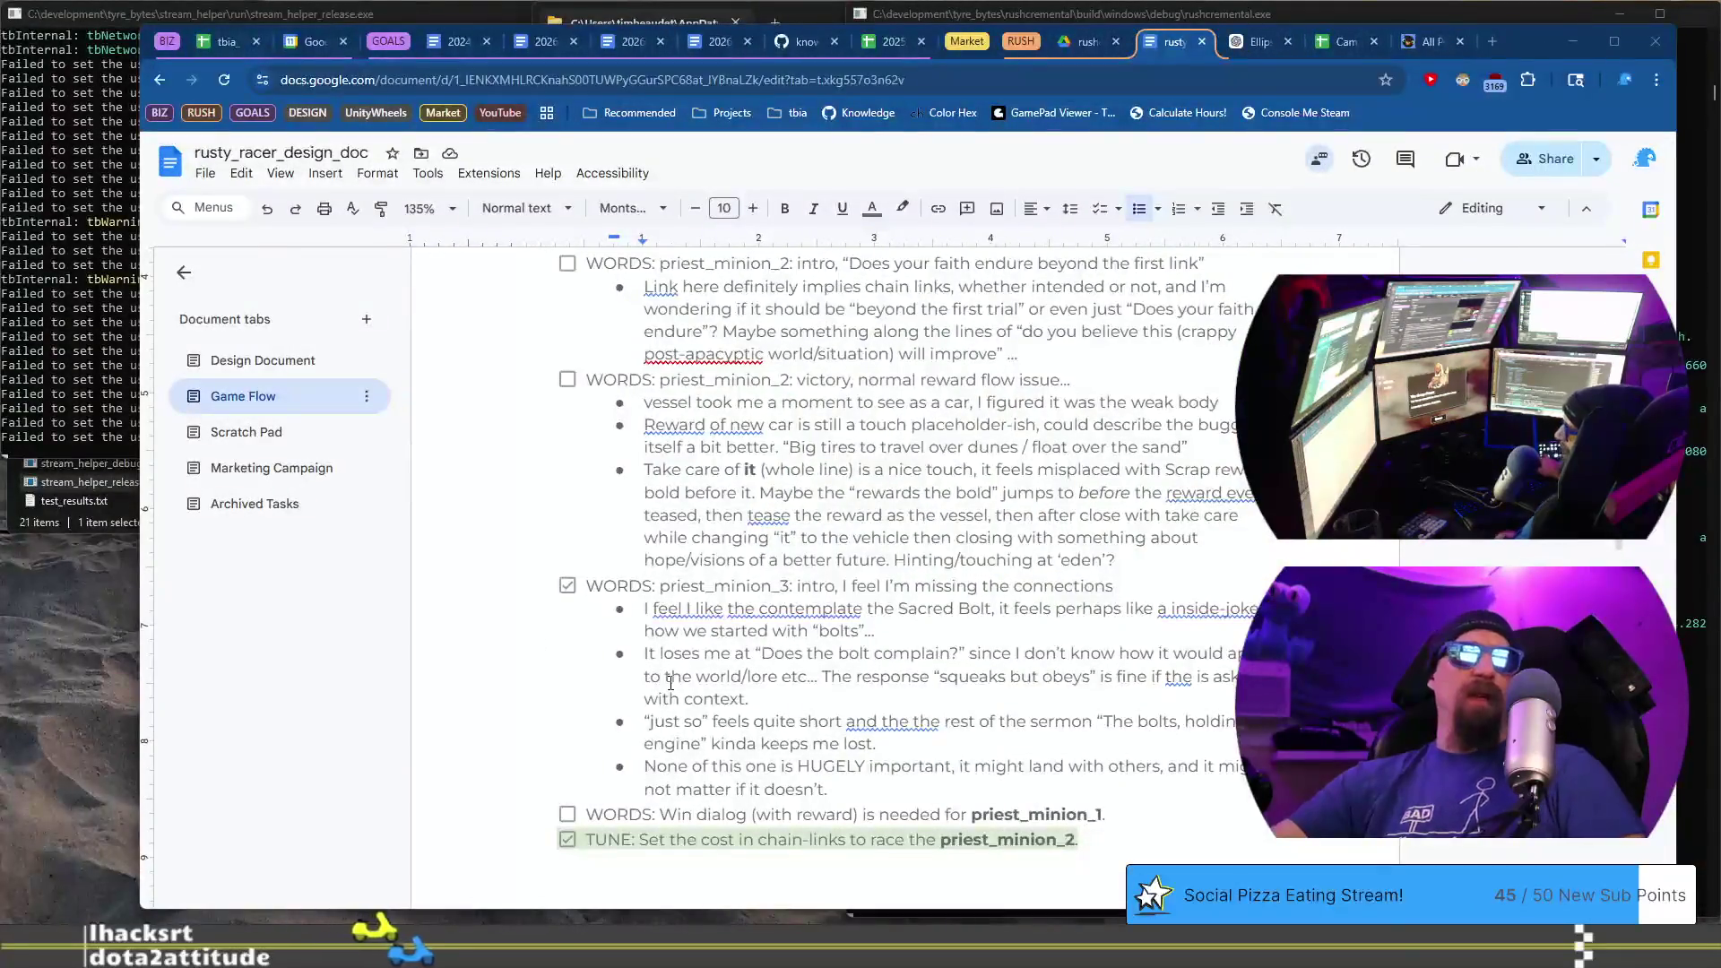
- Add a checklist item: priest_minion_3's lose dialog mentions ascension, which may be a trigger word
scroll(671, 682, down, 2)
click(852, 612)
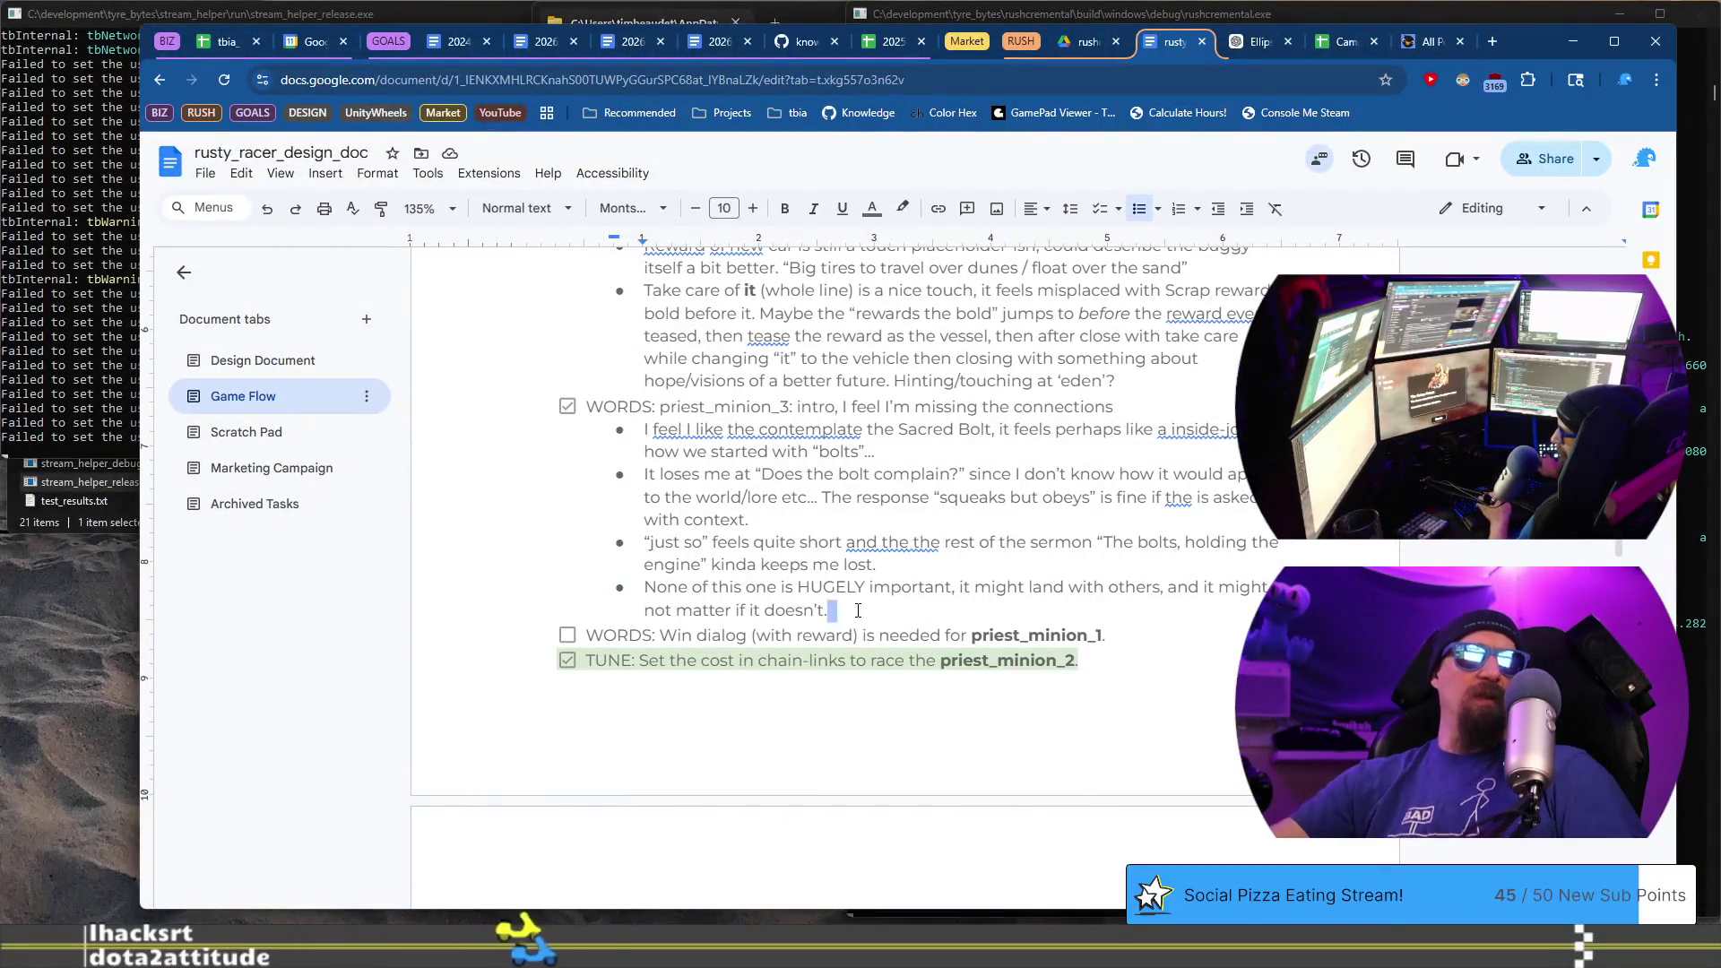
key(Return)
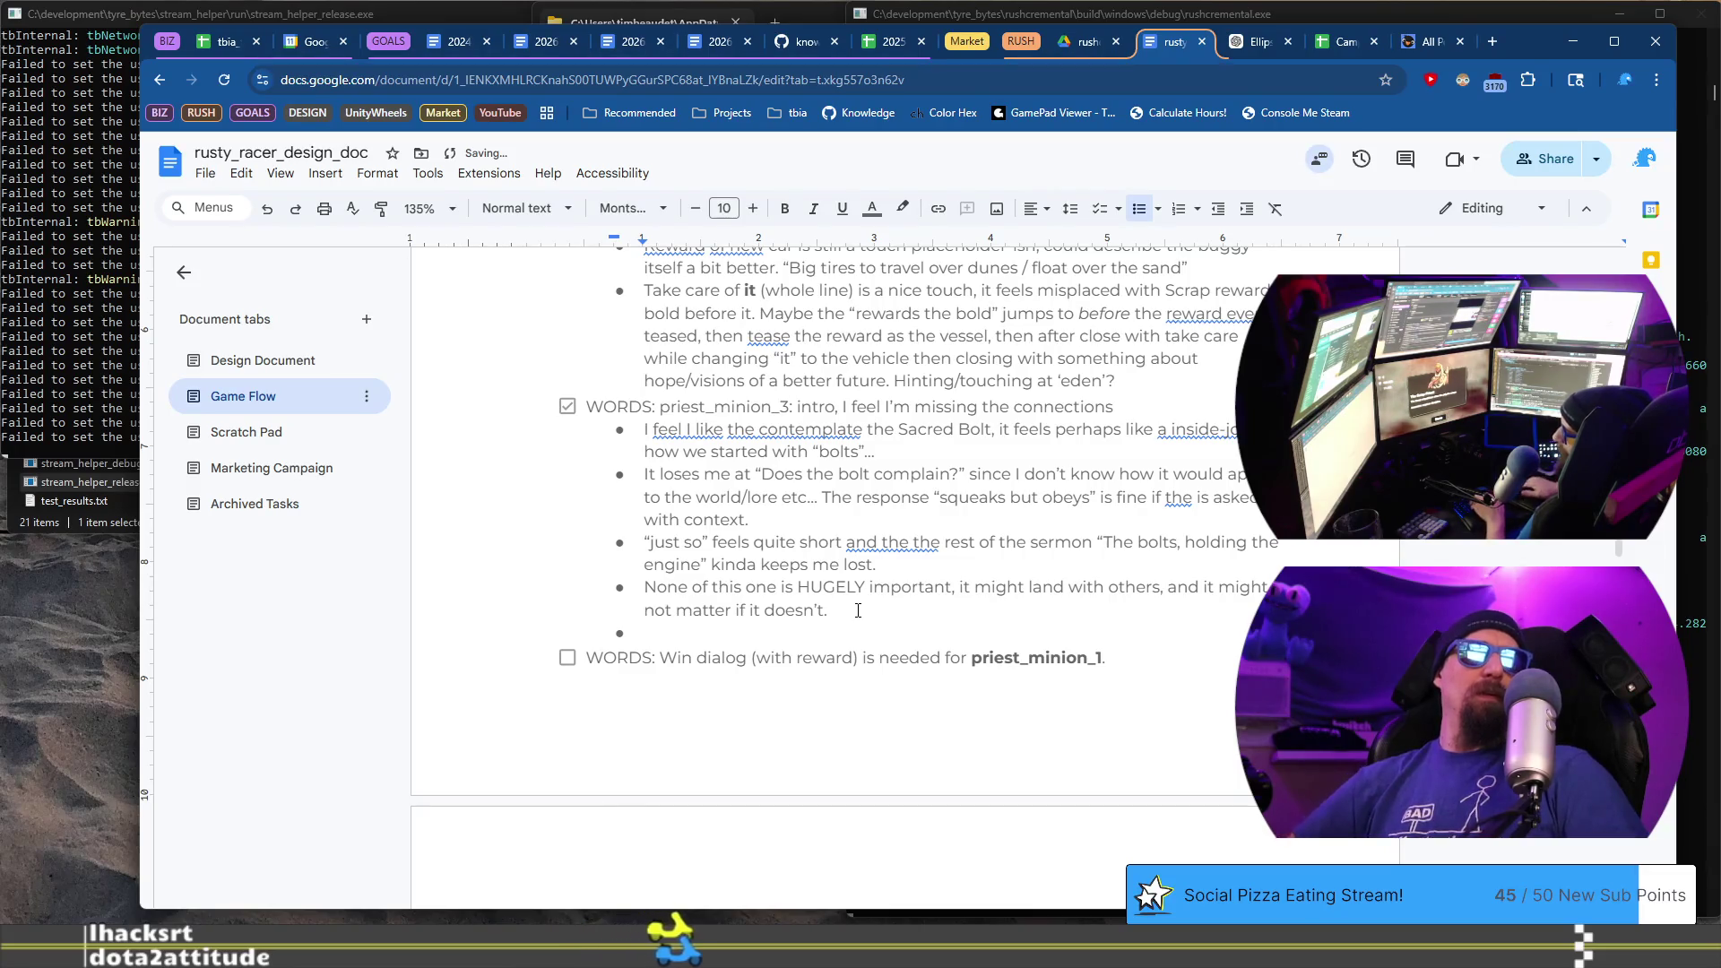
key(ctrl+z)
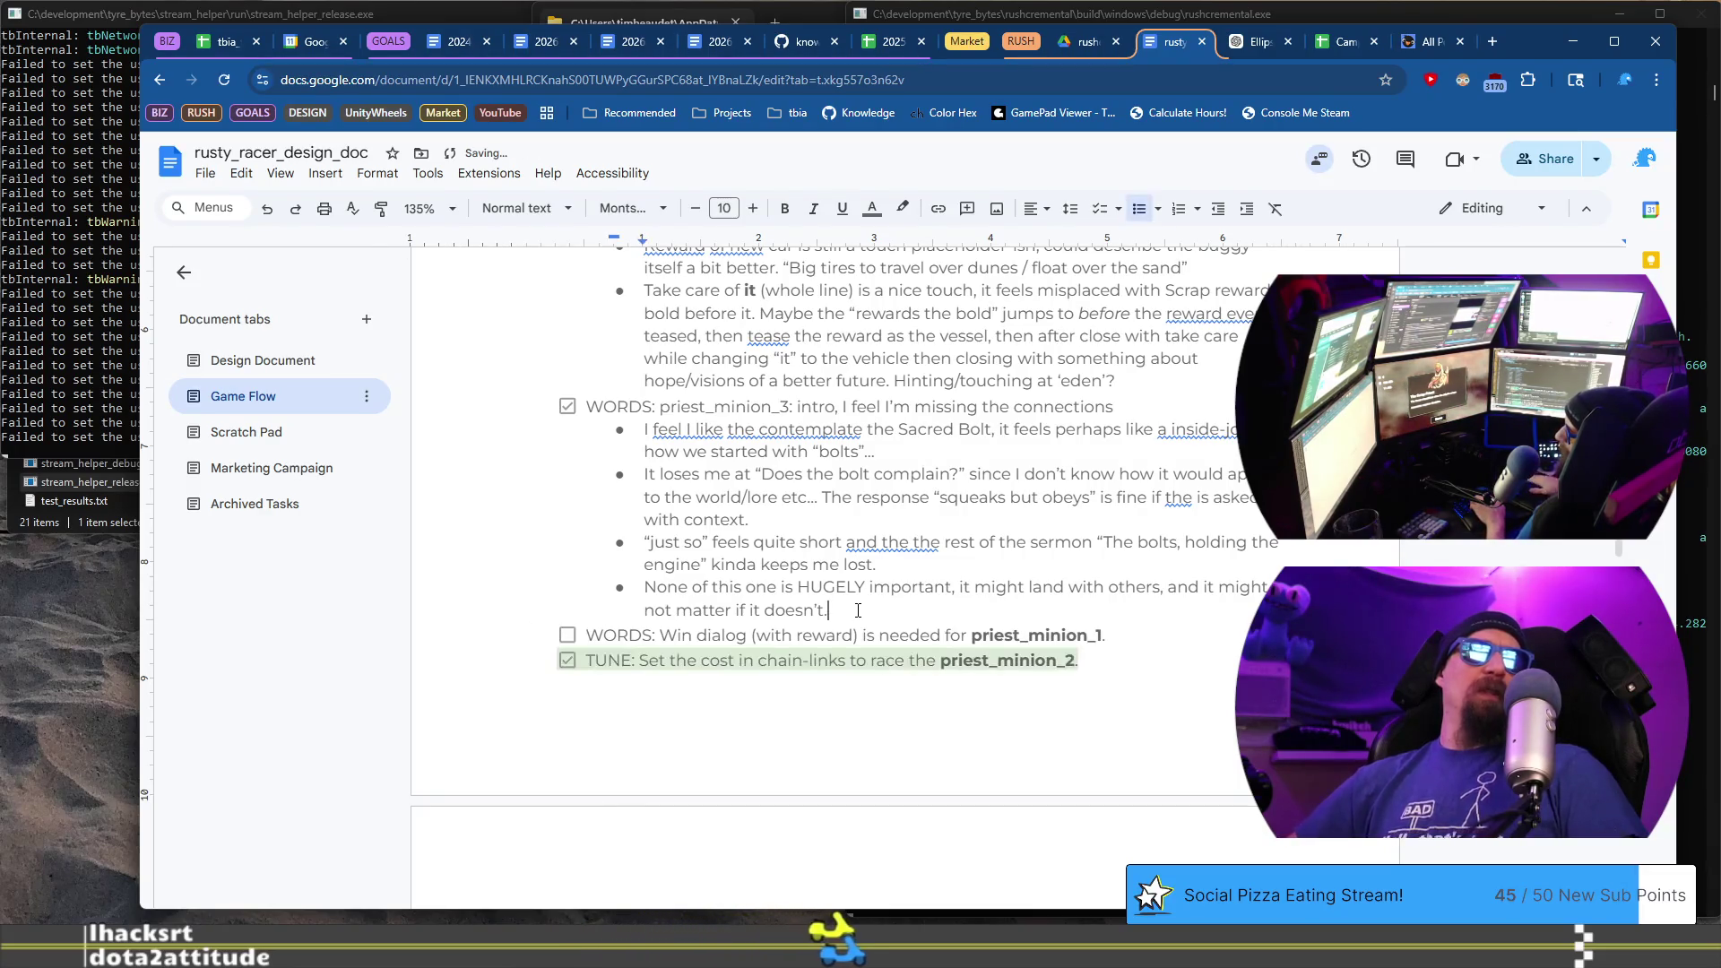
key(Return)
text(WORDS: priest_minion_)
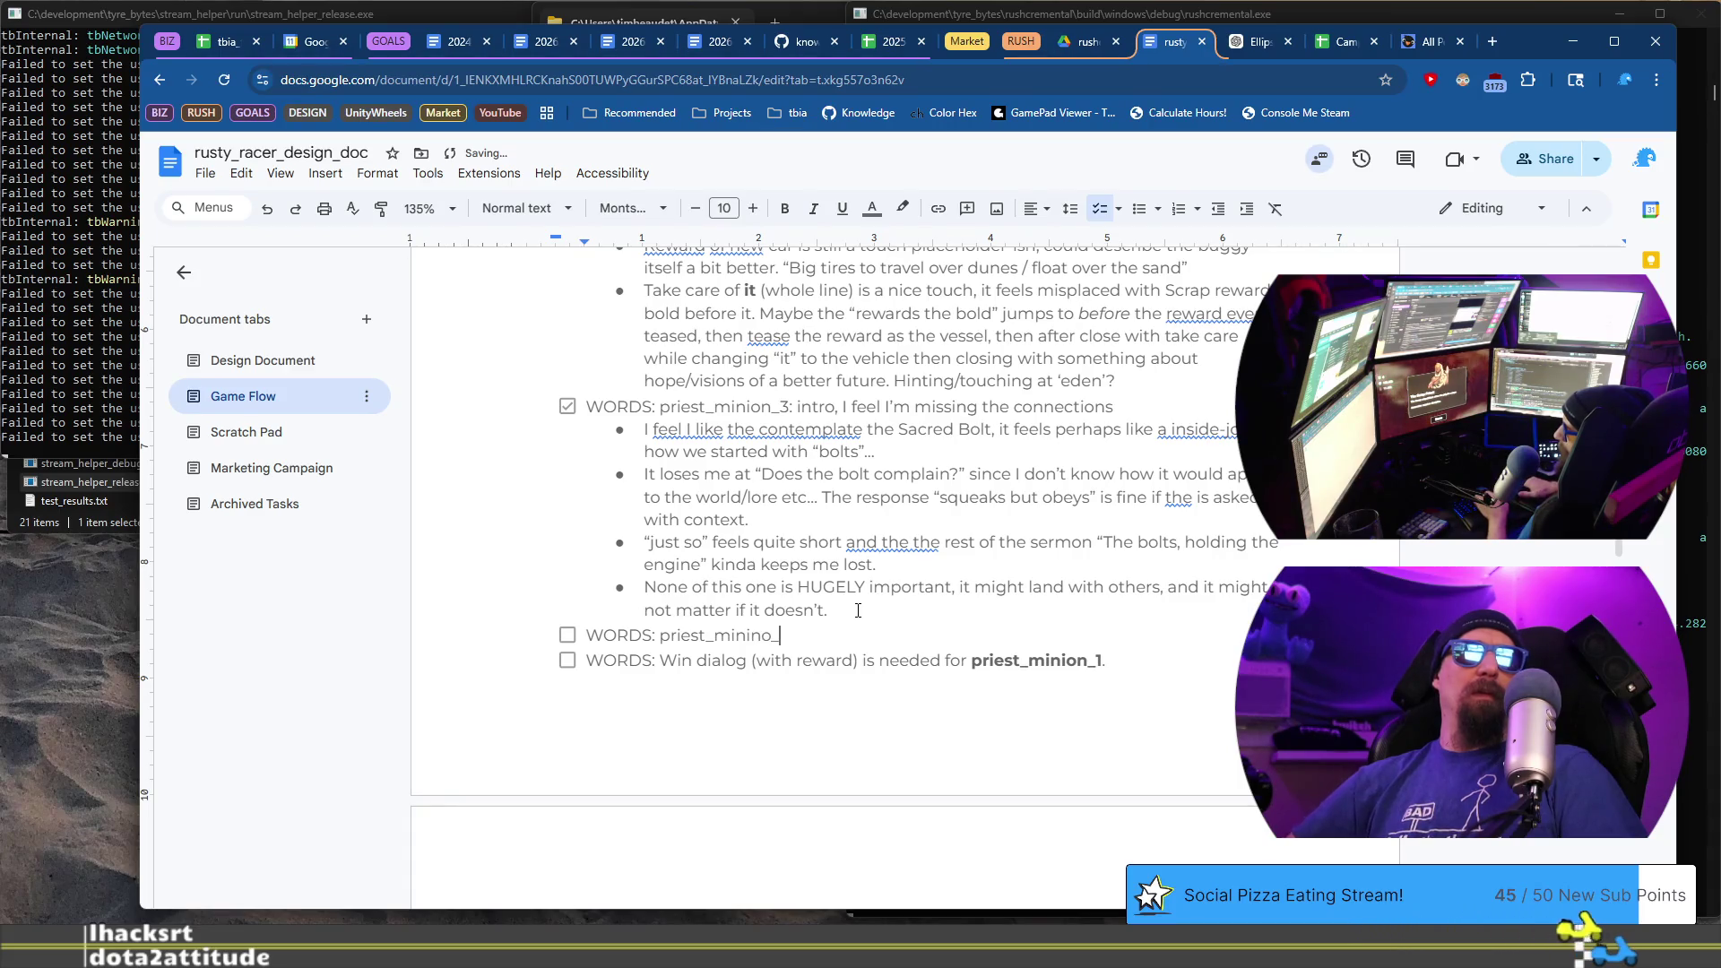
key(BackSpace)
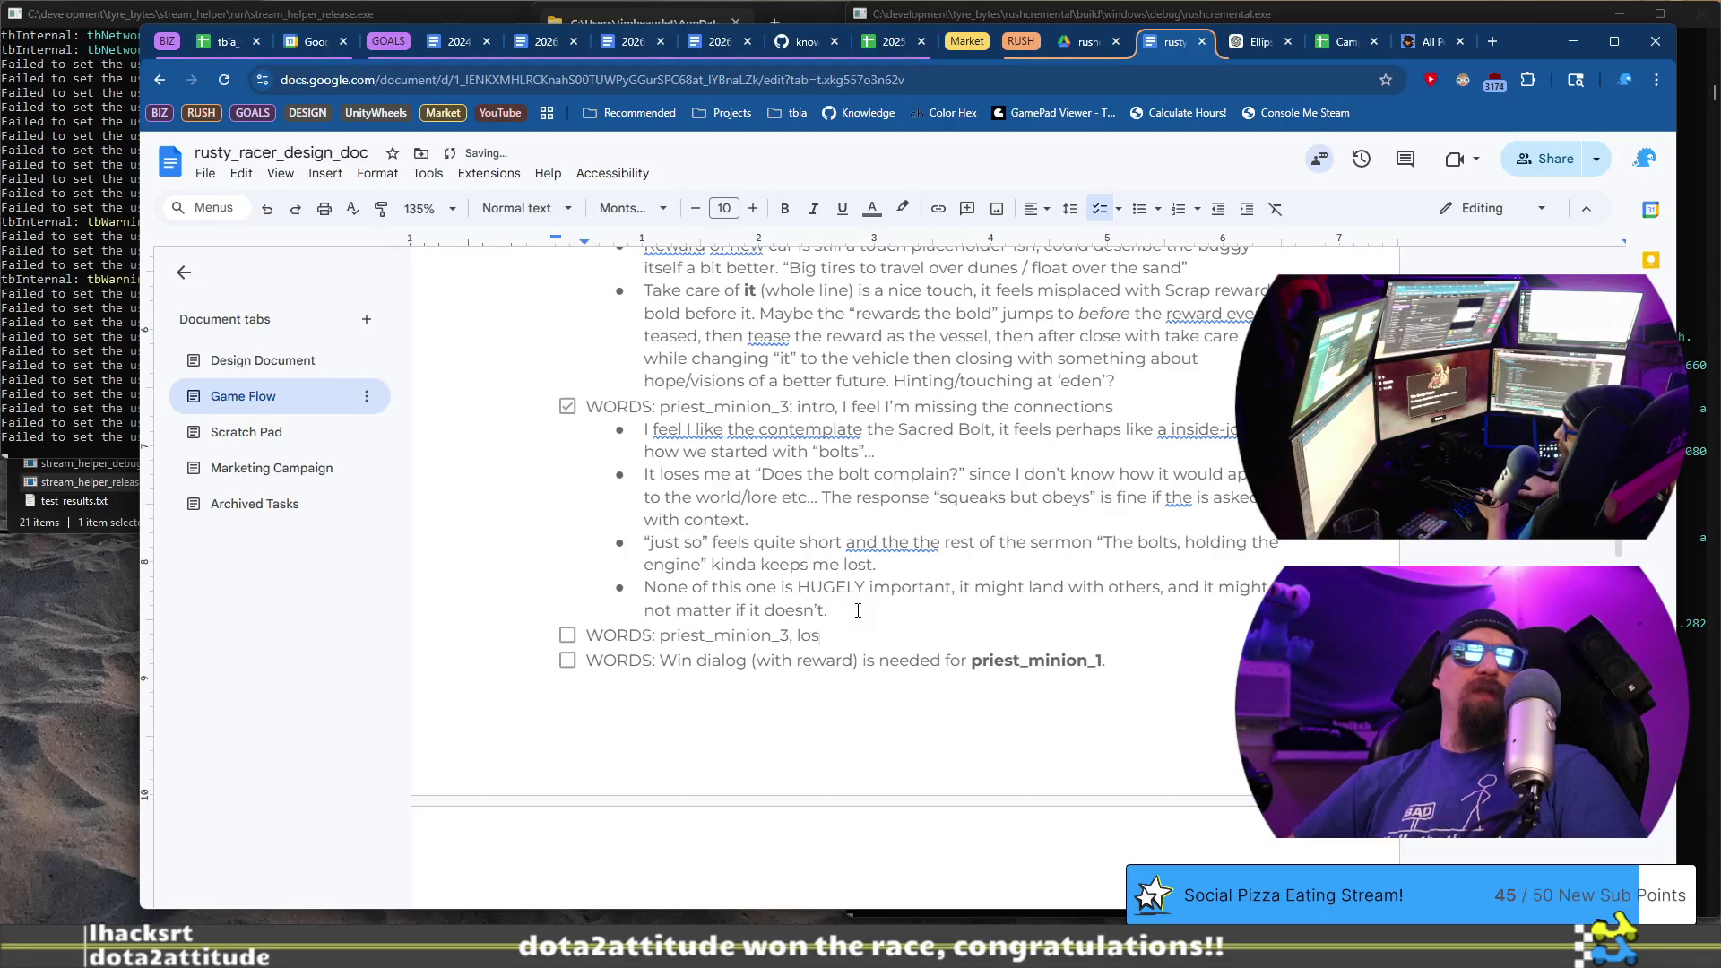
text(e)
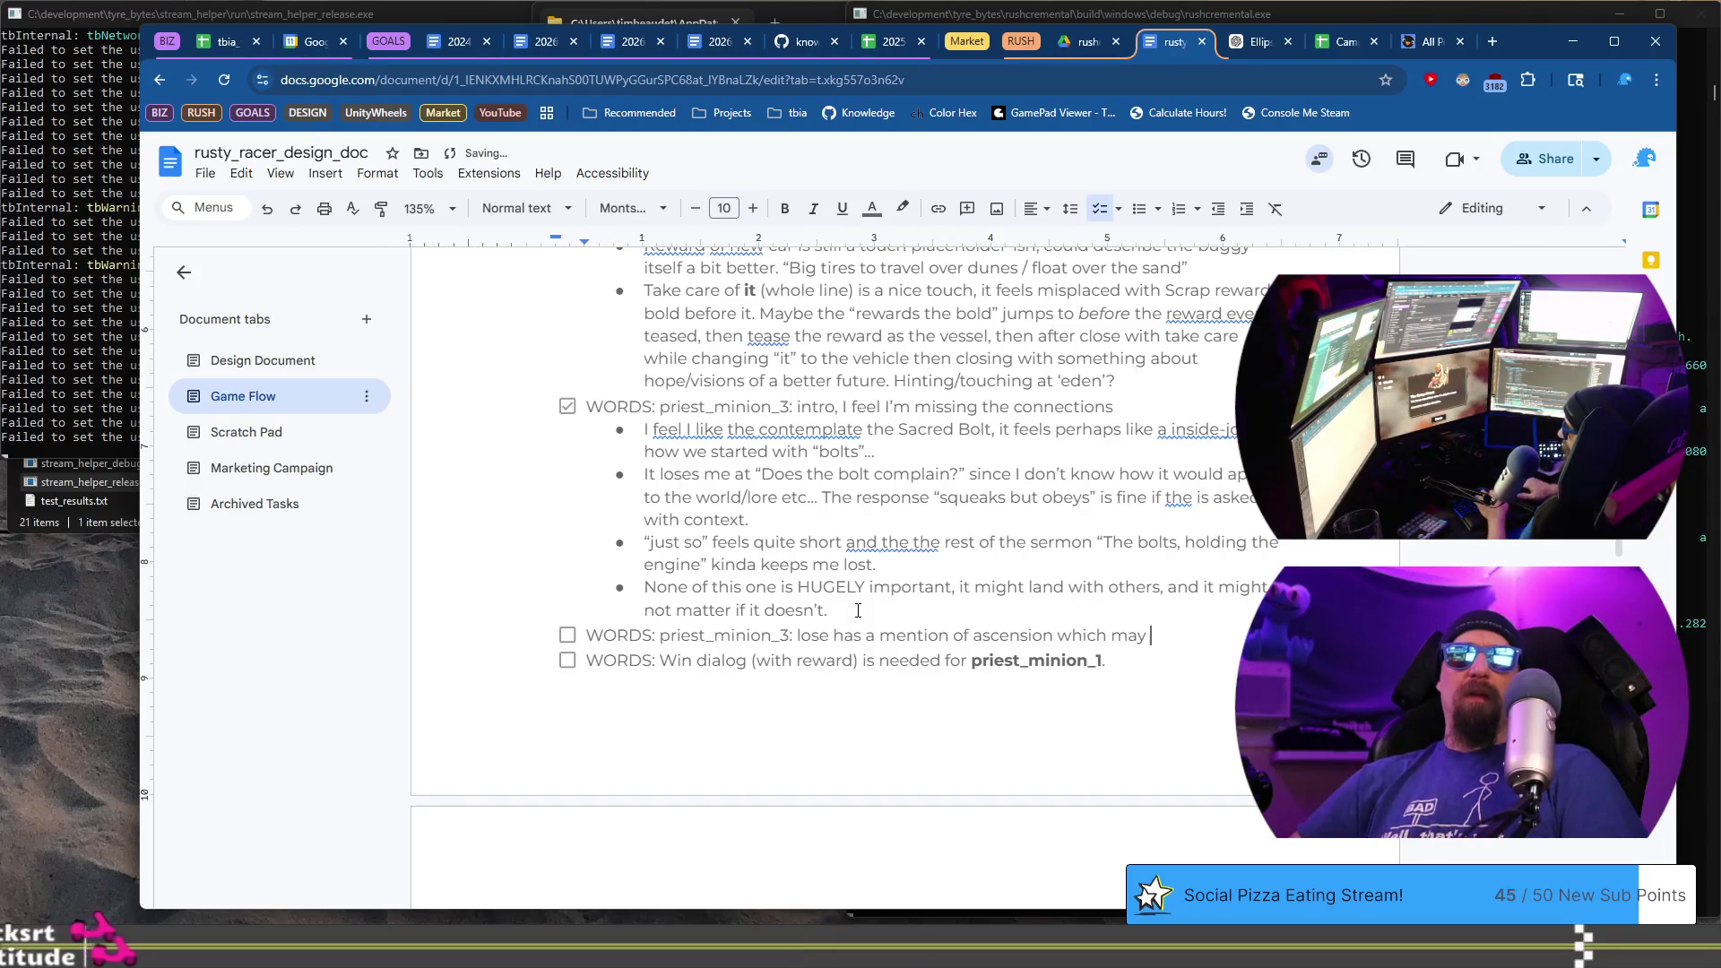
text(a trigger word.)
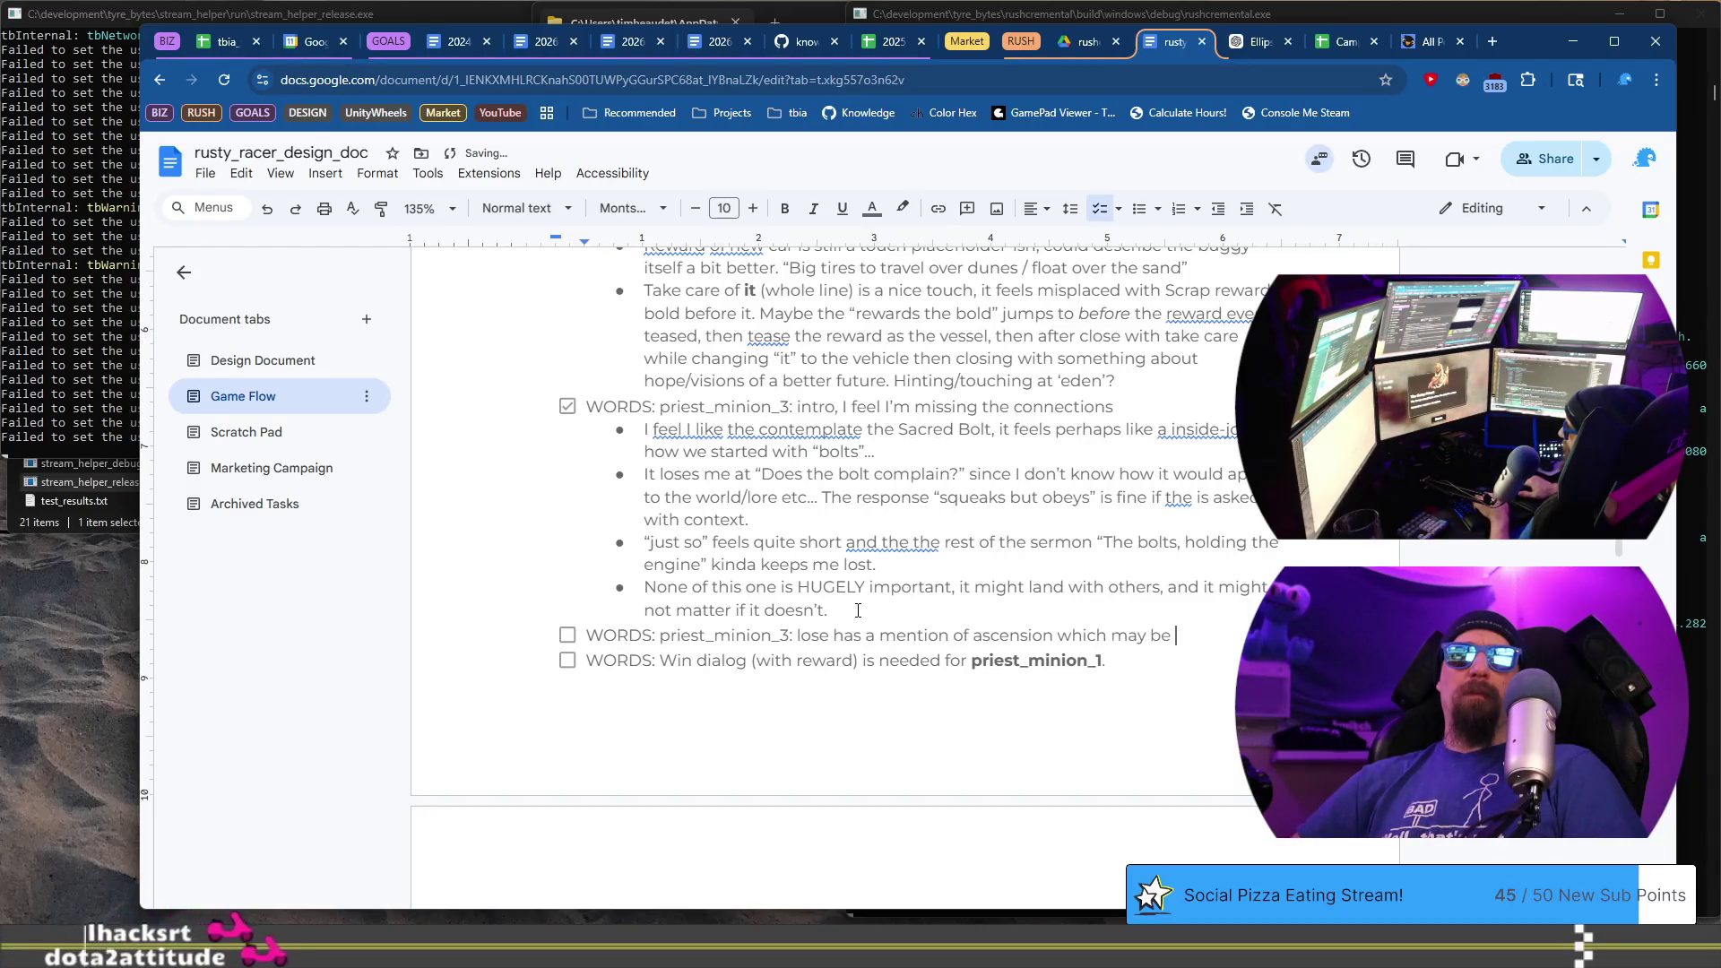
key(Return)
text(WORDS: Win dialog (with reward) is needed for priest_minion_1.)
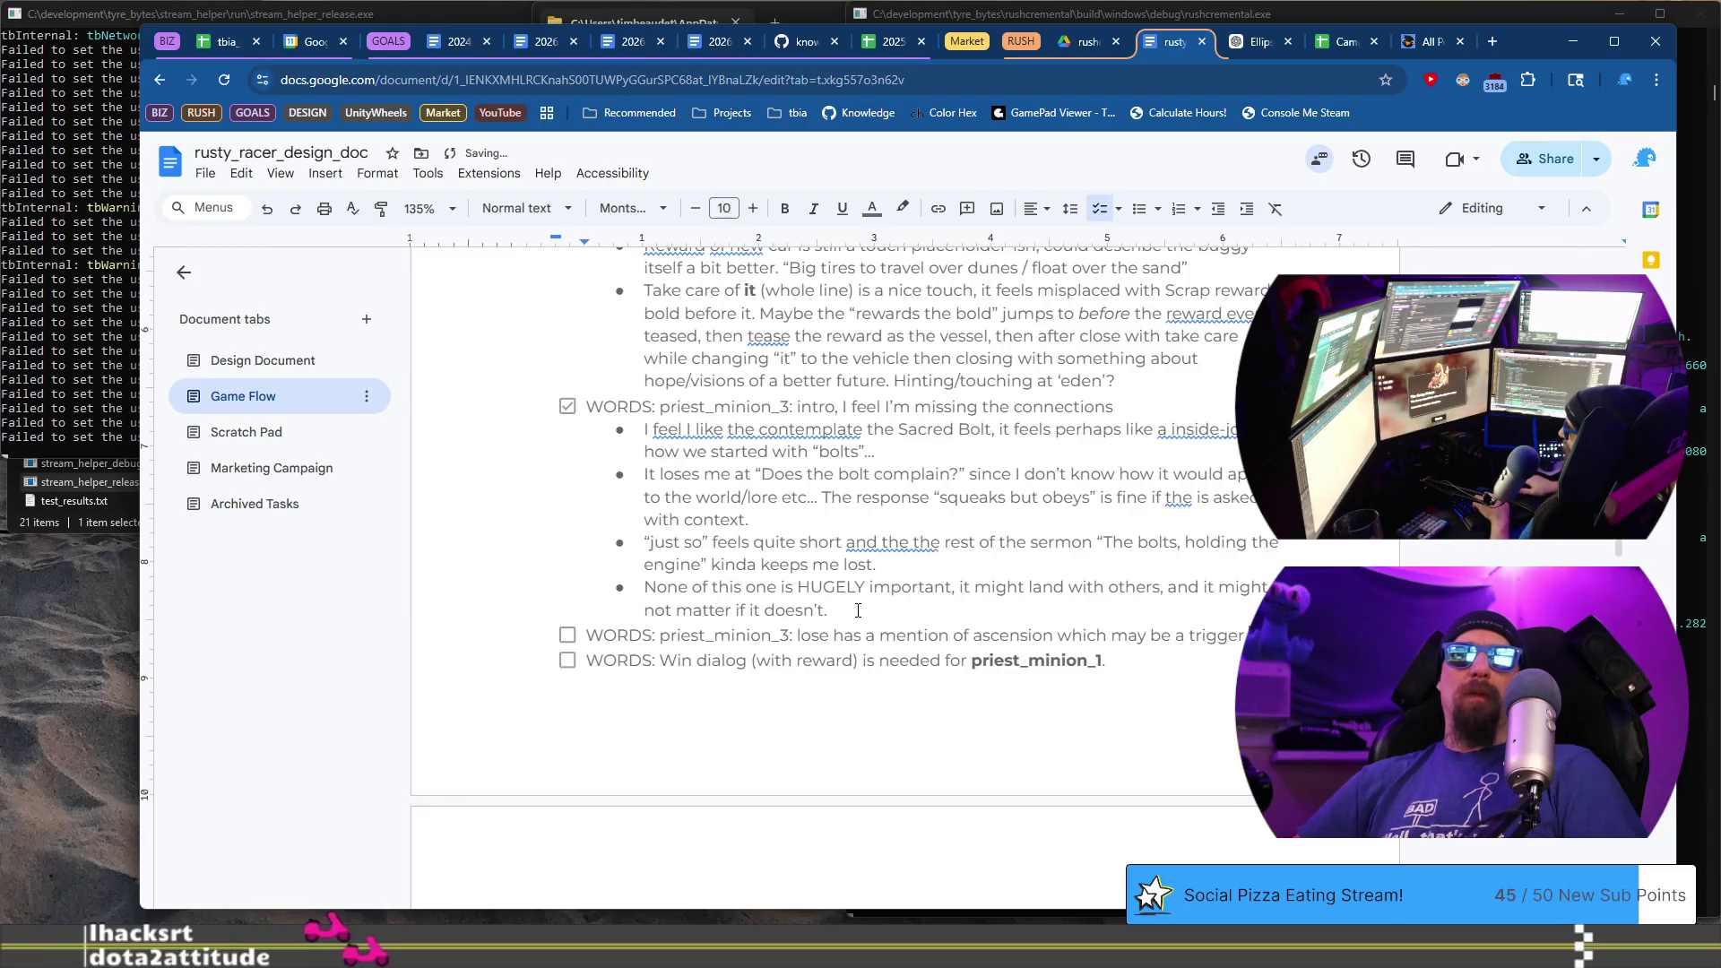
key(ctrl+z)
key(ctrl+y)
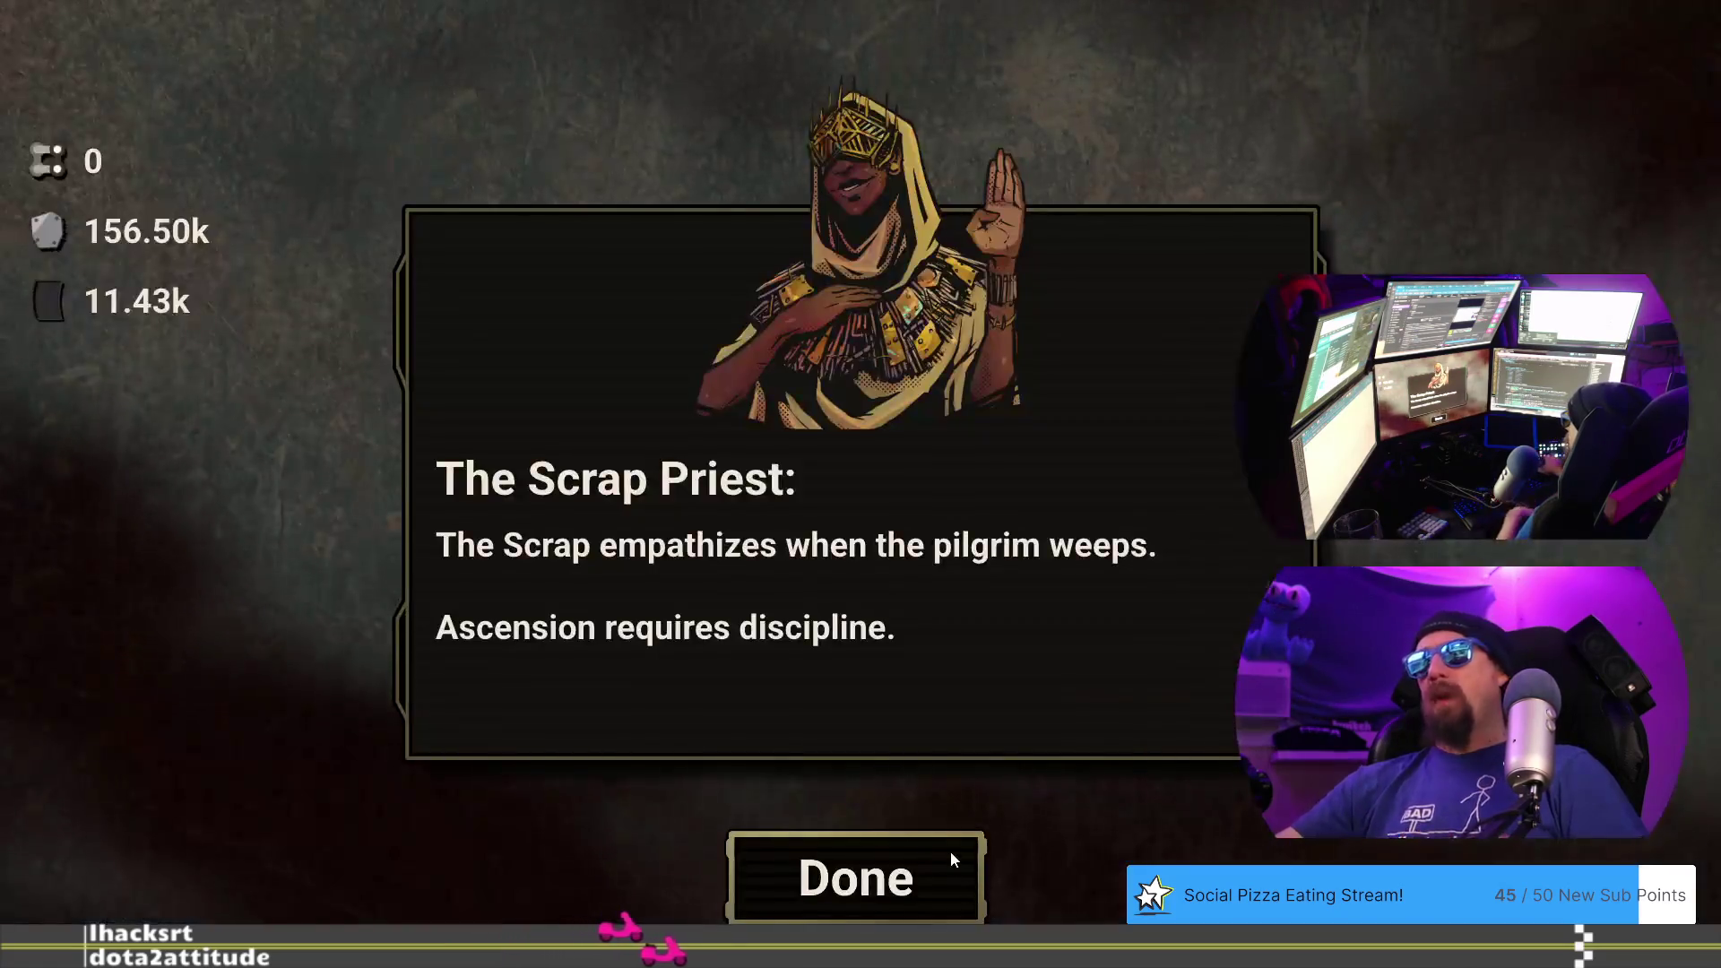
click(952, 863)
- Rematch Disciple Paul and win, then step through the priest's lines and accept the rubber-scrap reward
click(943, 700)
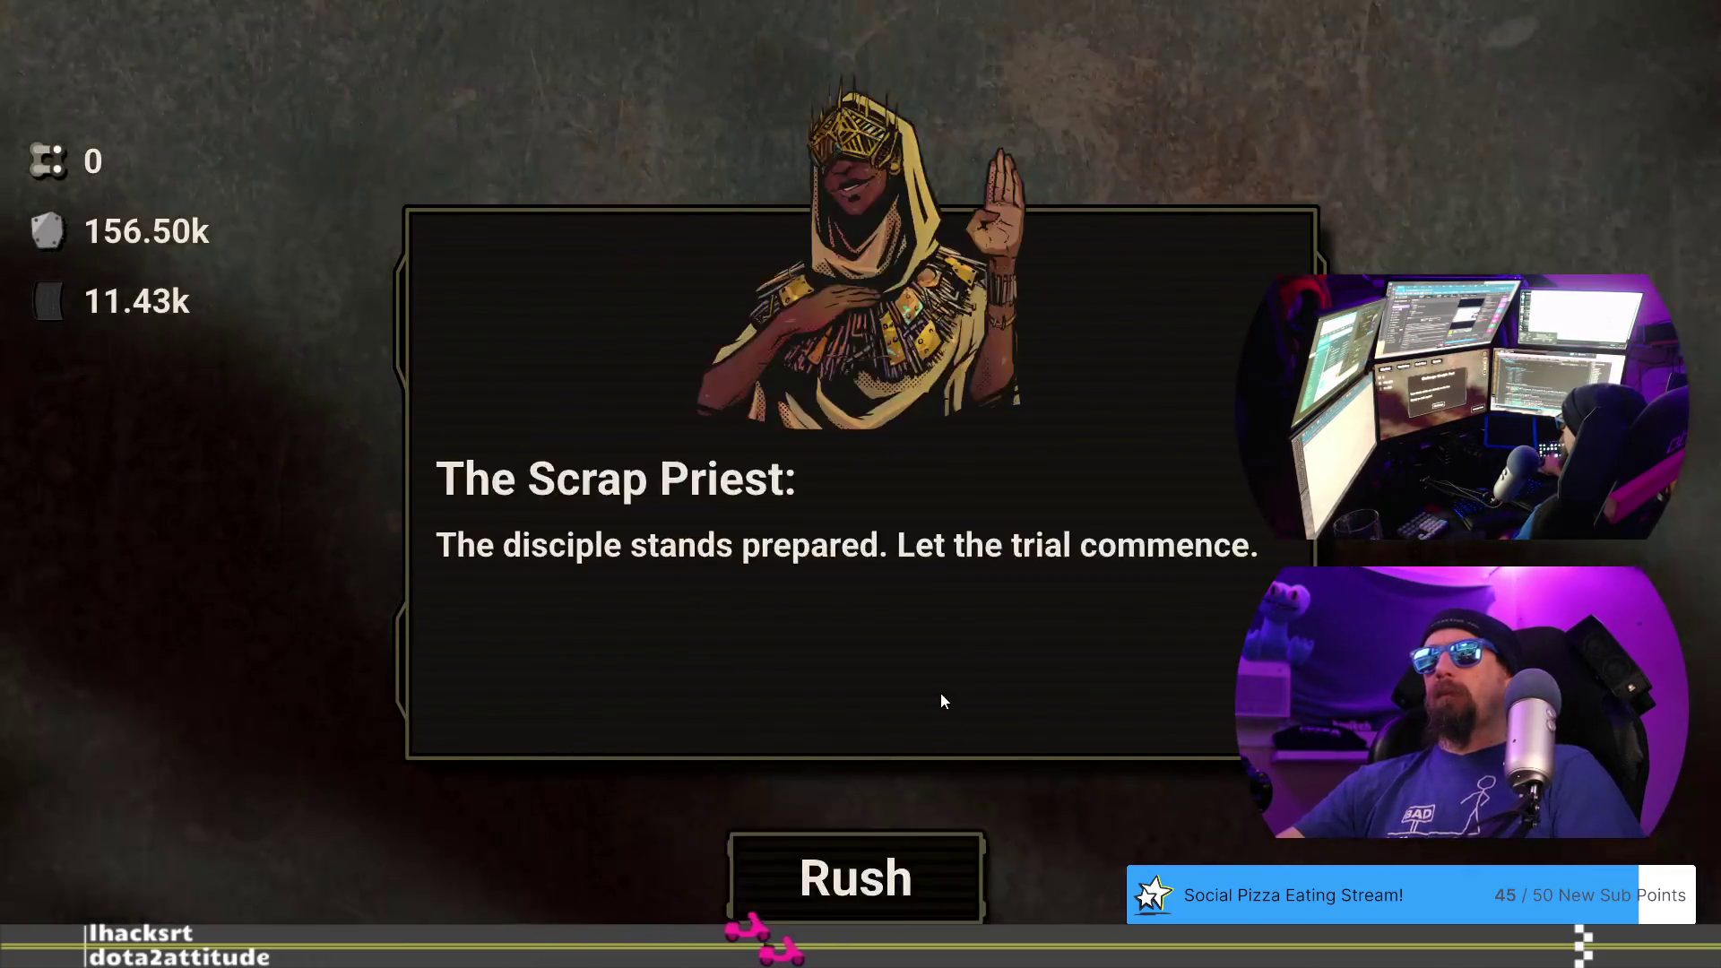
click(900, 863)
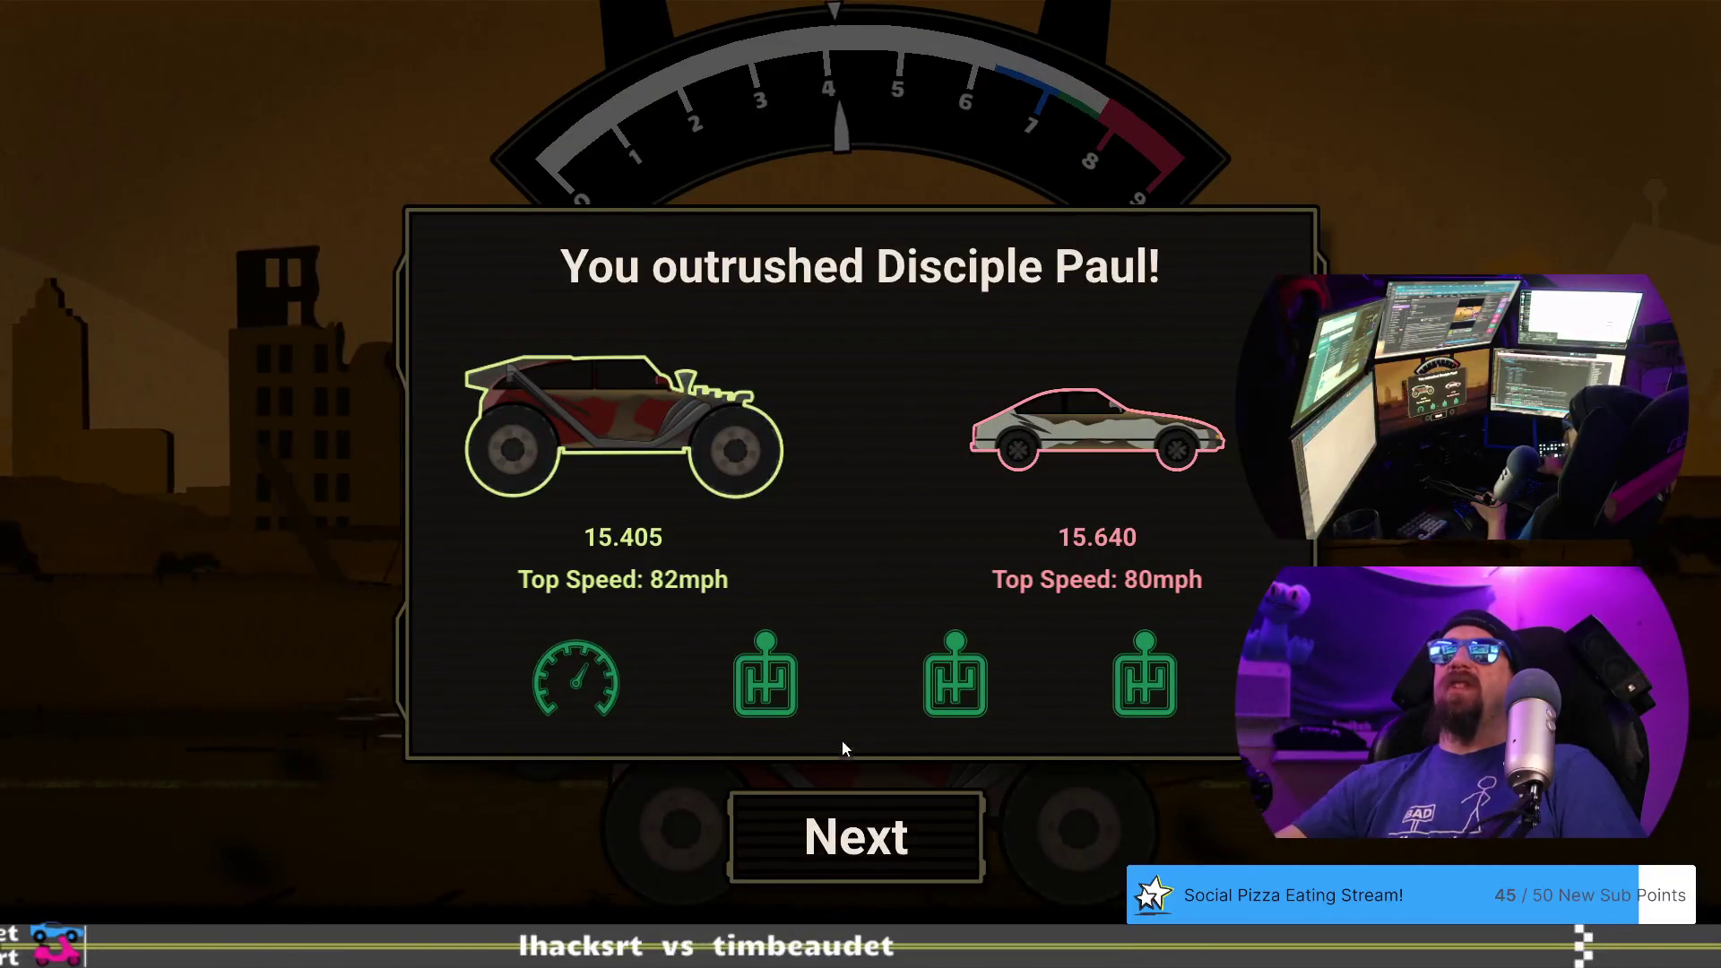
click(868, 820)
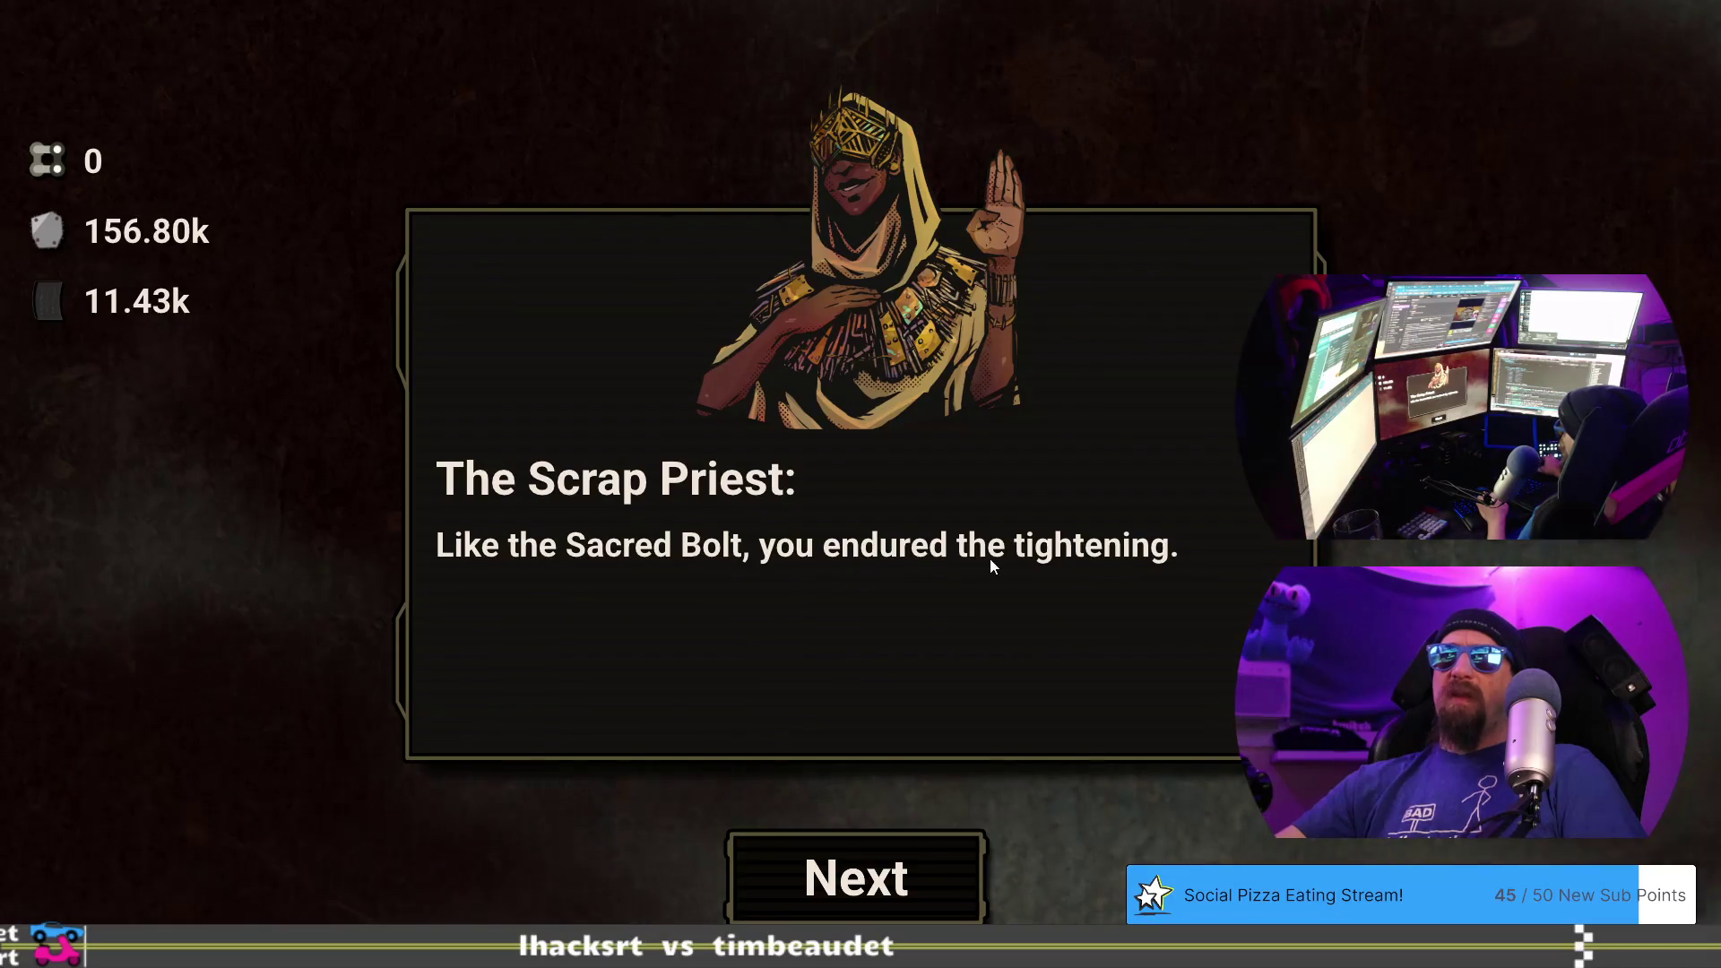
click(916, 861)
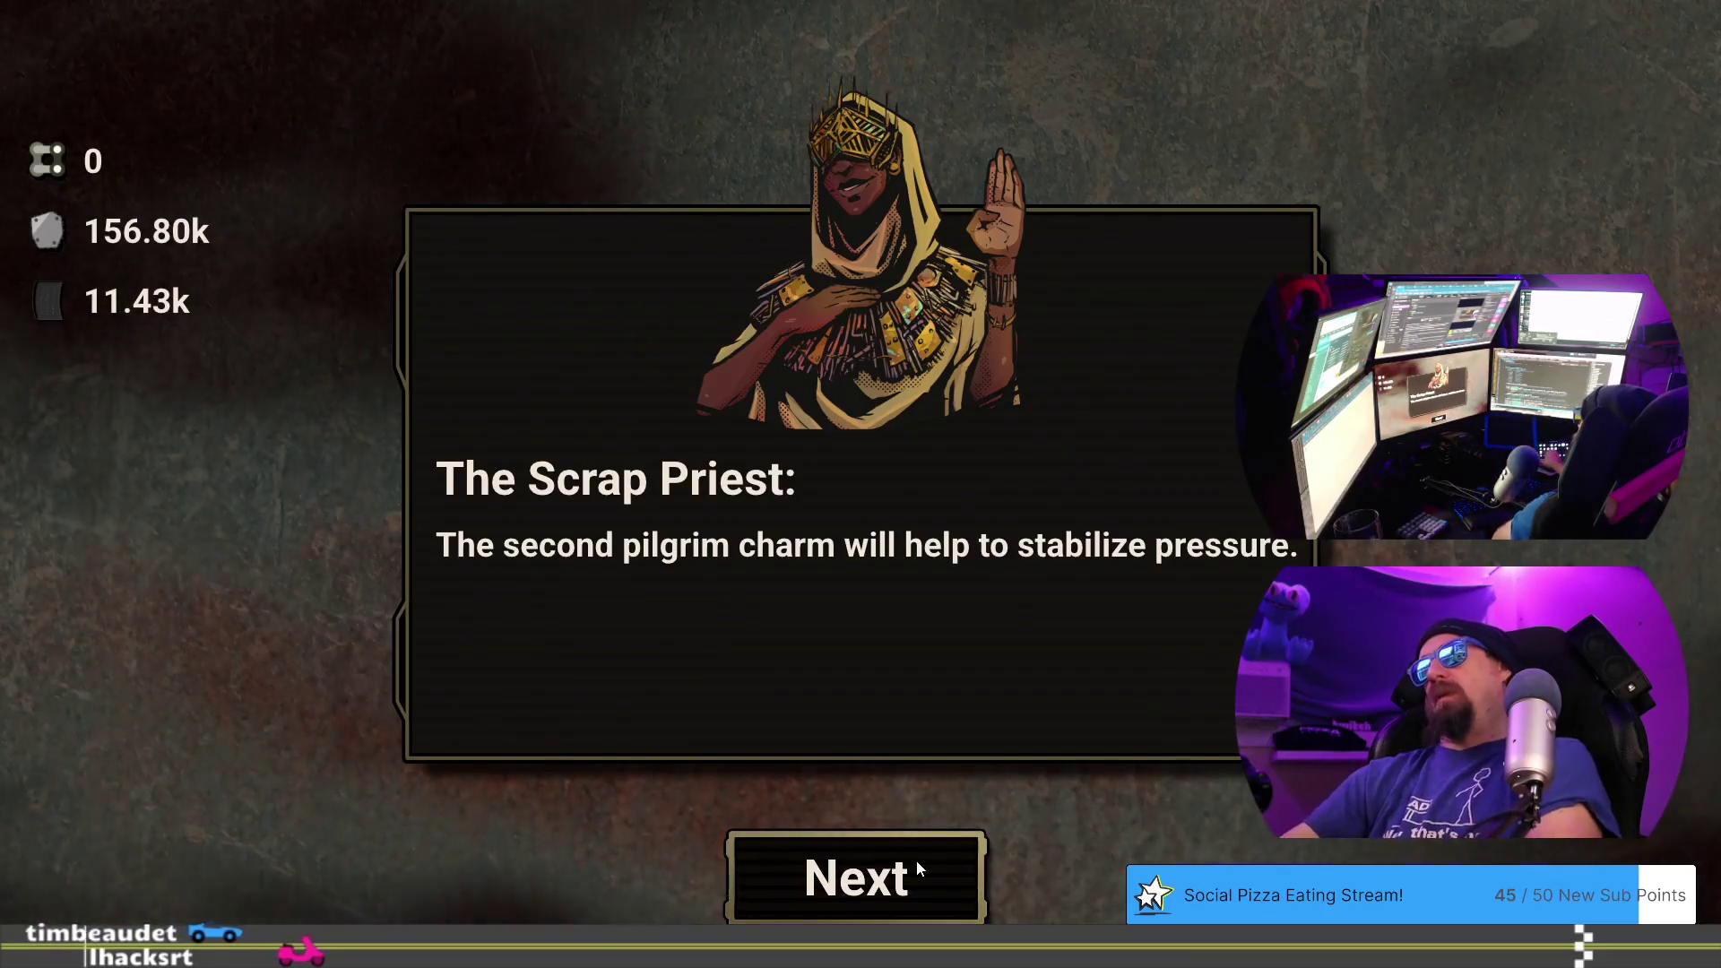
click(944, 877)
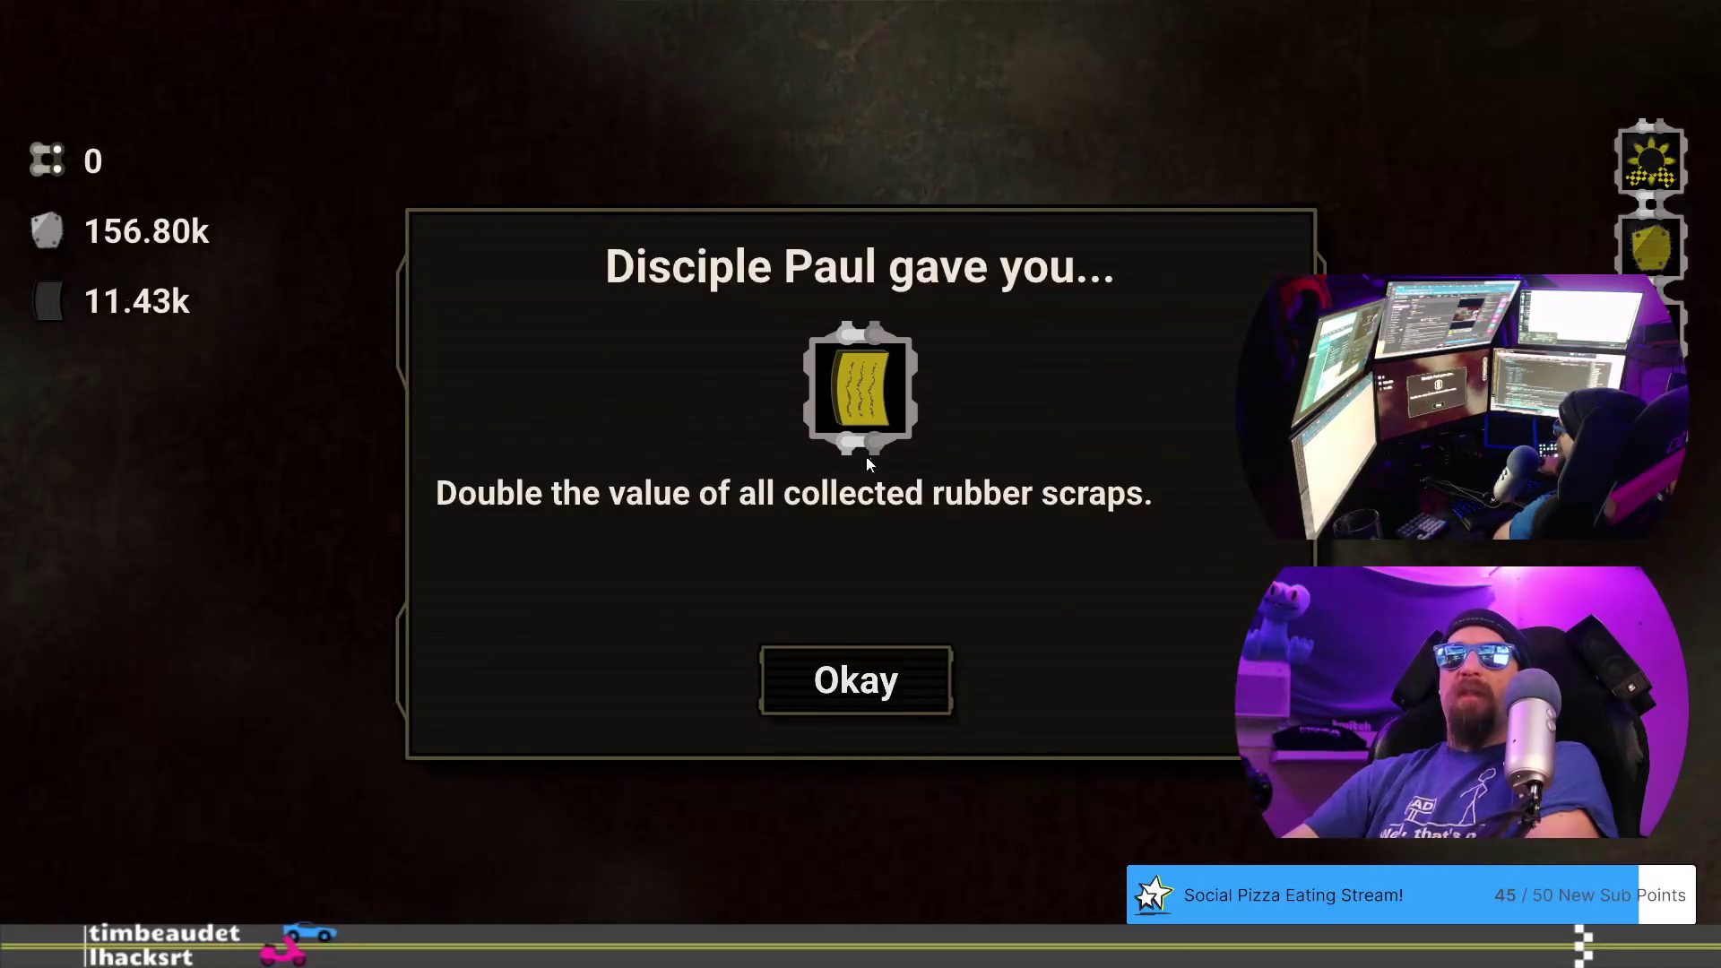
click(893, 660)
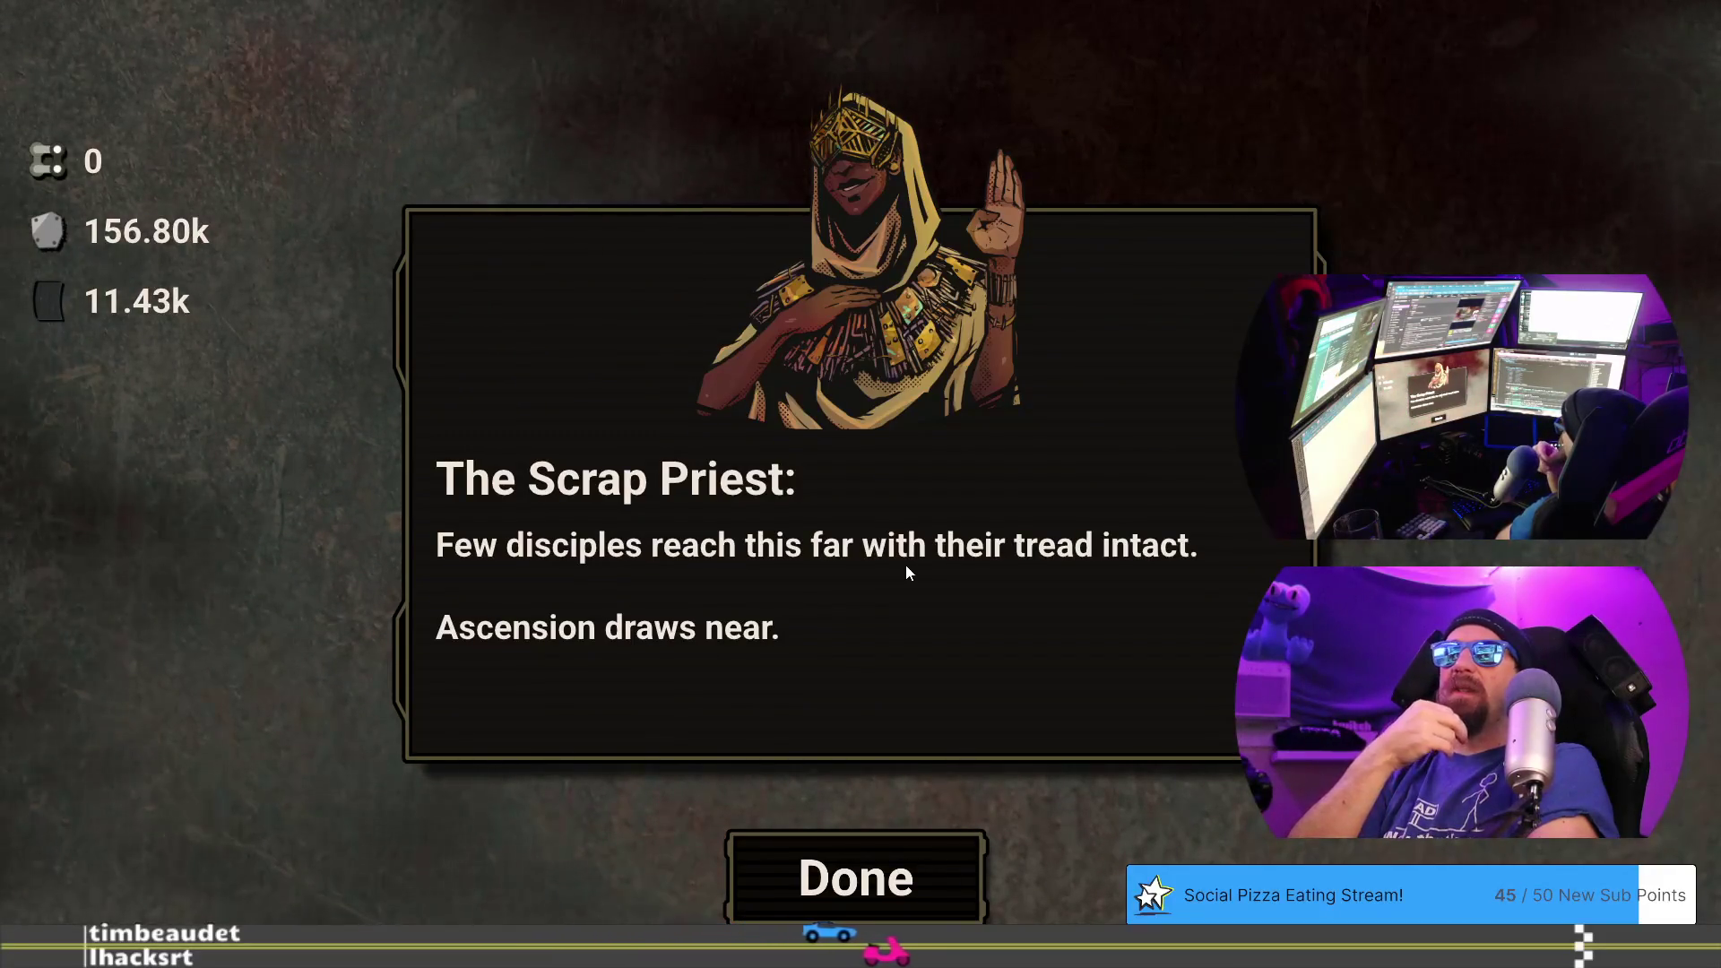
key(alt+Tab)
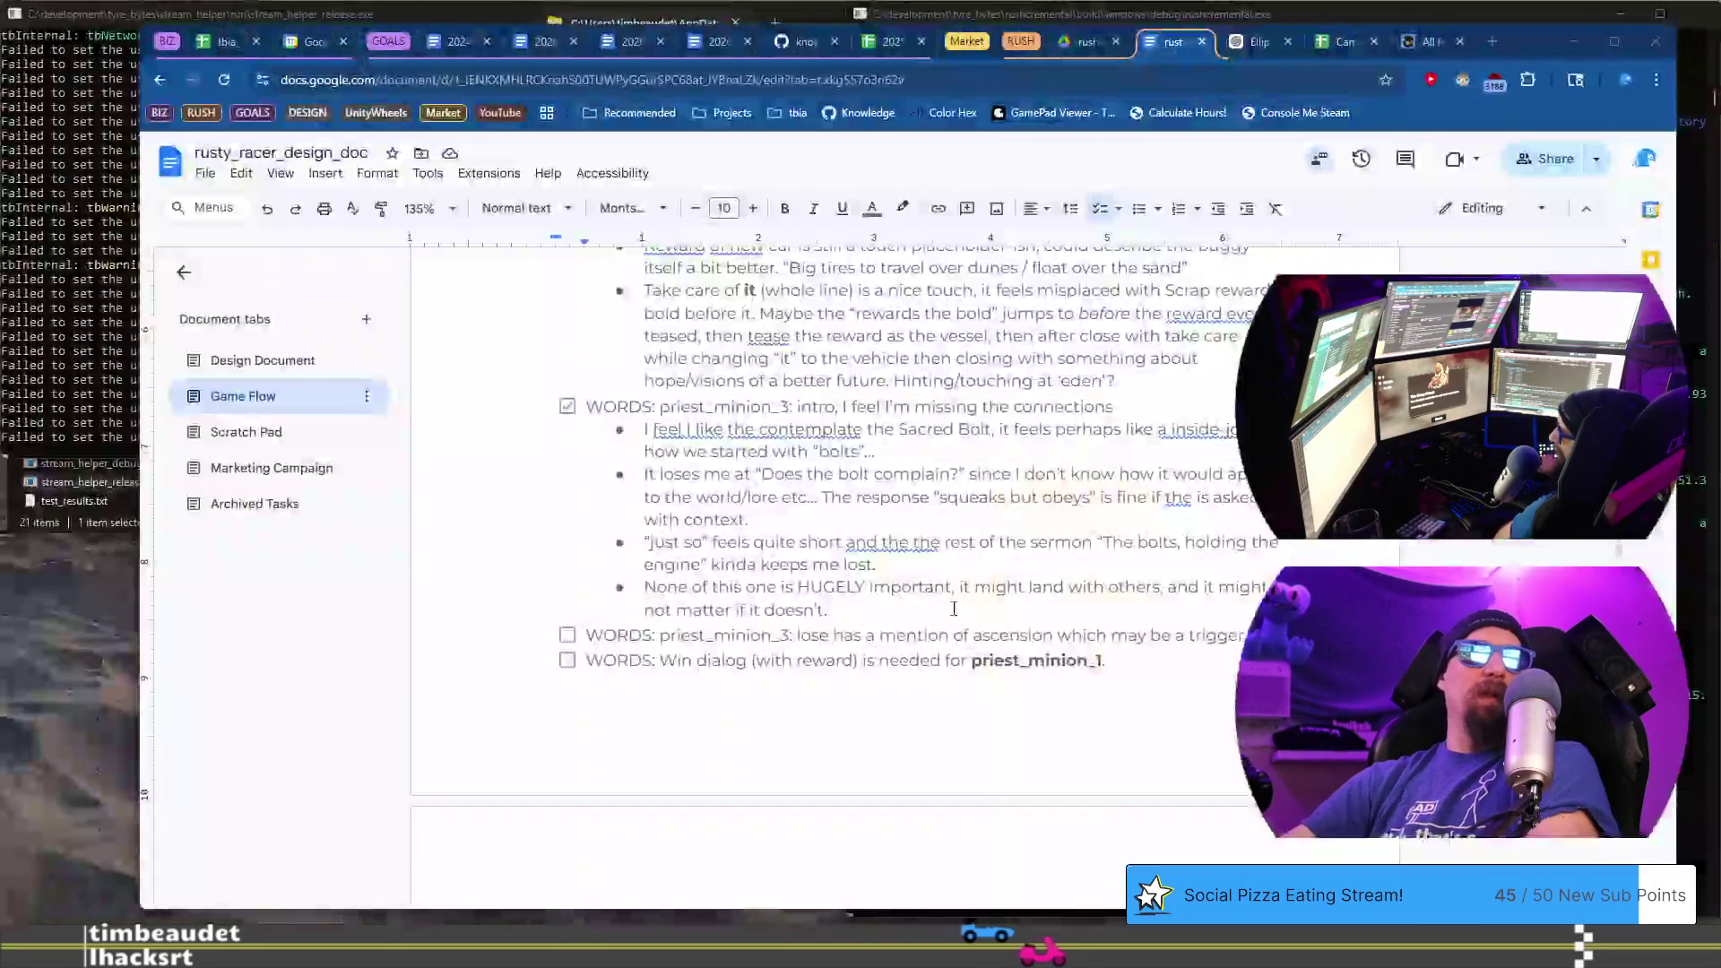
- Duplicate the lose-dialog checklist note and rework the copy into a victory-dialog ascension note
triple_click(888, 633)
key(ctrl+c)
key(Down)
key(shift+End)
key(ctrl+v)
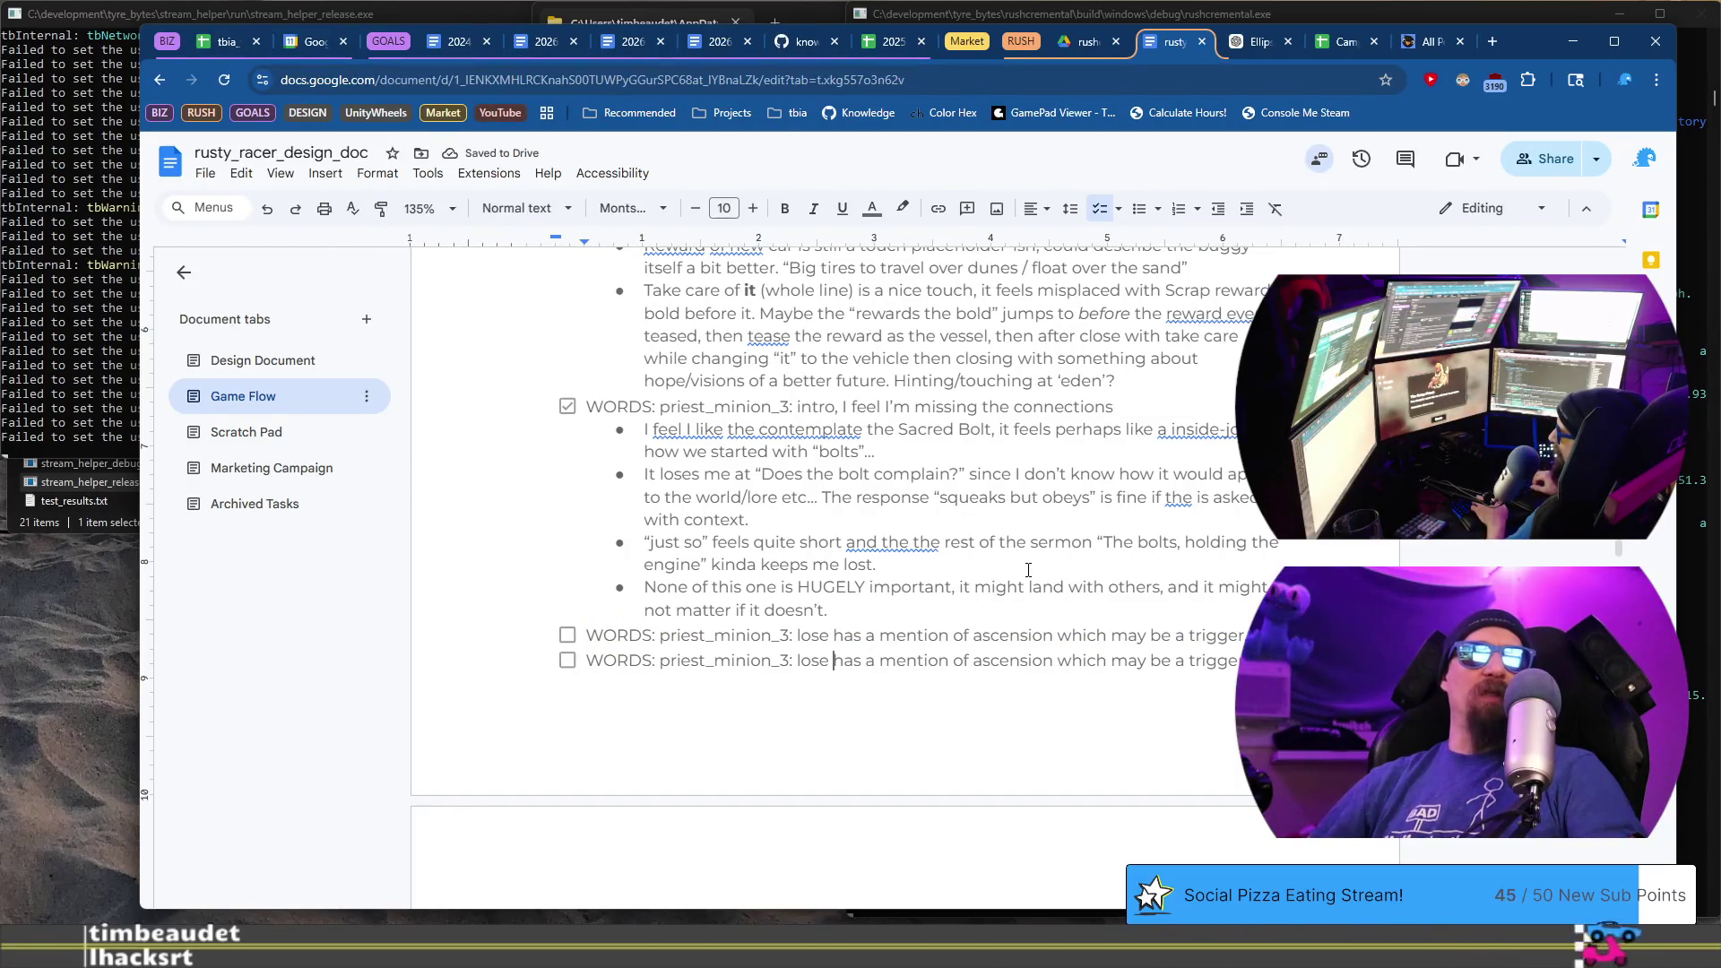
key(ctrl+BackSpace)
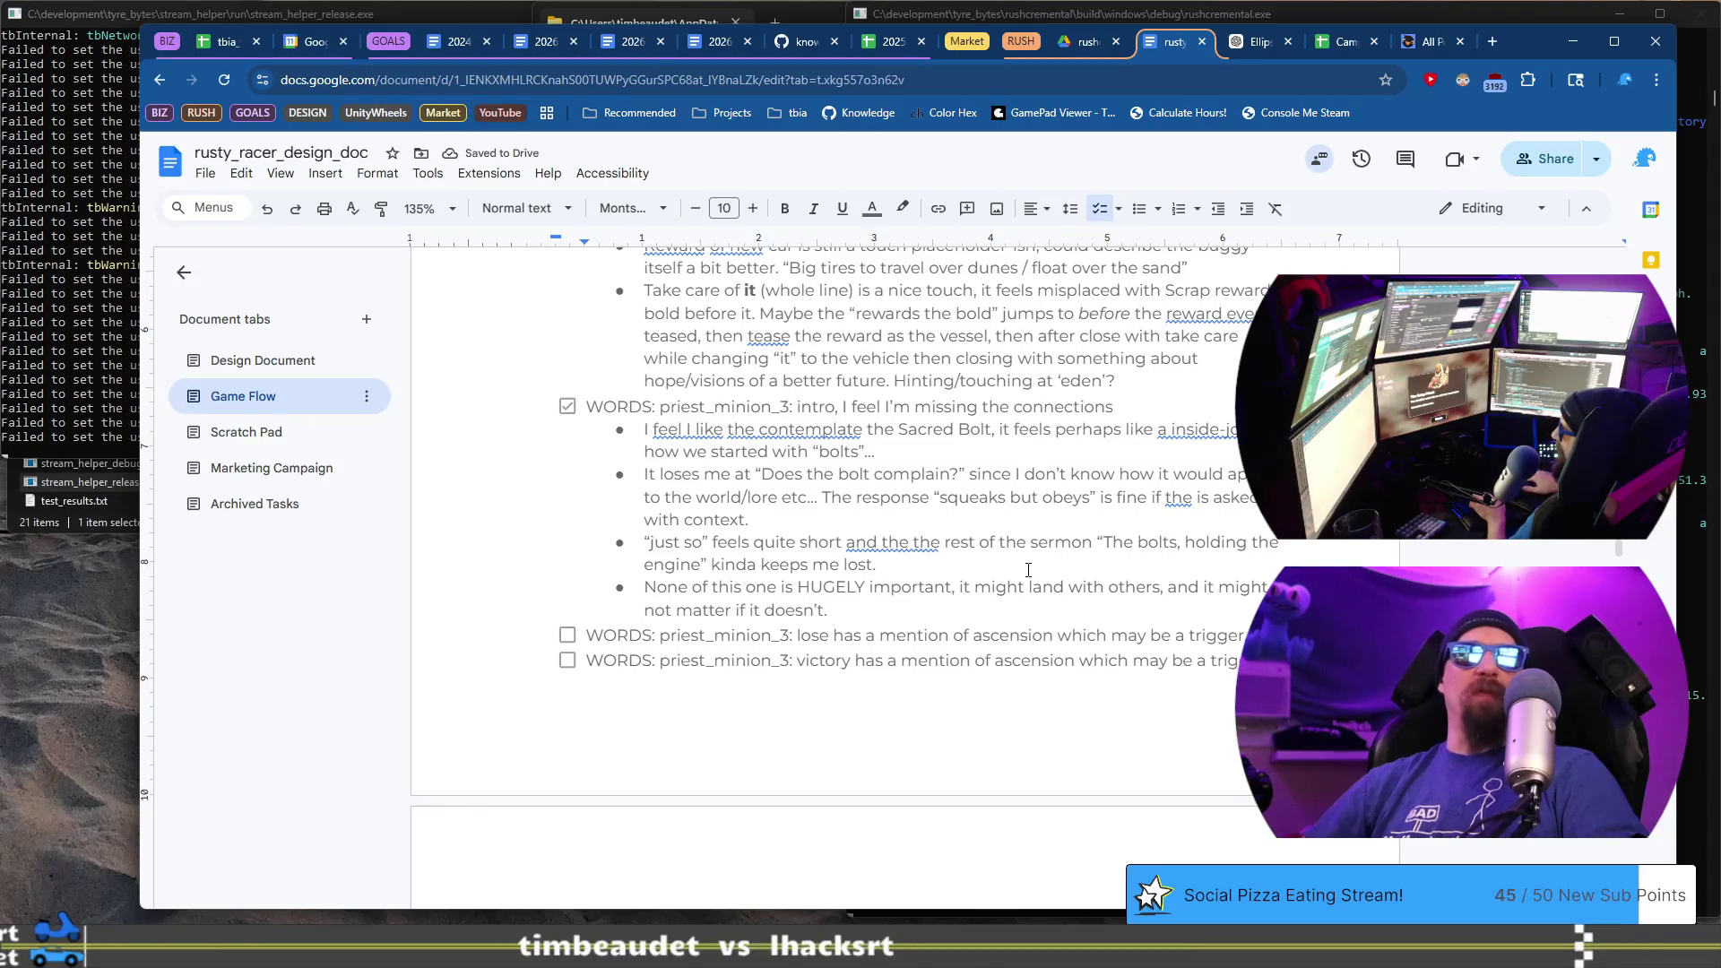
key(shift+Home)
key(Right)
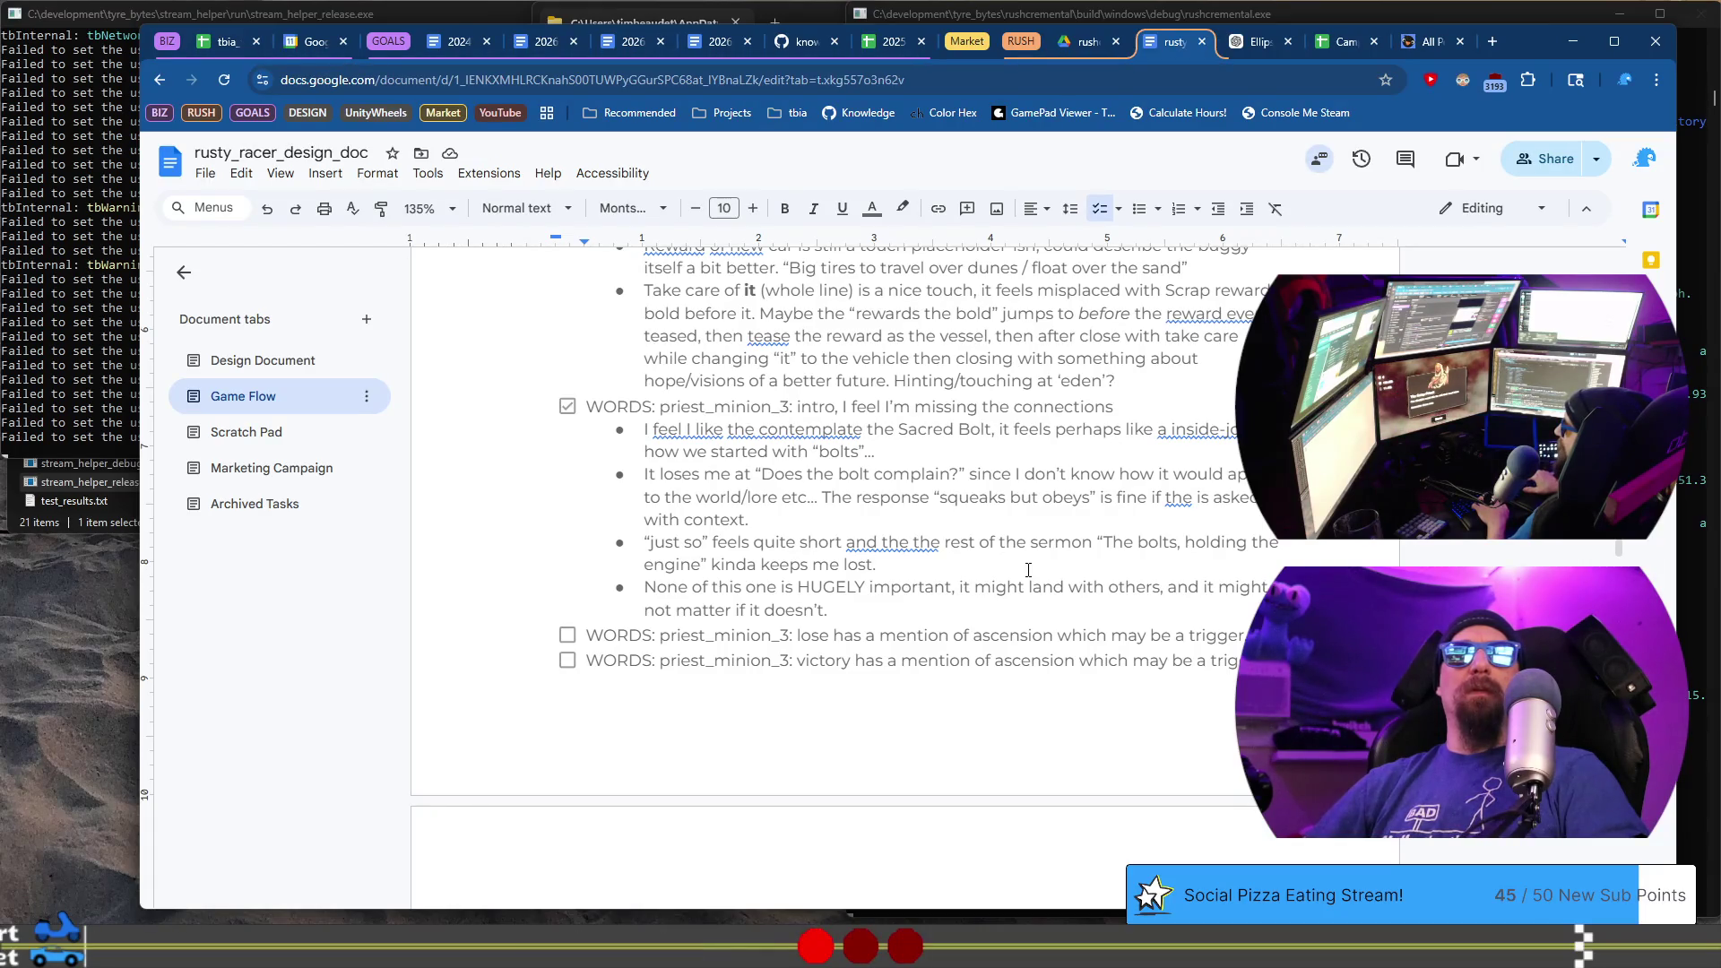
- Rewrite the end of the pasted victory note to mention the reward/flow, then dismiss the priest's message
key(ctrl+v)
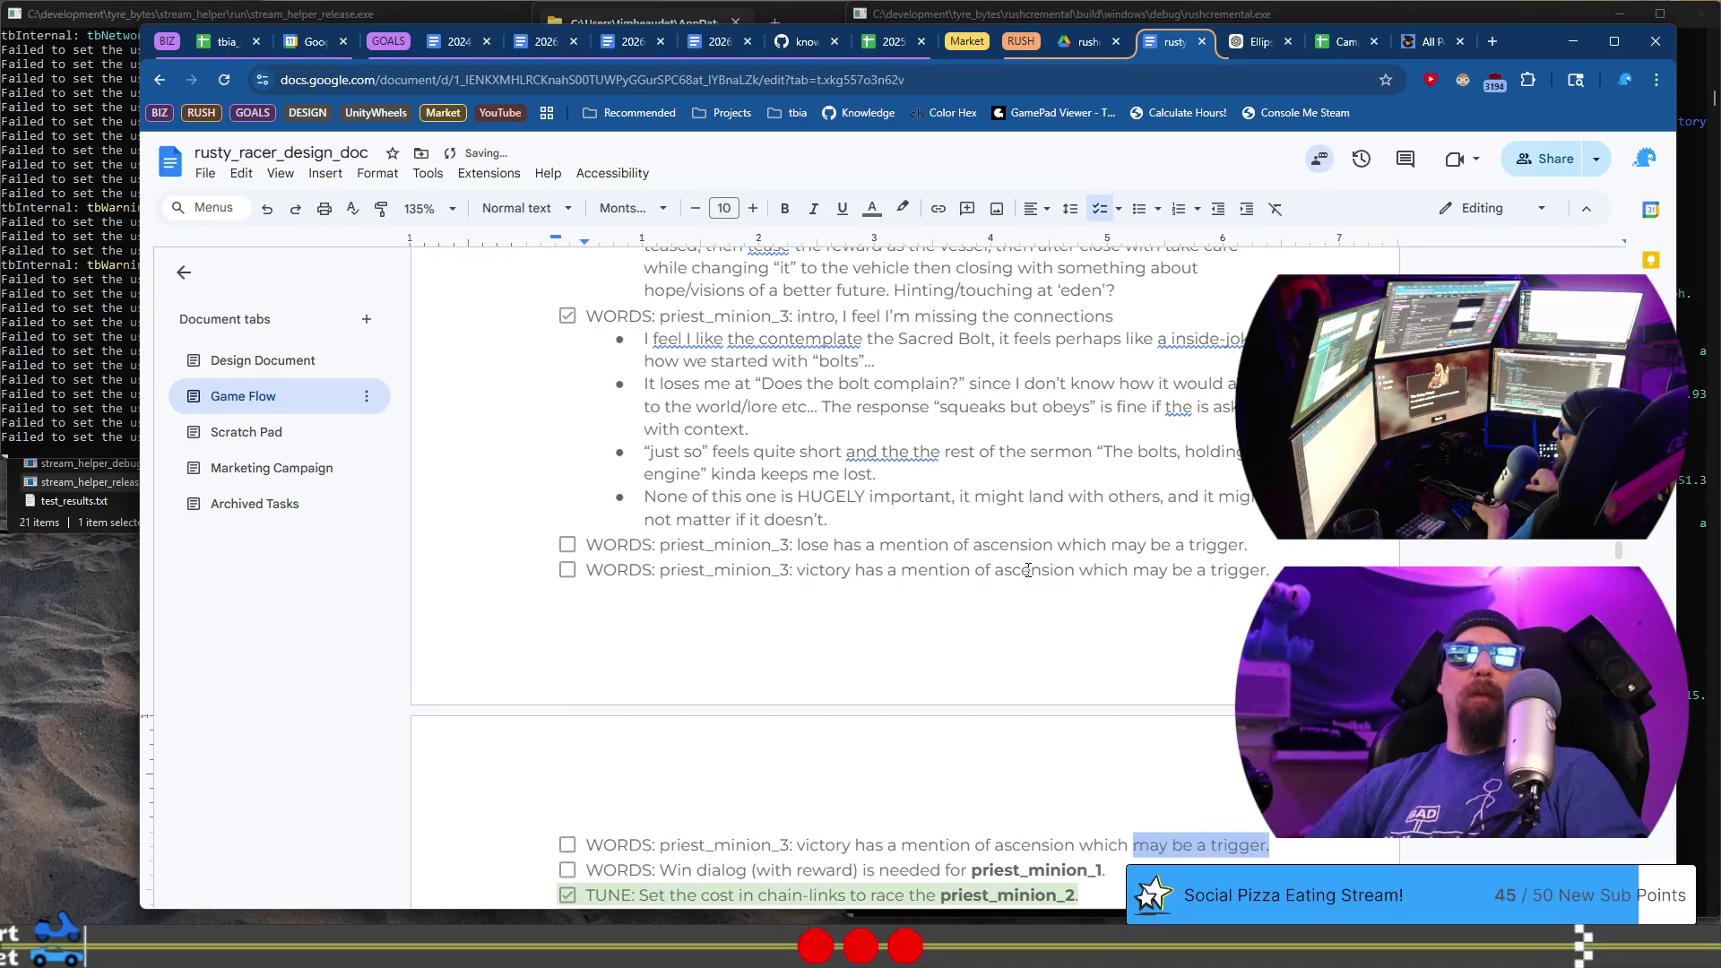
key(ctrl+shift+Left)
key(ctrl+shift+Left)
key(ctrl+shift+Left)
text(r)
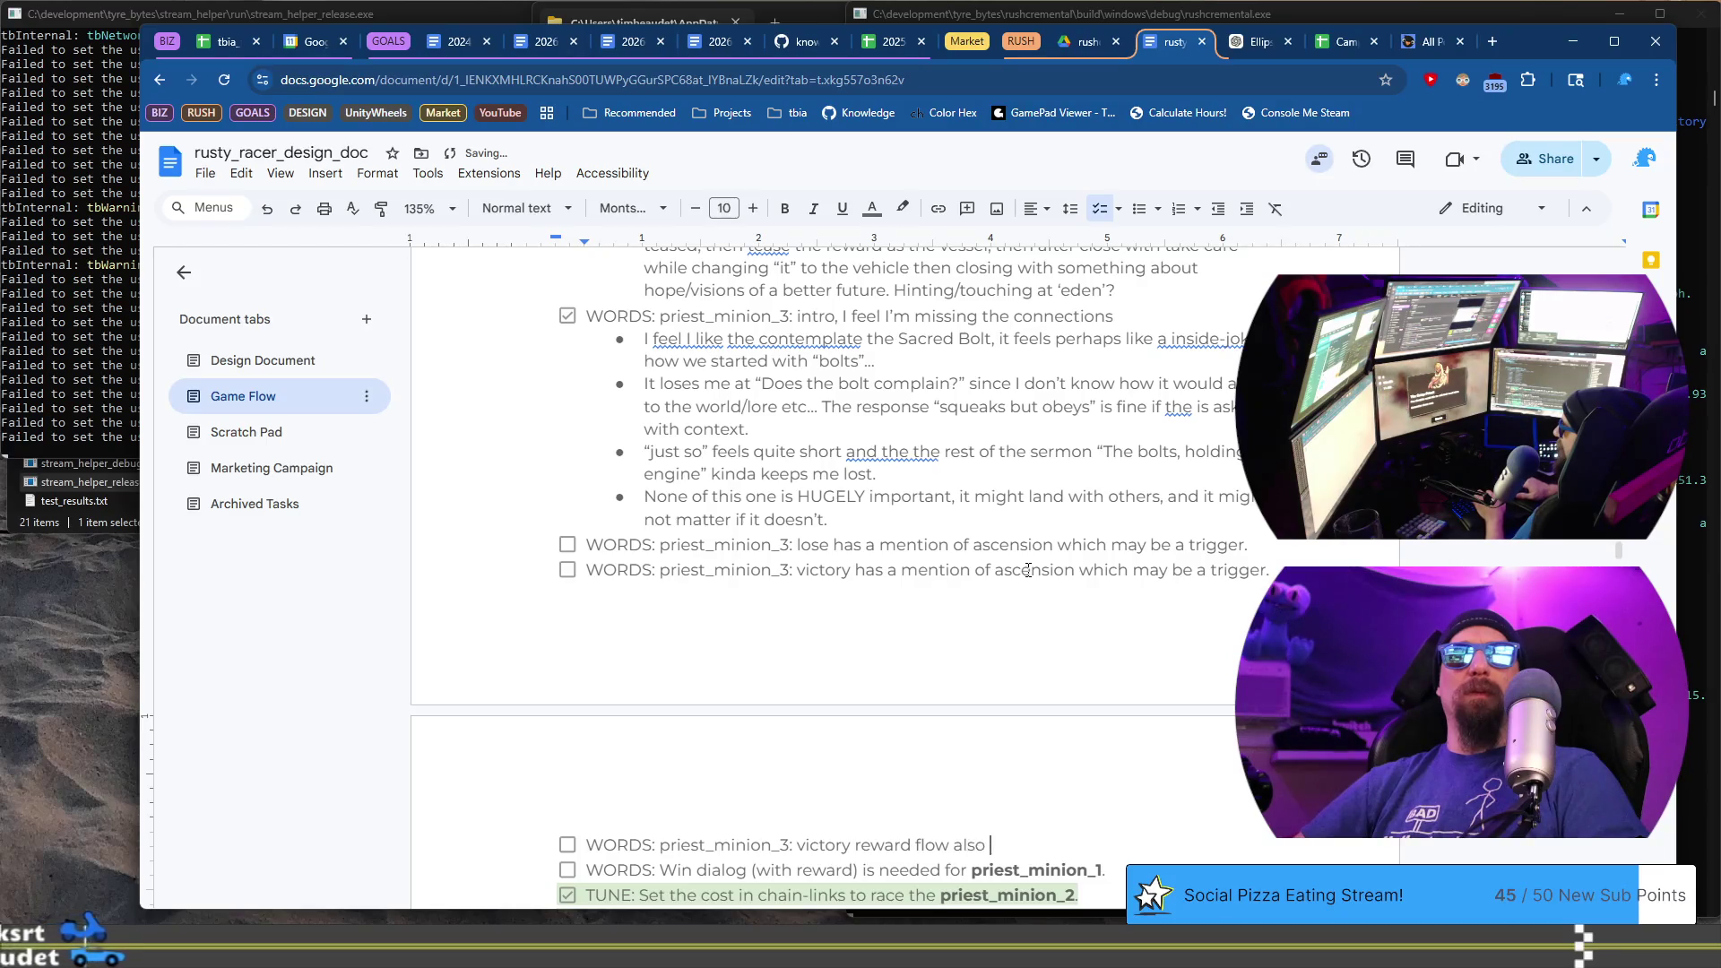
text(tly )
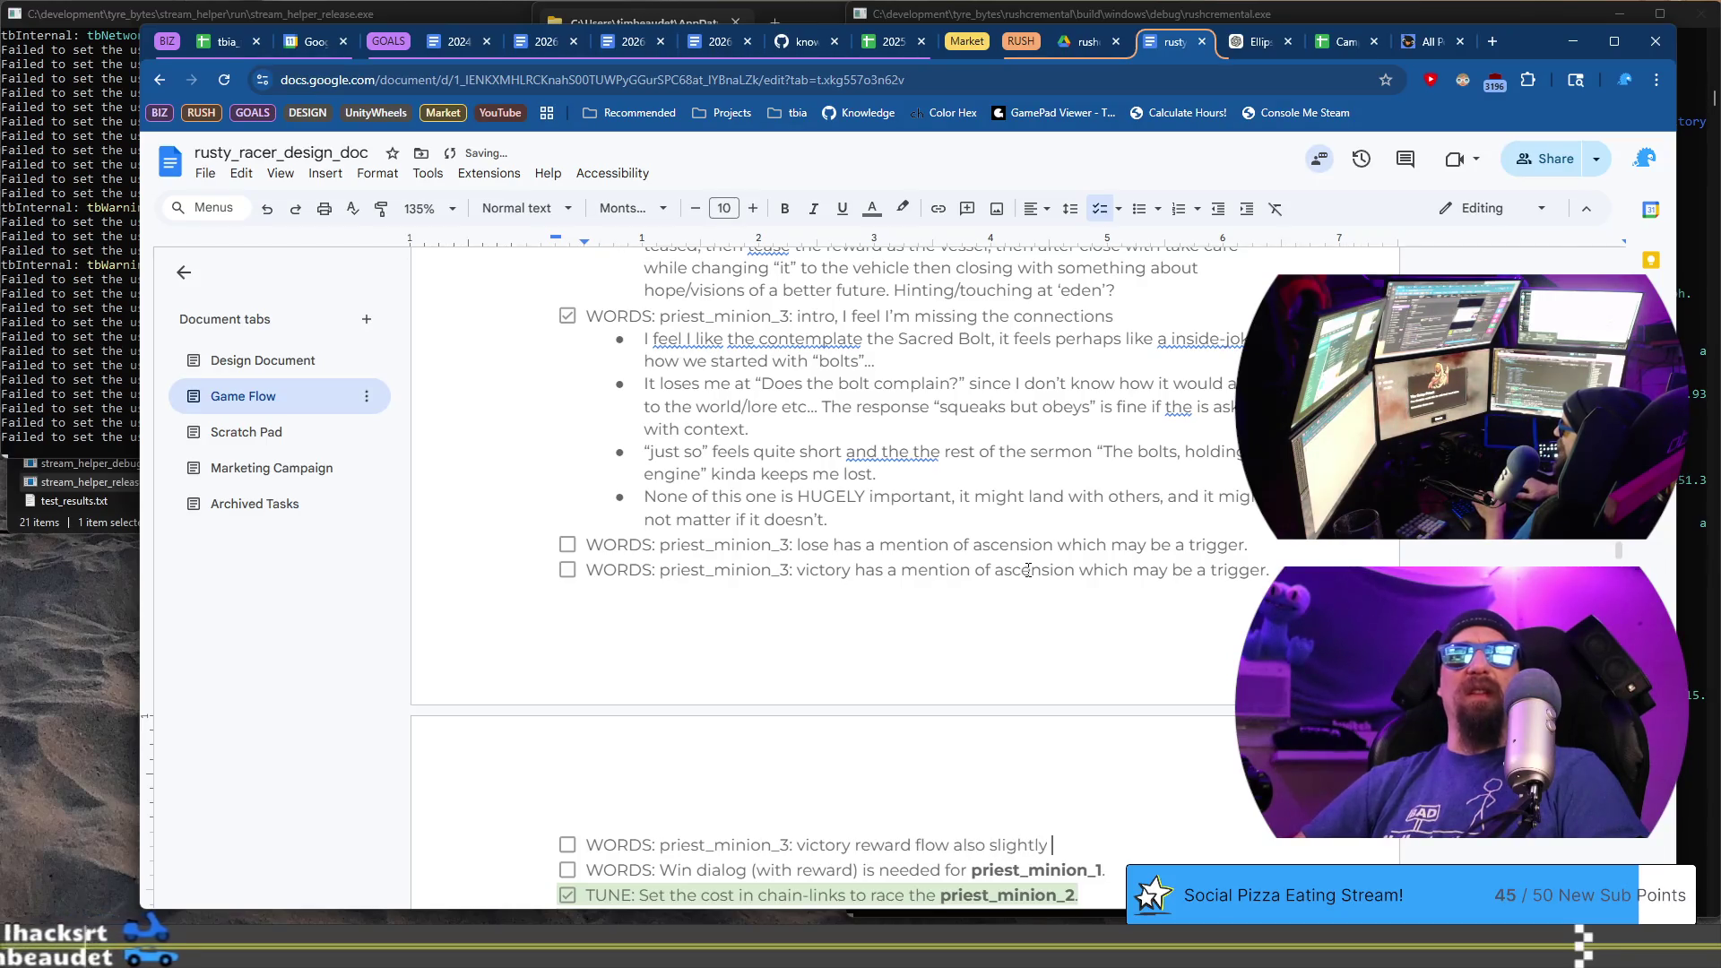
text(odd, )
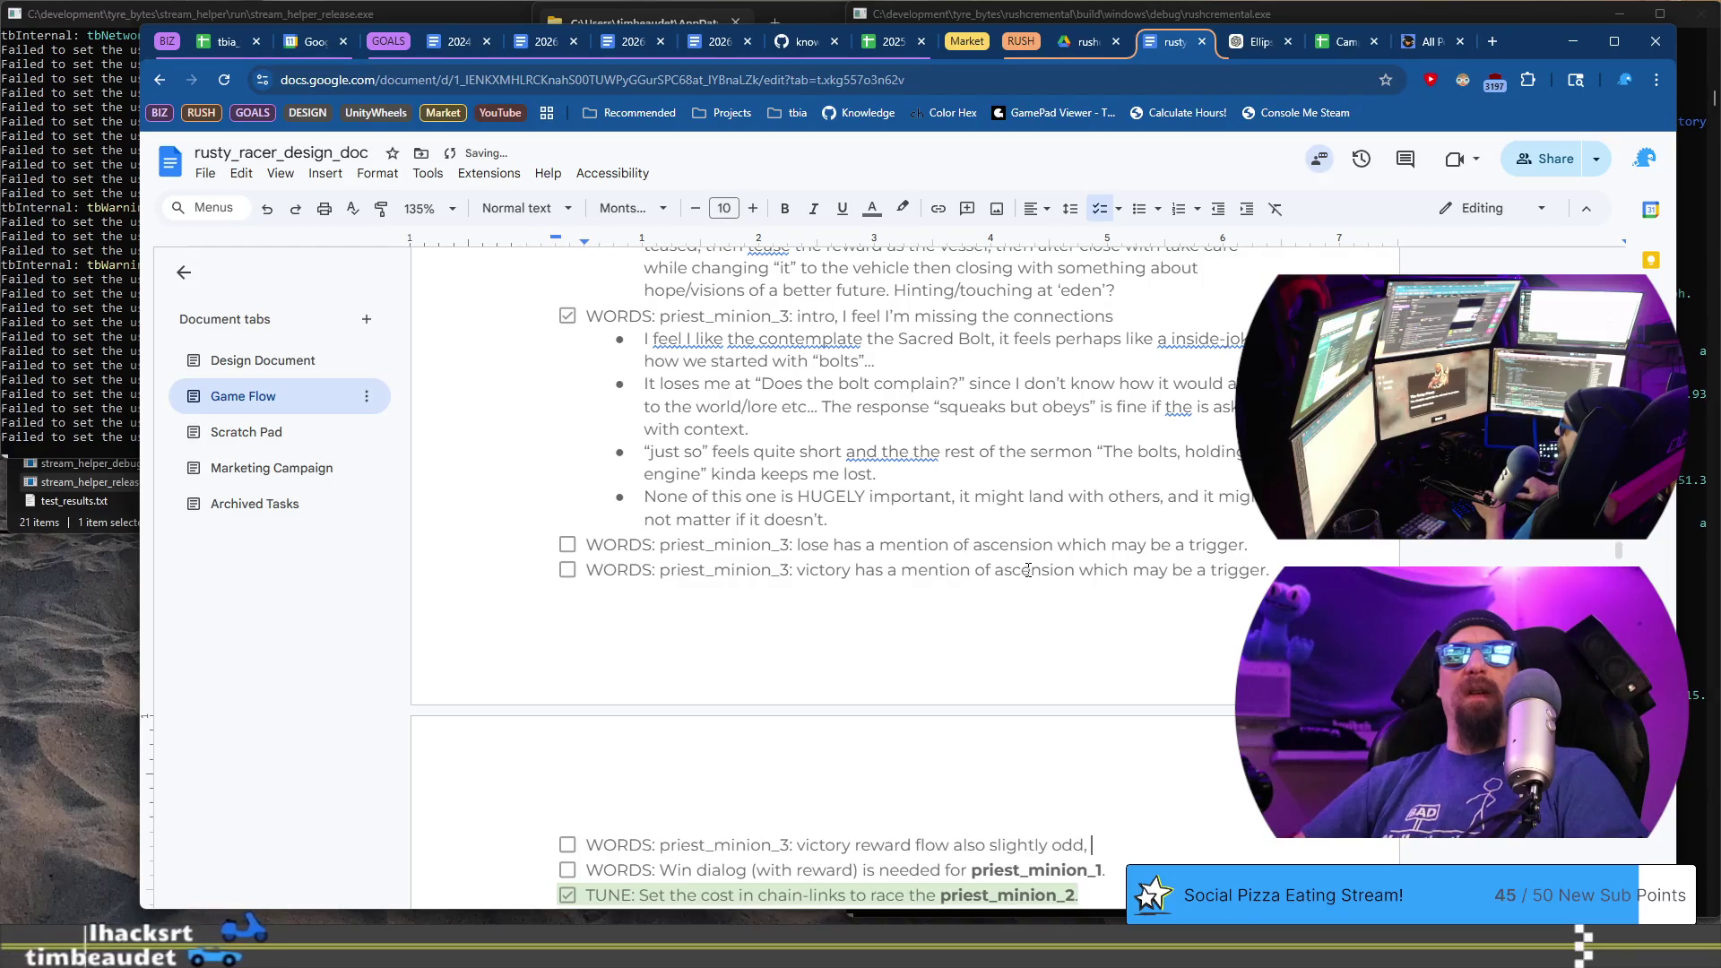
text(a ‘good enough’)
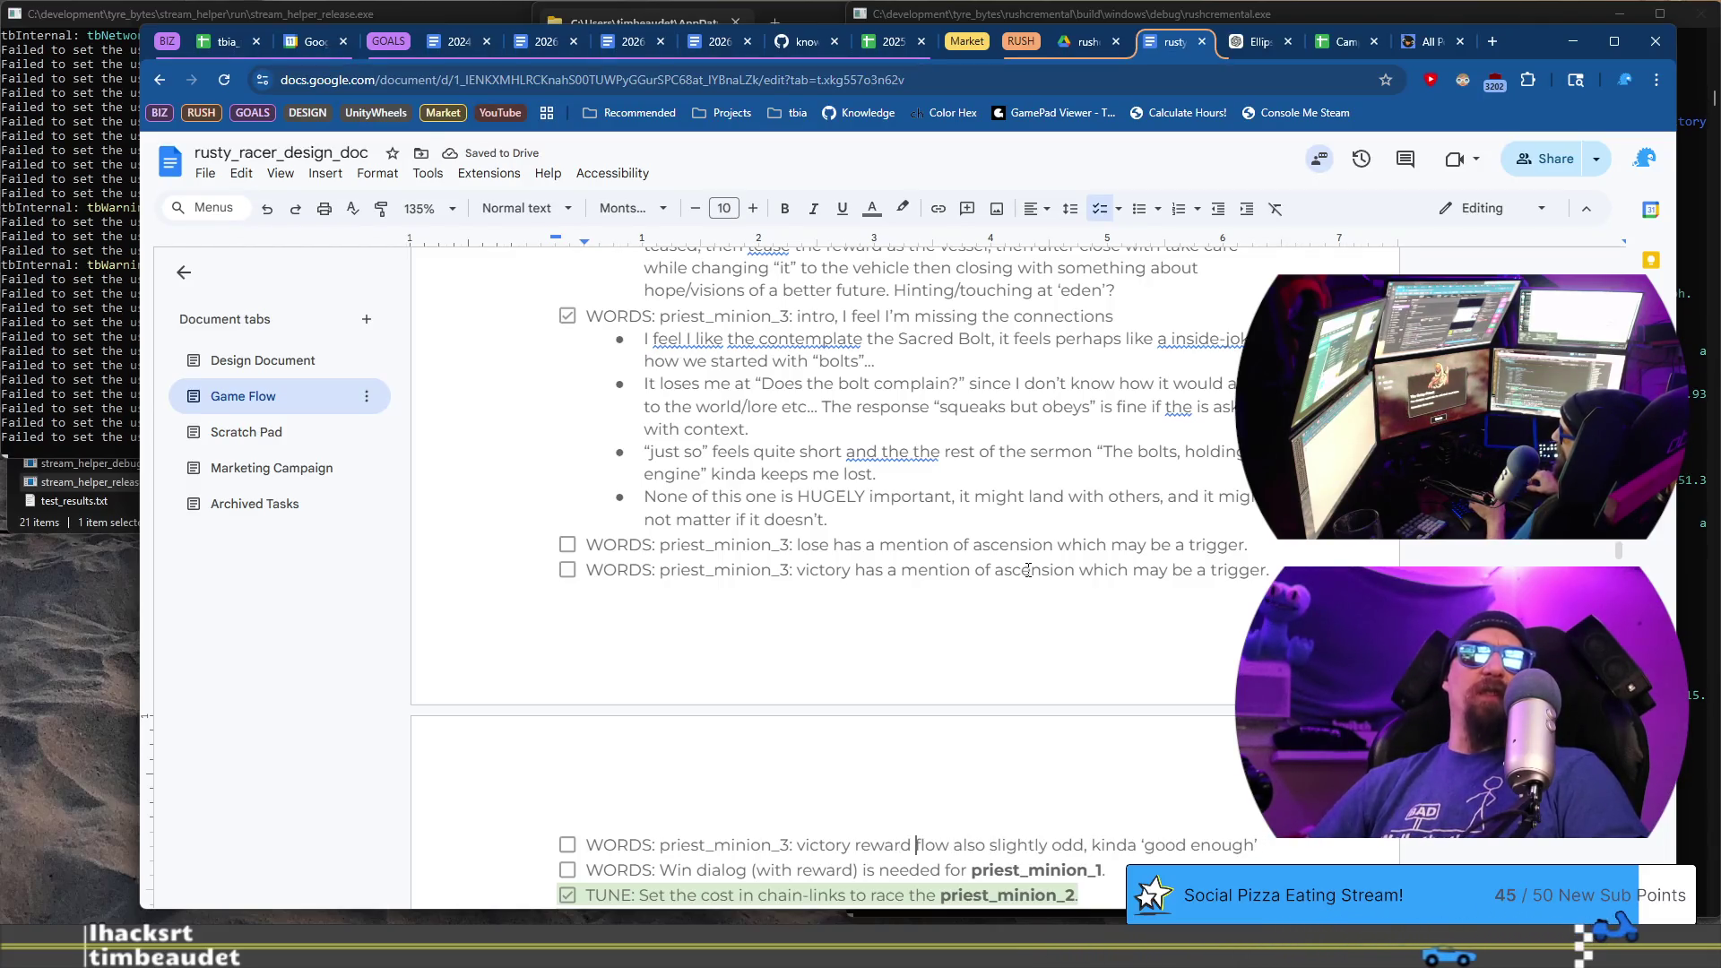
key(BackSpace)
text(/)
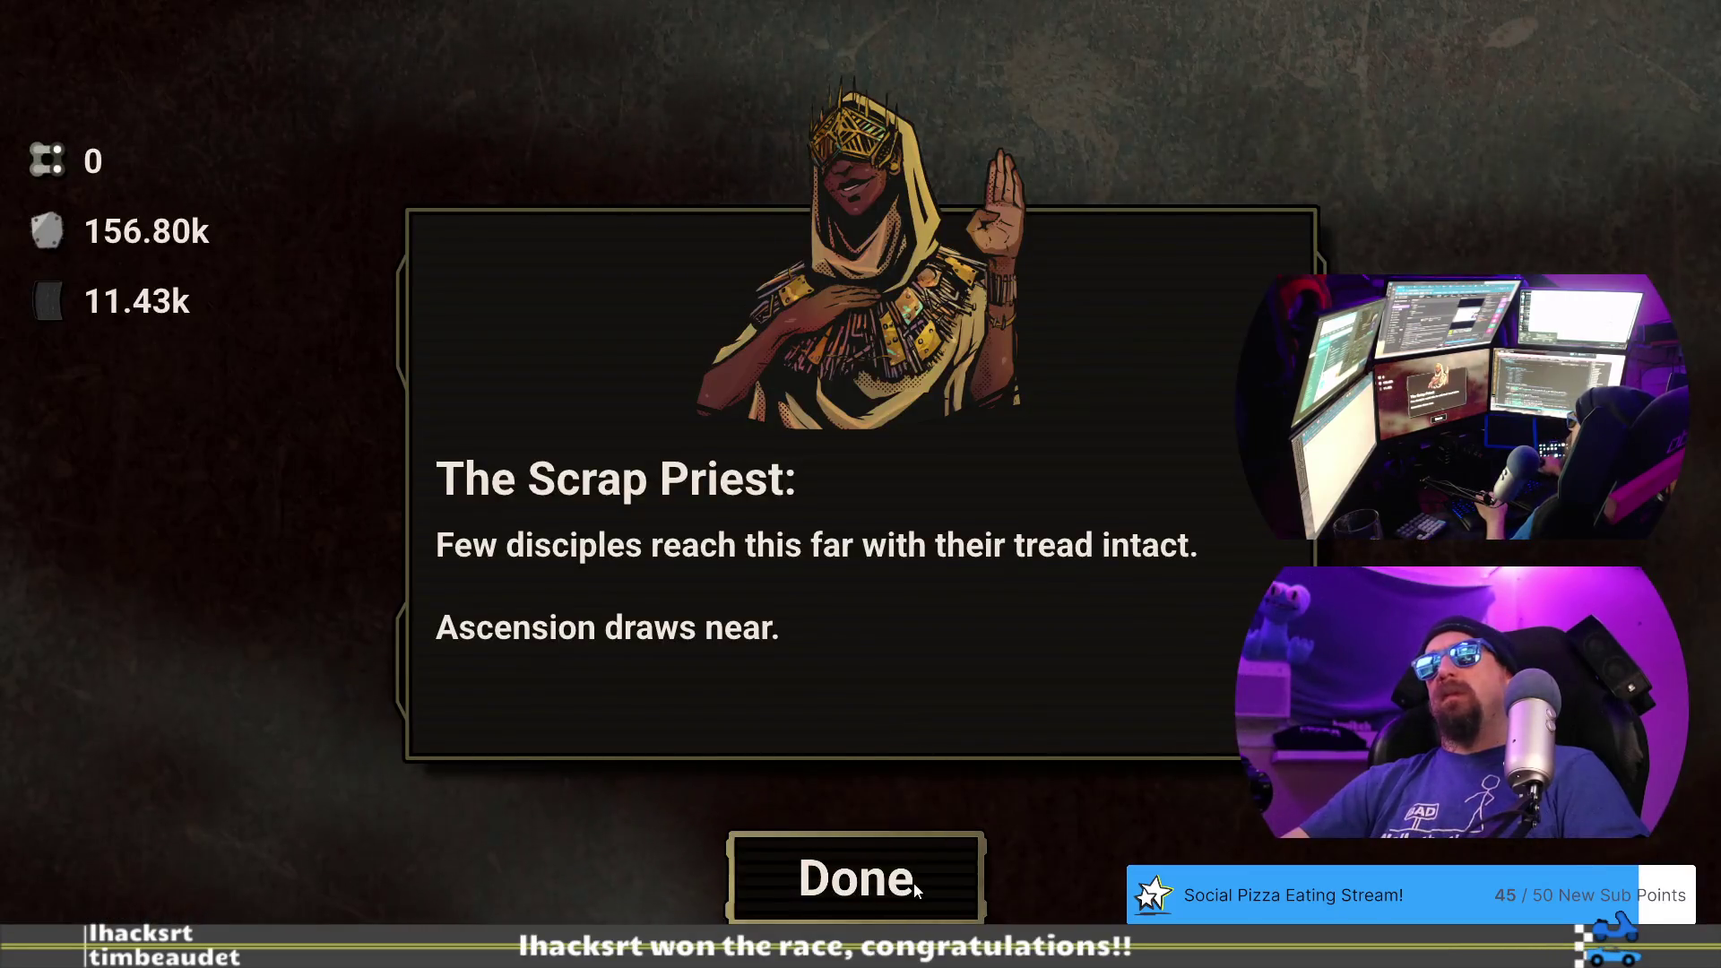
click(913, 882)
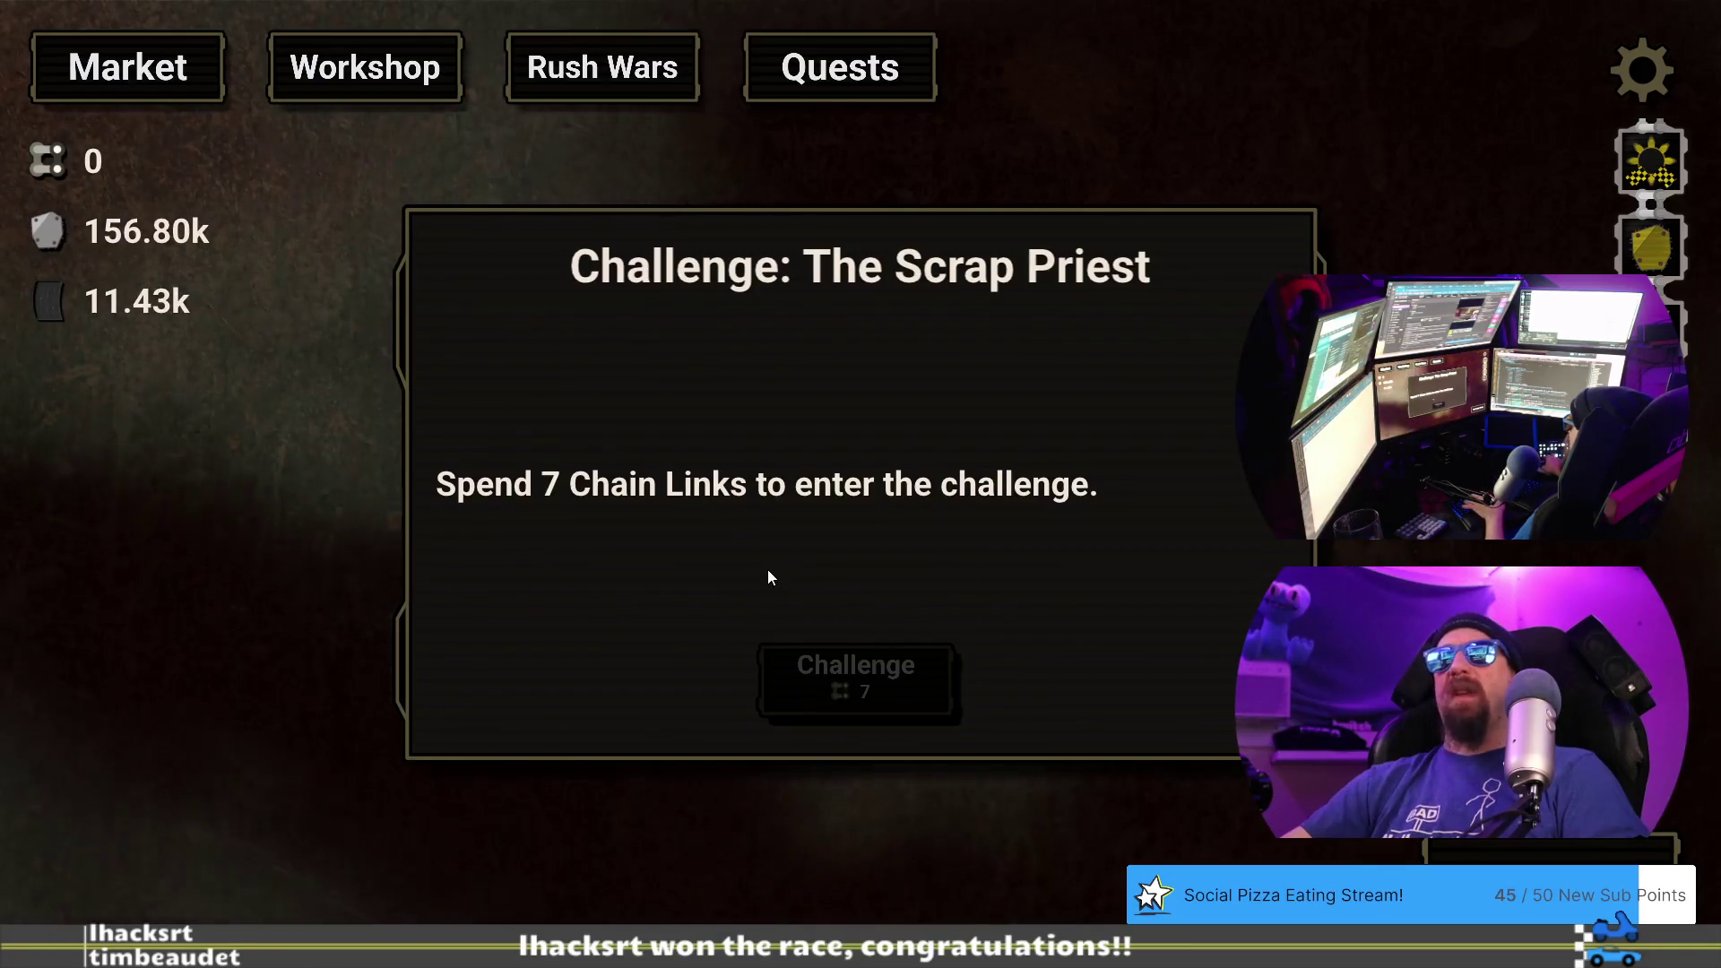
- Load the desert_priest profile with 'load desert_priest' and enter the Scrap Priest challenge for 7 Chain Links
click(196, 77)
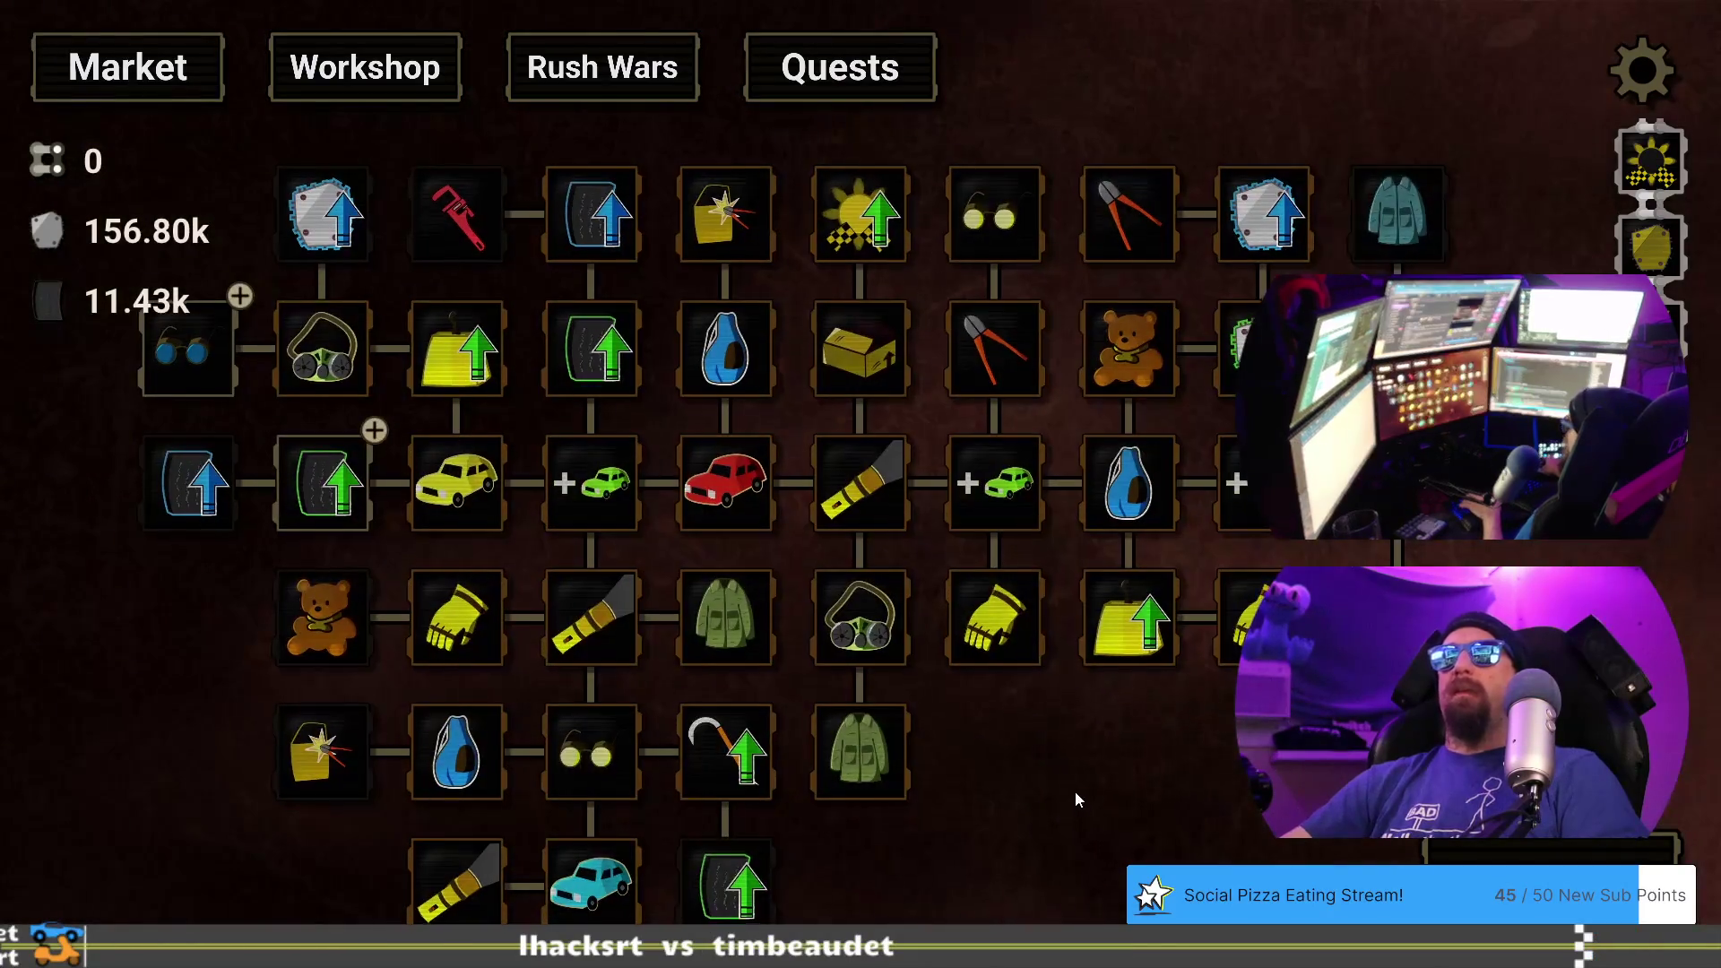
key(grave)
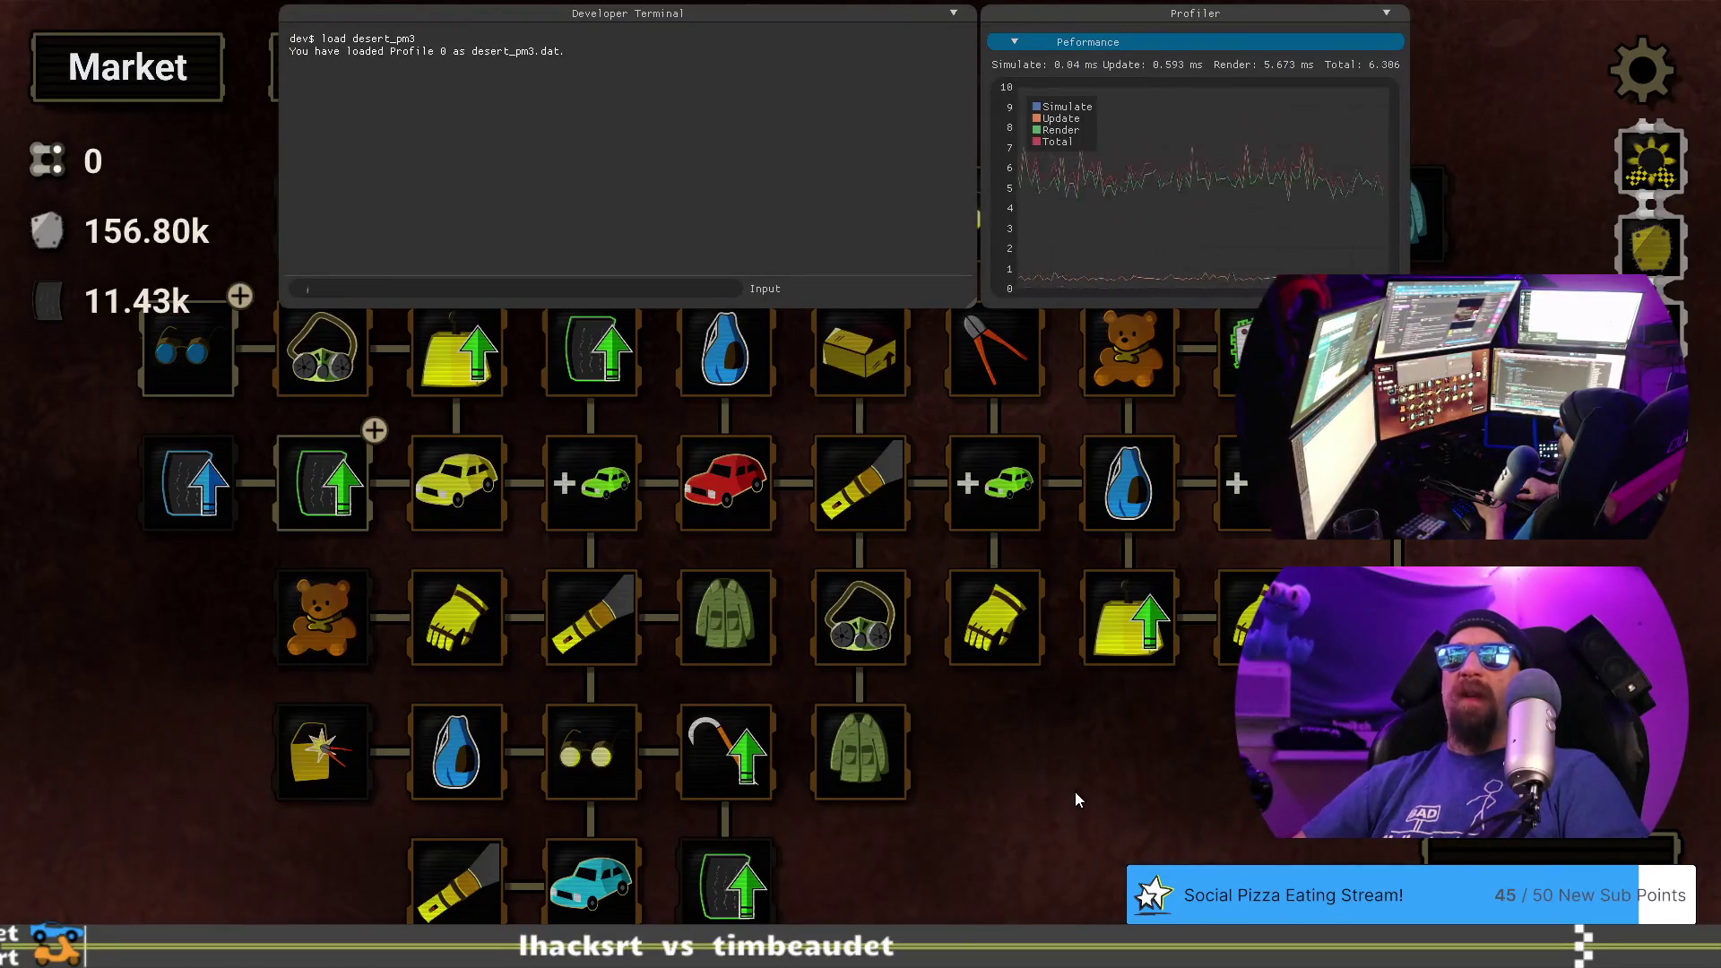
text(load desert_pri)
key(Return)
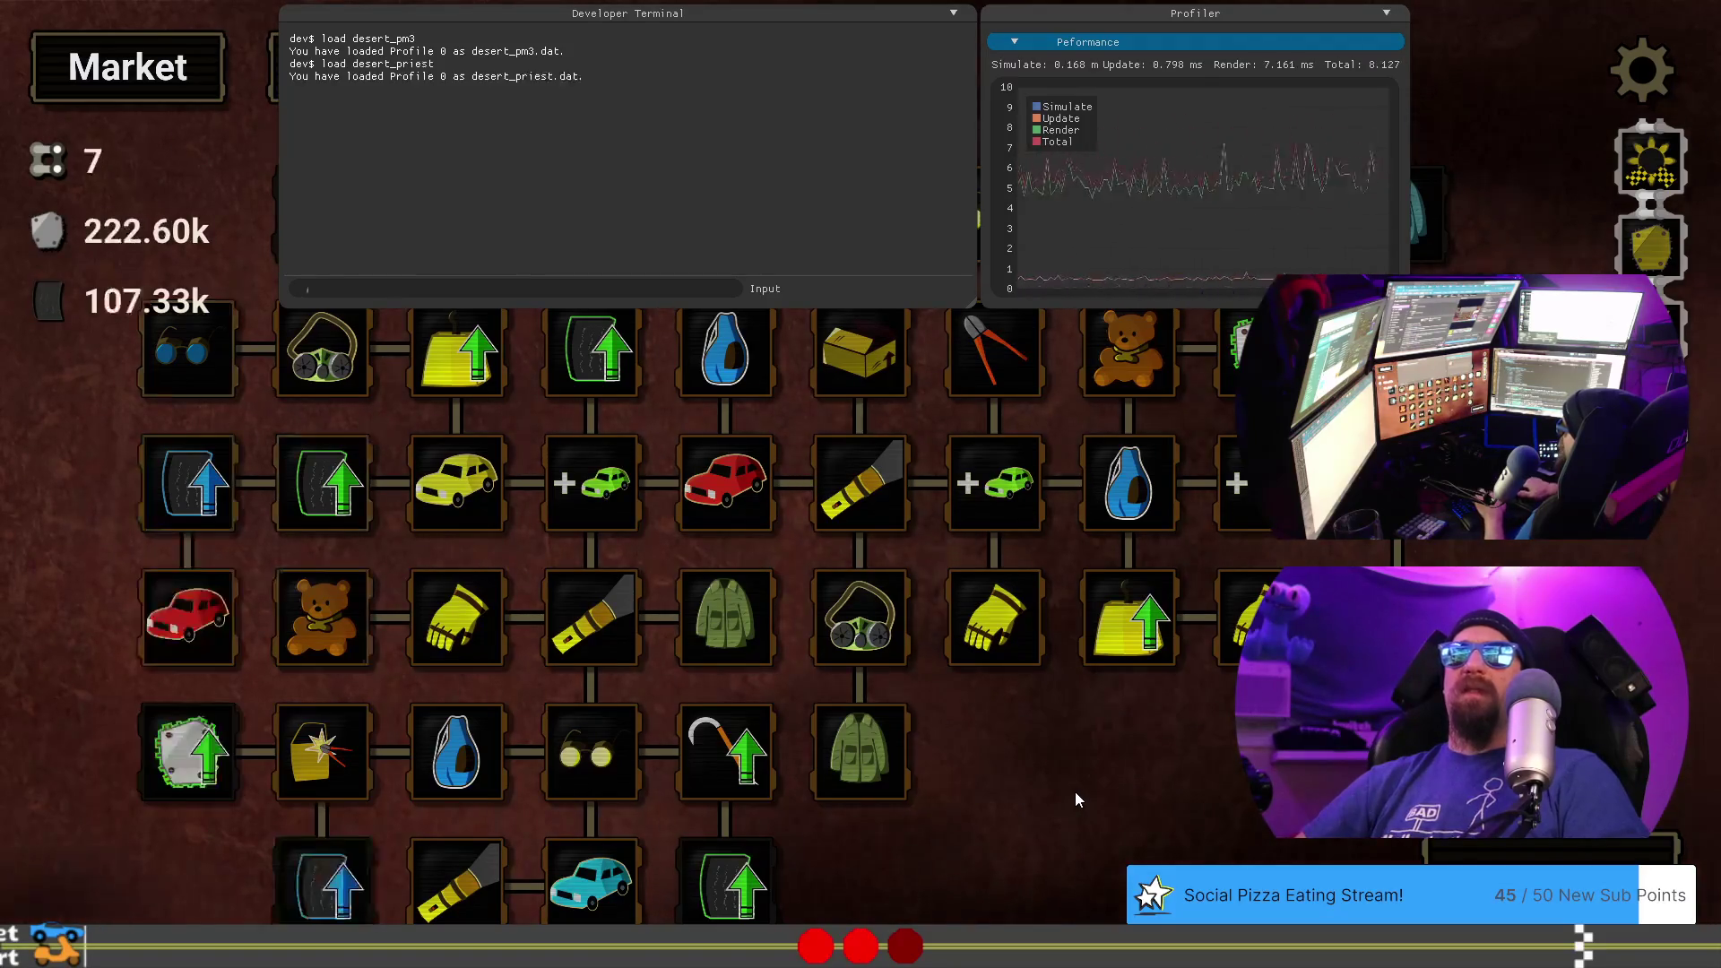
key(grave)
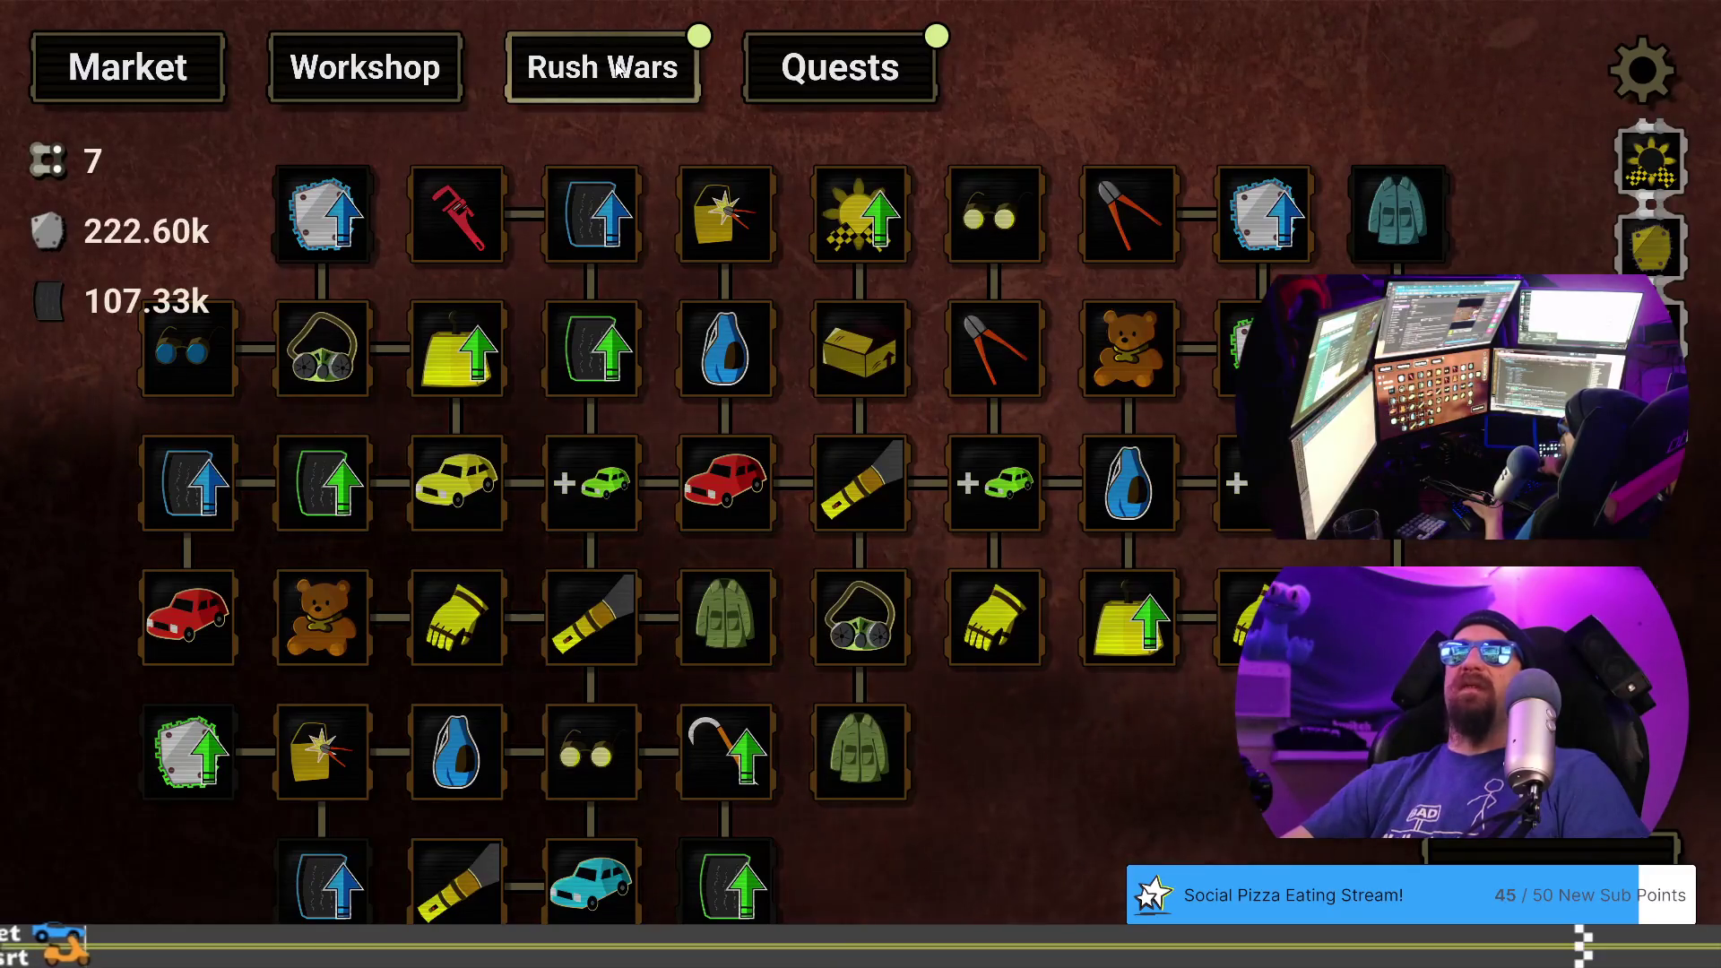
click(617, 69)
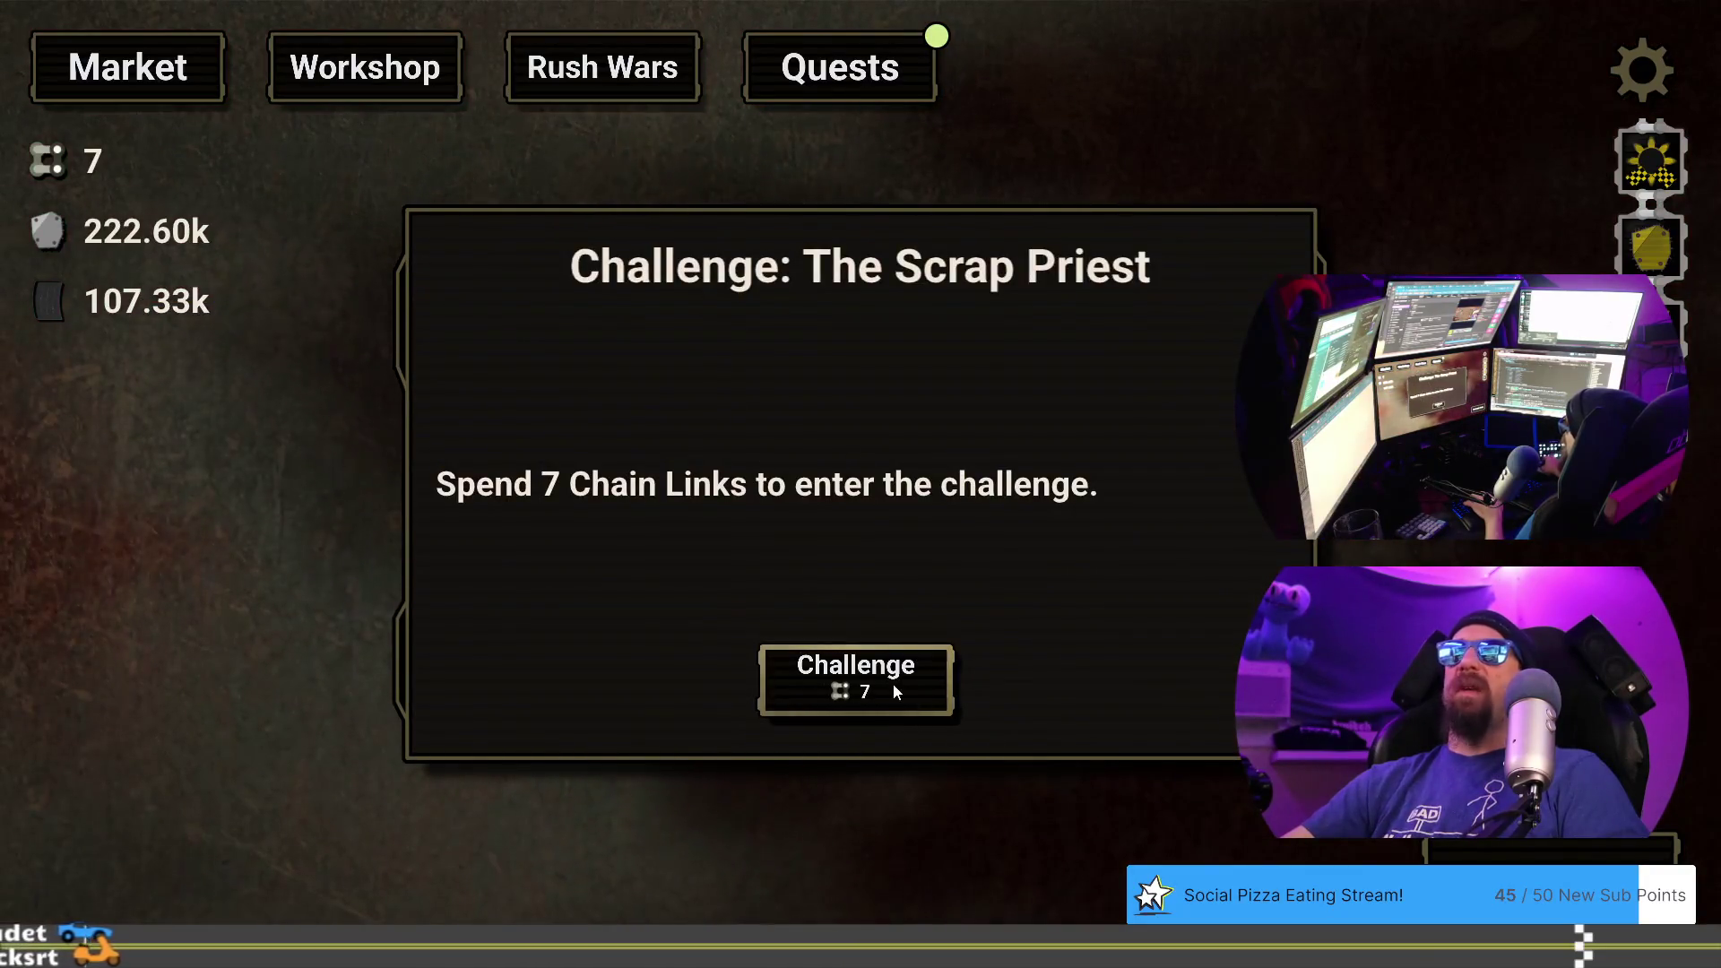
click(893, 683)
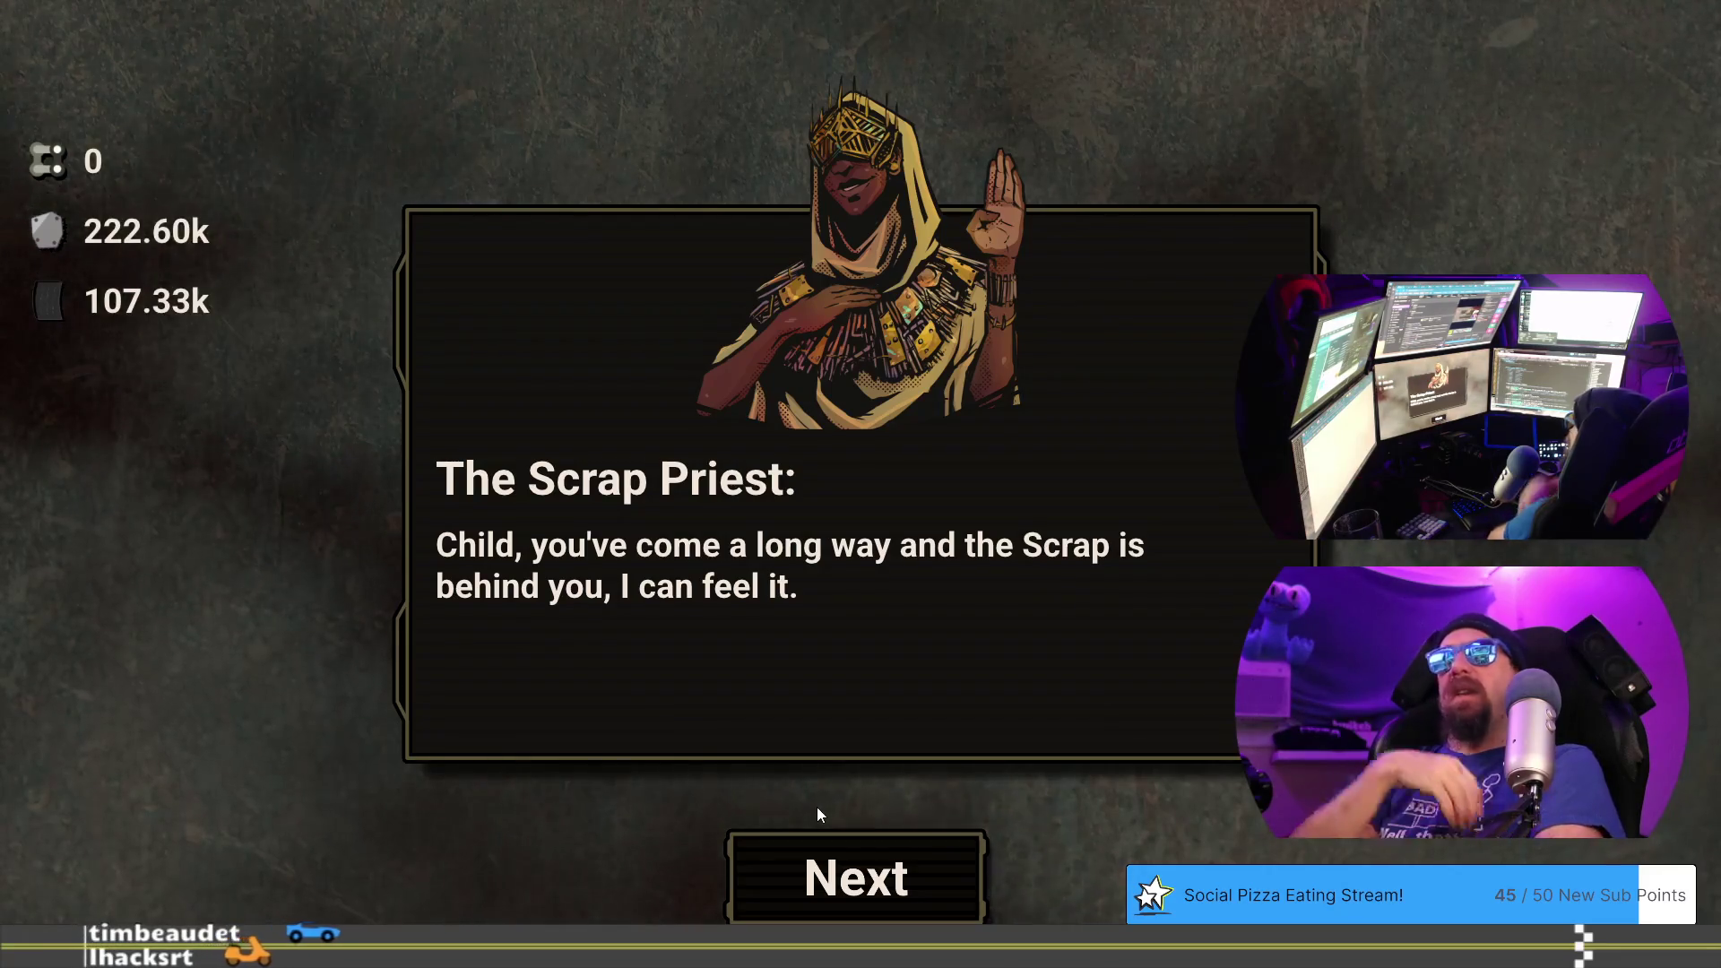
- Step through the Scrap Priest's intro, pay the Chain Links, race him and lose
click(880, 847)
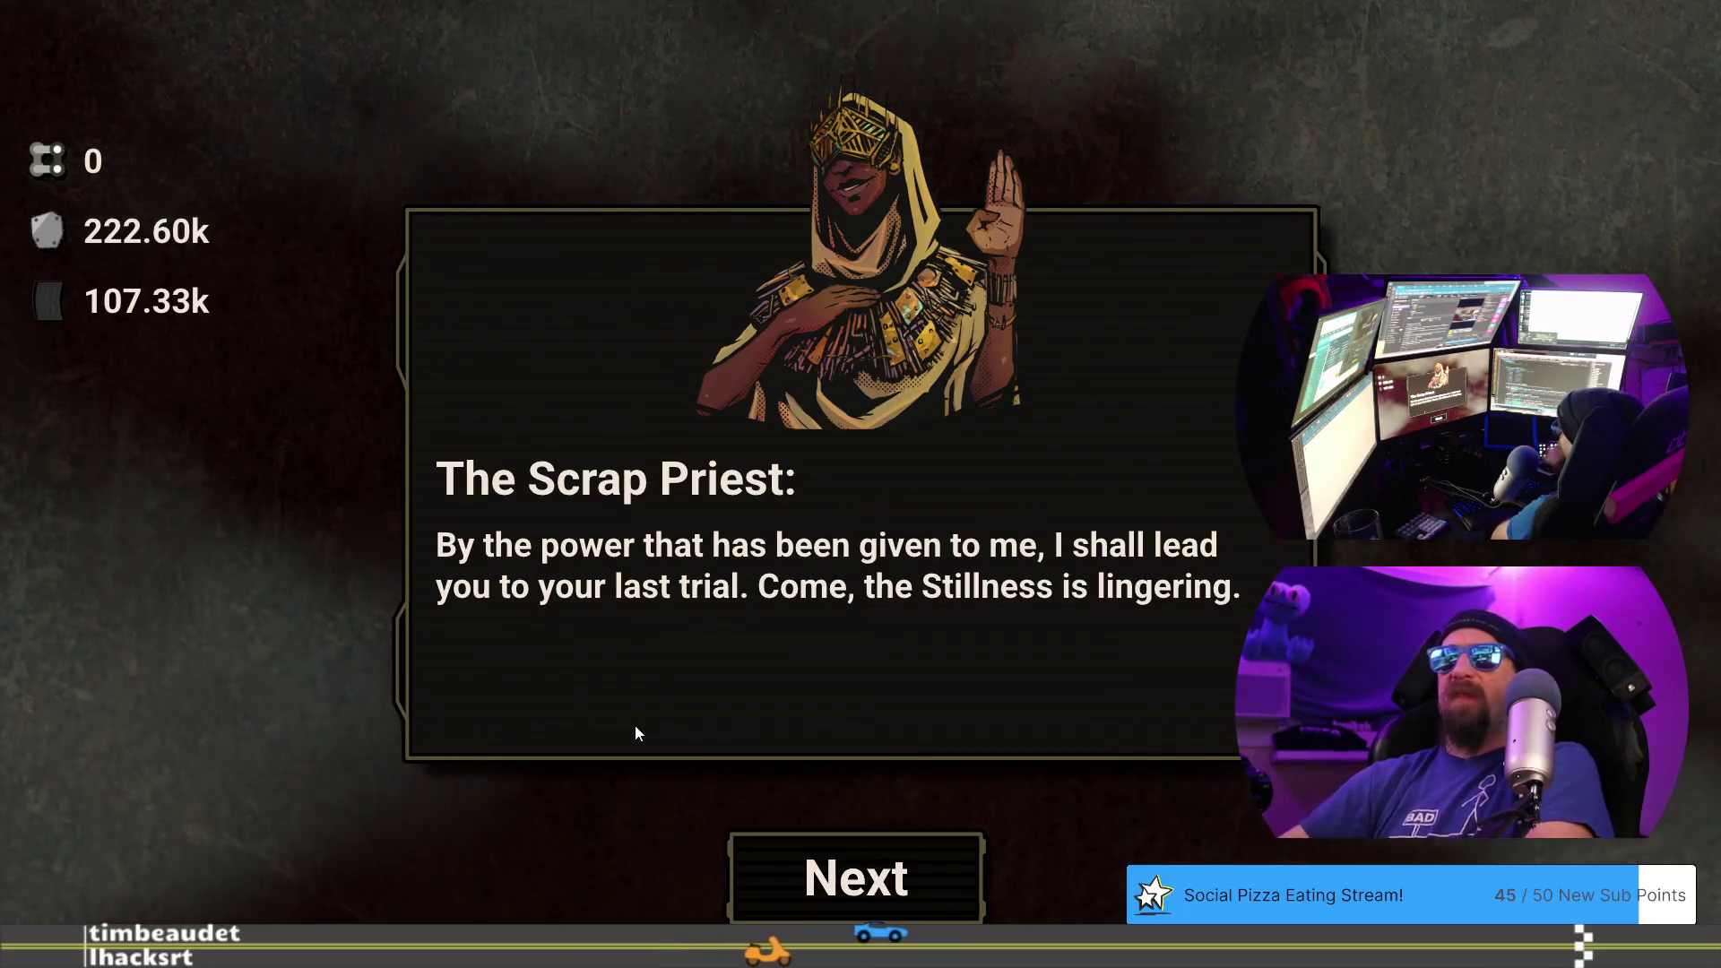
click(910, 879)
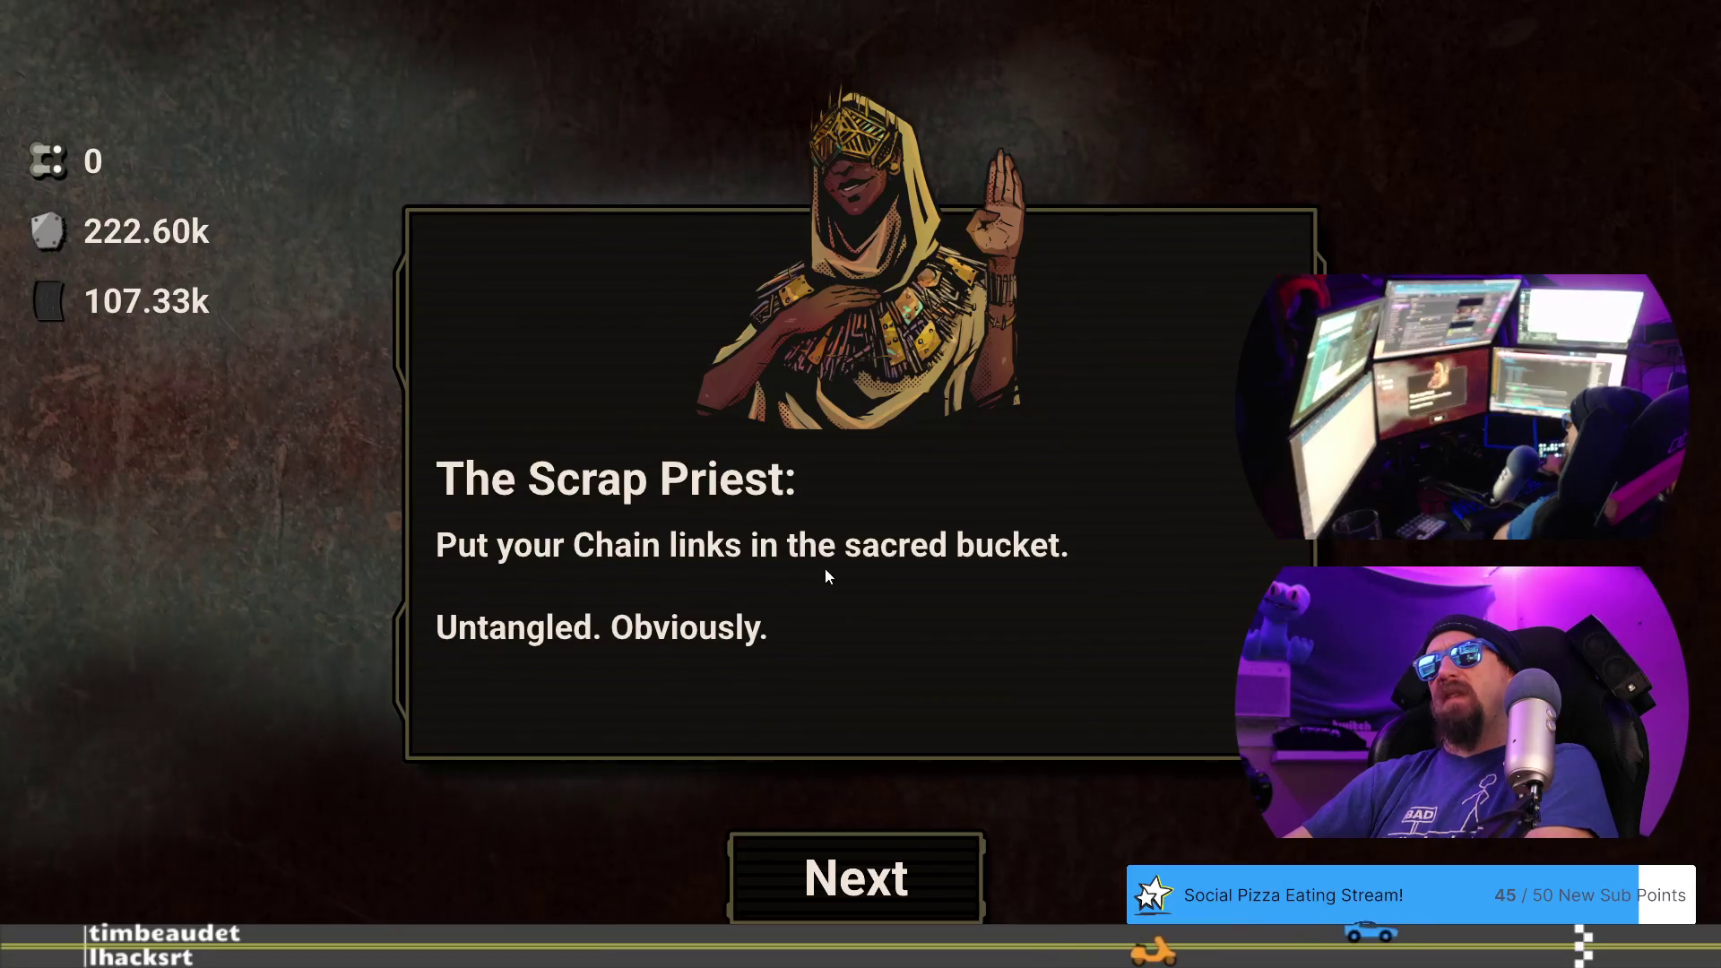
click(905, 886)
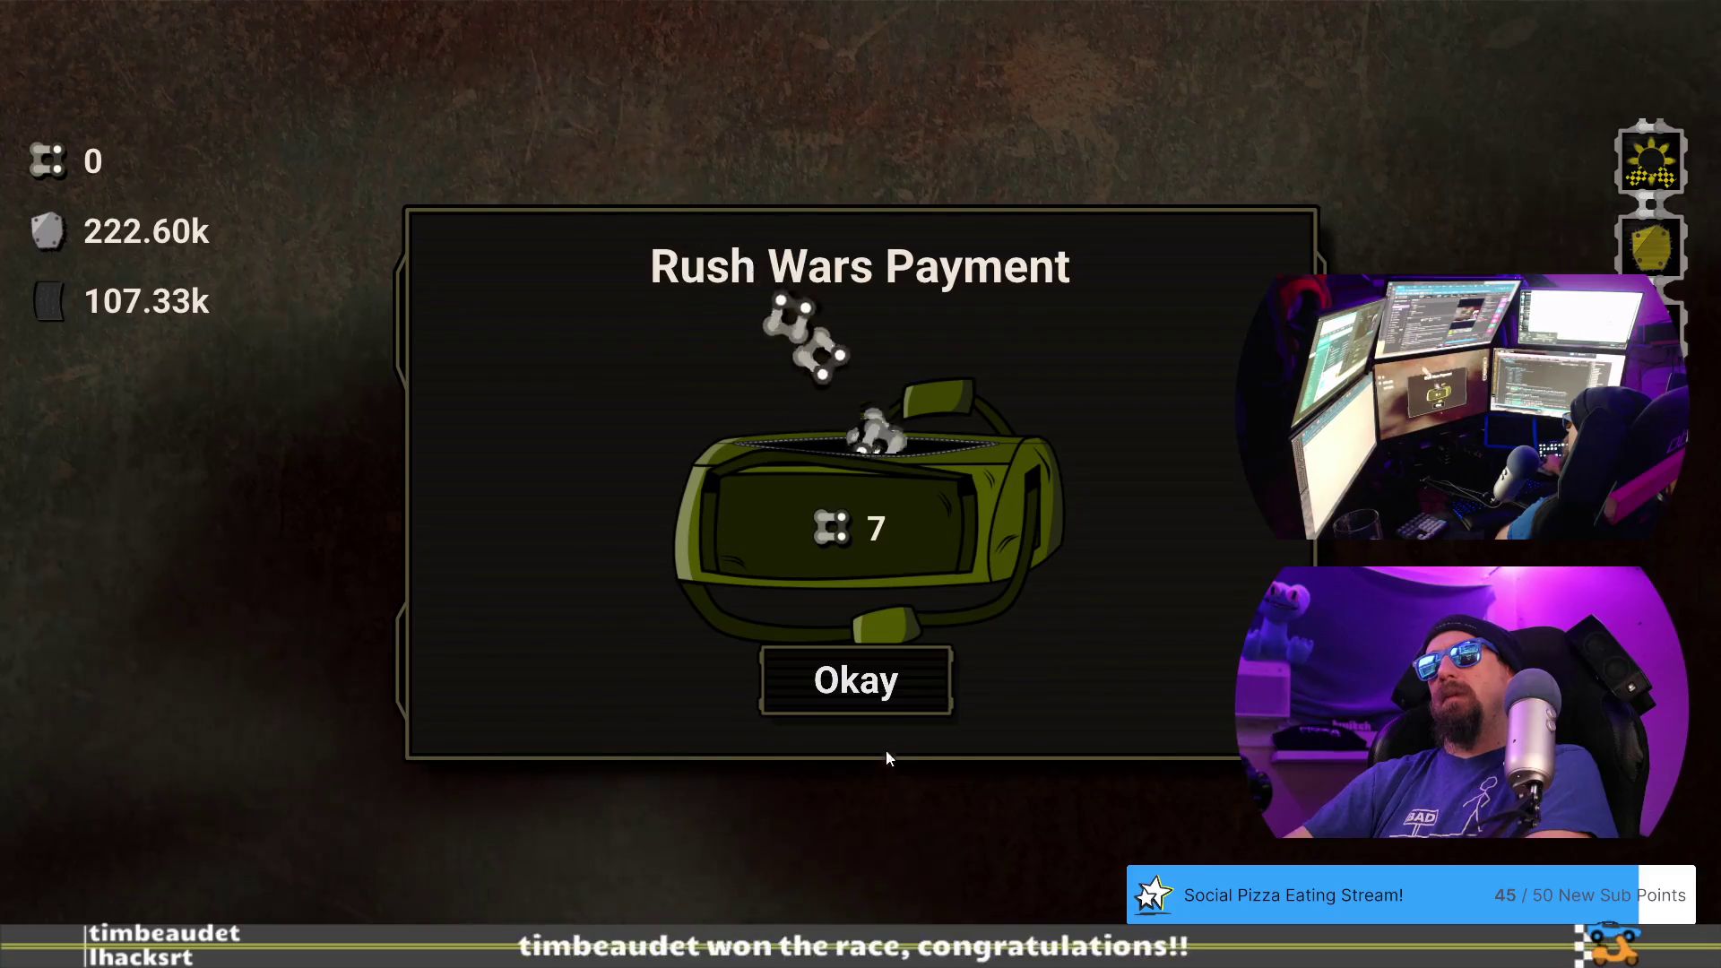
click(879, 680)
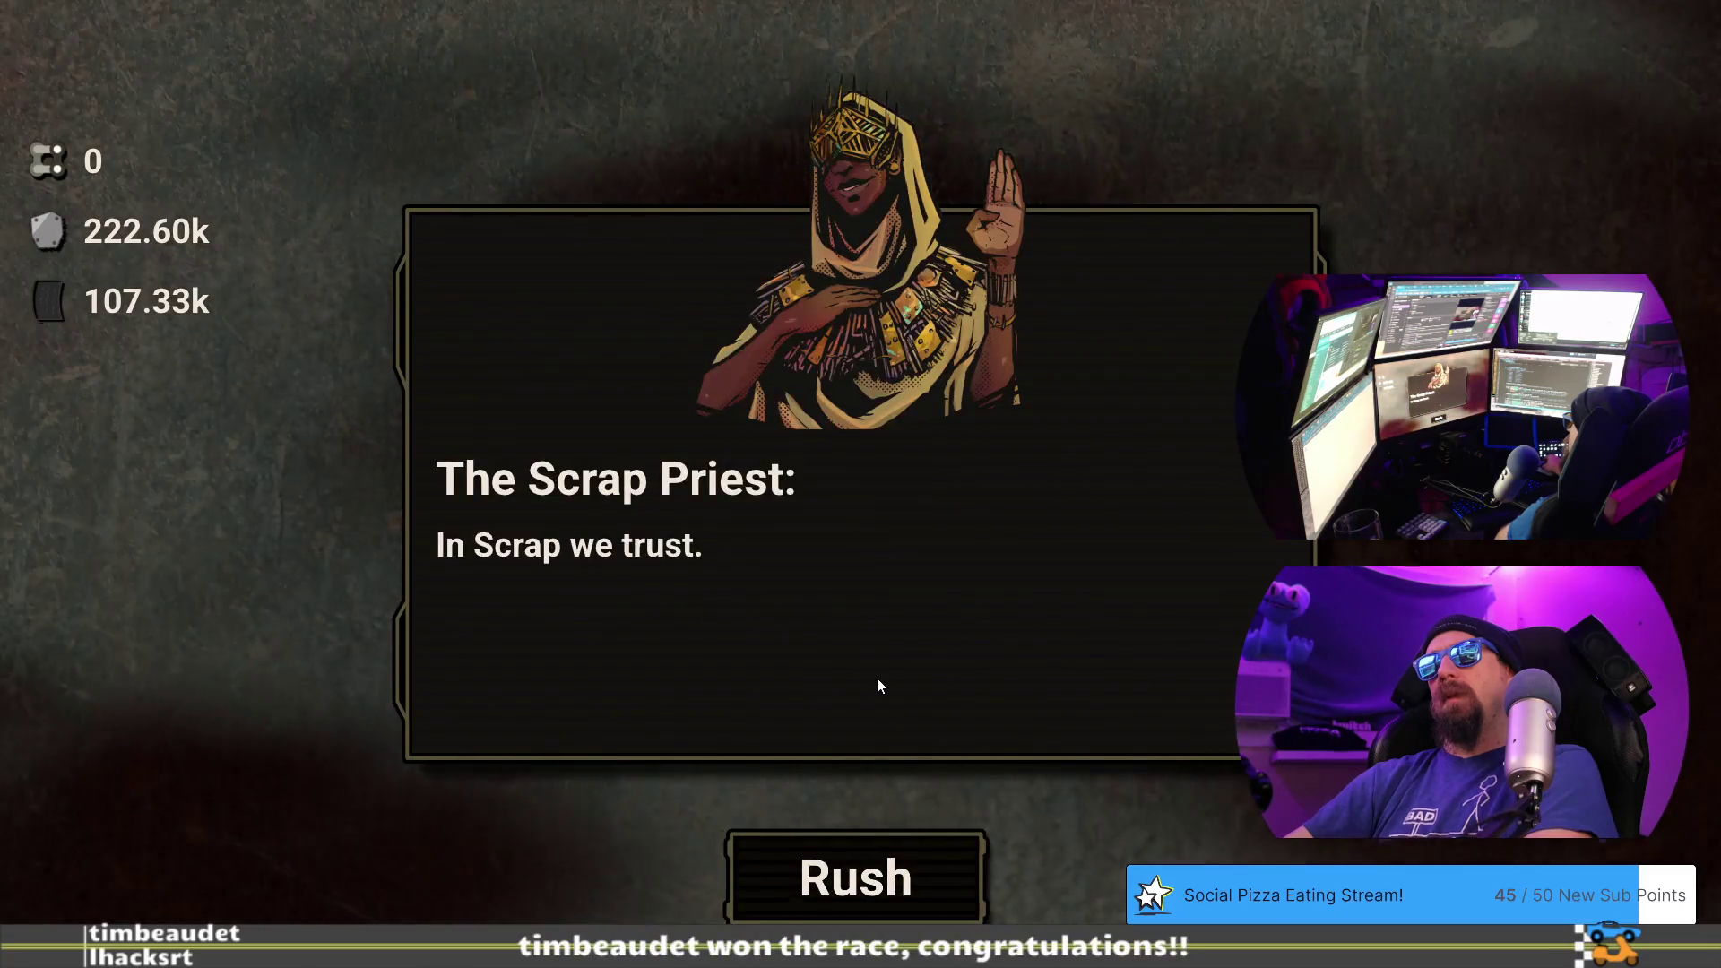
click(929, 902)
key(Up)
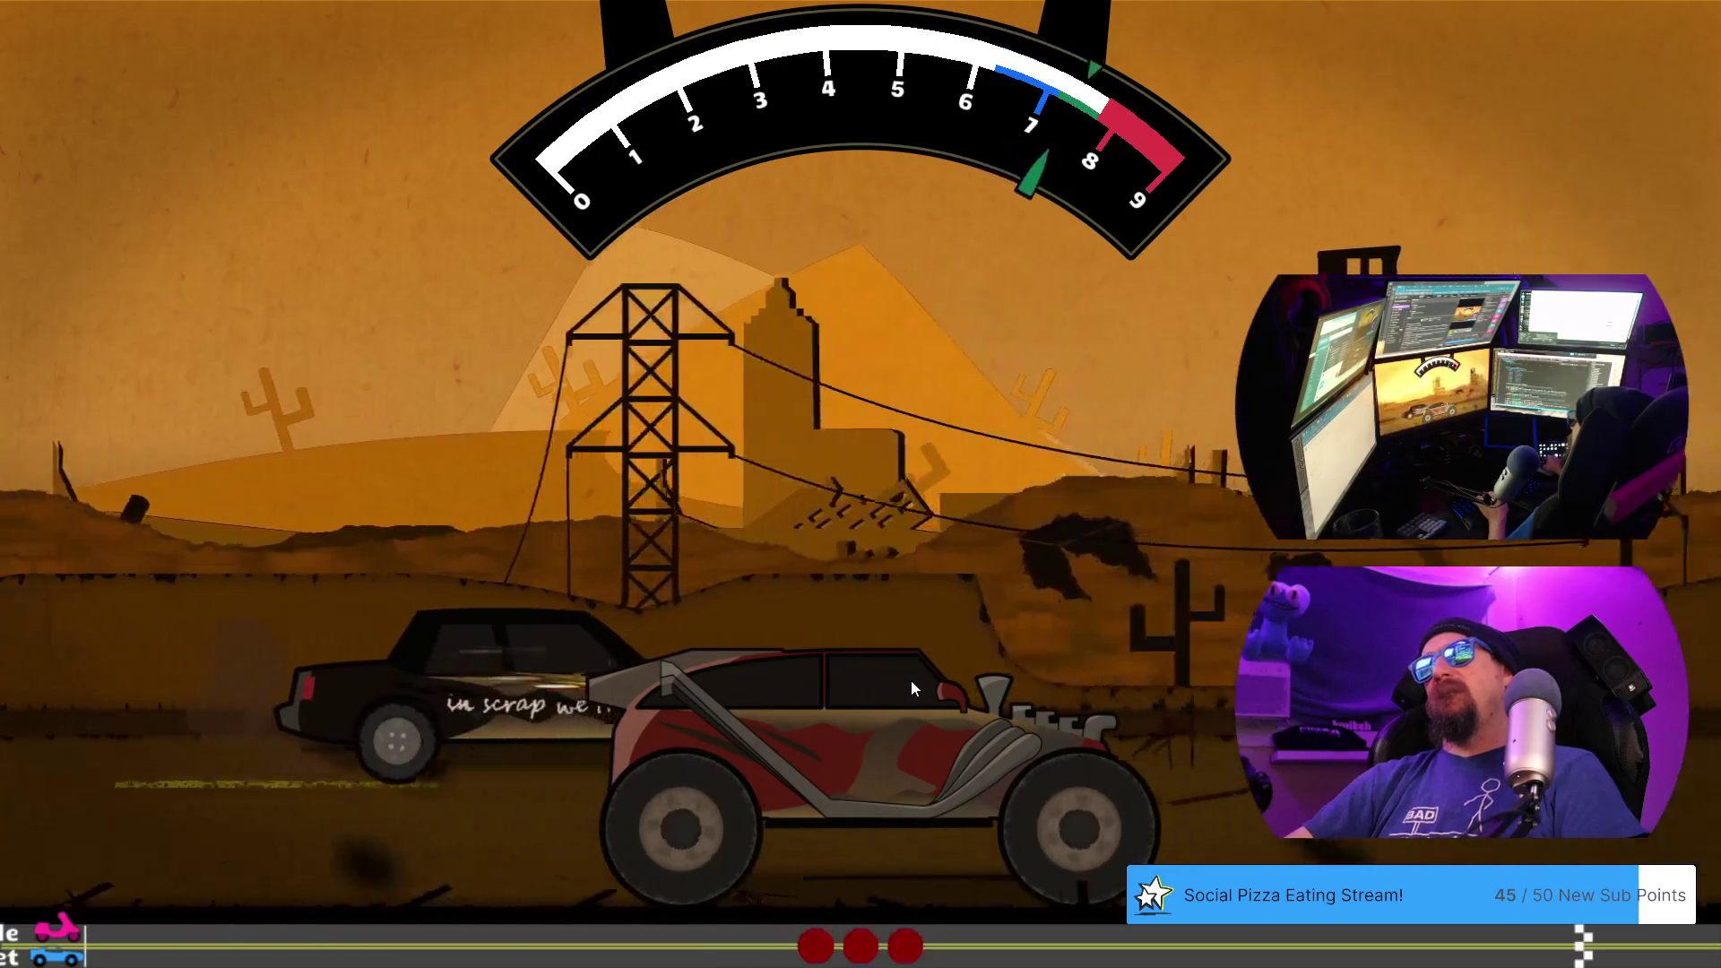
key(space)
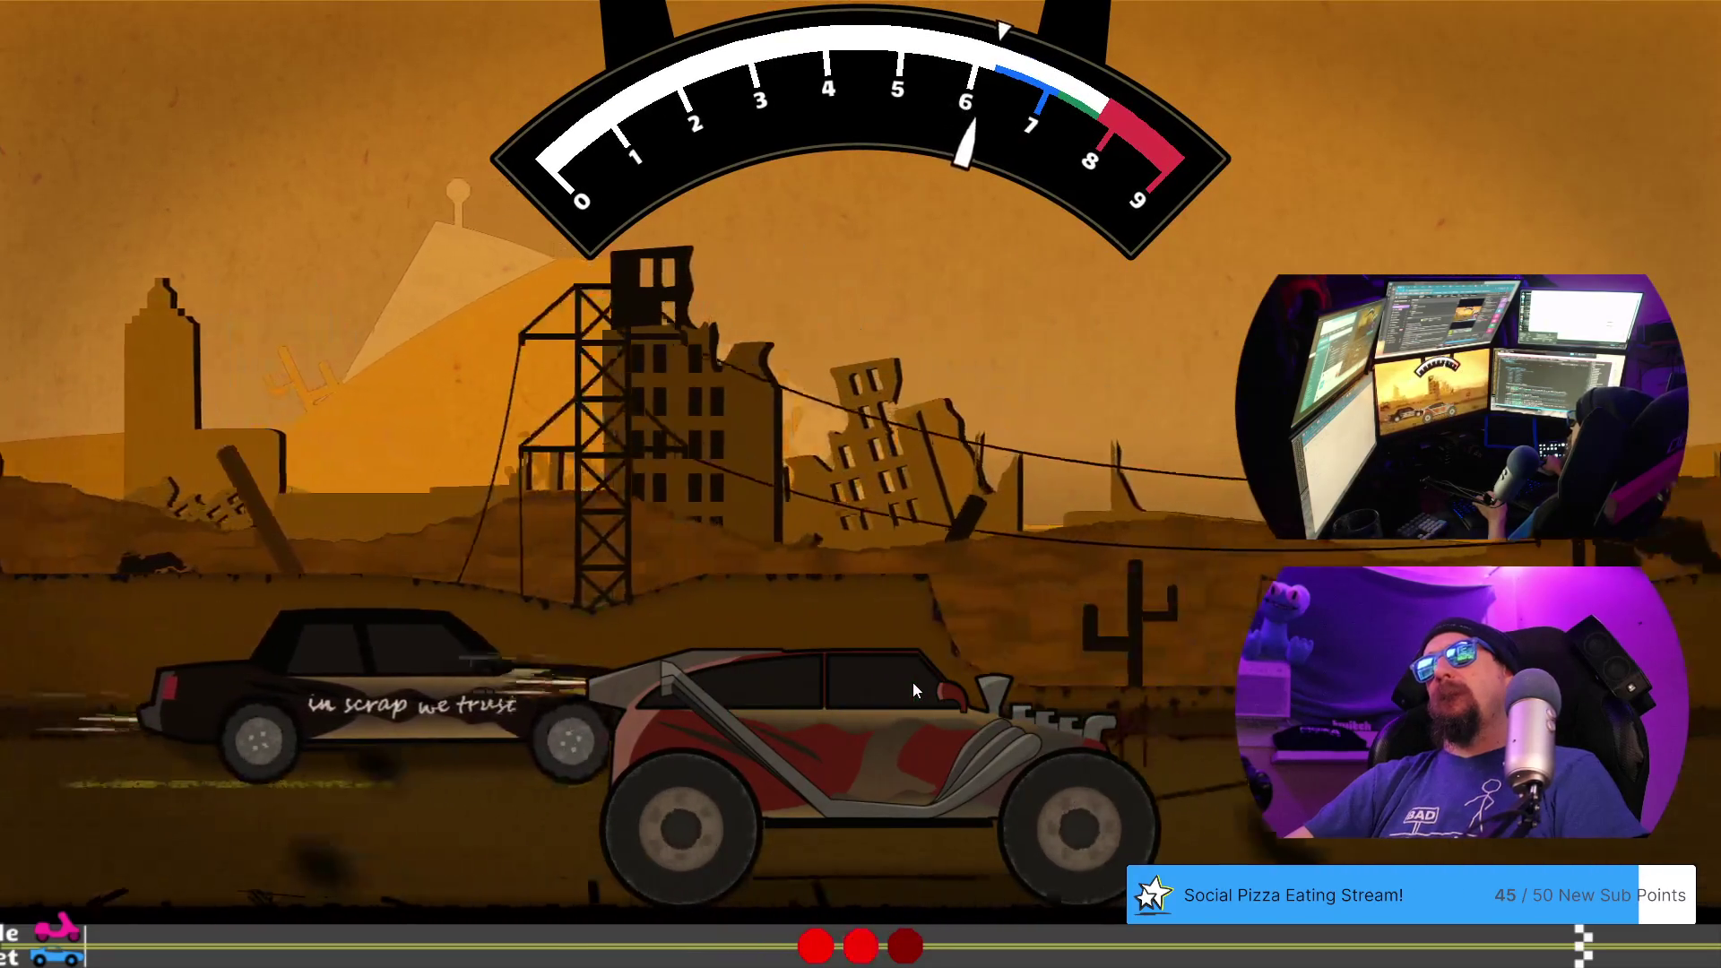
key(space)
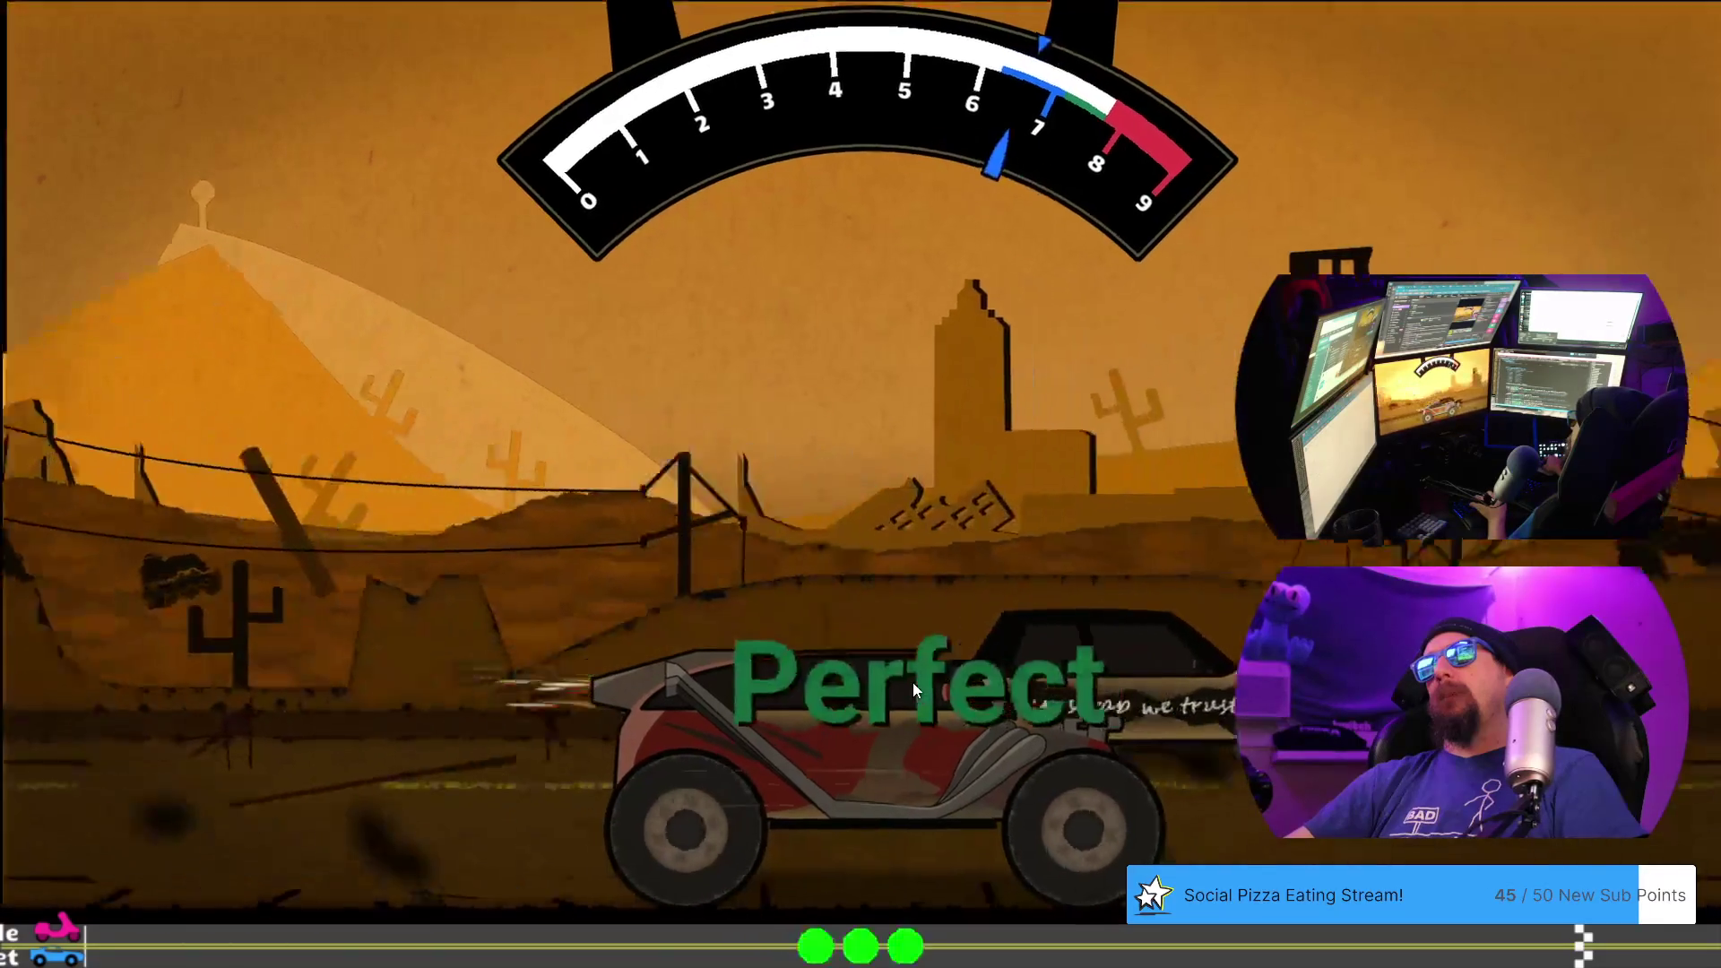
click(944, 837)
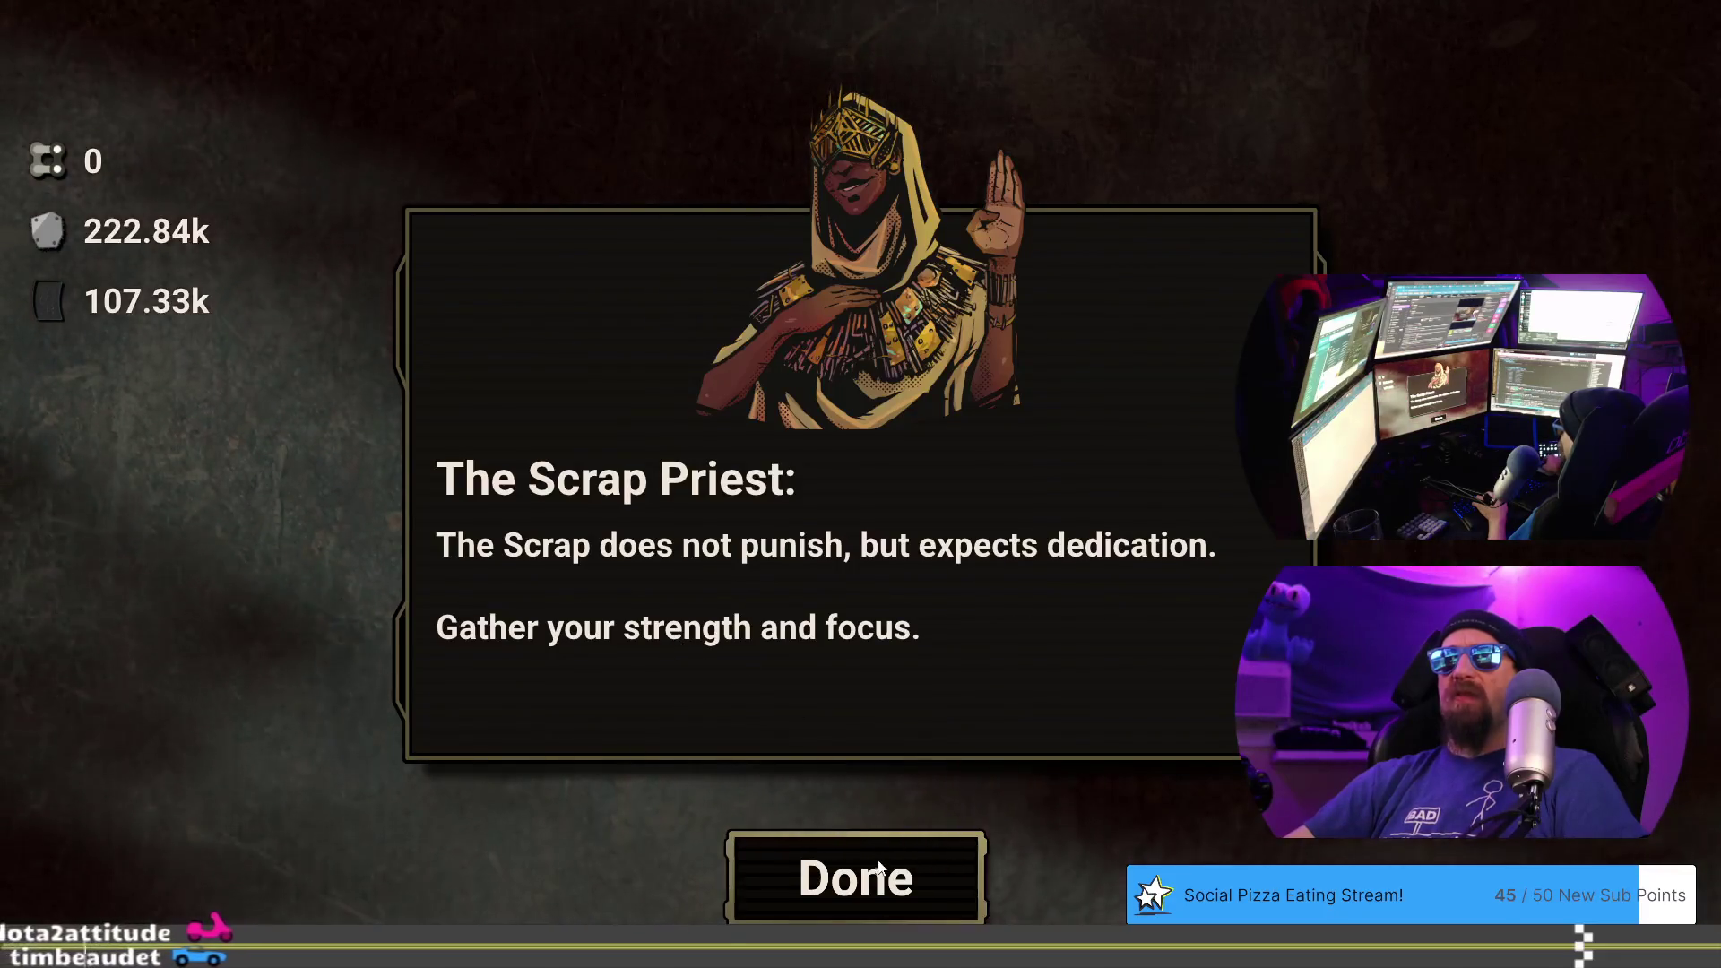
click(887, 895)
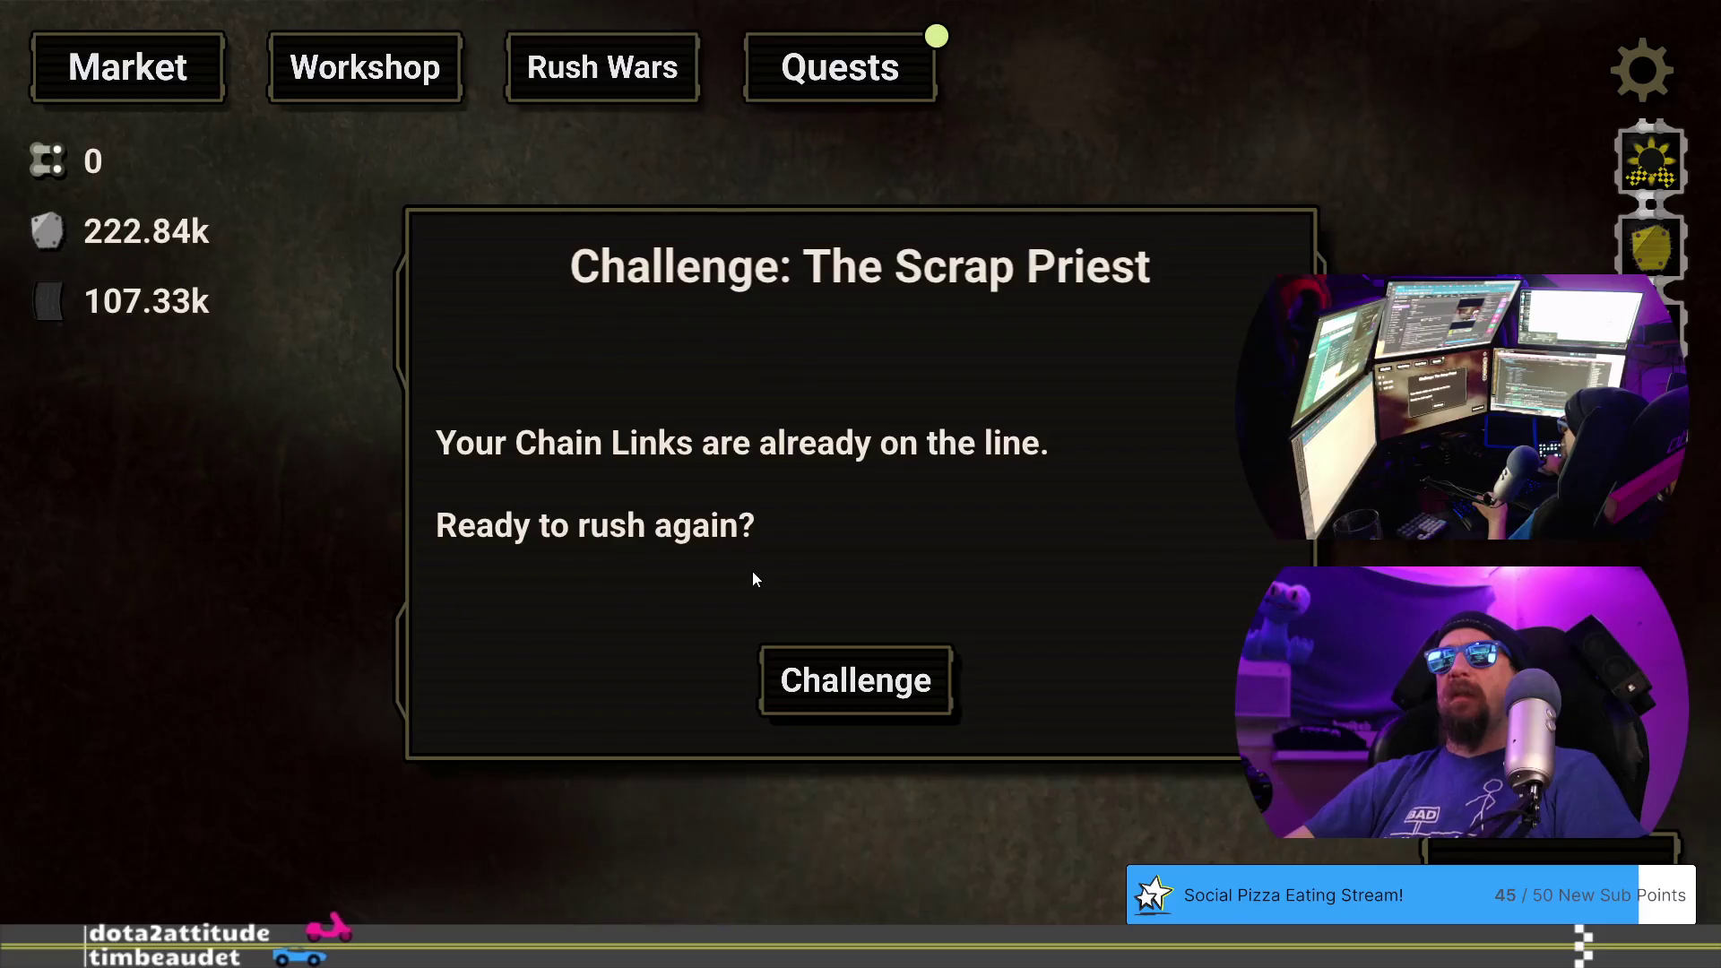
- Install Titanium Pistons in the Workshop, then rematch the Scrap Priest and lose again
click(344, 97)
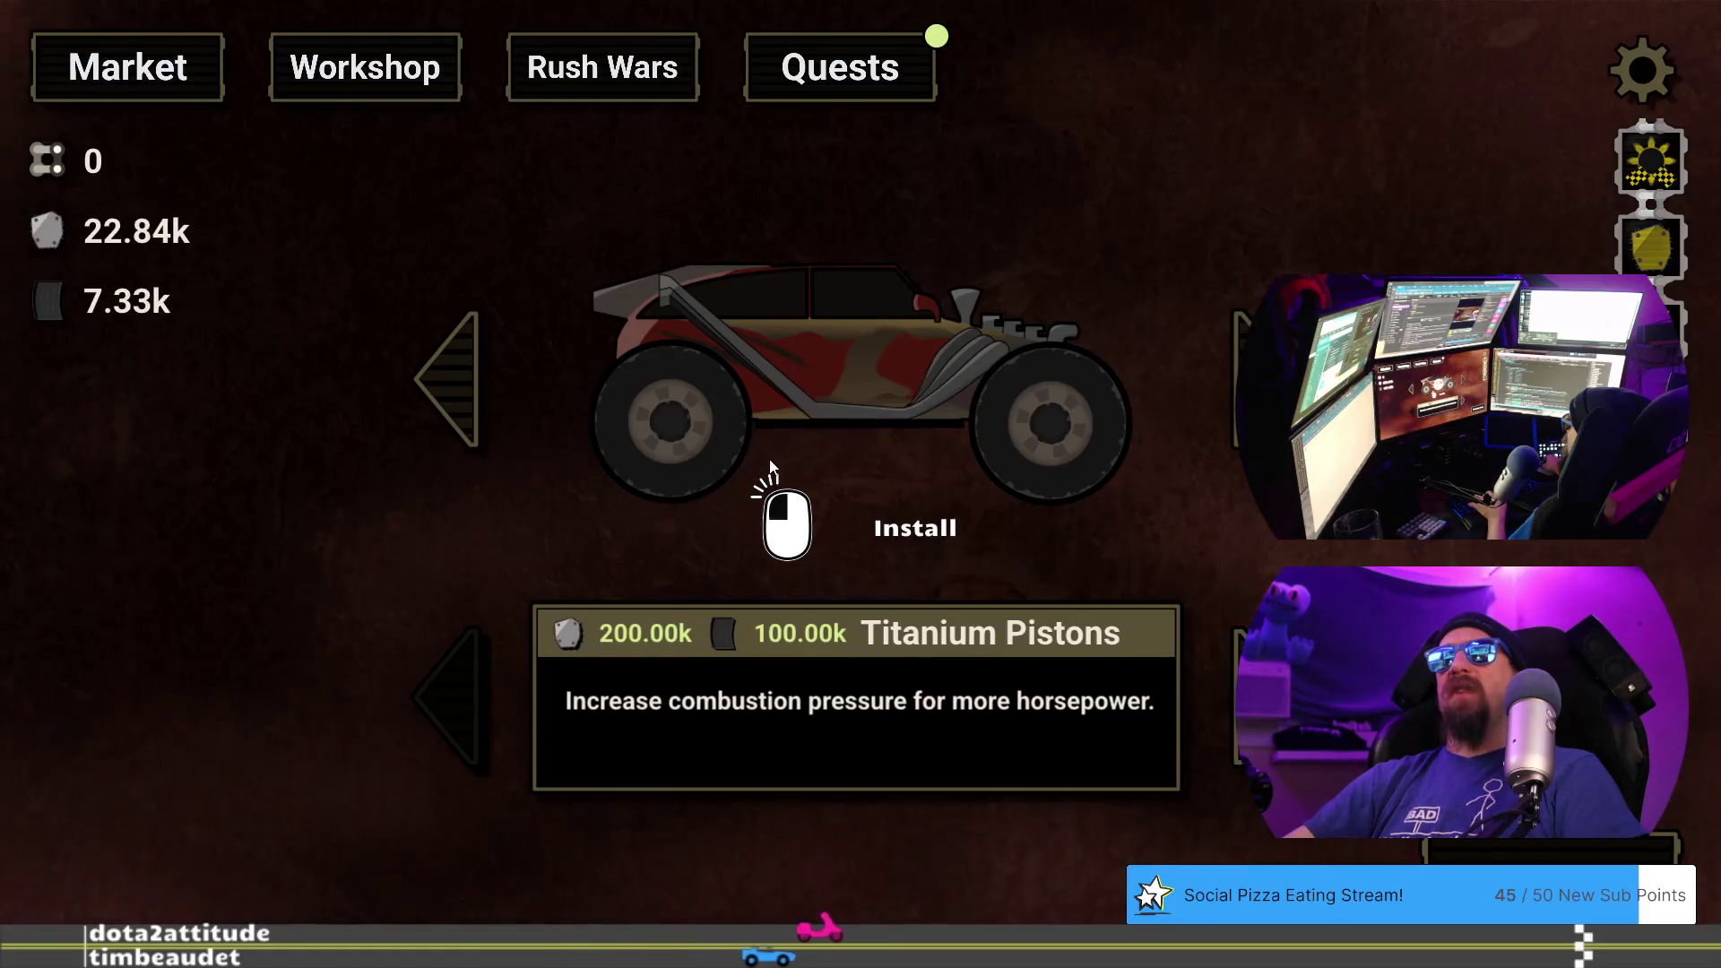
click(663, 81)
click(895, 686)
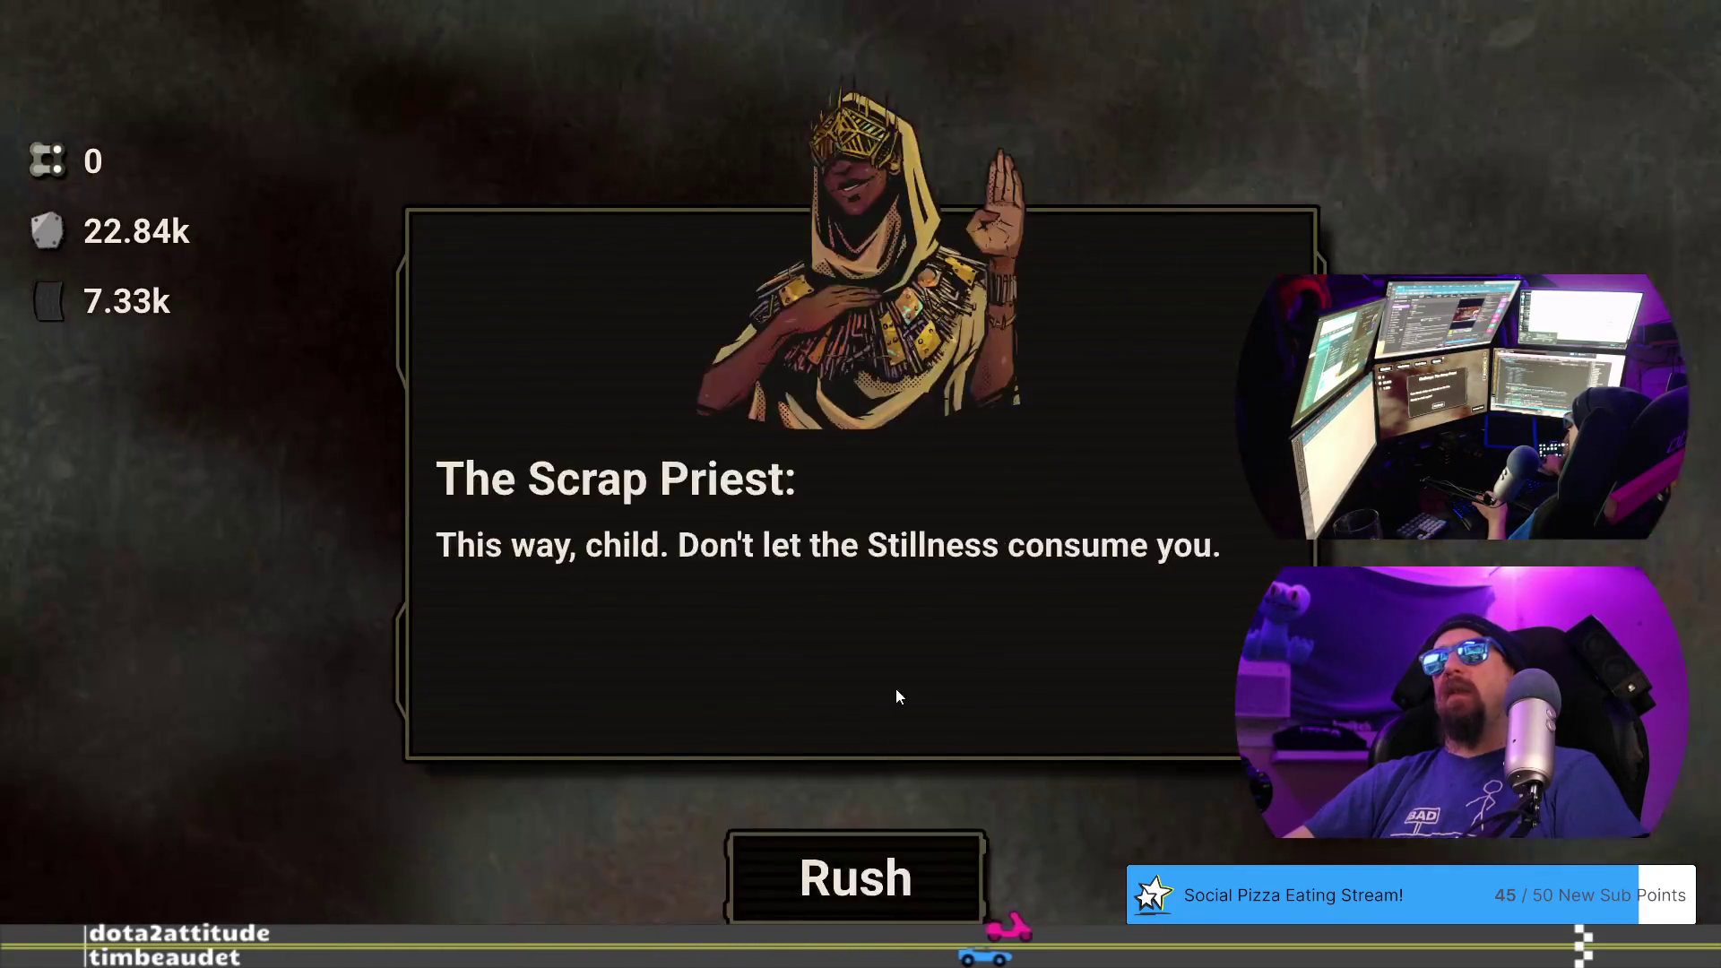
click(886, 863)
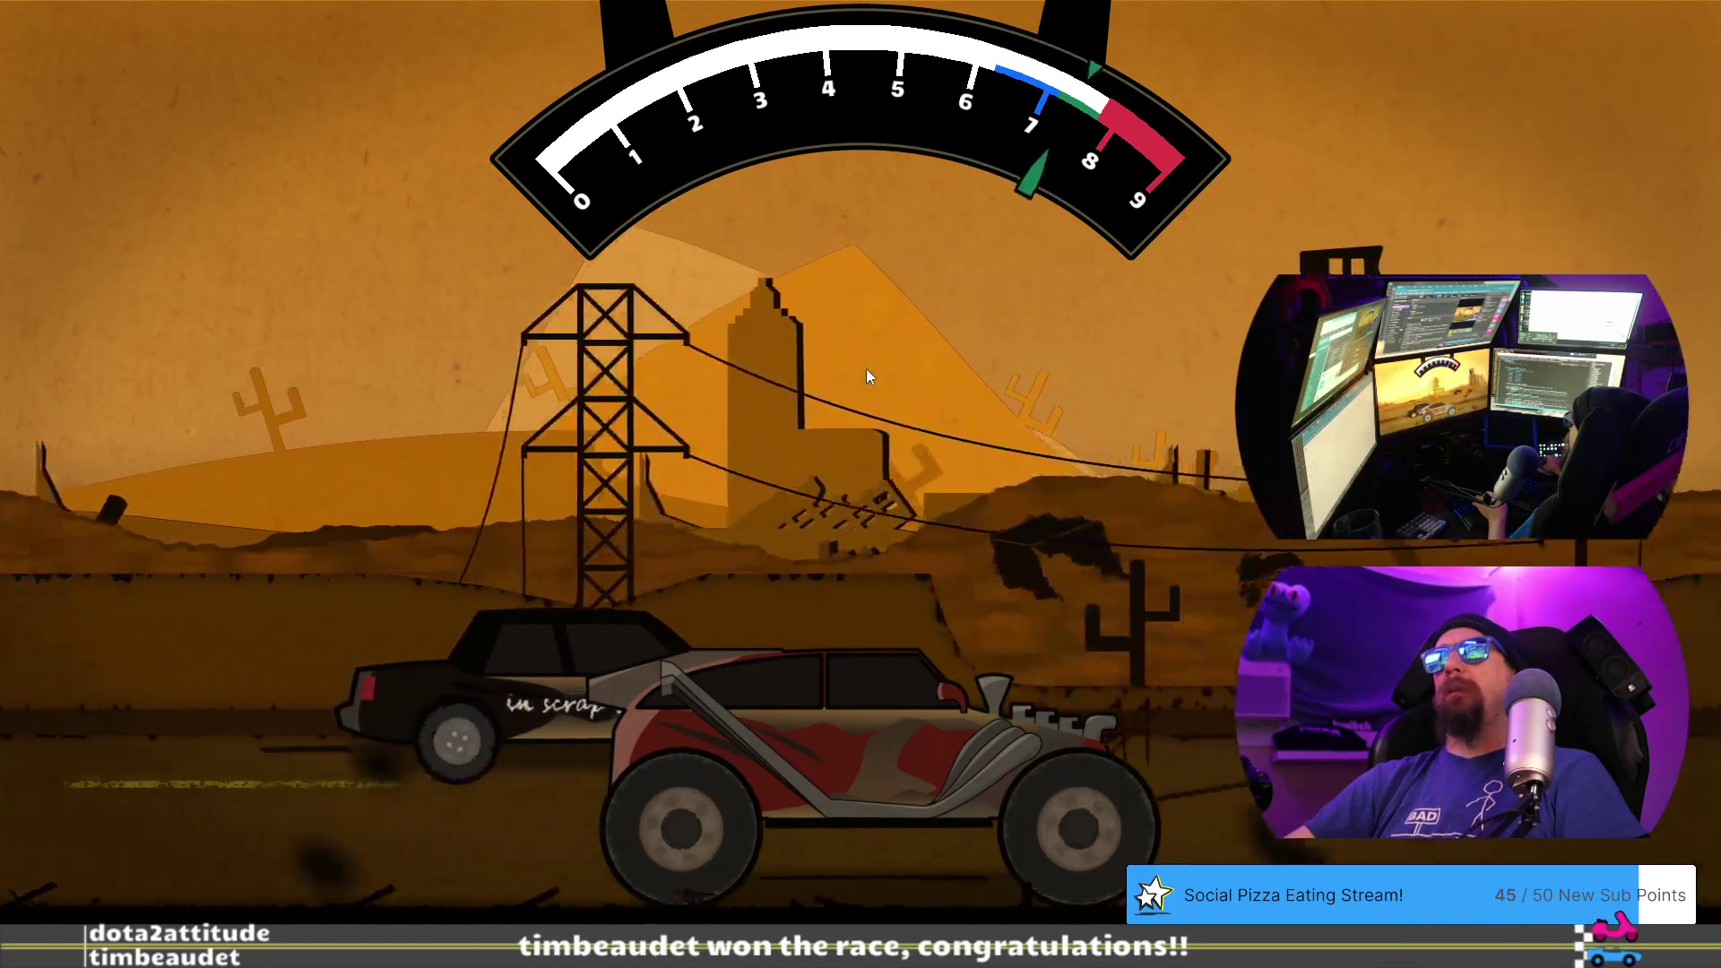
click(866, 369)
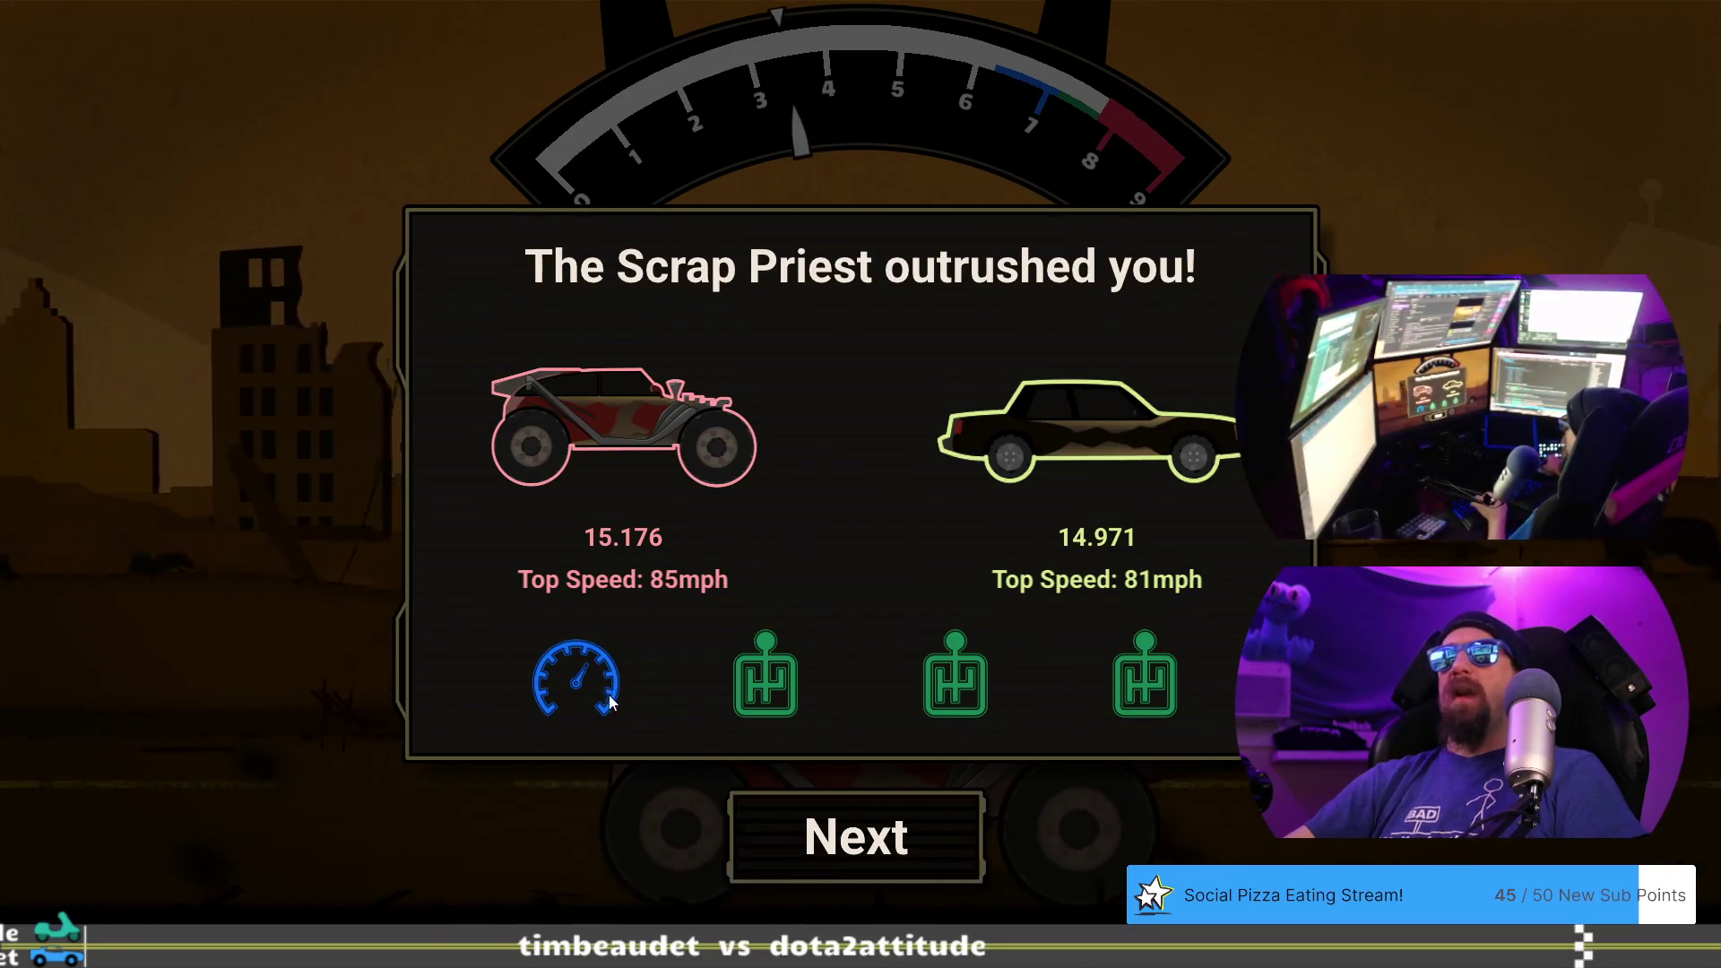
click(773, 805)
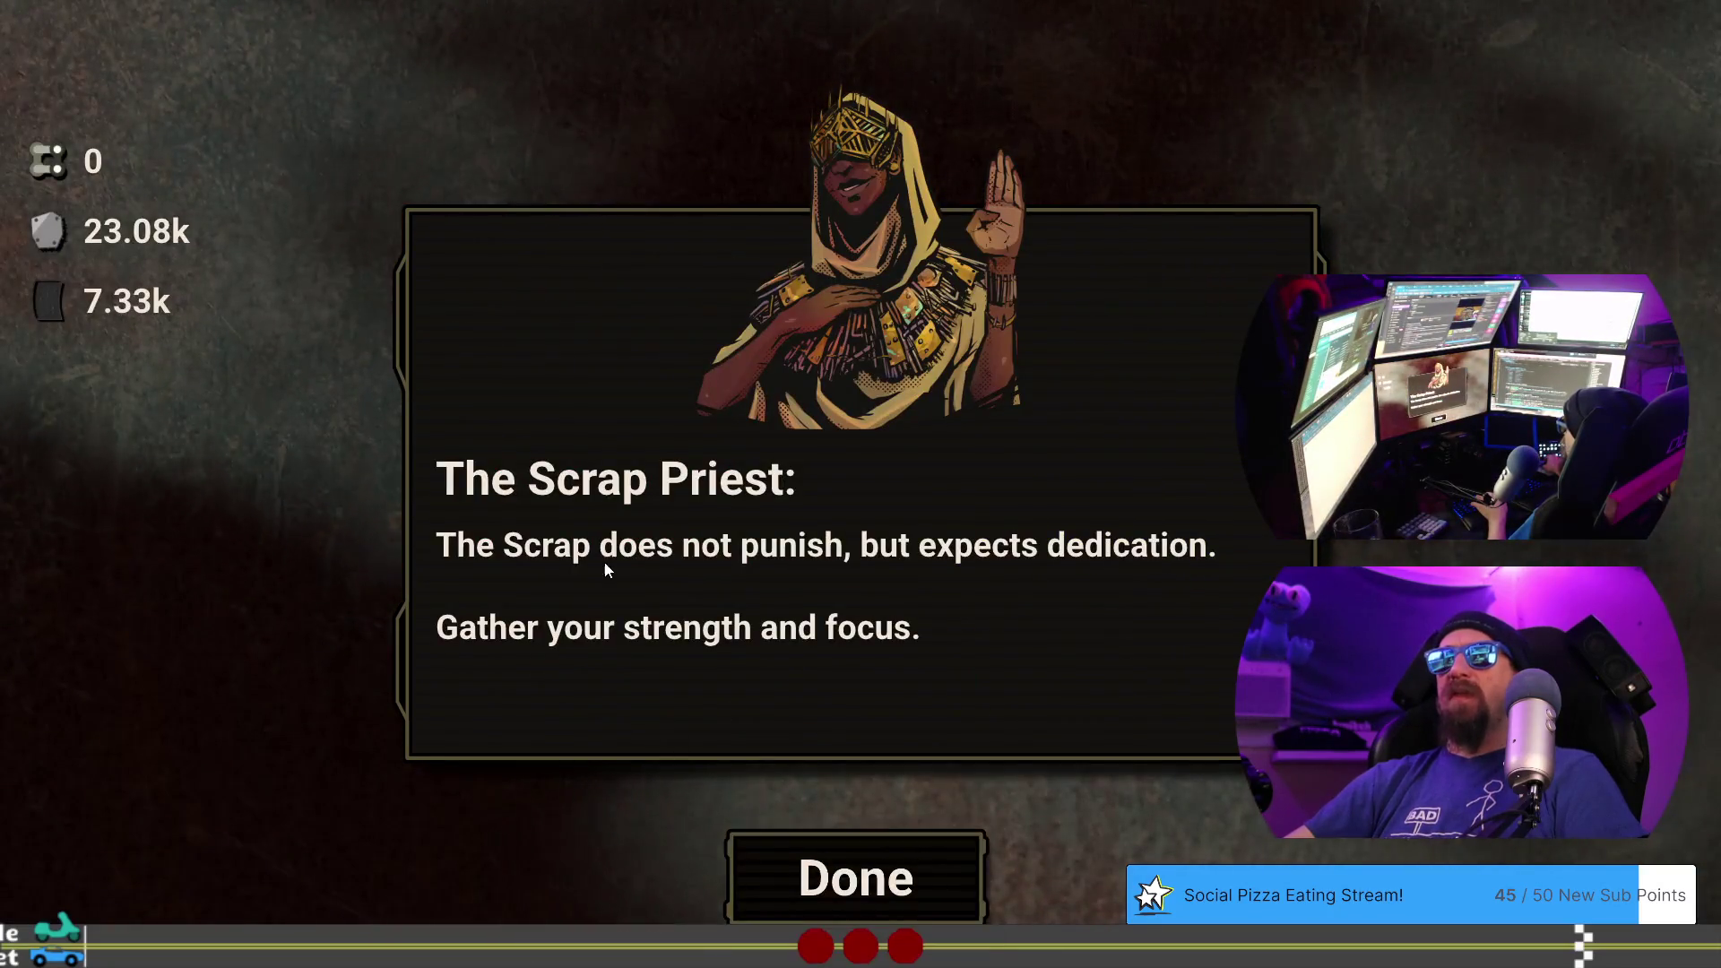
click(899, 856)
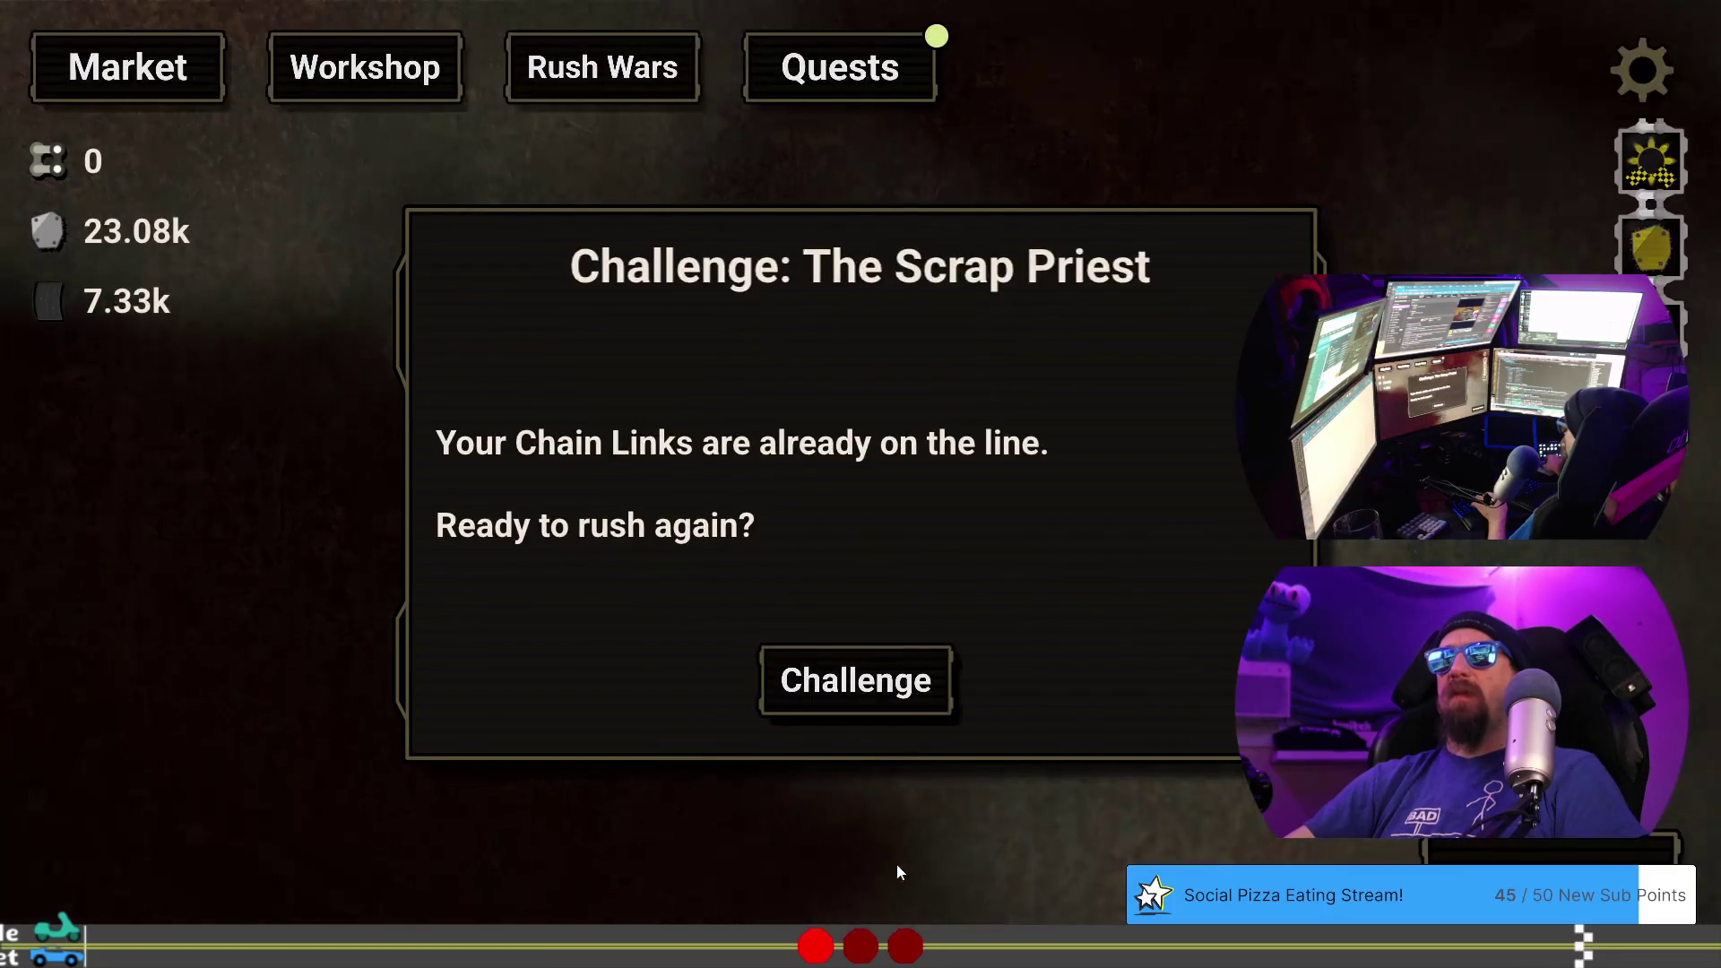
- Retry the Scrap Priest challenge and win 14.751 to 14.997, unlocking Tundra Drifts
click(846, 683)
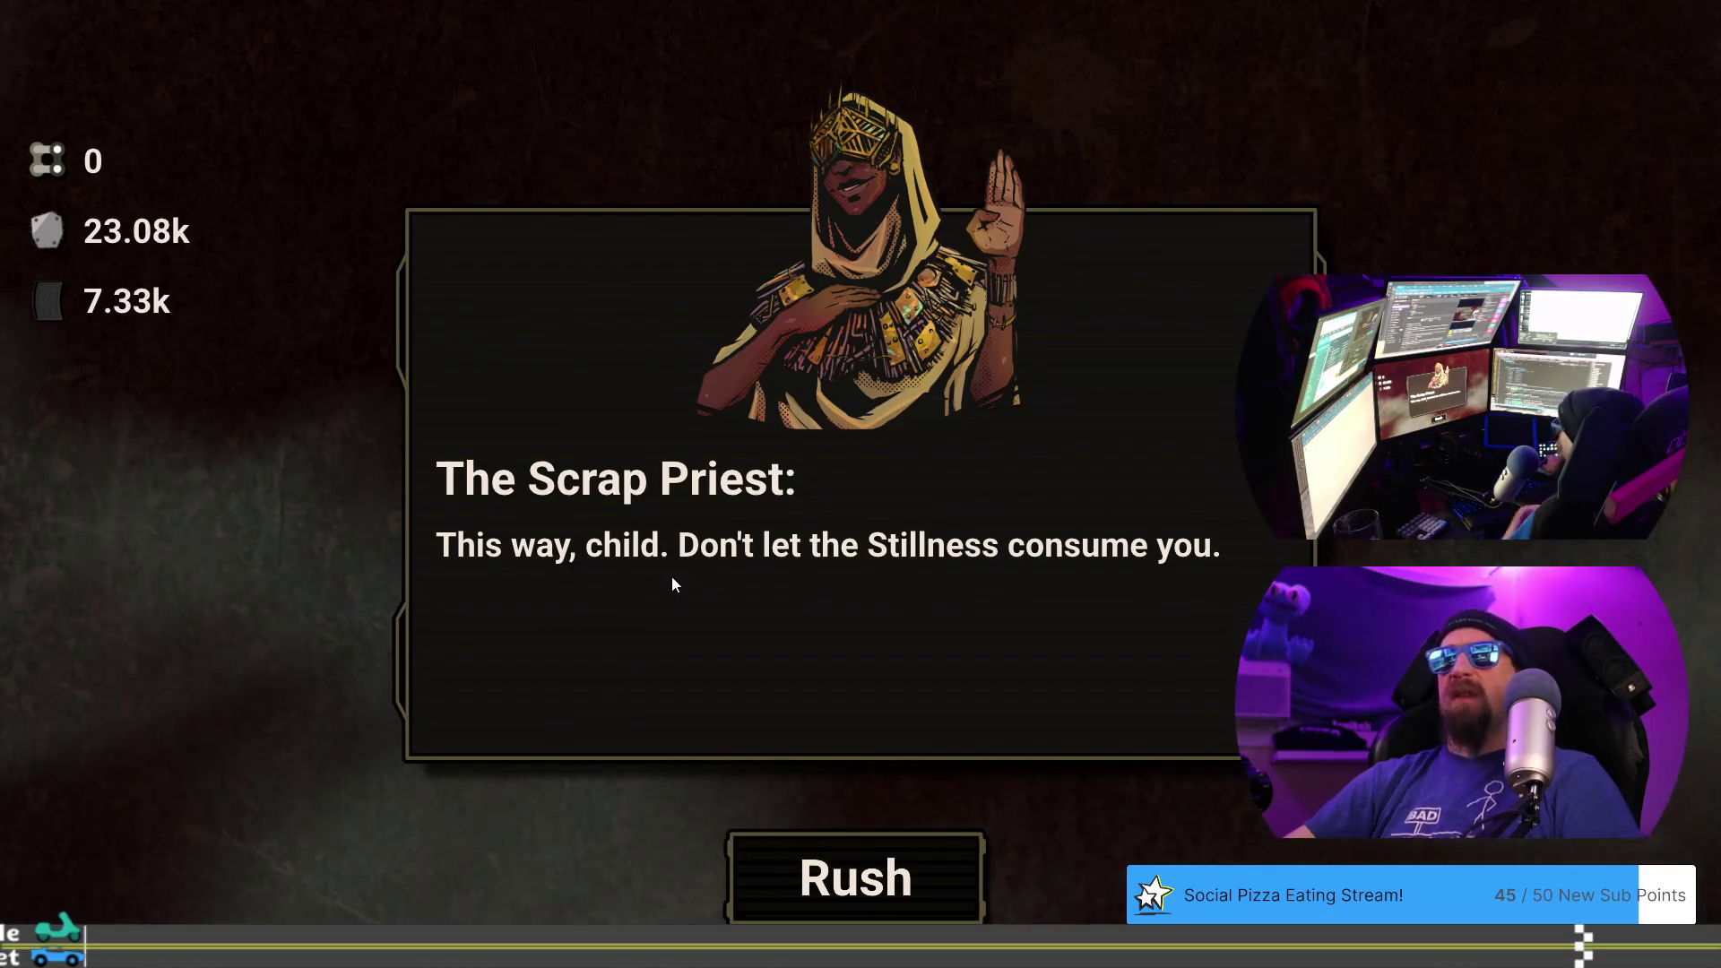
click(868, 902)
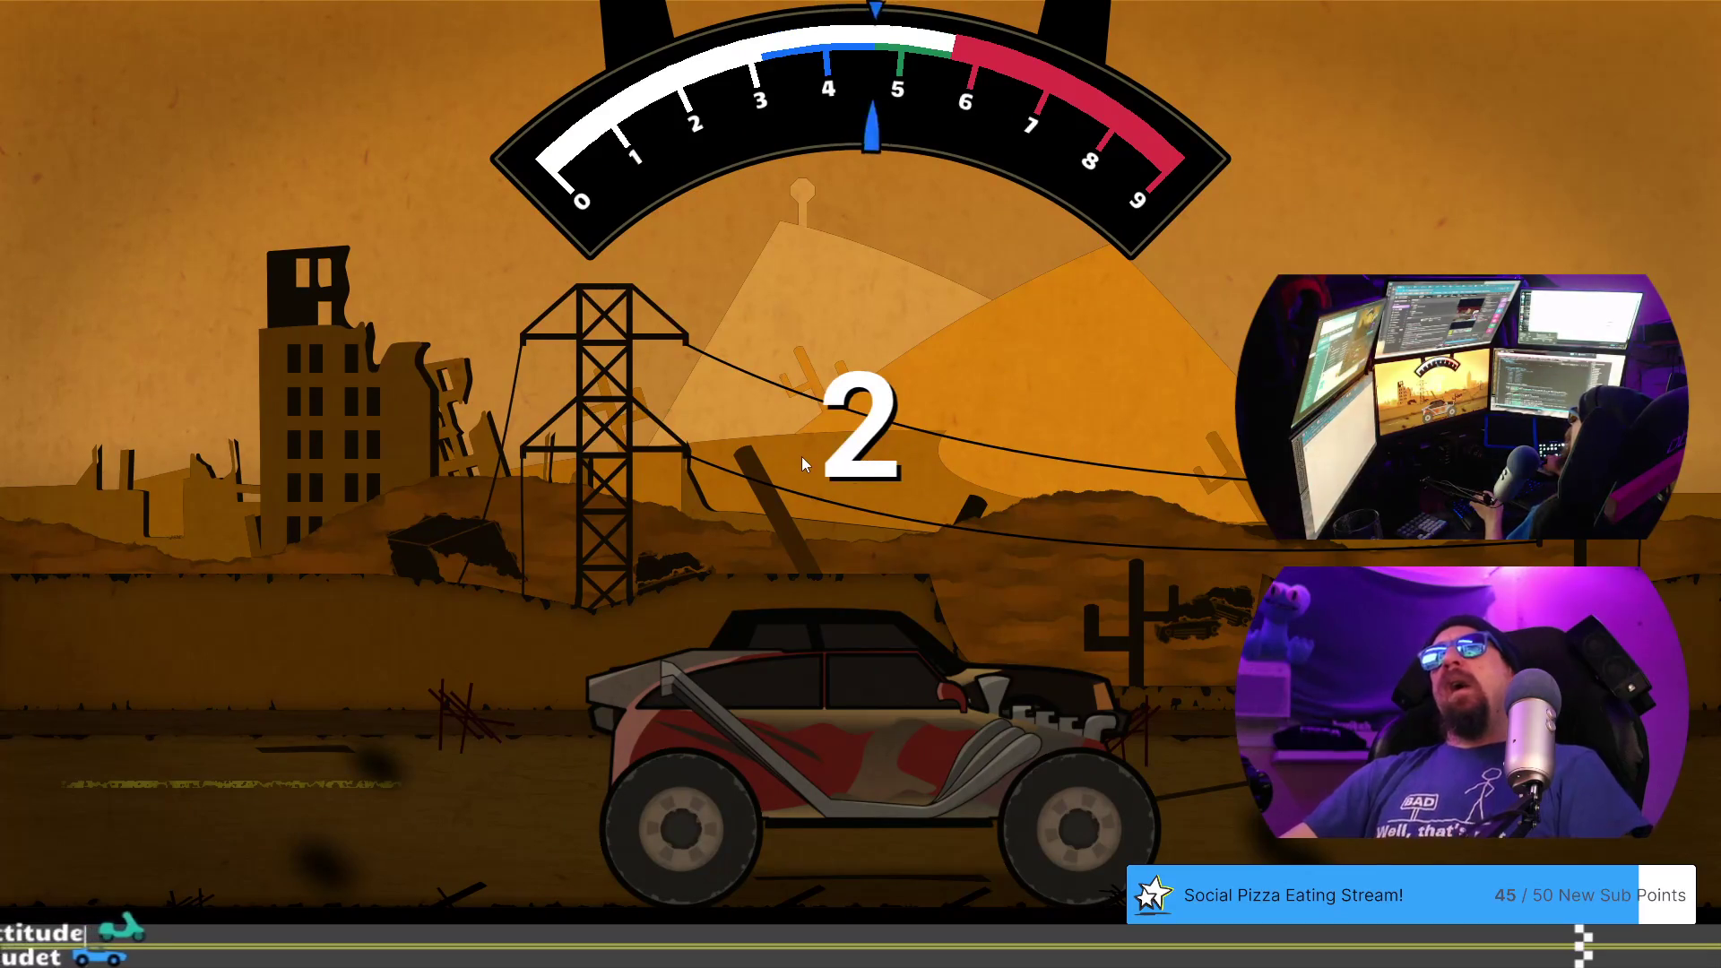
key(space)
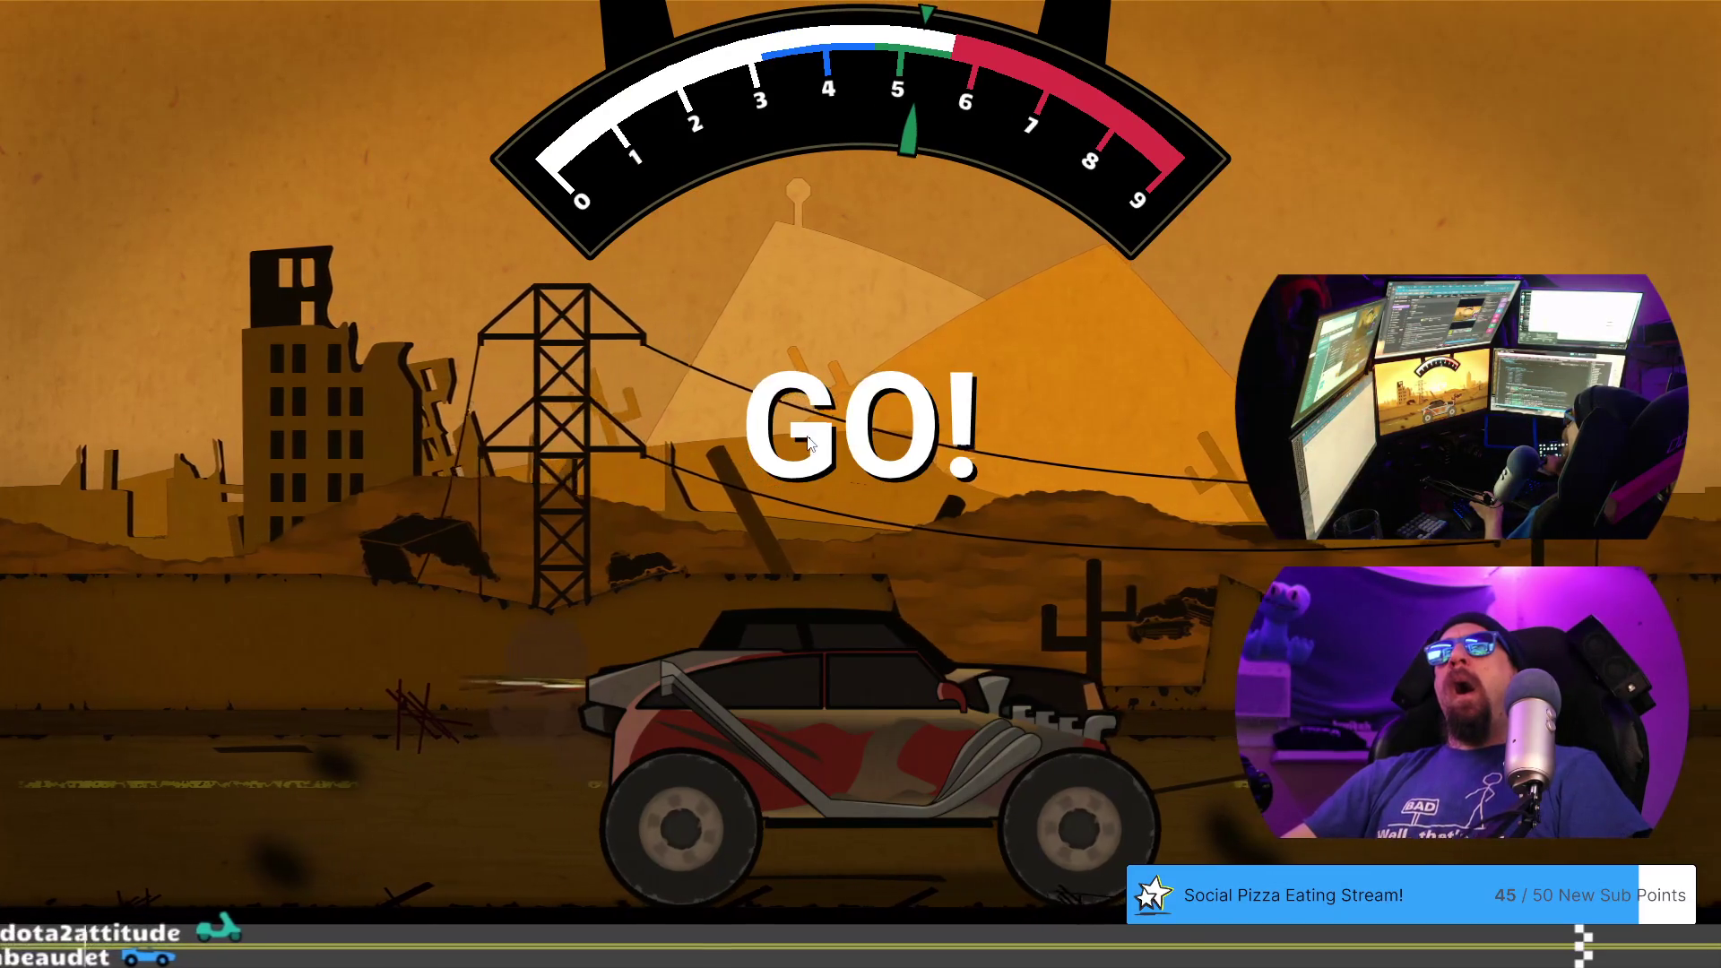
key(space)
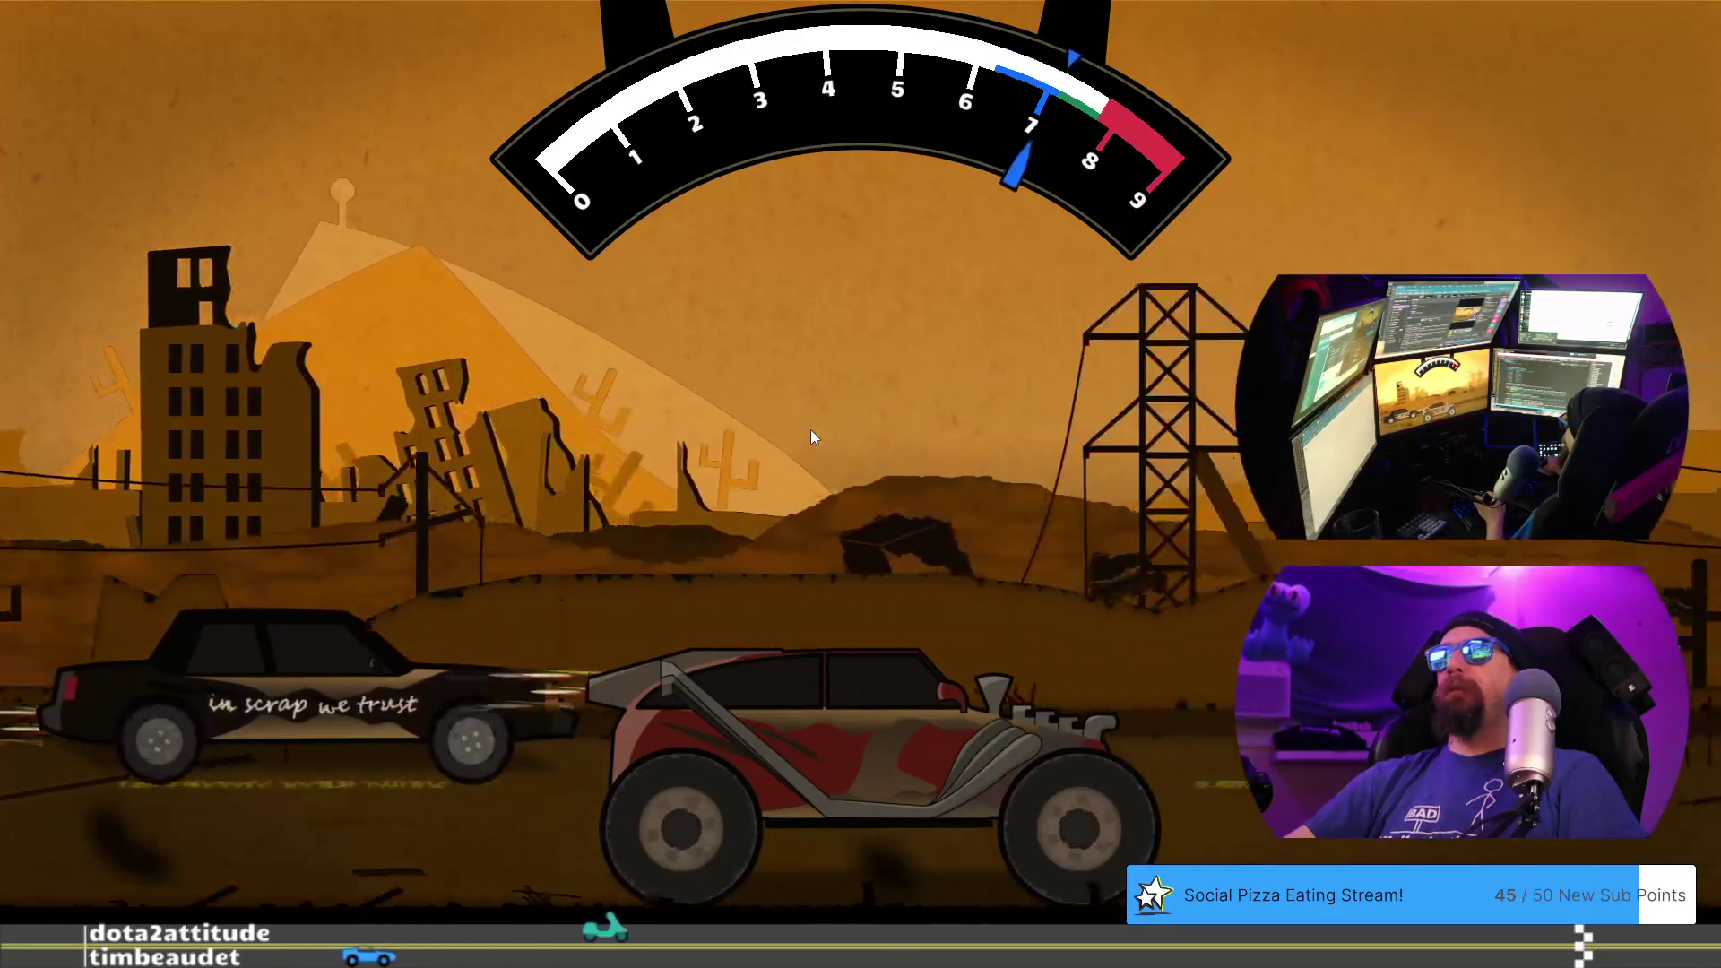
key(space)
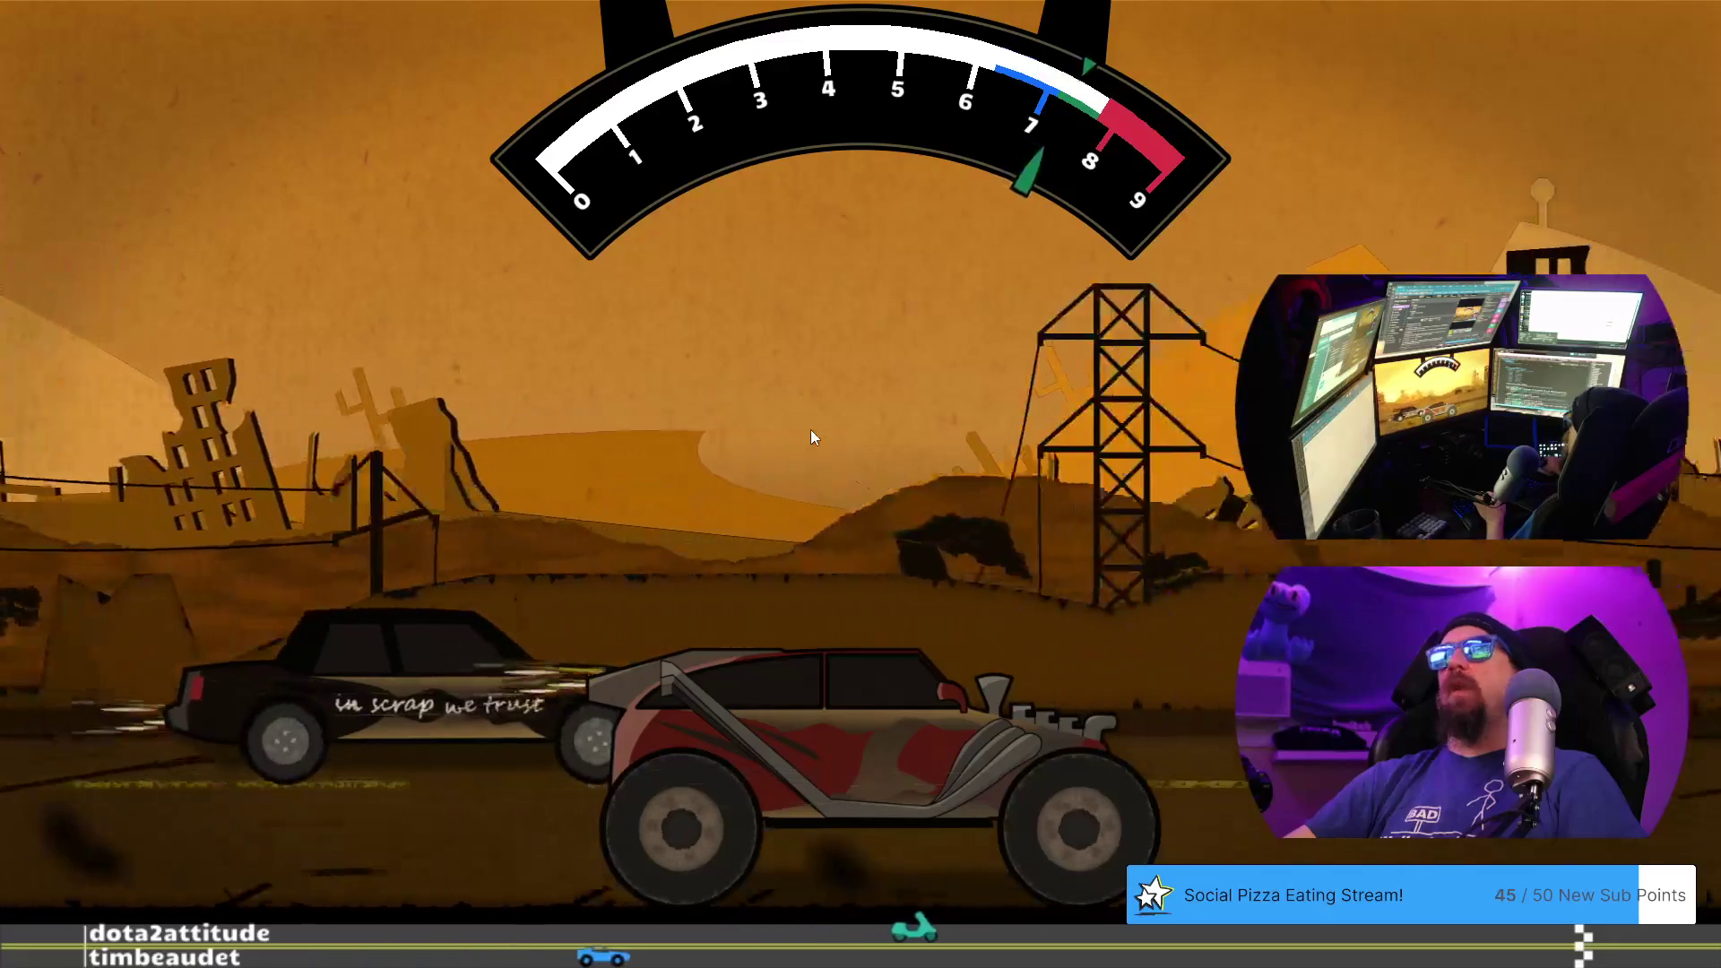
key(space)
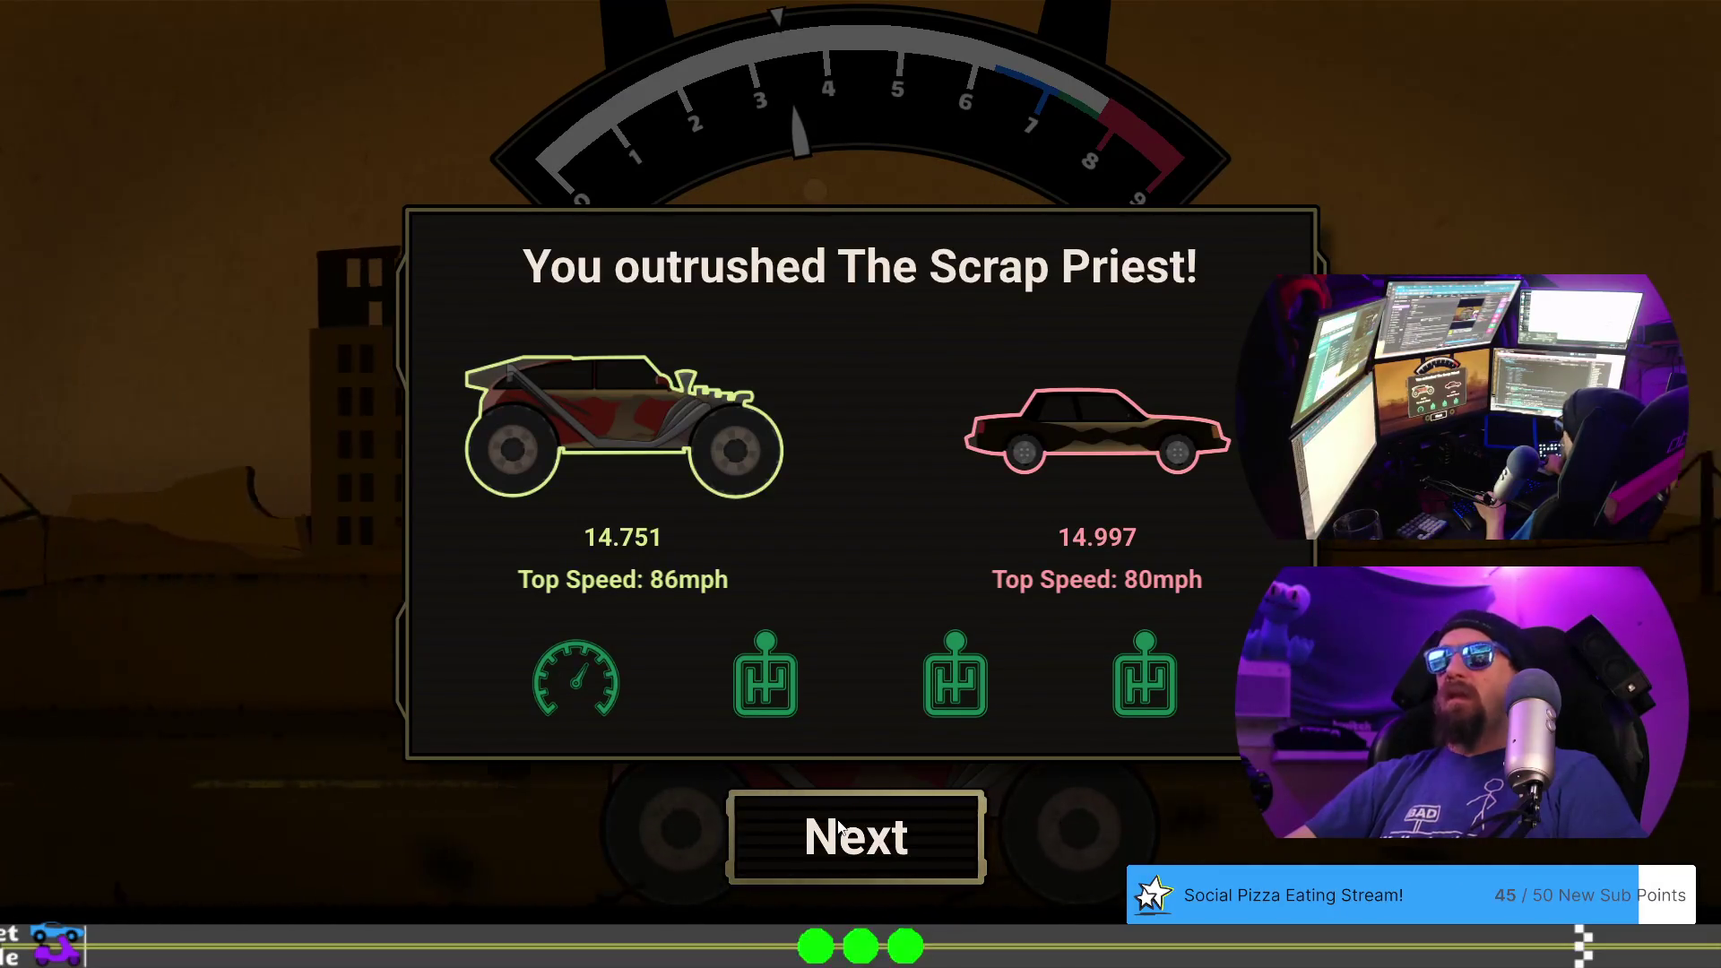
click(840, 828)
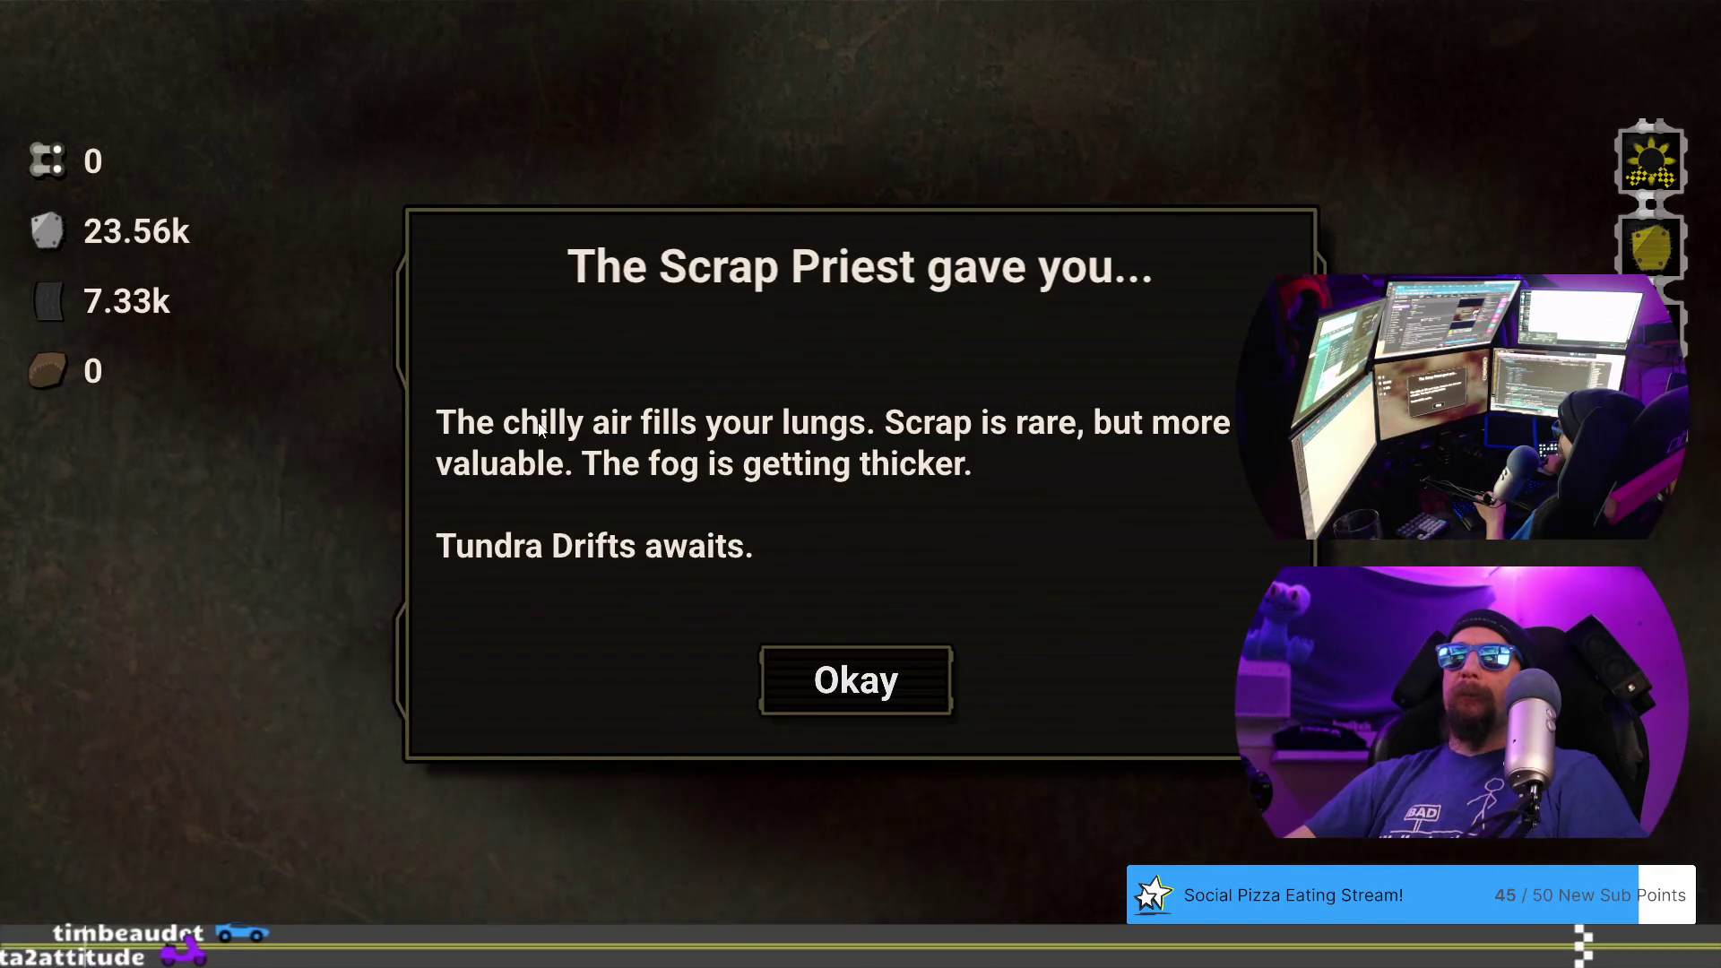
click(852, 679)
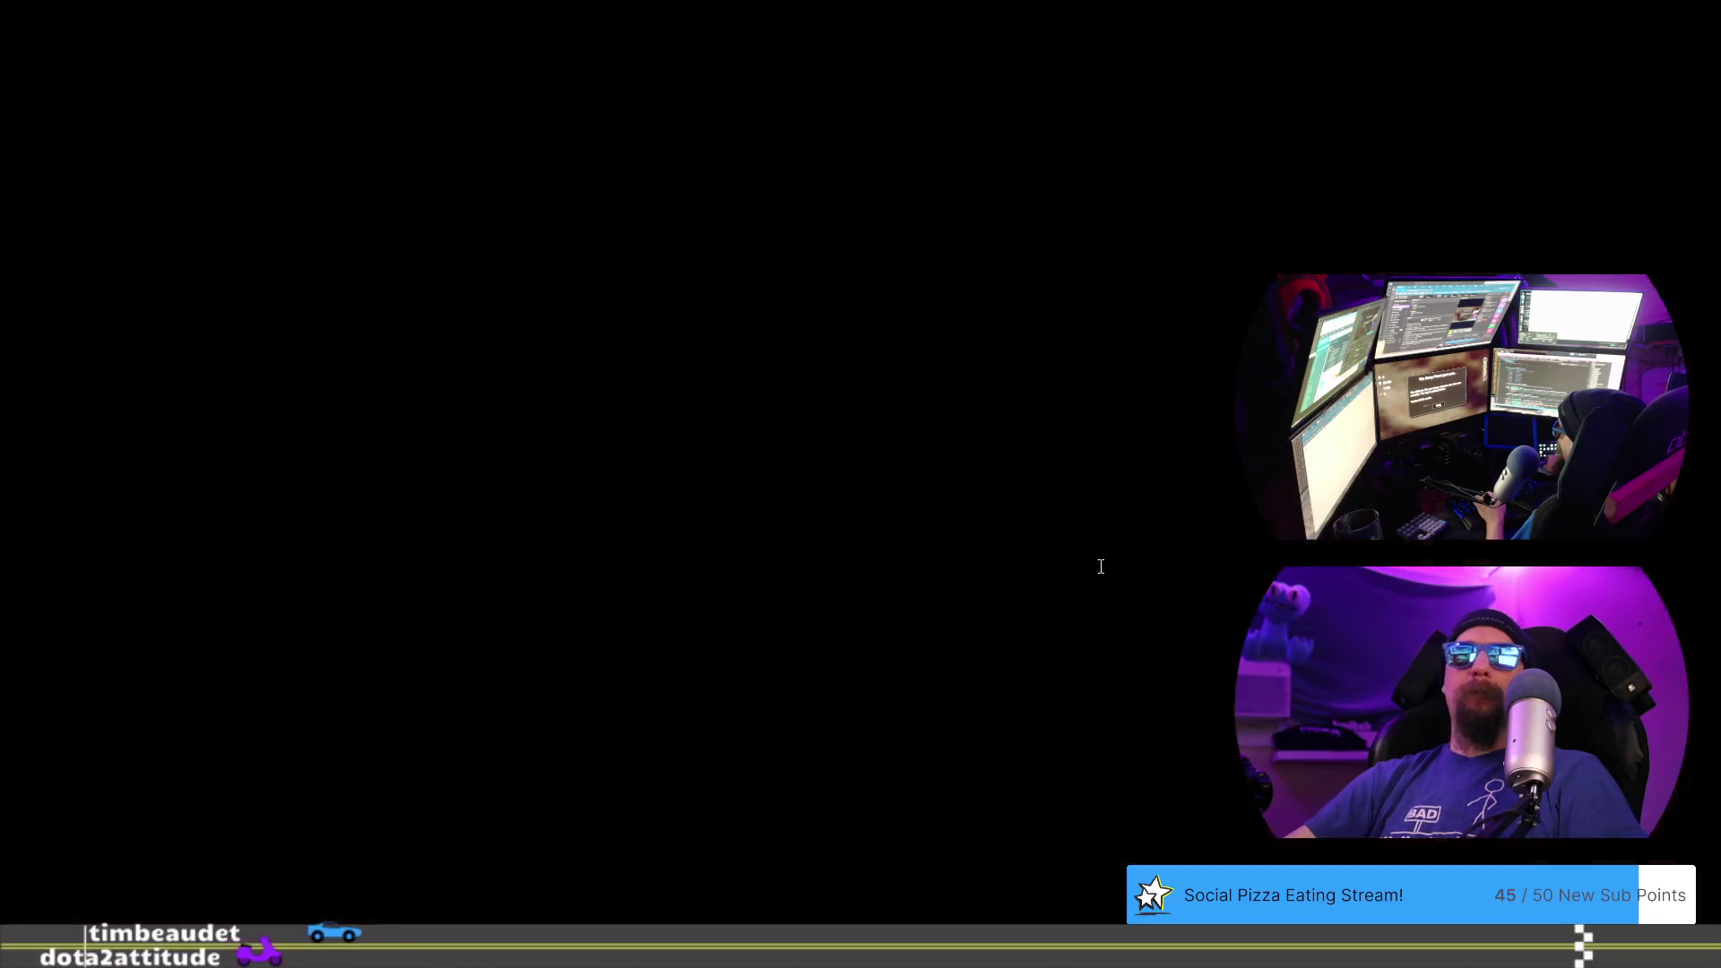
- Duplicate the priest_minion_3 victory line and reword it to say the instant reward is a bit weird
click(862, 576)
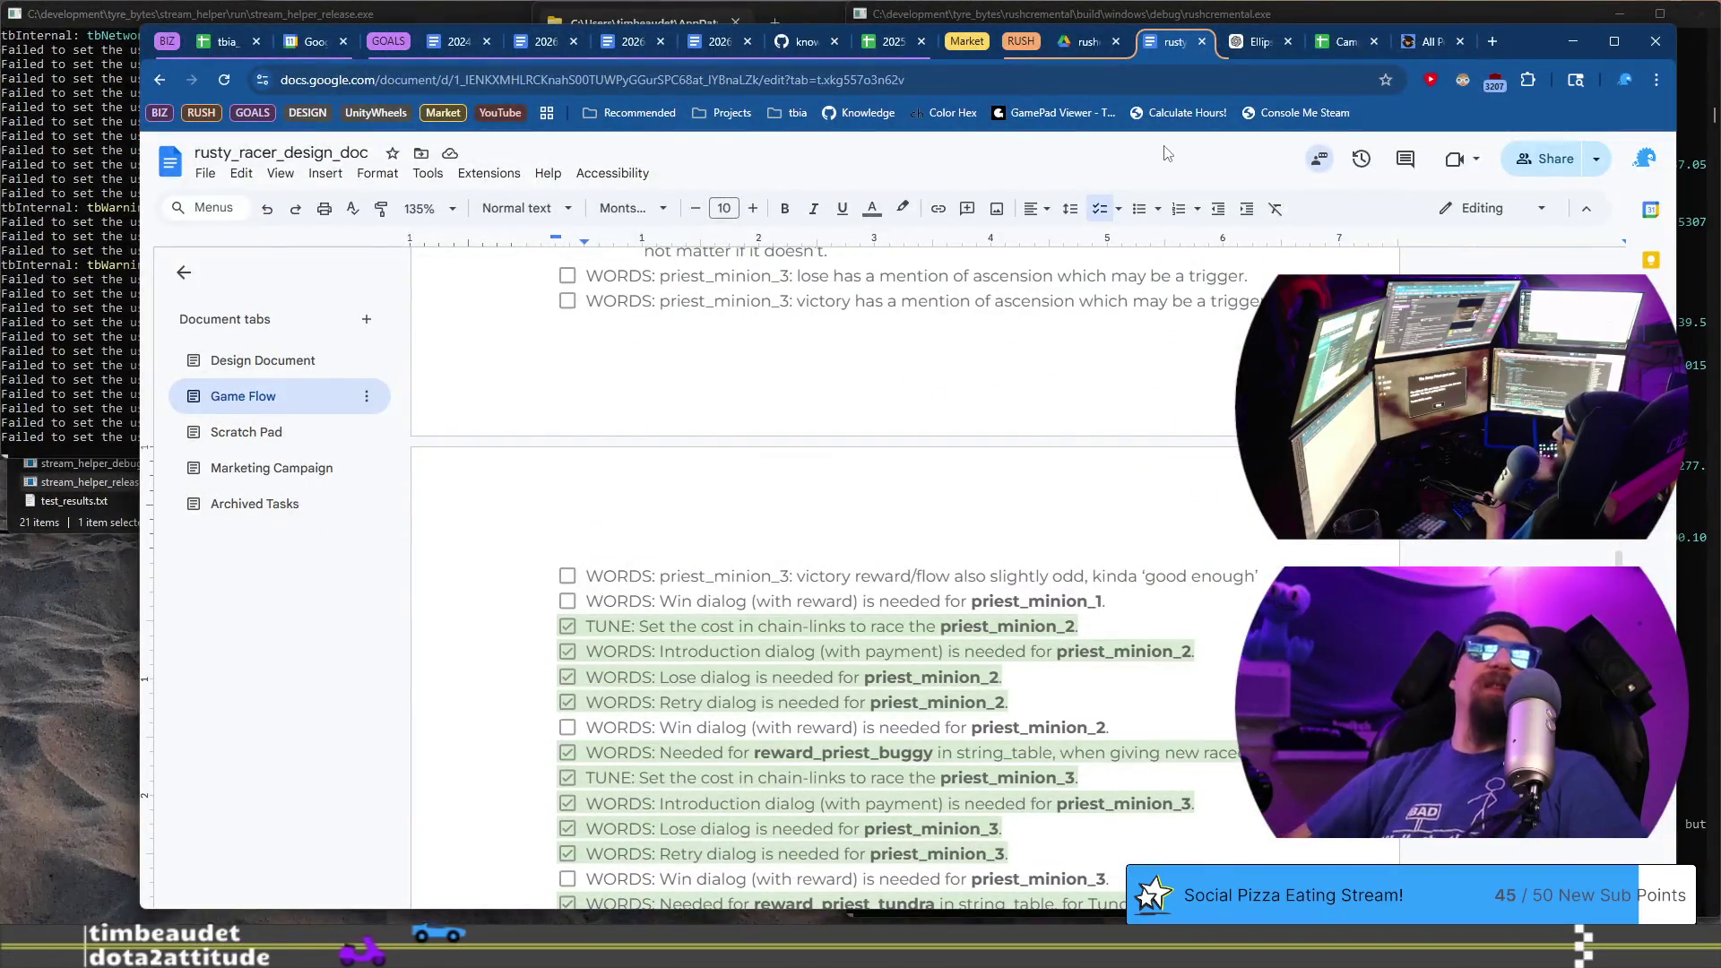
key(shift+Home)
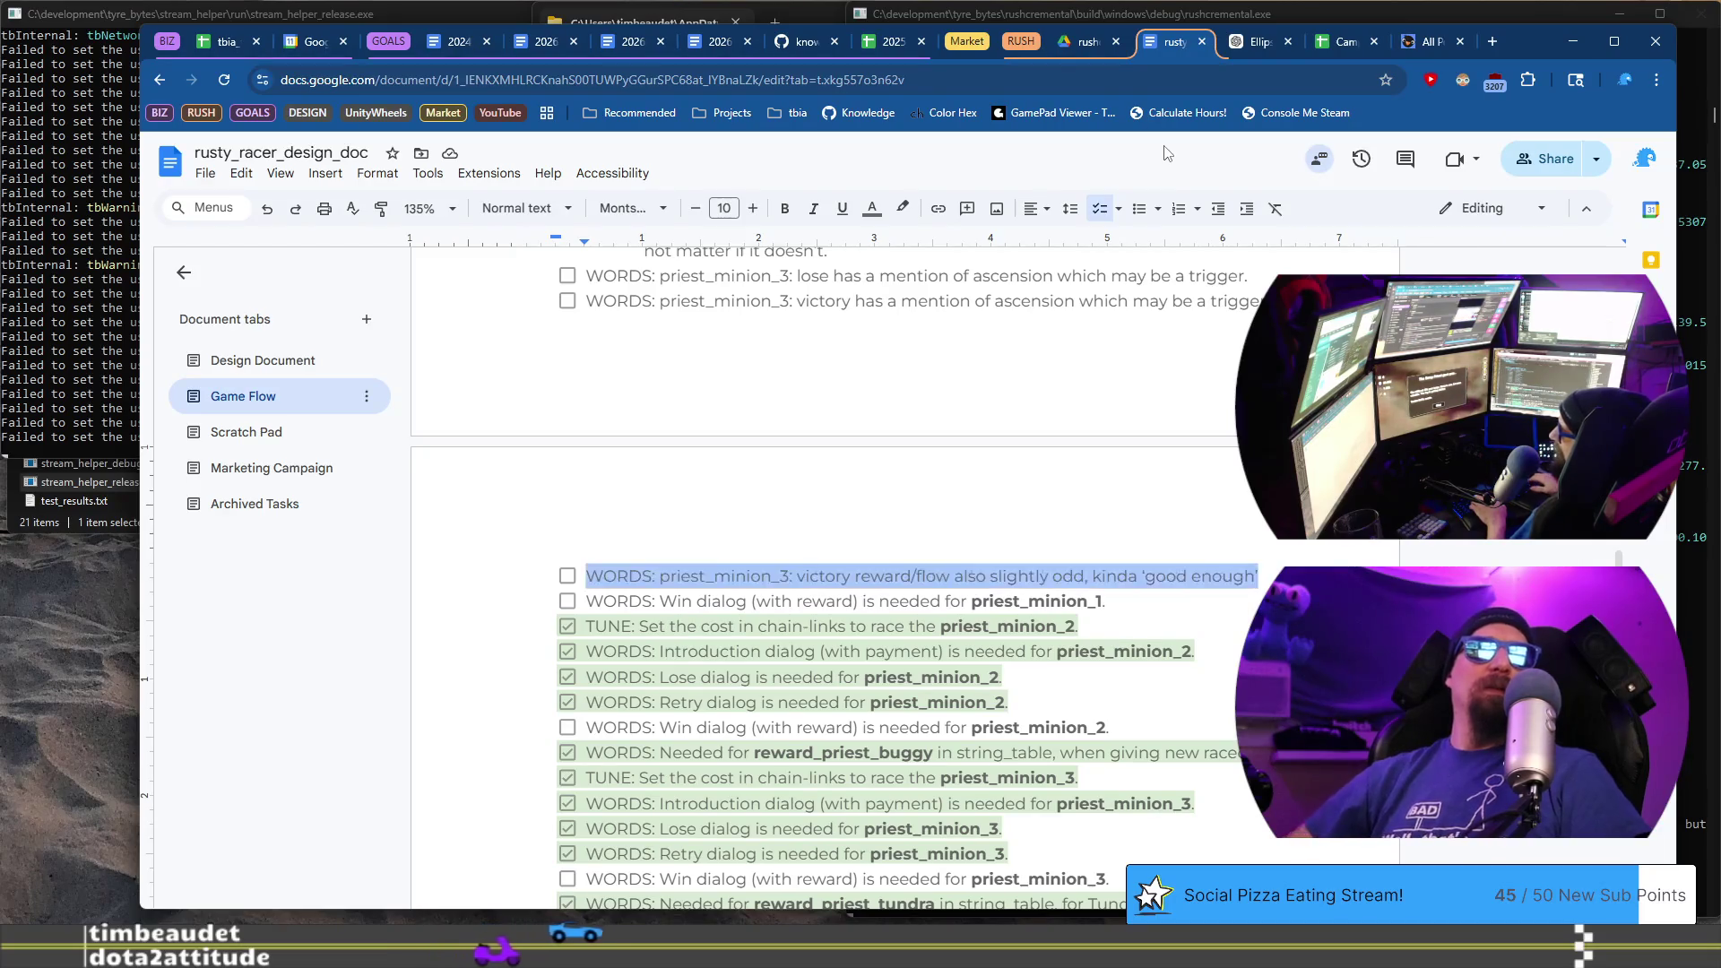
key(ctrl+c)
key(End)
key(Return)
key(ctrl+v)
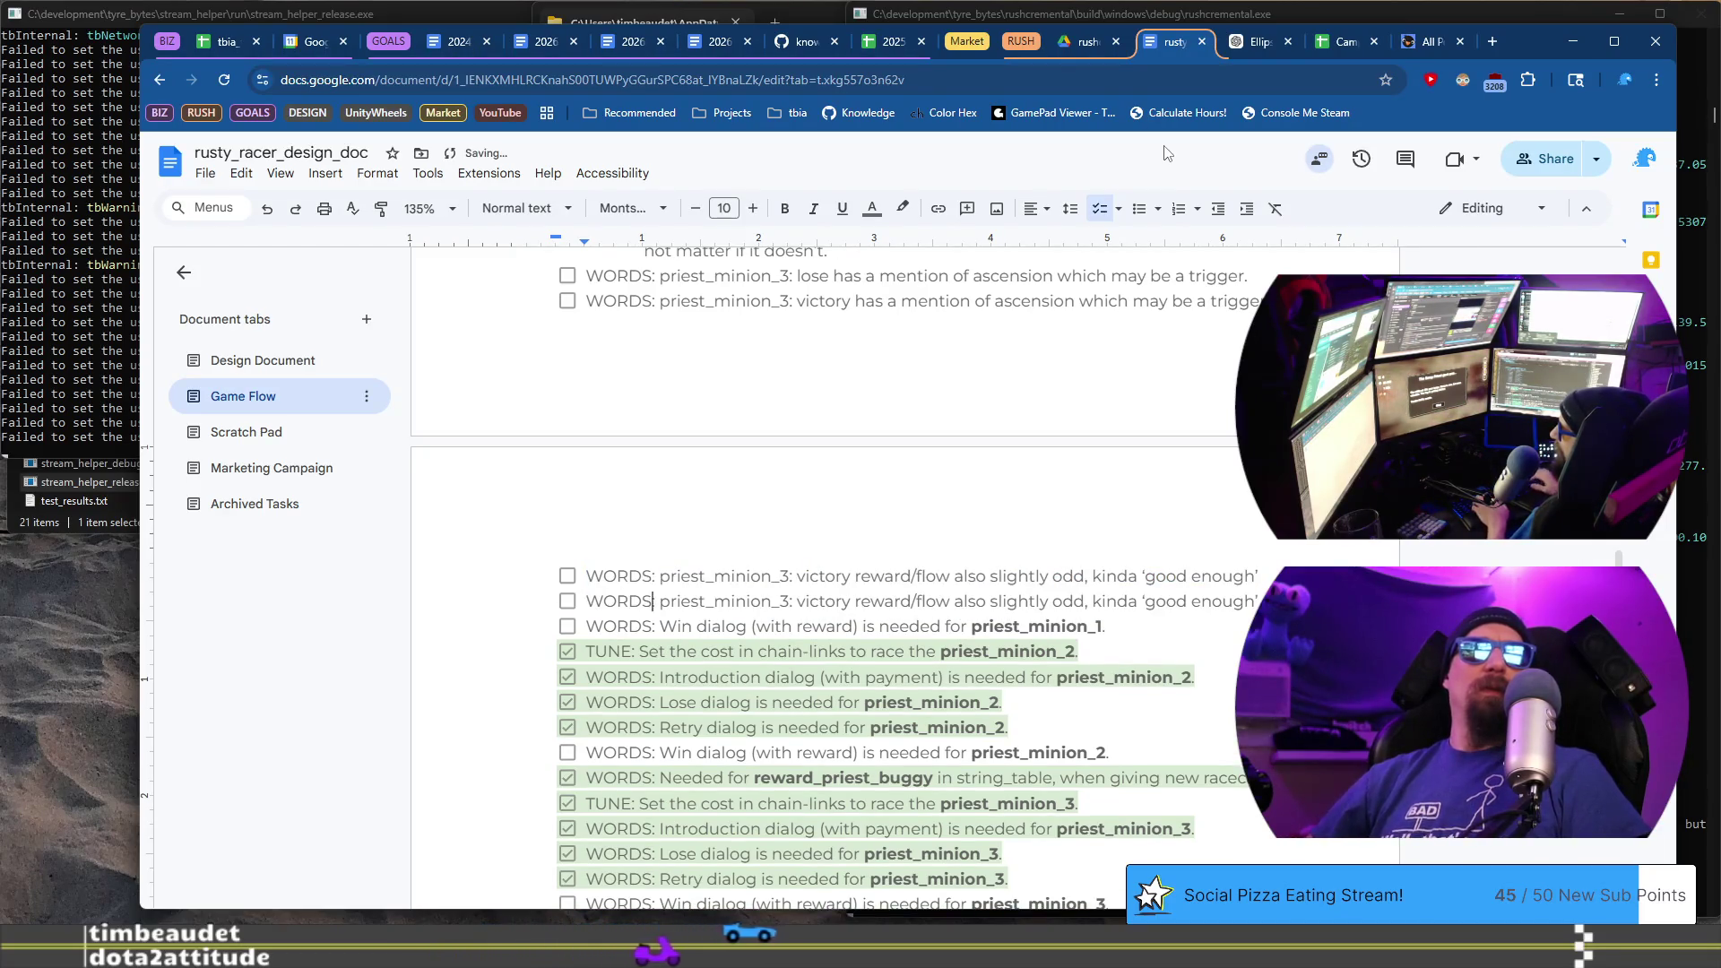
text(p)
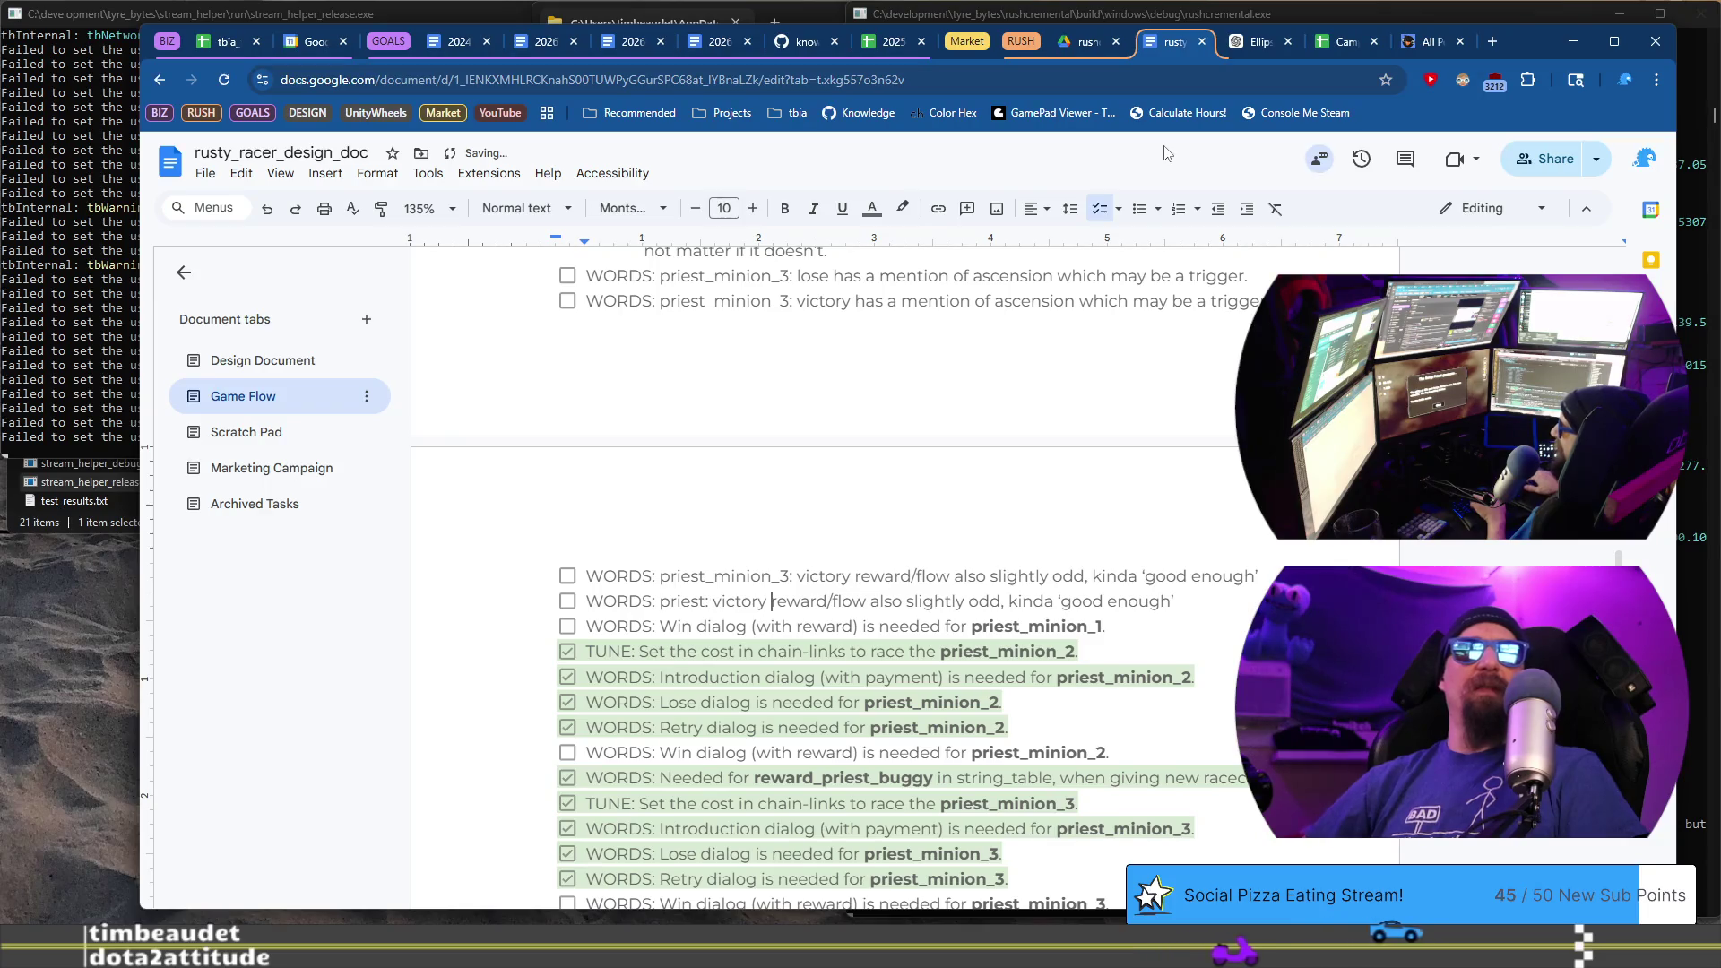
key(shift+End)
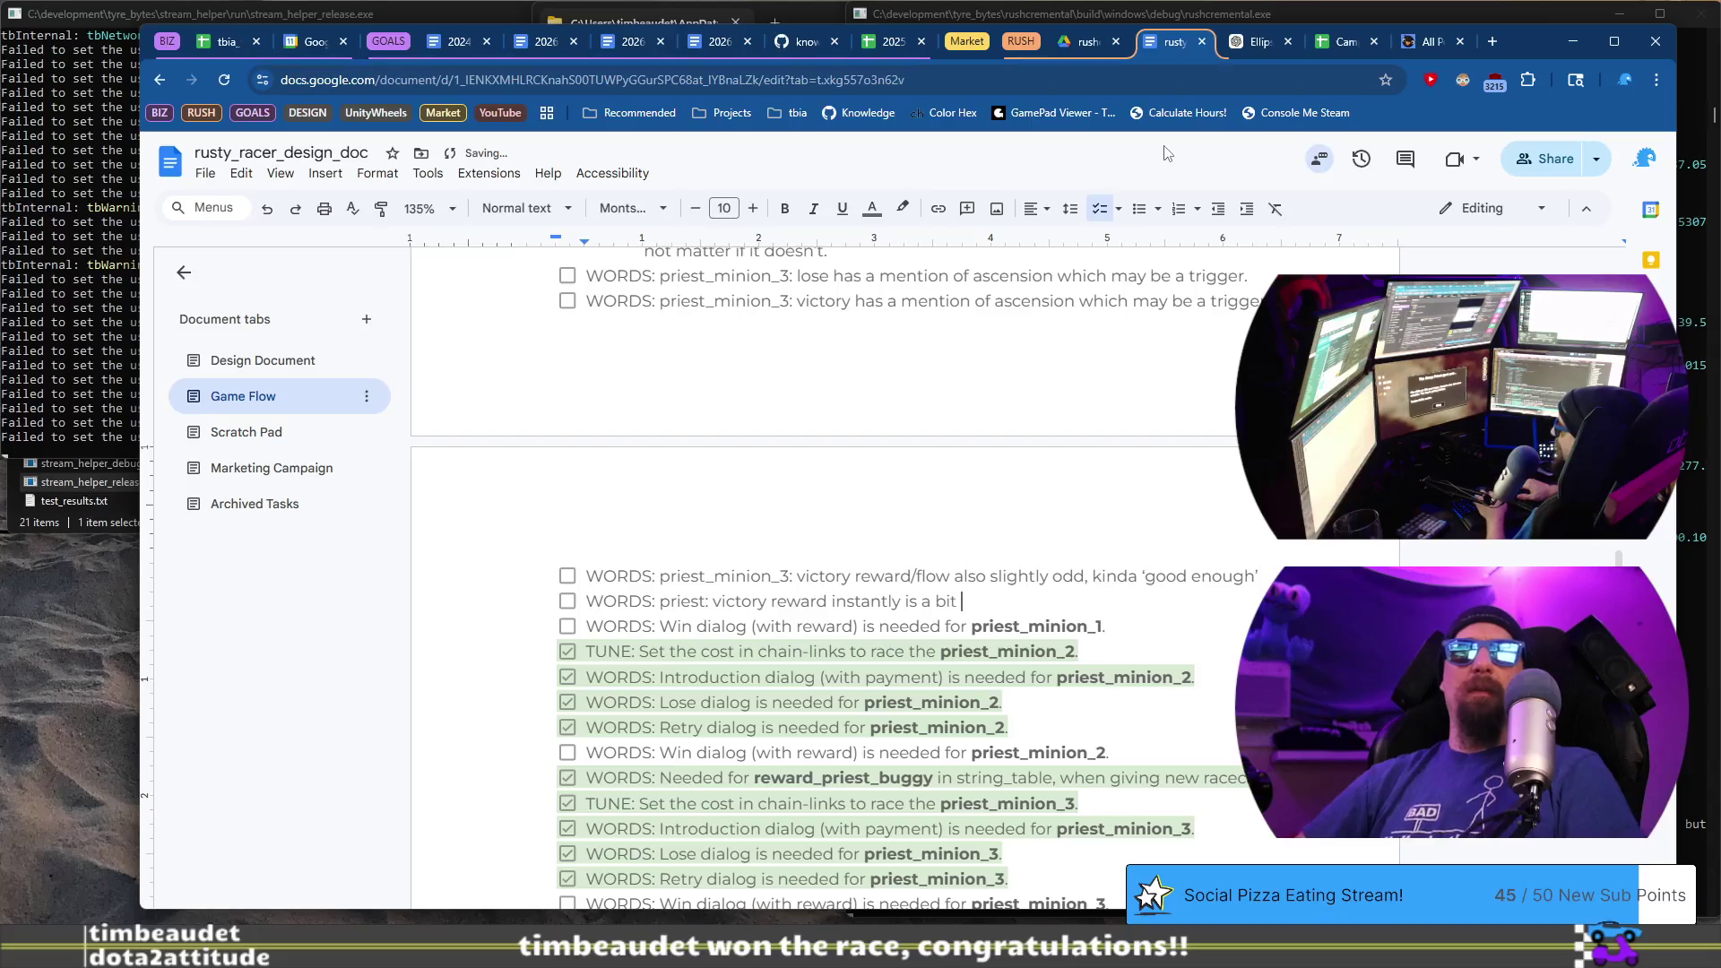
text(weird)
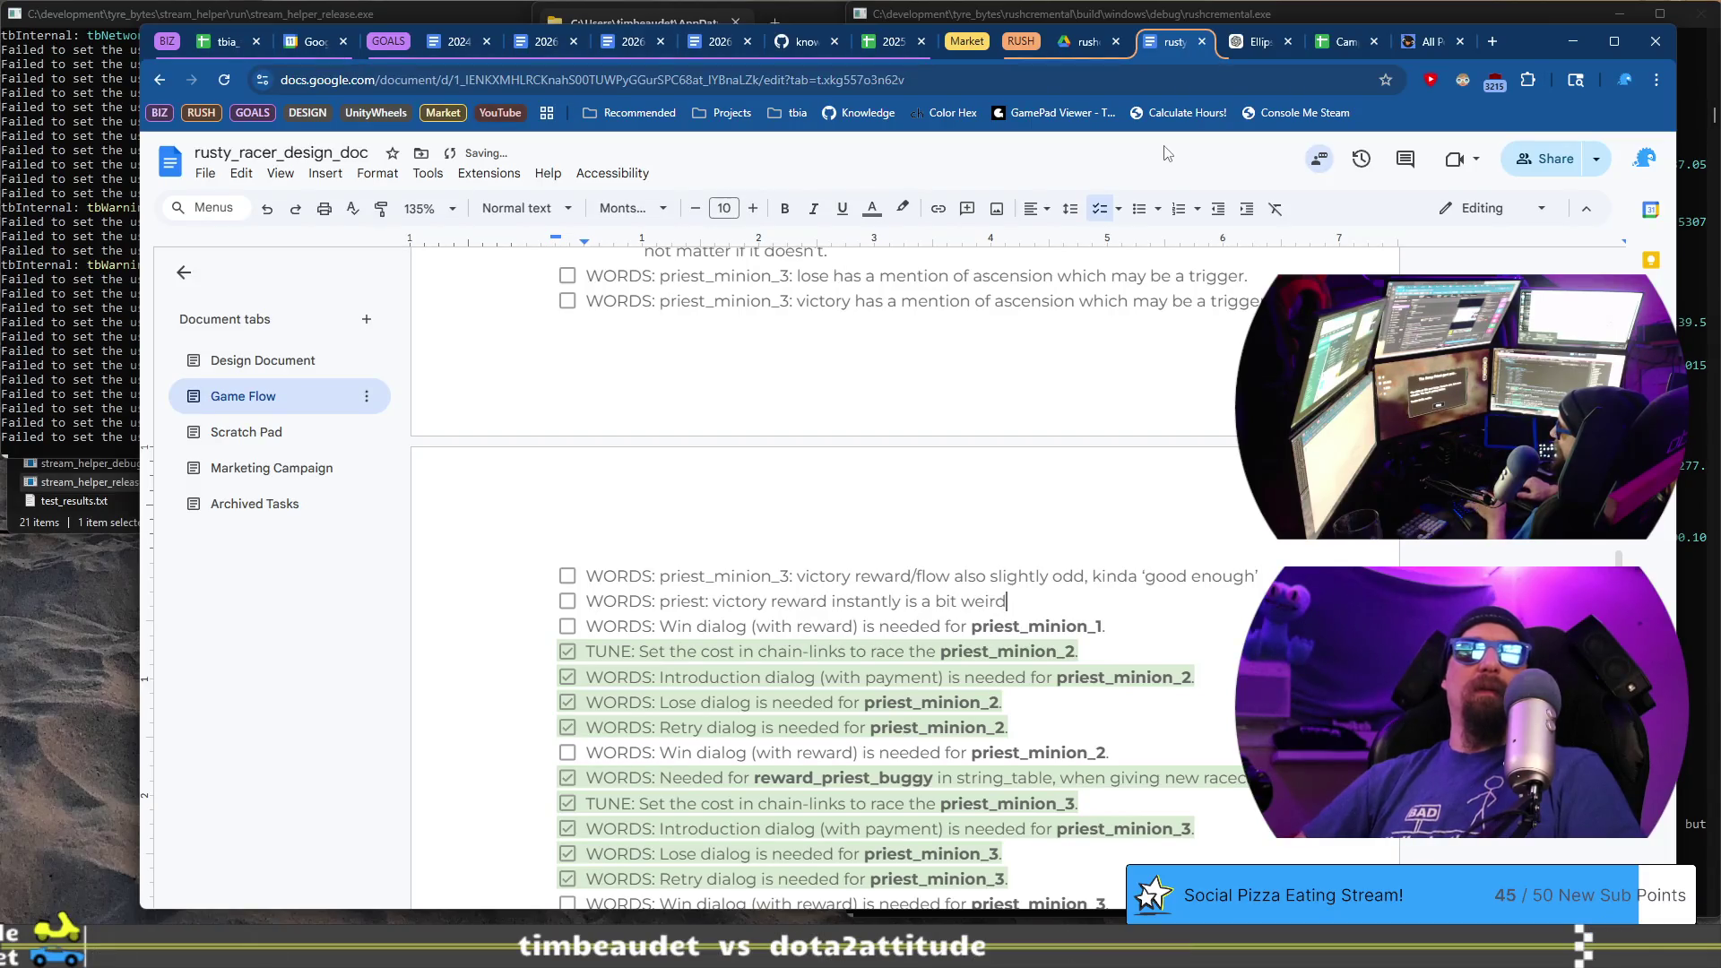
- Add a plain sub-bullet suggesting "Passage to the Tundra Drifts" instead
key(Return)
key(Tab)
key(BackSpace)
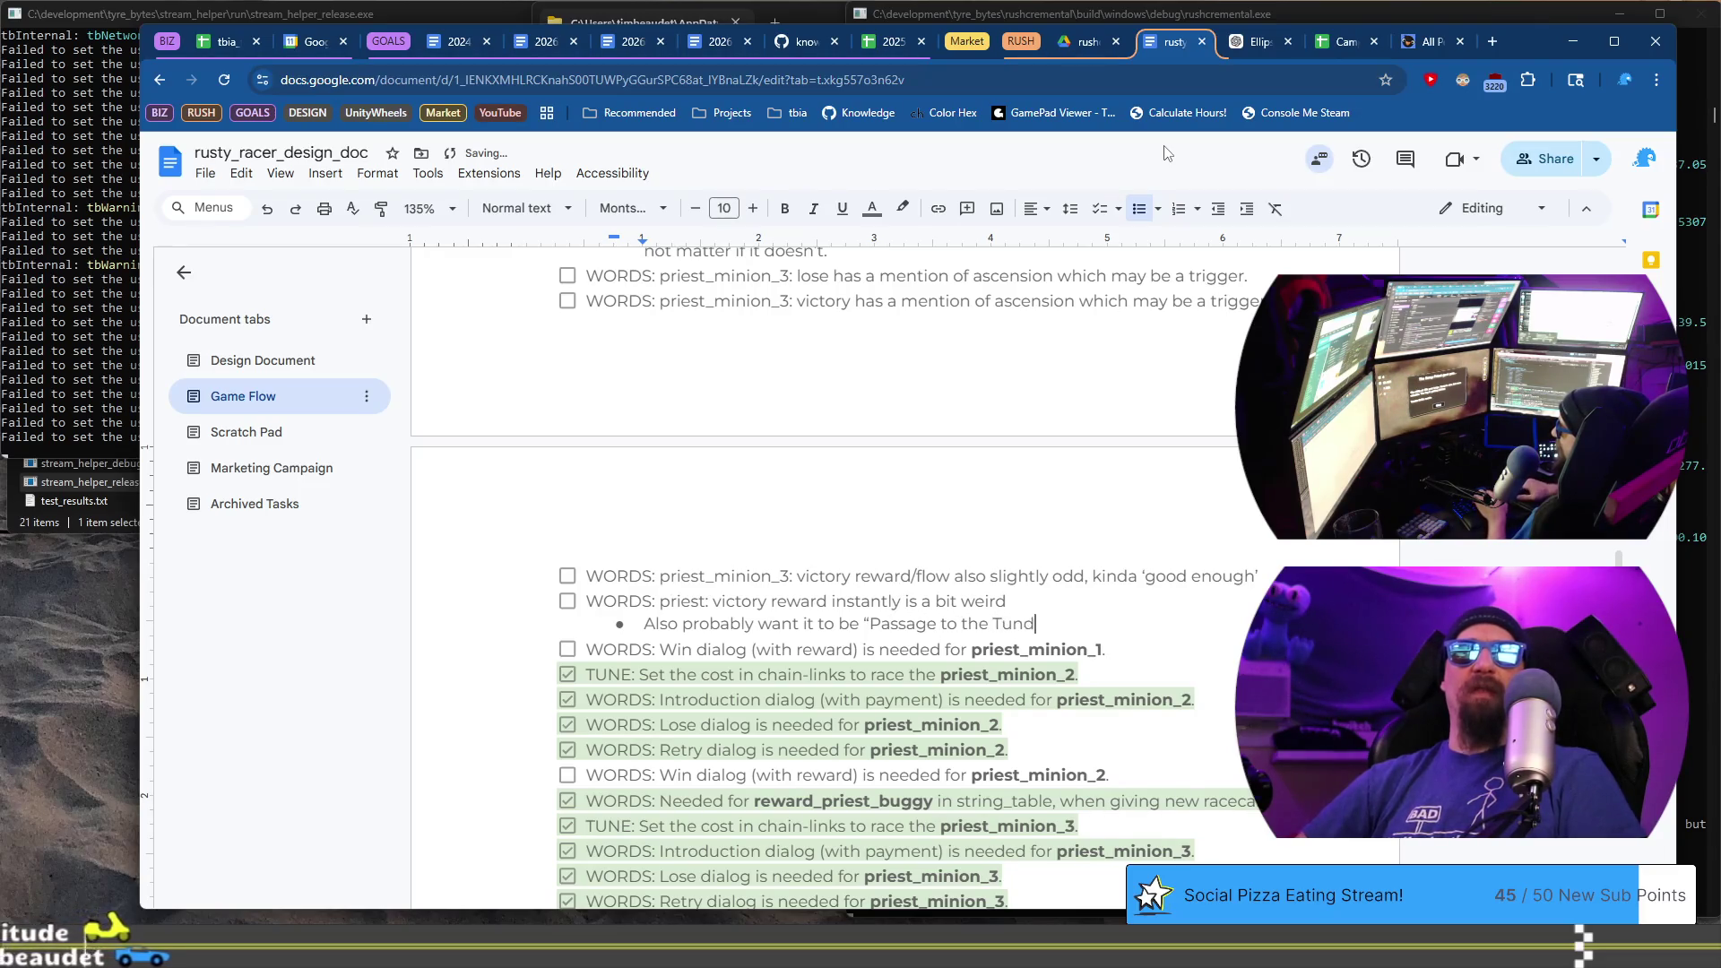
text(ra Drifts” vs gave you)
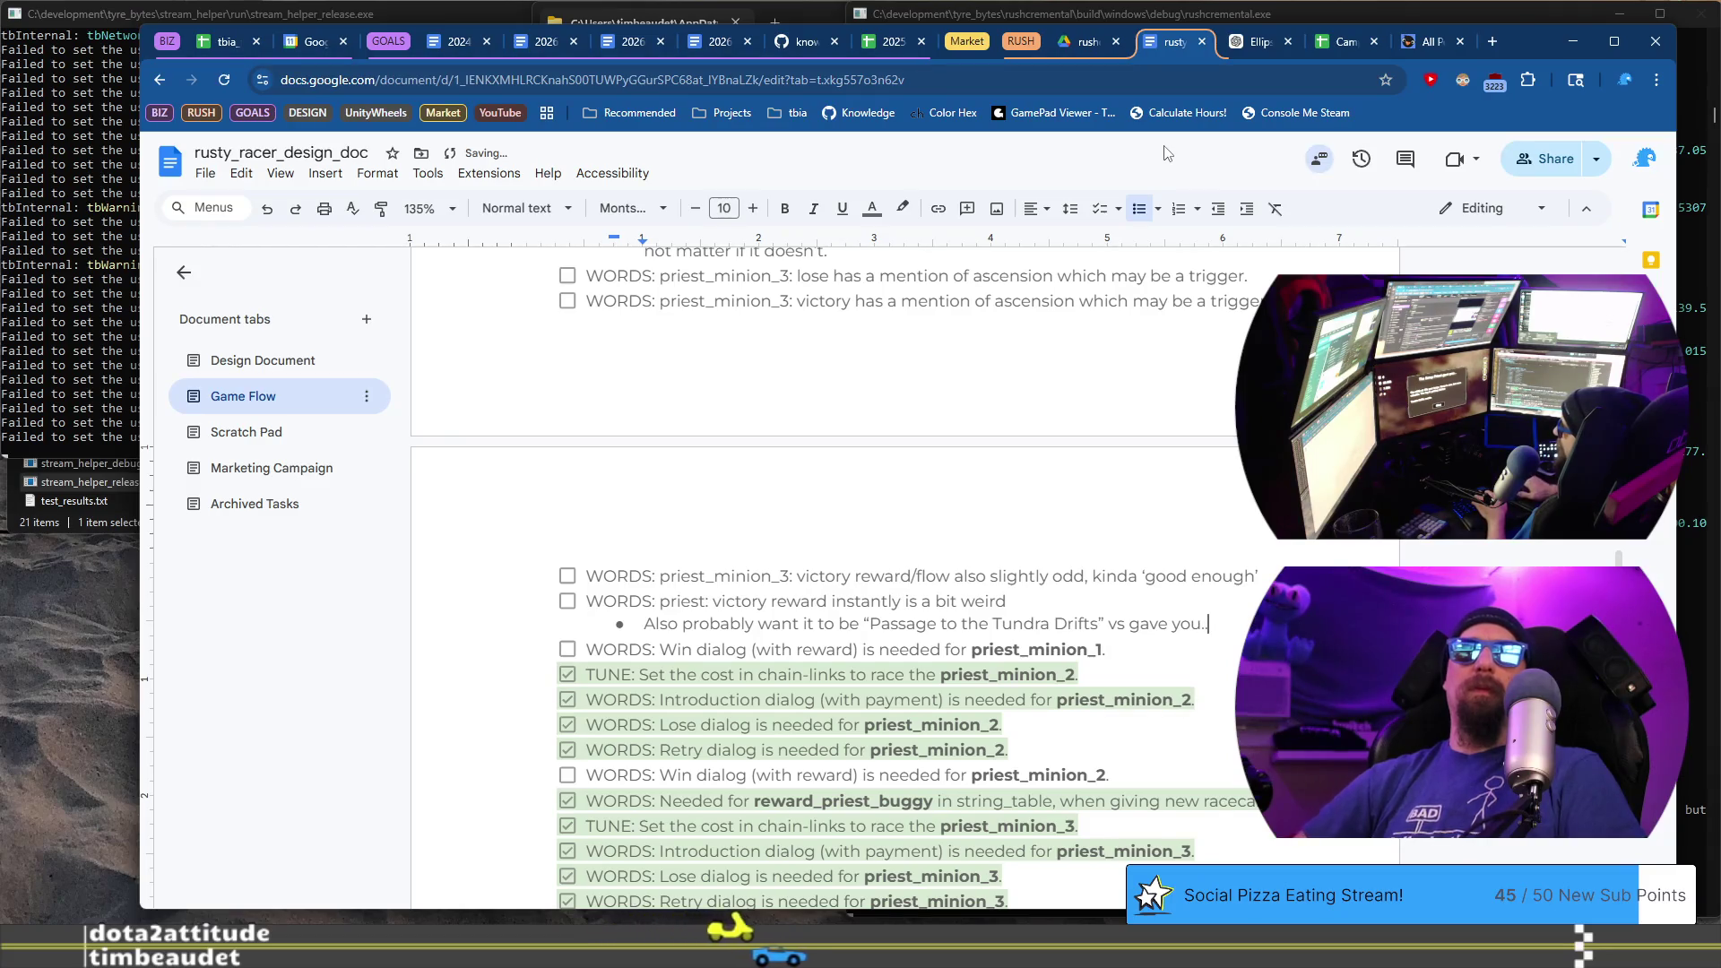
text(.)
key(Return)
key(alt+Tab)
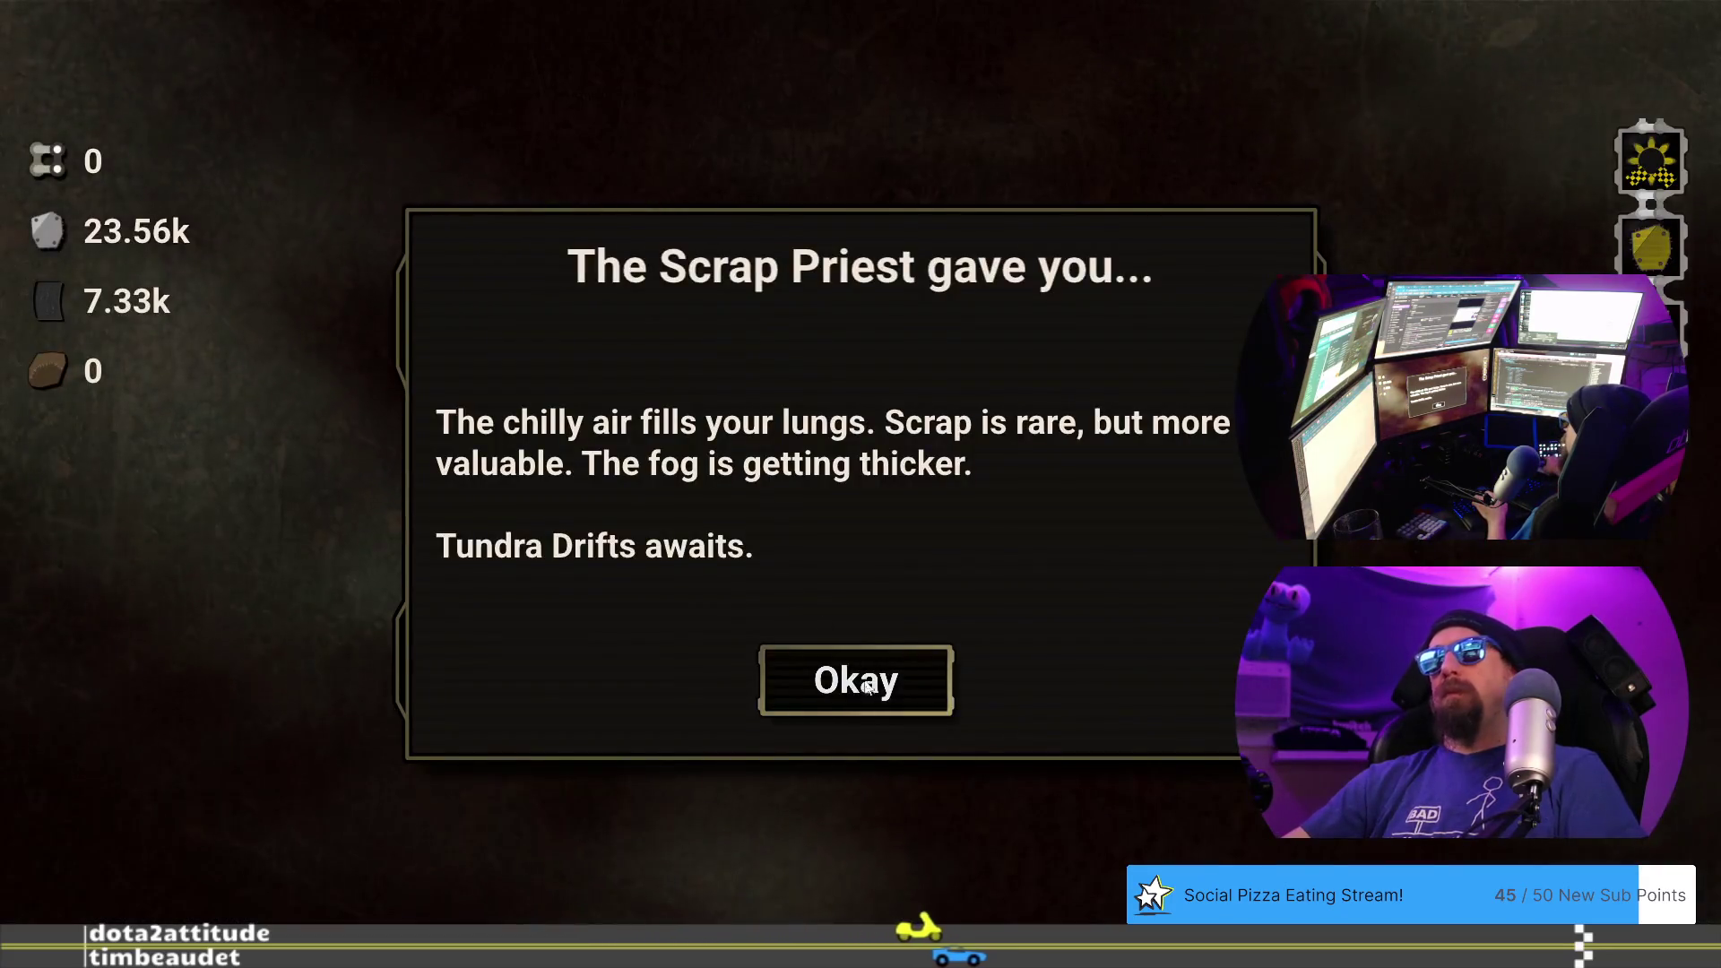
- Dismiss the game's Tundra Drifts reward dialog and begin the Ascendant trigger bullet
click(869, 686)
text(Ascendant might be a trigg)
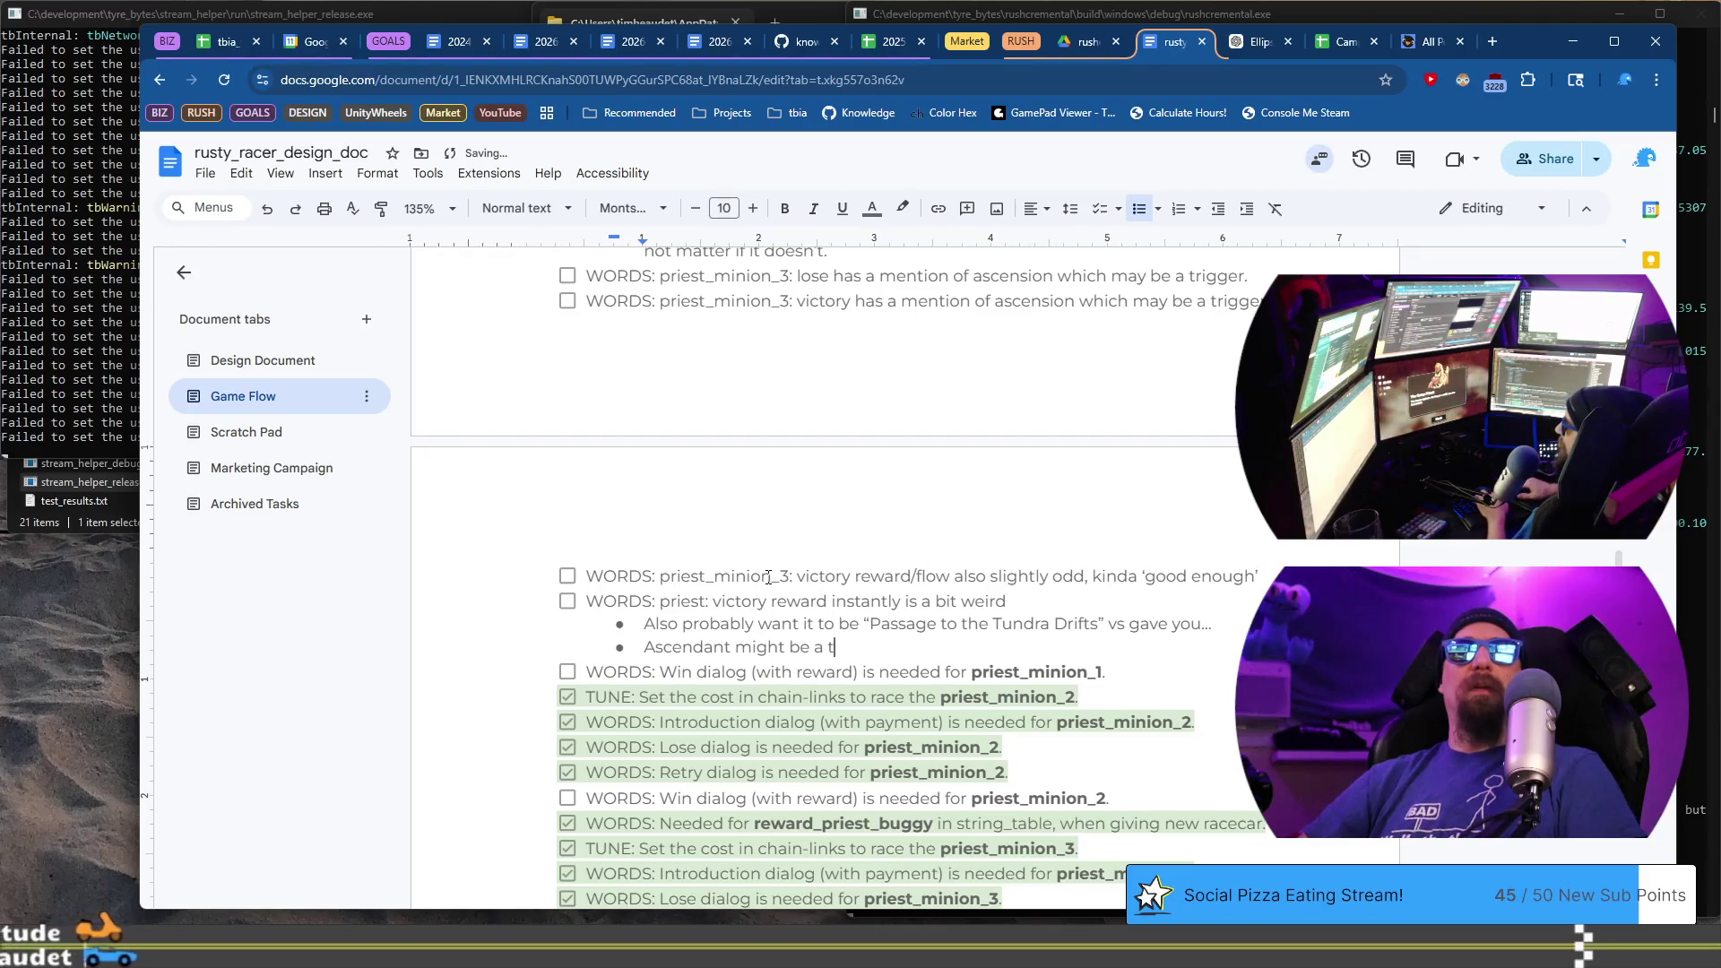
text(er, may be acceptable)
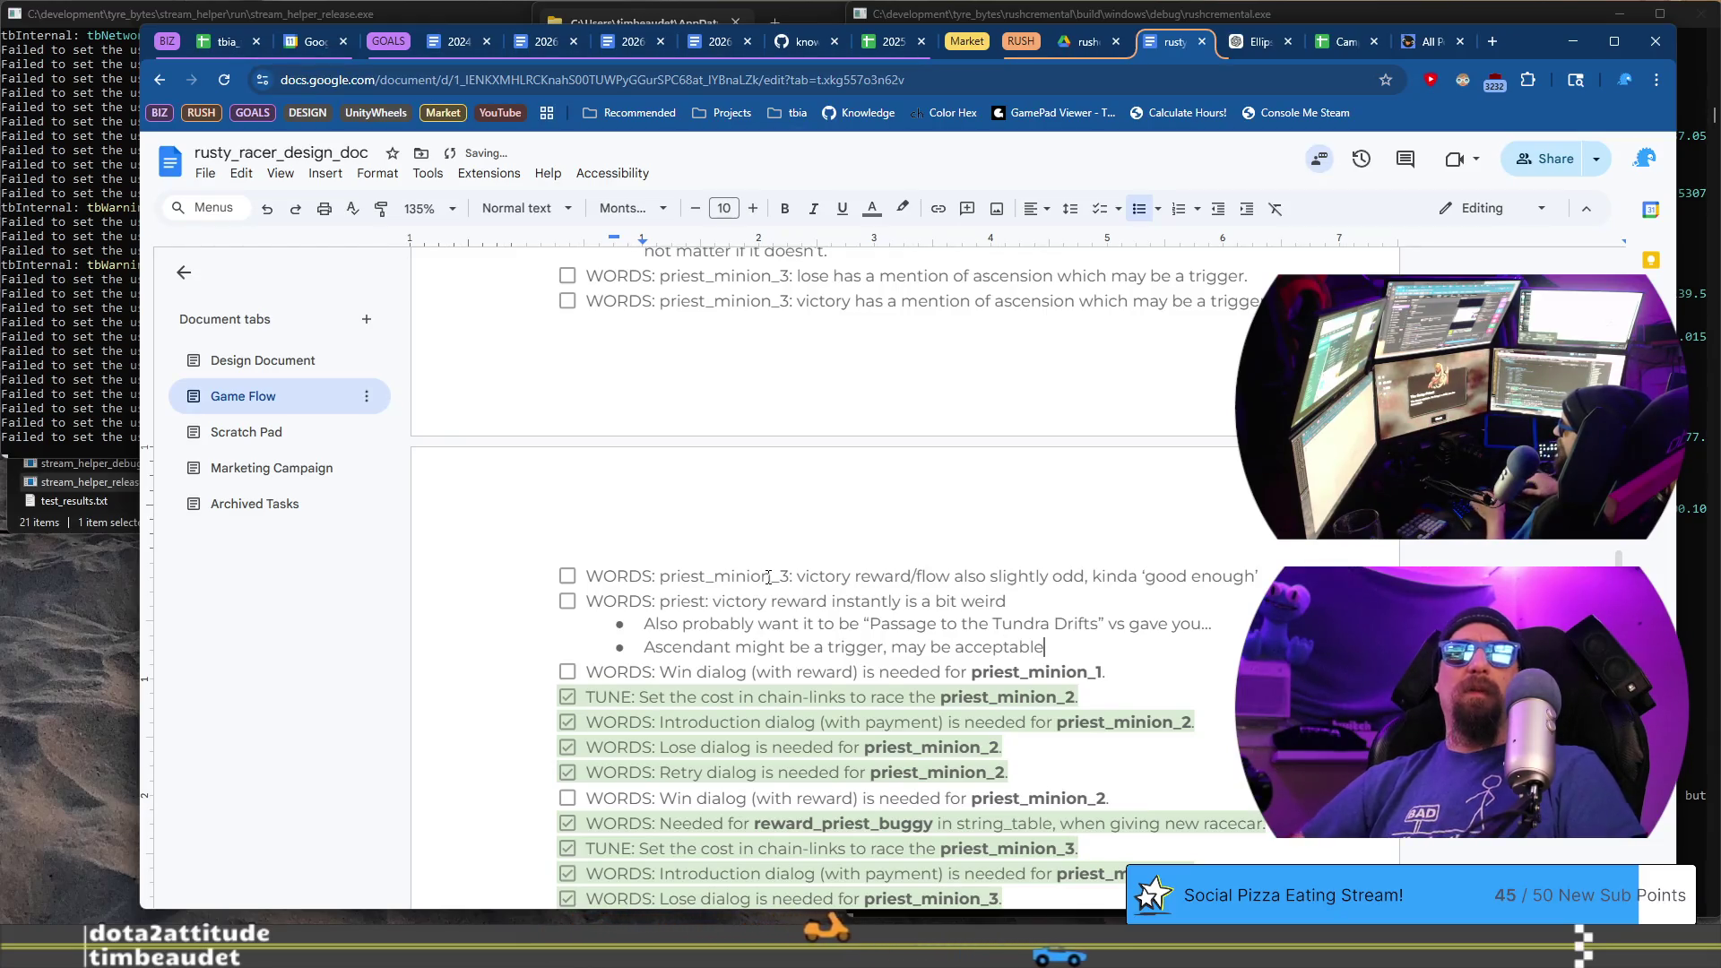
- Extend the bullet to "Ascendant might be a trigger, this all may be acceptable, it is"
text(this all)
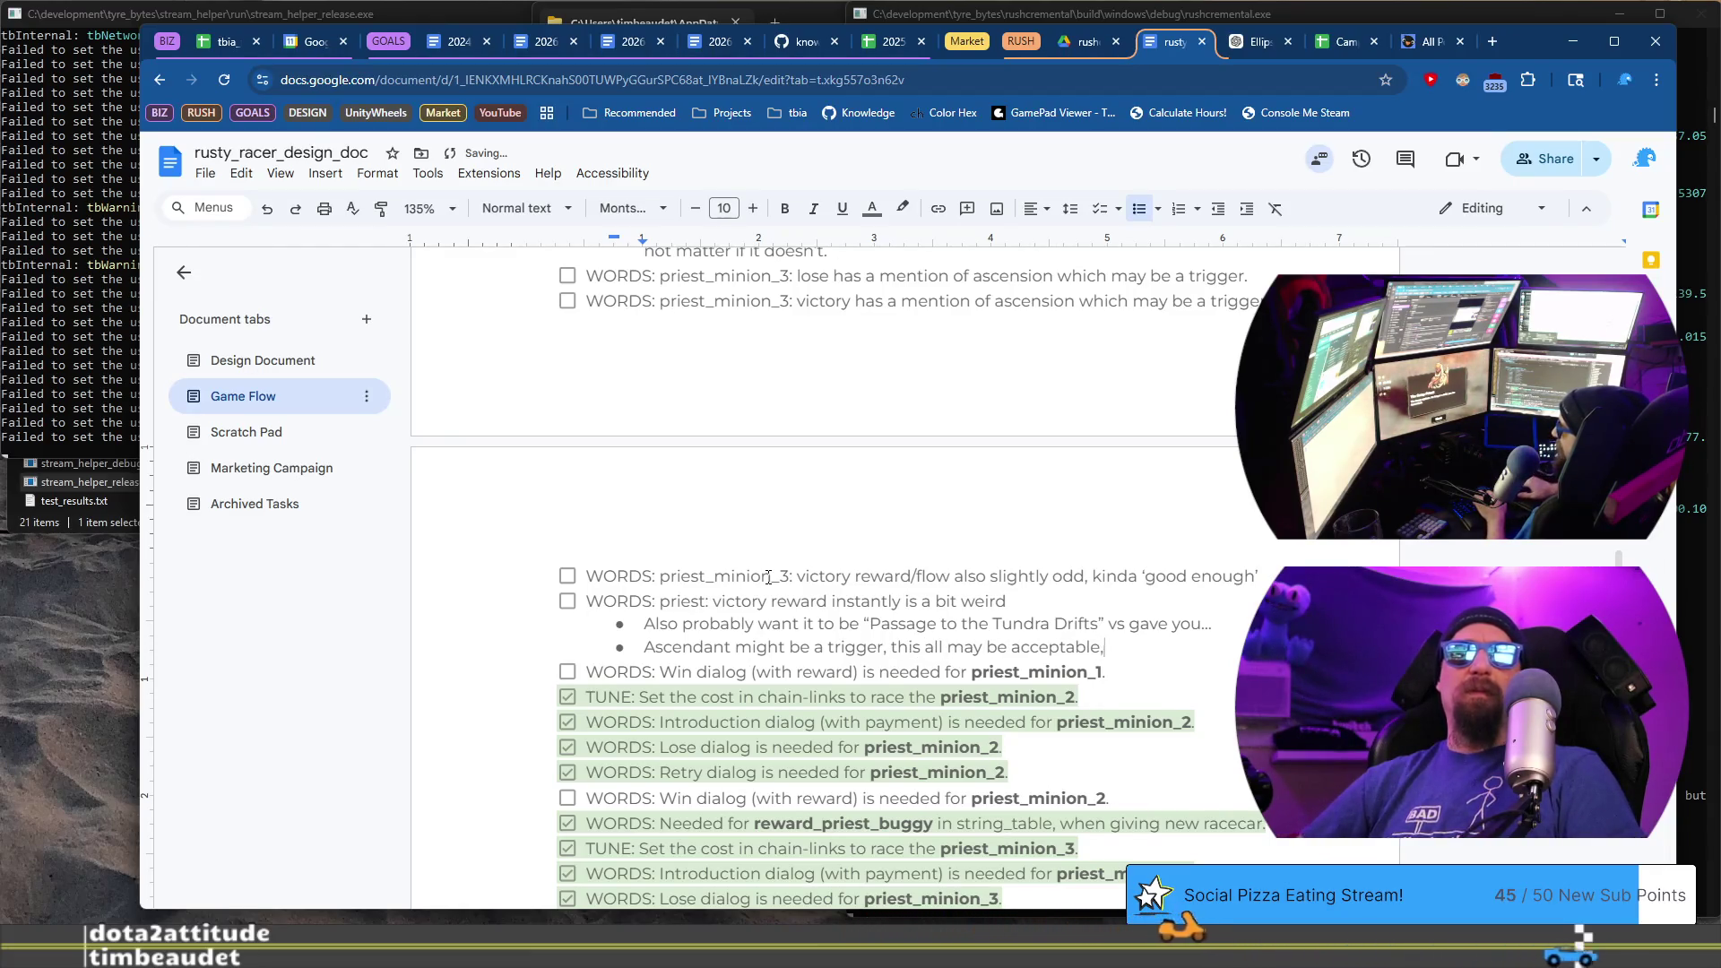
key(BackSpace)
text(it)
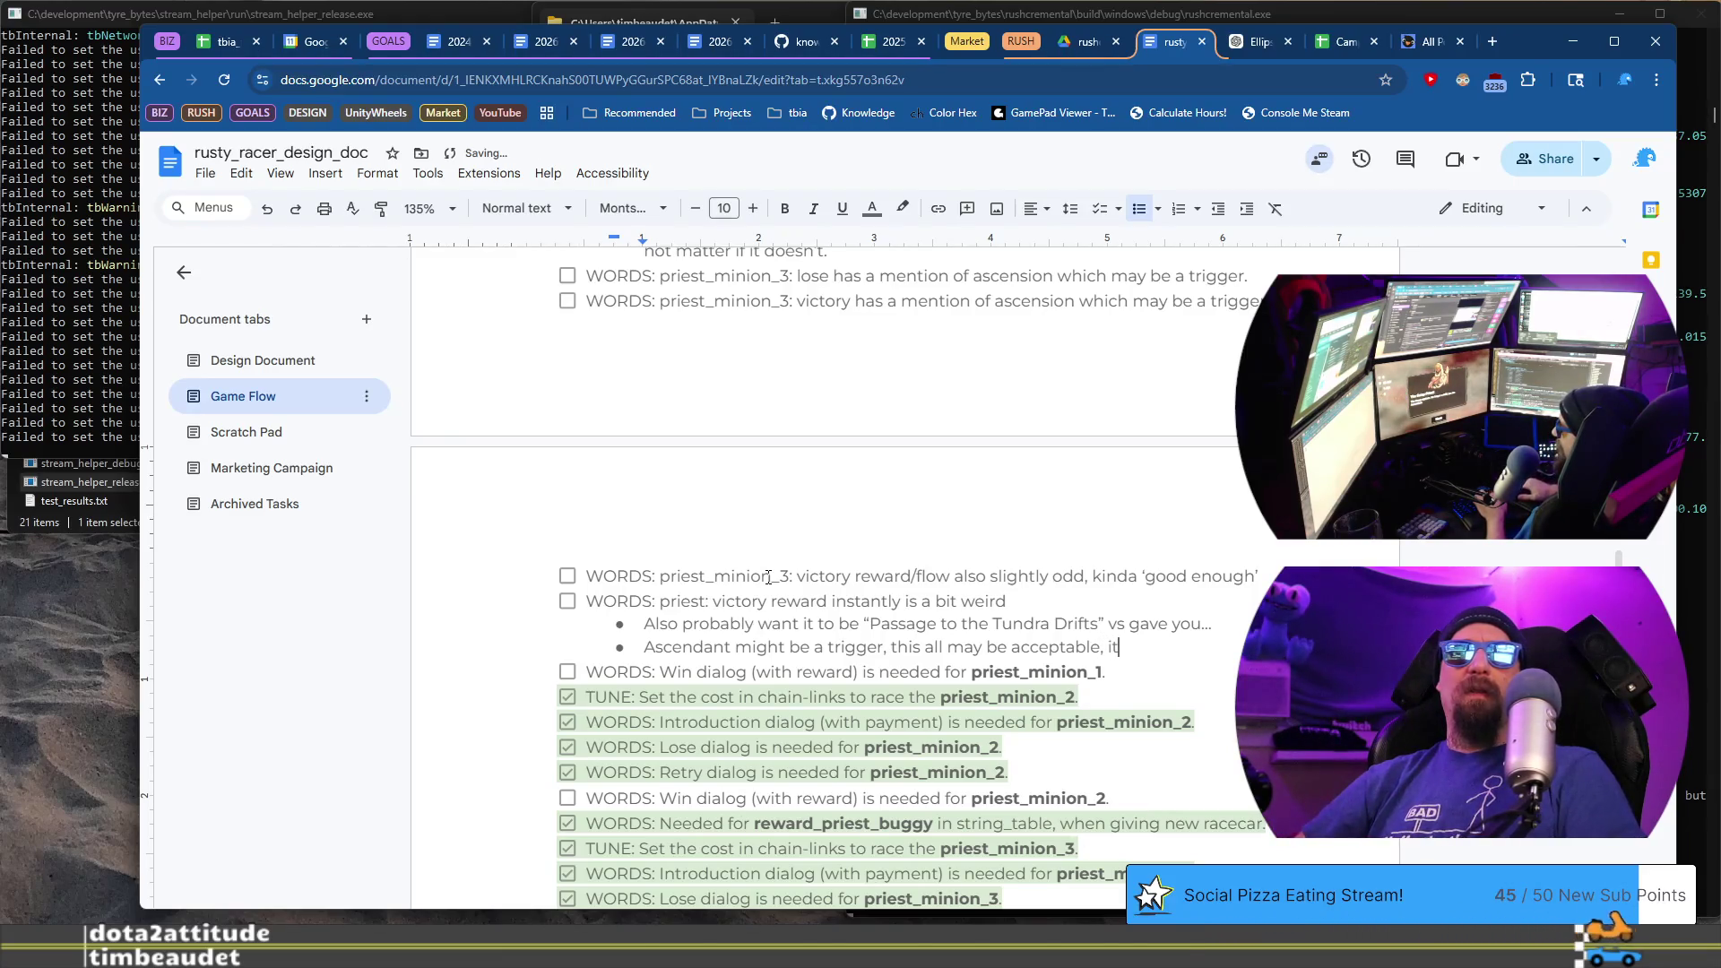
text(is)
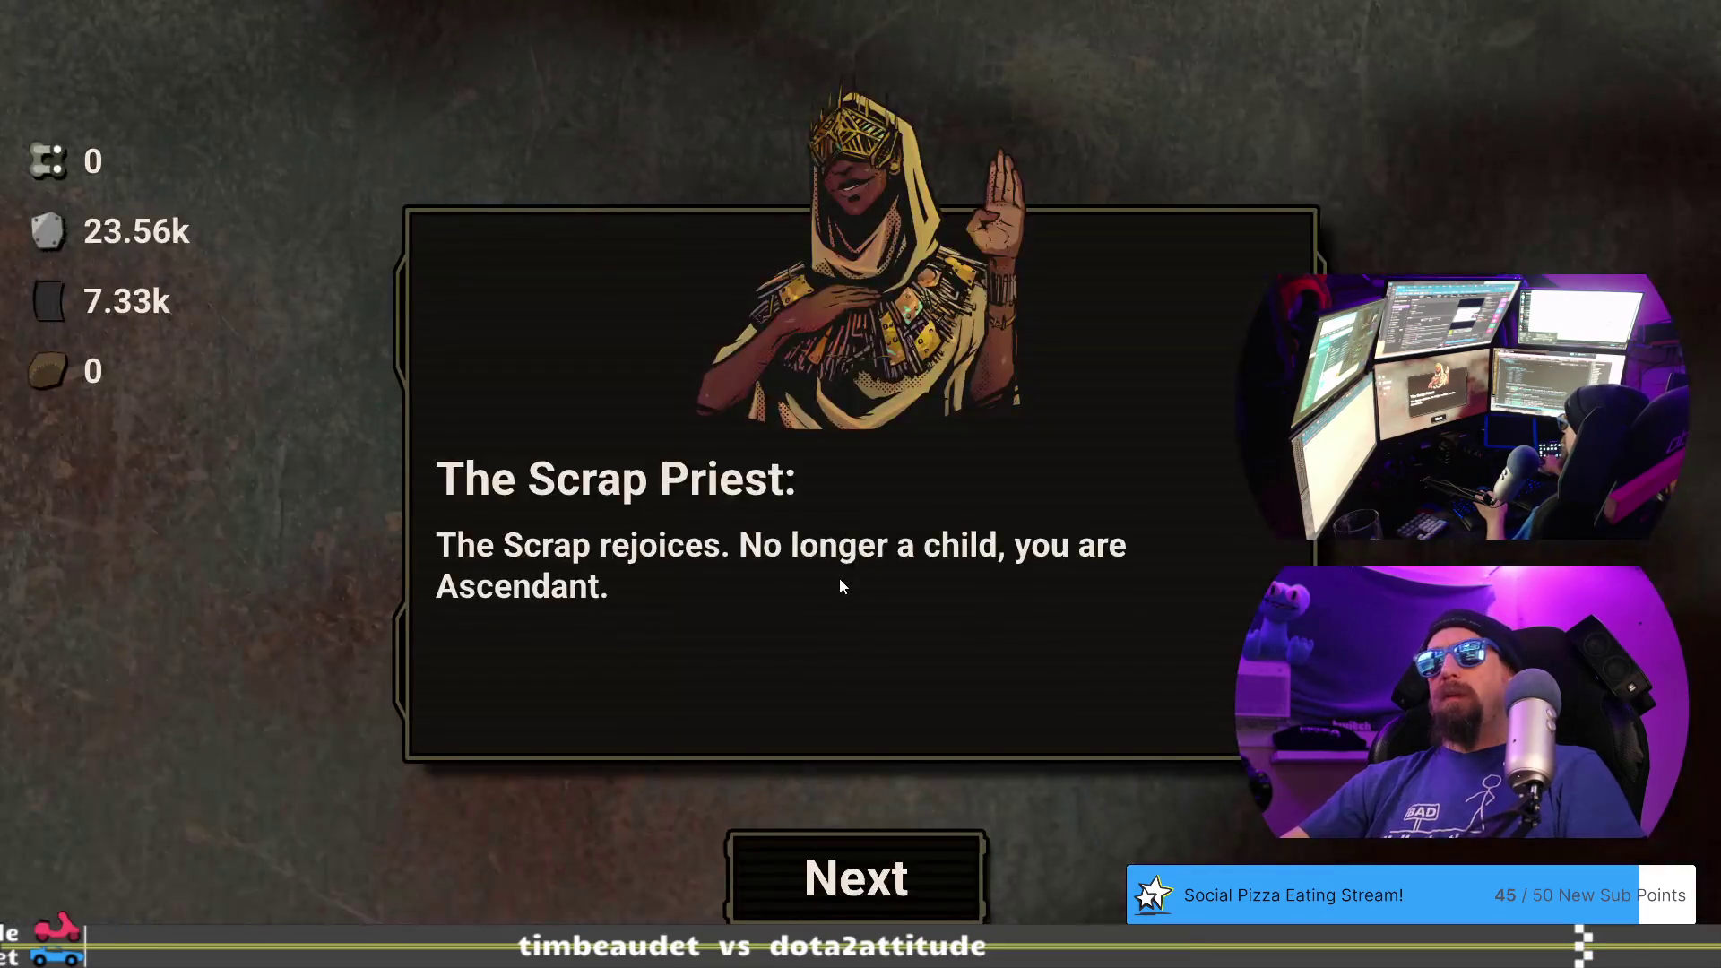
- Finish the Scrap Priest's victory dialog in the game and return to the design doc
click(857, 877)
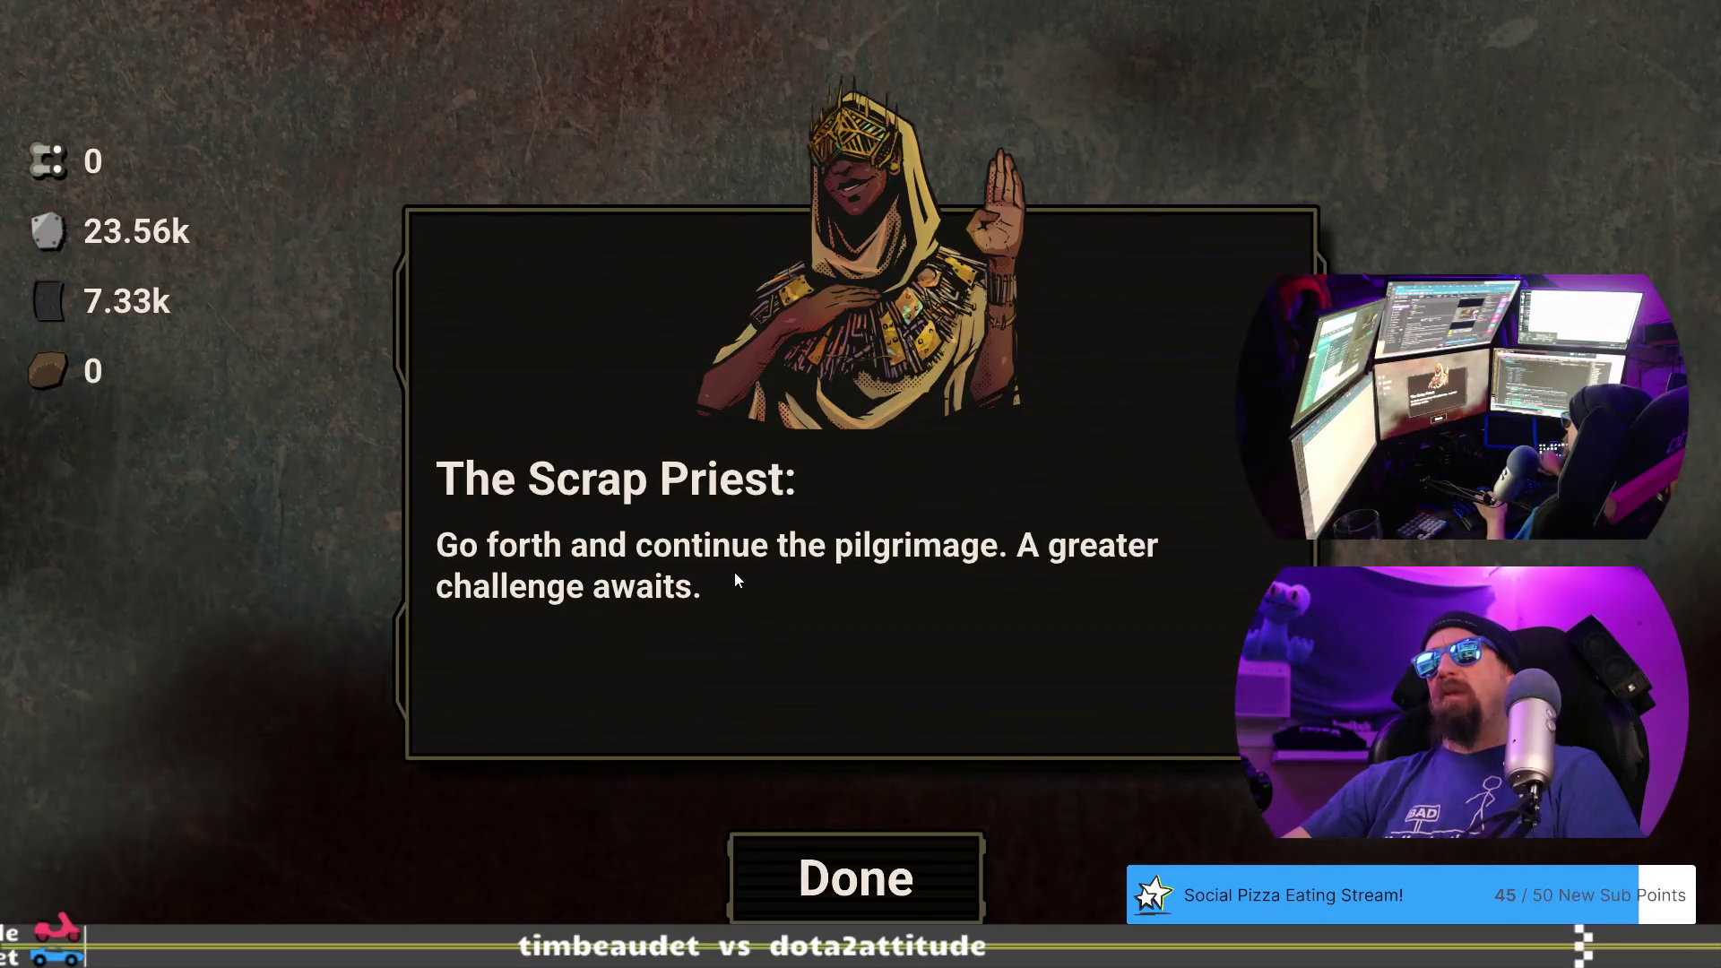
click(904, 863)
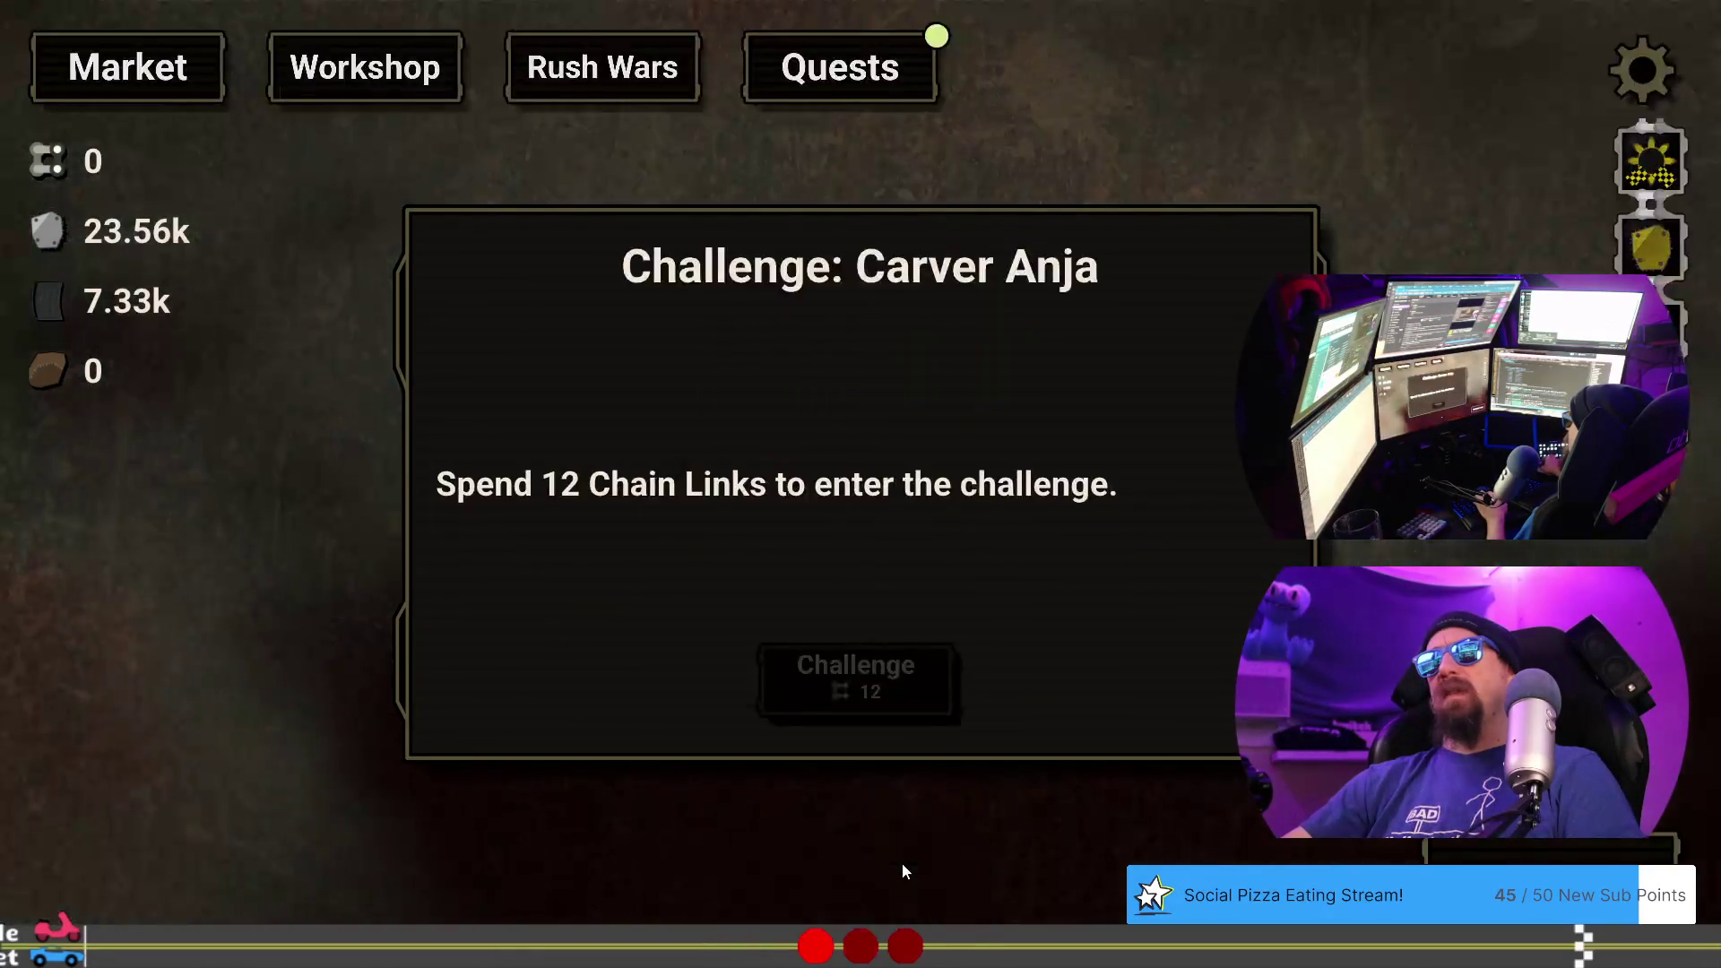
key(alt+Tab)
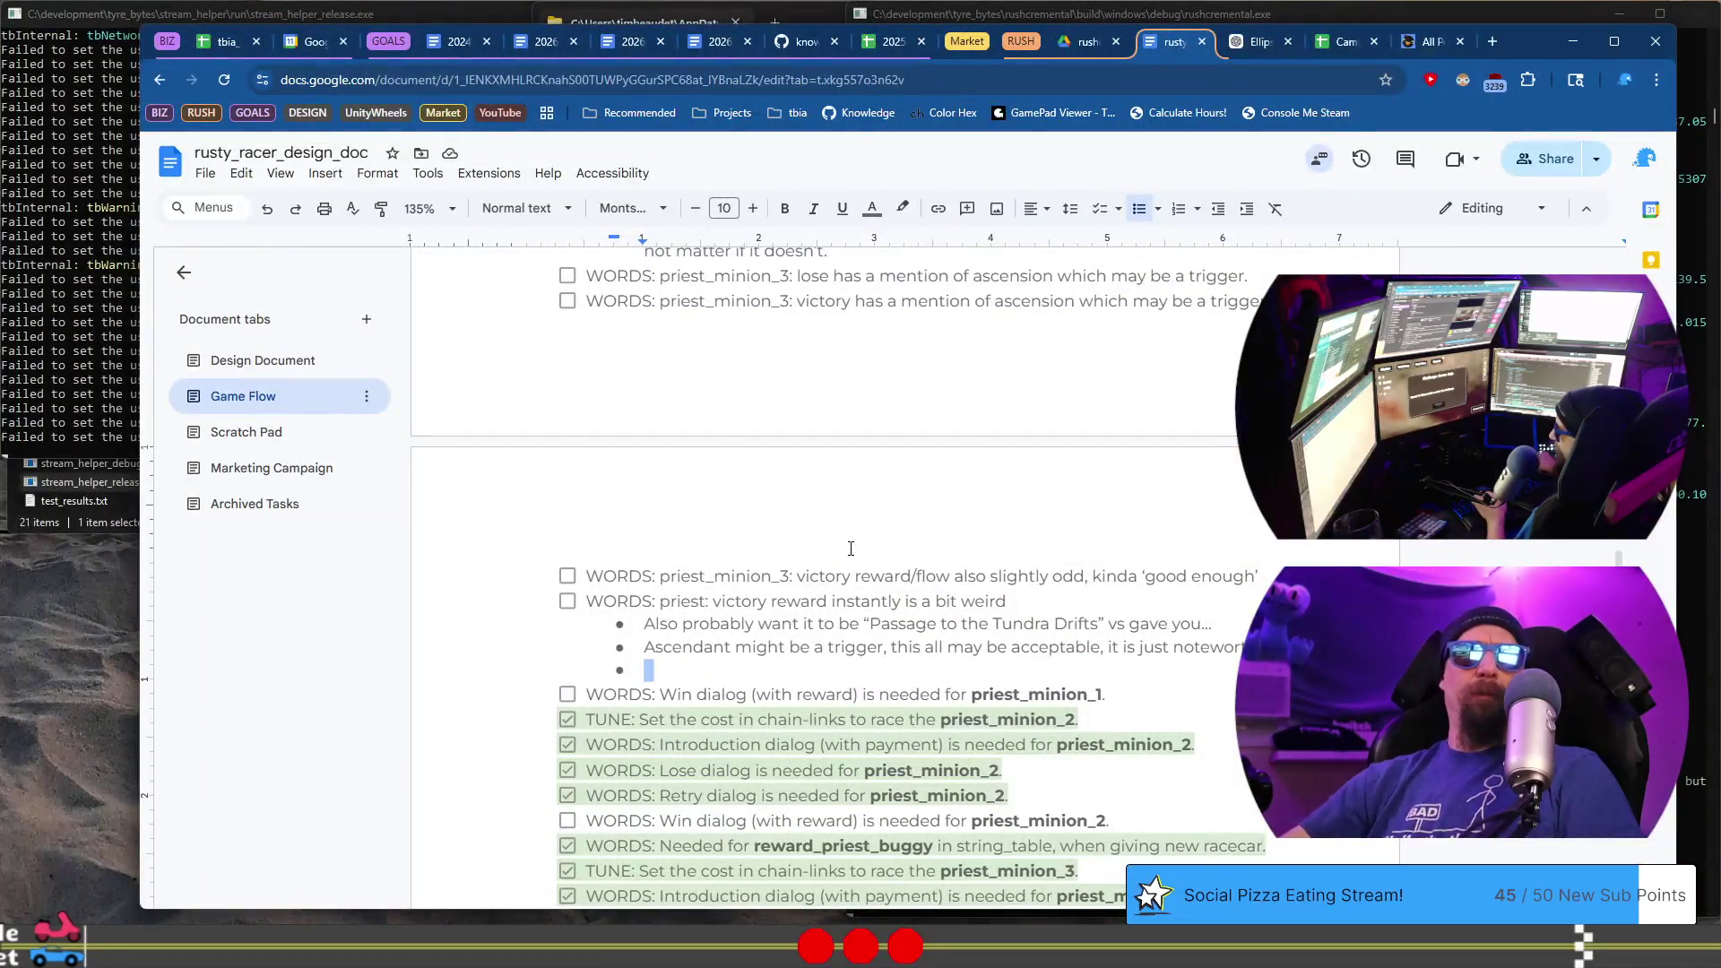
- Add a bullet: Go forth is good, but suggest more hope, maybe the priest returning
text(Go forth )
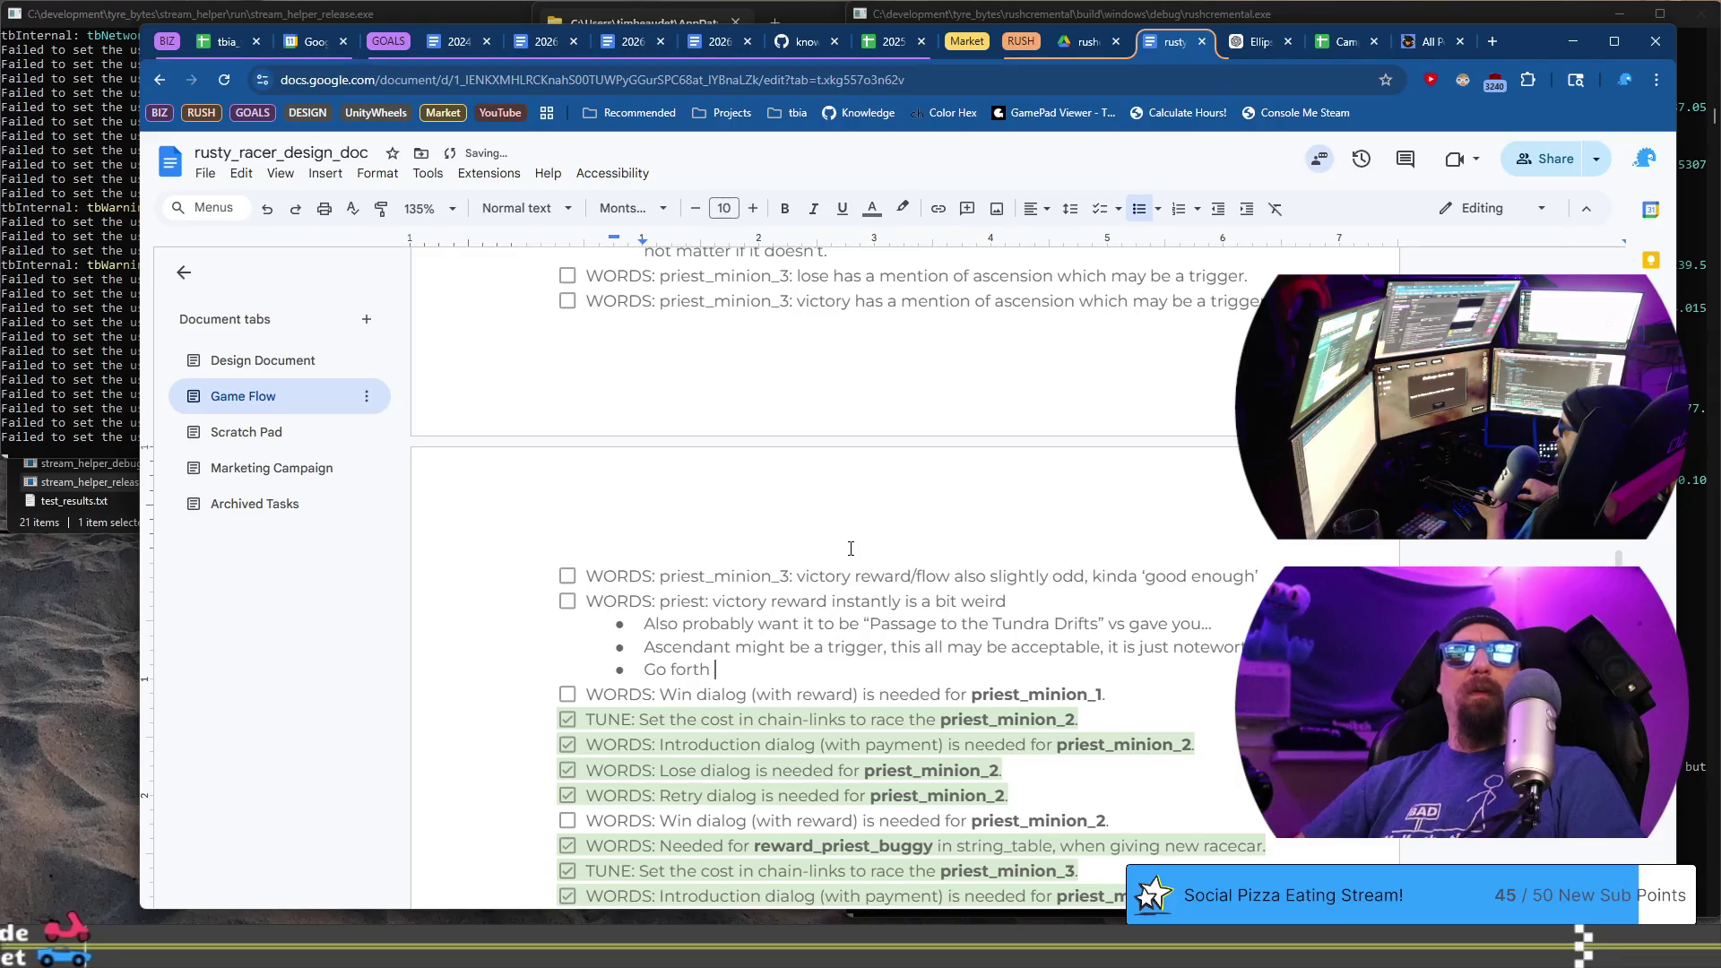
text(is good, I t)
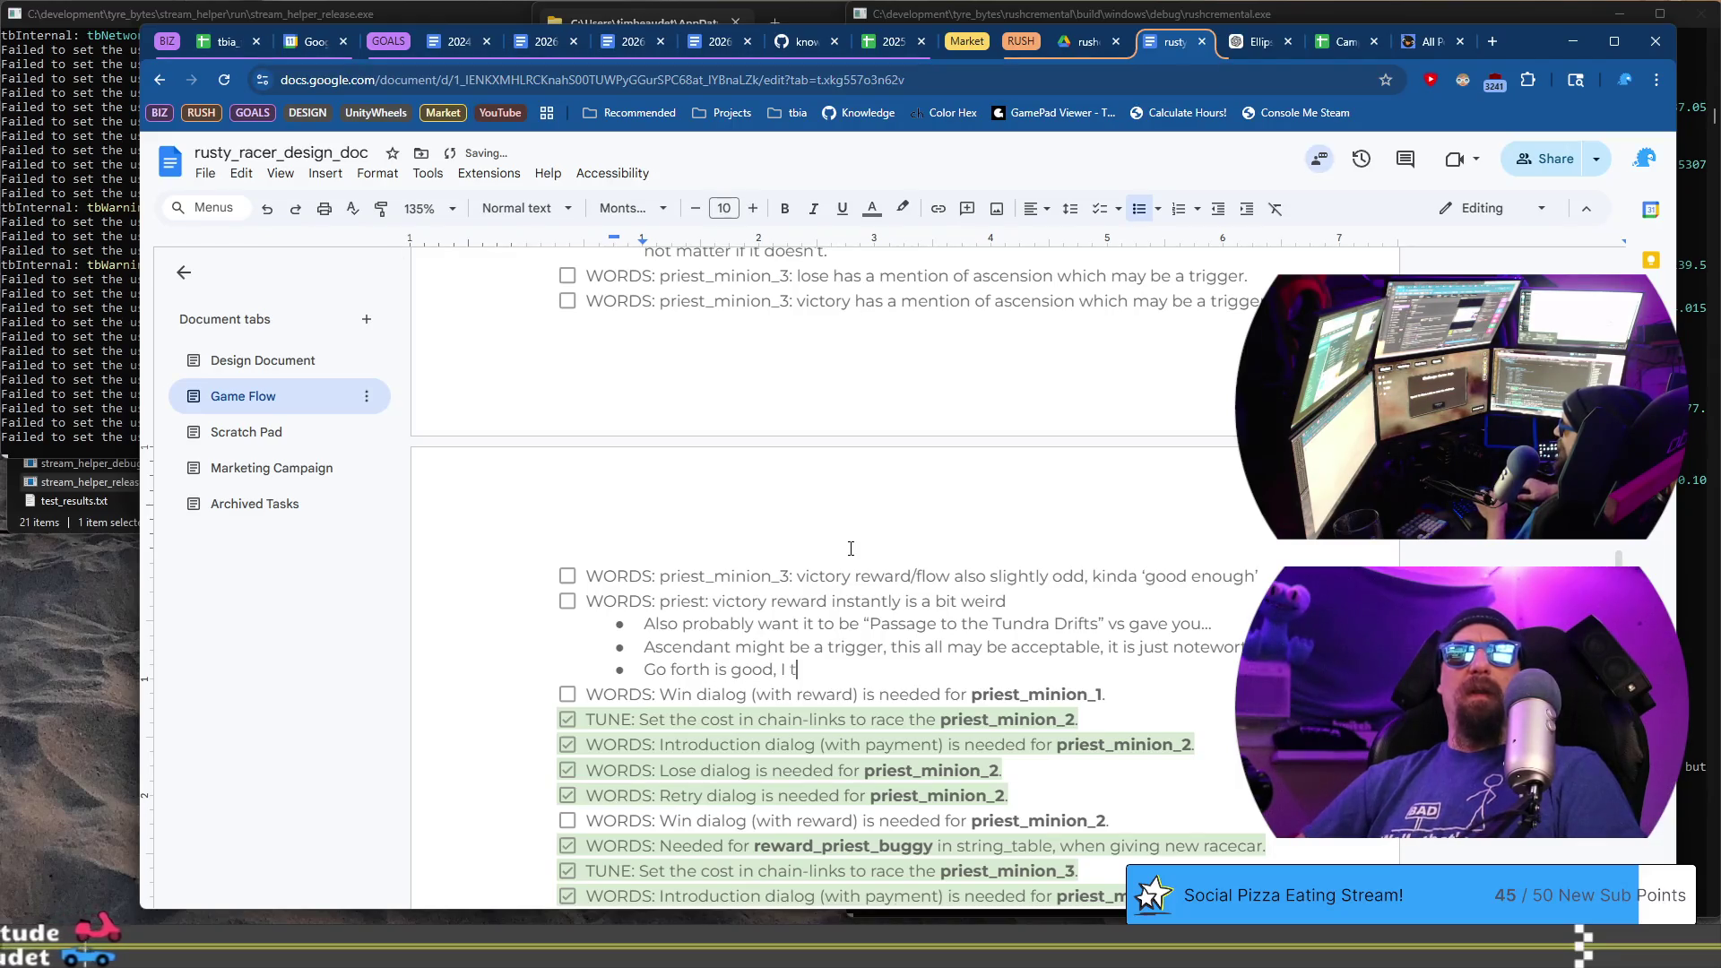
text(hink we might w)
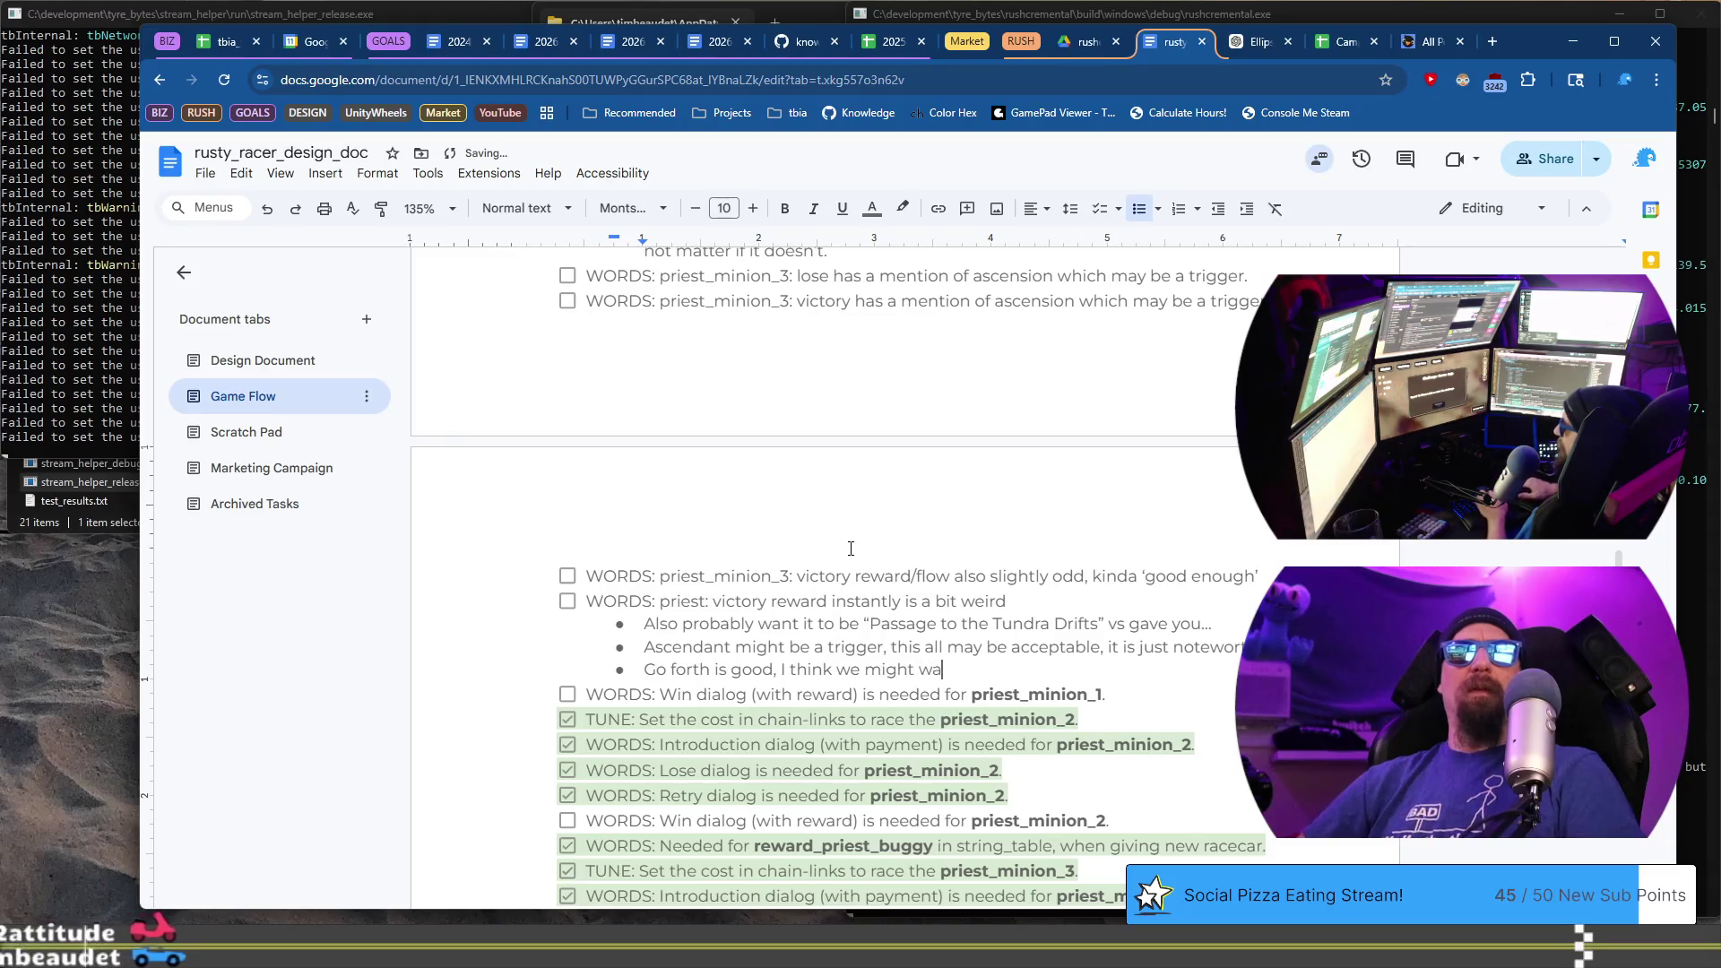
text(ish to instill more hope, this feels like t)
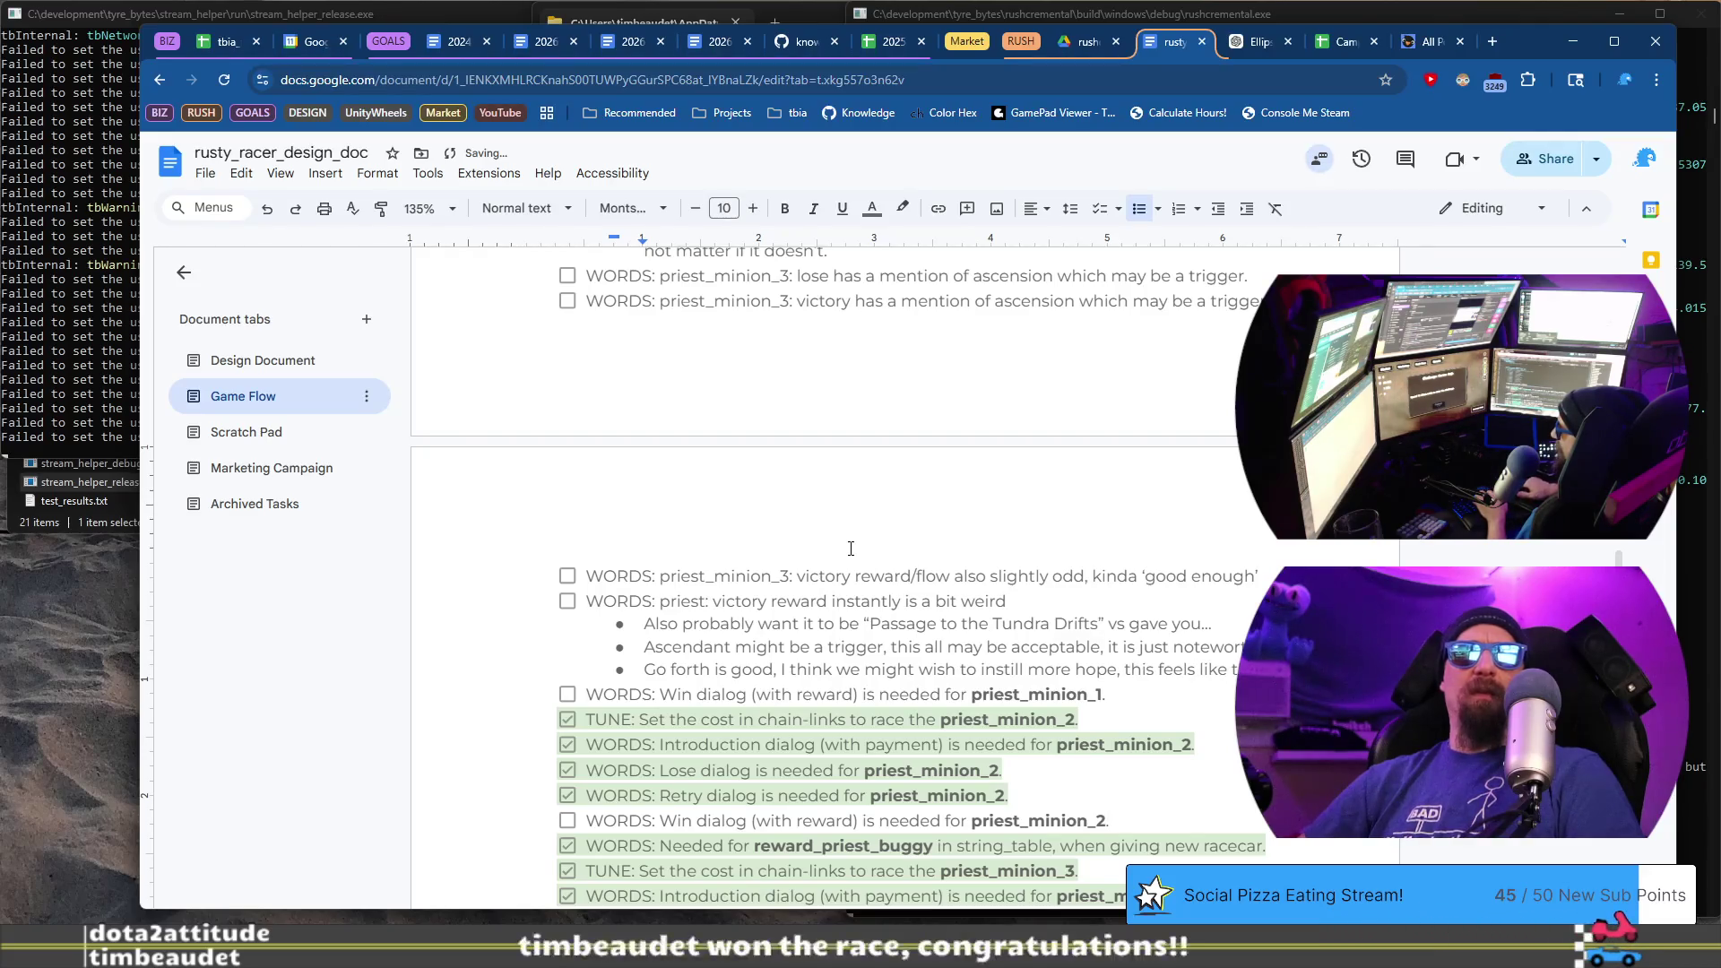
text(character to dr)
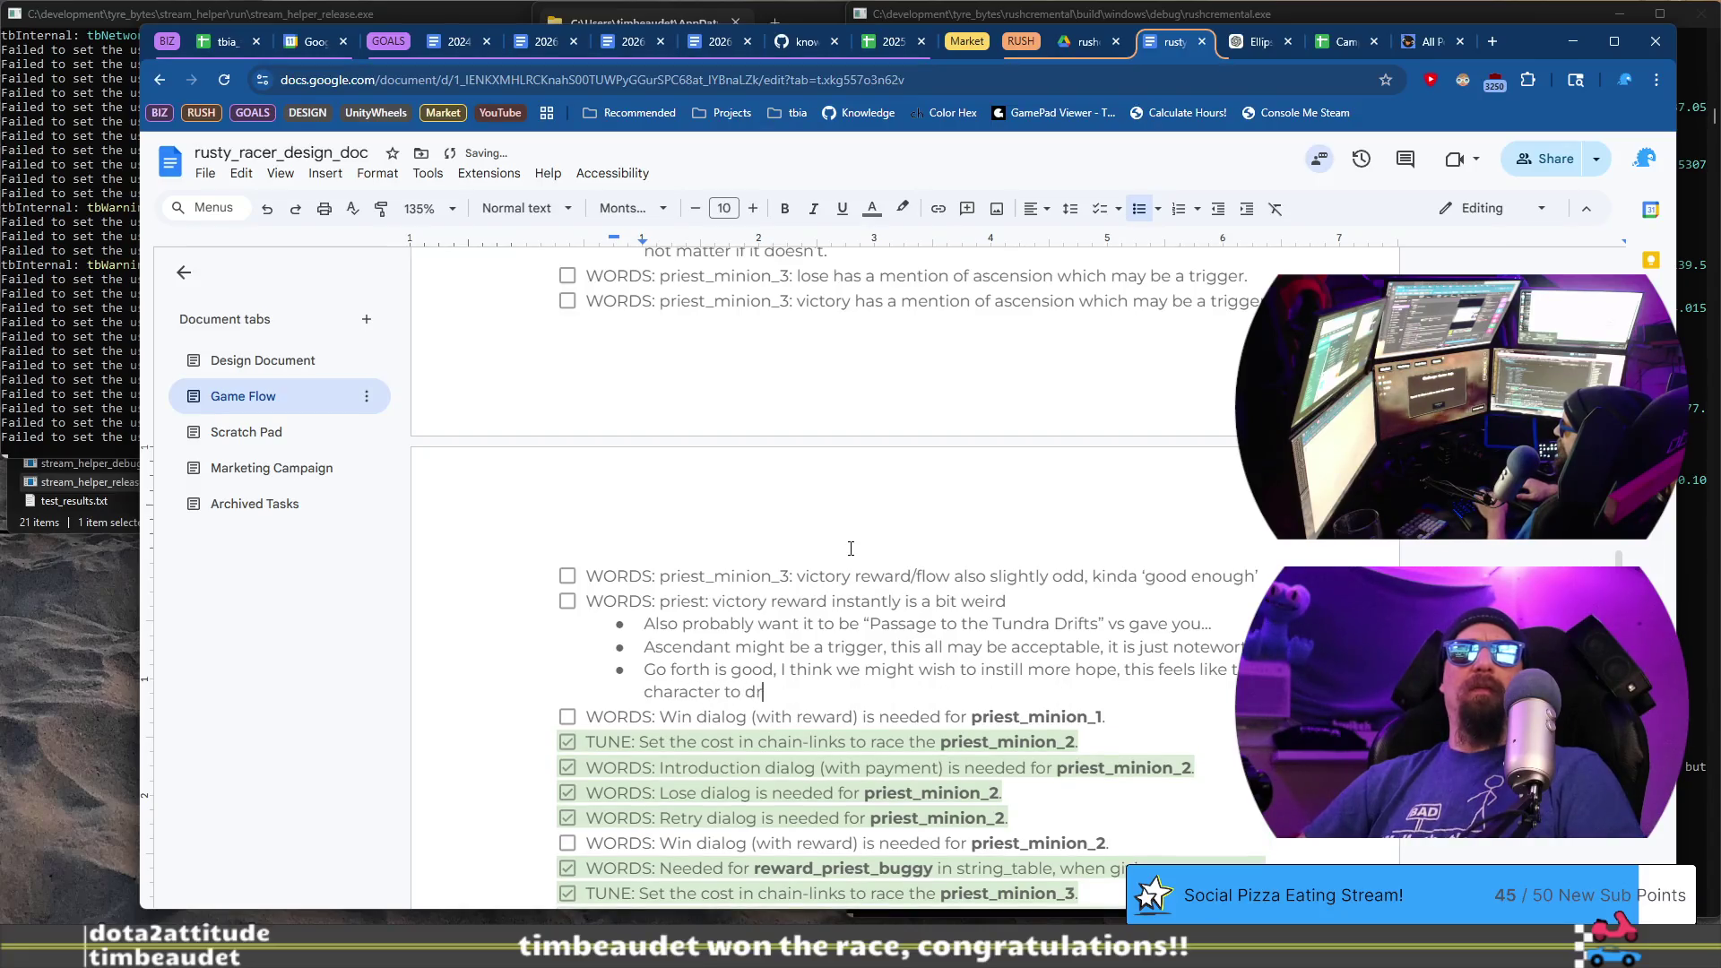
text(hat)
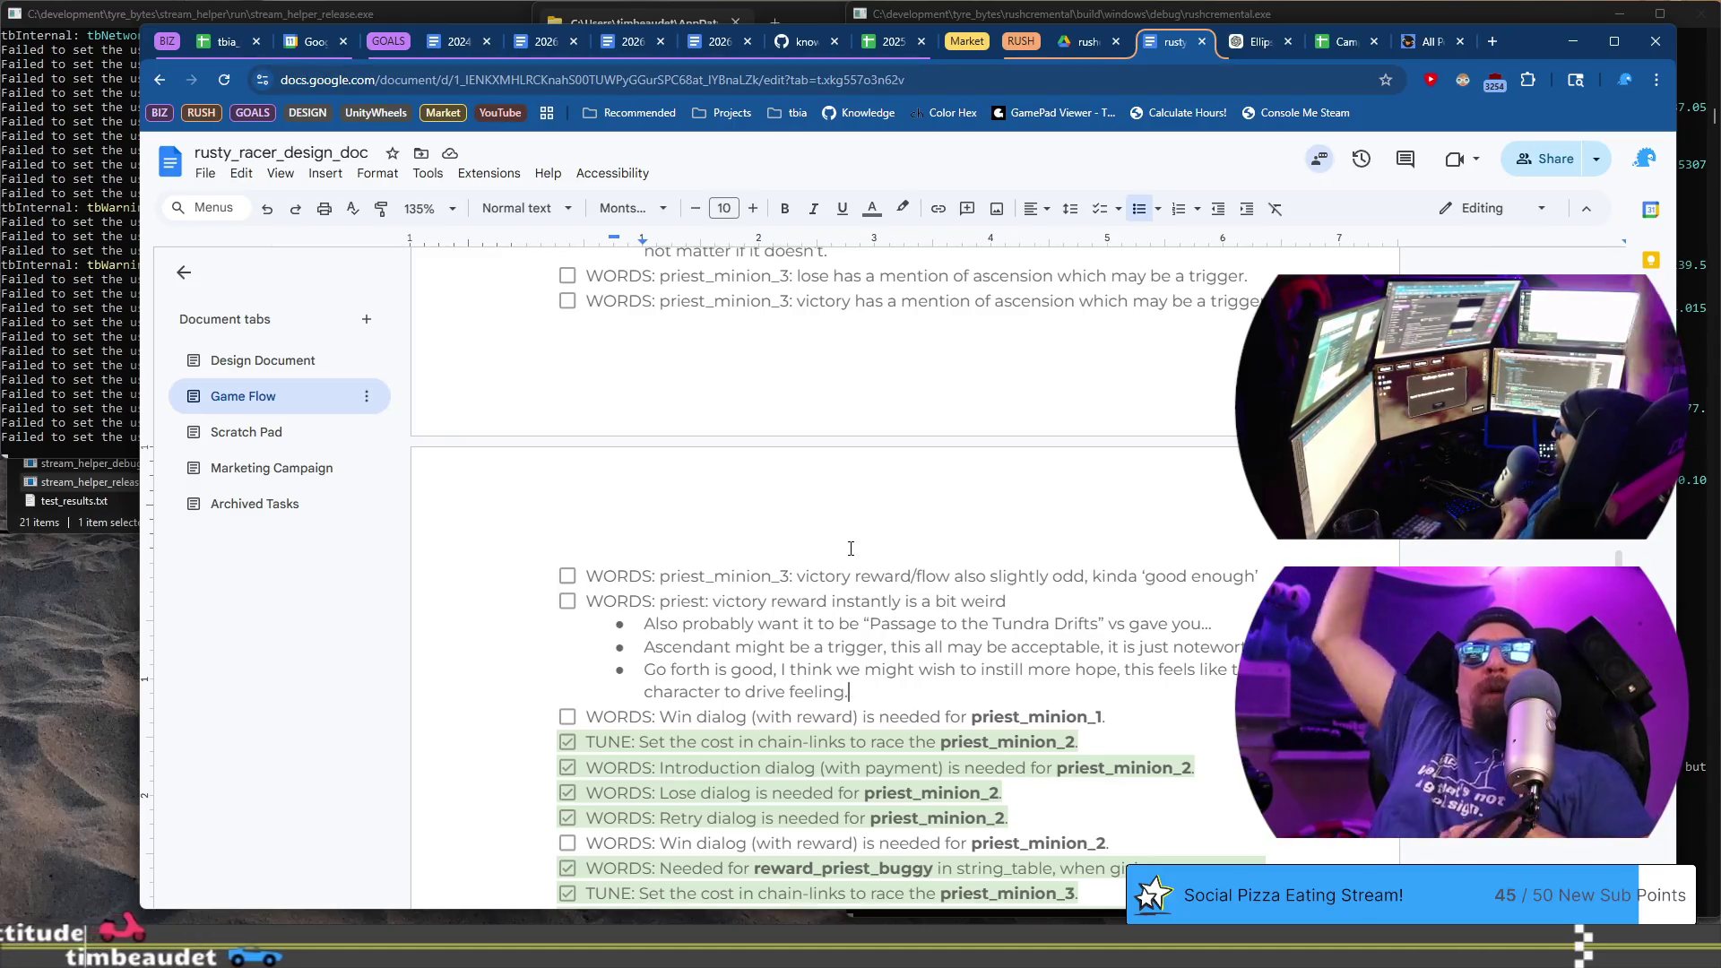
key(BackSpace)
text(, maby)
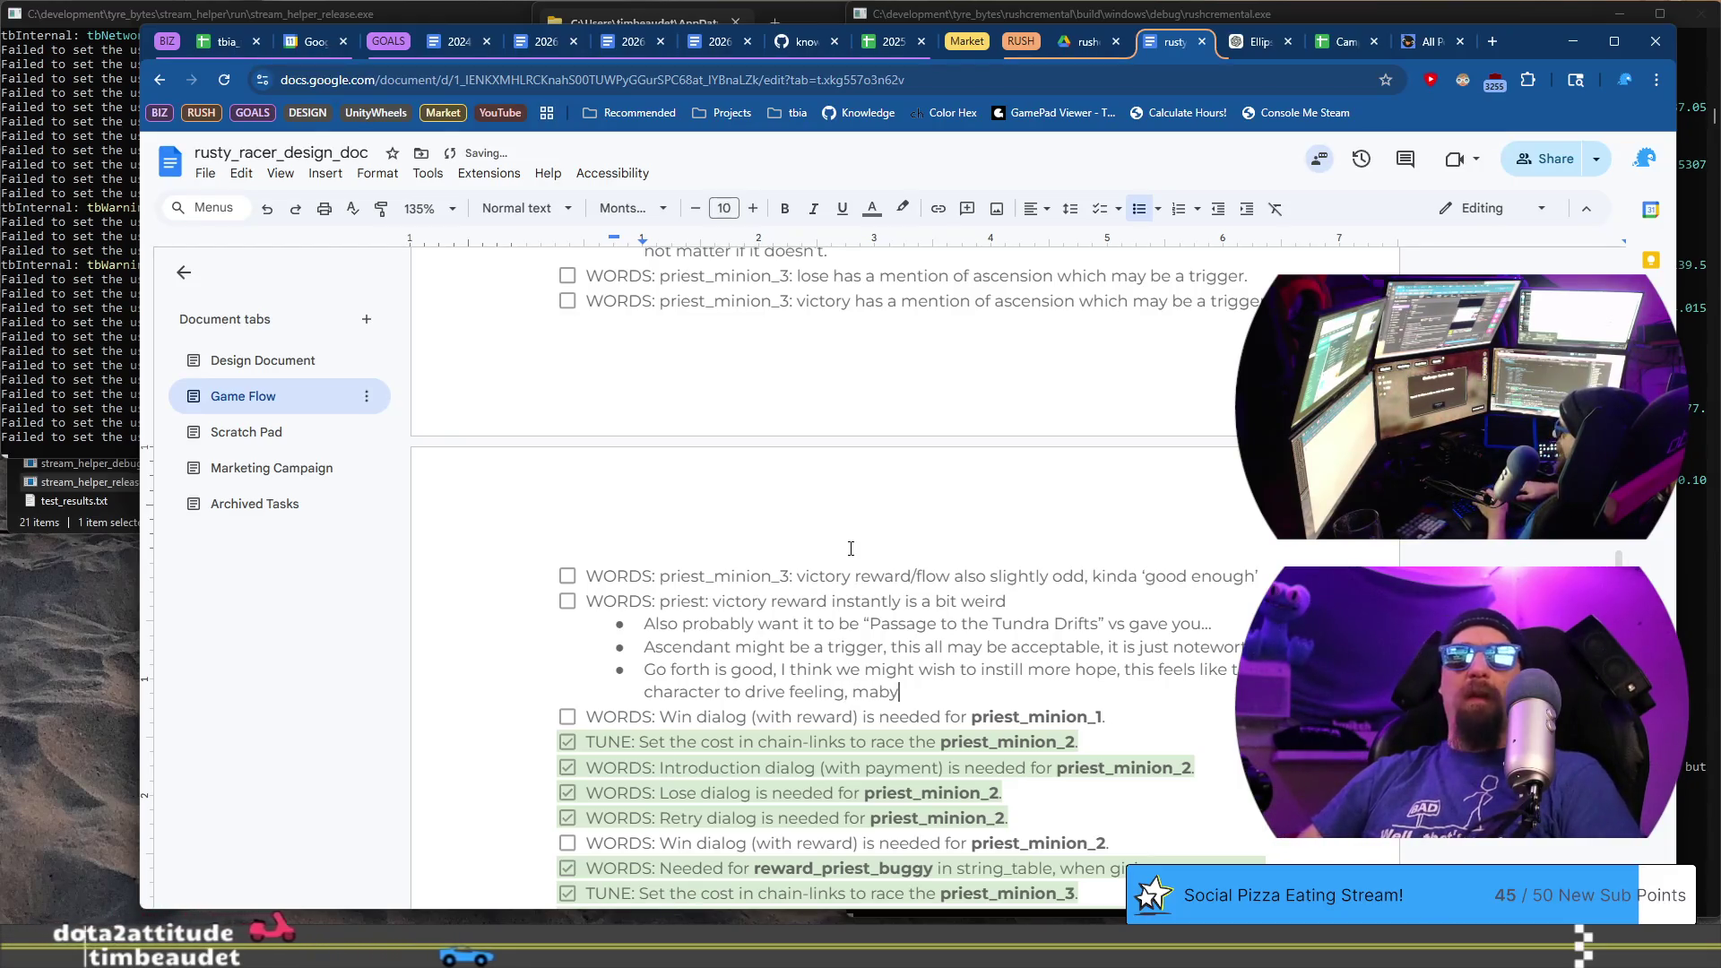
text(be)
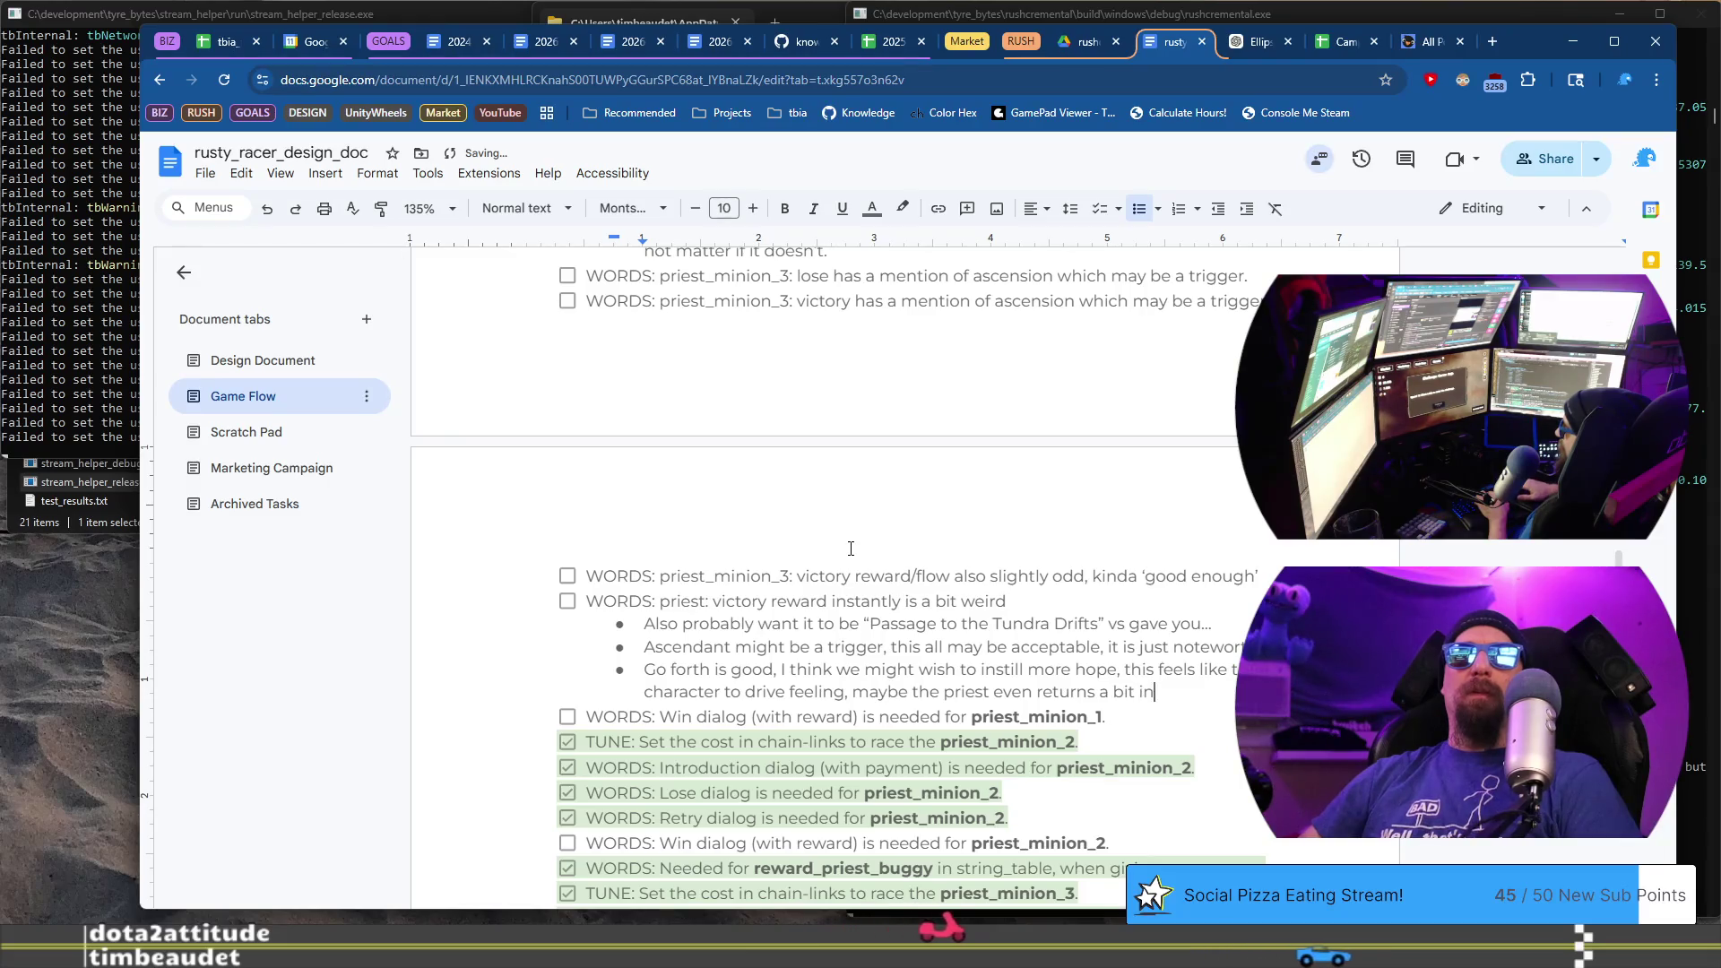
key(BackSpace)
key(BackSpace)
text(when thing)
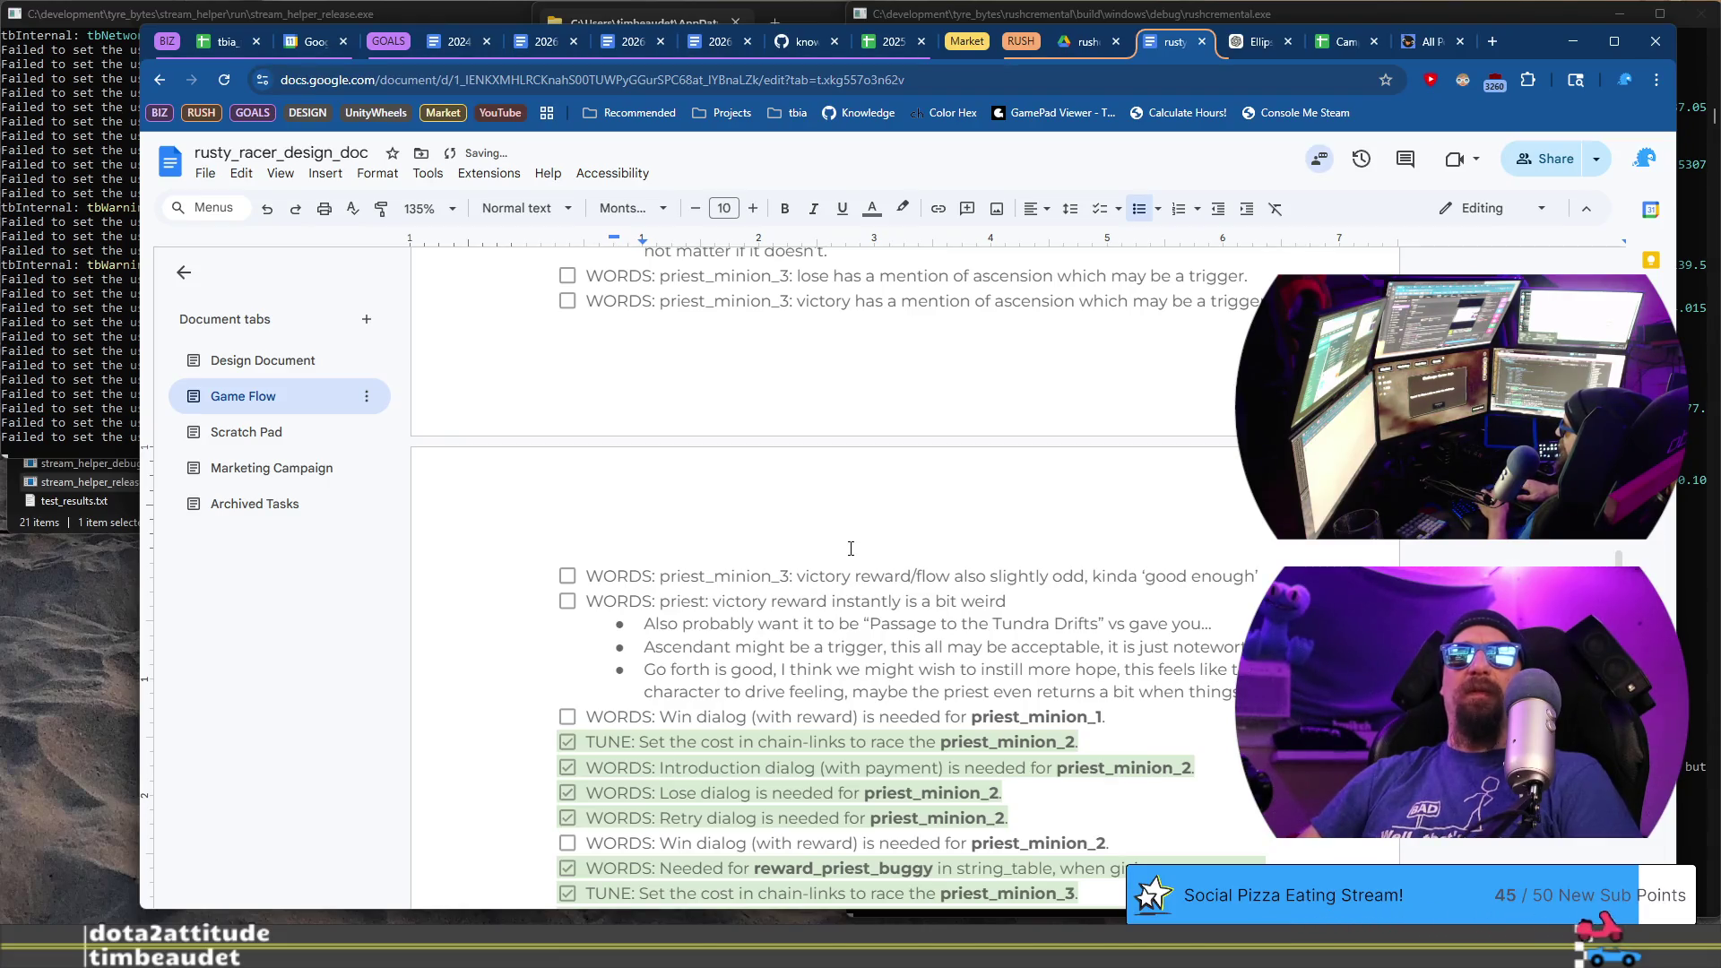
text(out of)
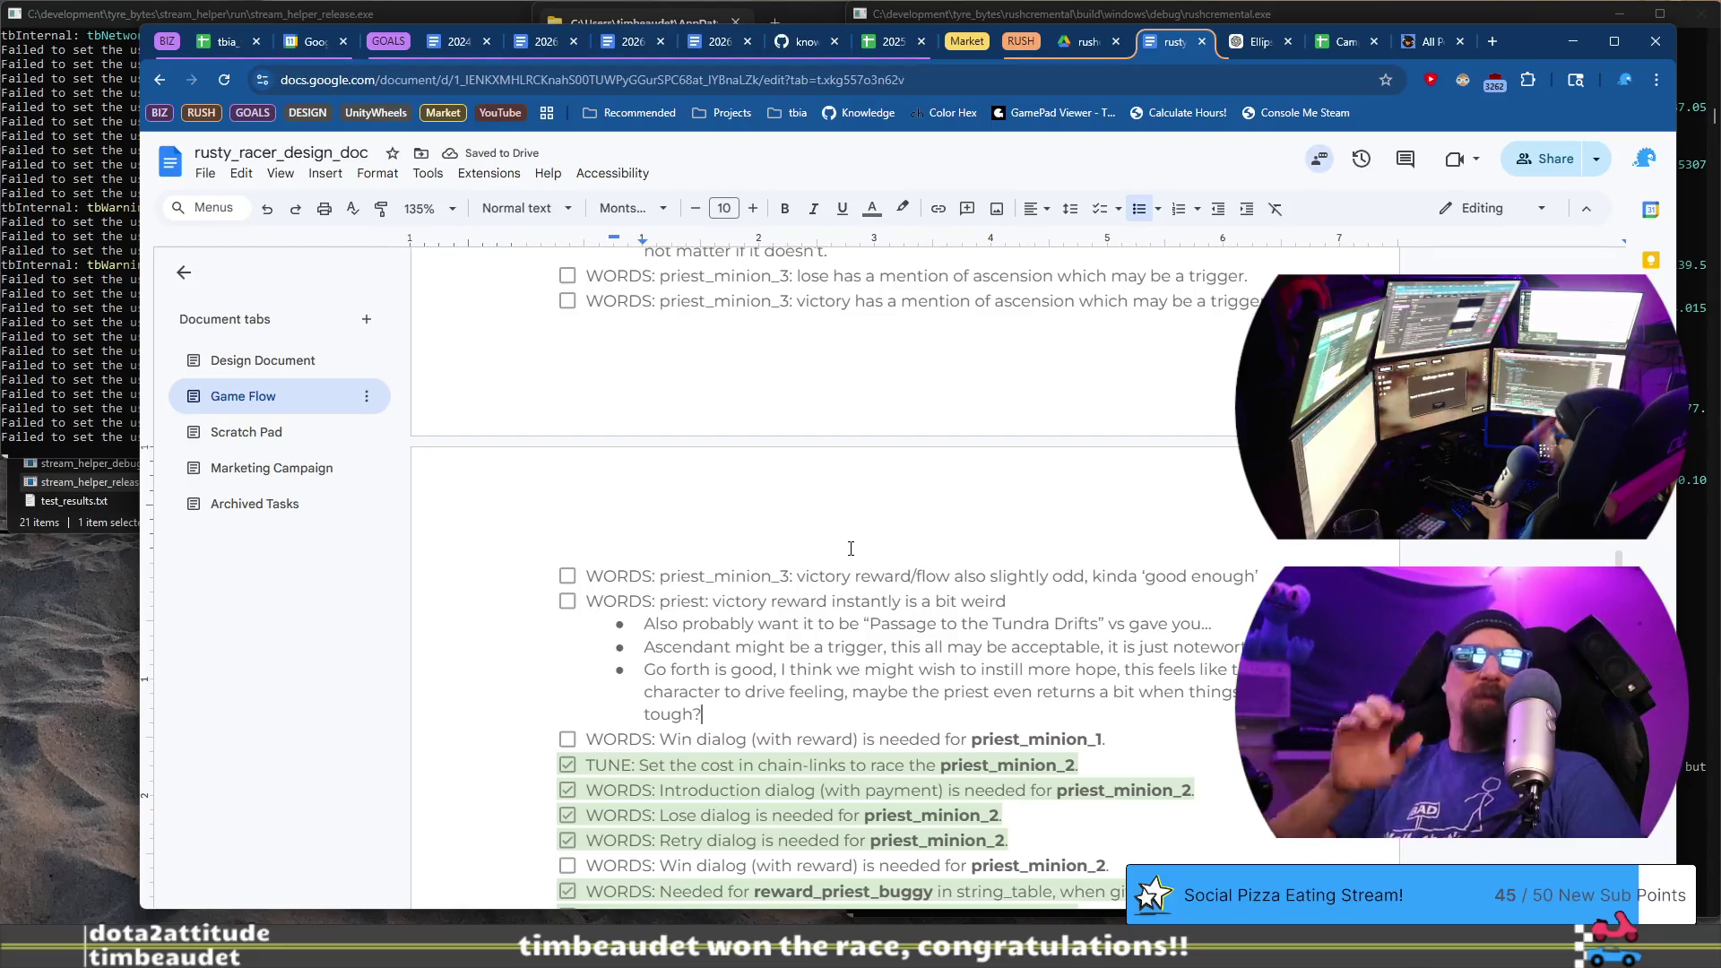
text( p)
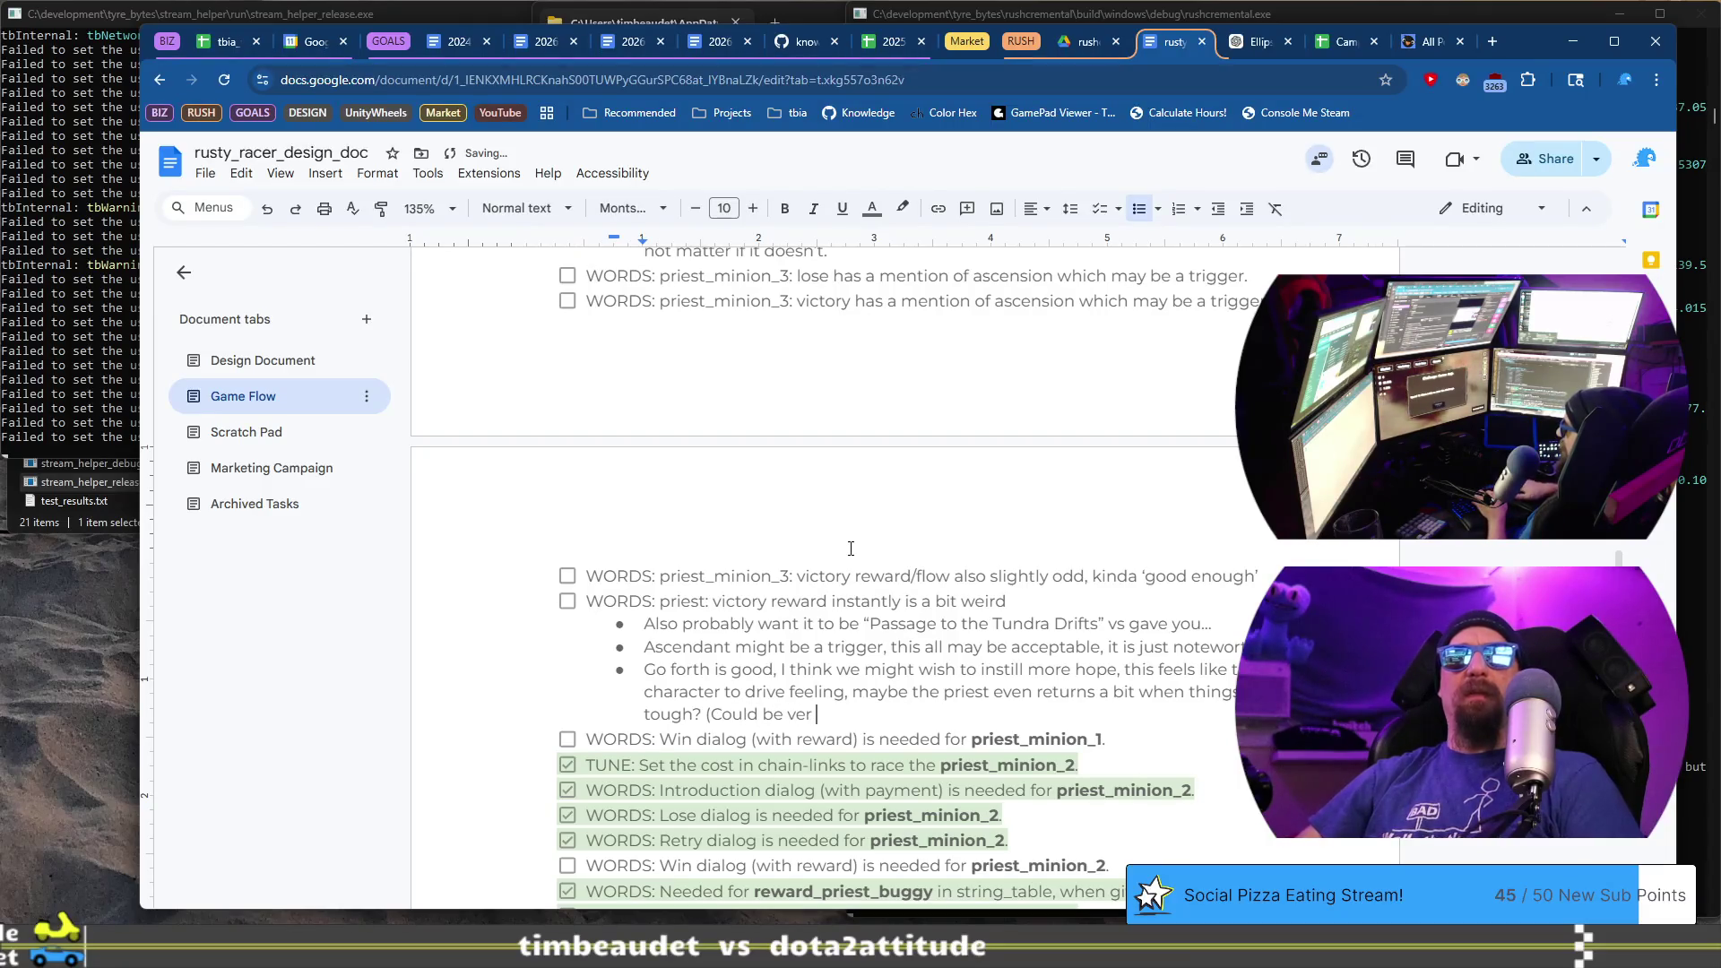
text(lace))
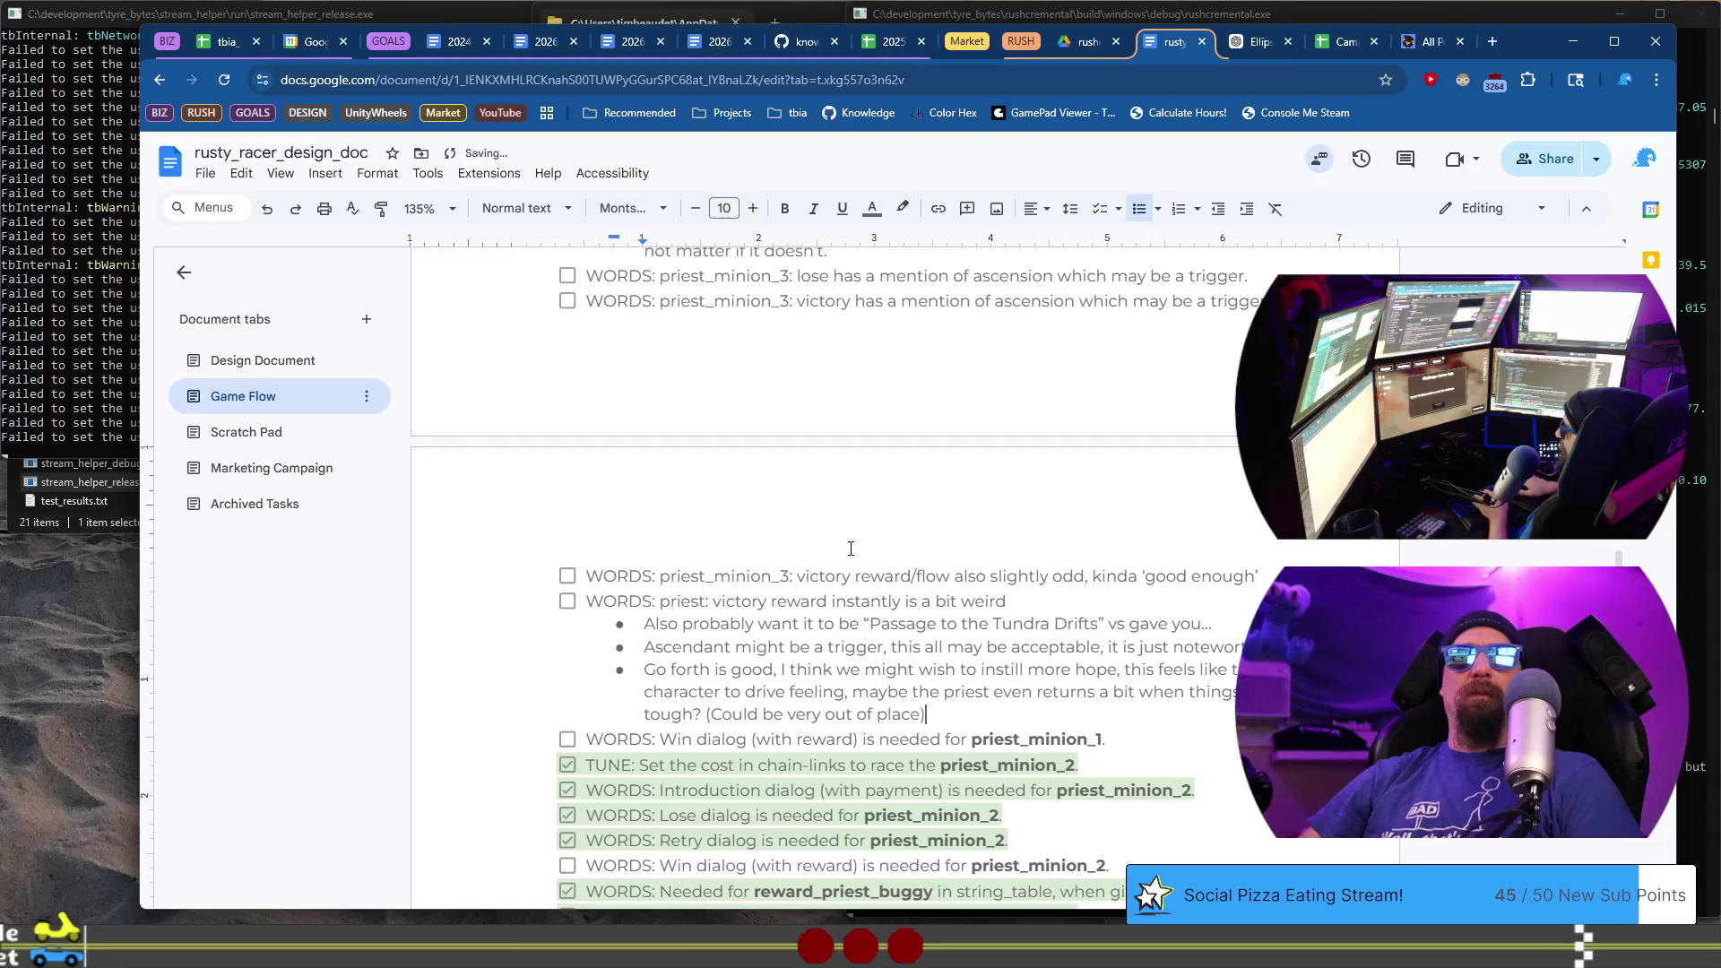
key(Return)
key(alt+Tab)
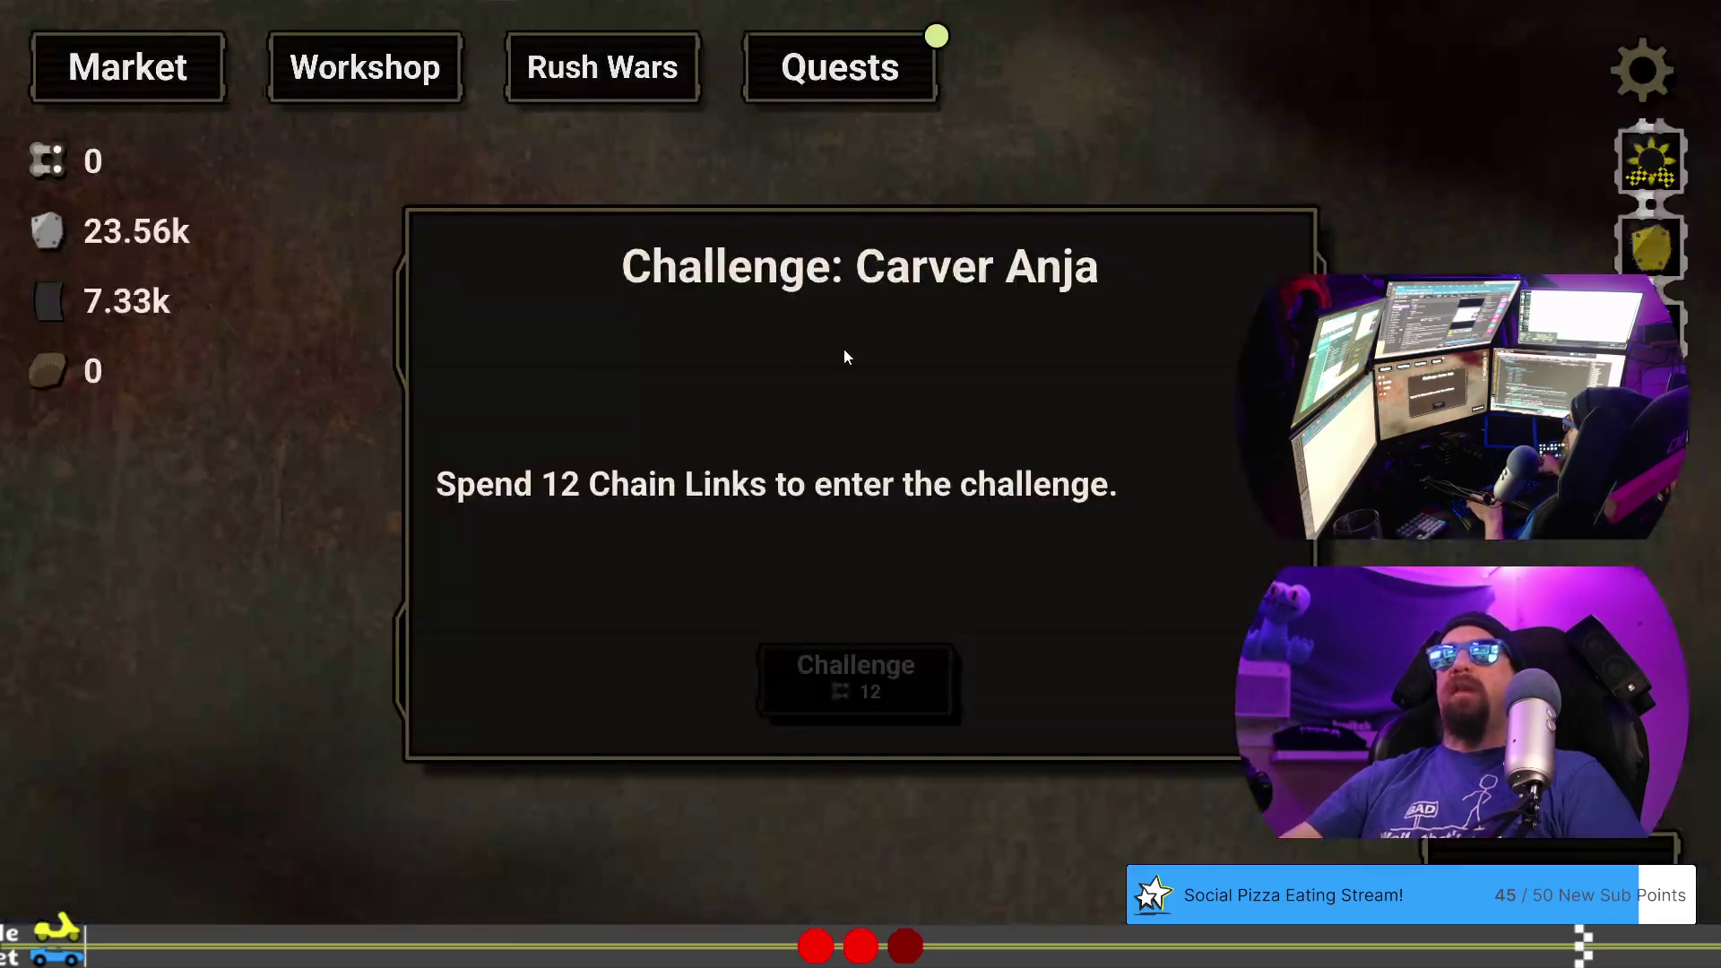
- Dismiss the Carver Anja dialog and load the tundra_mix profile from the developer terminal
key(grave)
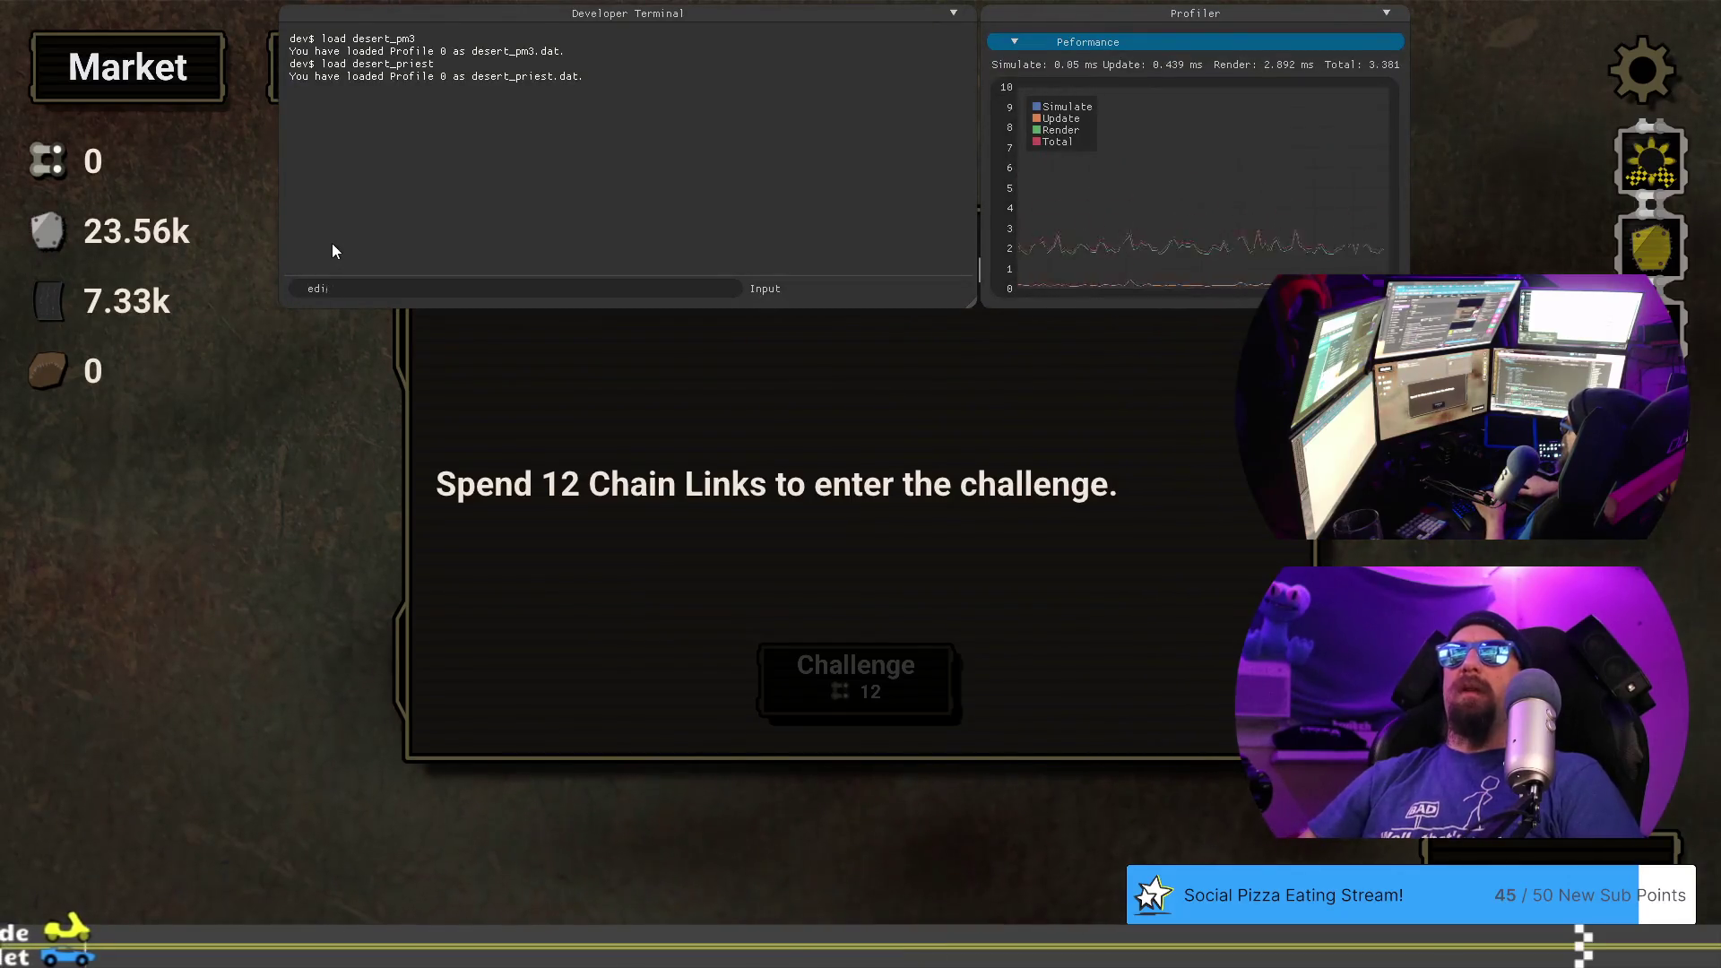
key(grave)
click(129, 68)
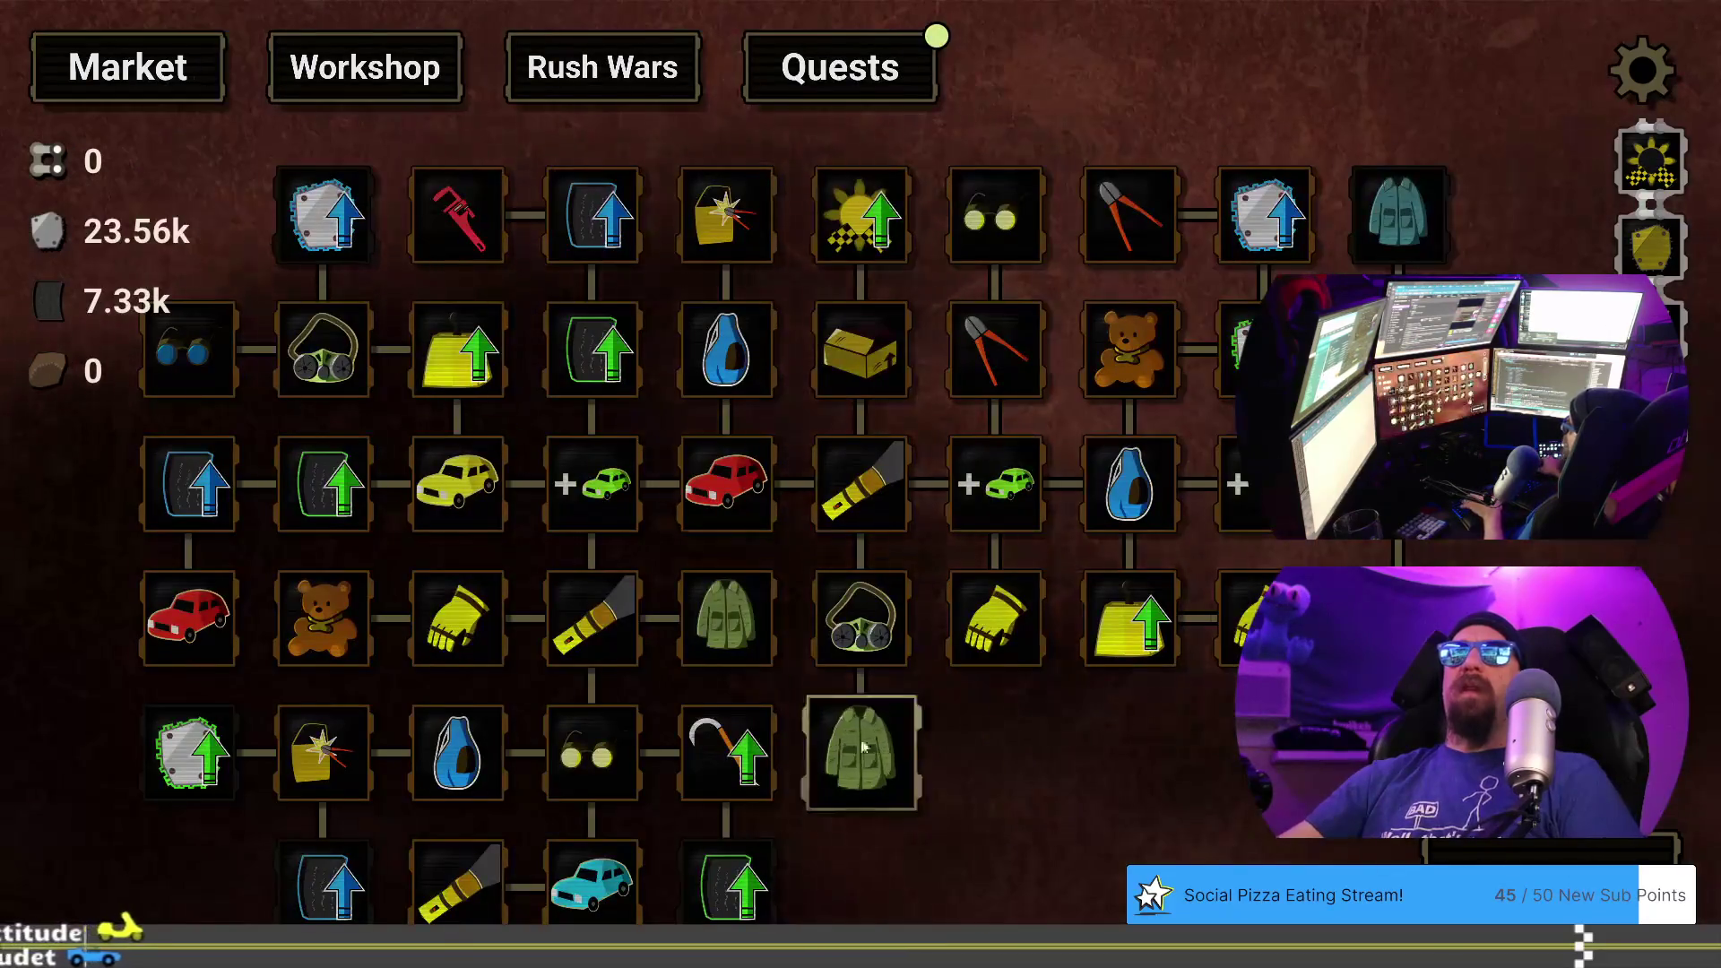
key(grave)
text(load tu)
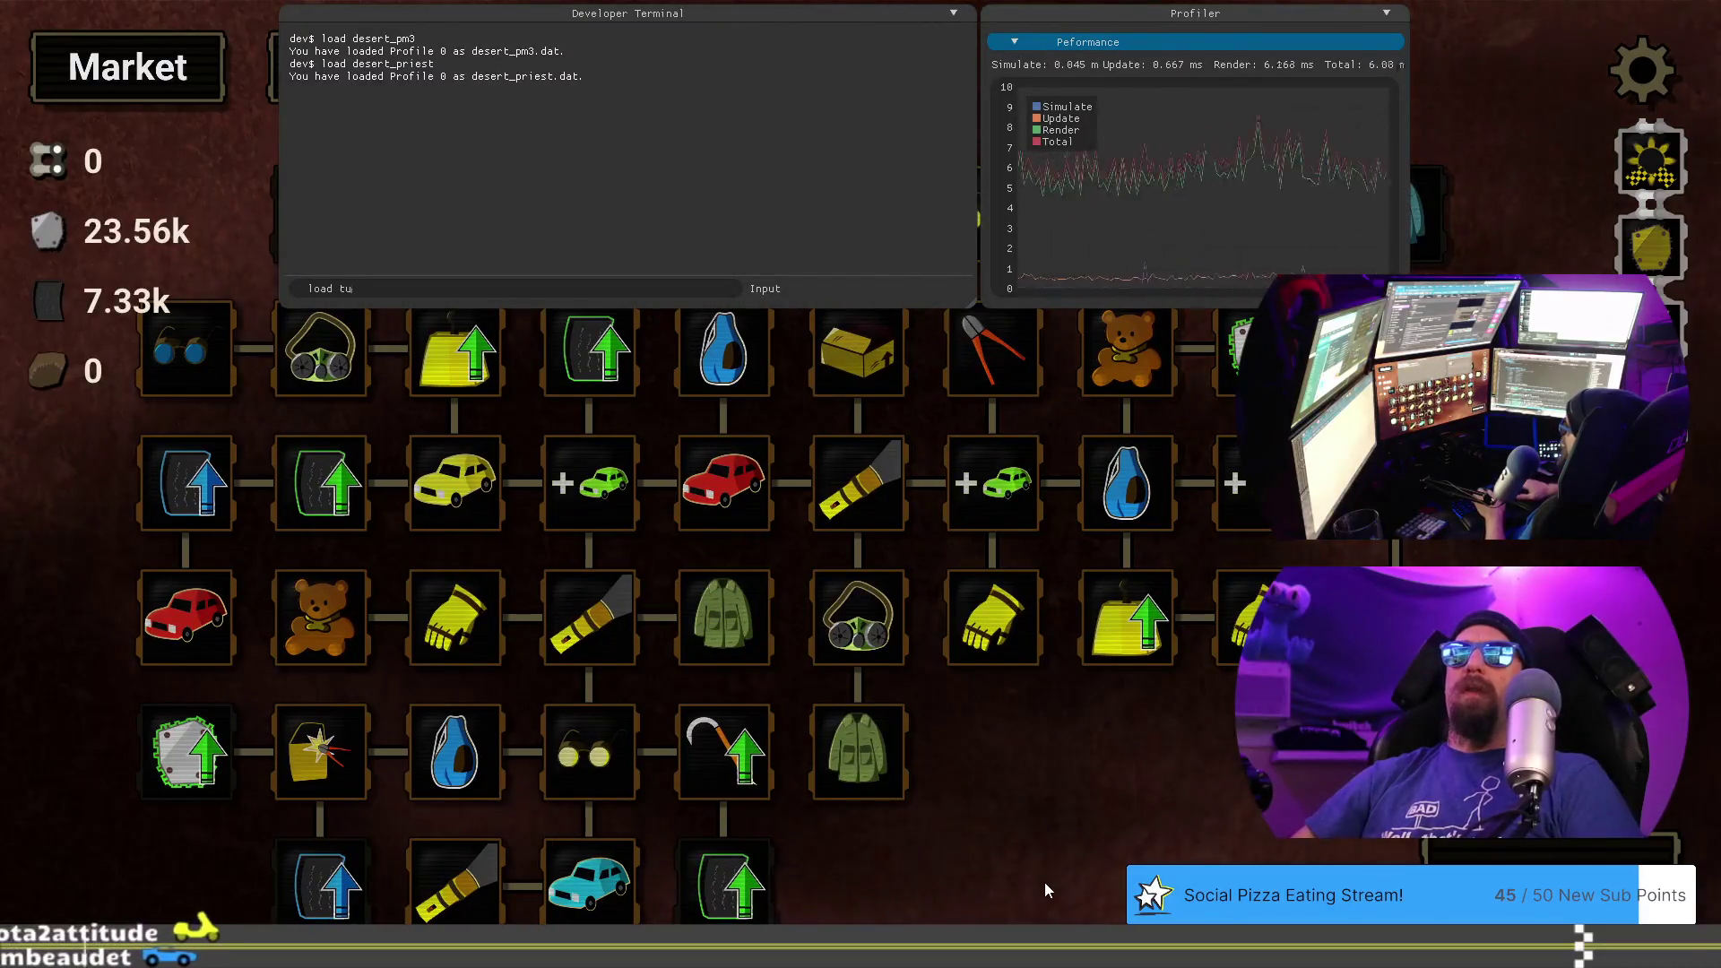
text(nda_mic)
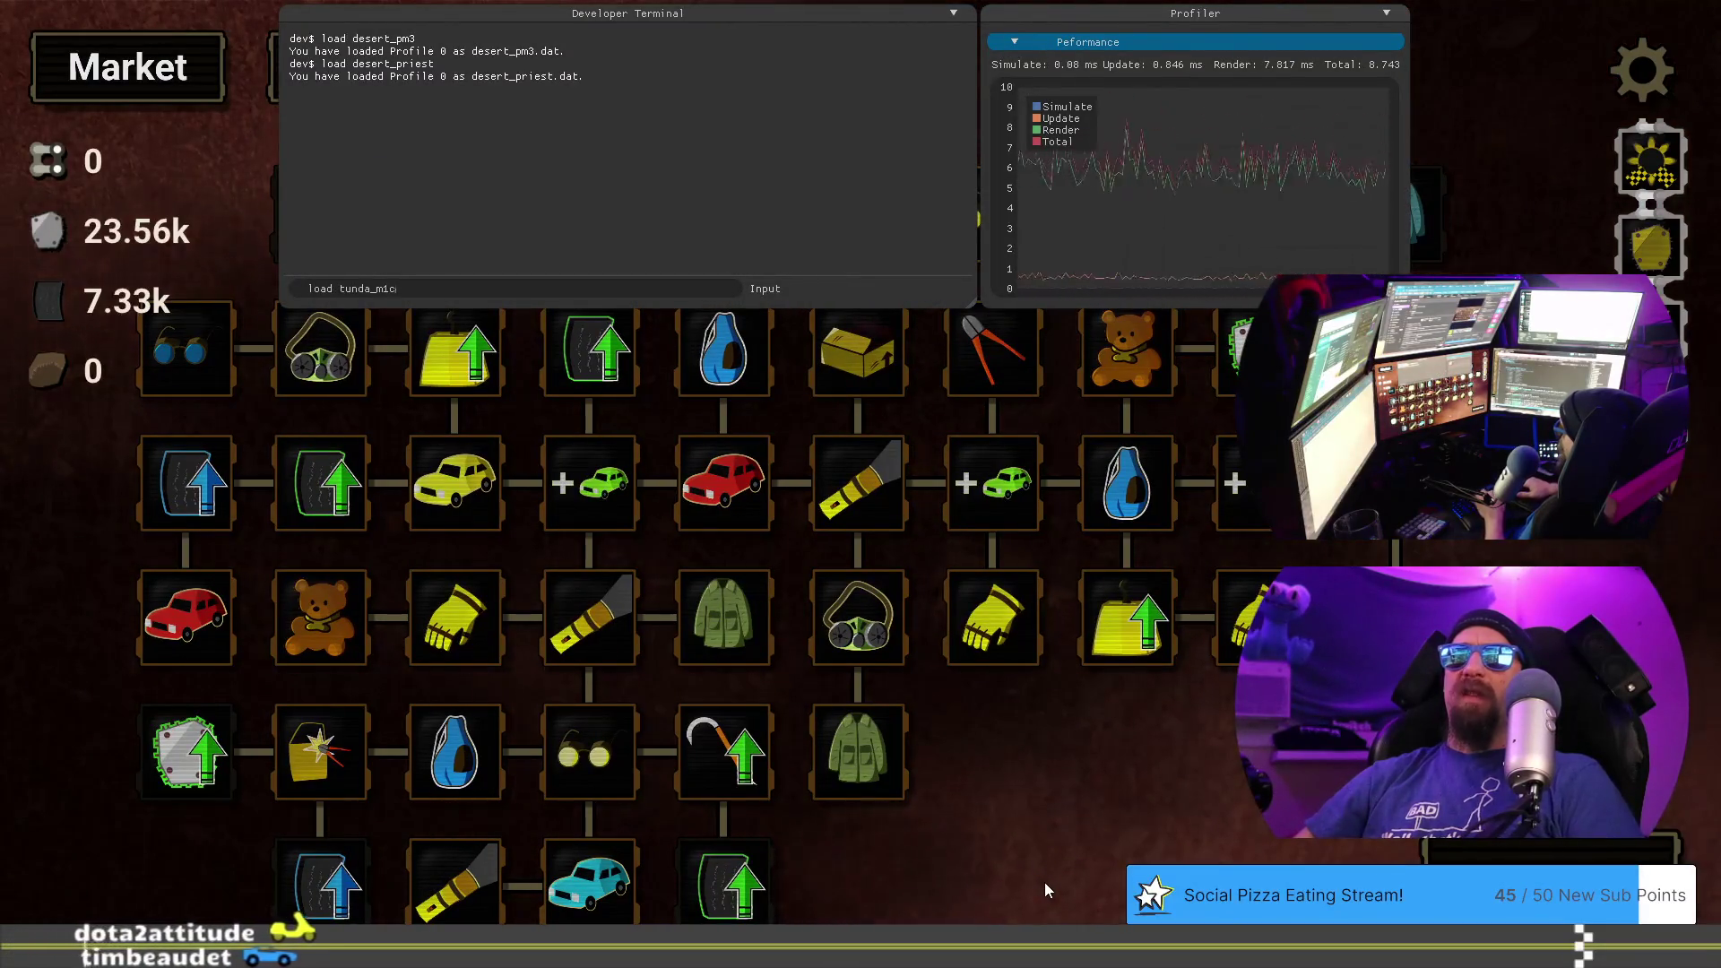
key(Return)
key(grave)
key(grave)
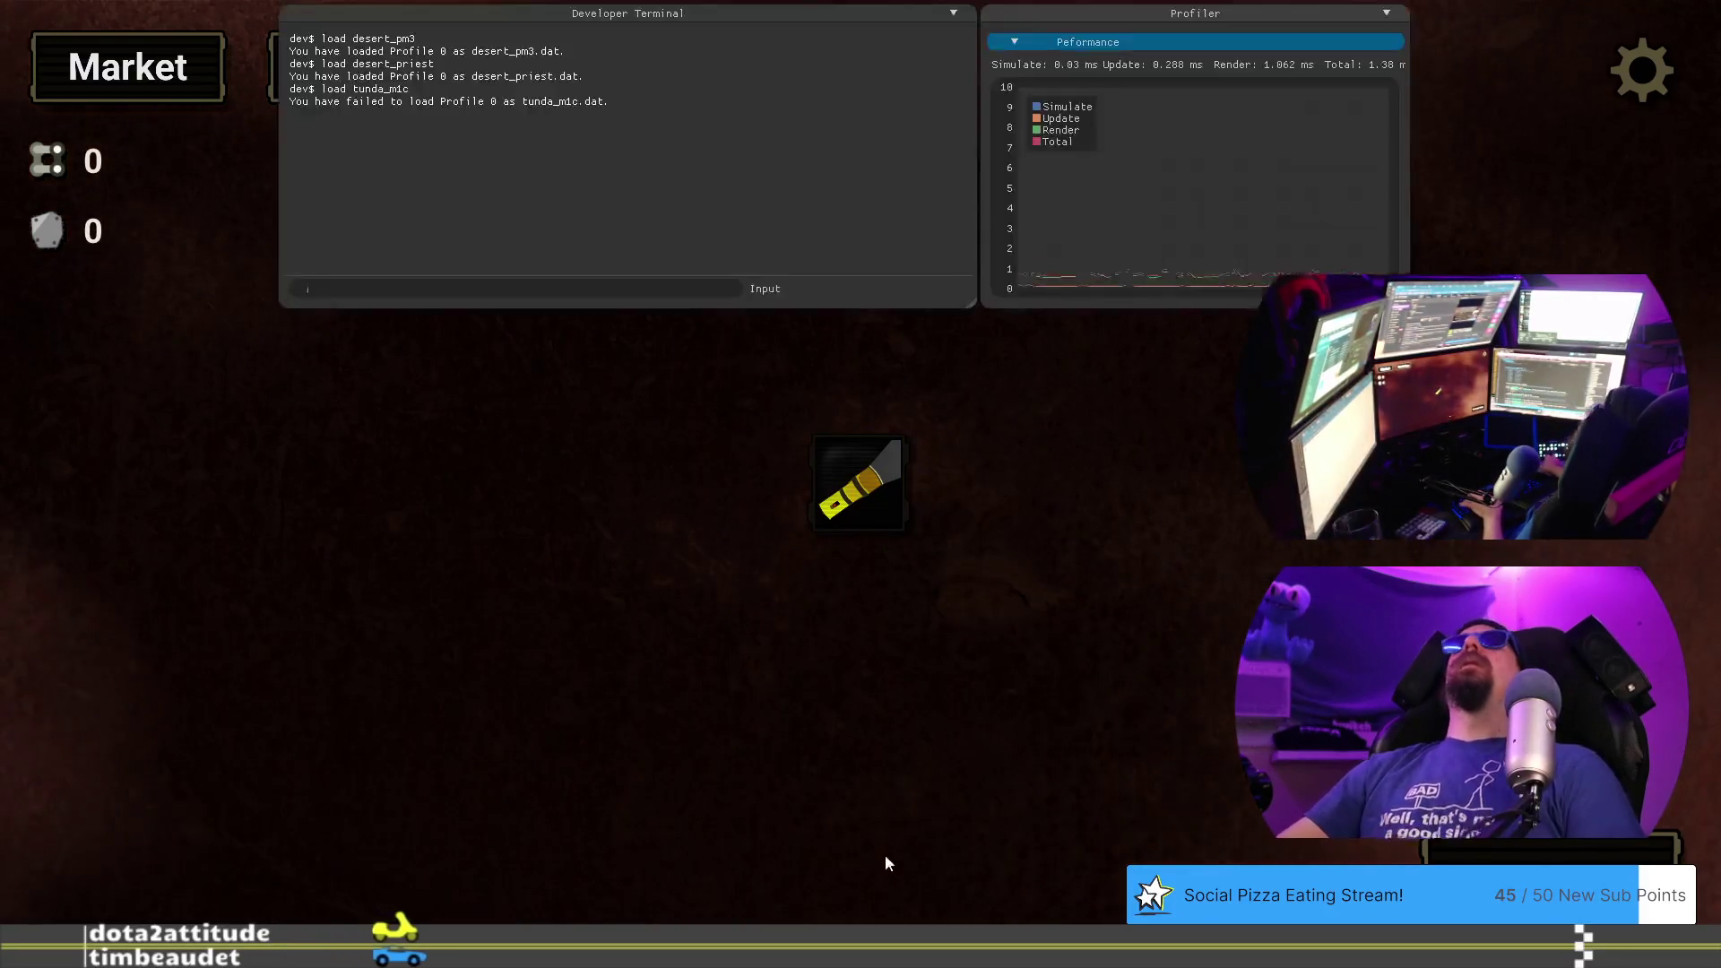
text(load tundra_m1c)
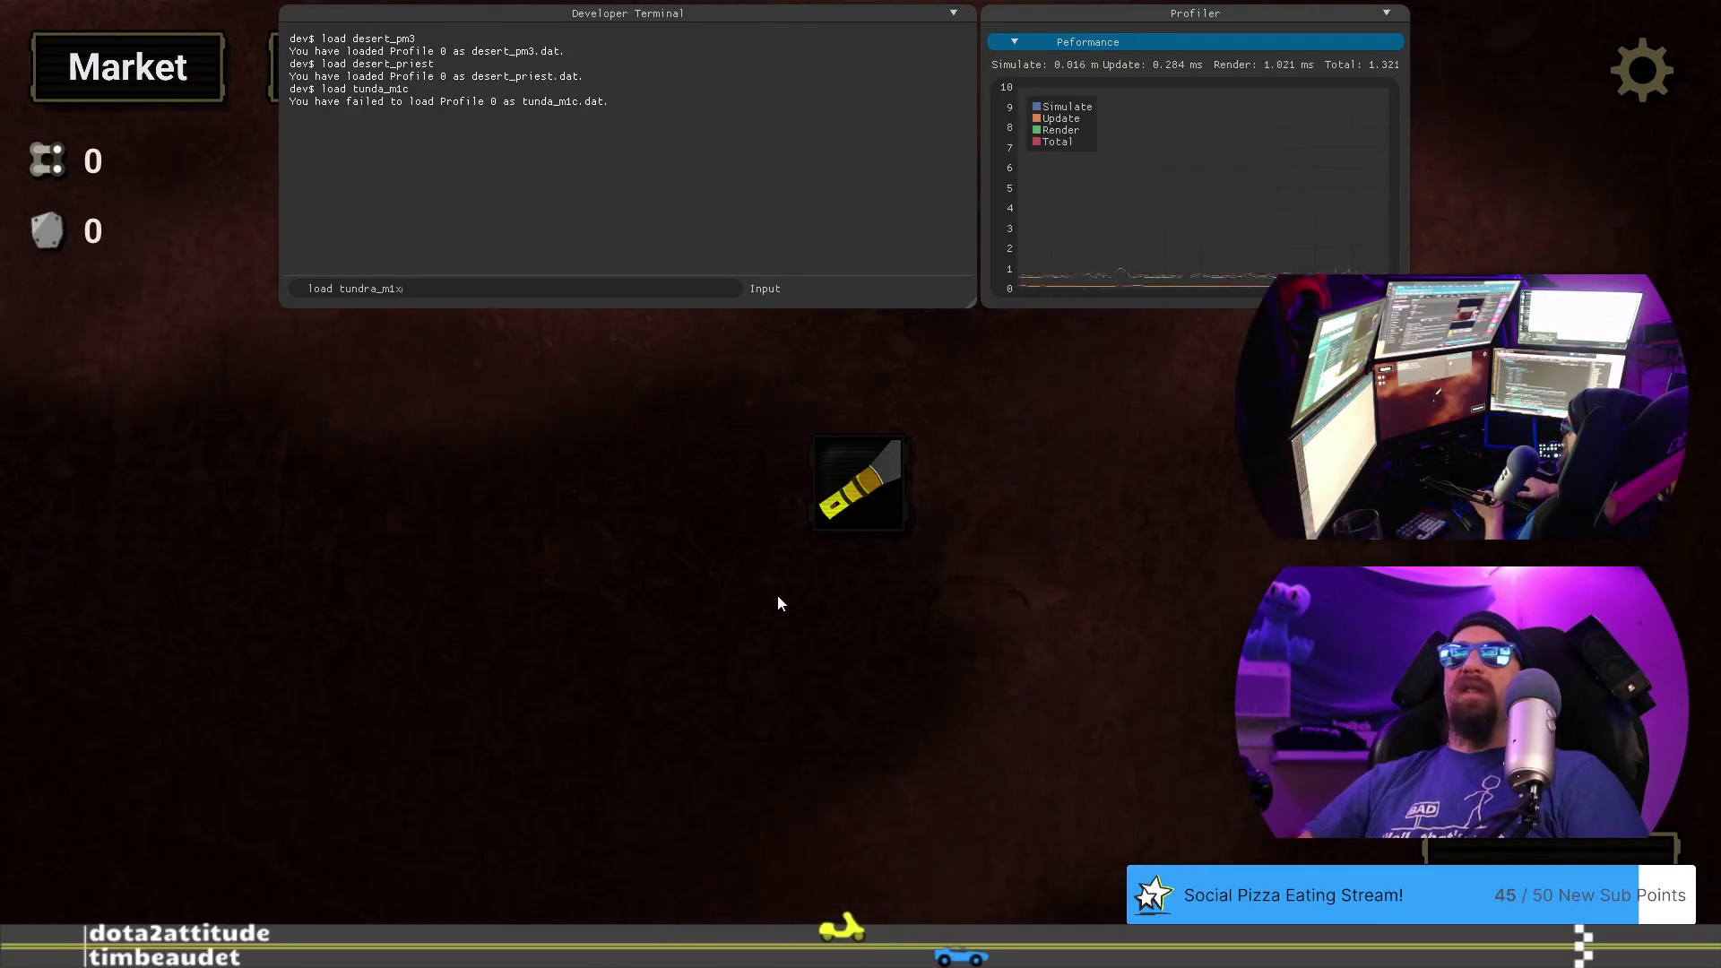
key(Return)
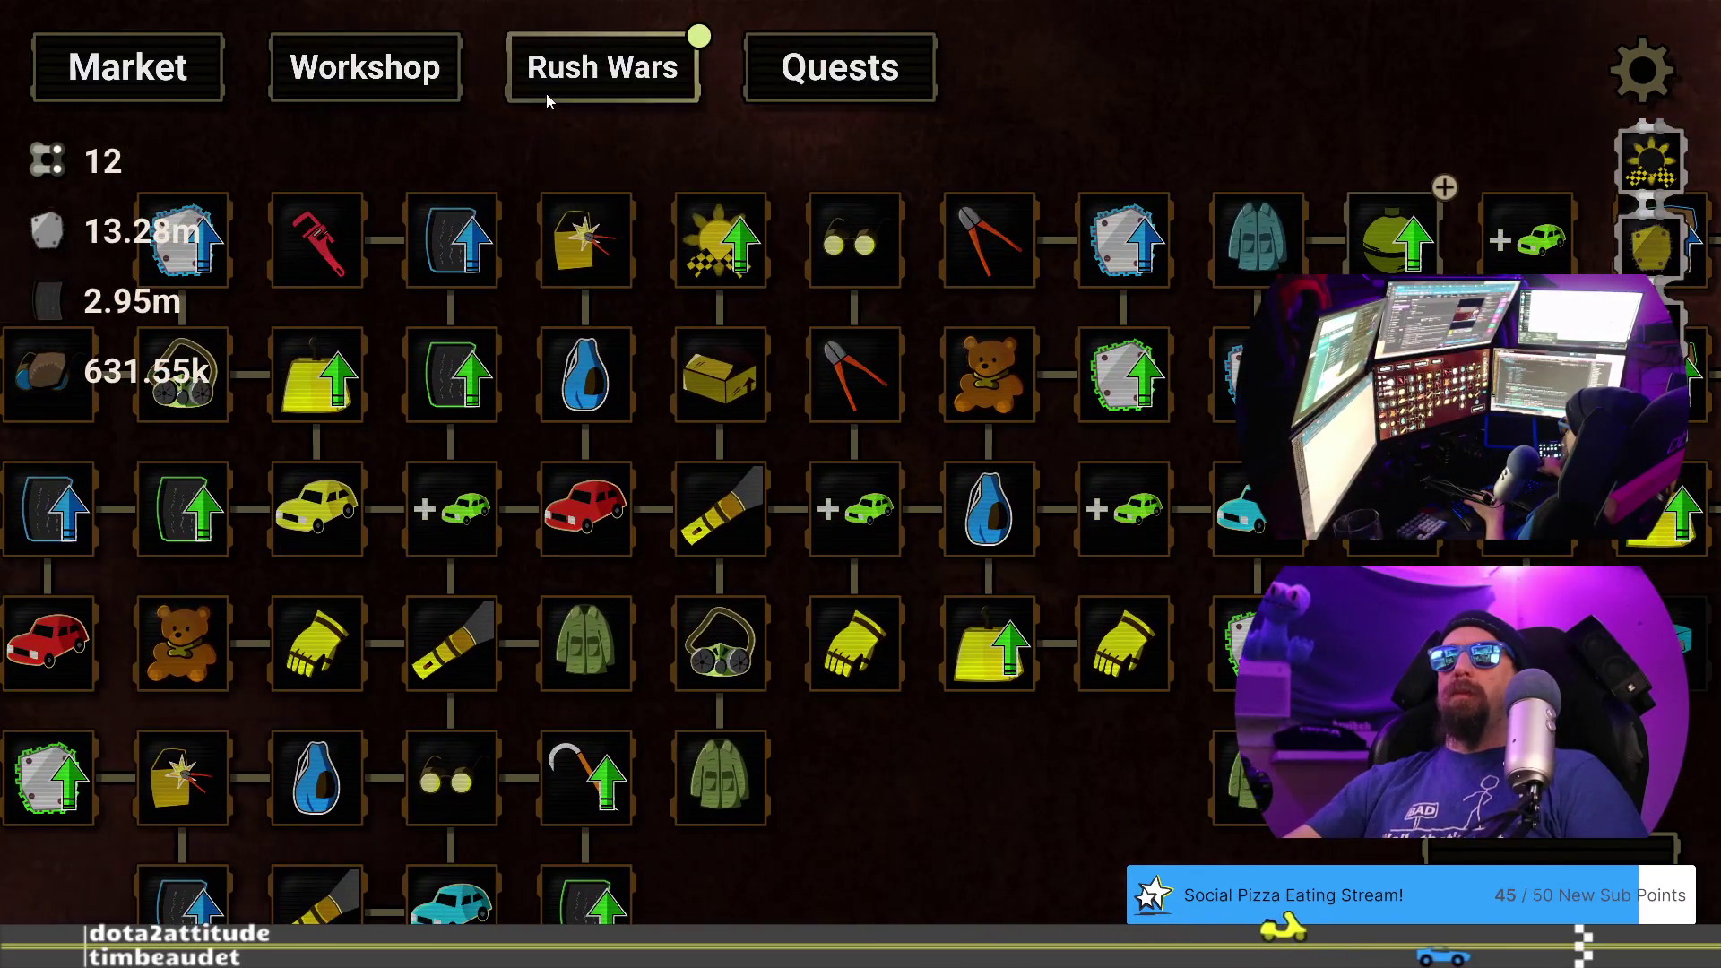
- Enter the Carver Anja challenge for 12 chain links and advance the Chamberlain's dialogue
click(546, 93)
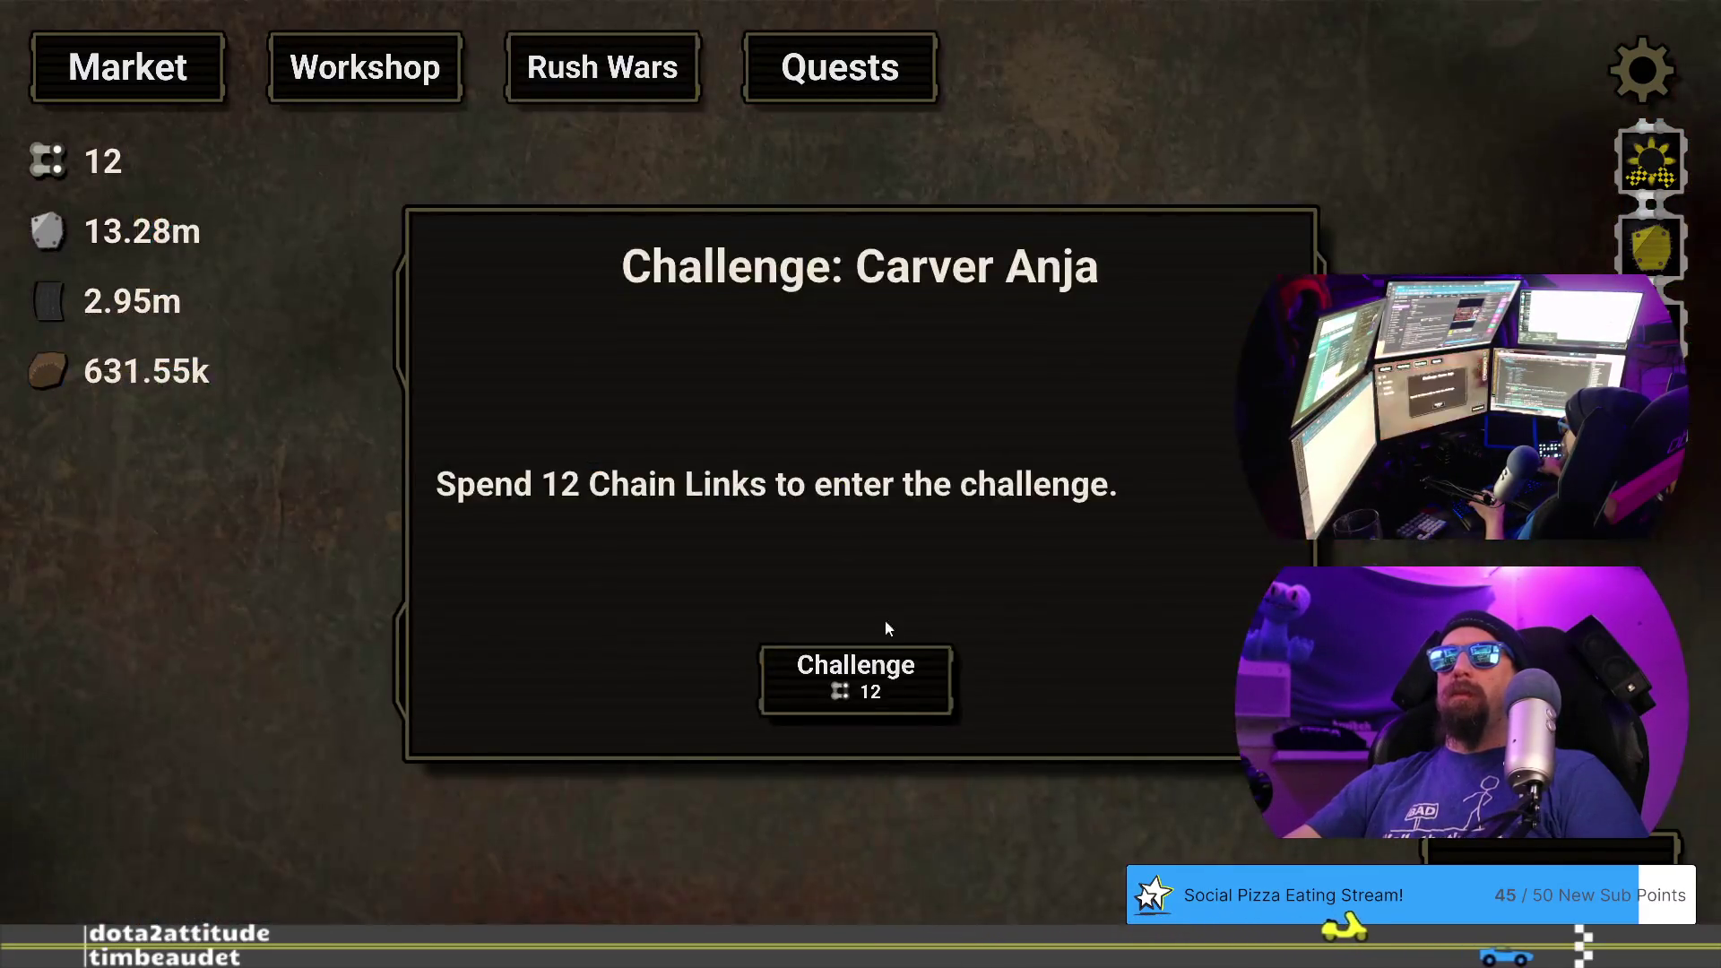
click(874, 700)
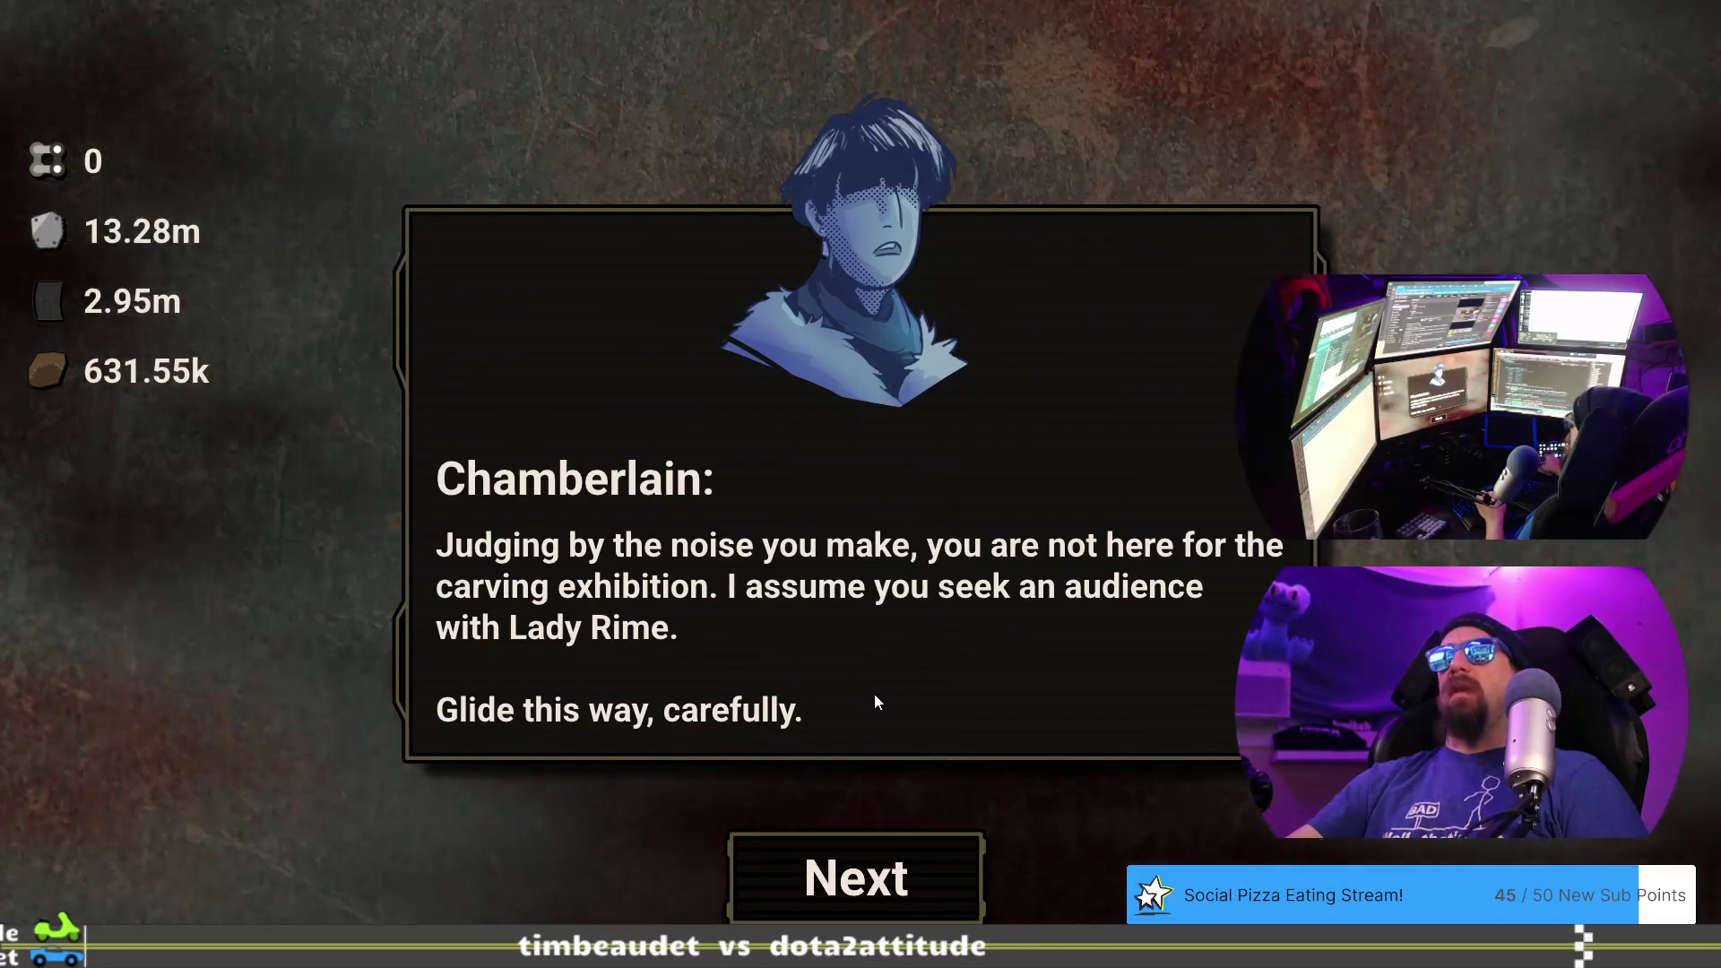
click(820, 847)
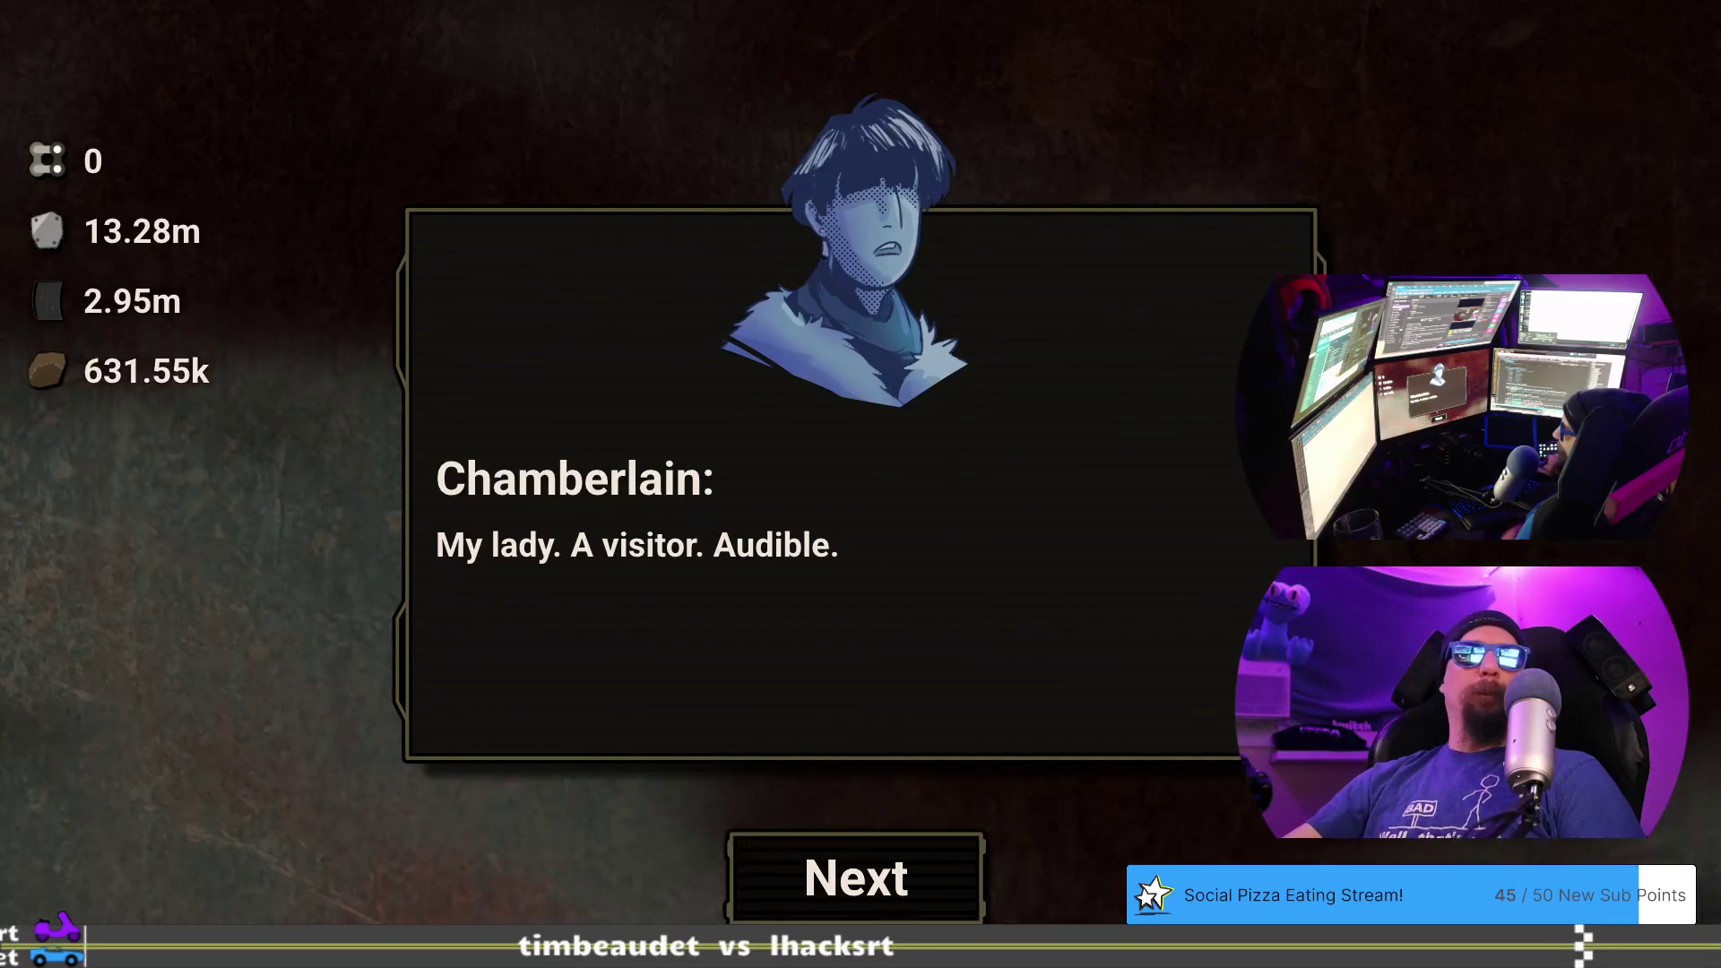
key(alt+Tab)
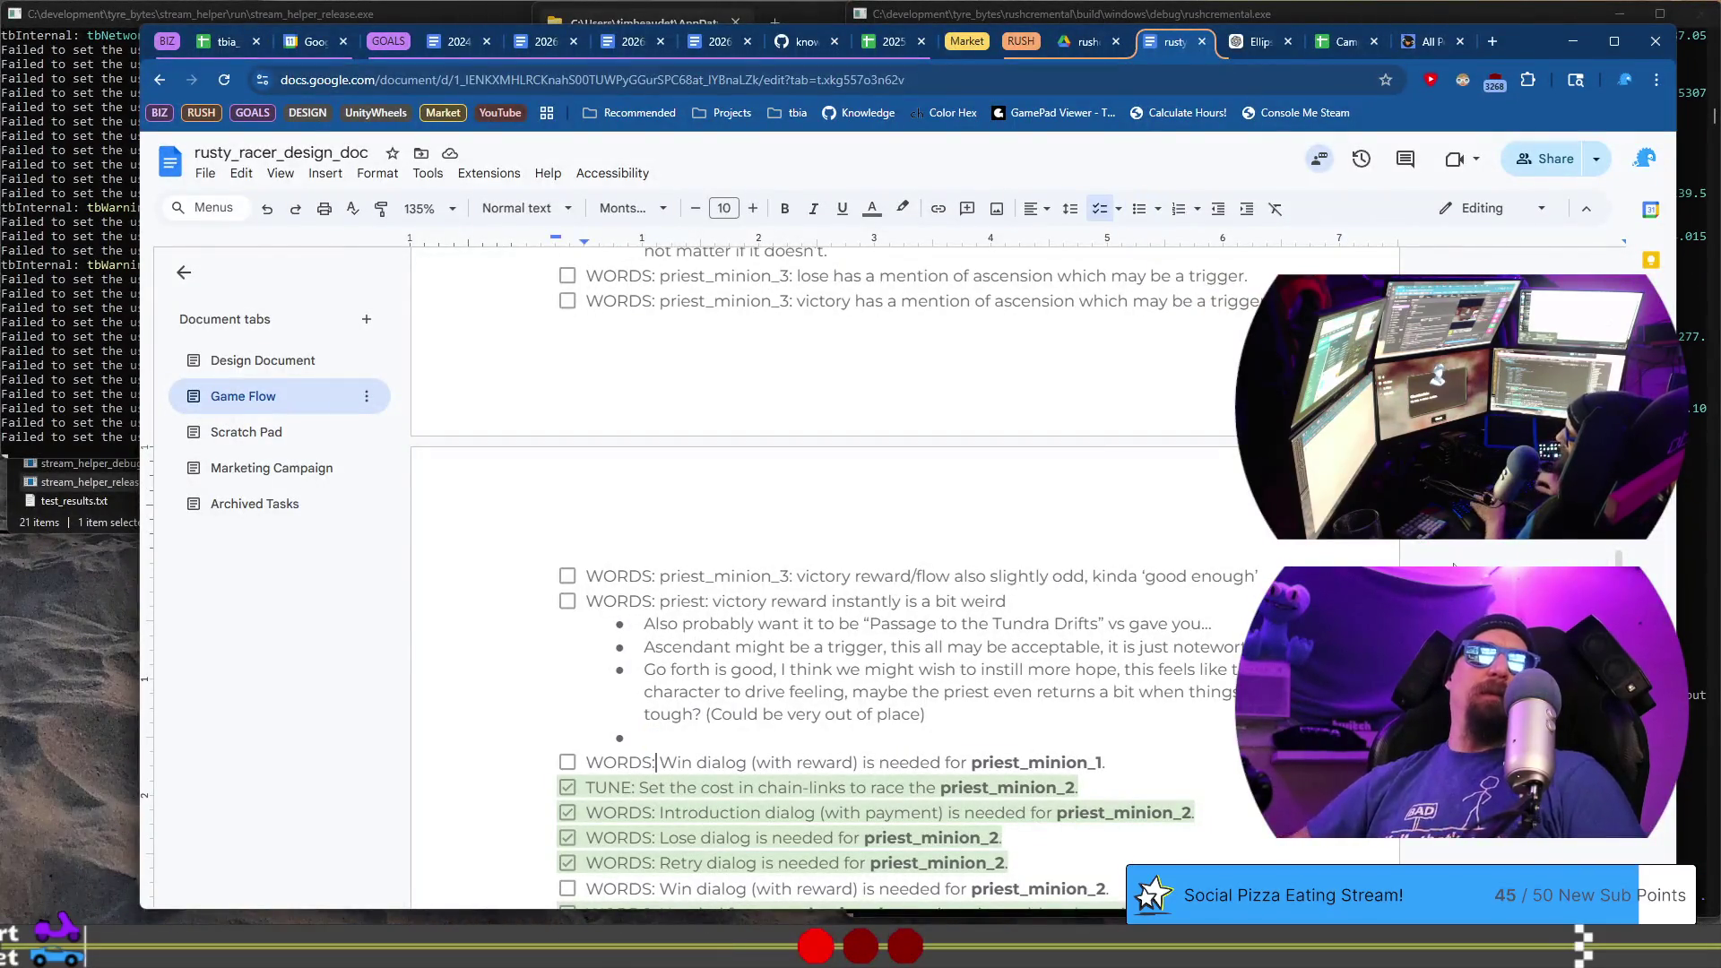
- Add a checklist item above Win dialog: icy_minion_1 intro, change Audible to "Come this way you audible."
key(Home)
key(Return)
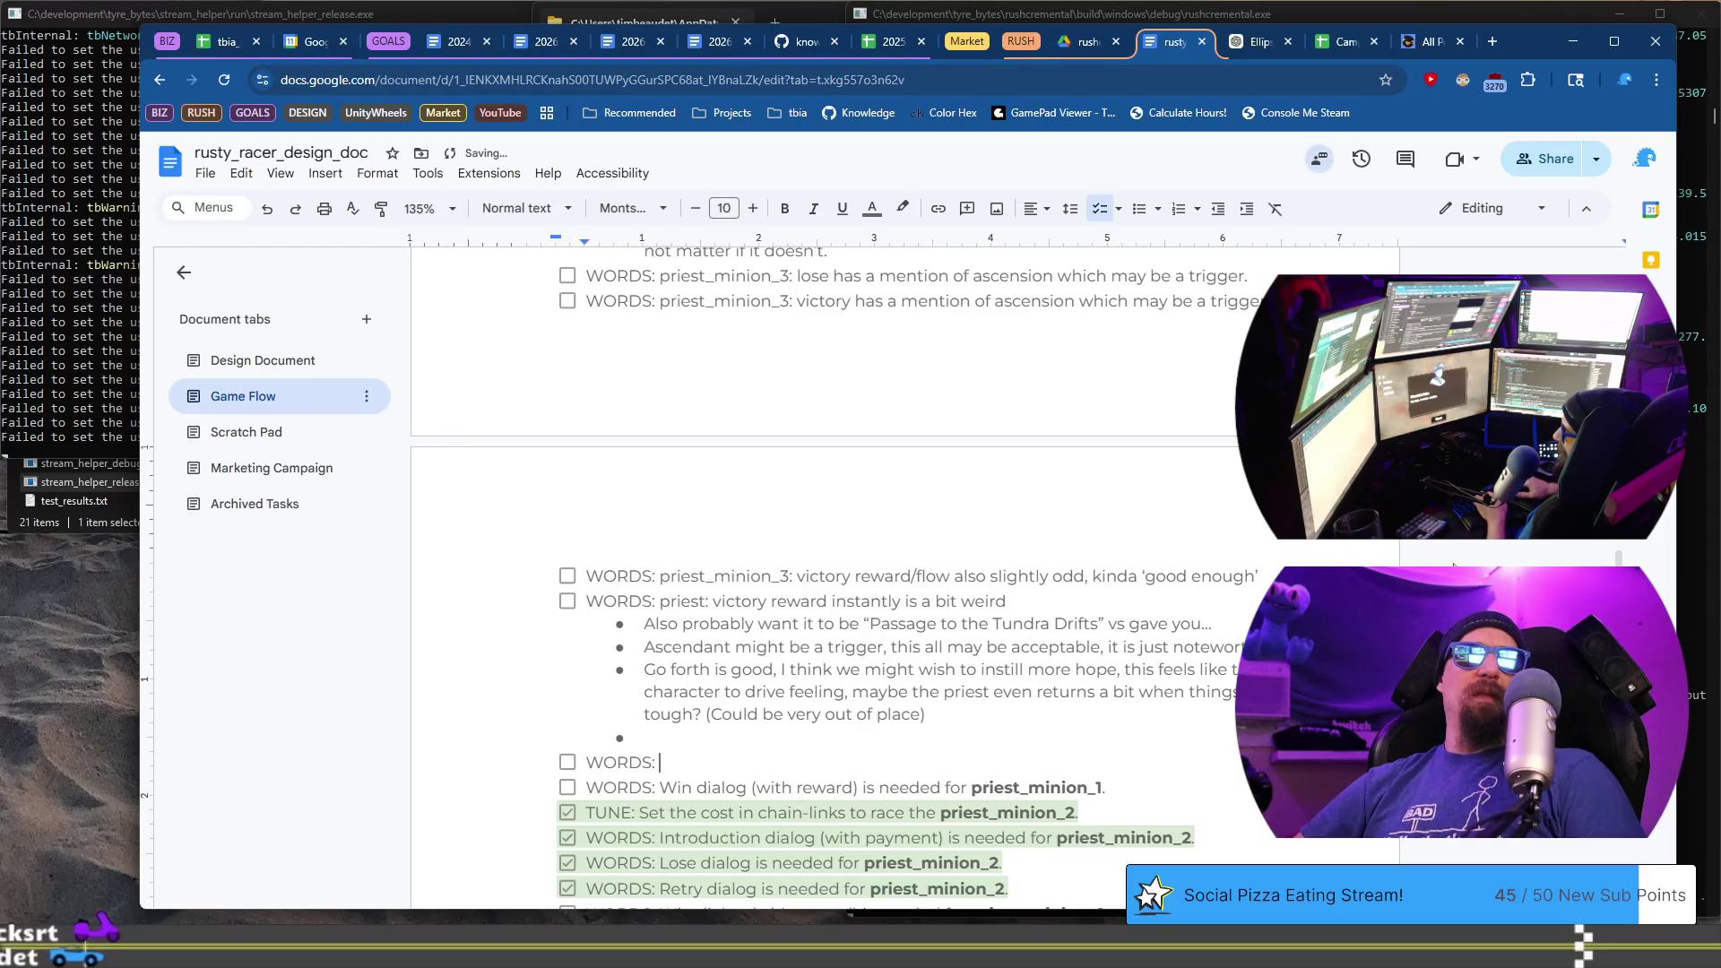
text(the Tun)
text(dra)
key(ctrl+BackSpace)
text(icy_minion_1, intro: perhaps Audible goes to “)
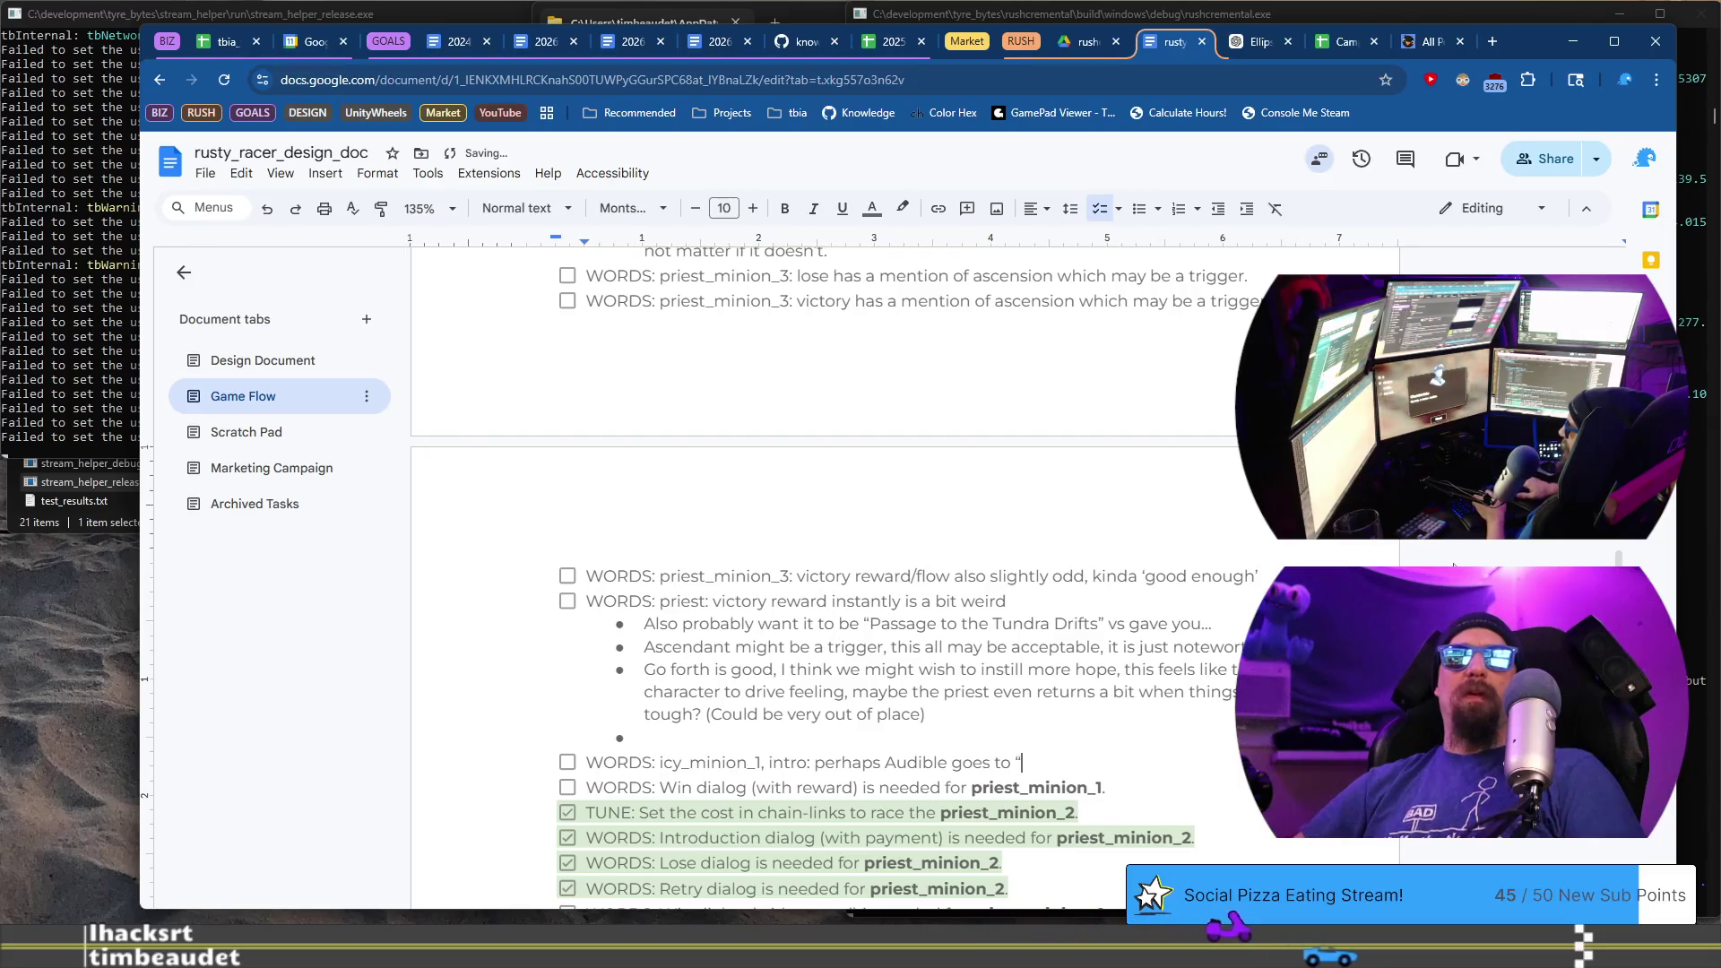
text(y, a)
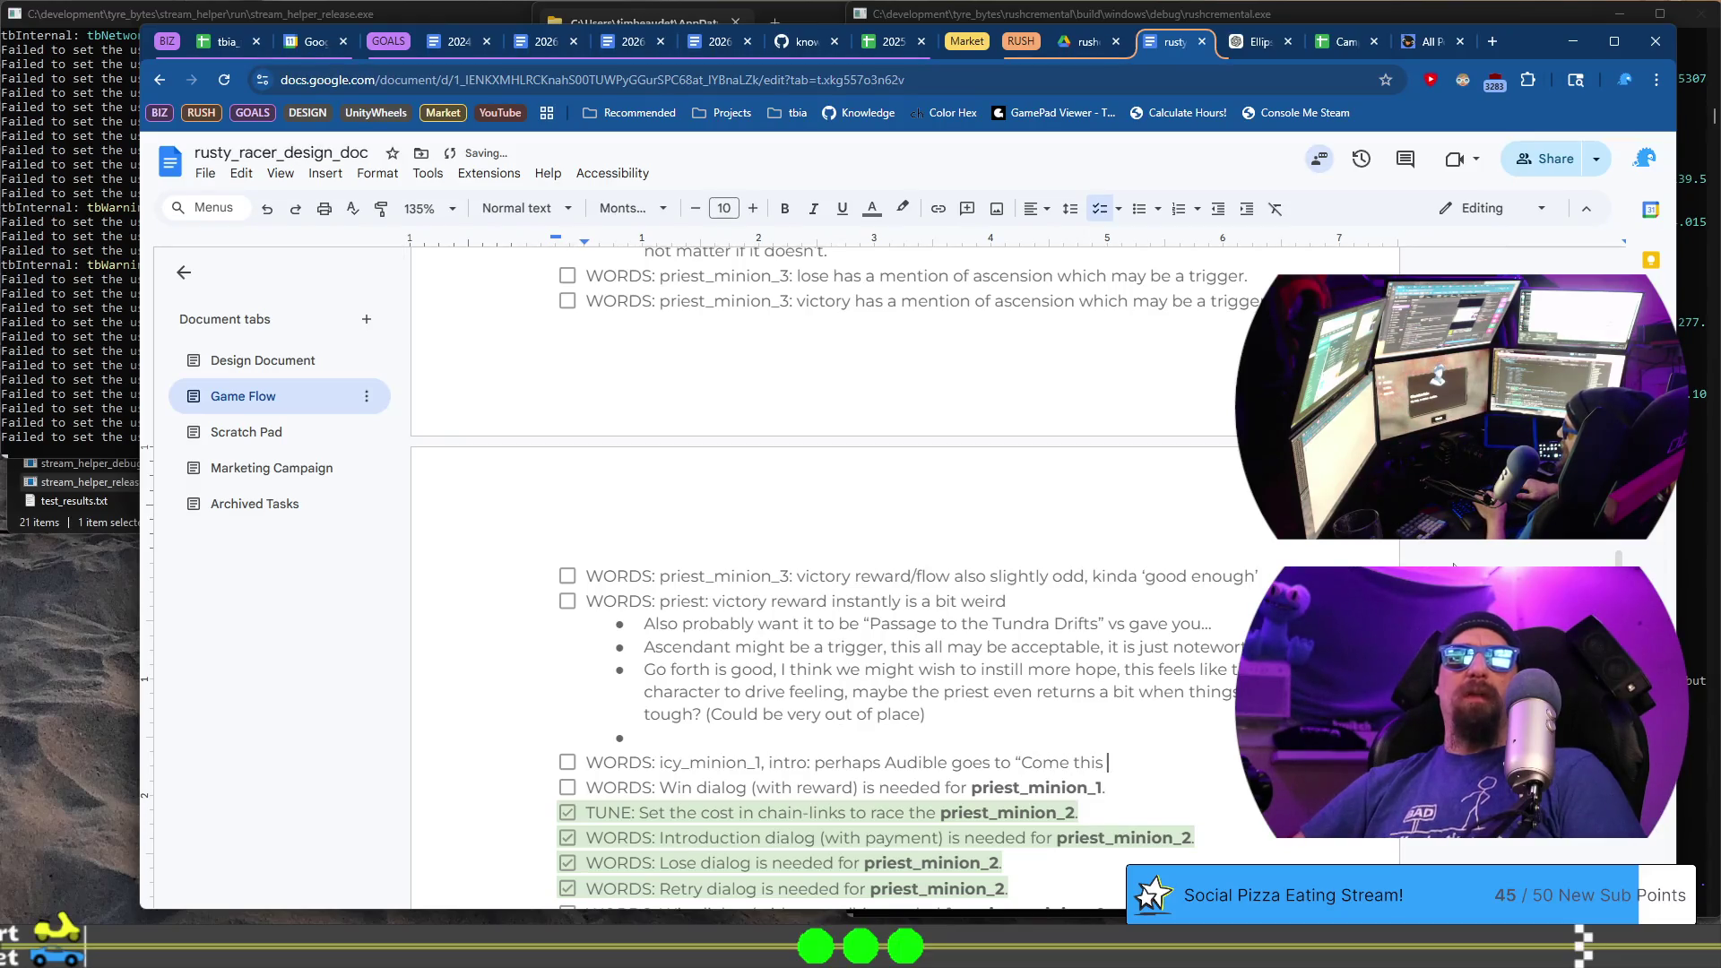
text(way)
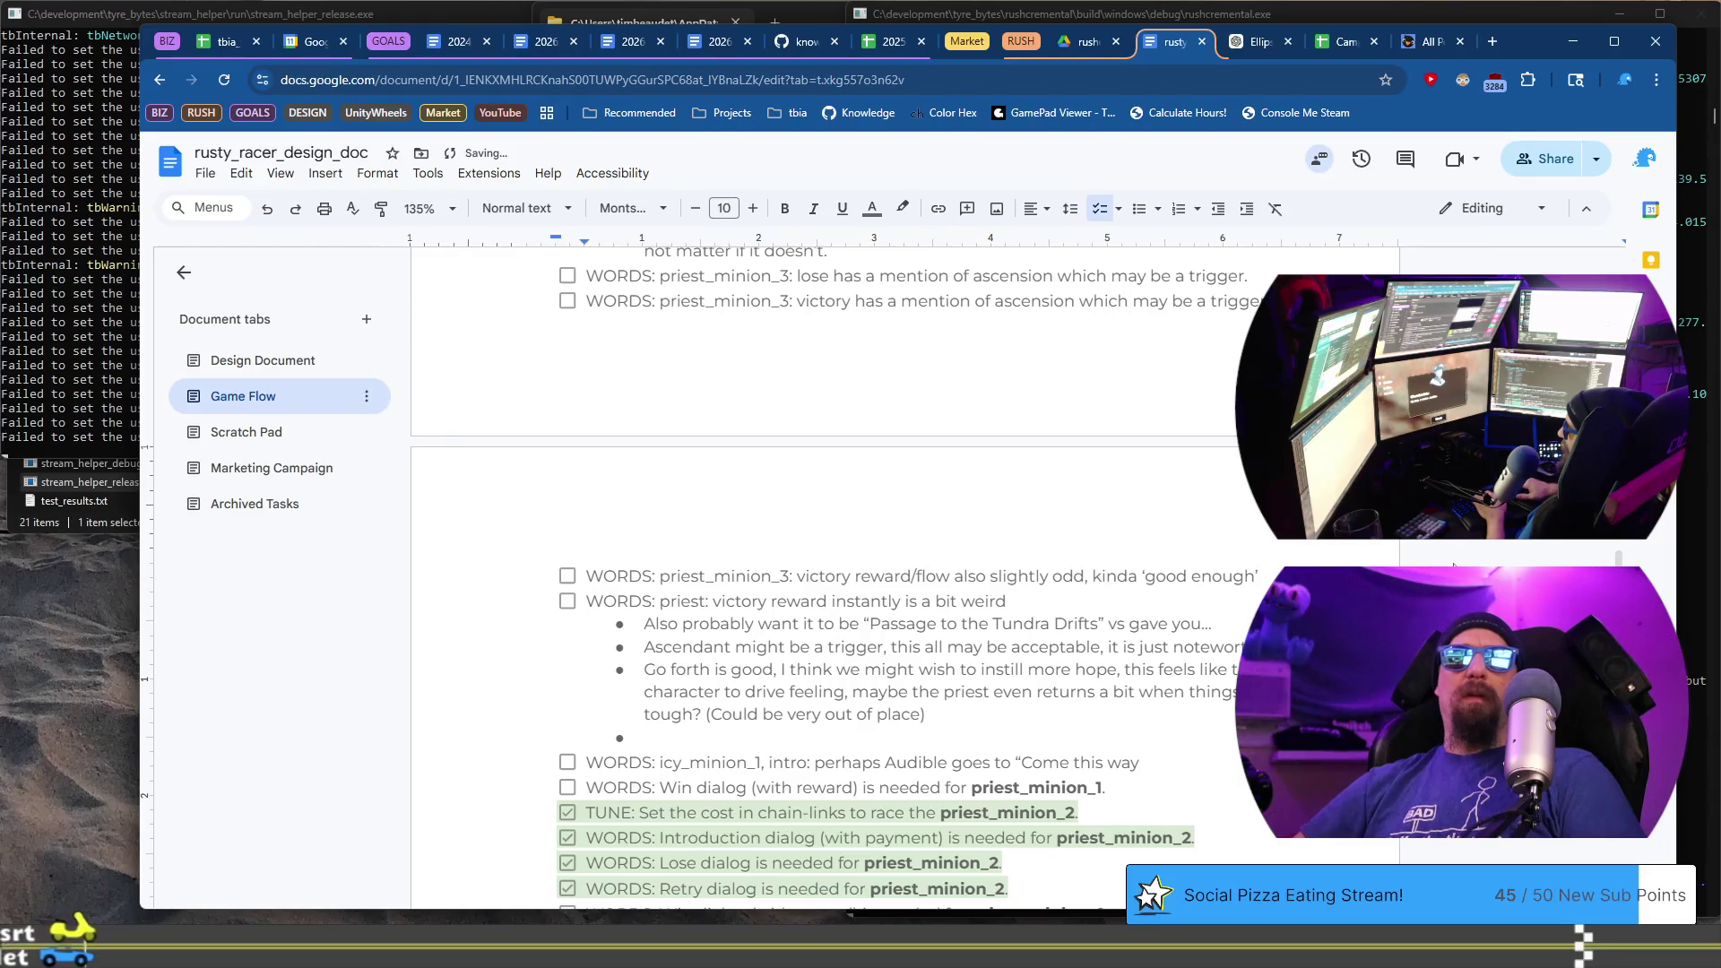
text( y)
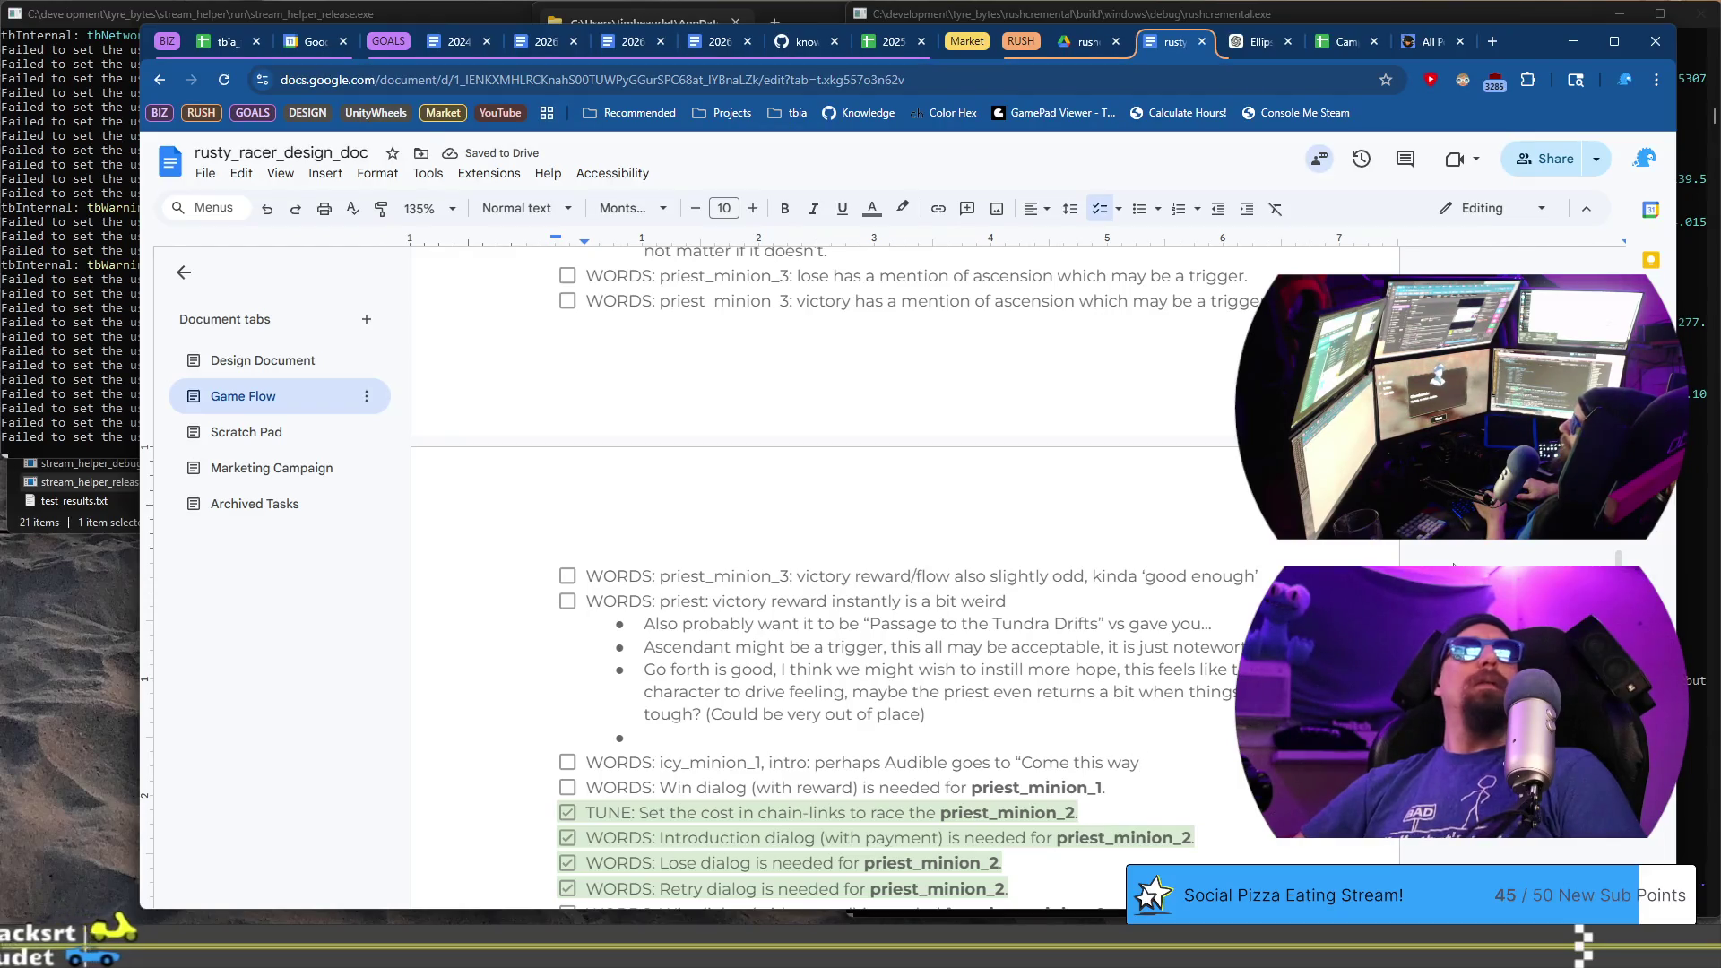
text(ou audible.)
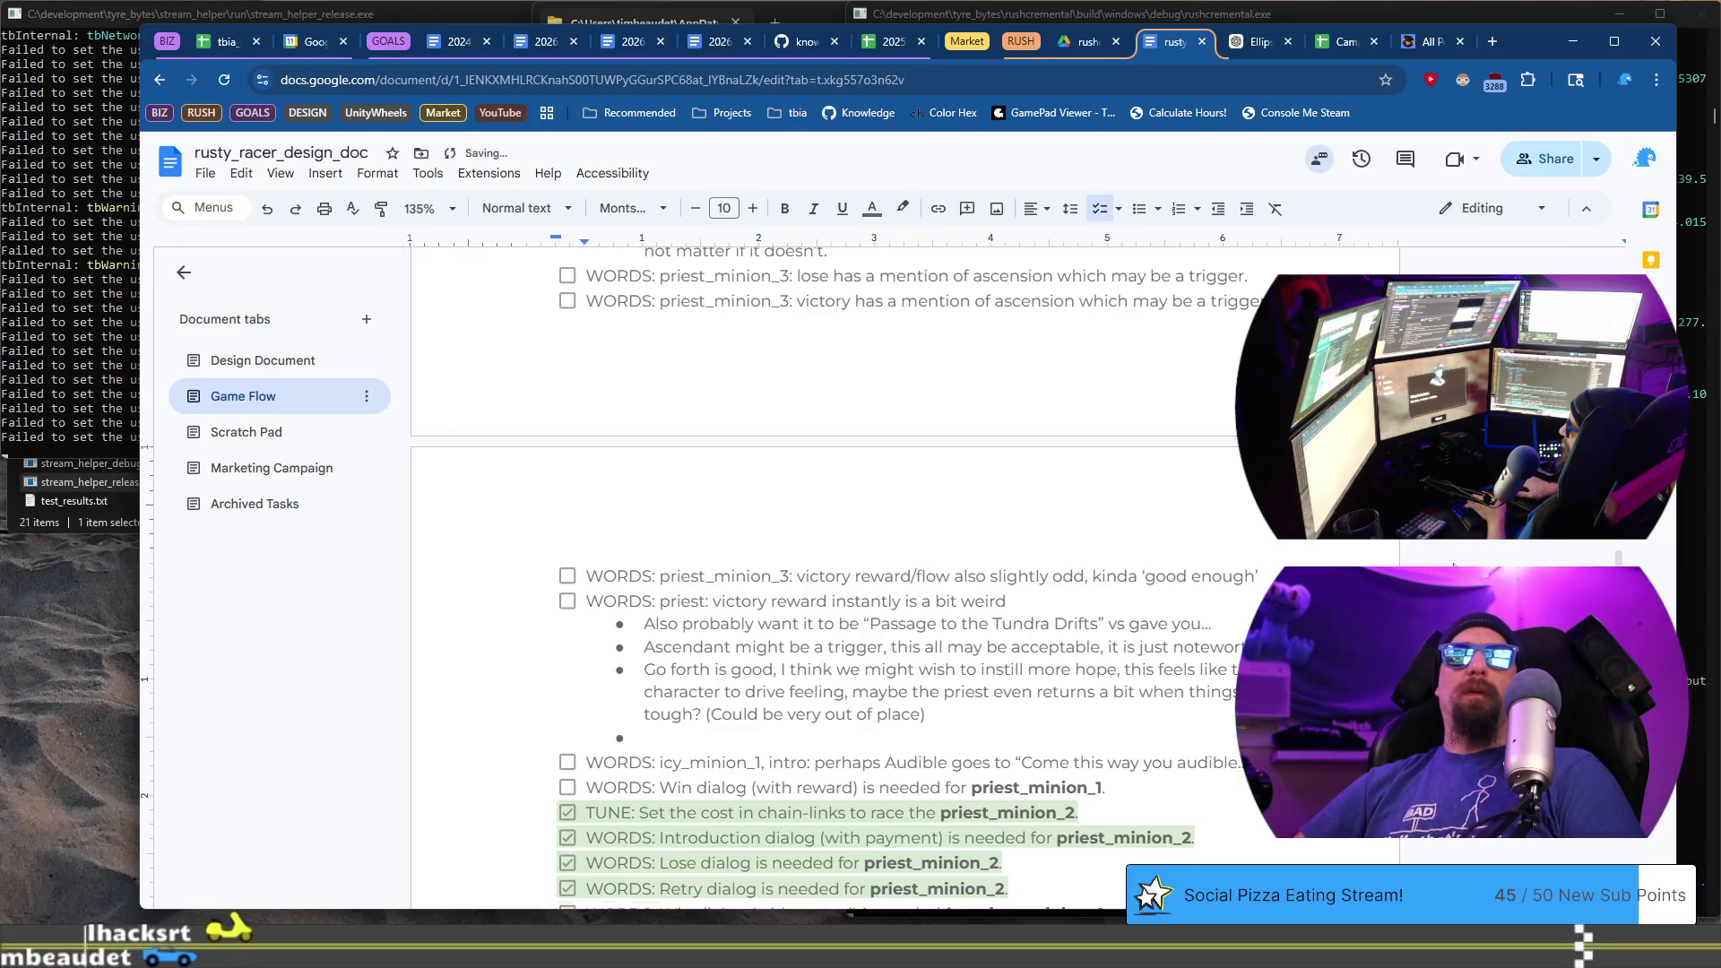
key(Return)
key(Tab)
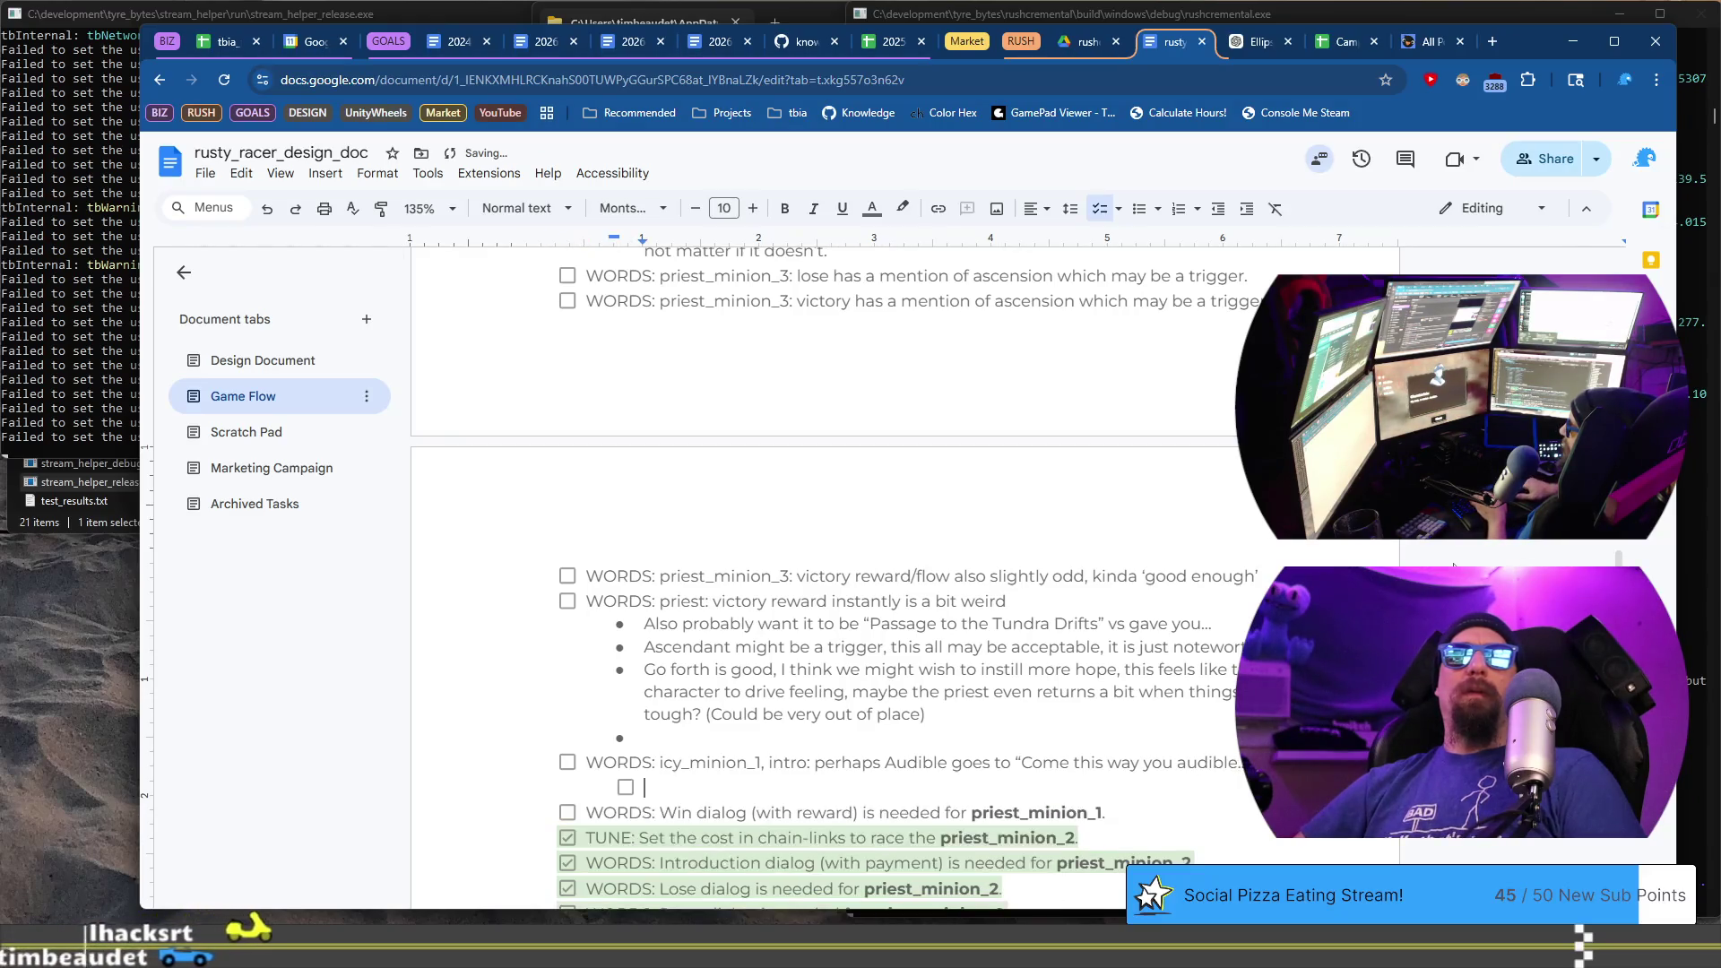
- Add a bullet proposing "My lady, an audible was discovered, I brought them to you. Enjoy the visit."
key(ctrl+shift+8)
text(Effectively using it as an insult like I believe it is intended, but it)
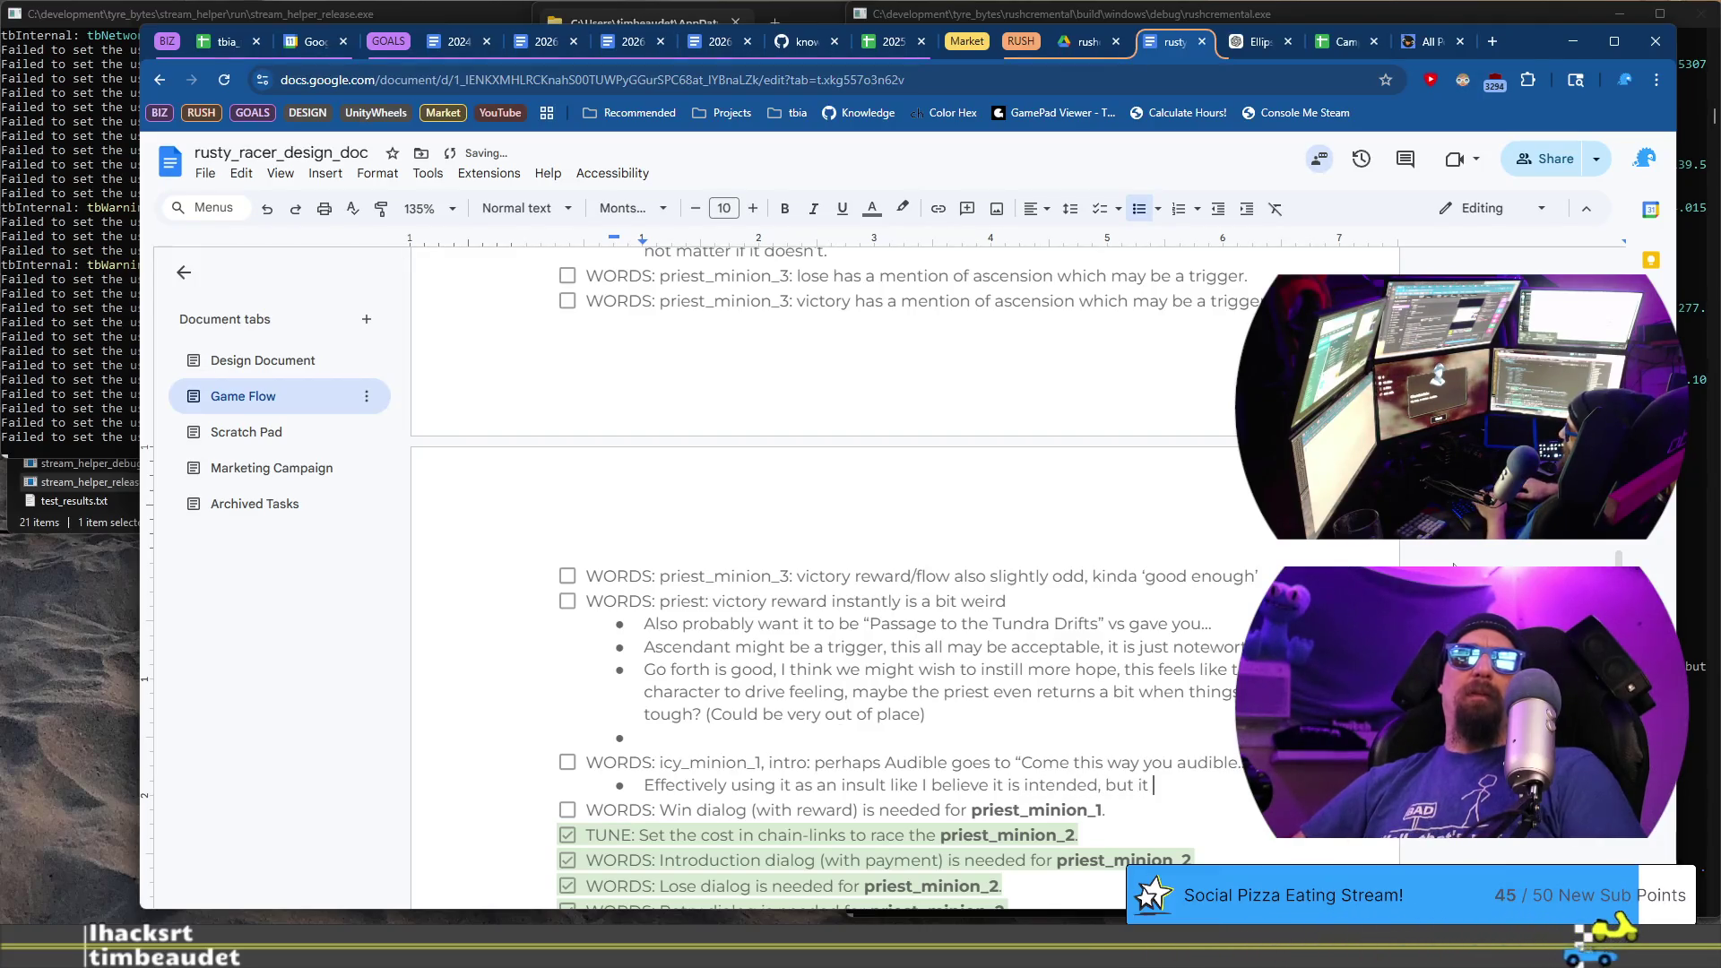
text(feels slightly out of place after "A visitor".  Could also change the line to ")
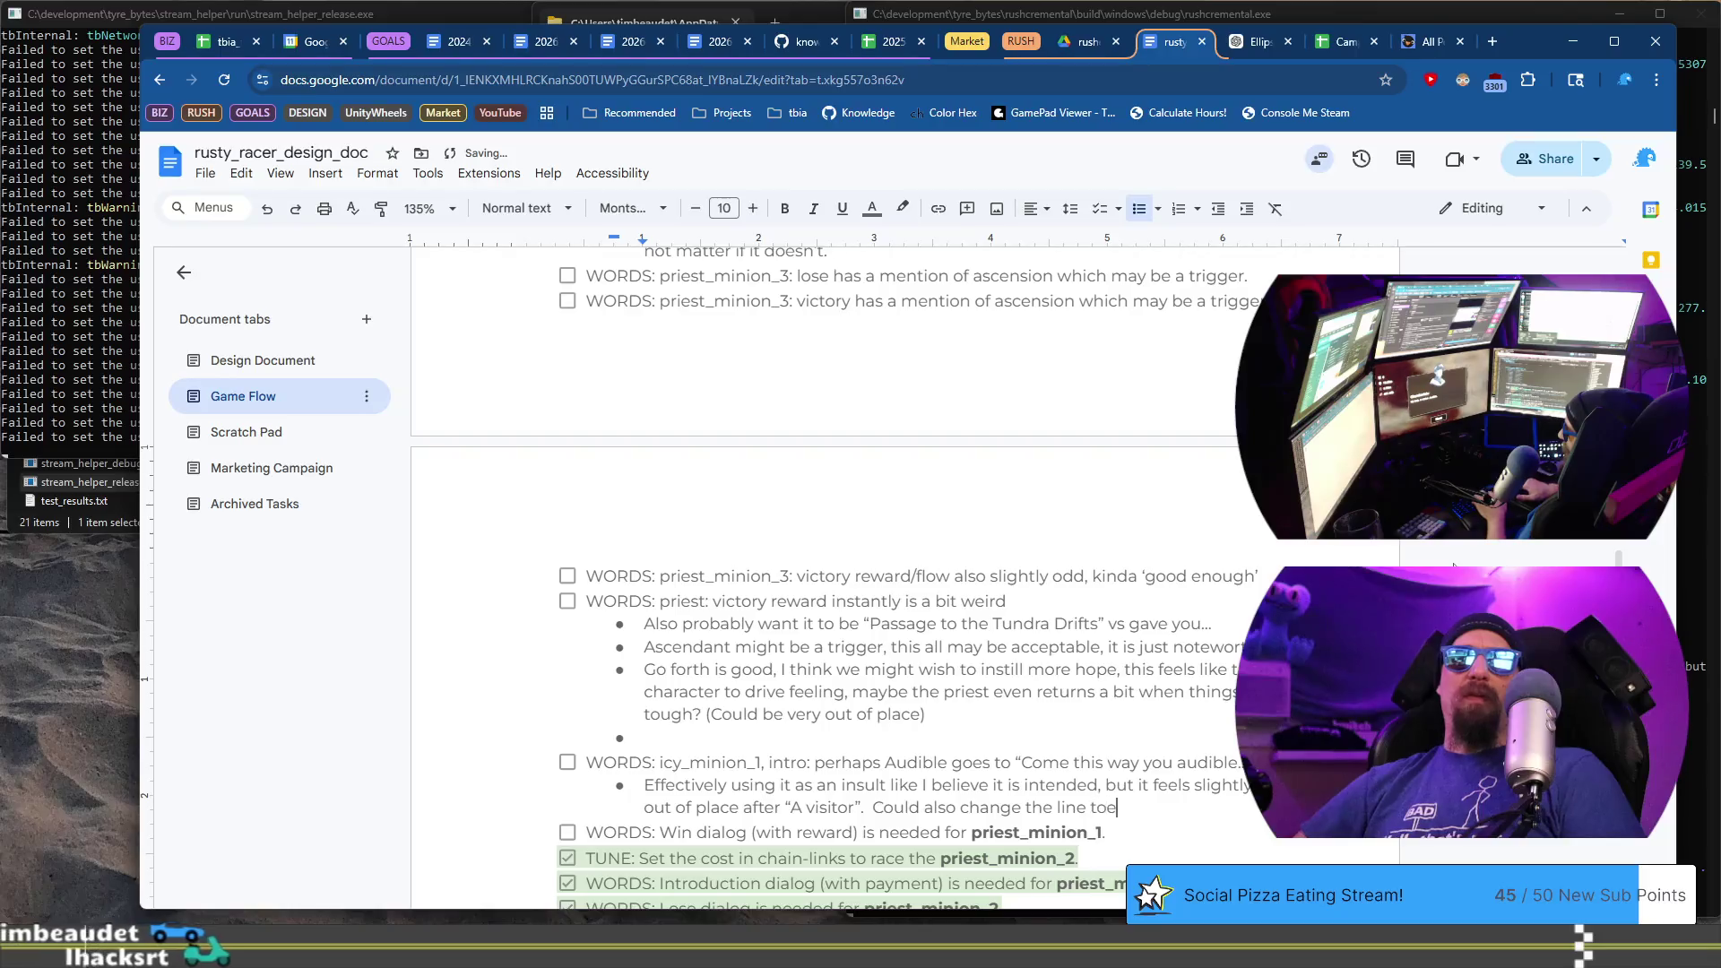
text(My lady, we h)
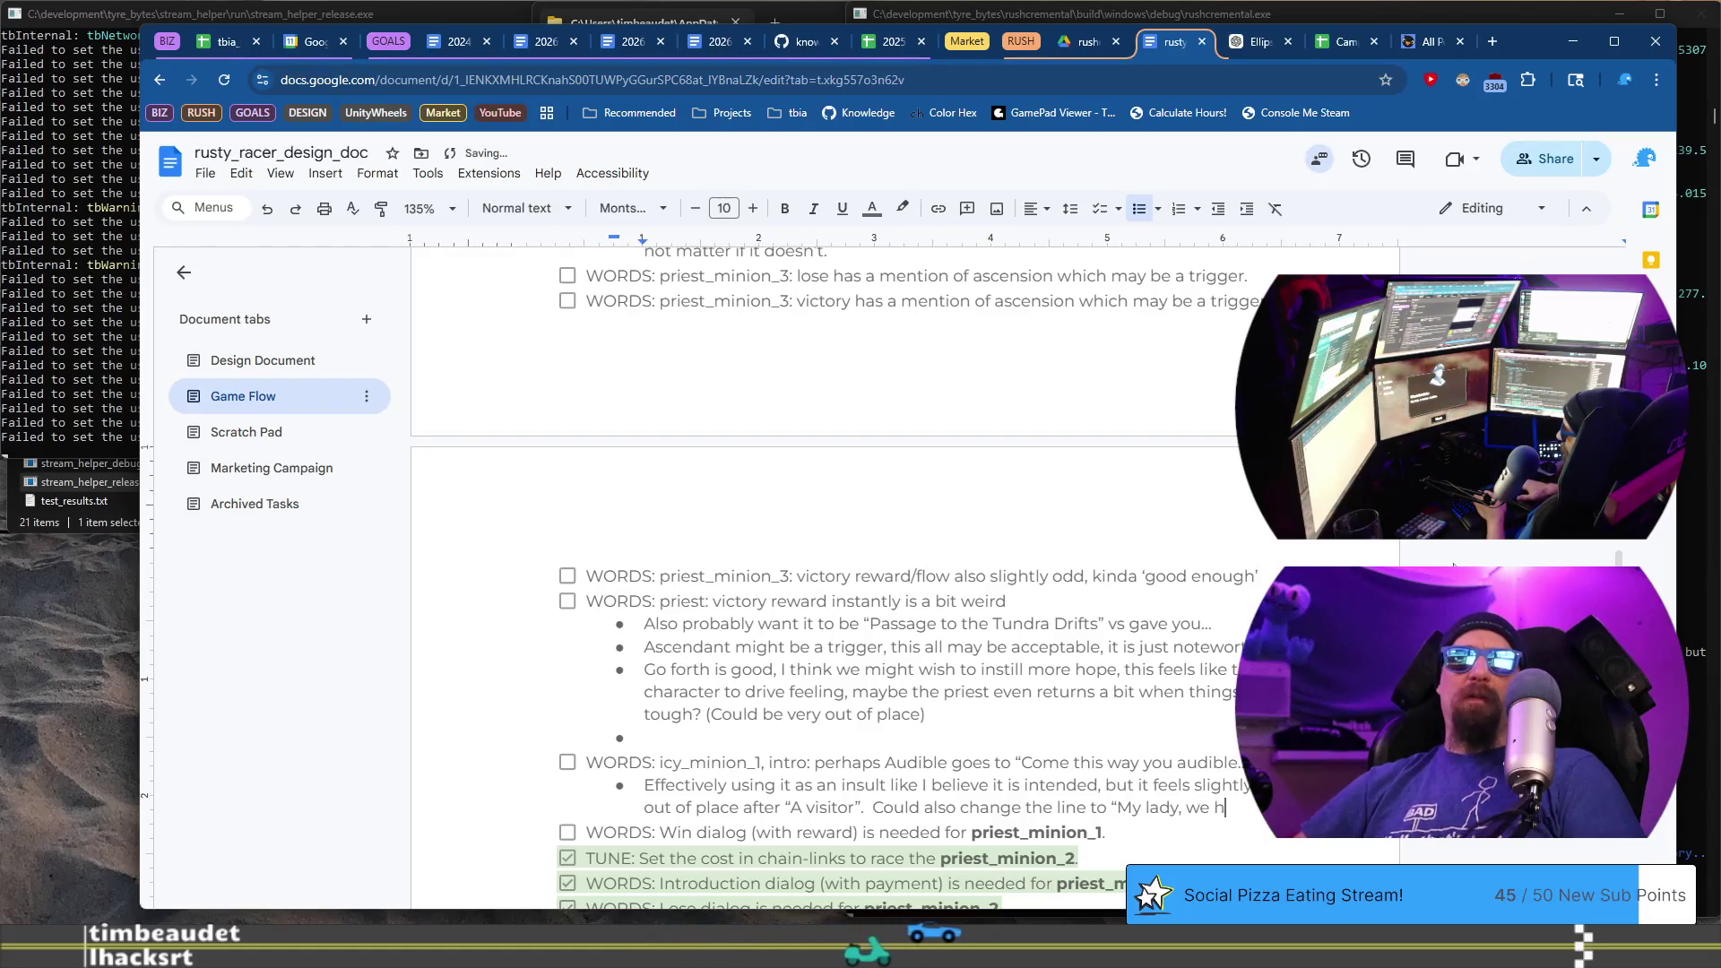
text(a)
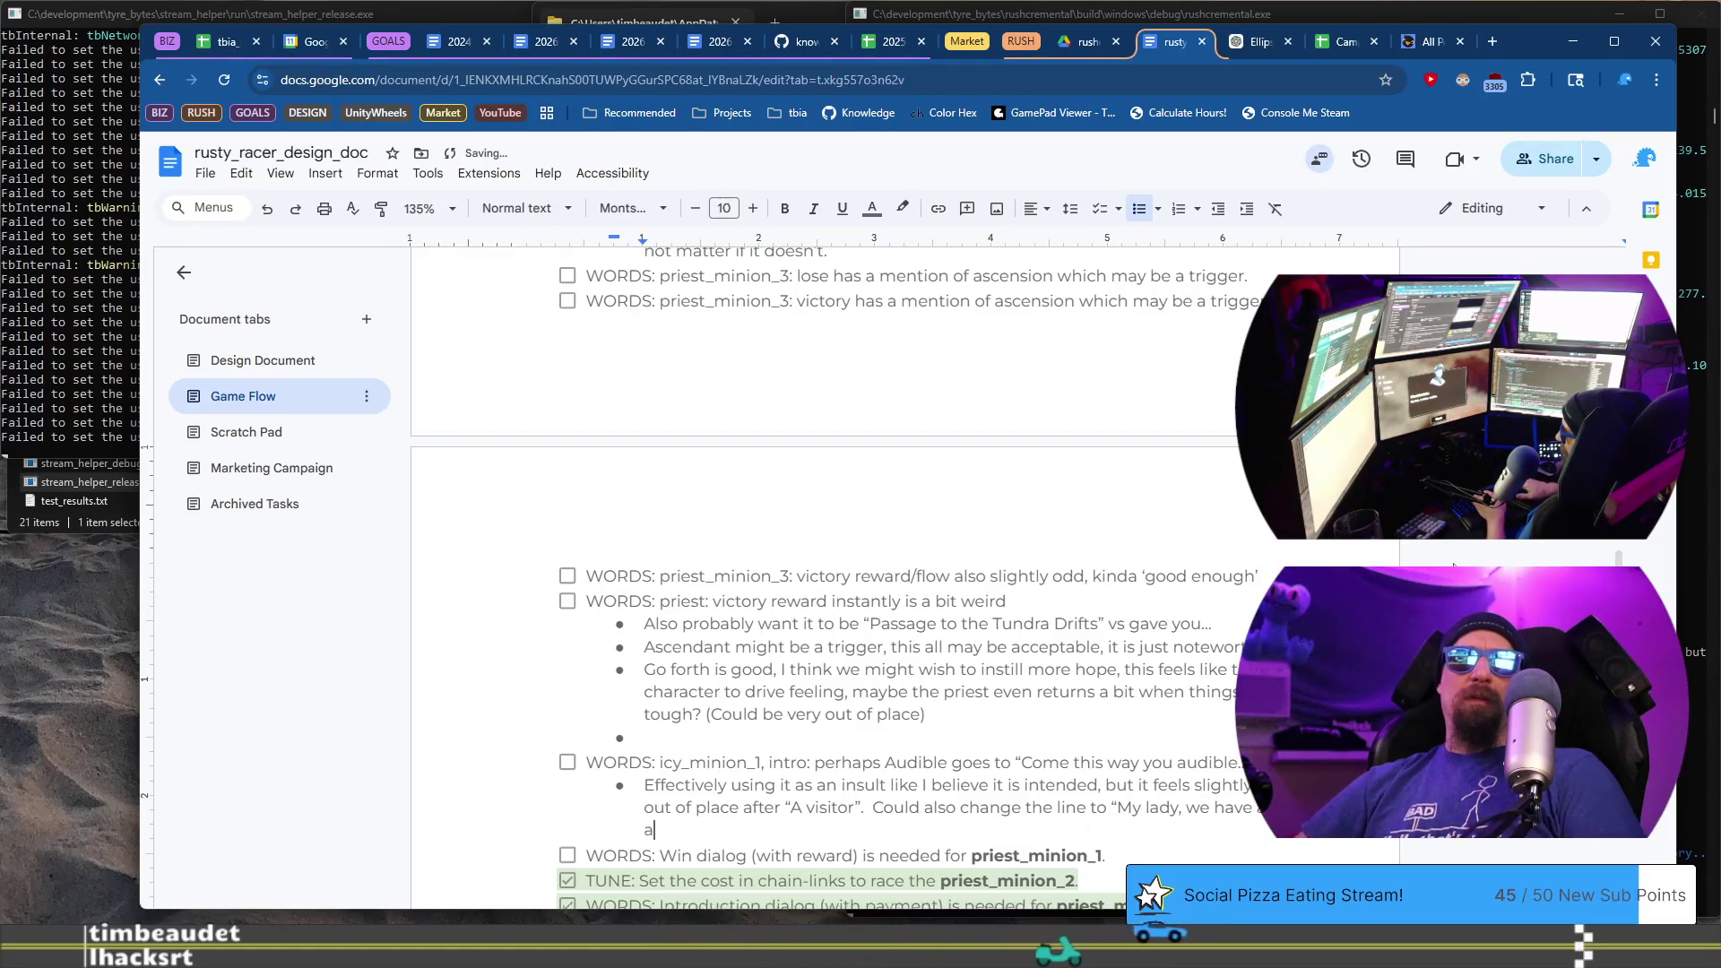
text(udible.)
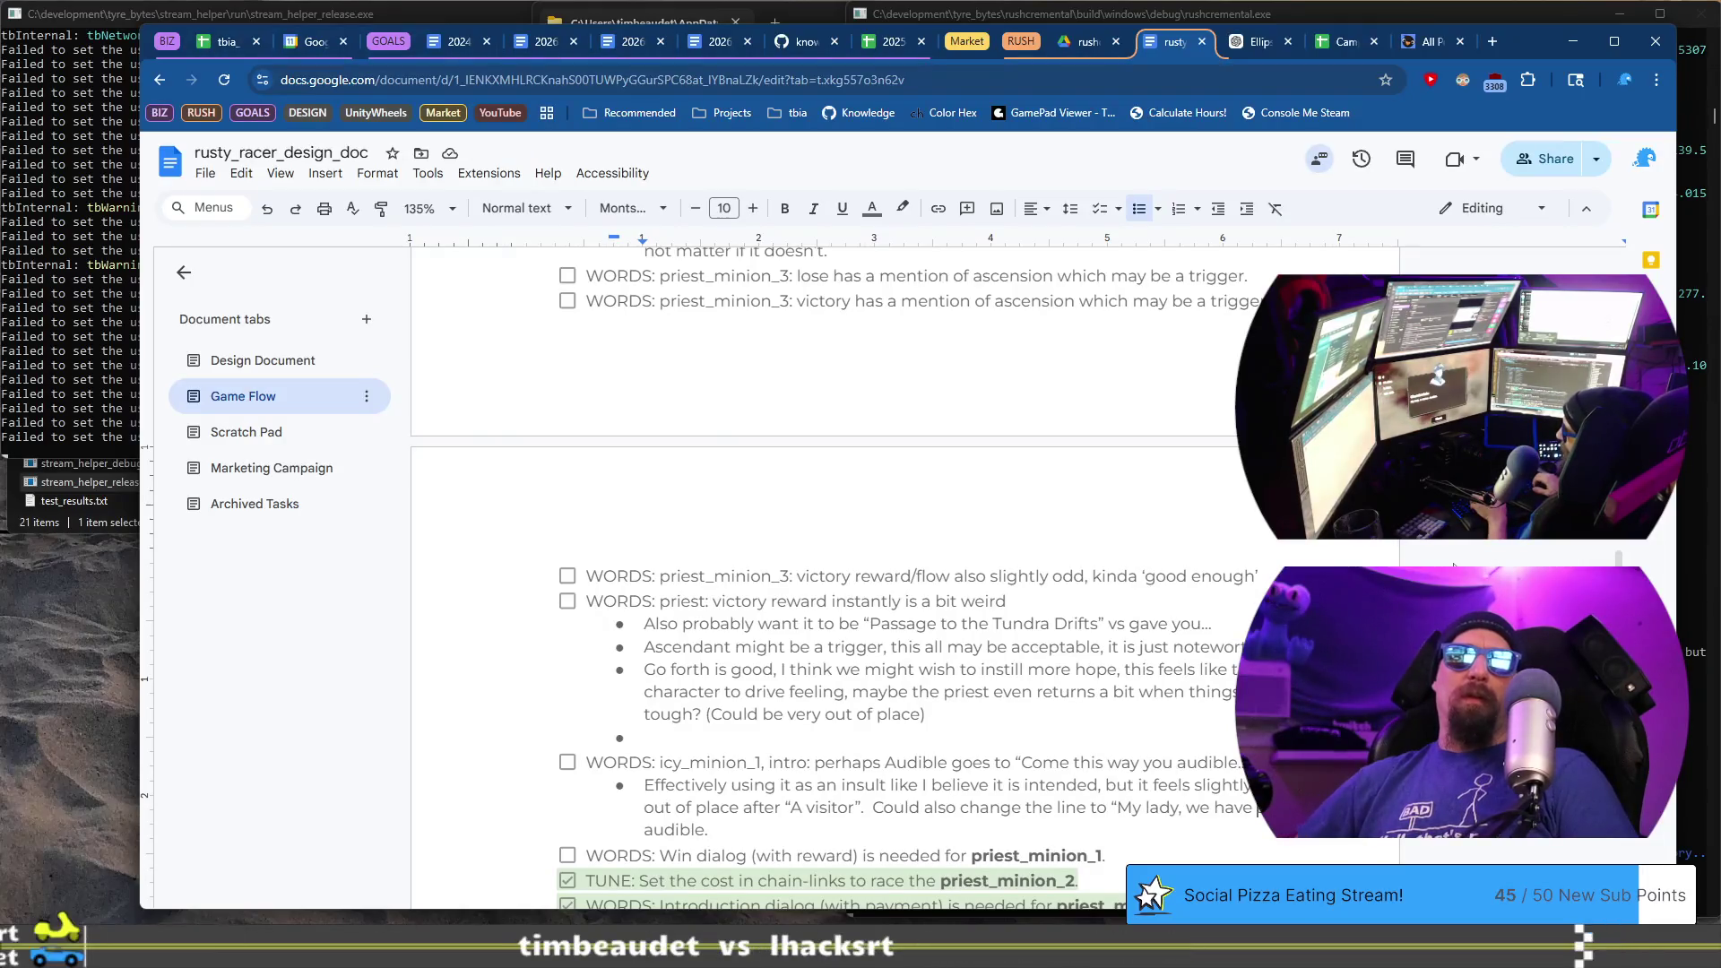
key(BackSpace)
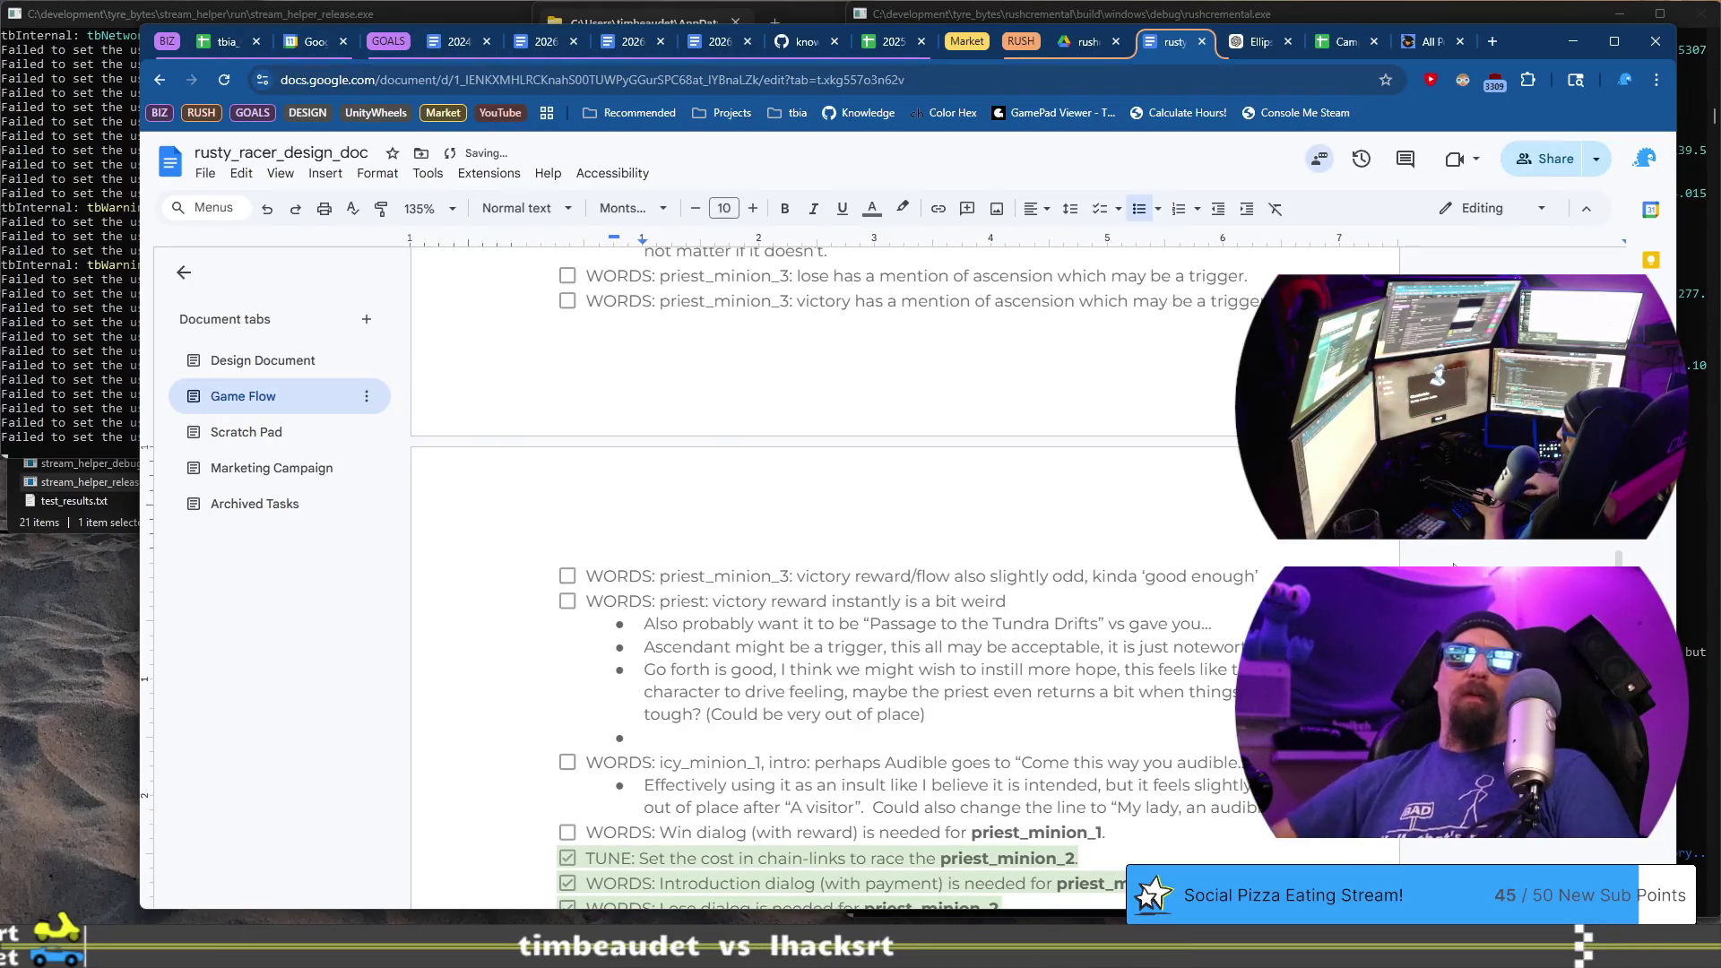
text(was di)
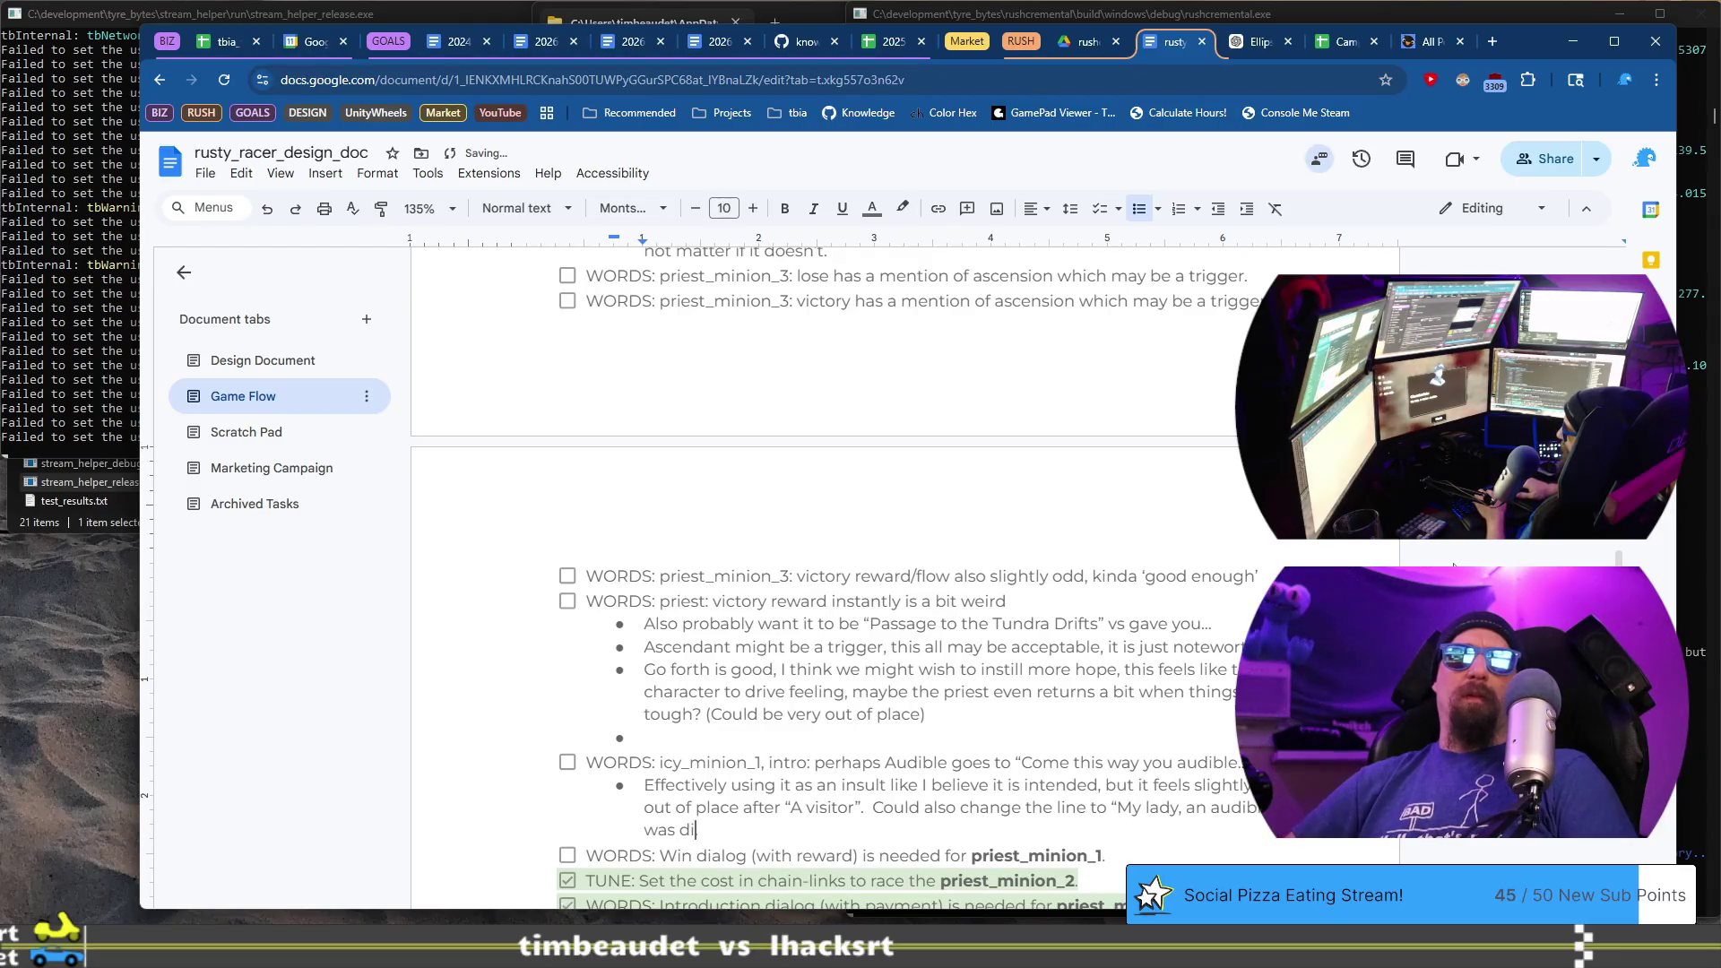
text(scovered, I brou)
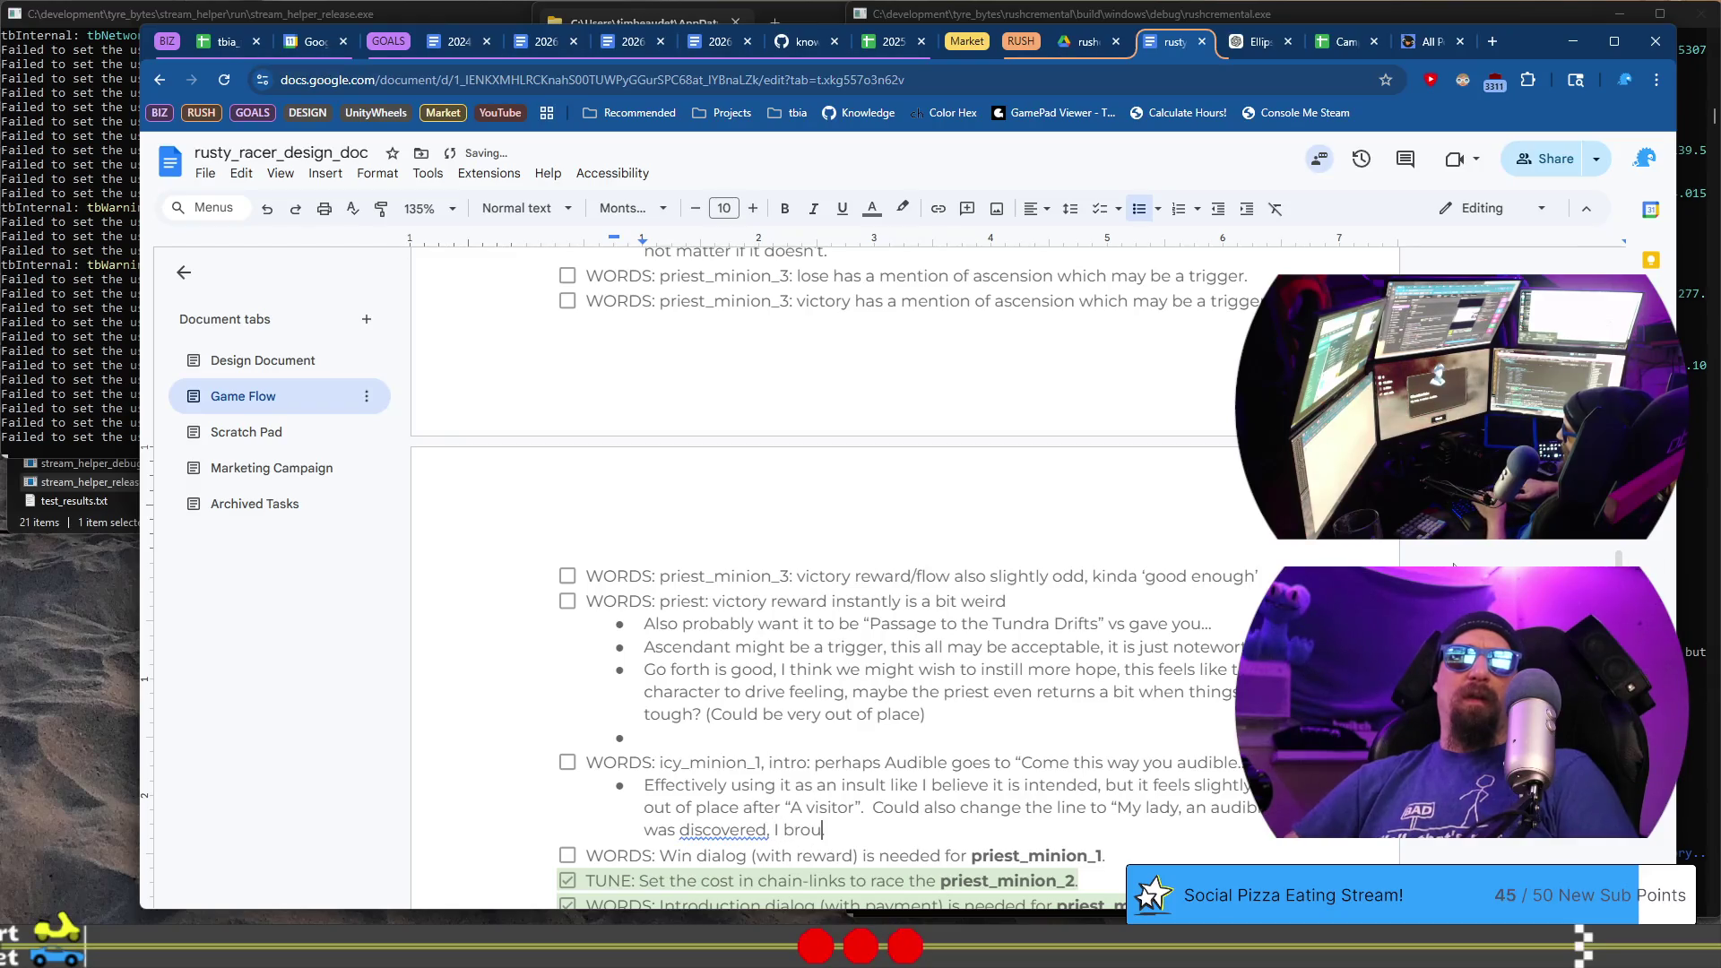
text(ght.)
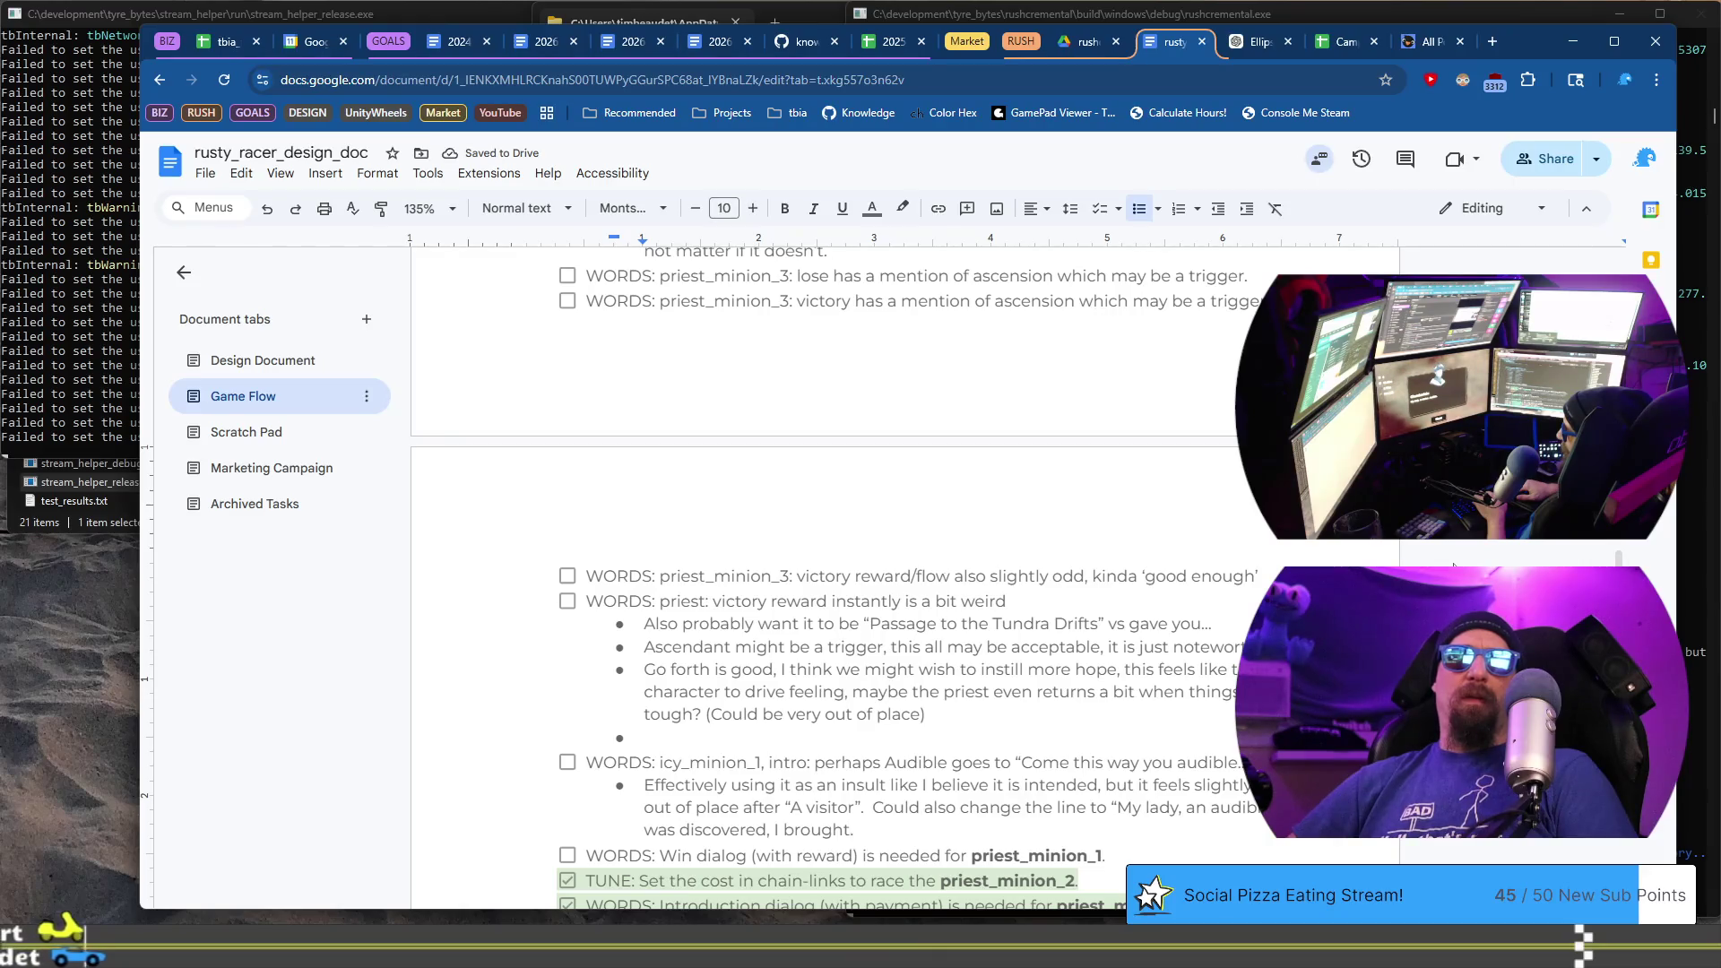
key(BackSpace)
text(them )
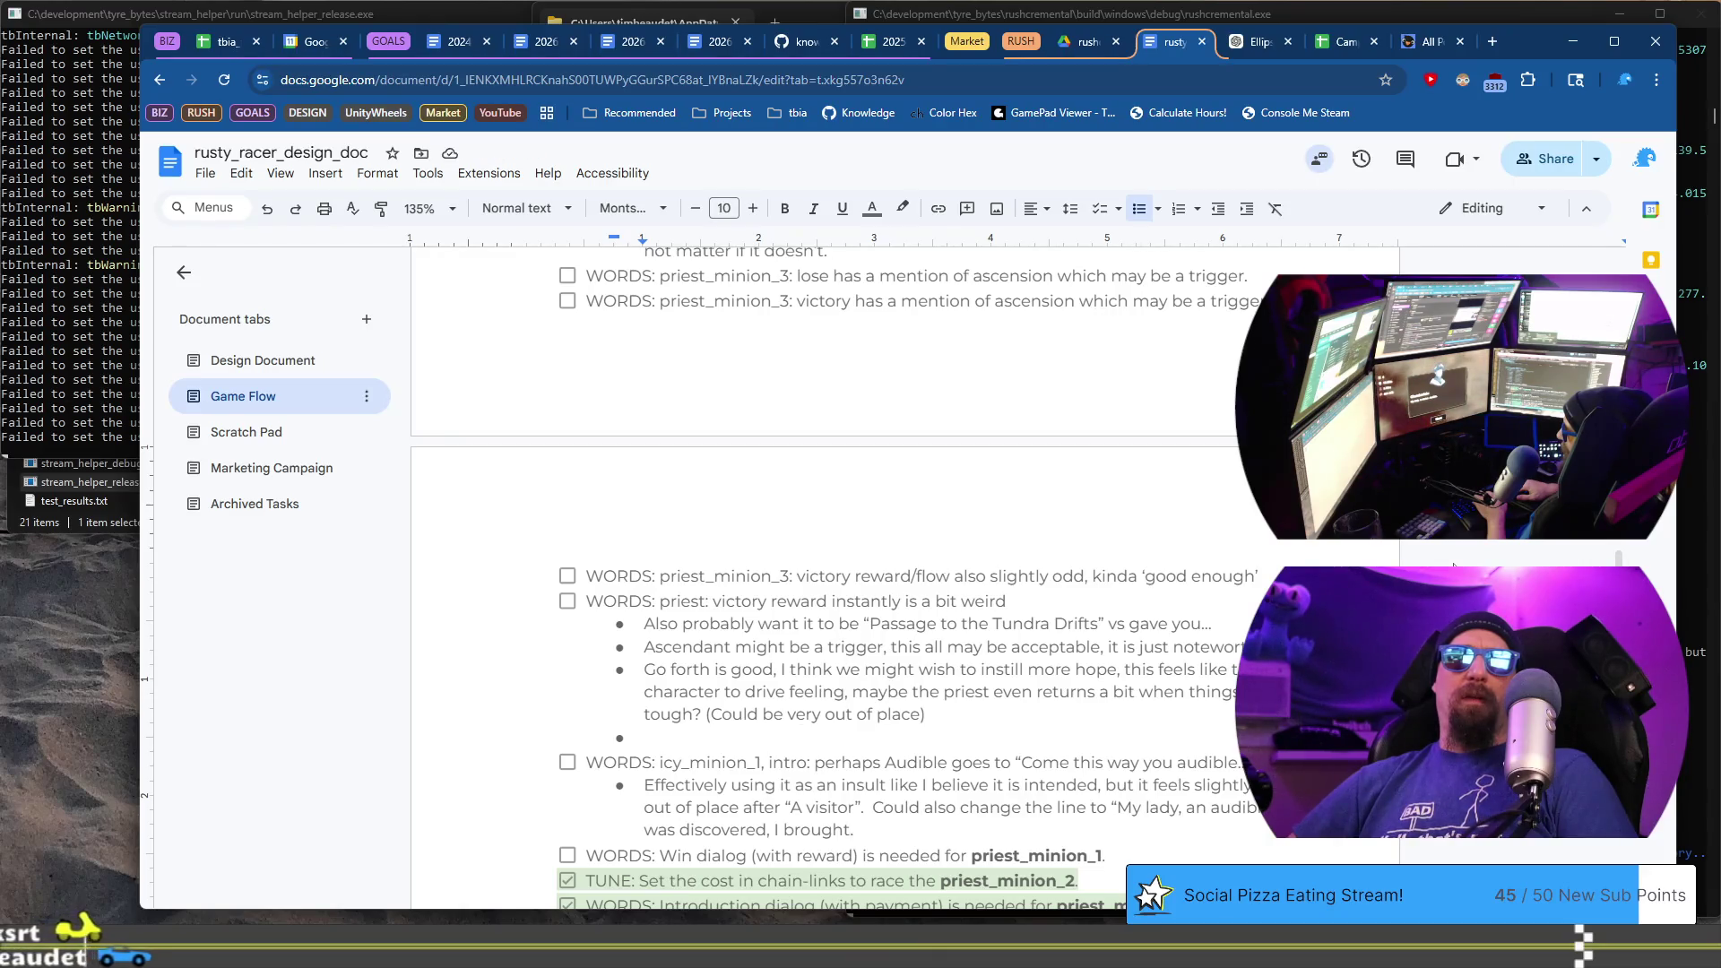
text(to you.)
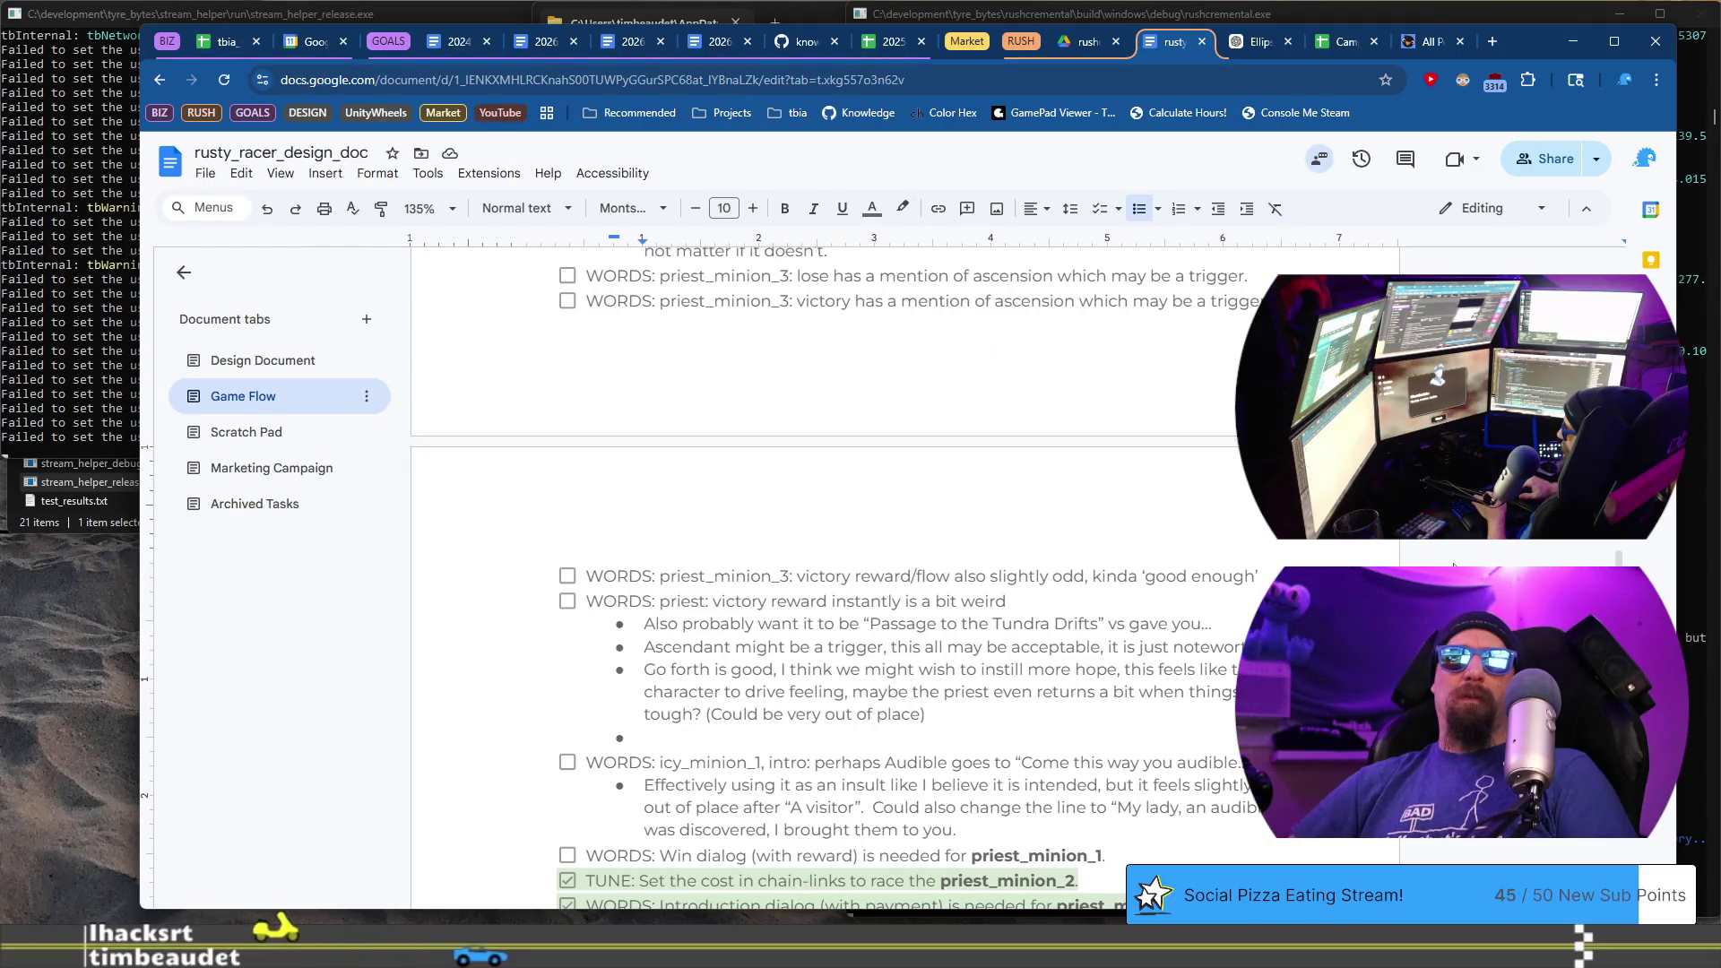
key(Tab)
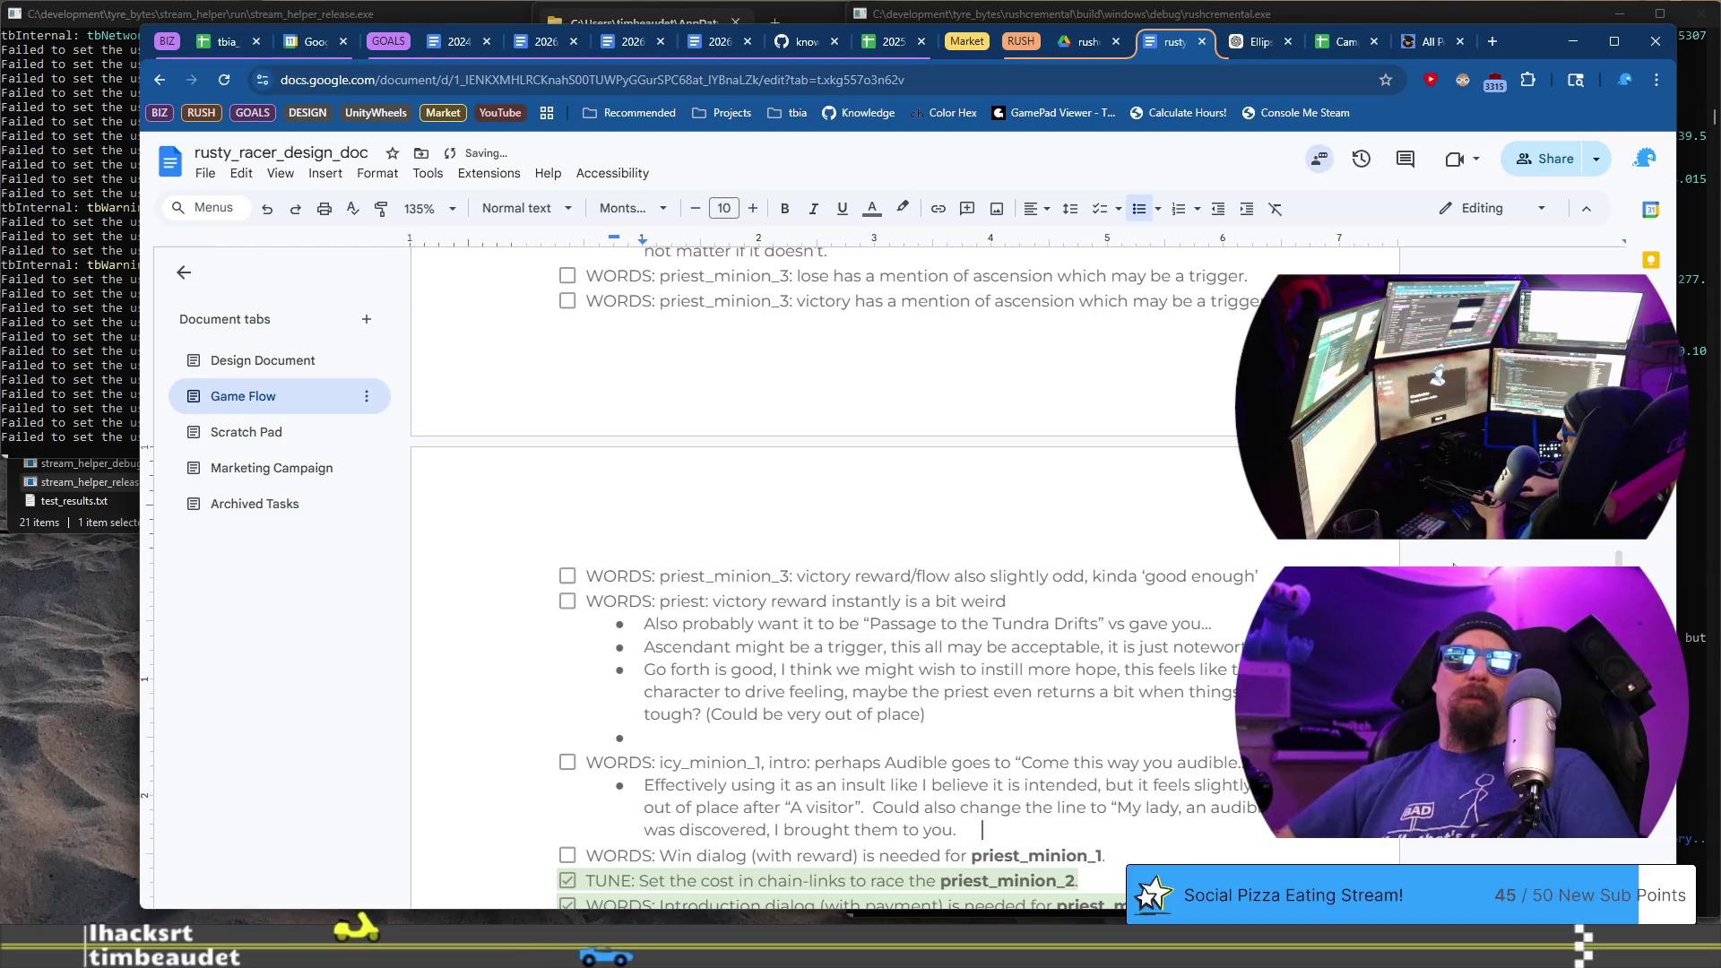
text(Enjoy )
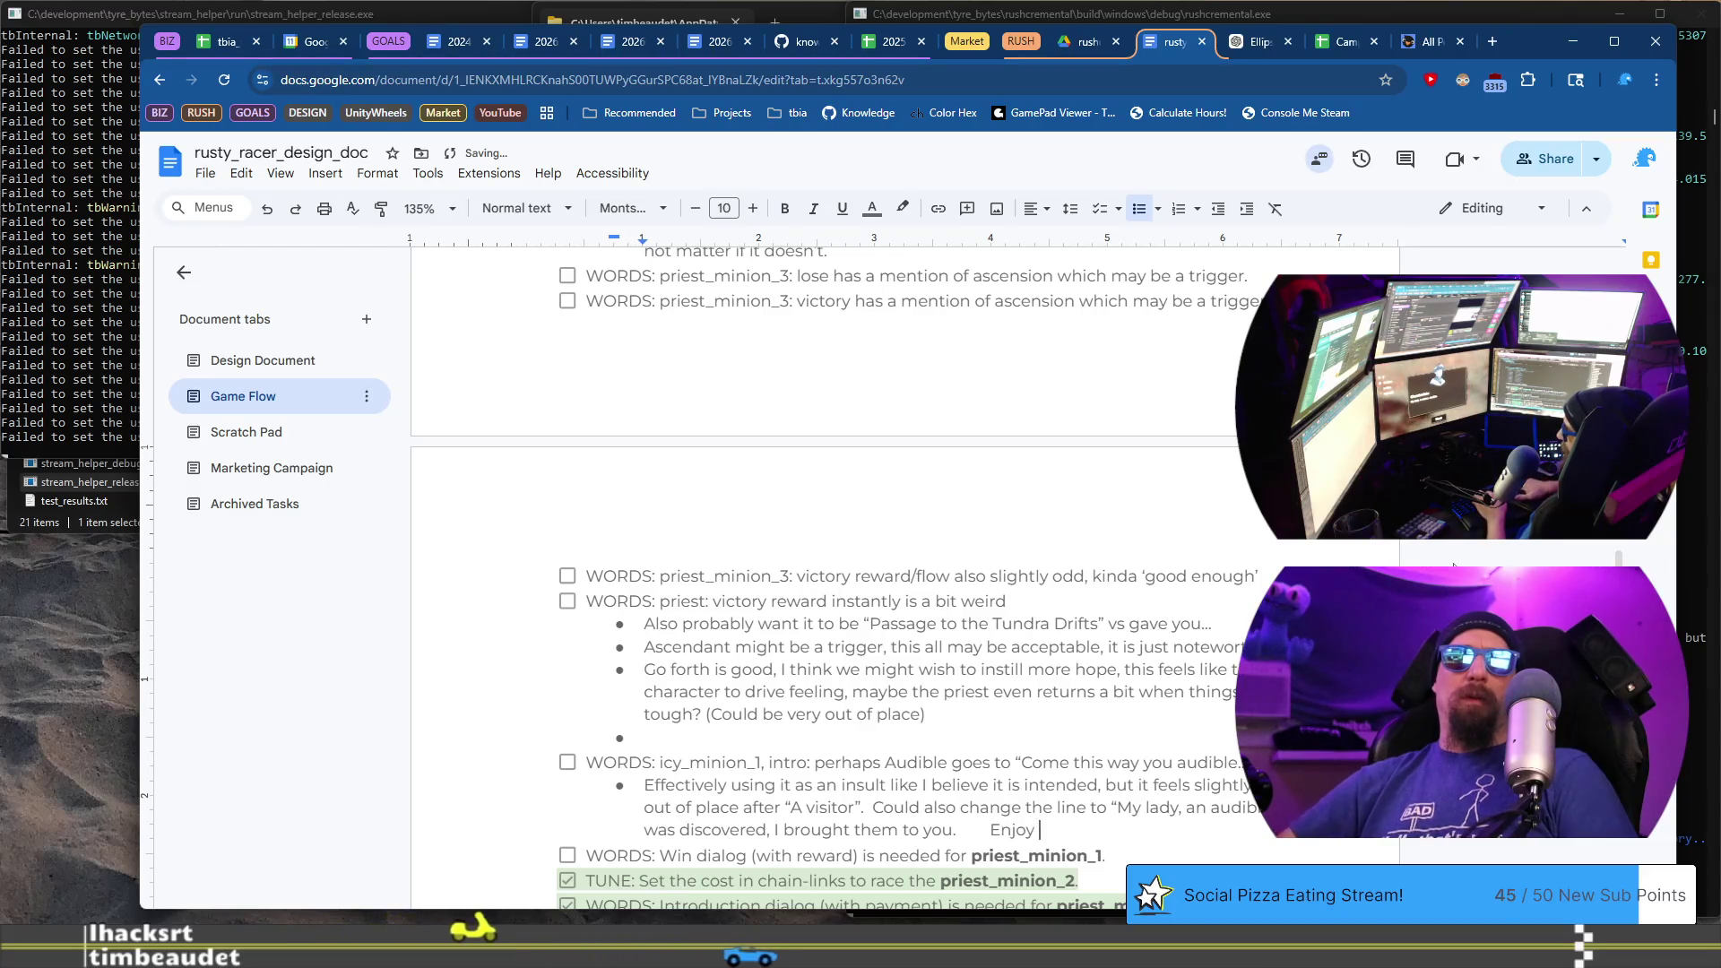
text(the visit.)
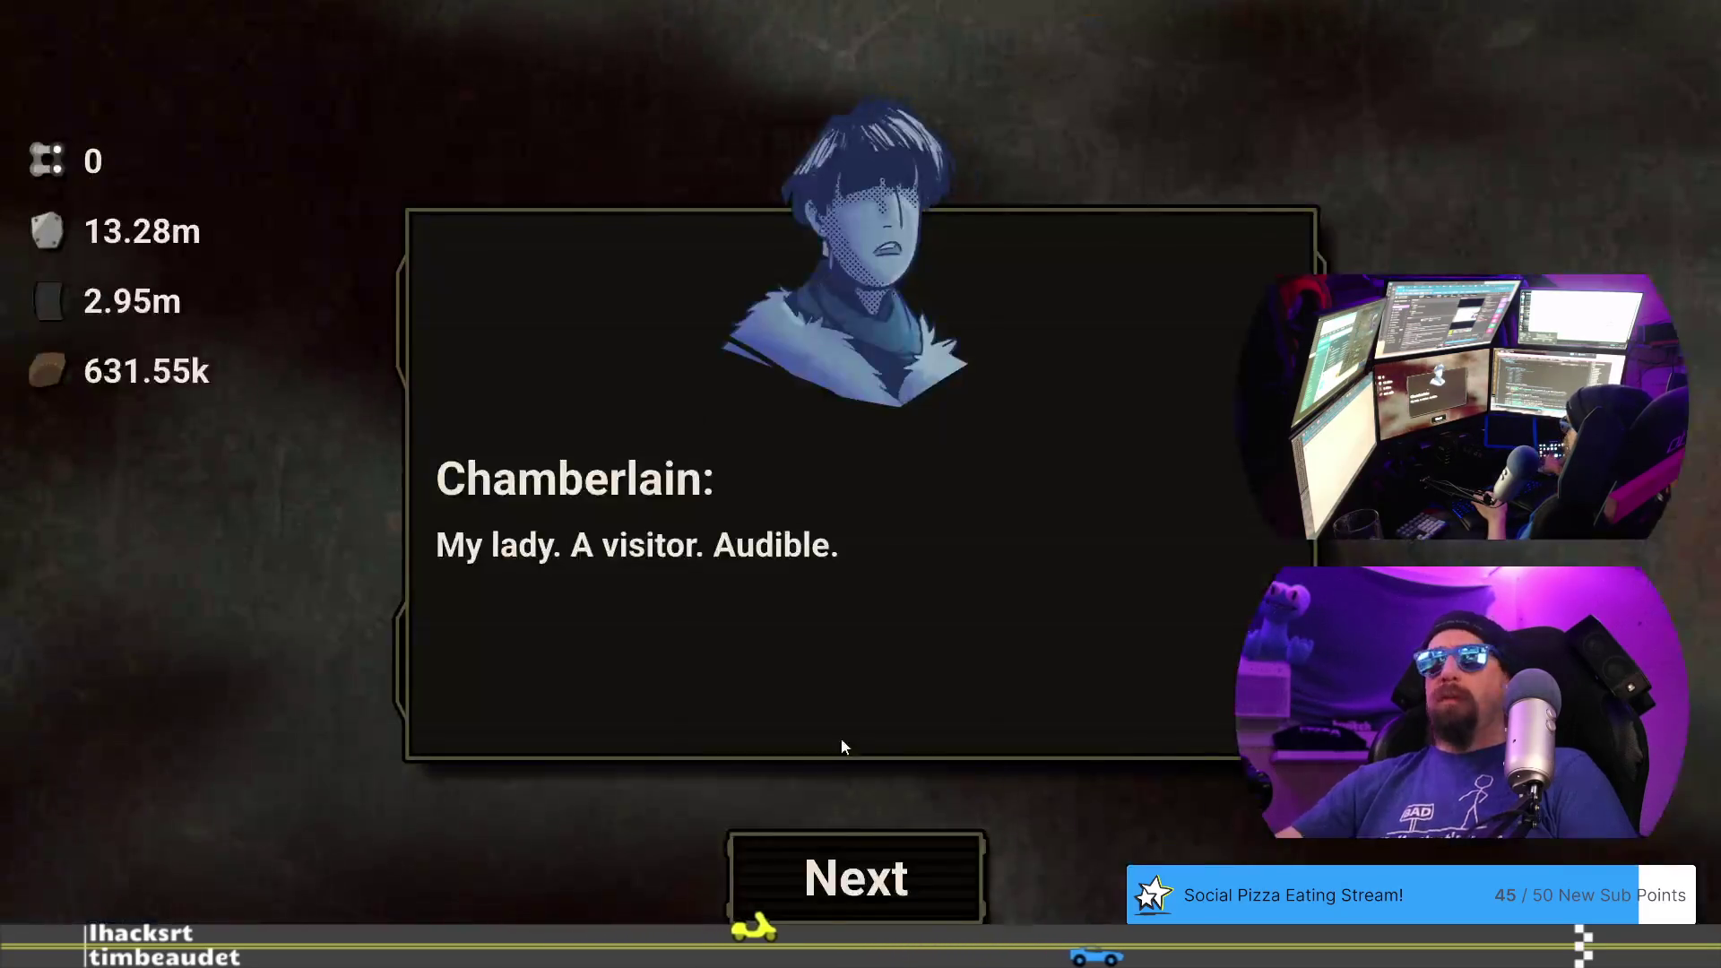
- Advance the game's intro dialog to Lady Rime's line and return to the design doc
click(856, 874)
key(alt+Tab)
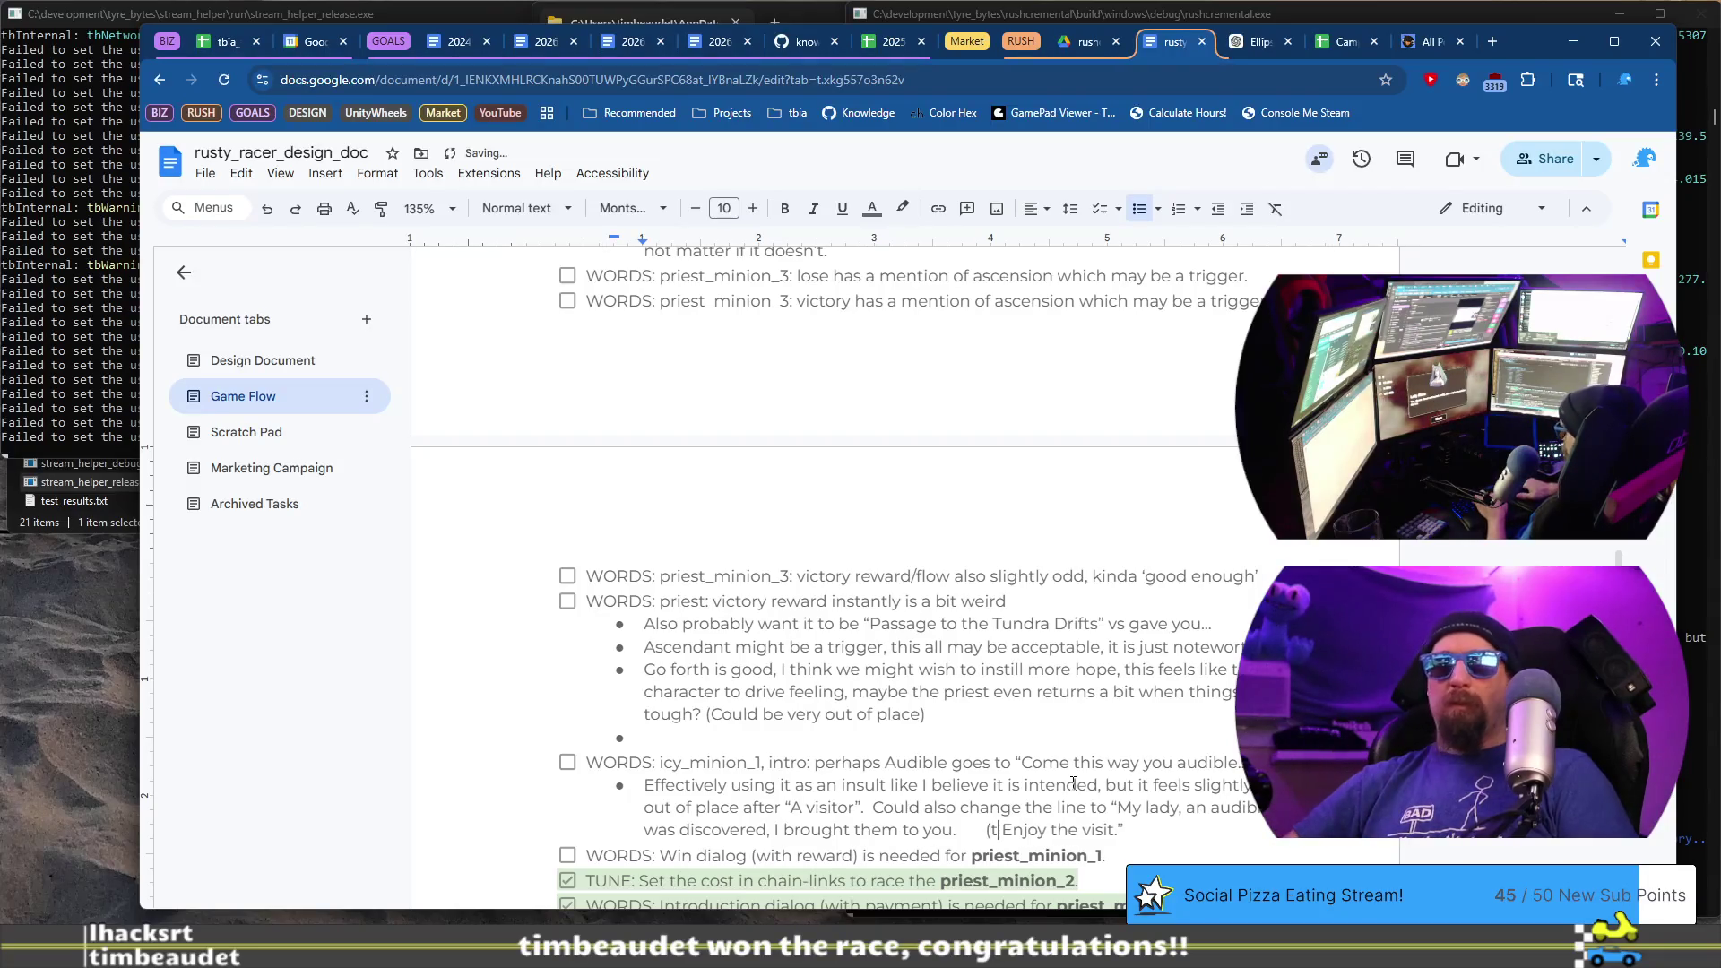
- Insert '(to the player:)' before 'Enjoy the visit.' in the icy_minion_1 intro bullet
text(o the player:)
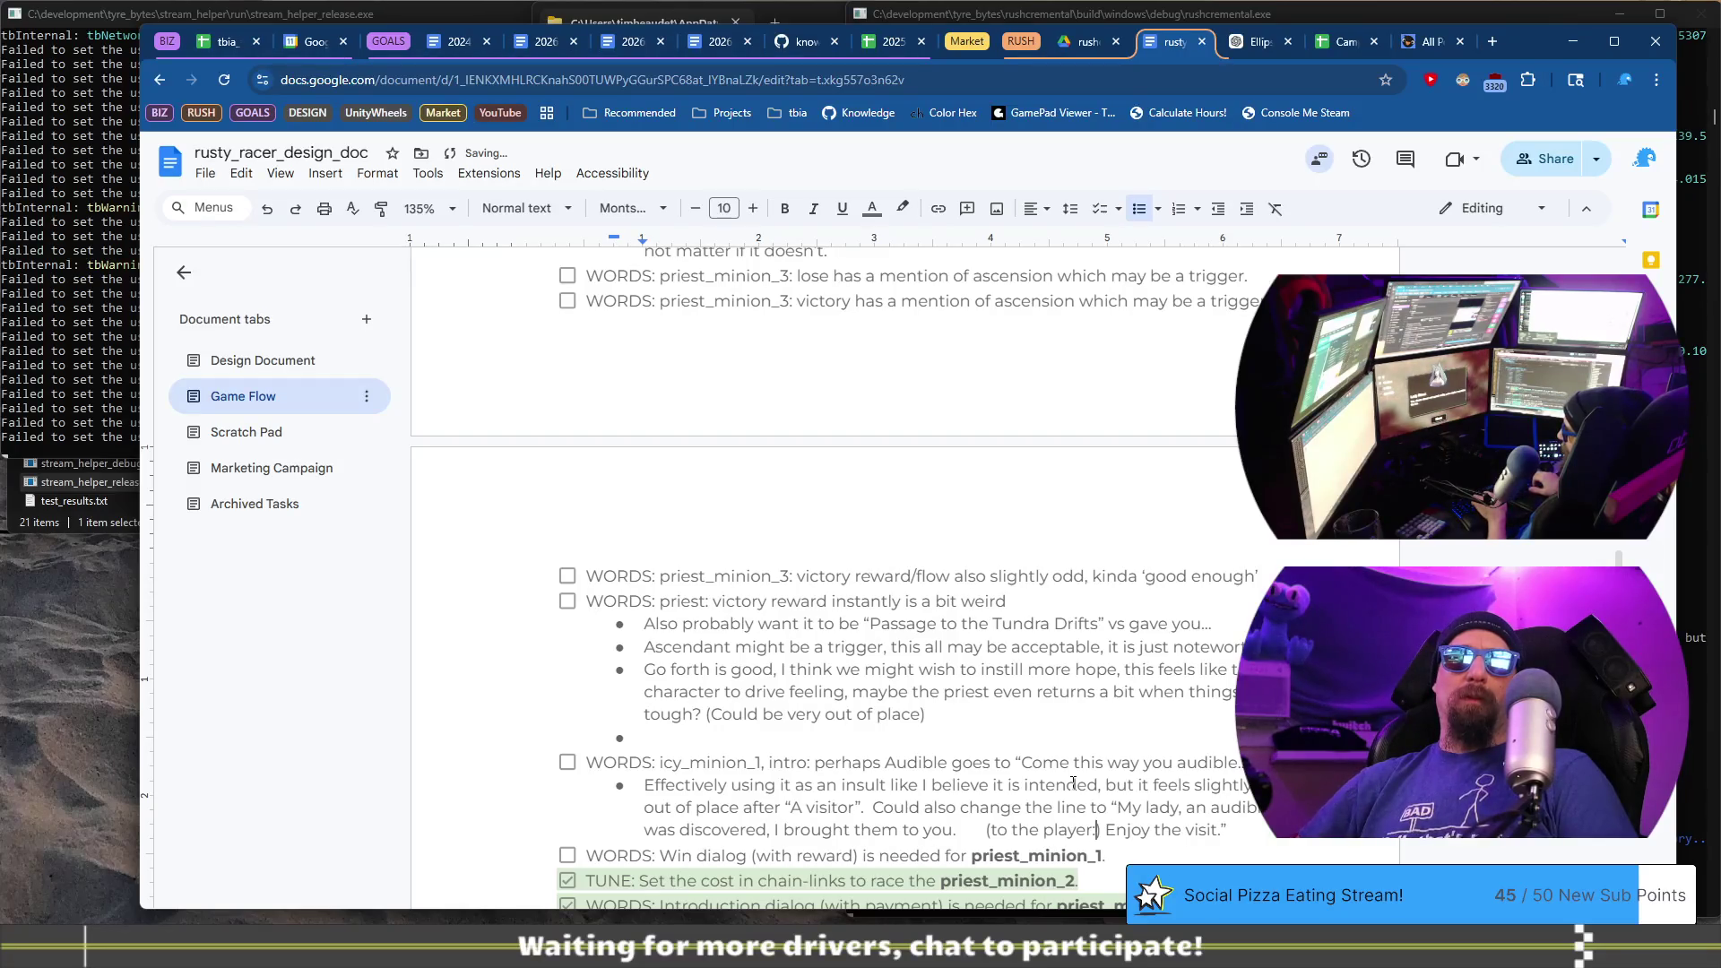
scroll(1055, 783, down, 2)
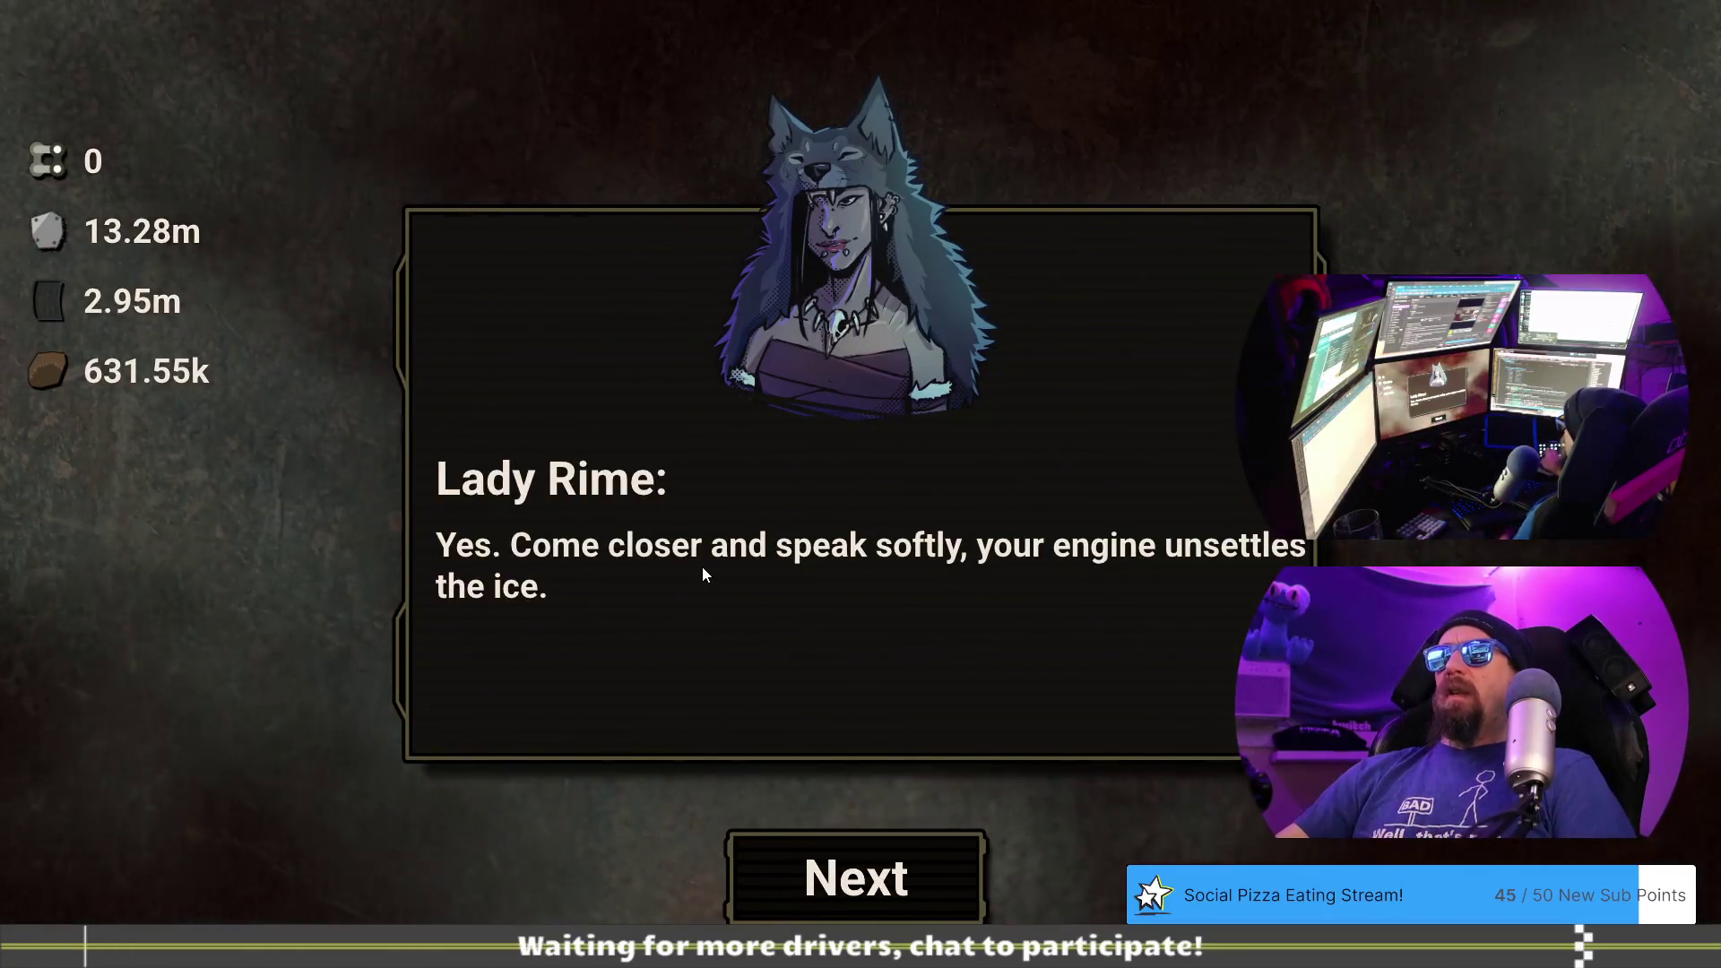
- Advance the intro dialog past Lady Rime's lines to Carver Anja's 'Slide toward the rink' line, then return to the doc
click(923, 892)
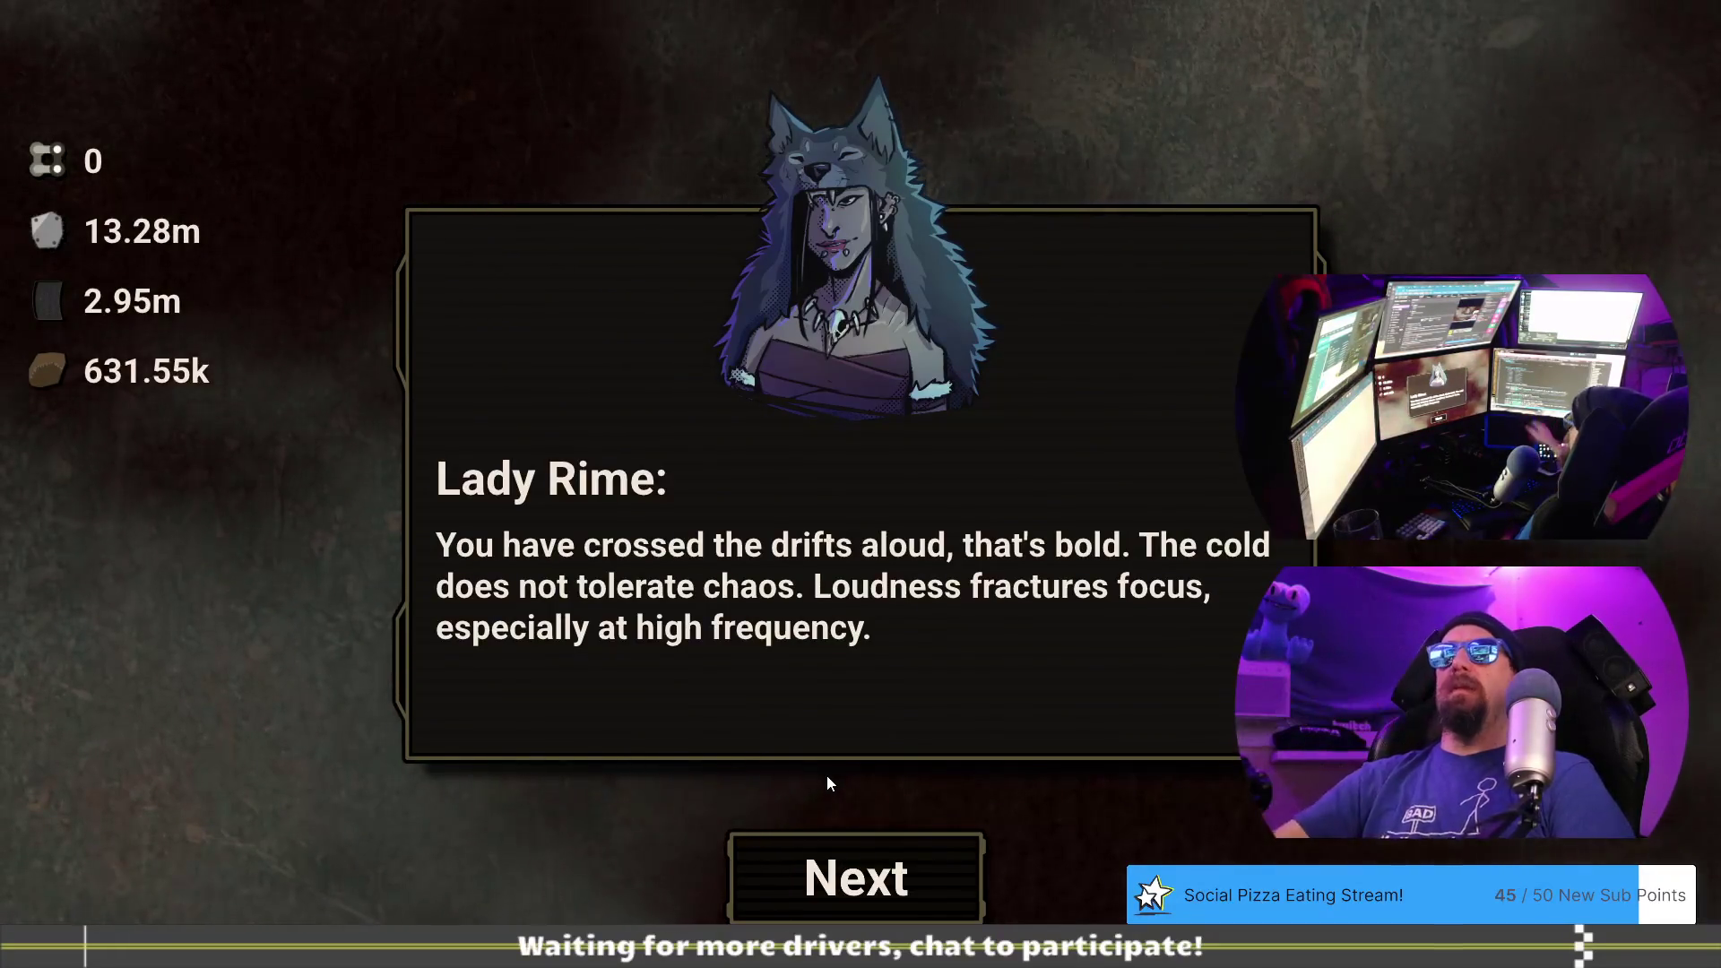
click(854, 849)
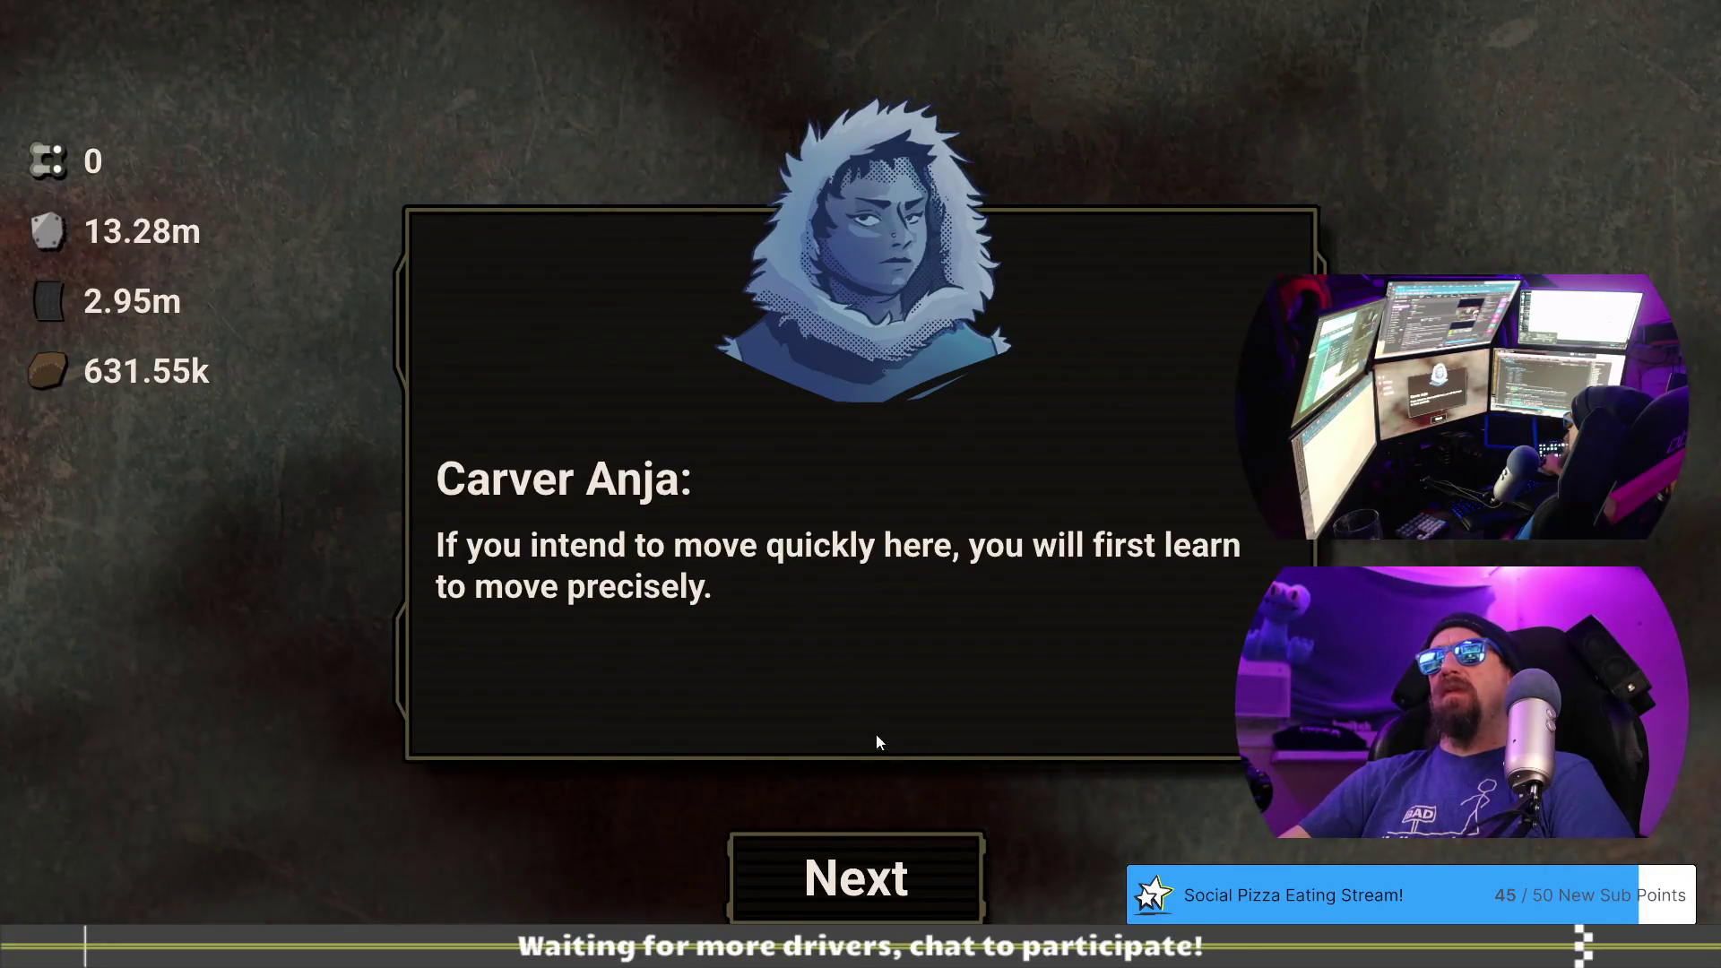
click(919, 881)
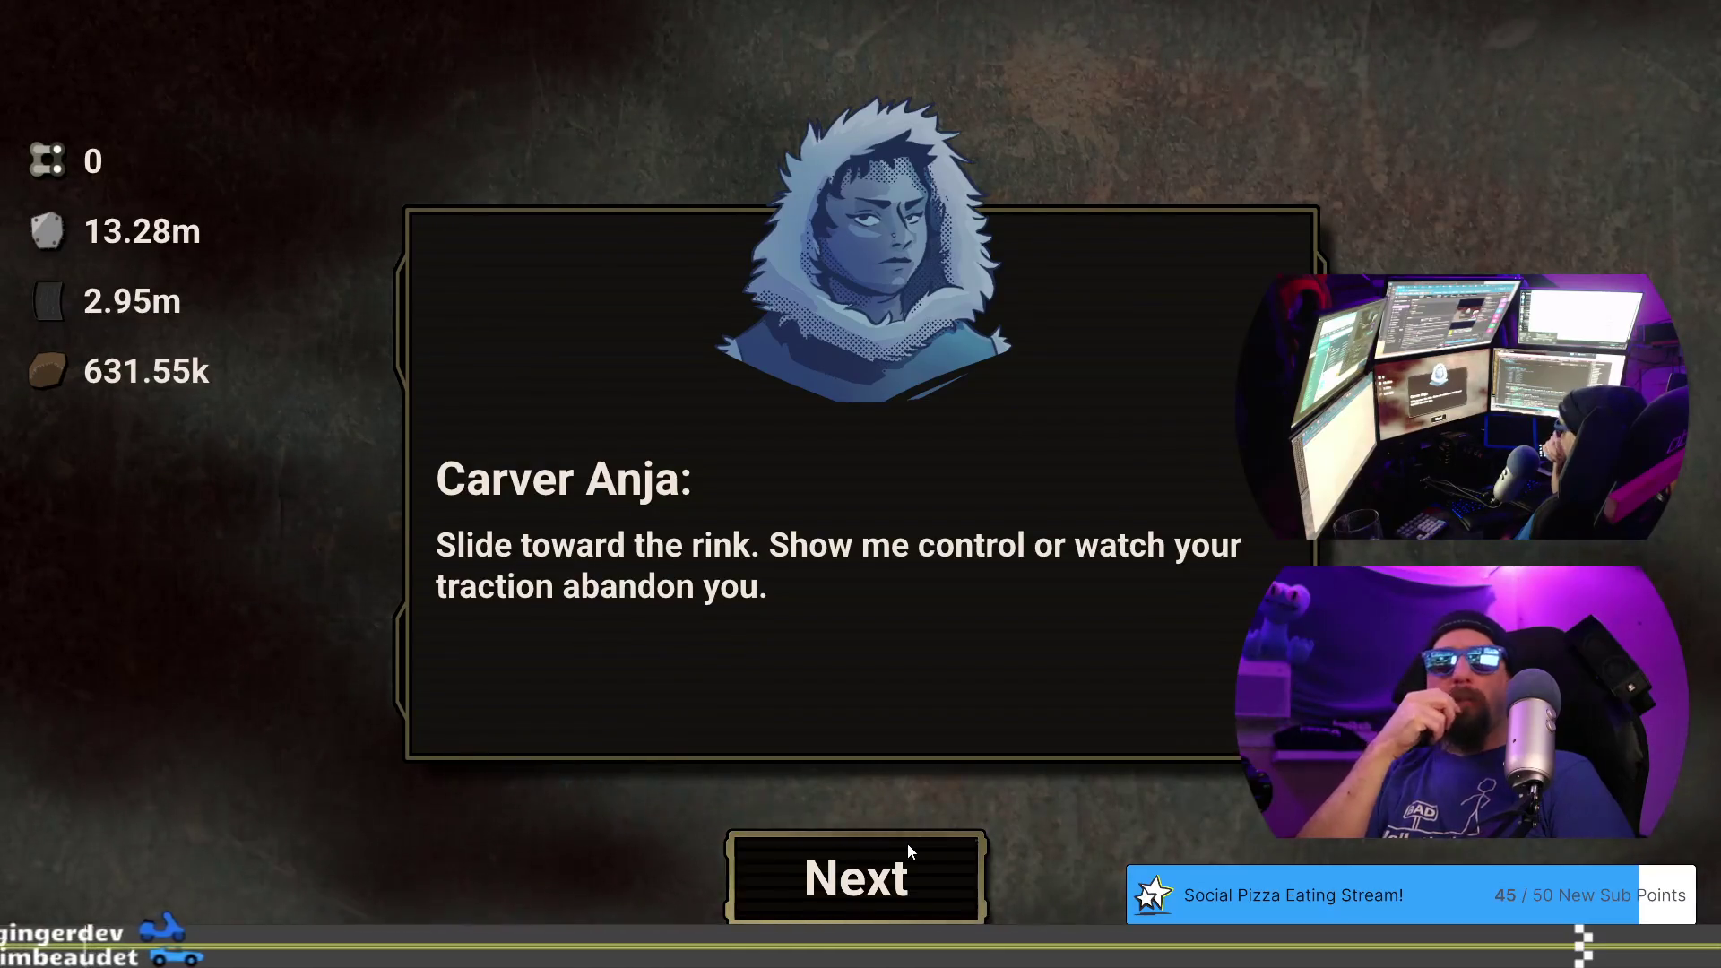
key(alt+Tab)
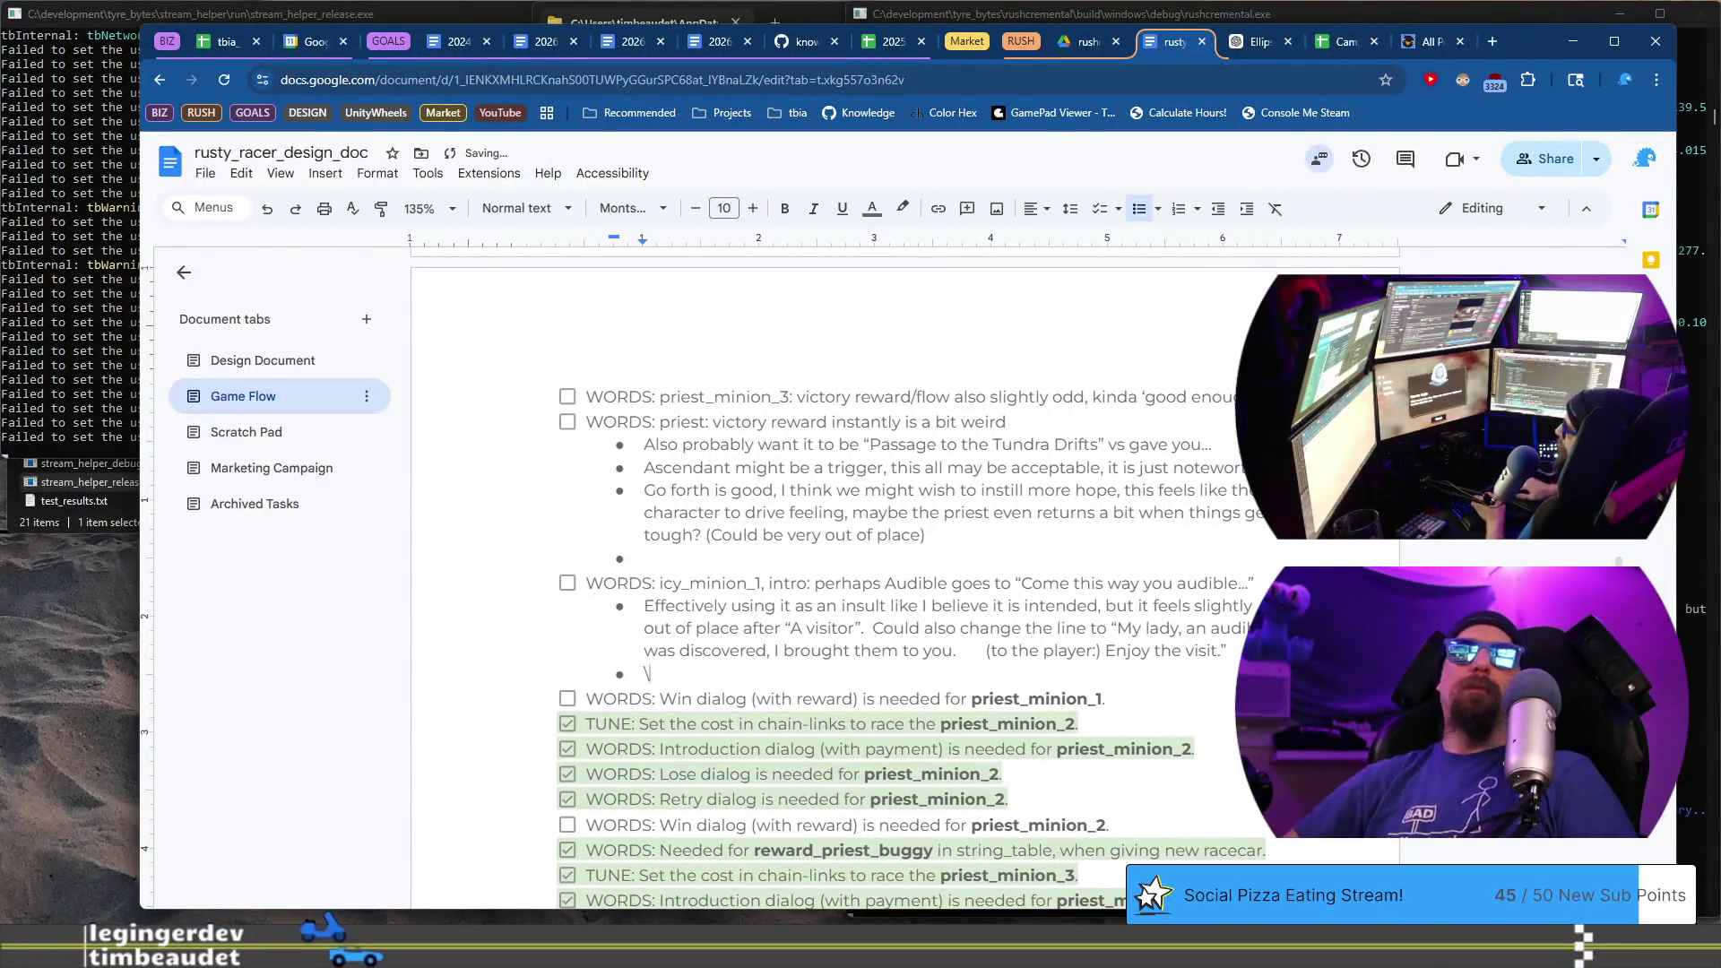
- Start an icy_minion_1 bullet noting 'slide' implies the race changes from drag racing to drifting
key(BackSpace)
text(Not)
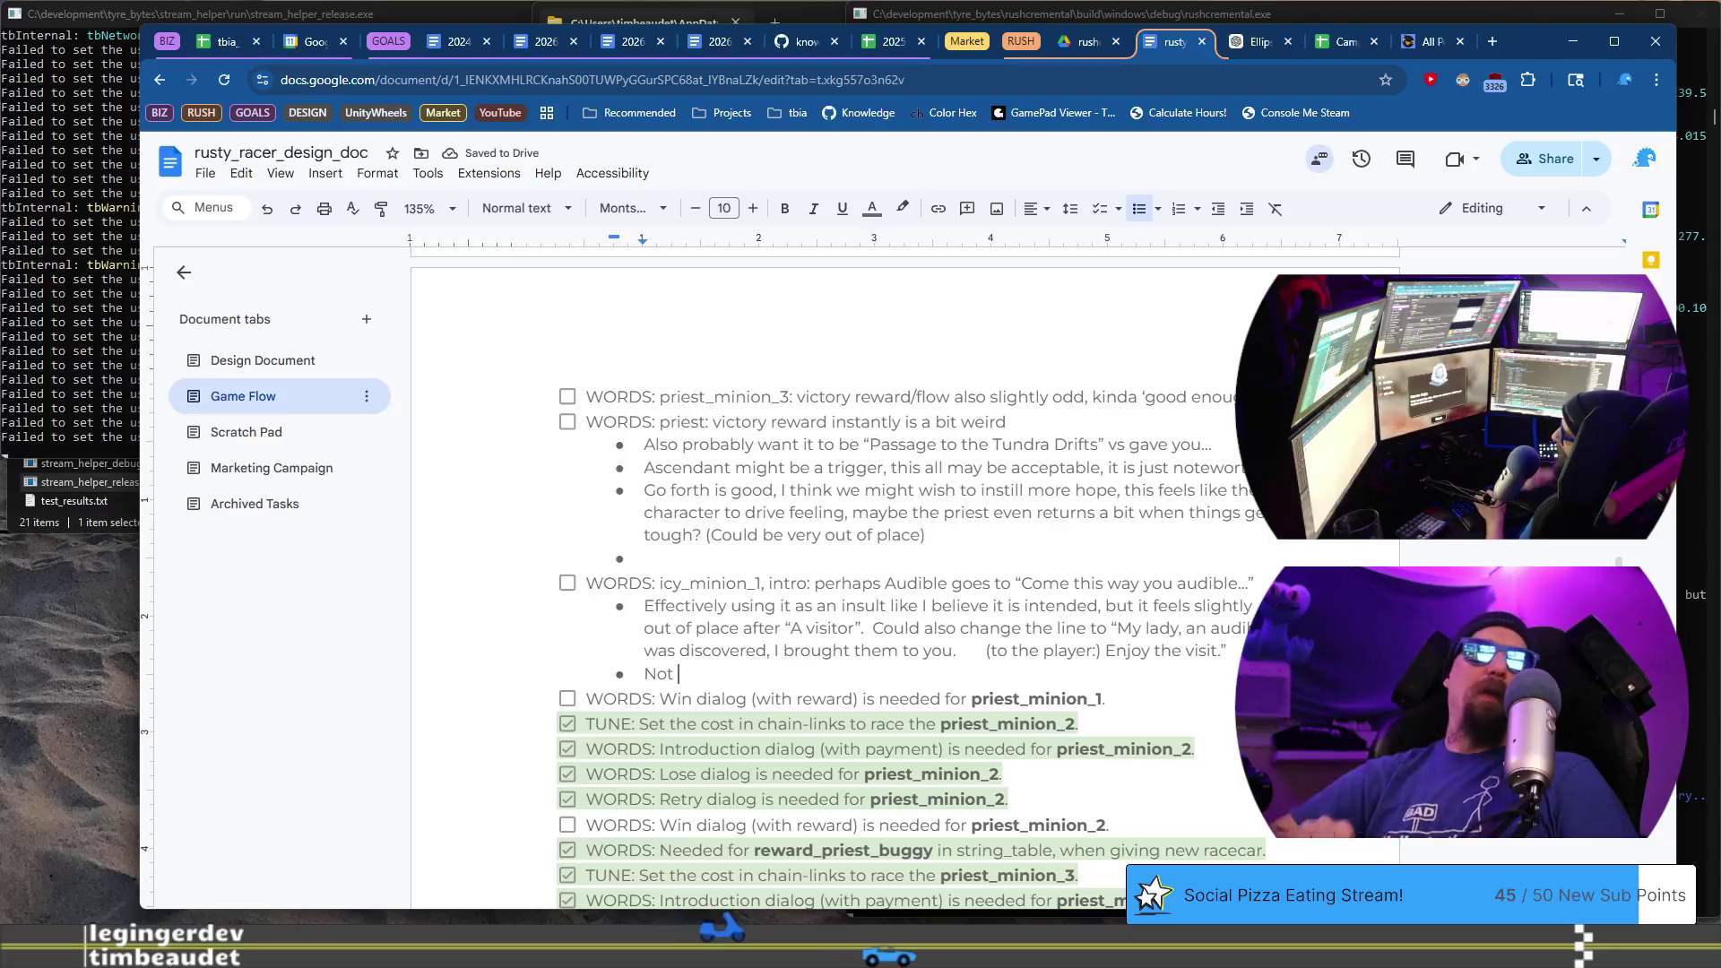
text(c)
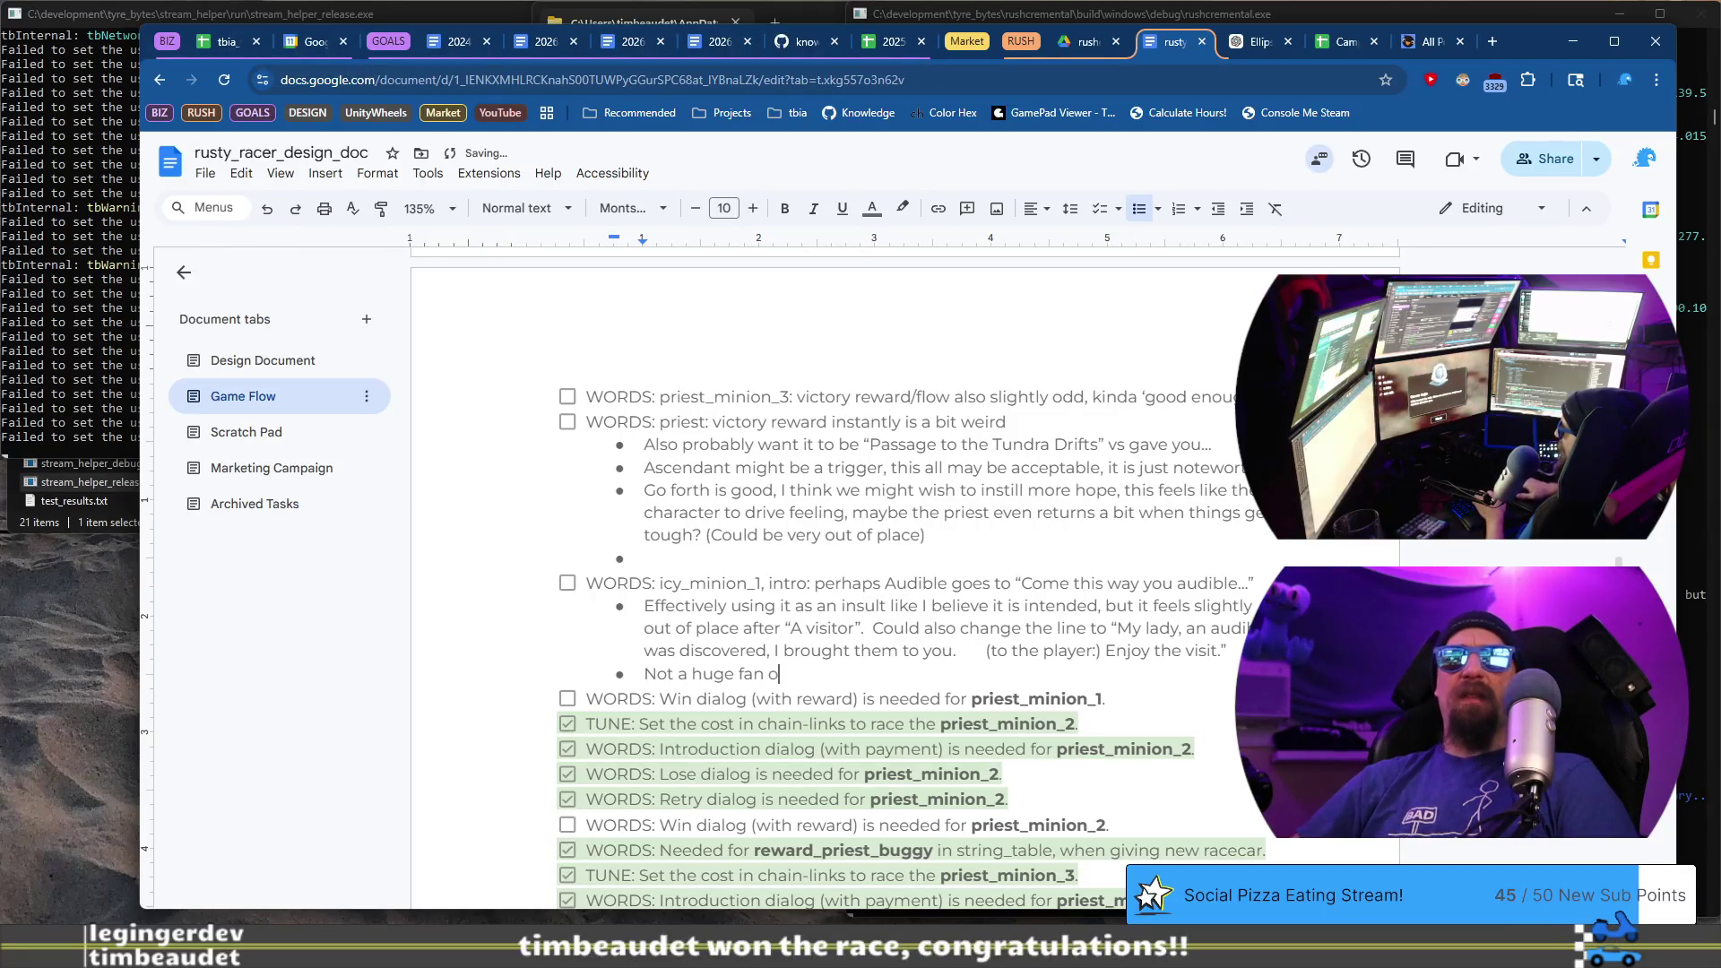
text(de’ g)
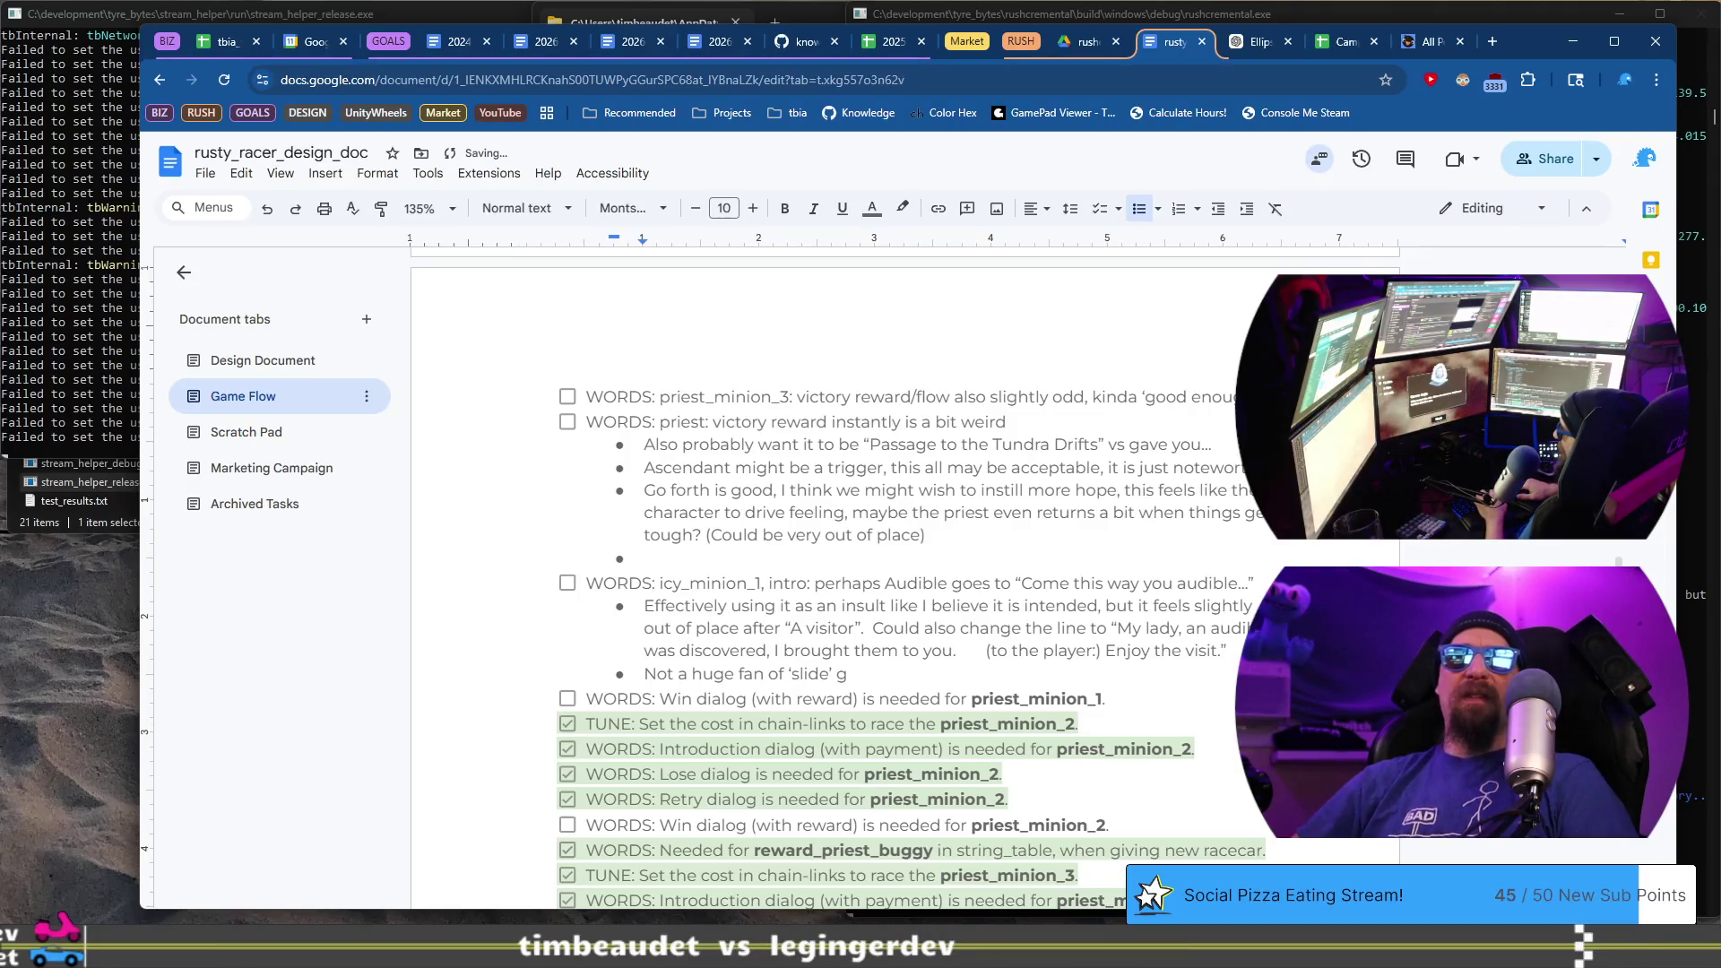
key(BackSpace)
key(BackSpace)
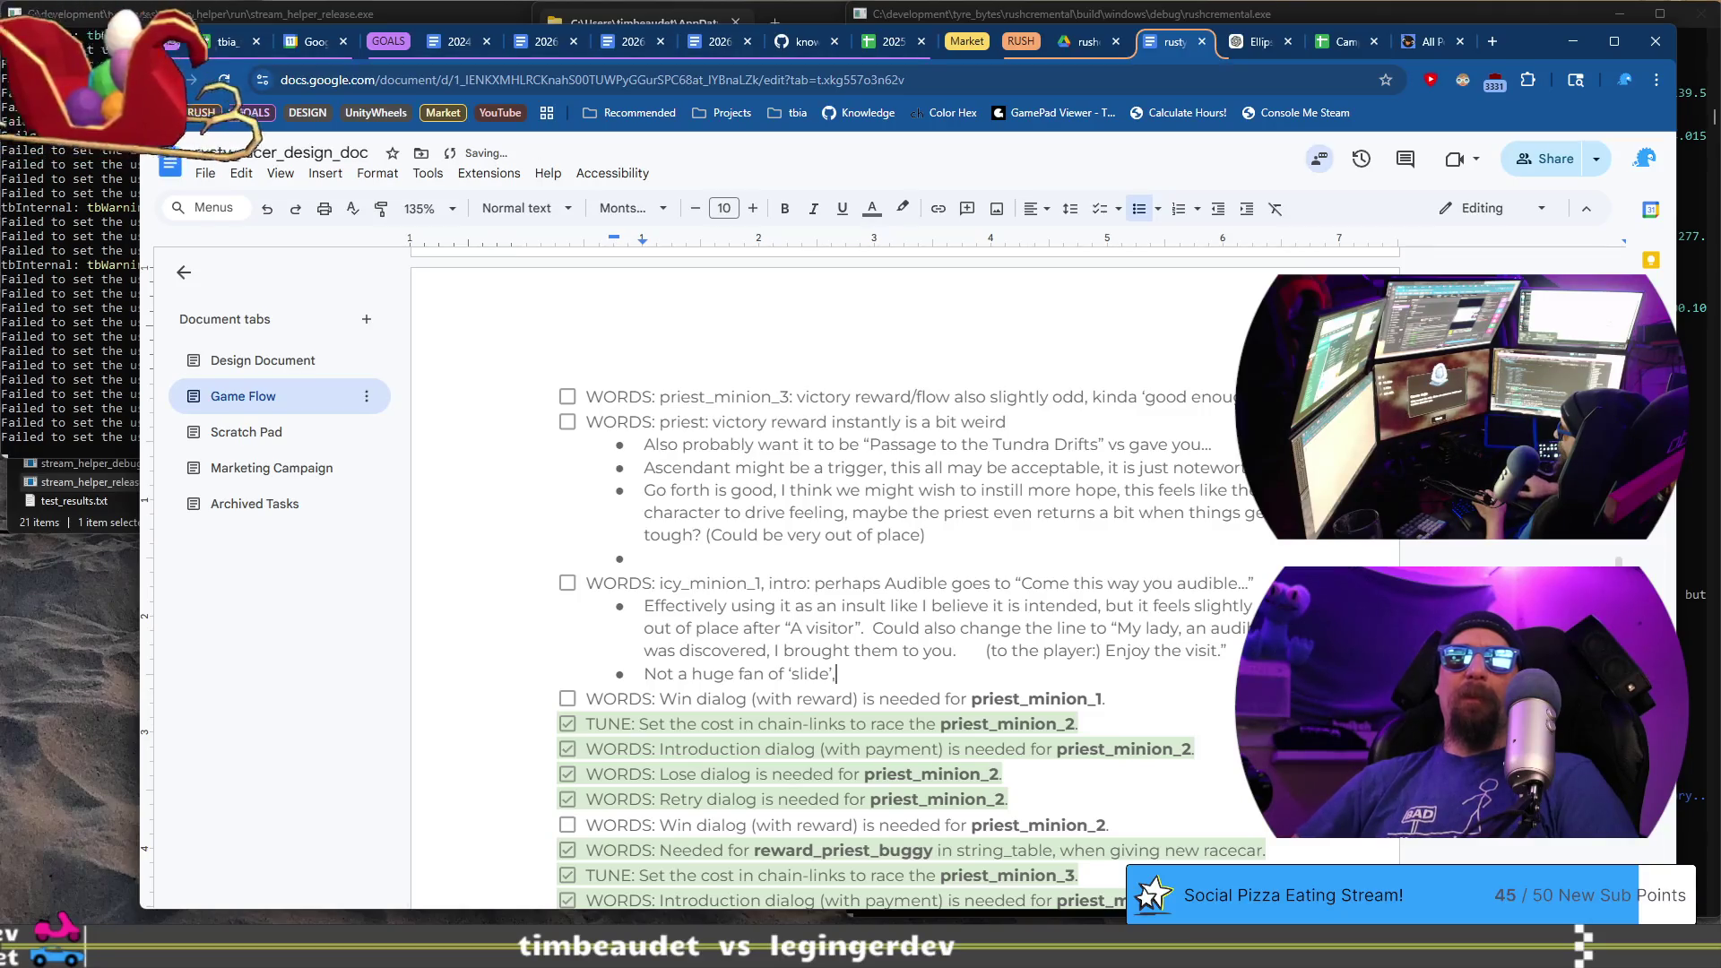
text(, it implies )
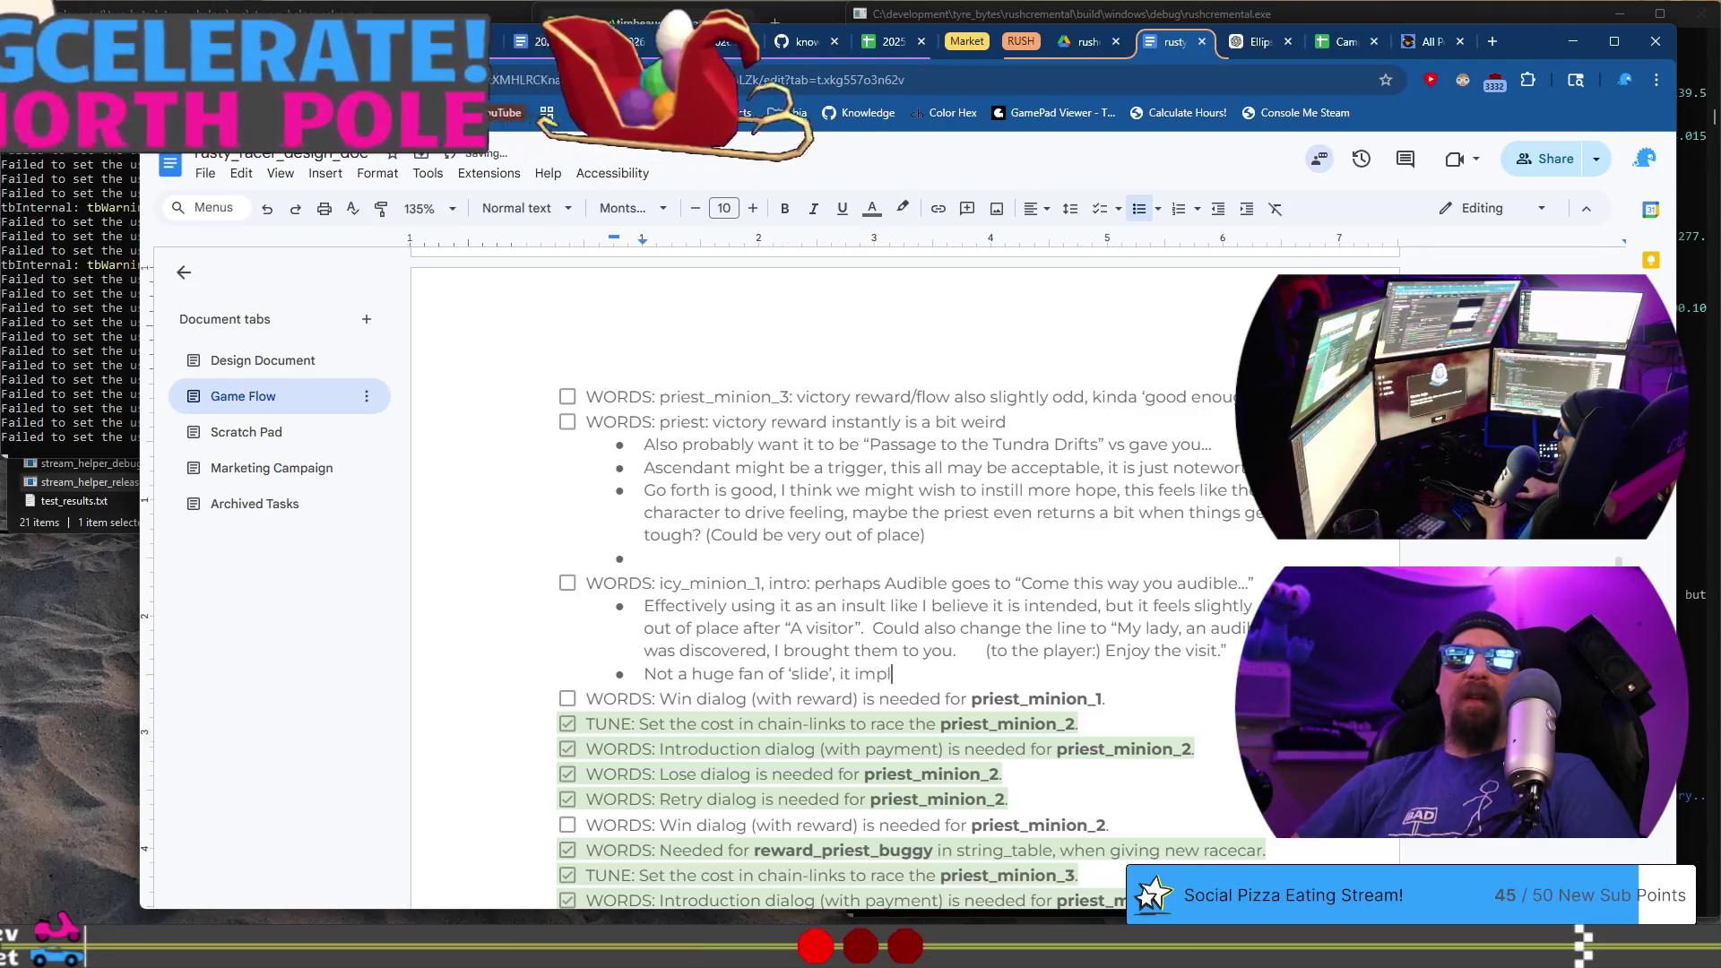
text(to me)
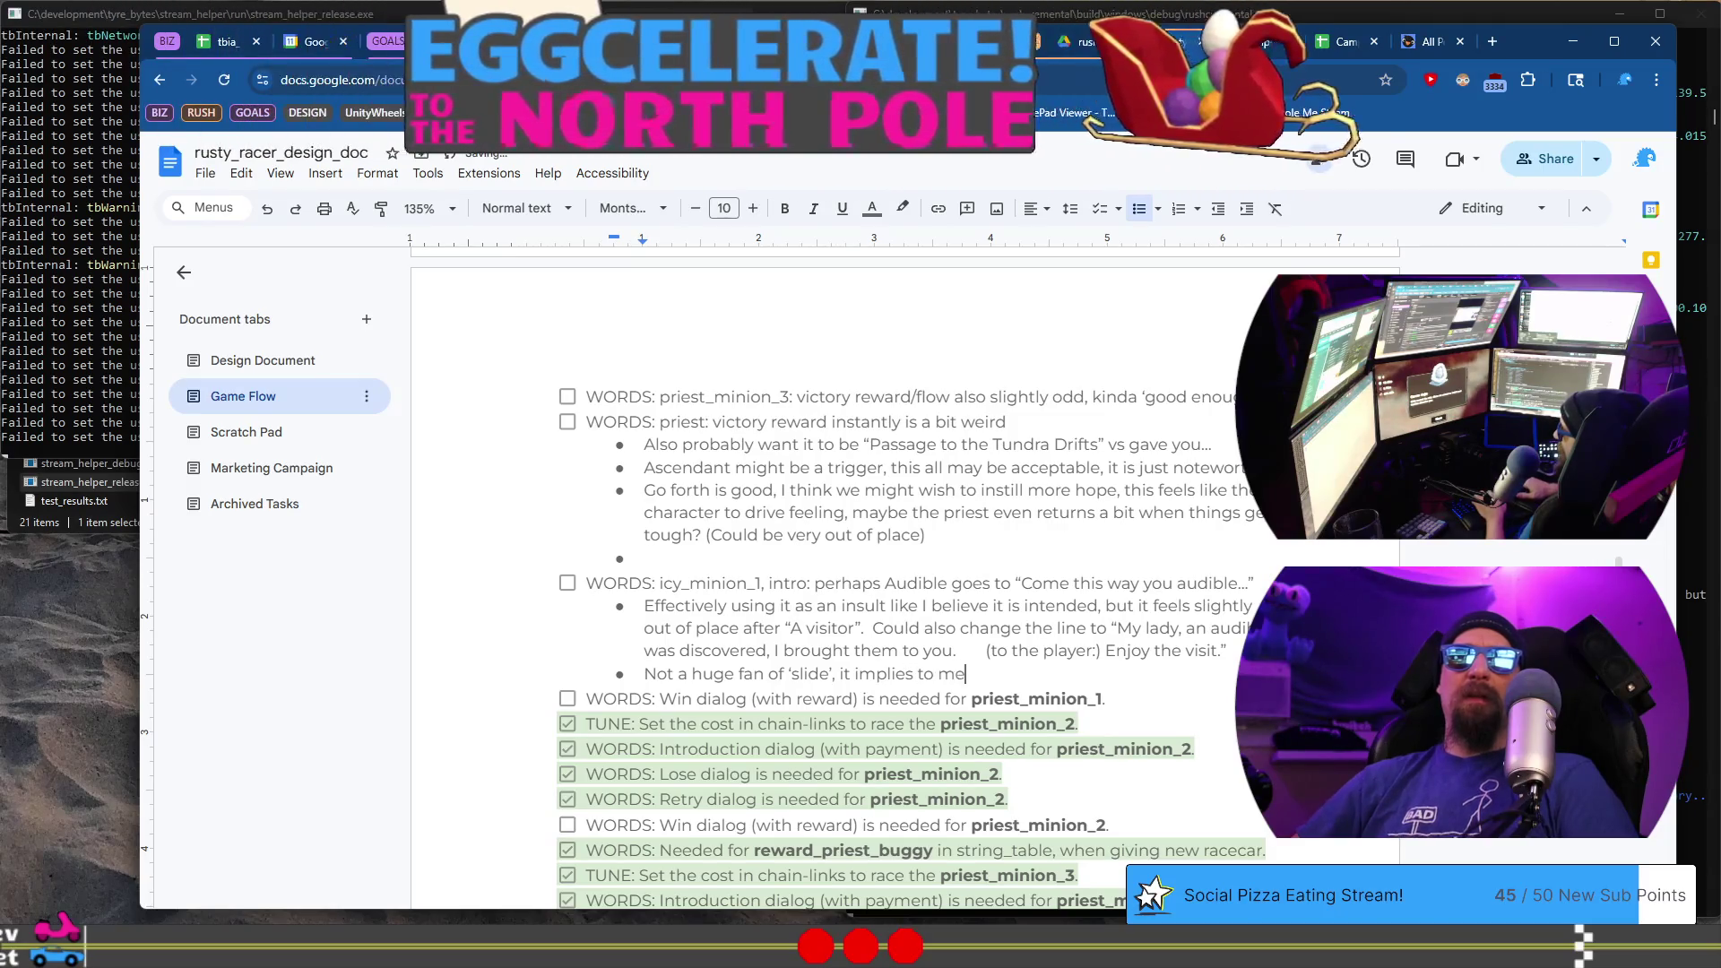
text( the race)
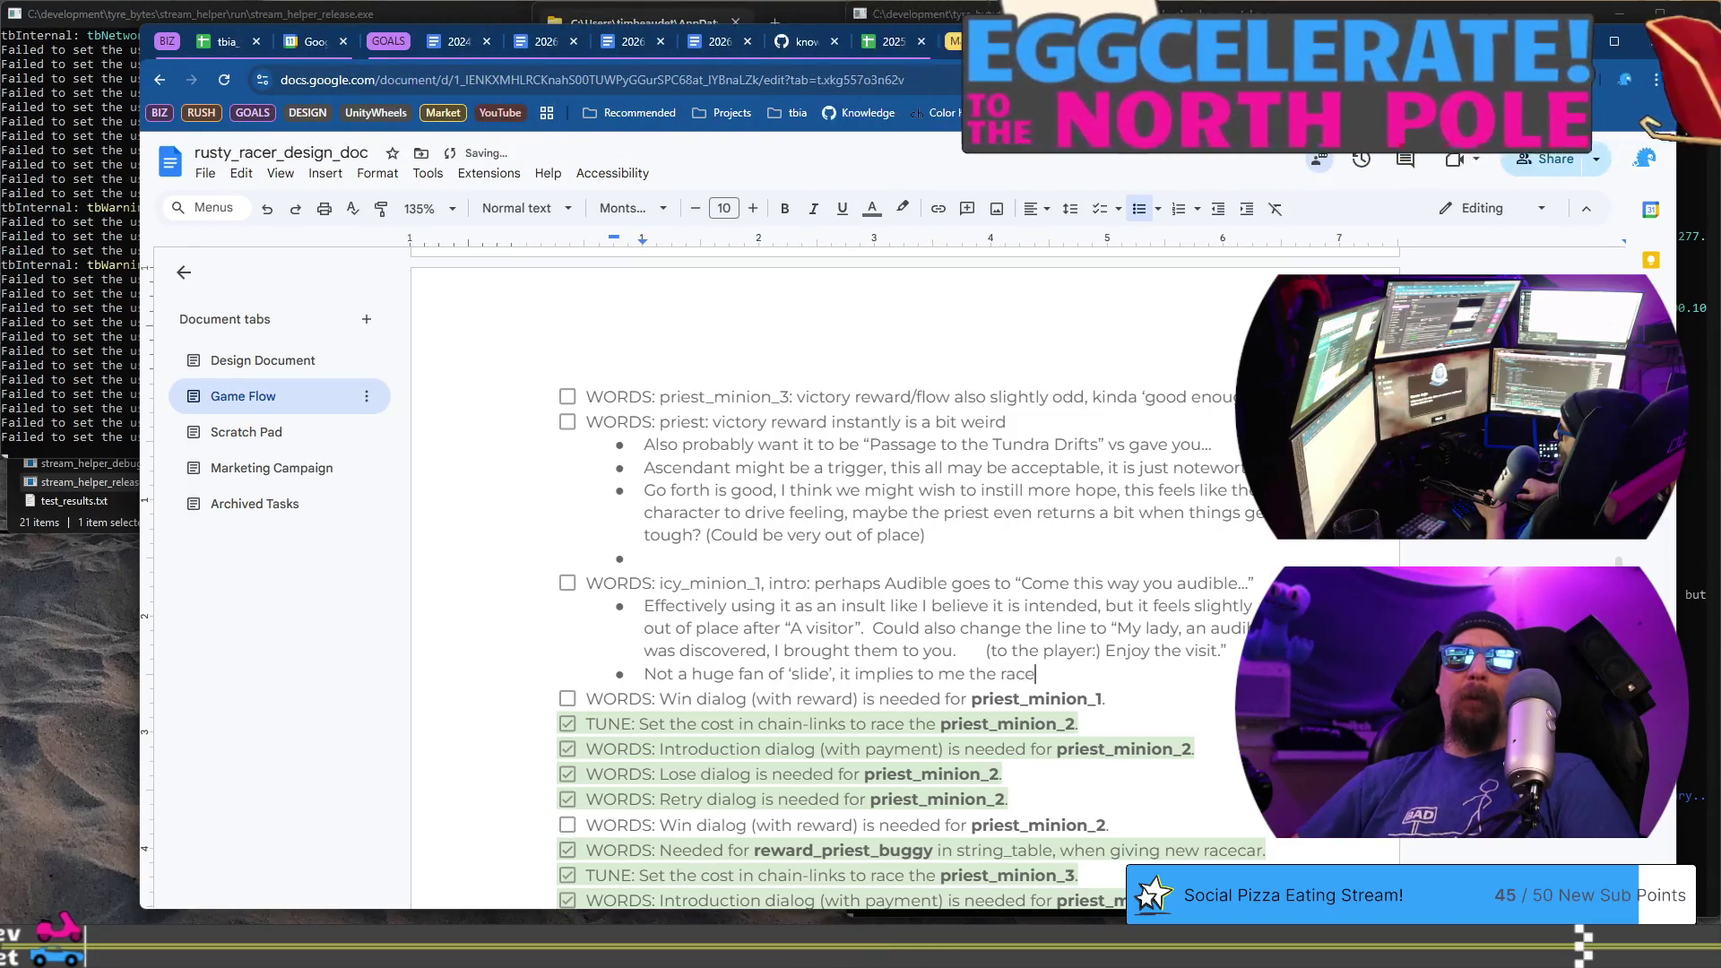
text( changes f)
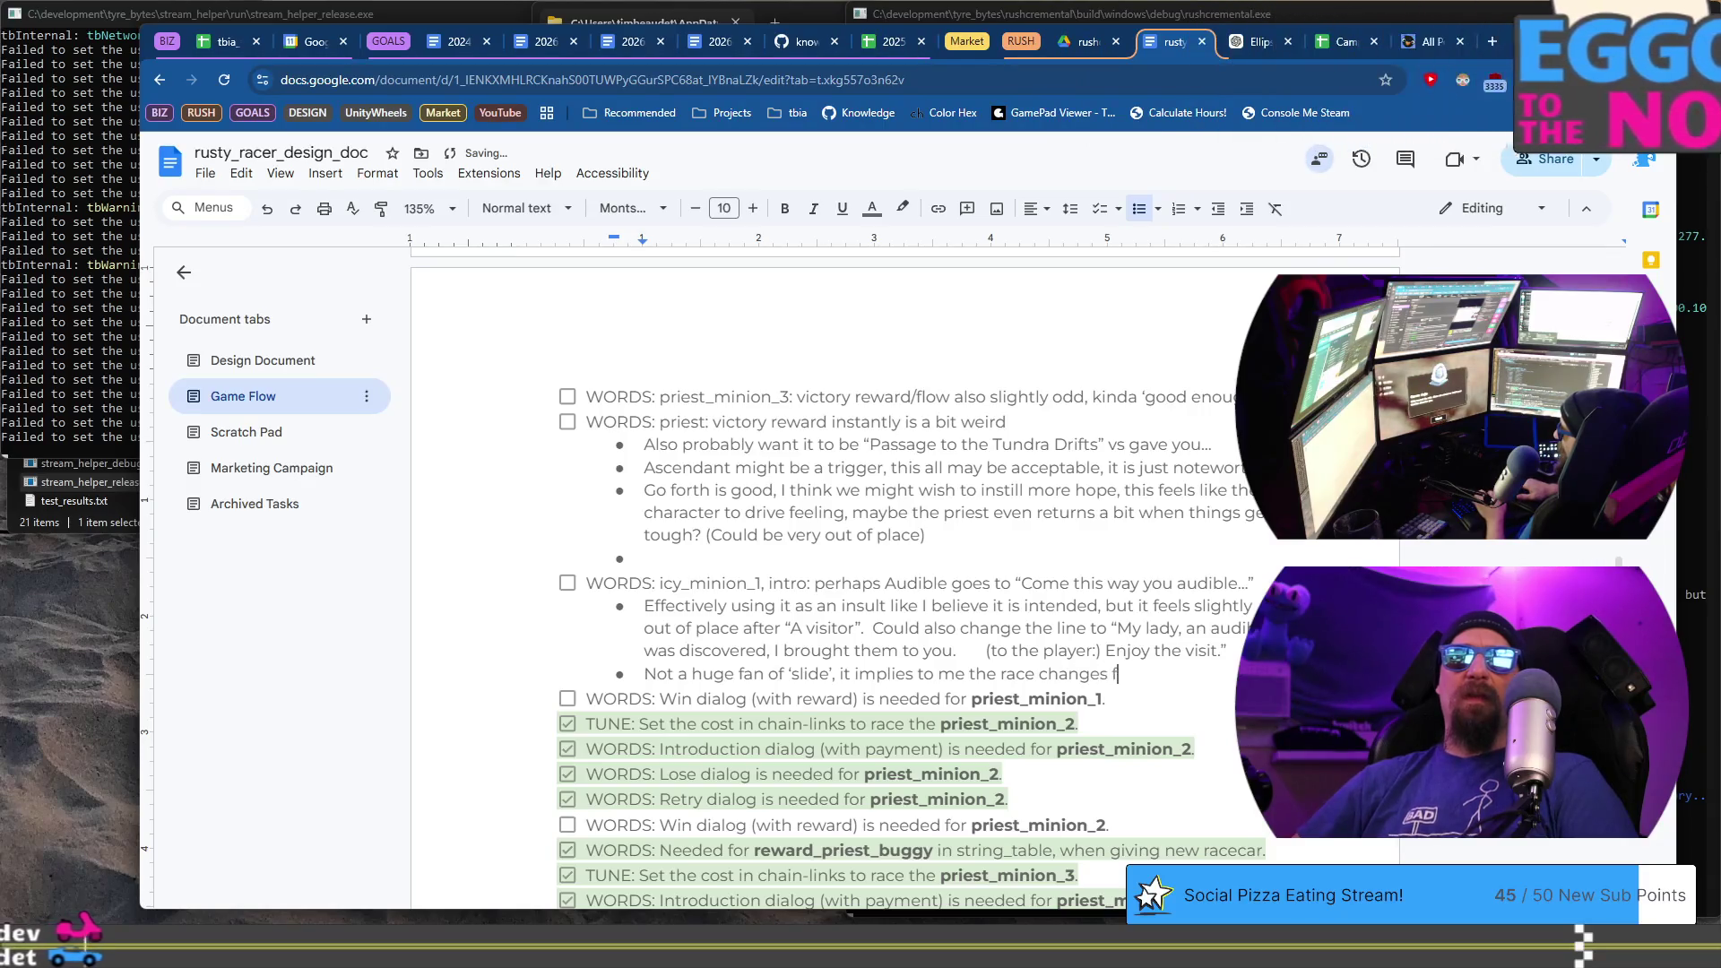
text(rom a drag-)
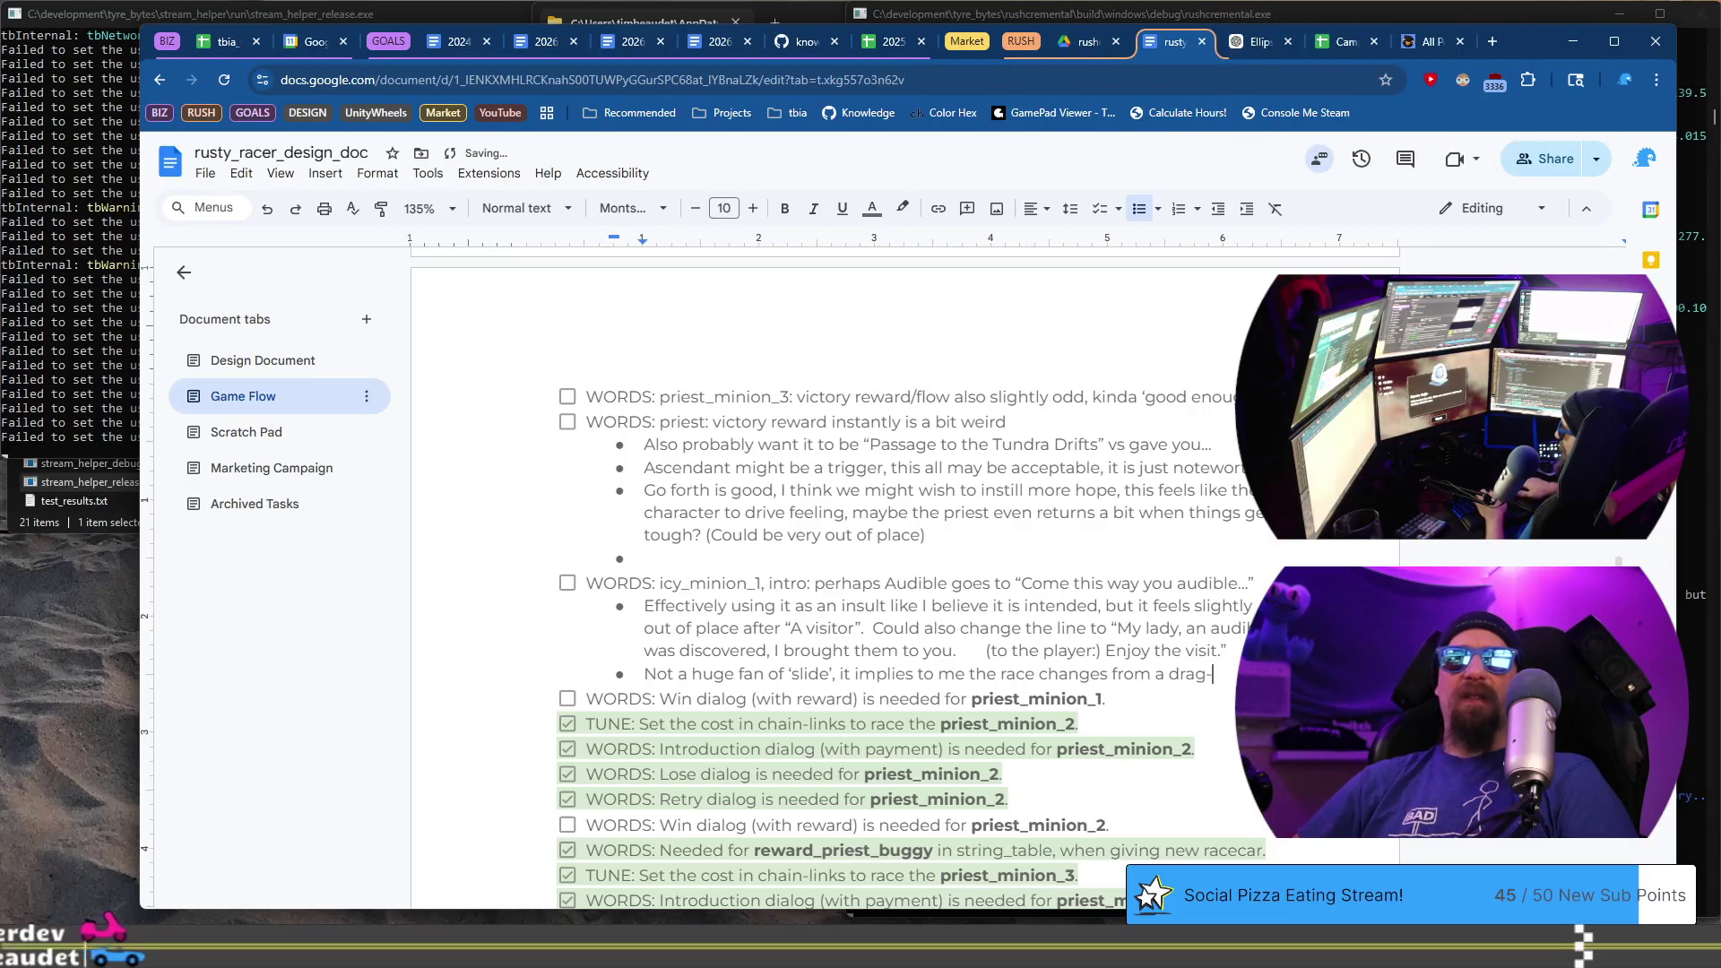
key(BackSpace)
text( rac )
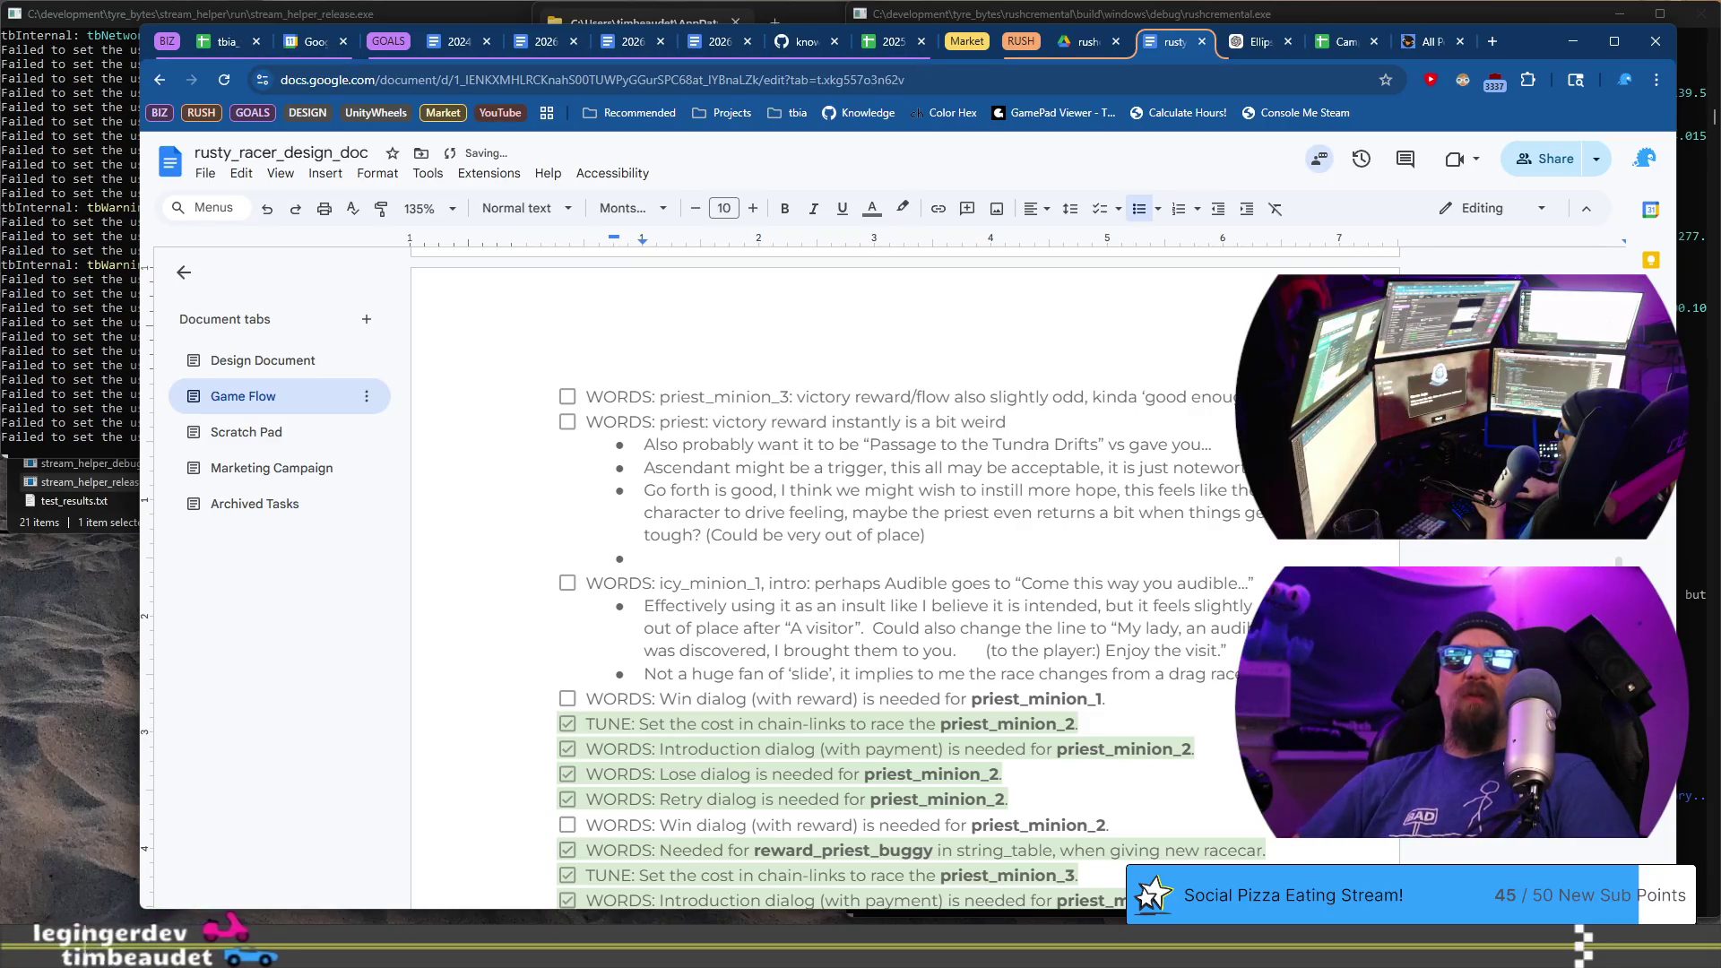
text(drif)
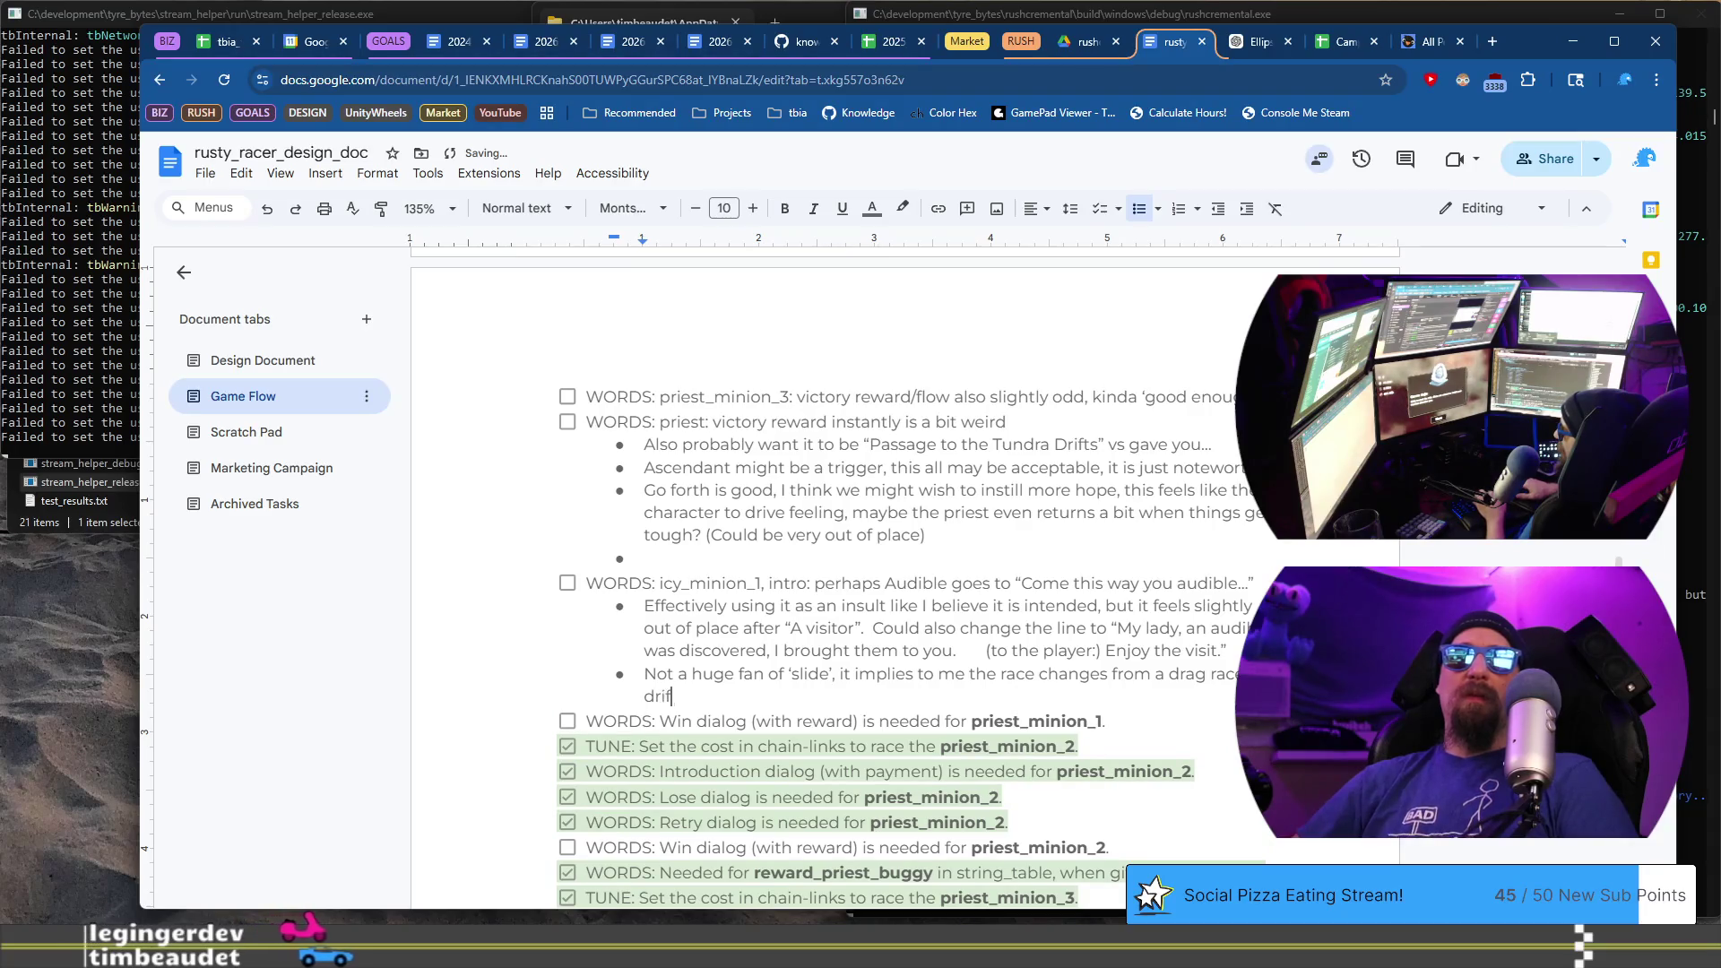
text(ting. That might b)
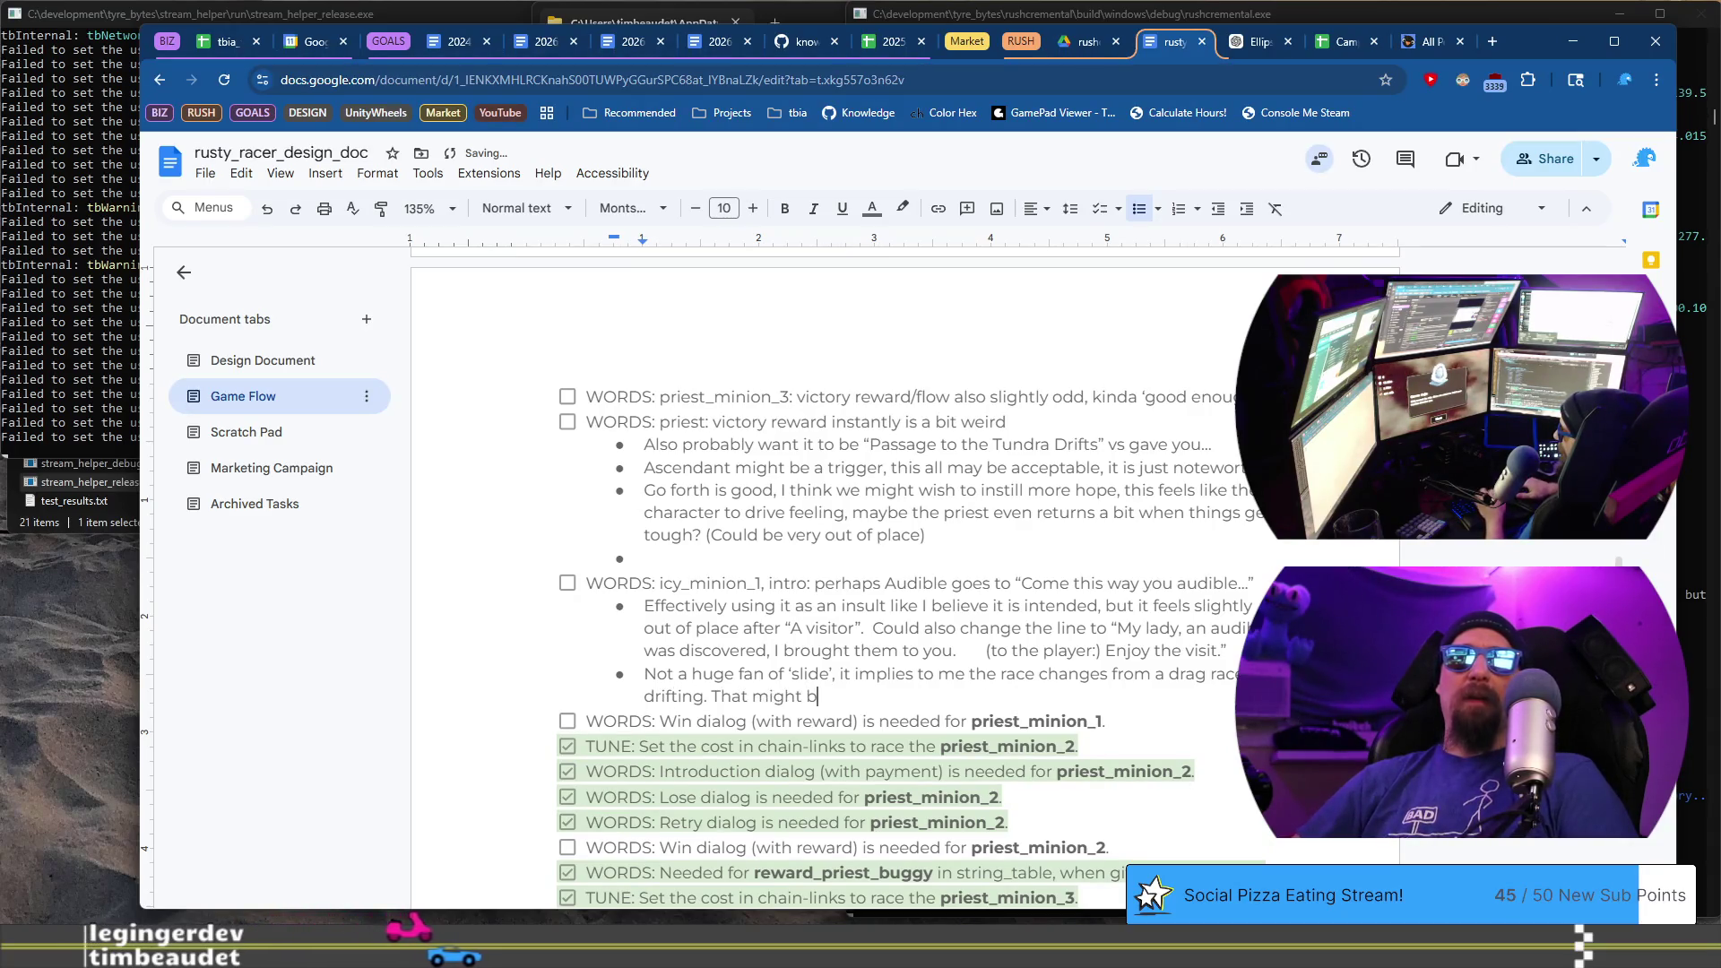
- Finish the note with 'That might not apply to incremental players' and add an empty bullet
key(BackSpace)
text(come from)
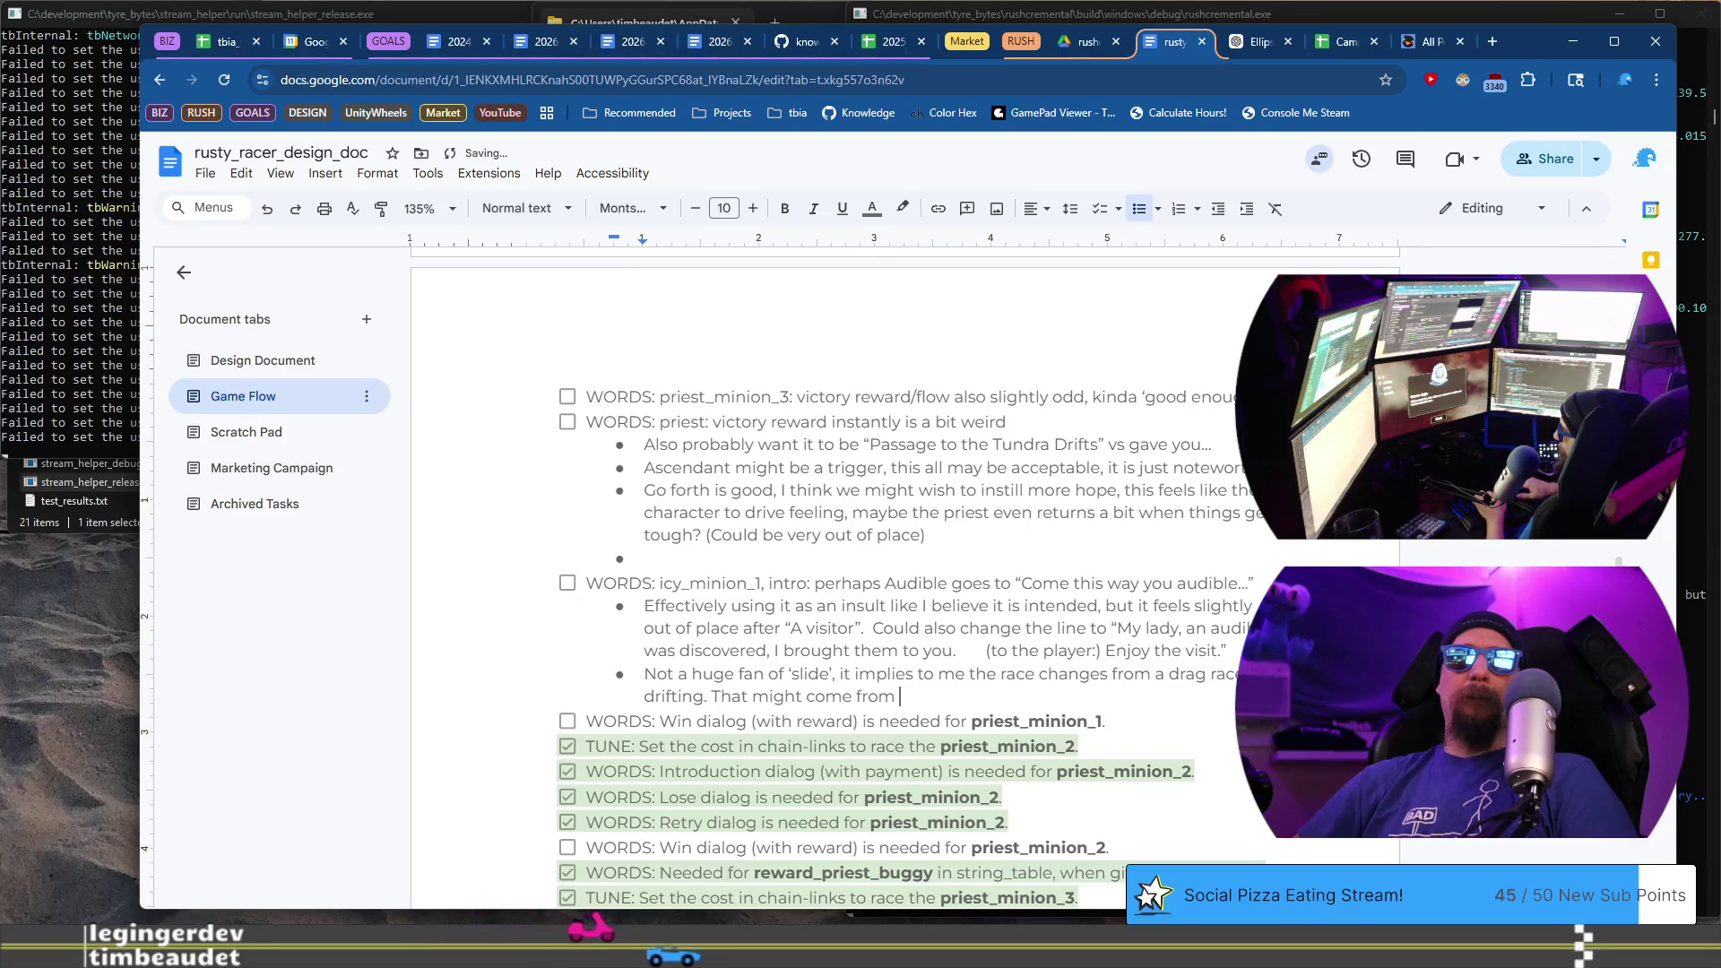
key(BackSpace)
key(BackSpace)
key(BackSpace)
text(not)
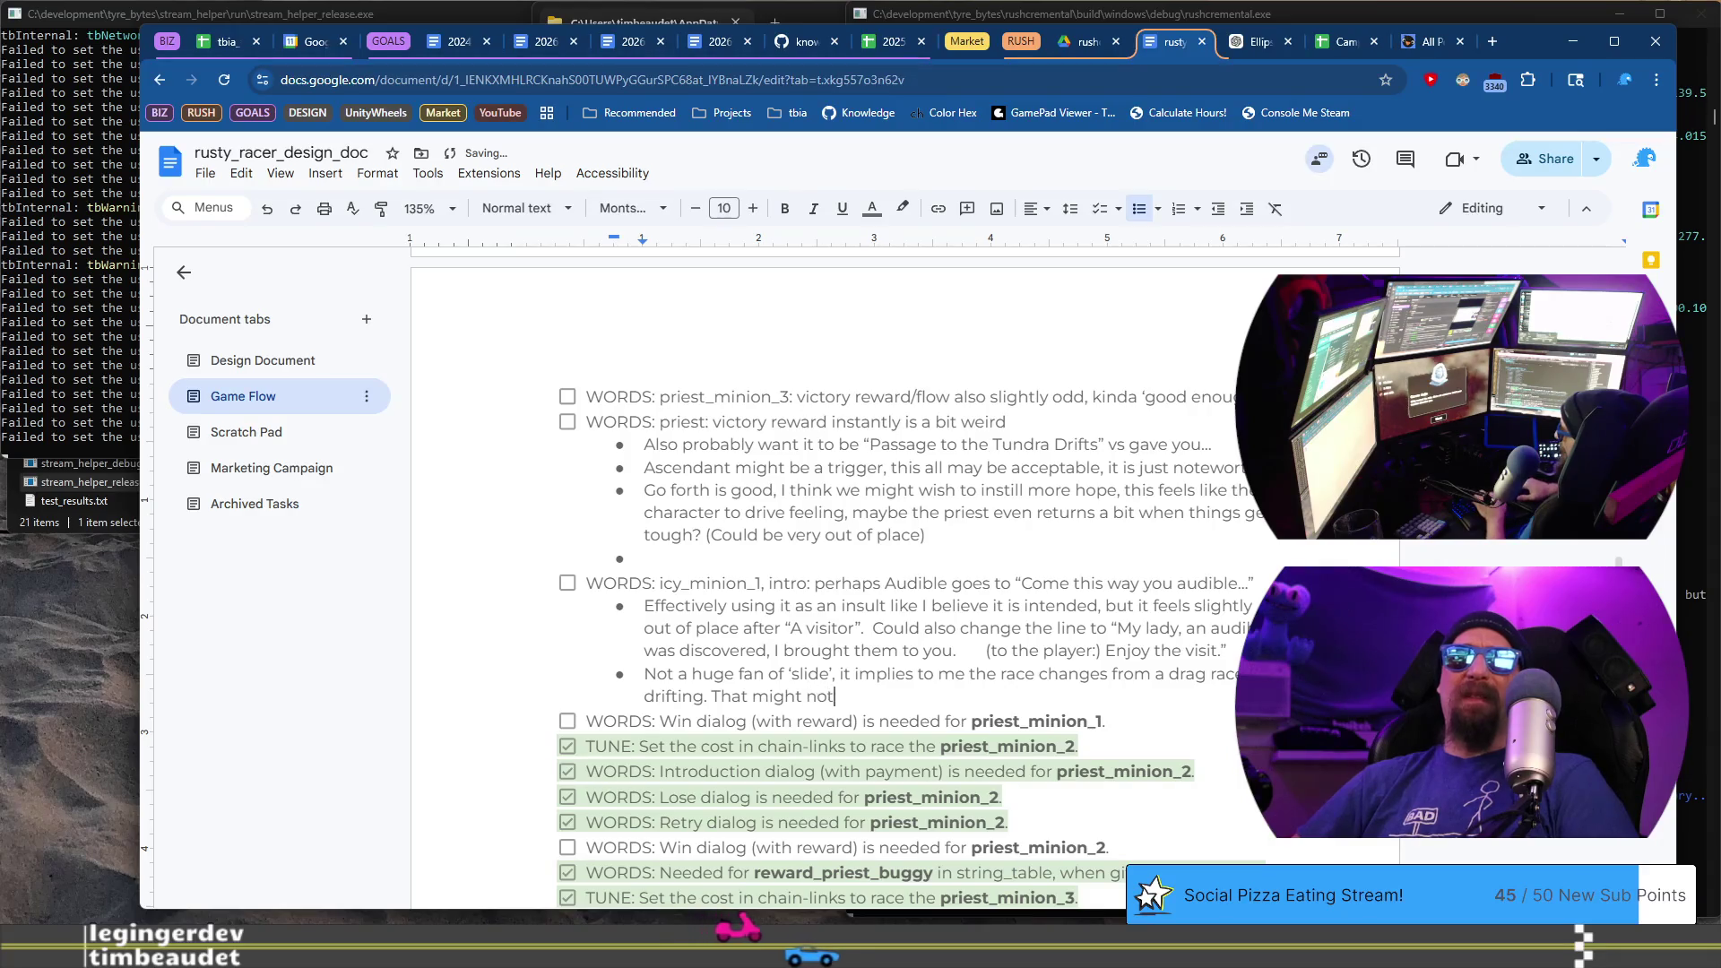
text( apply to )
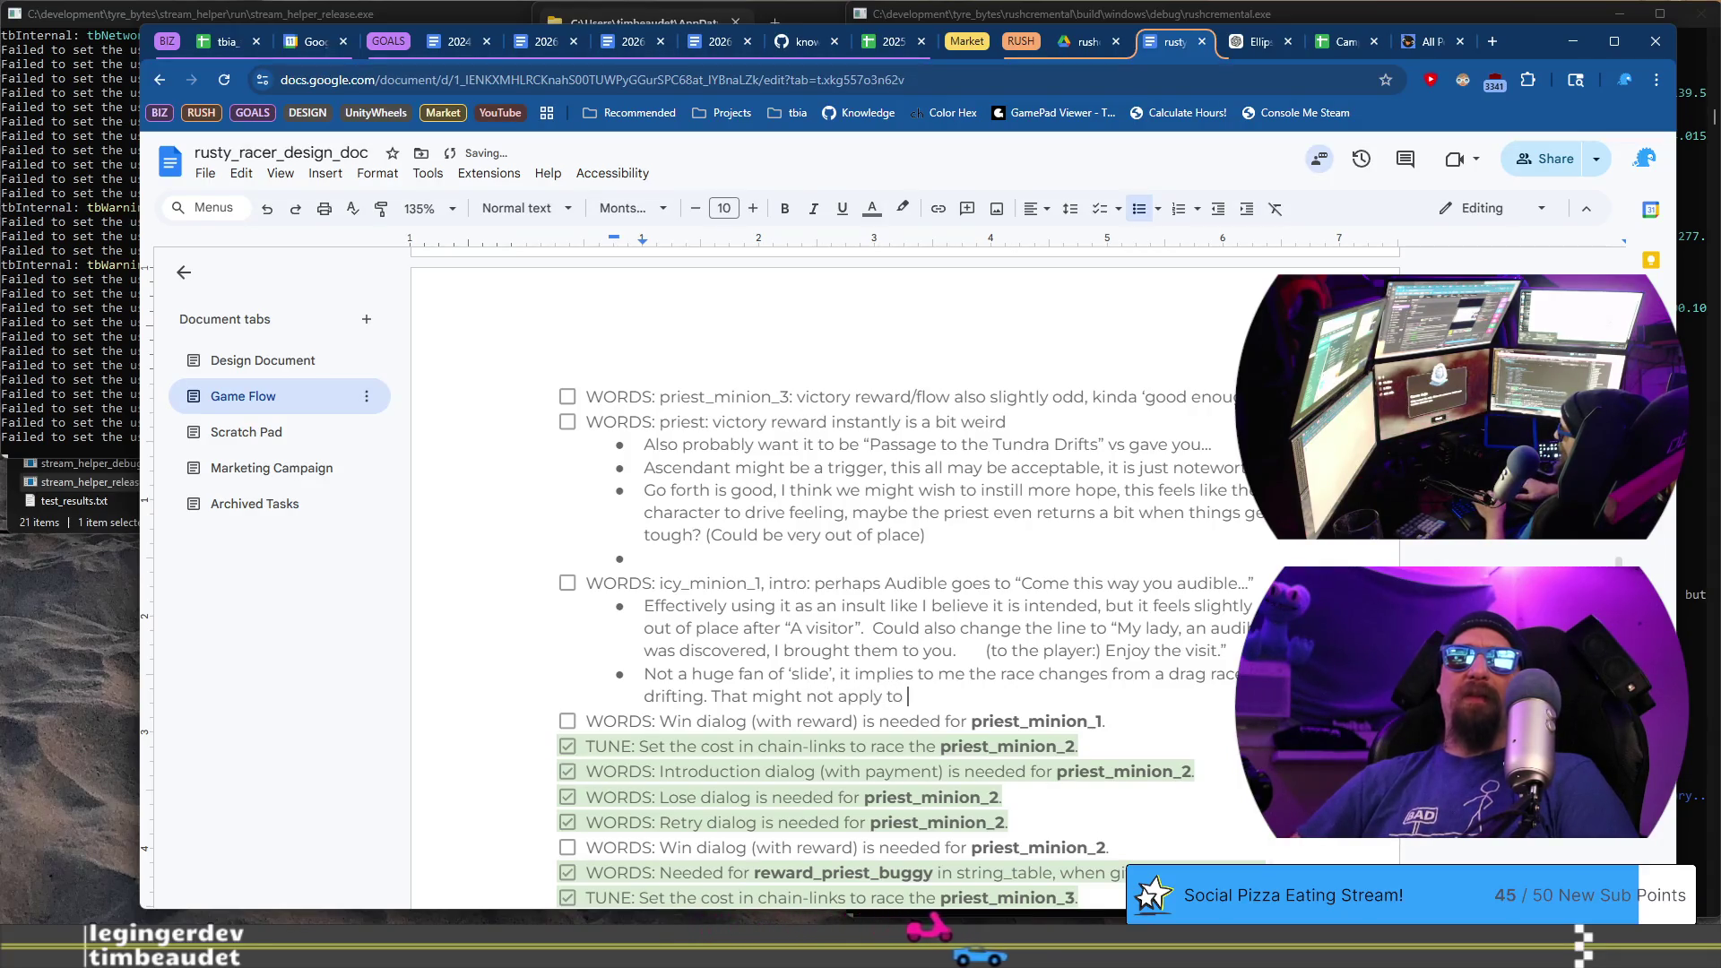
text(players)
key(BackSpace)
key(BackSpace)
key(BackSpace)
text(incremental pla)
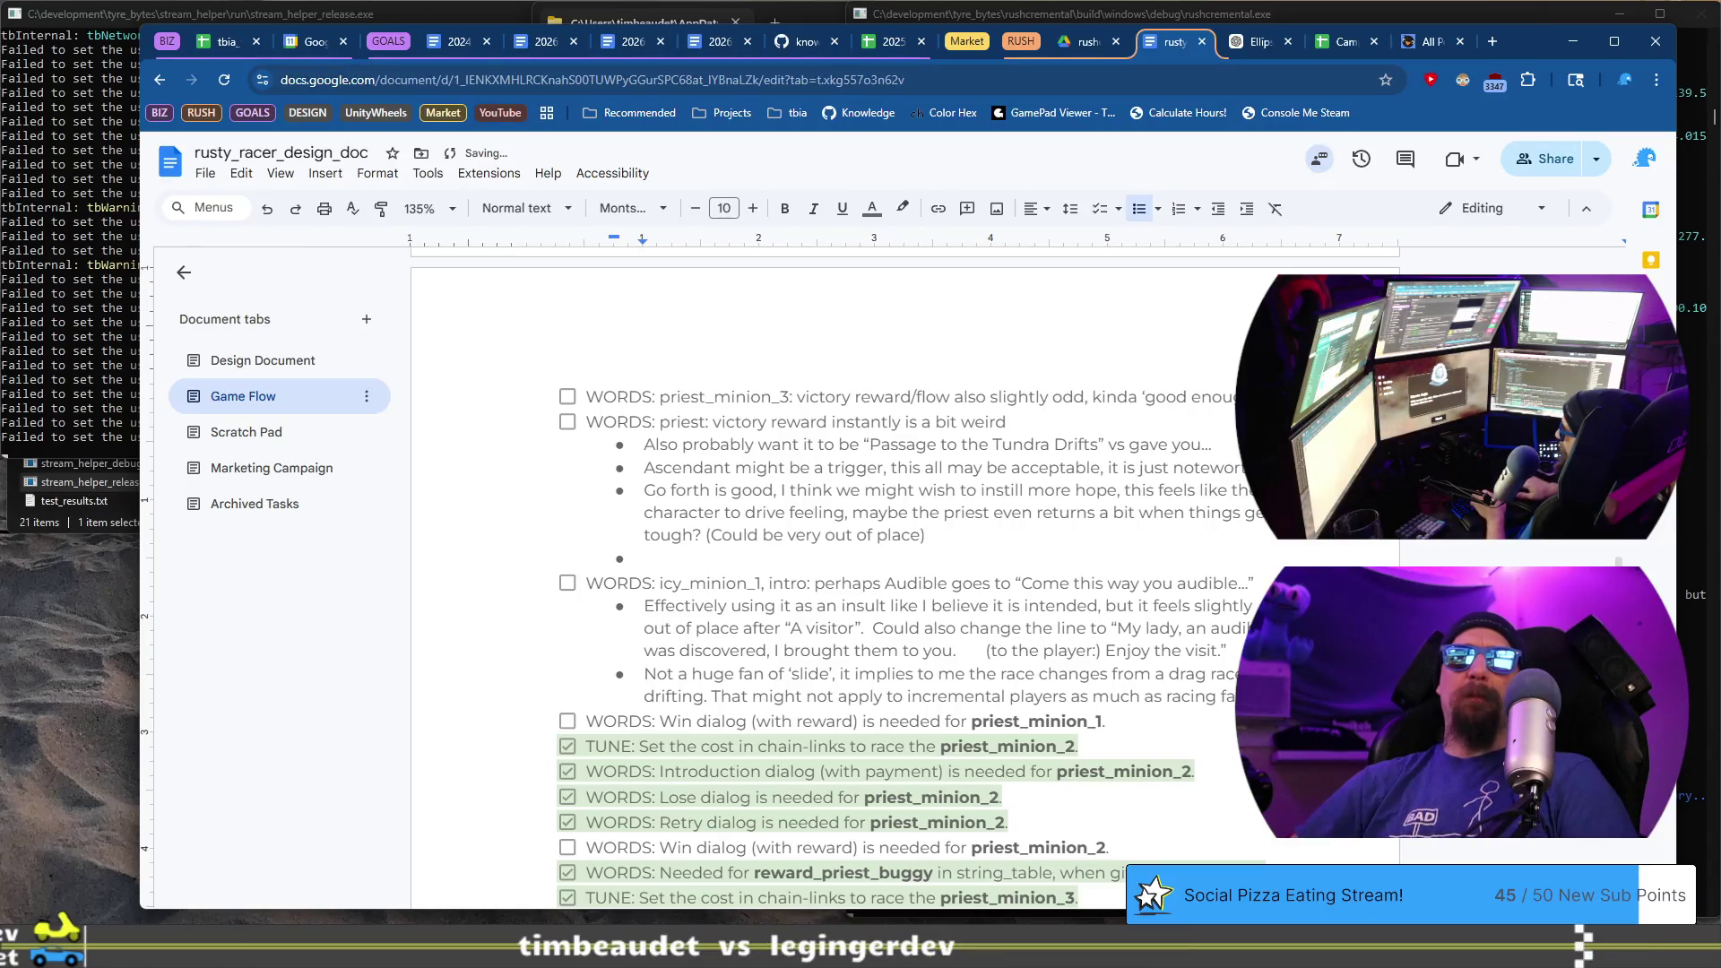
key(Return)
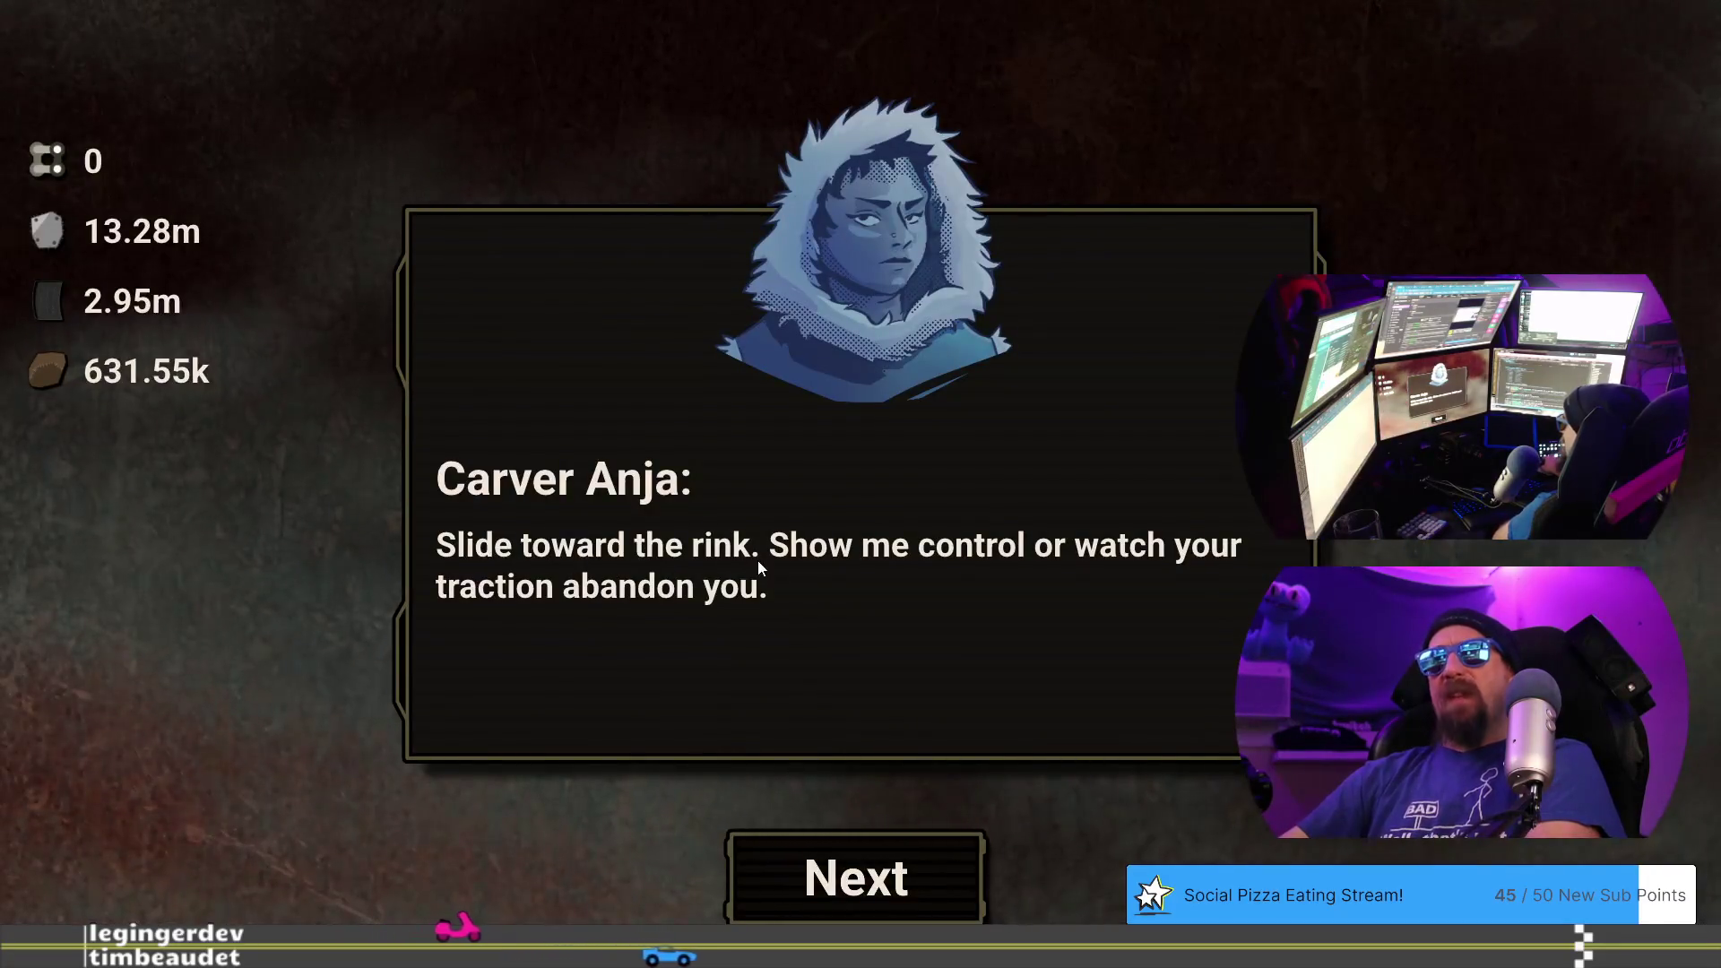
- Accept the Rush Wars payment of 12, race Carver Anja and lose 15.214 to 15.426
click(889, 884)
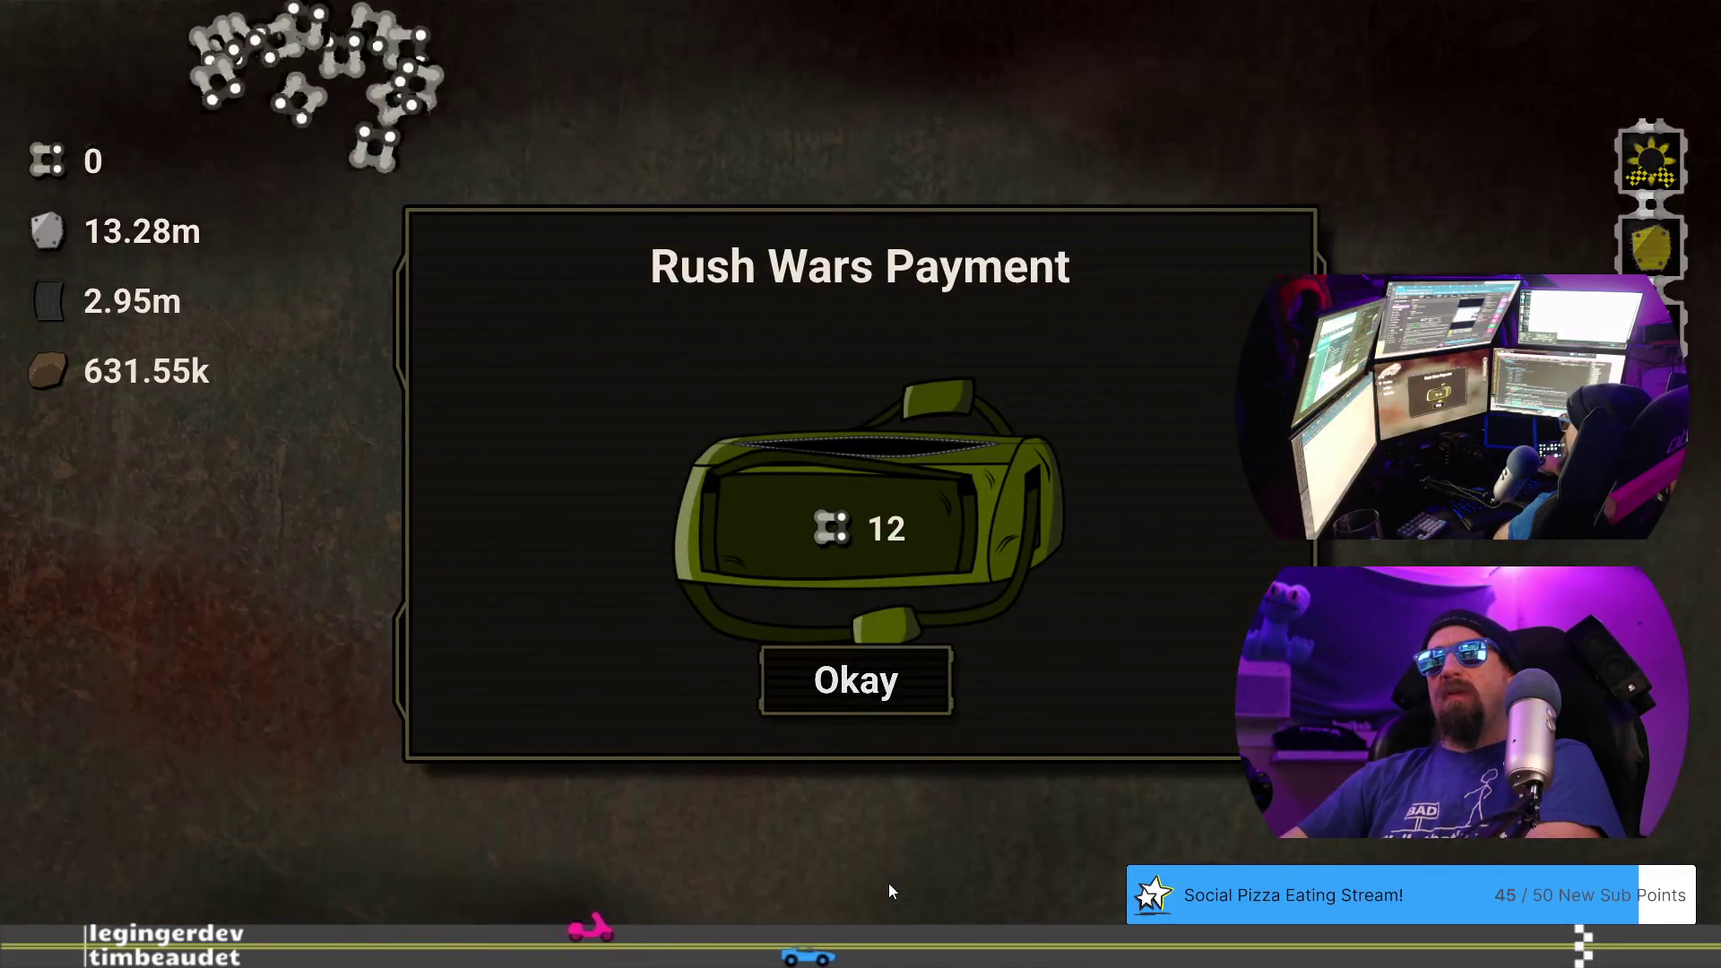
click(877, 705)
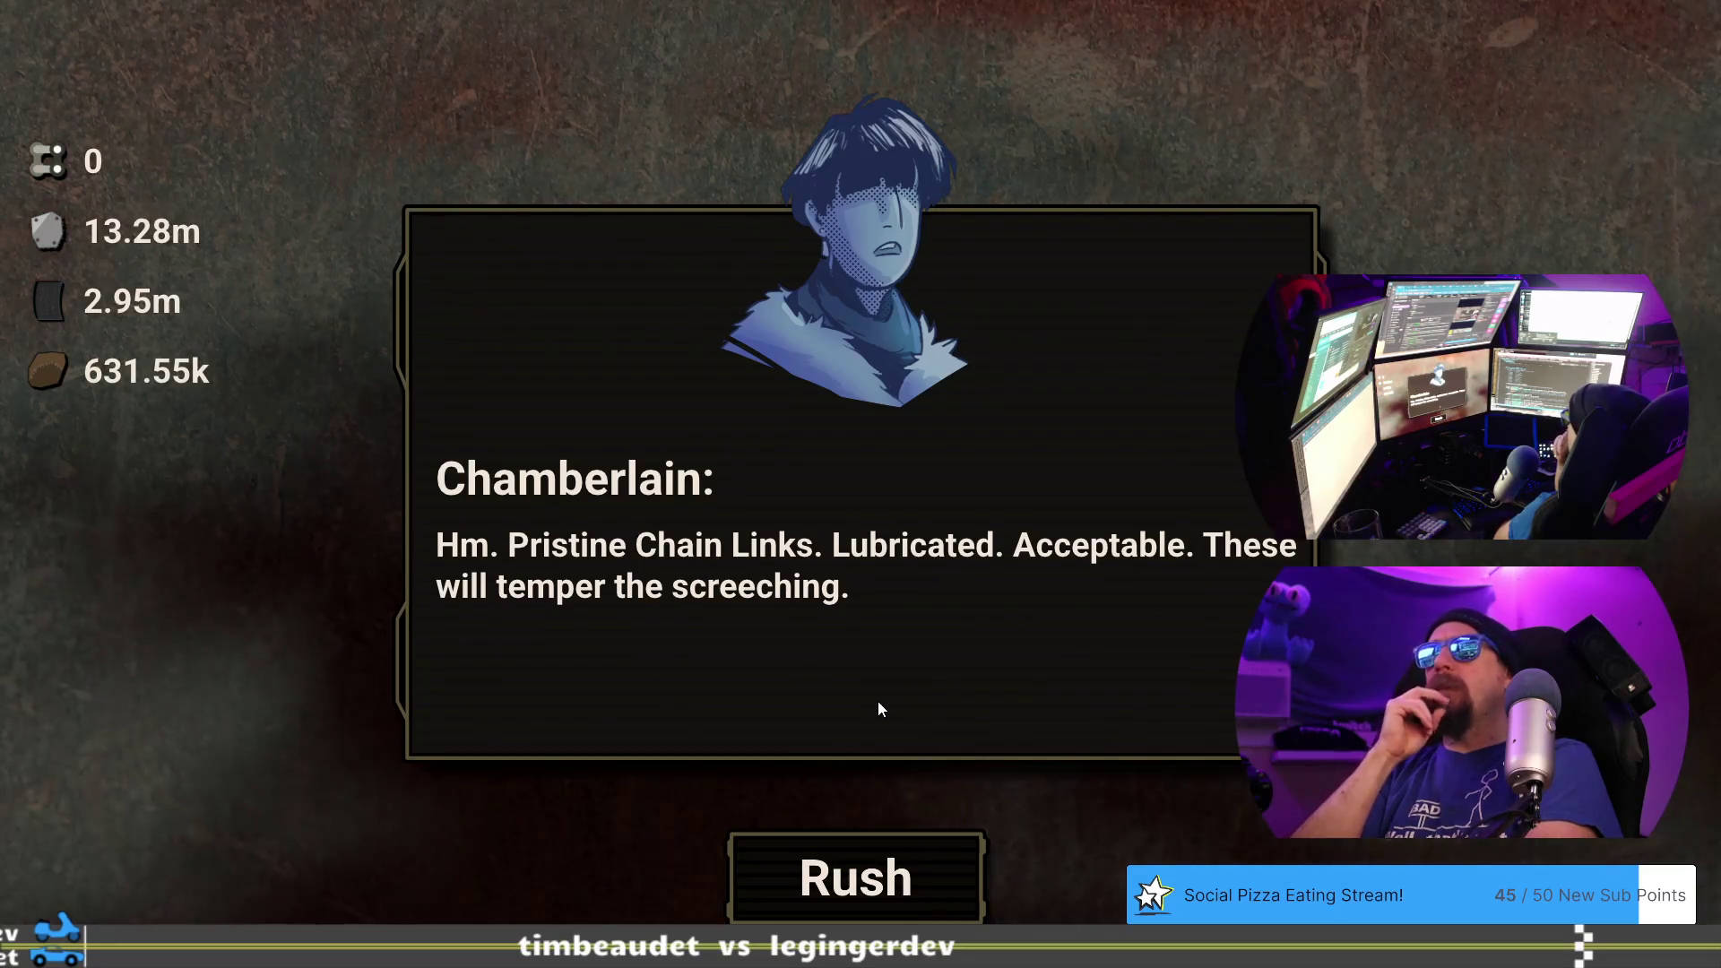
click(896, 895)
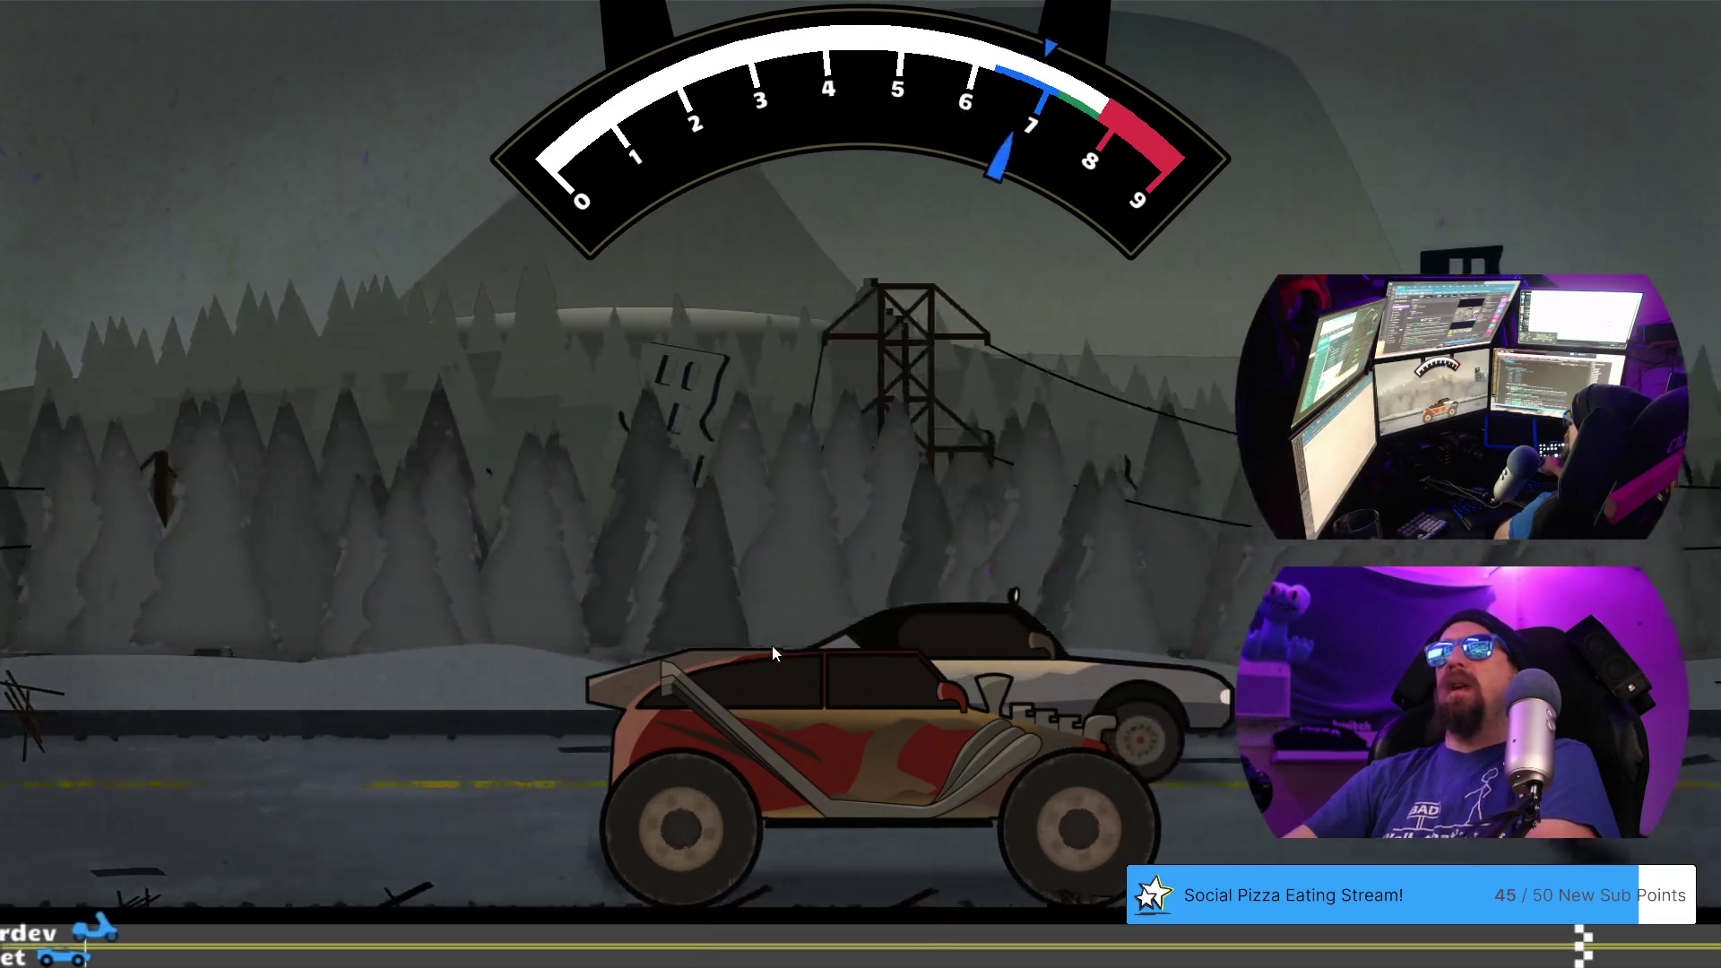
click(772, 645)
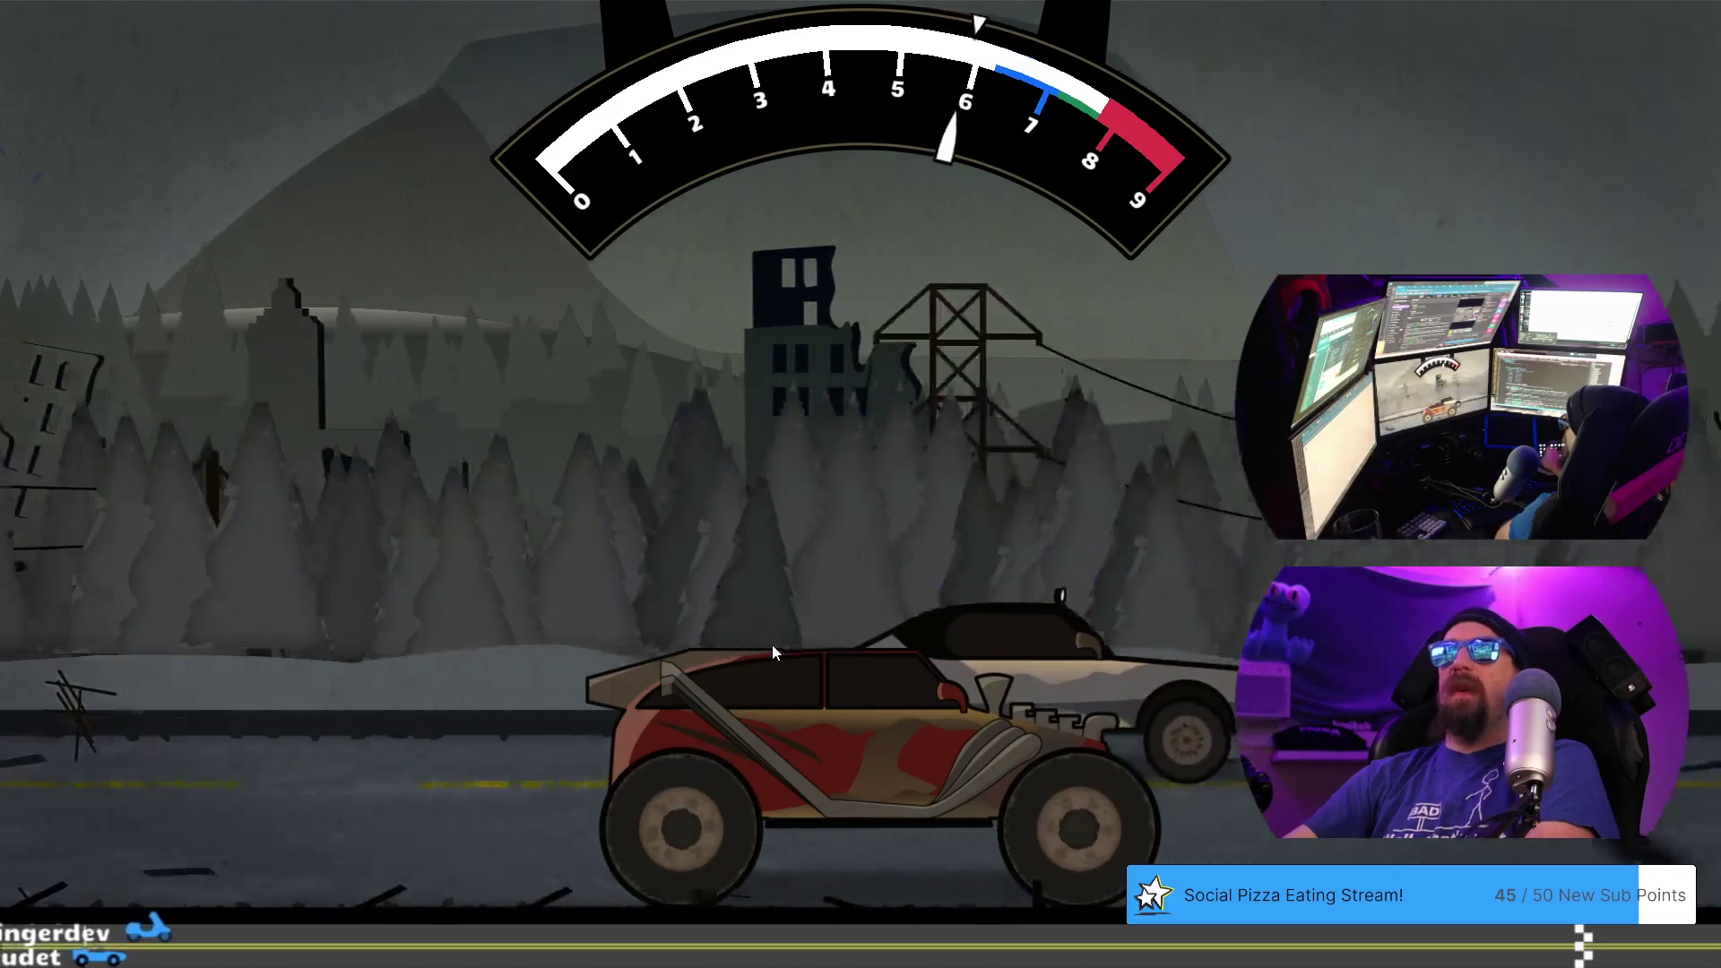
key(space)
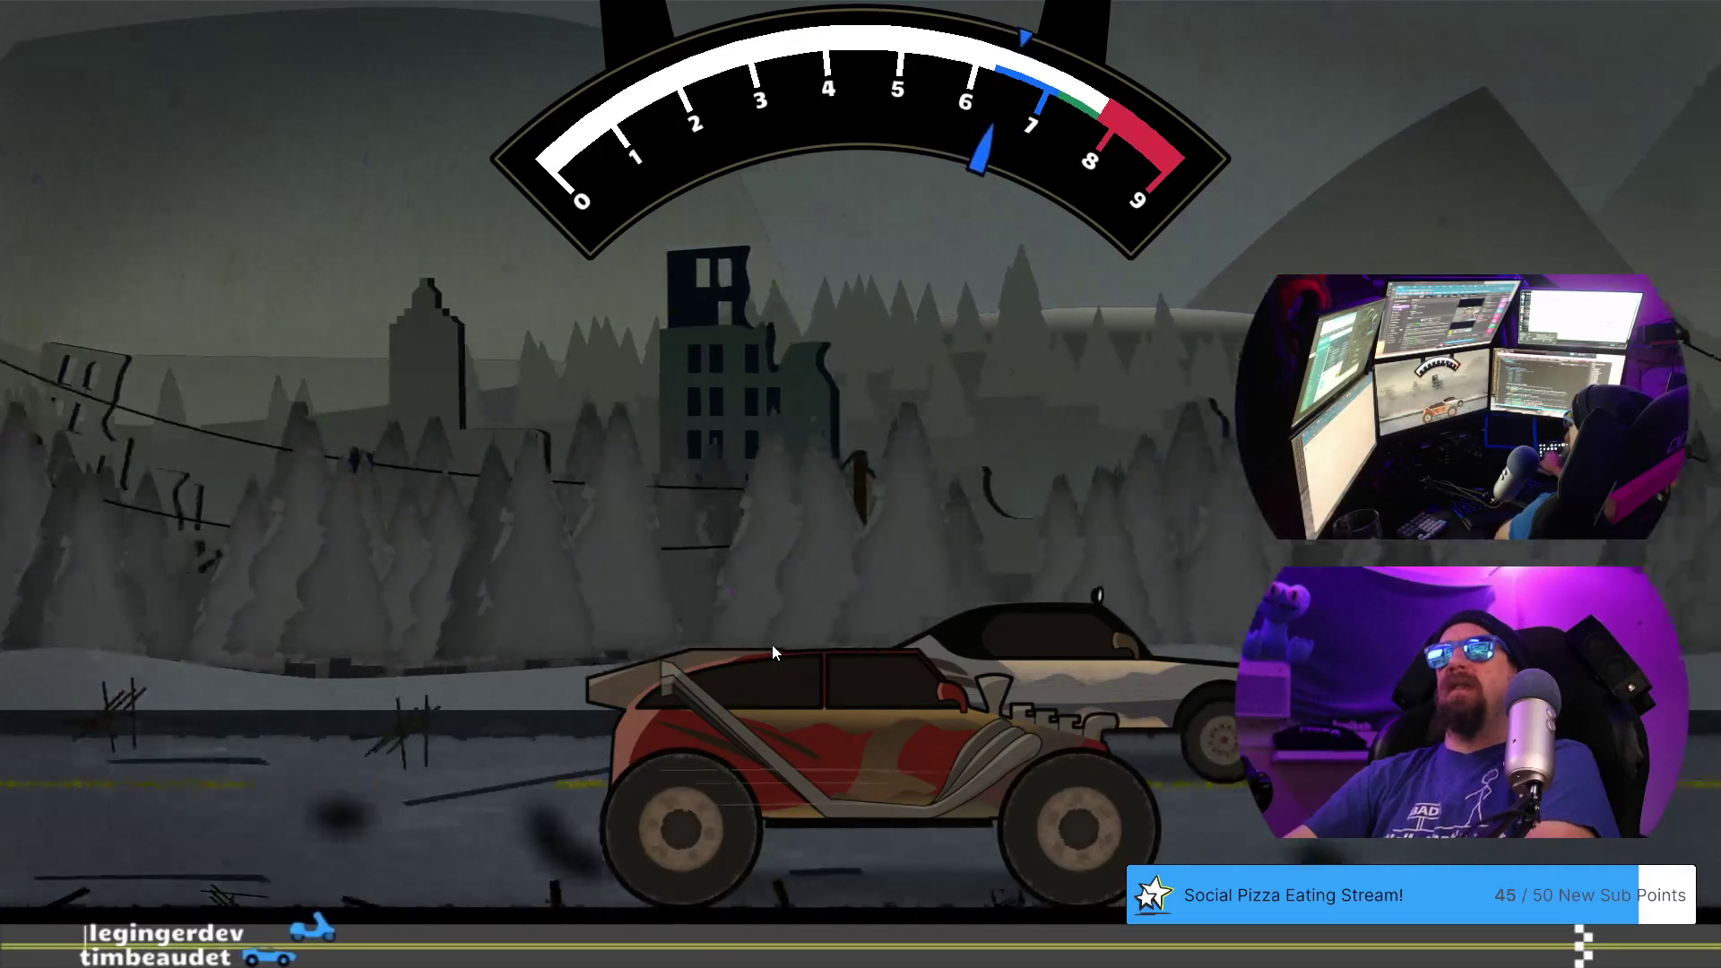
key(space)
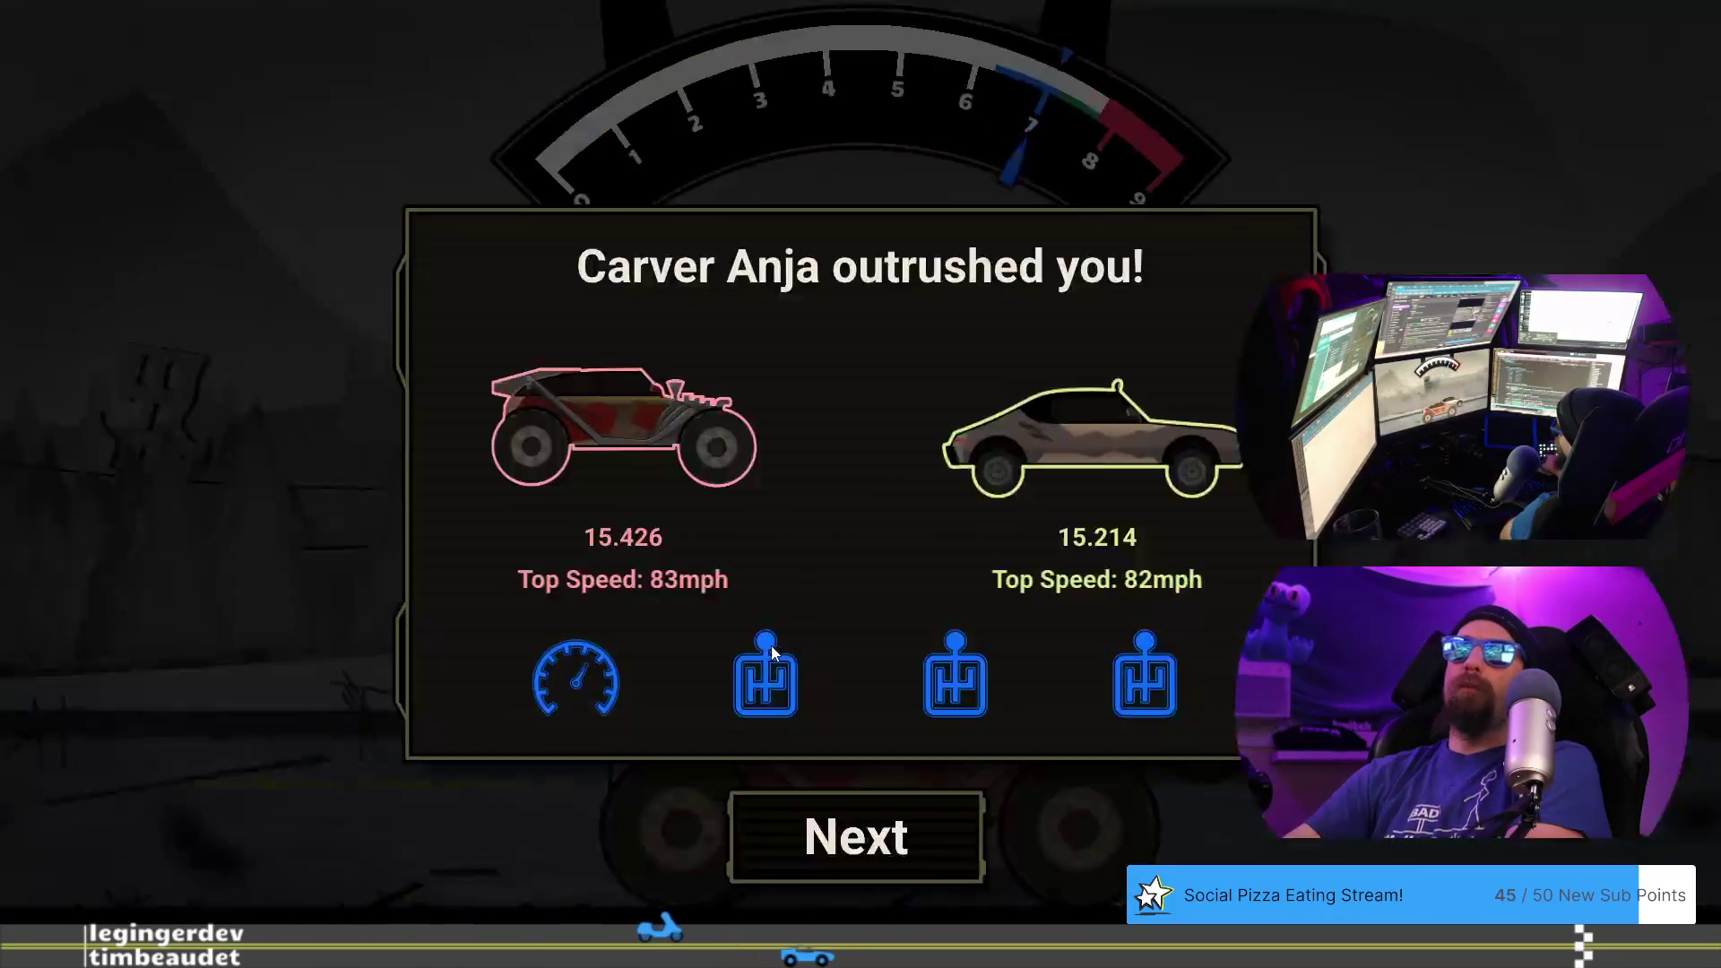
click(823, 837)
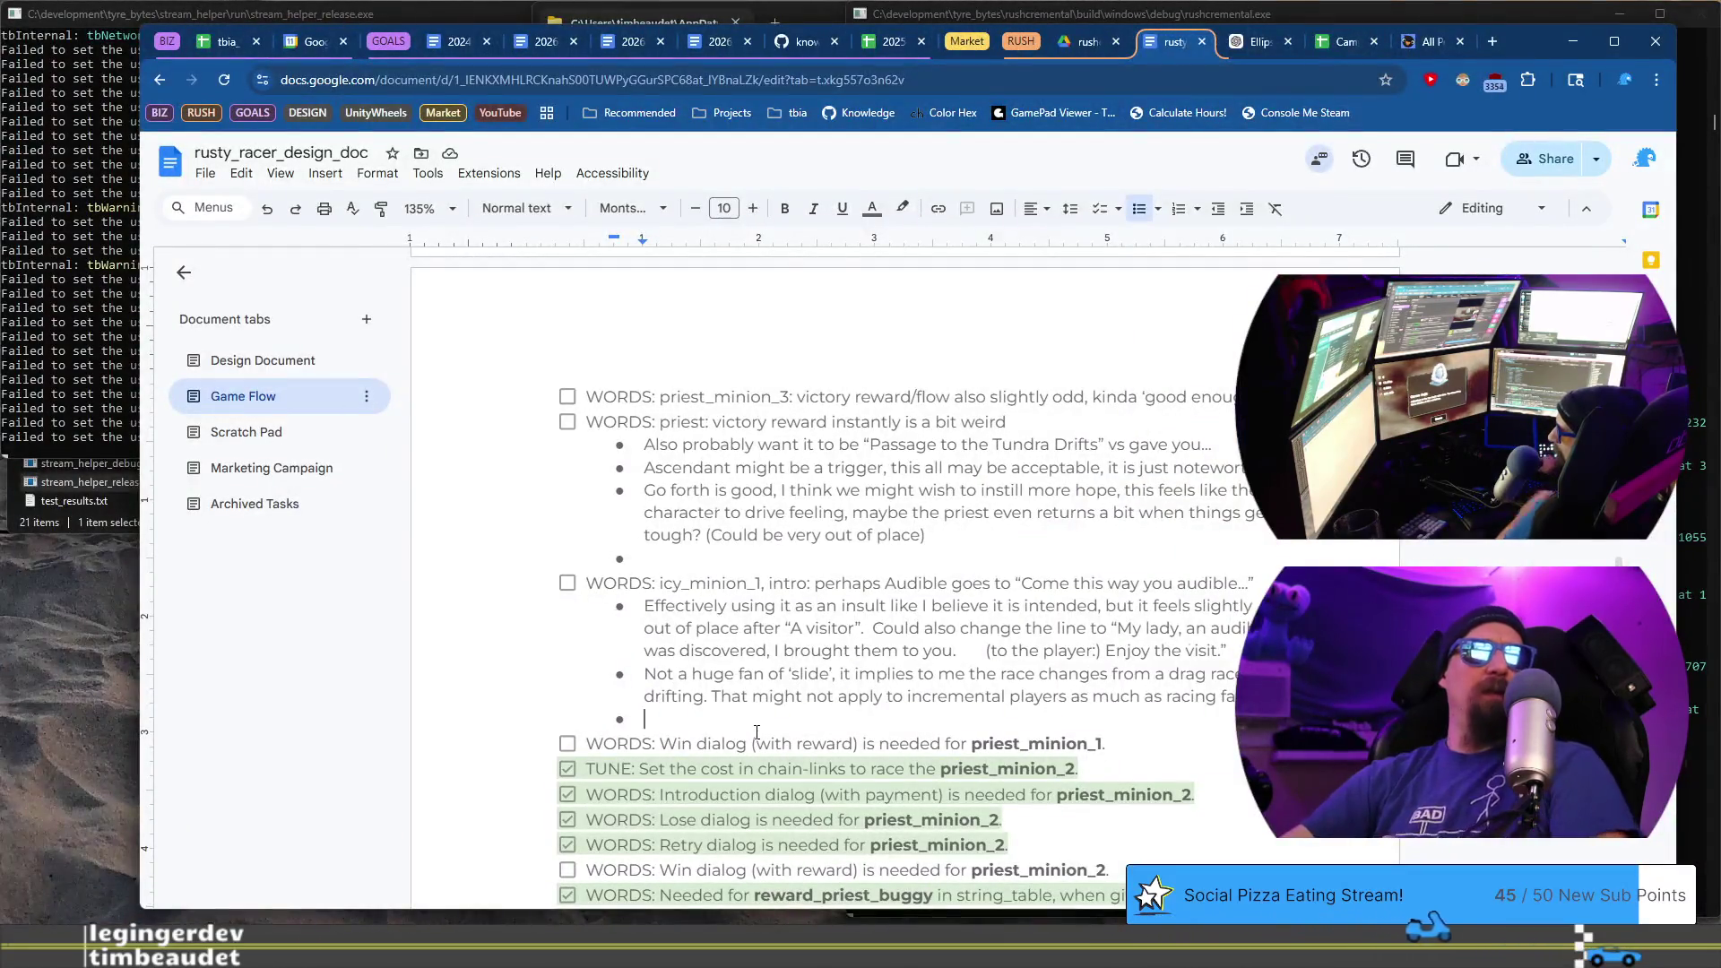
- Start an 'icy_minion_1,' checklist line, then cut the icy_minion_1 notes block from the priest_minion area
key(Return)
text(WORDS: icy_minion_)
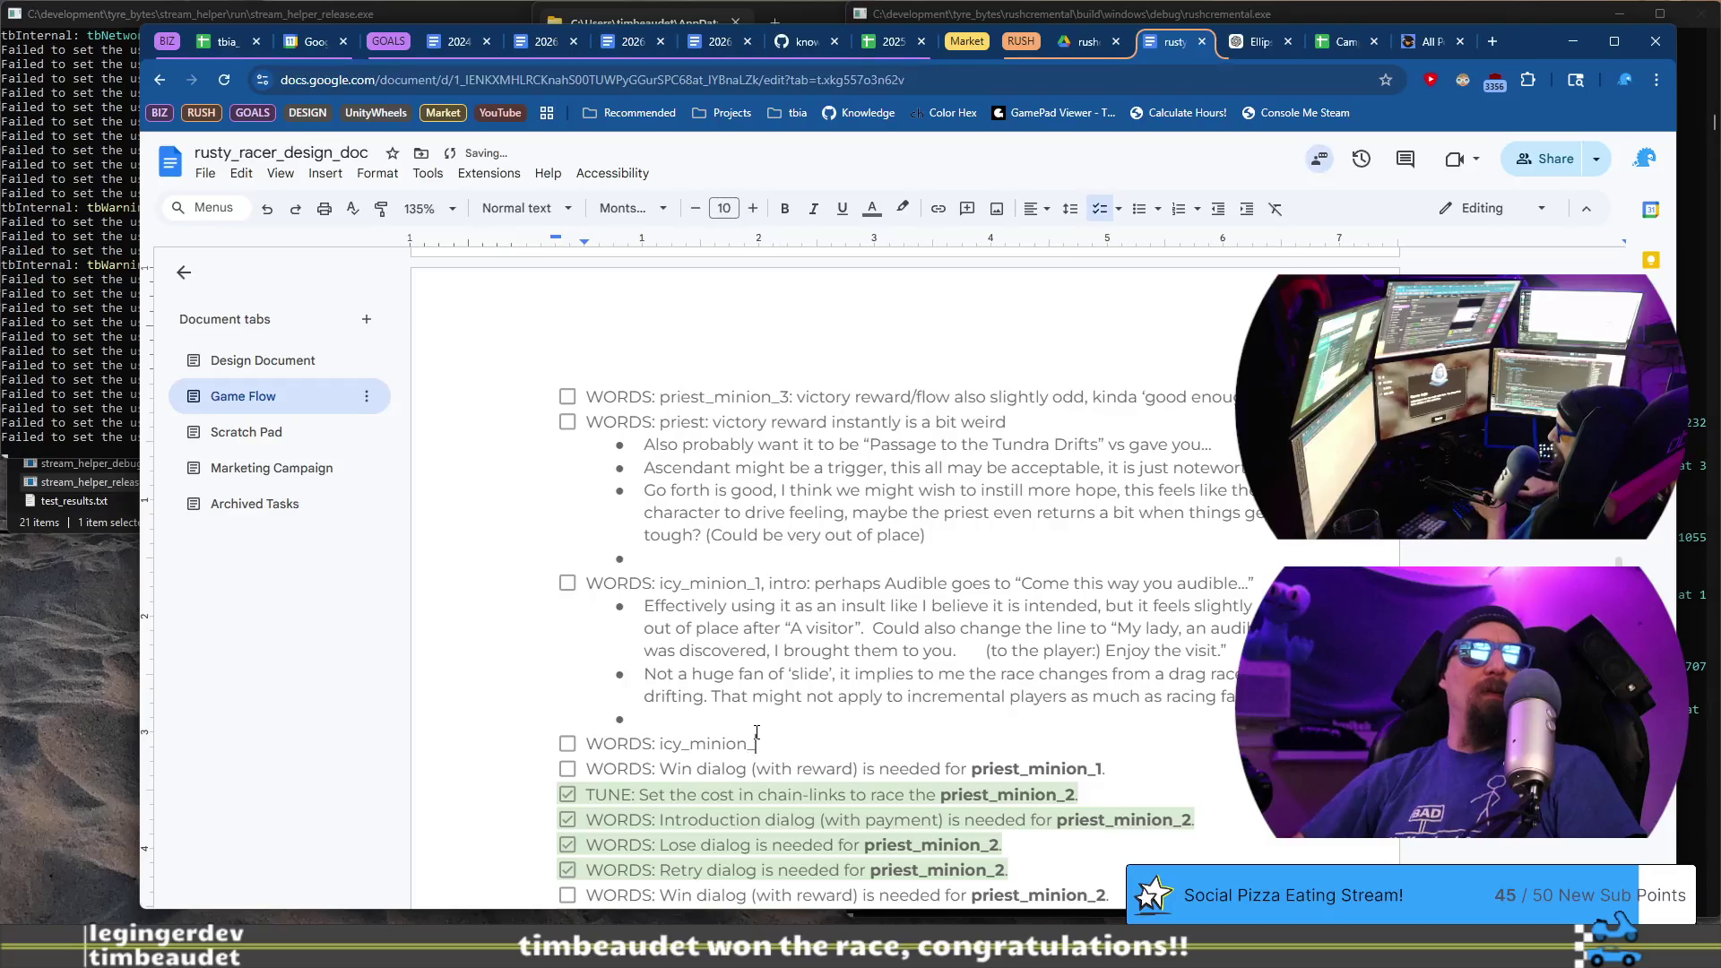
text(1,)
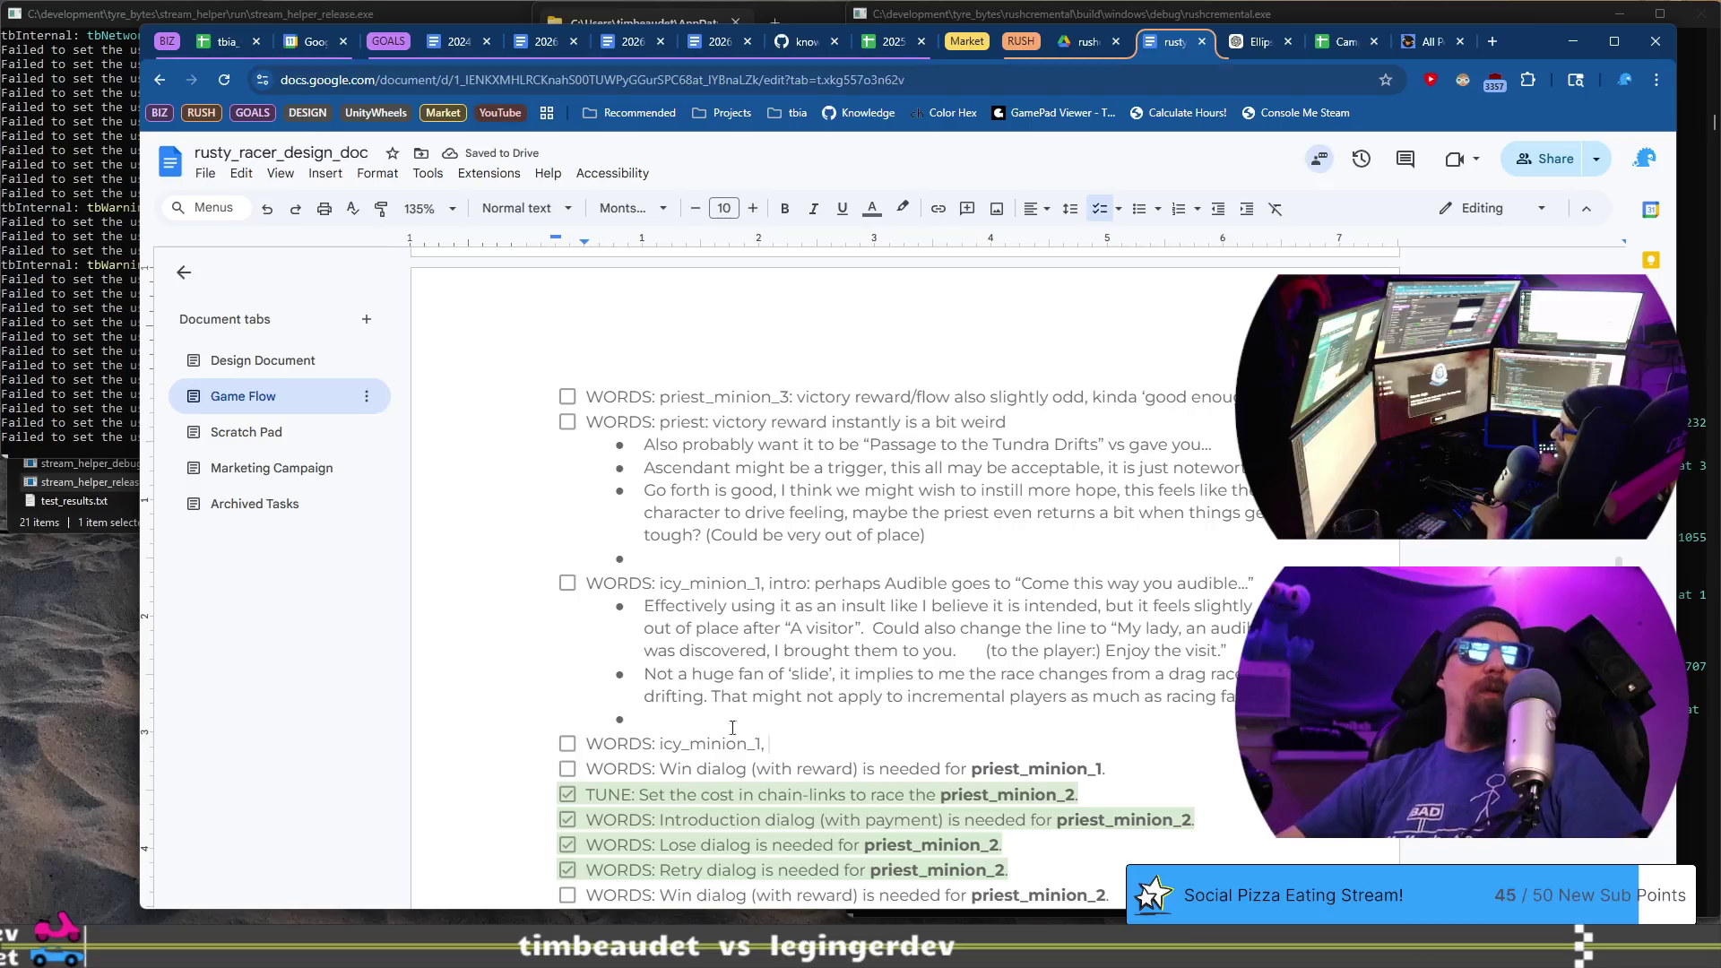
shift+click(590, 578)
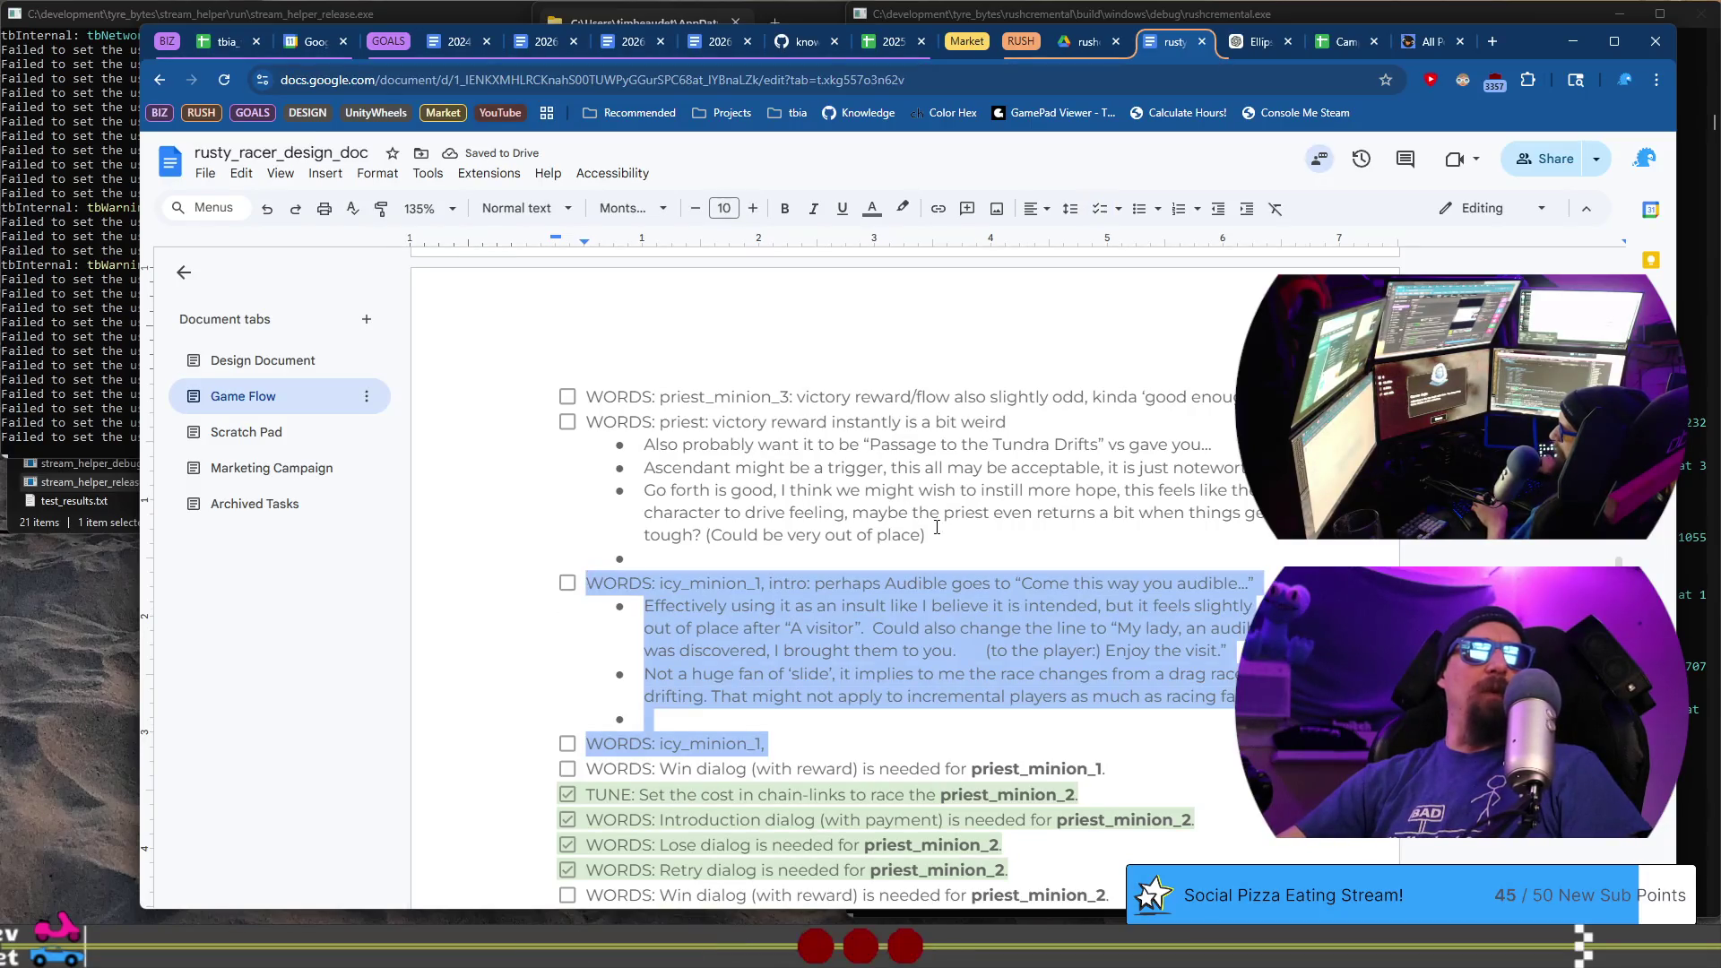
key(BackSpace)
key(BackSpace)
key(BackSpace)
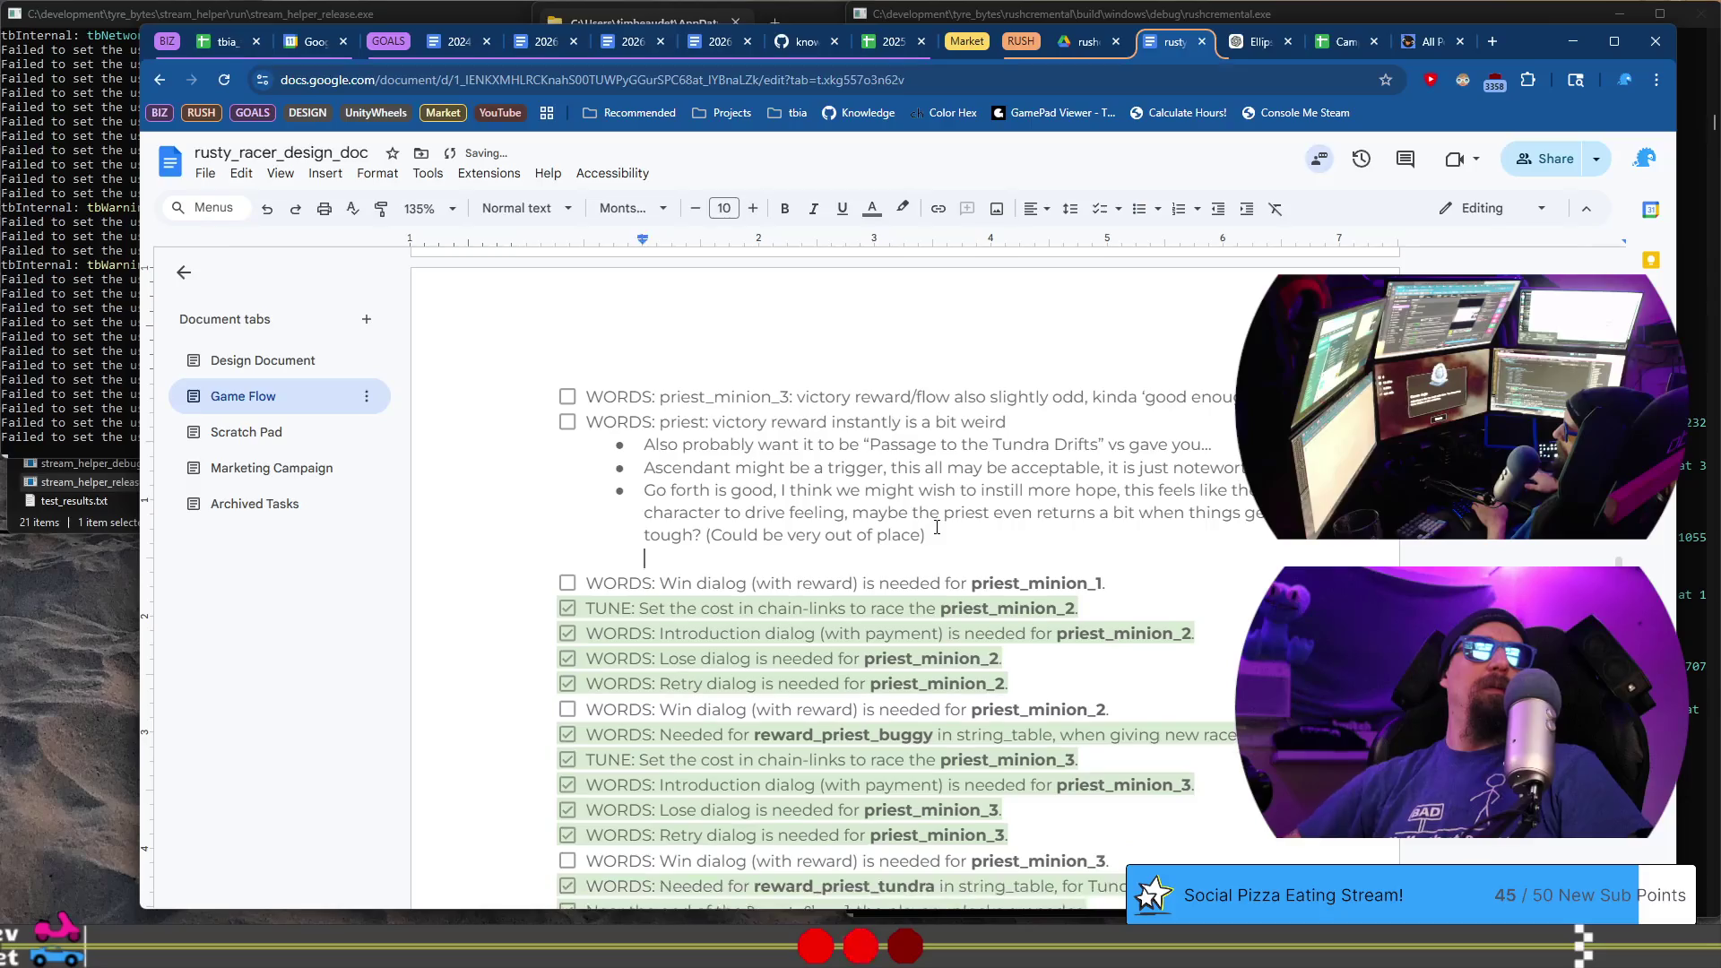
- Paste the icy_minion_1 notes on a new line under the Tundra Drifts heading
scroll(937, 527, down, 10)
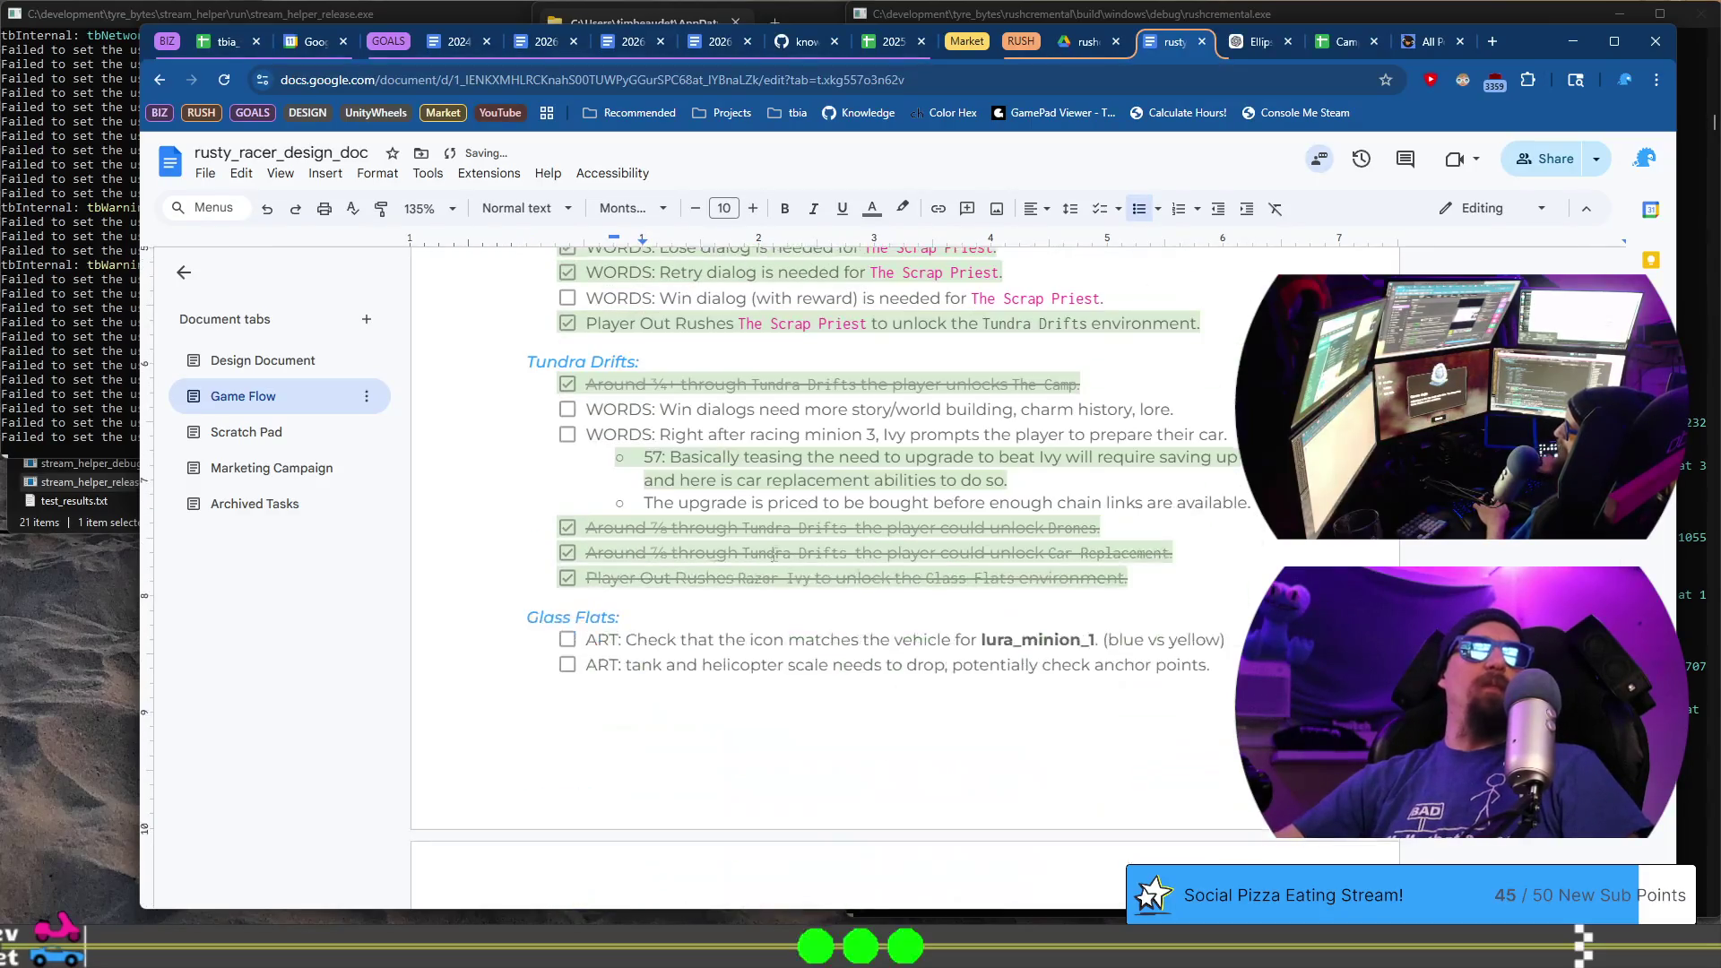
key(Return)
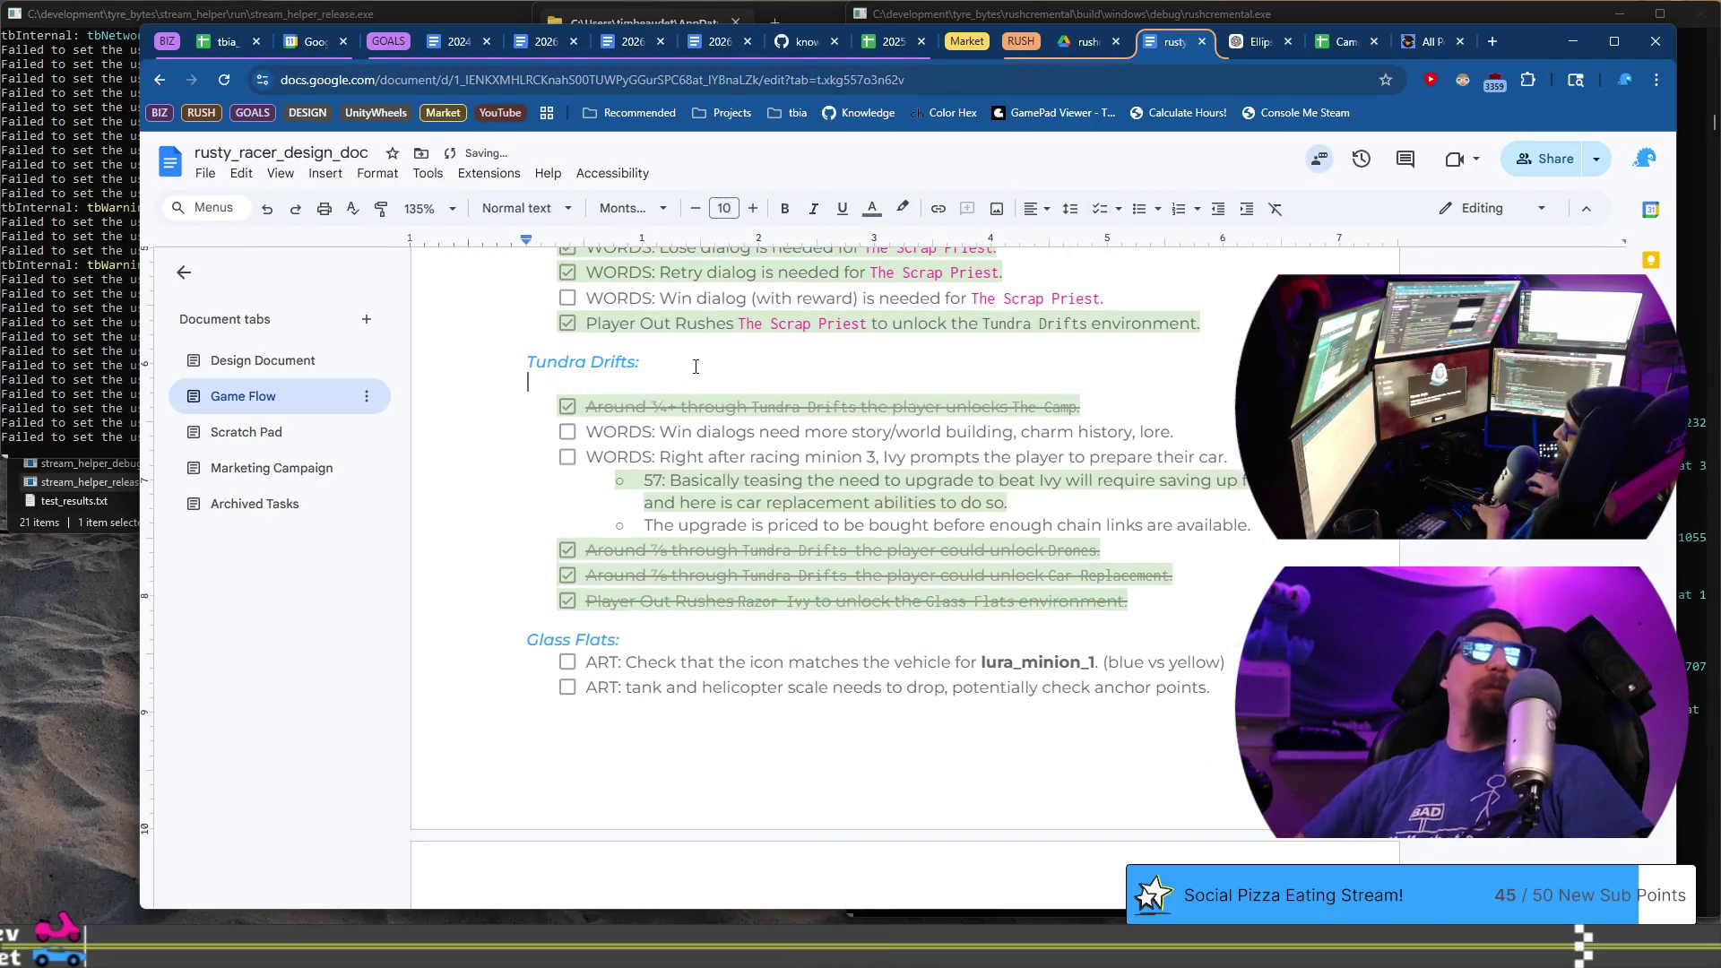
key(ctrl+v)
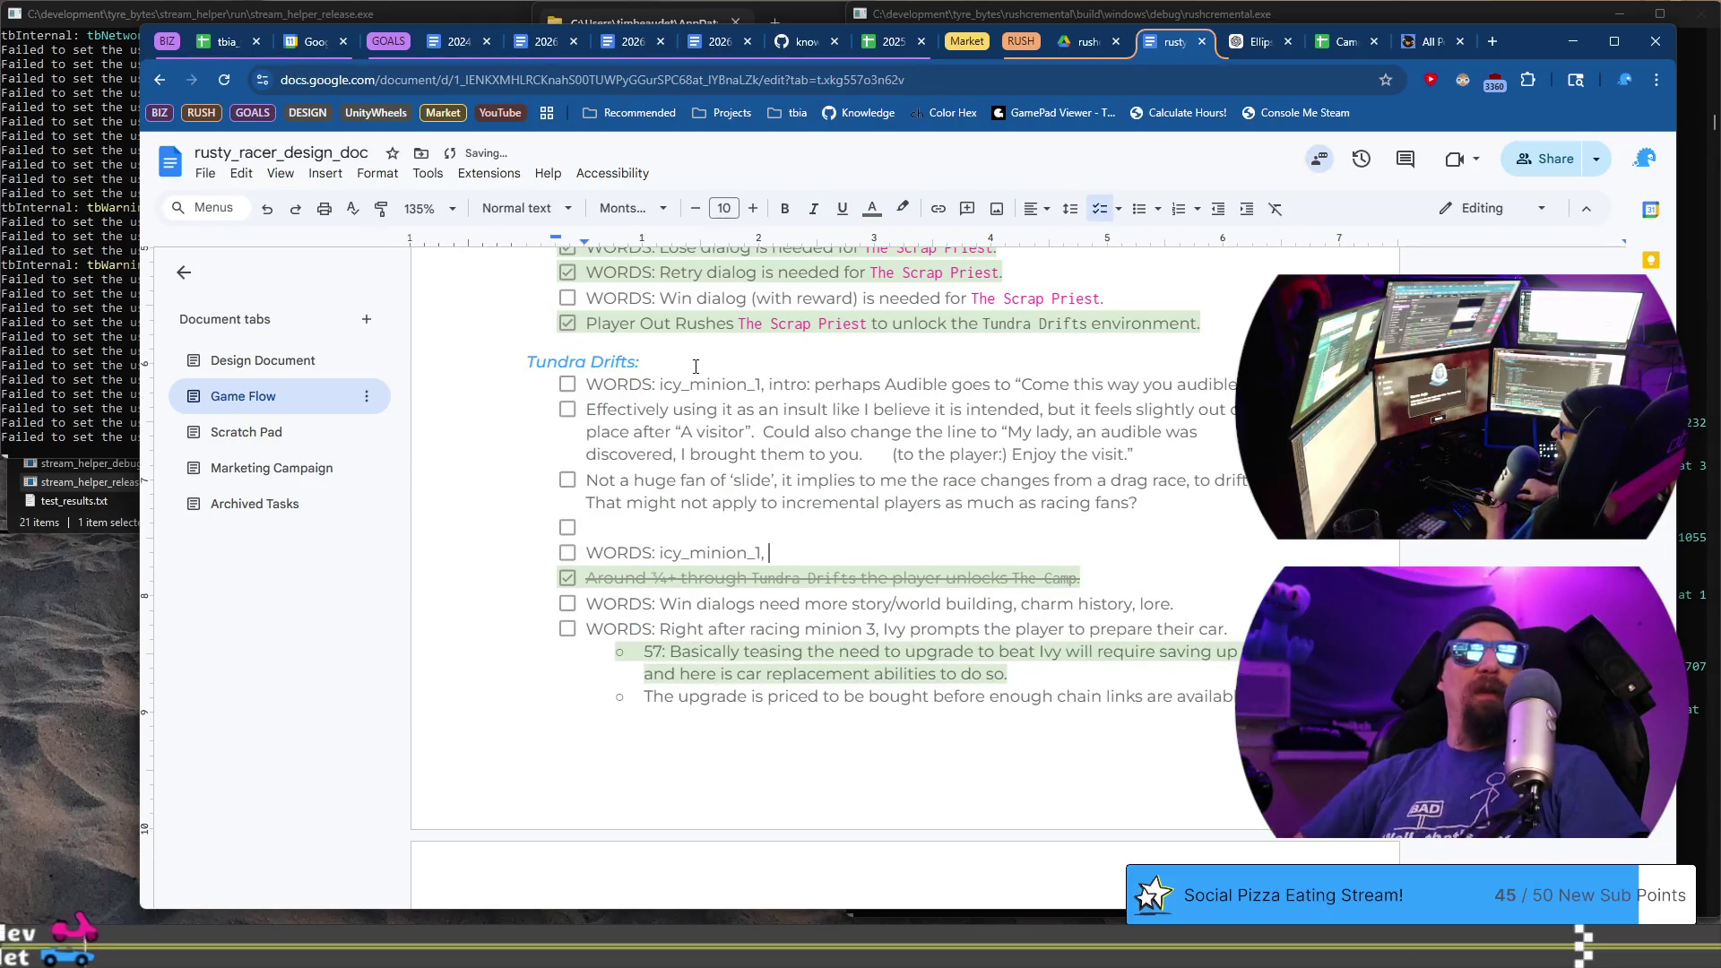
key(Up)
key(BackSpace)
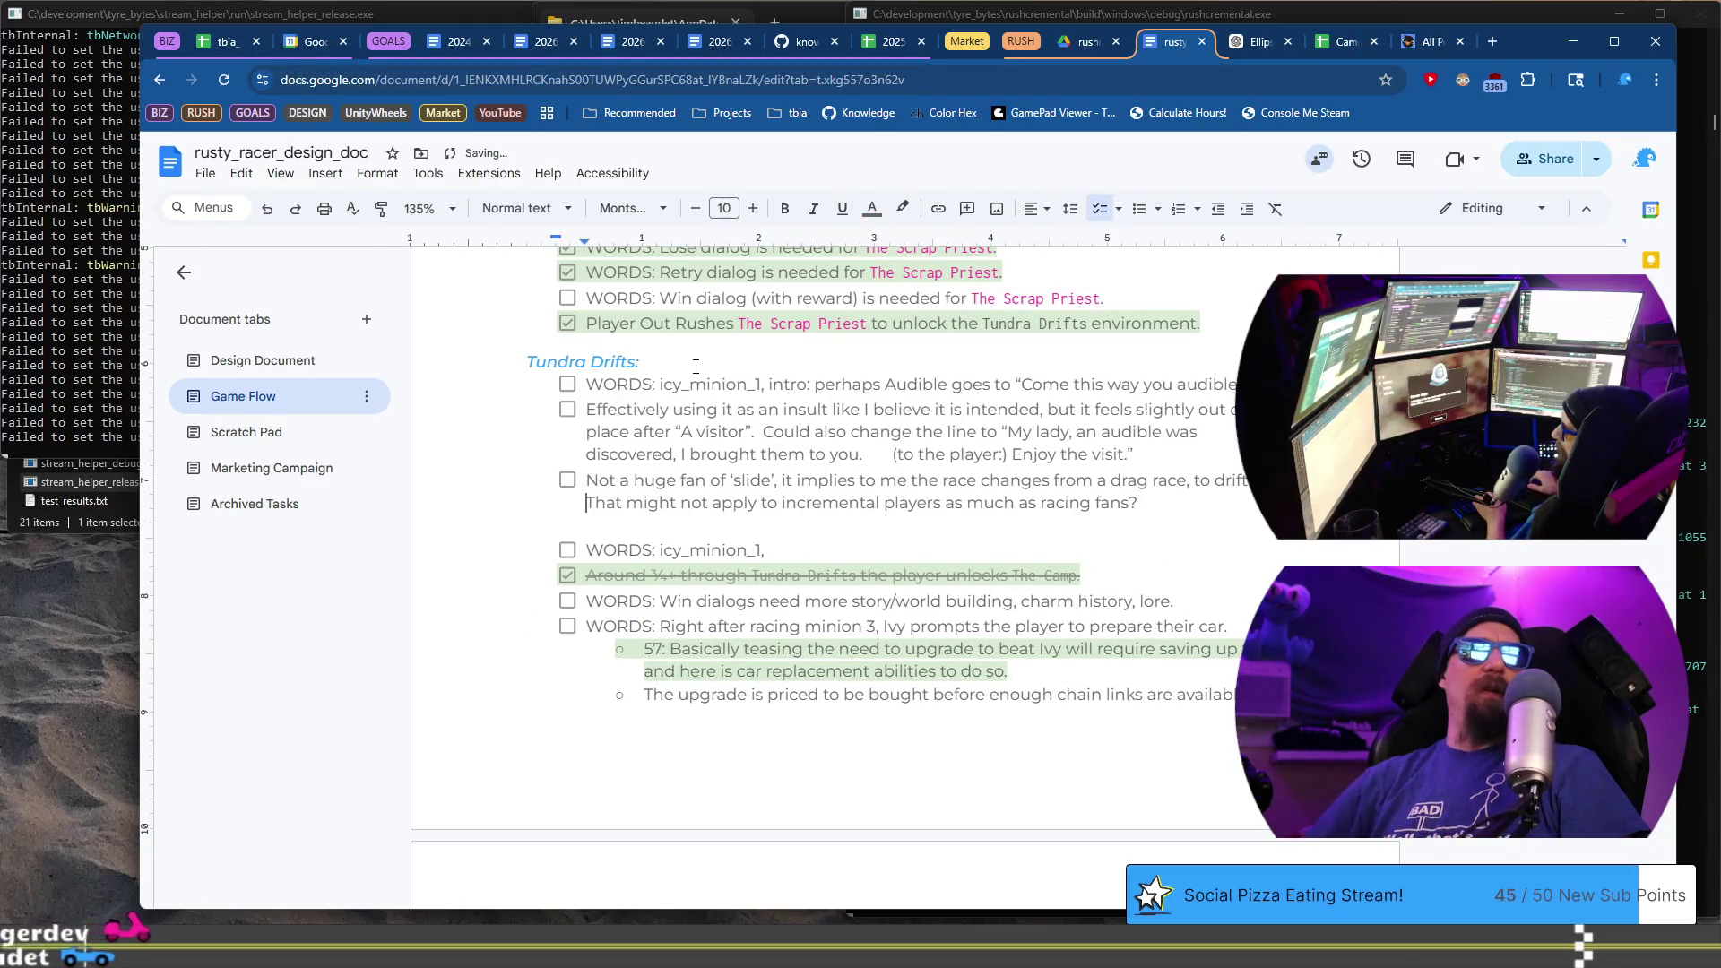
- Turn the 'Effectively using it' and 'Not a huge fan' comments into nested bullets and delete the blank line
key(BackSpace)
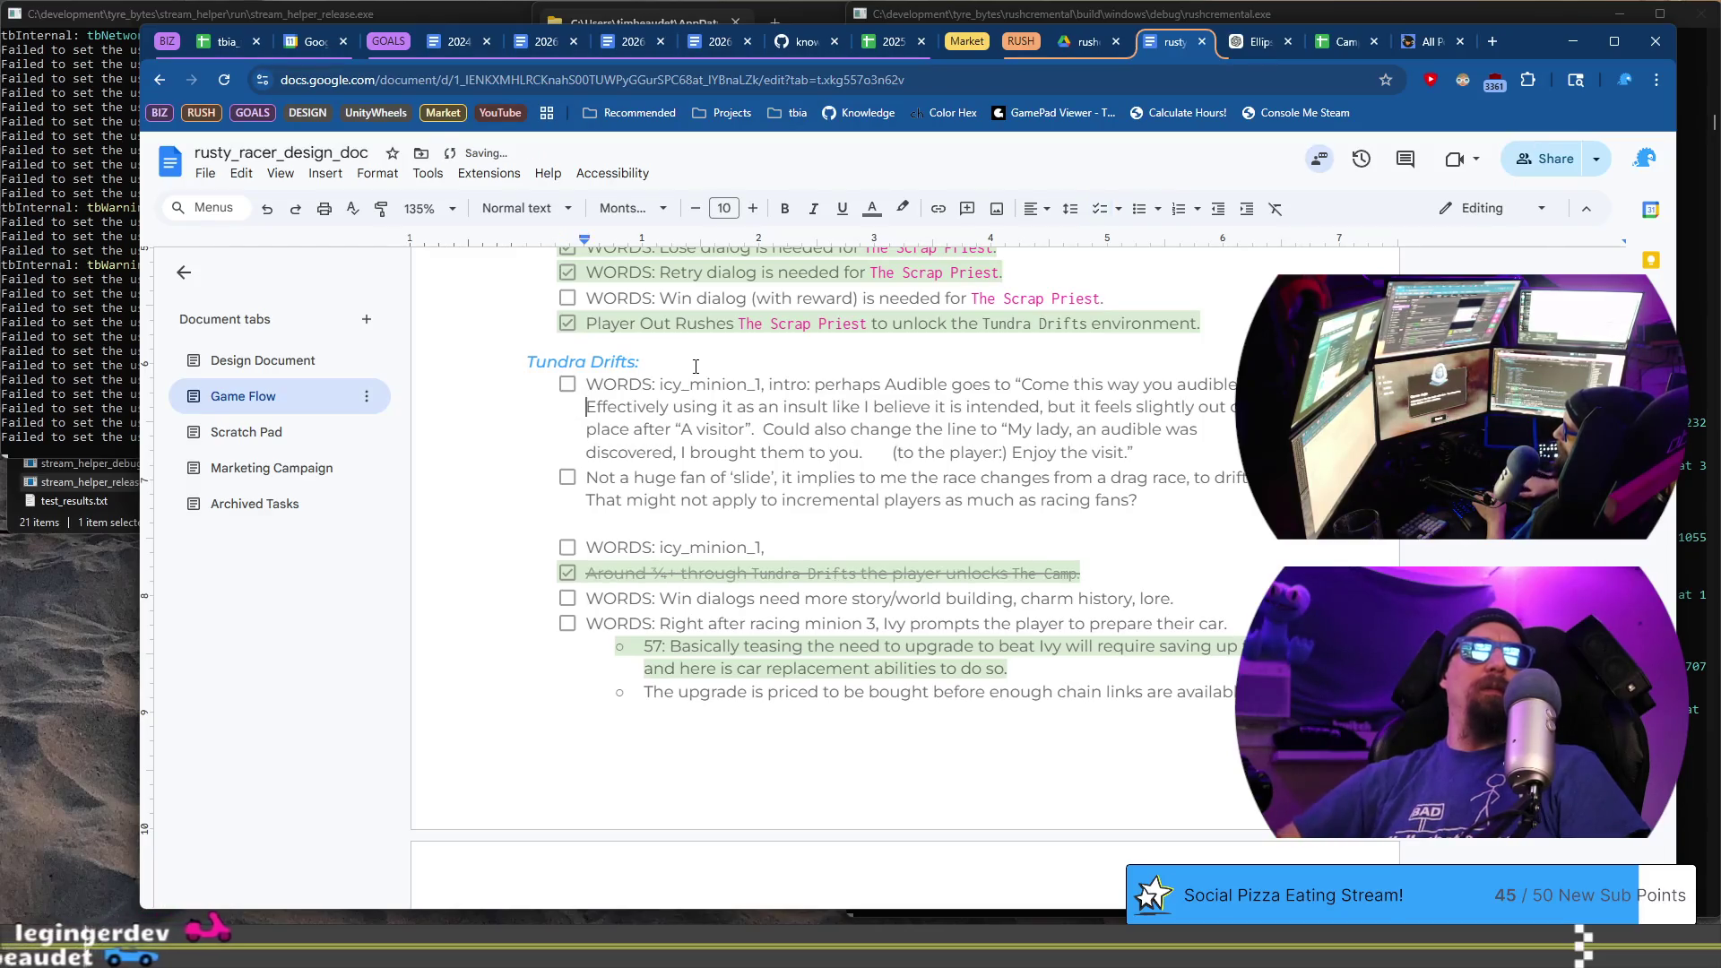
key(ctrl+shift+8)
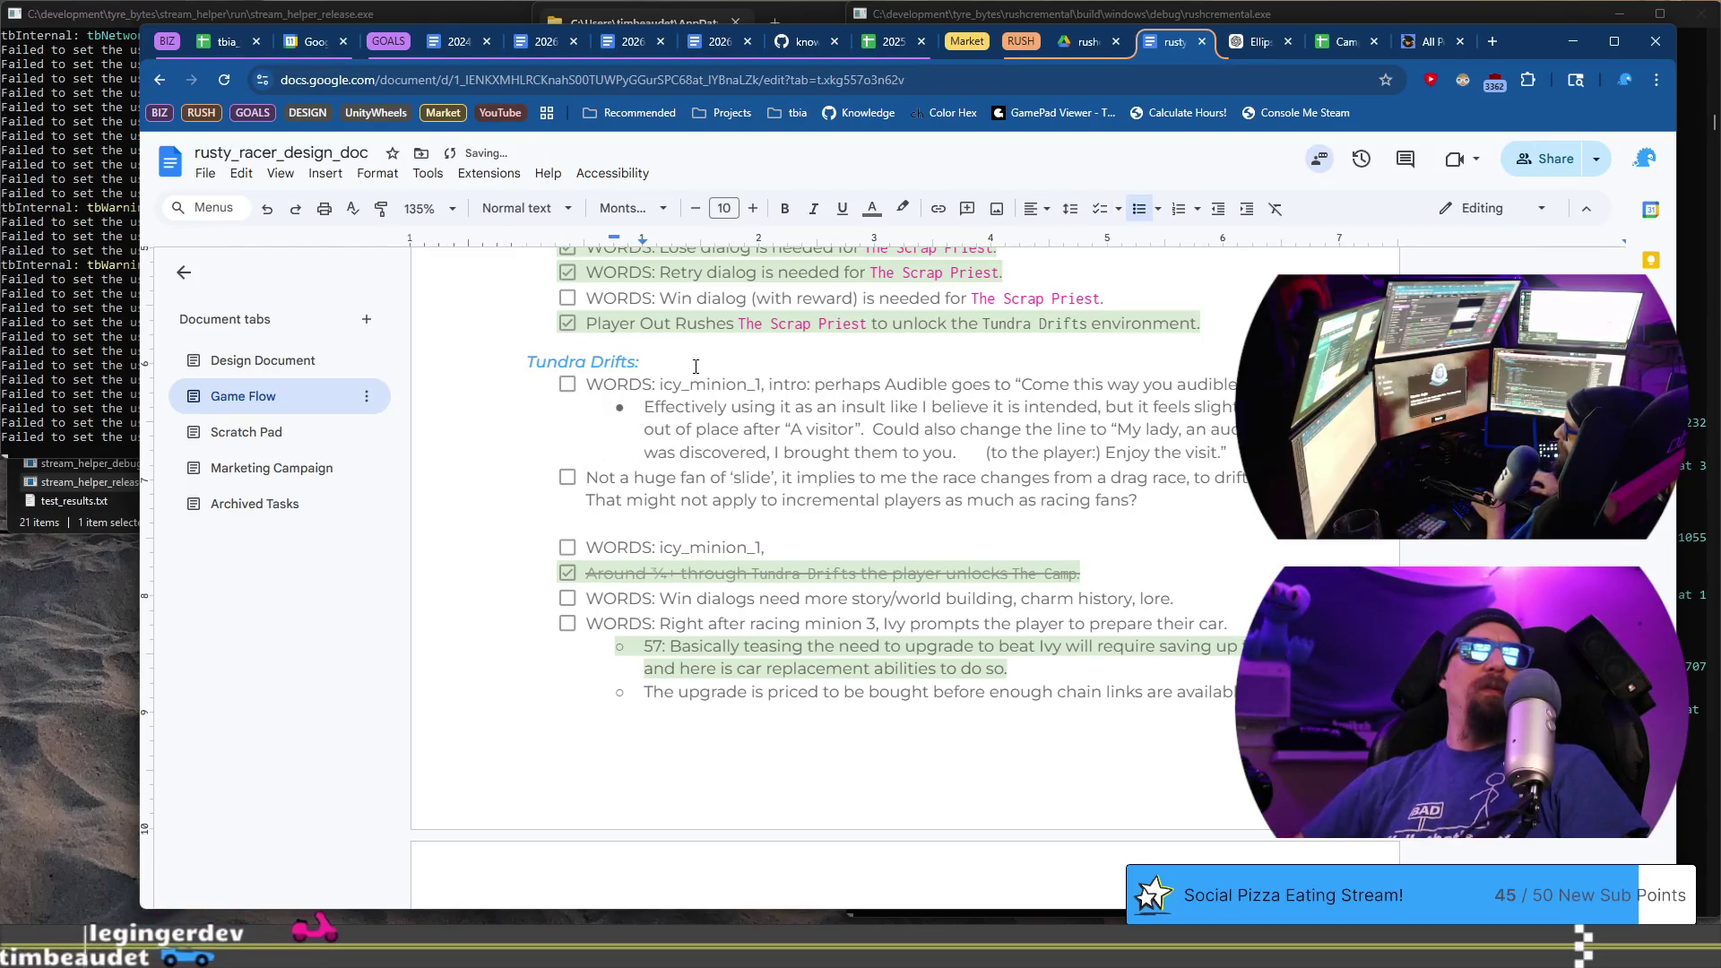
key(Down)
key(Down)
key(Down)
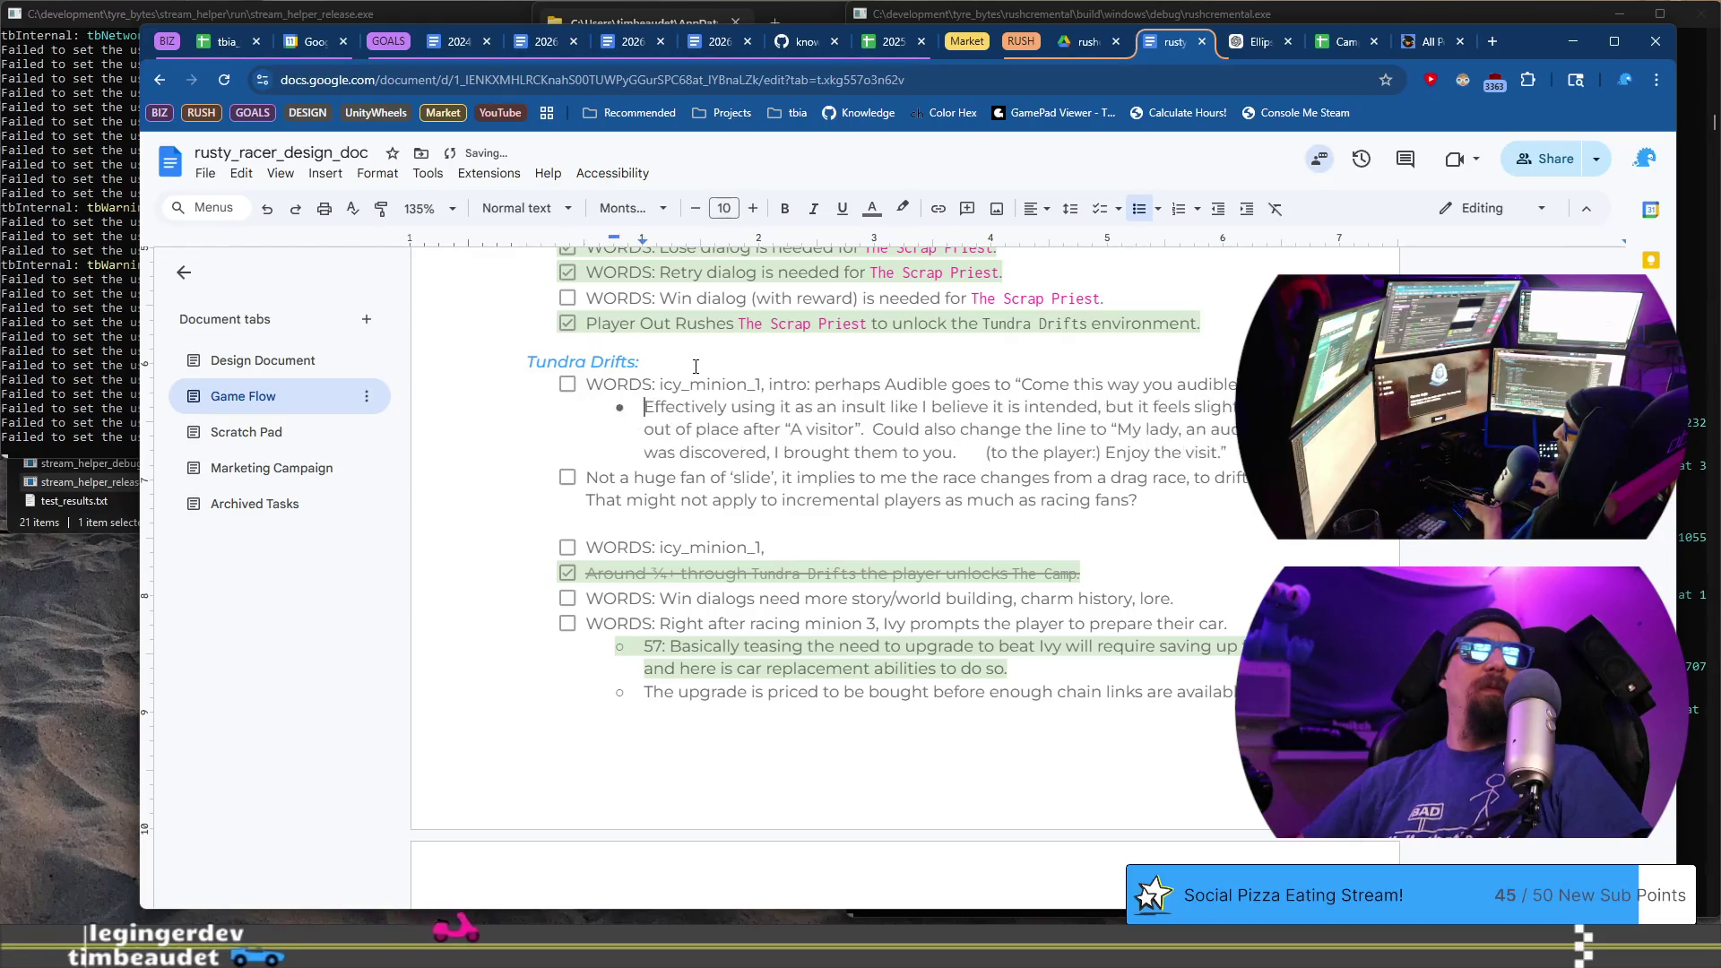
key(BackSpace)
key(ctrl+shift+8)
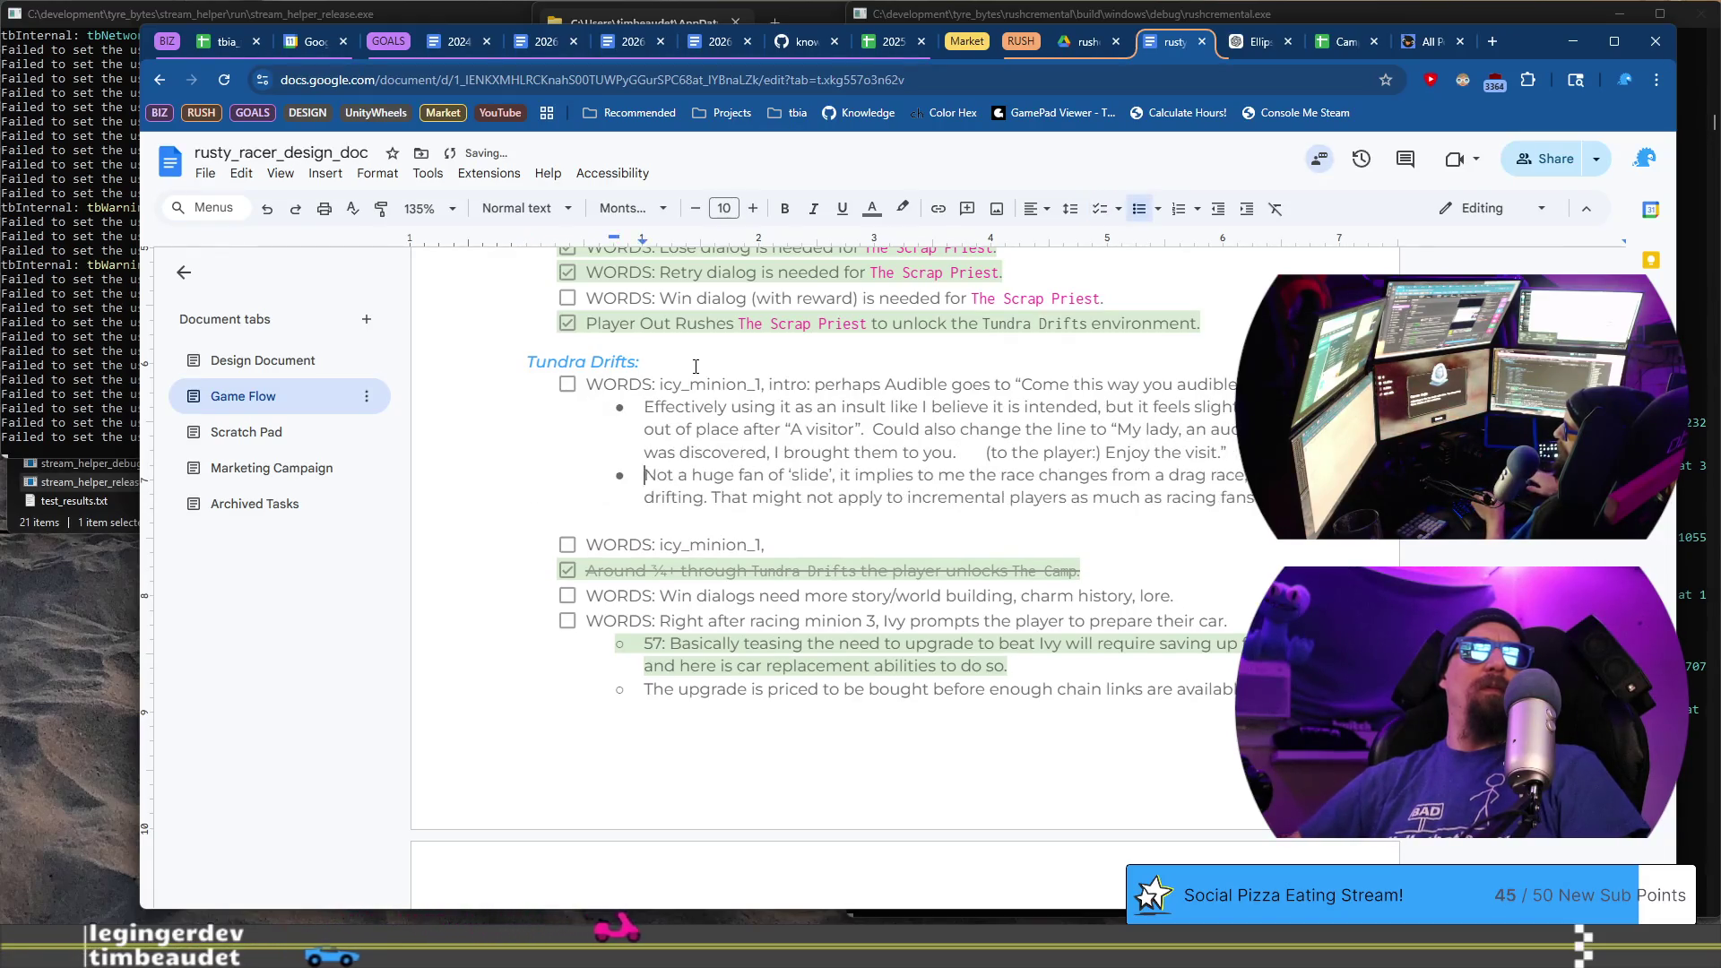
key(BackSpace)
text(lose: icy ro)
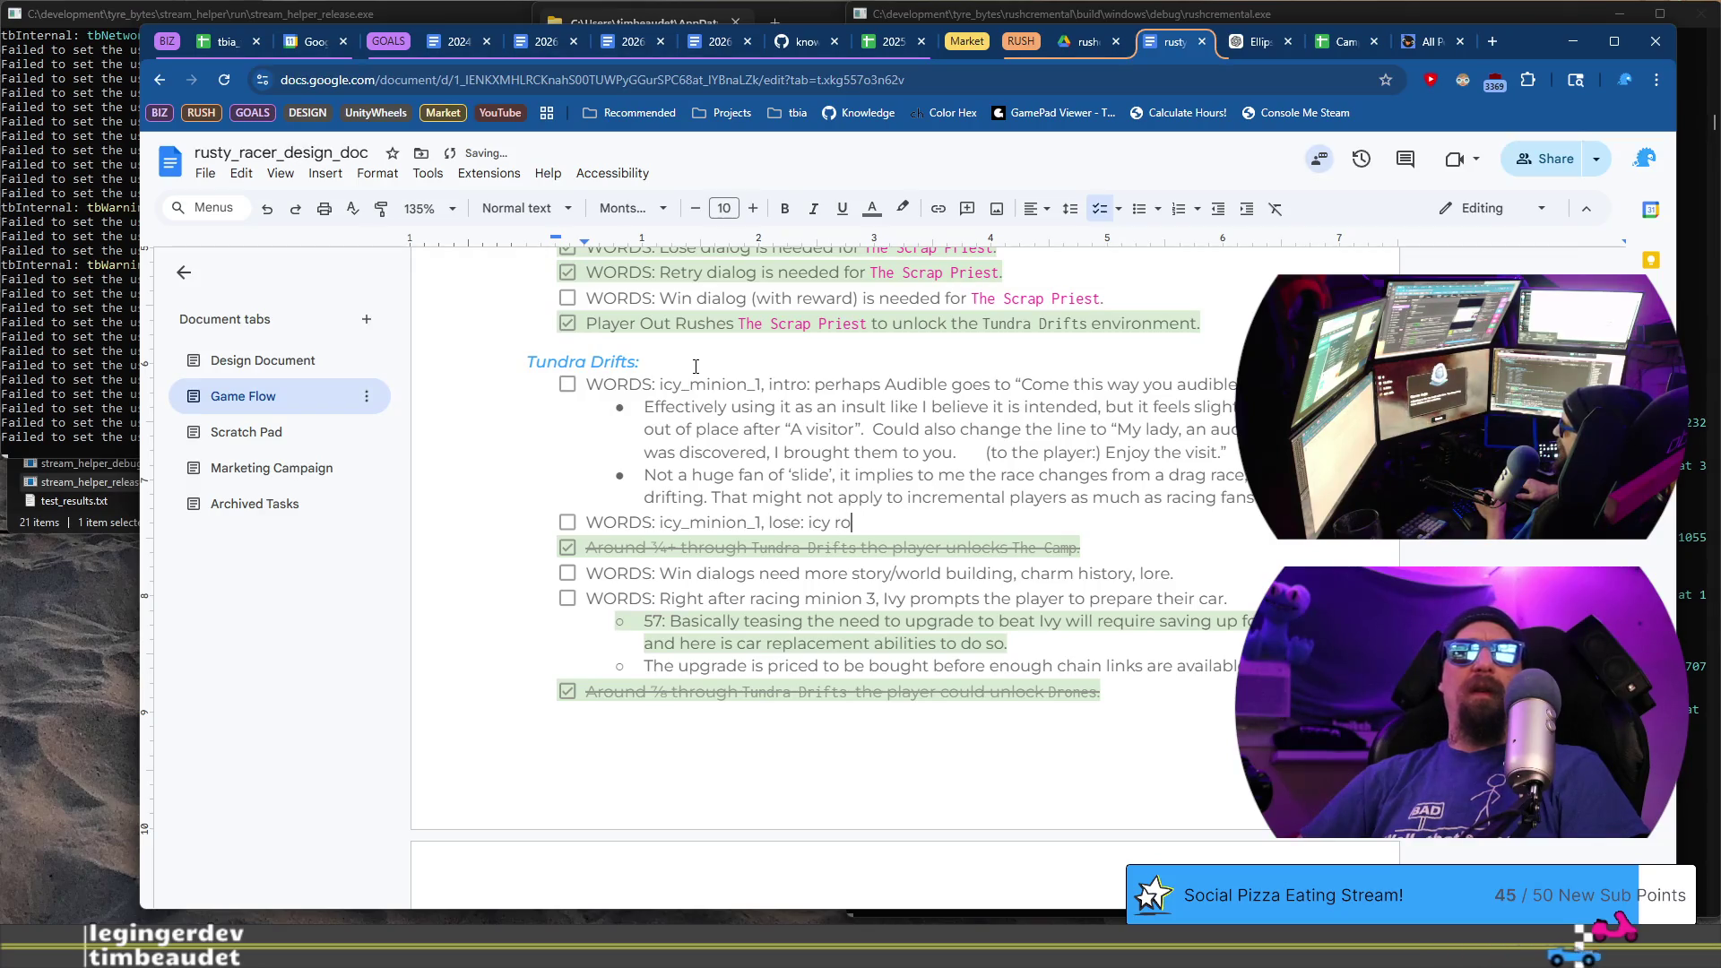
- Complete the line as 'icy_minion_1, lose: icy roads take(s) time.'
text(ads take(s) time)
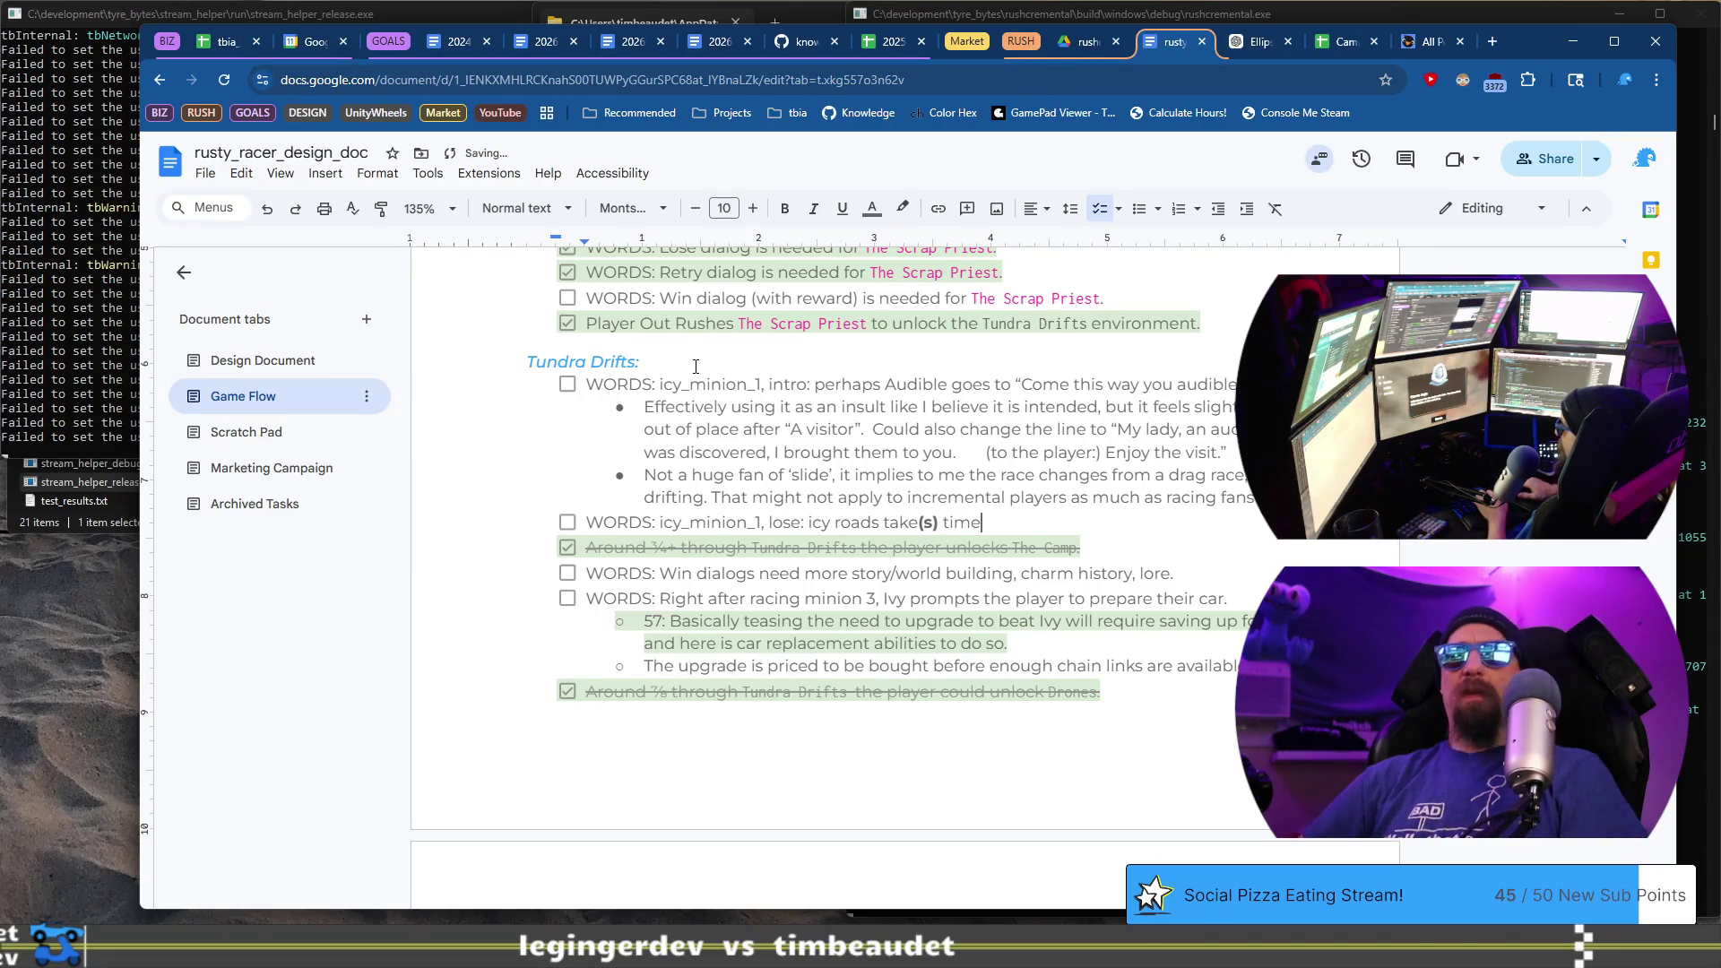
text(.)
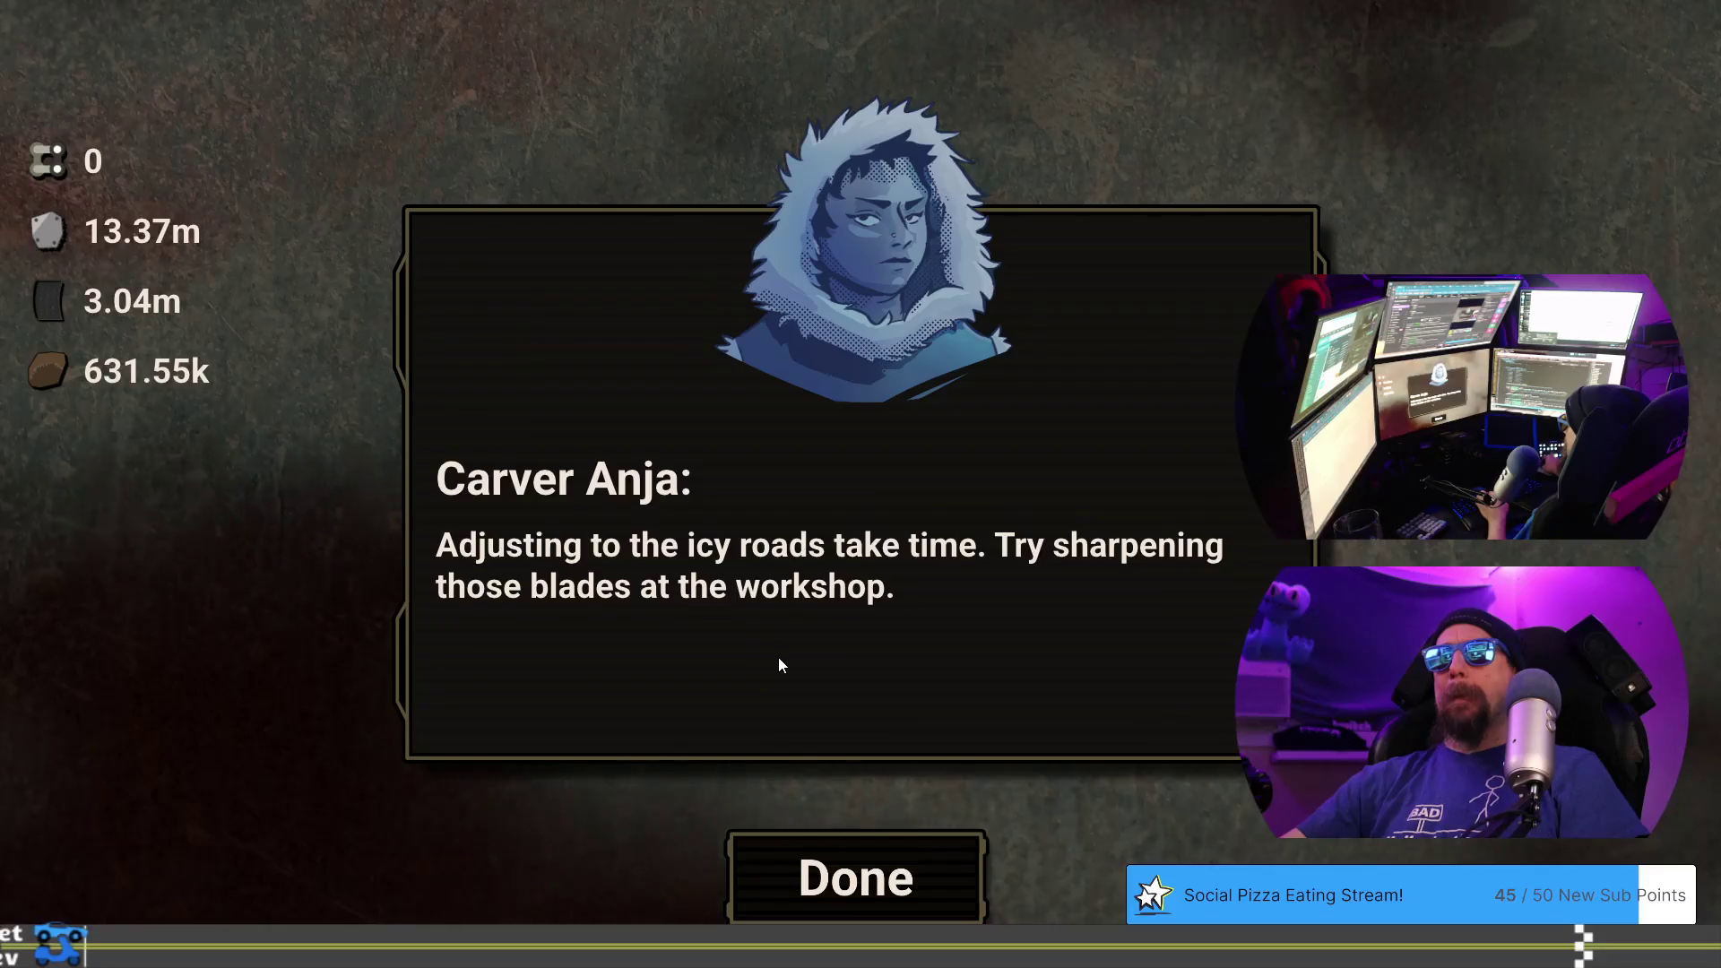
- Close Carver Anja's lose dialogue and start a rematch challenge against her
click(848, 837)
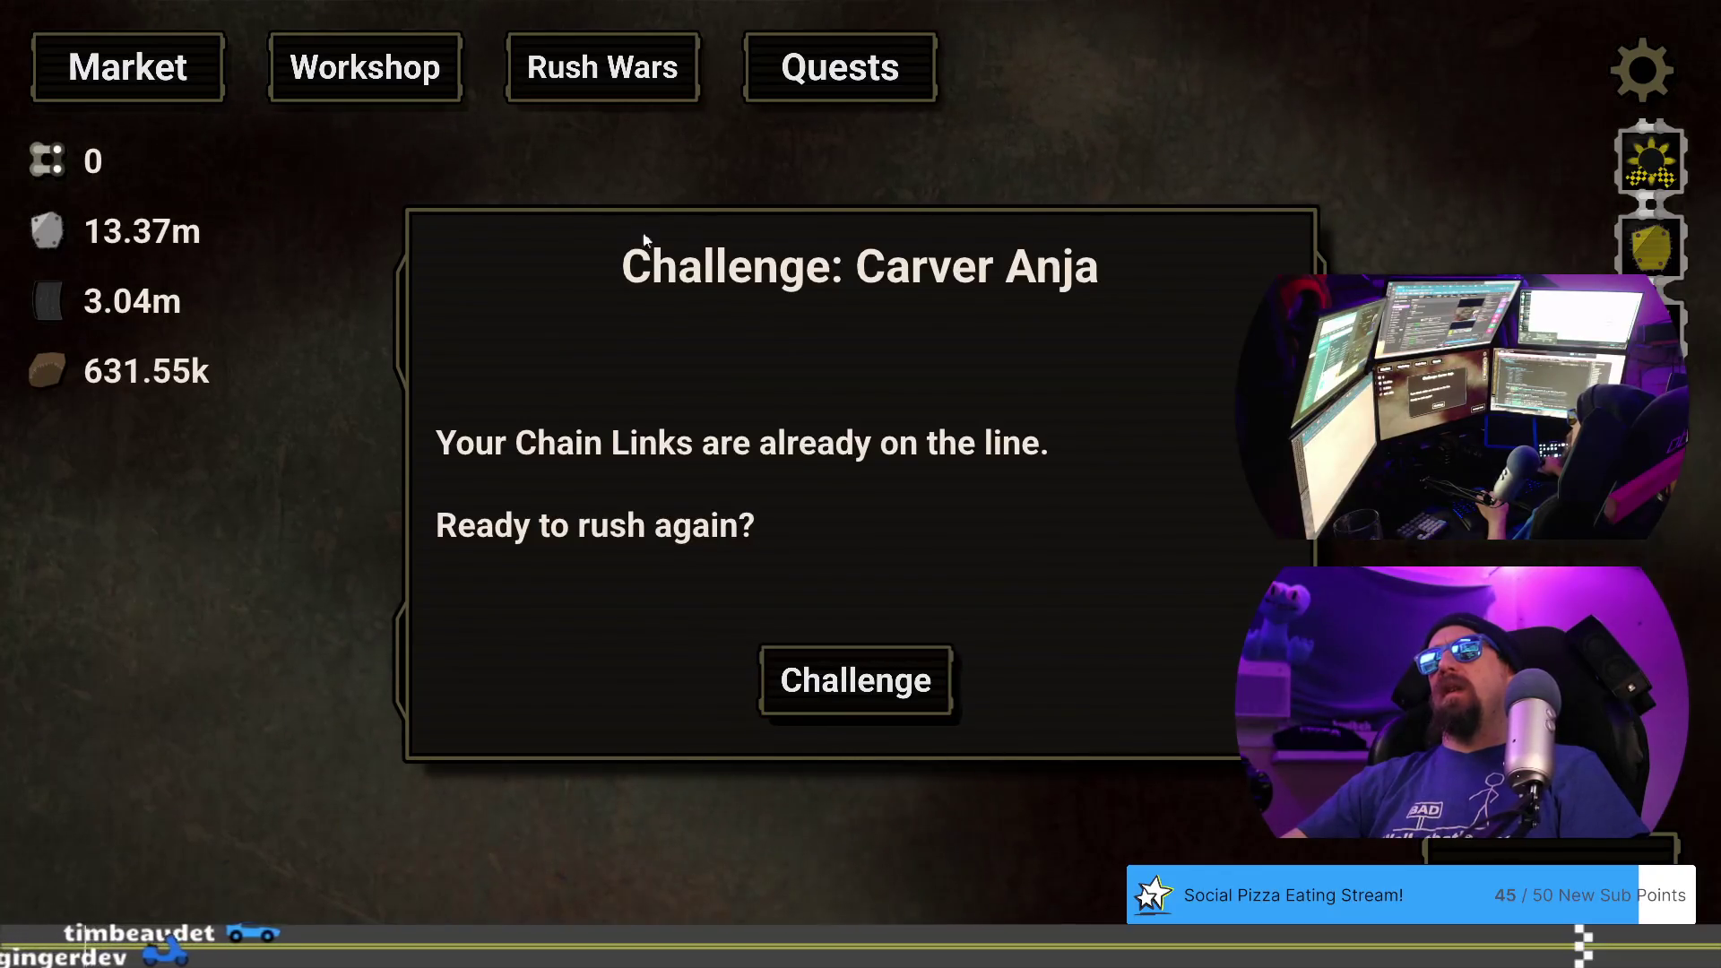
click(447, 72)
click(573, 72)
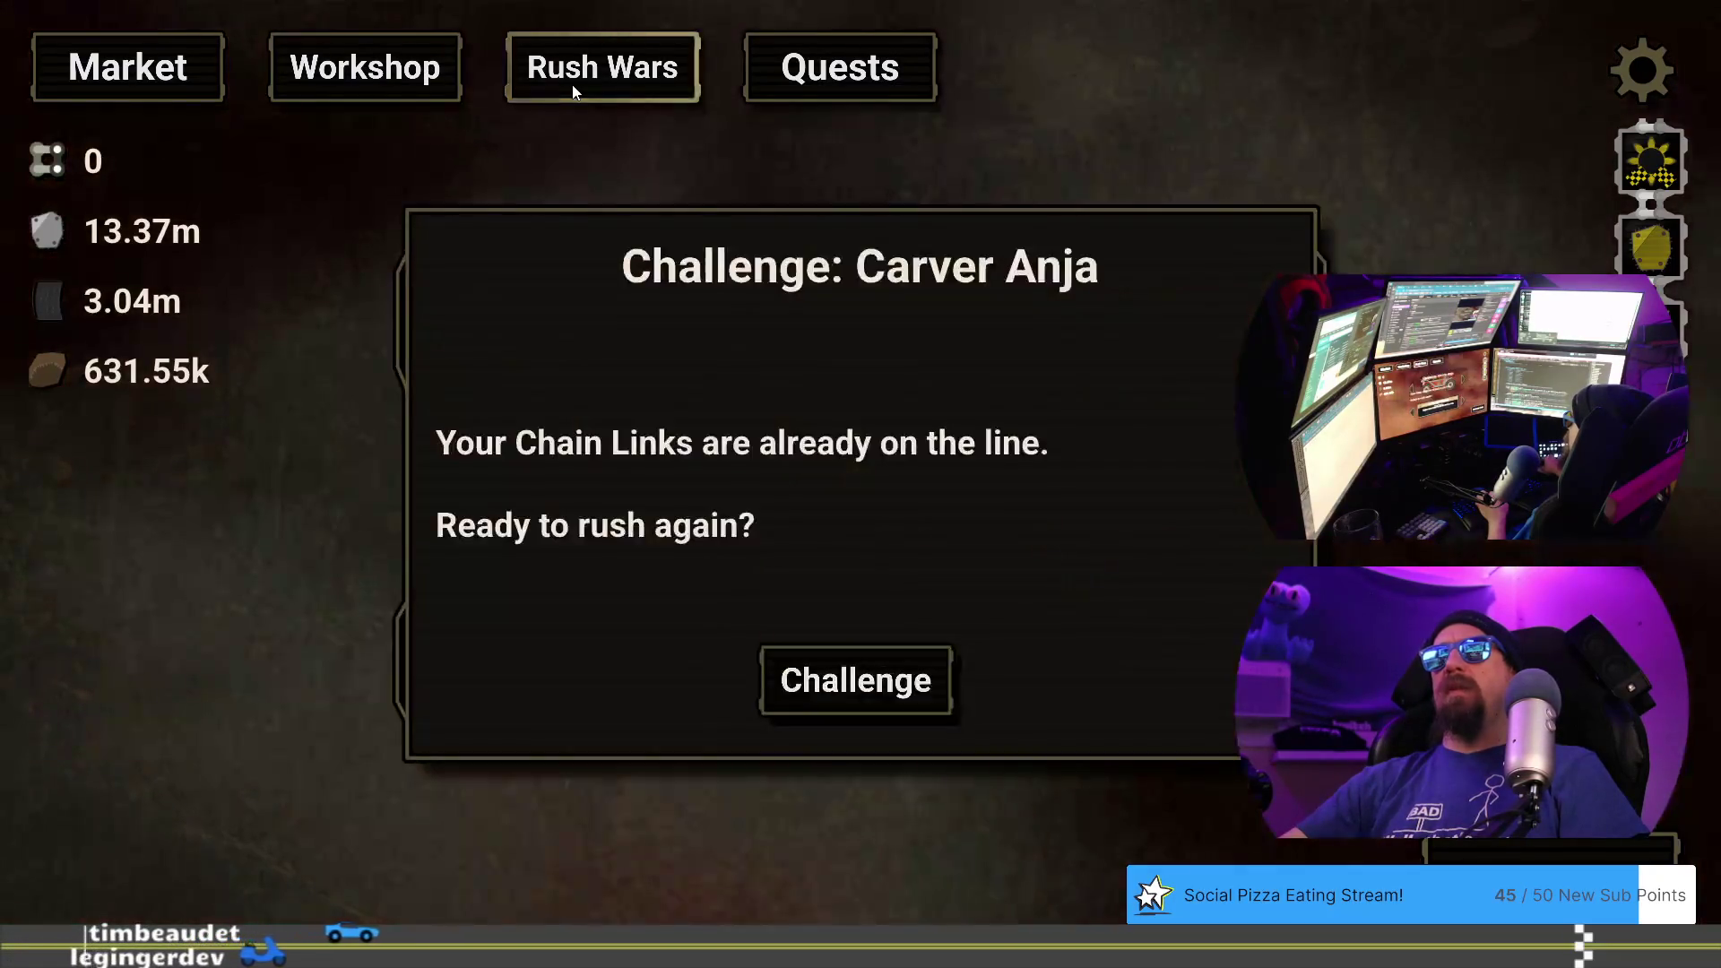
click(834, 680)
click(852, 847)
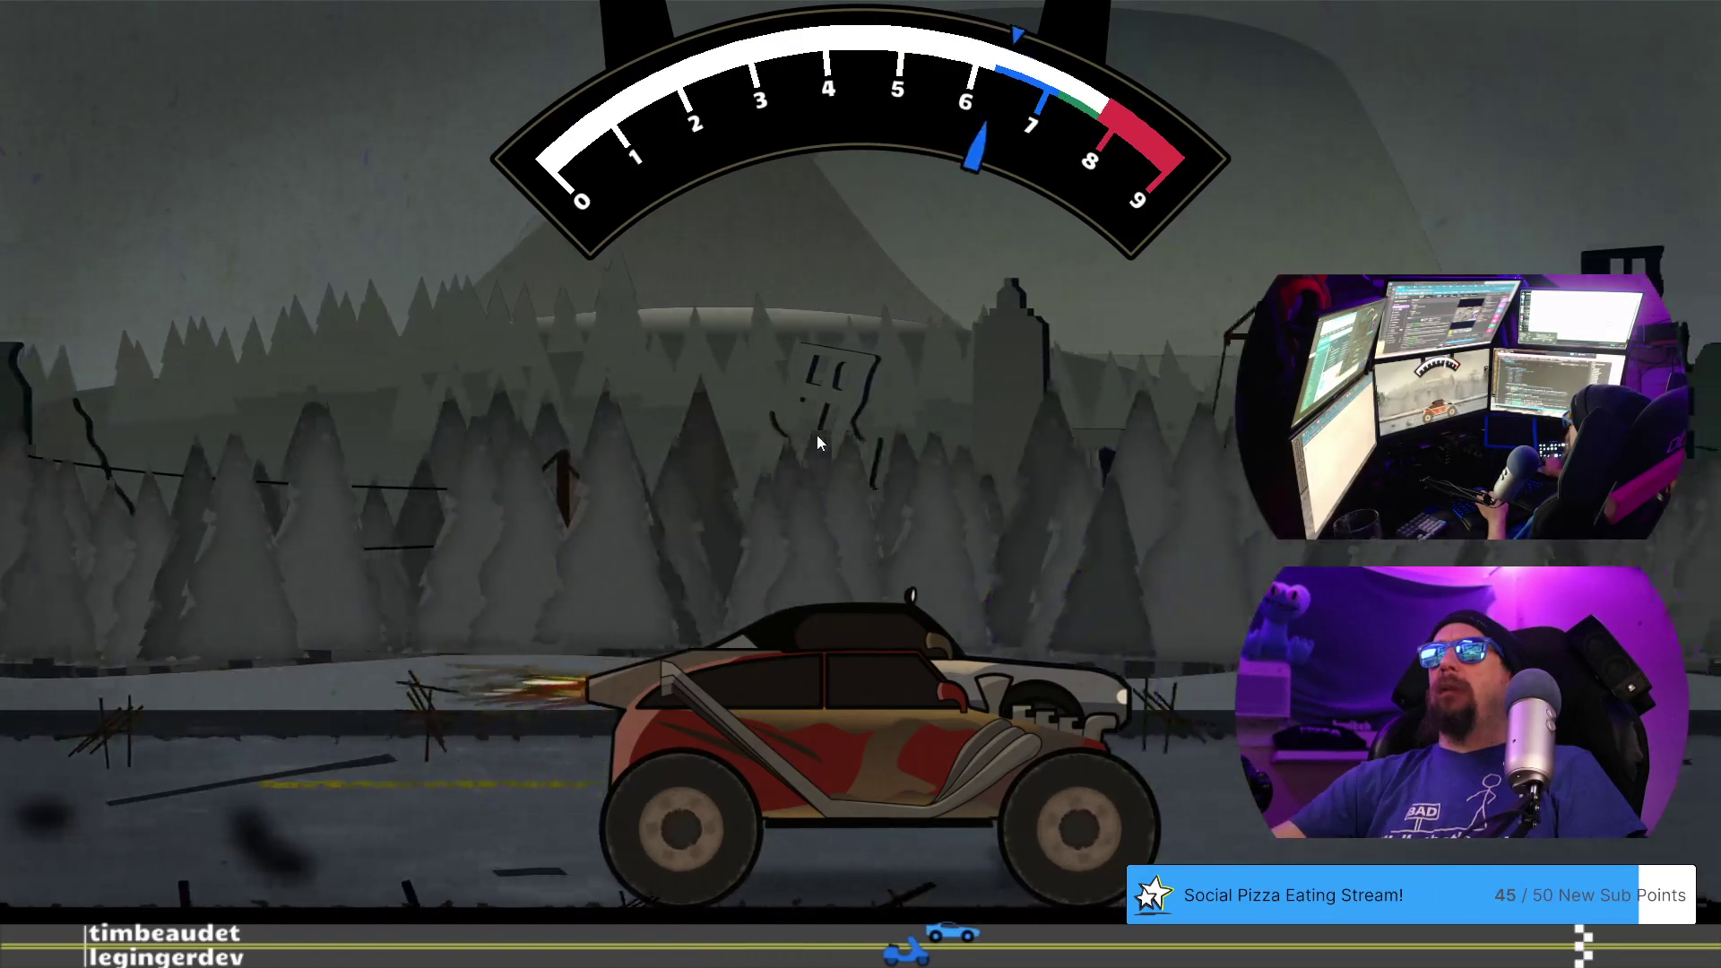
- Win the rematch with well-timed gear shifts and reach Lady Rime's victory line
key(space)
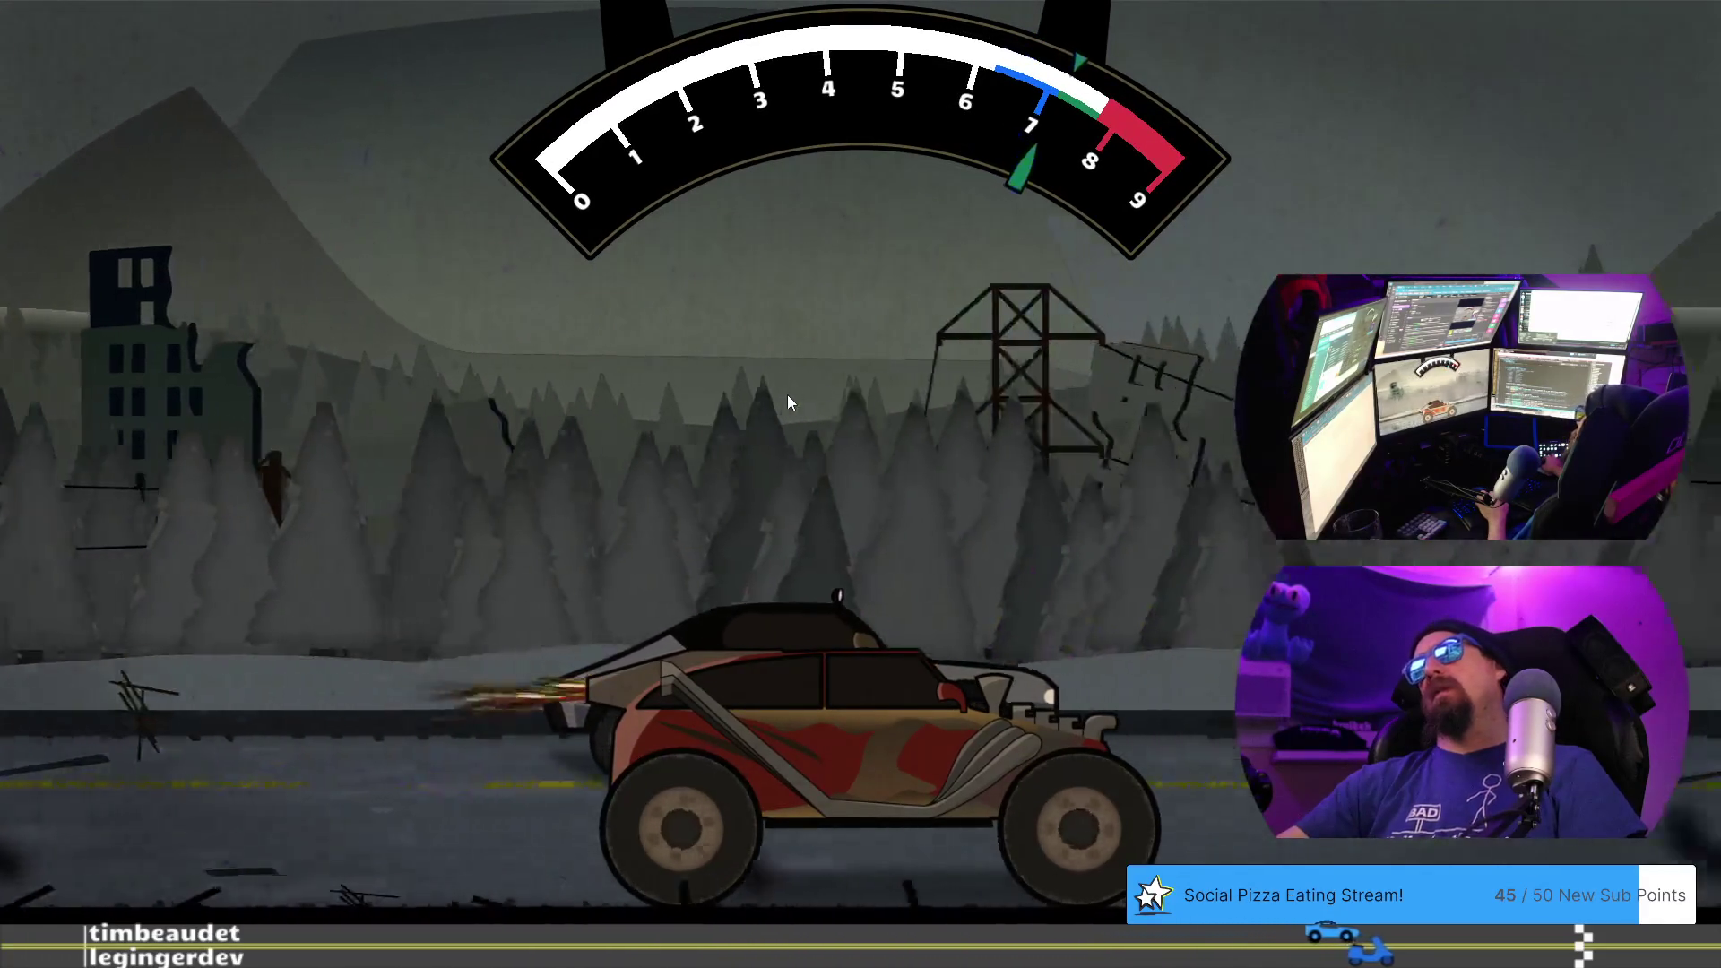
key(space)
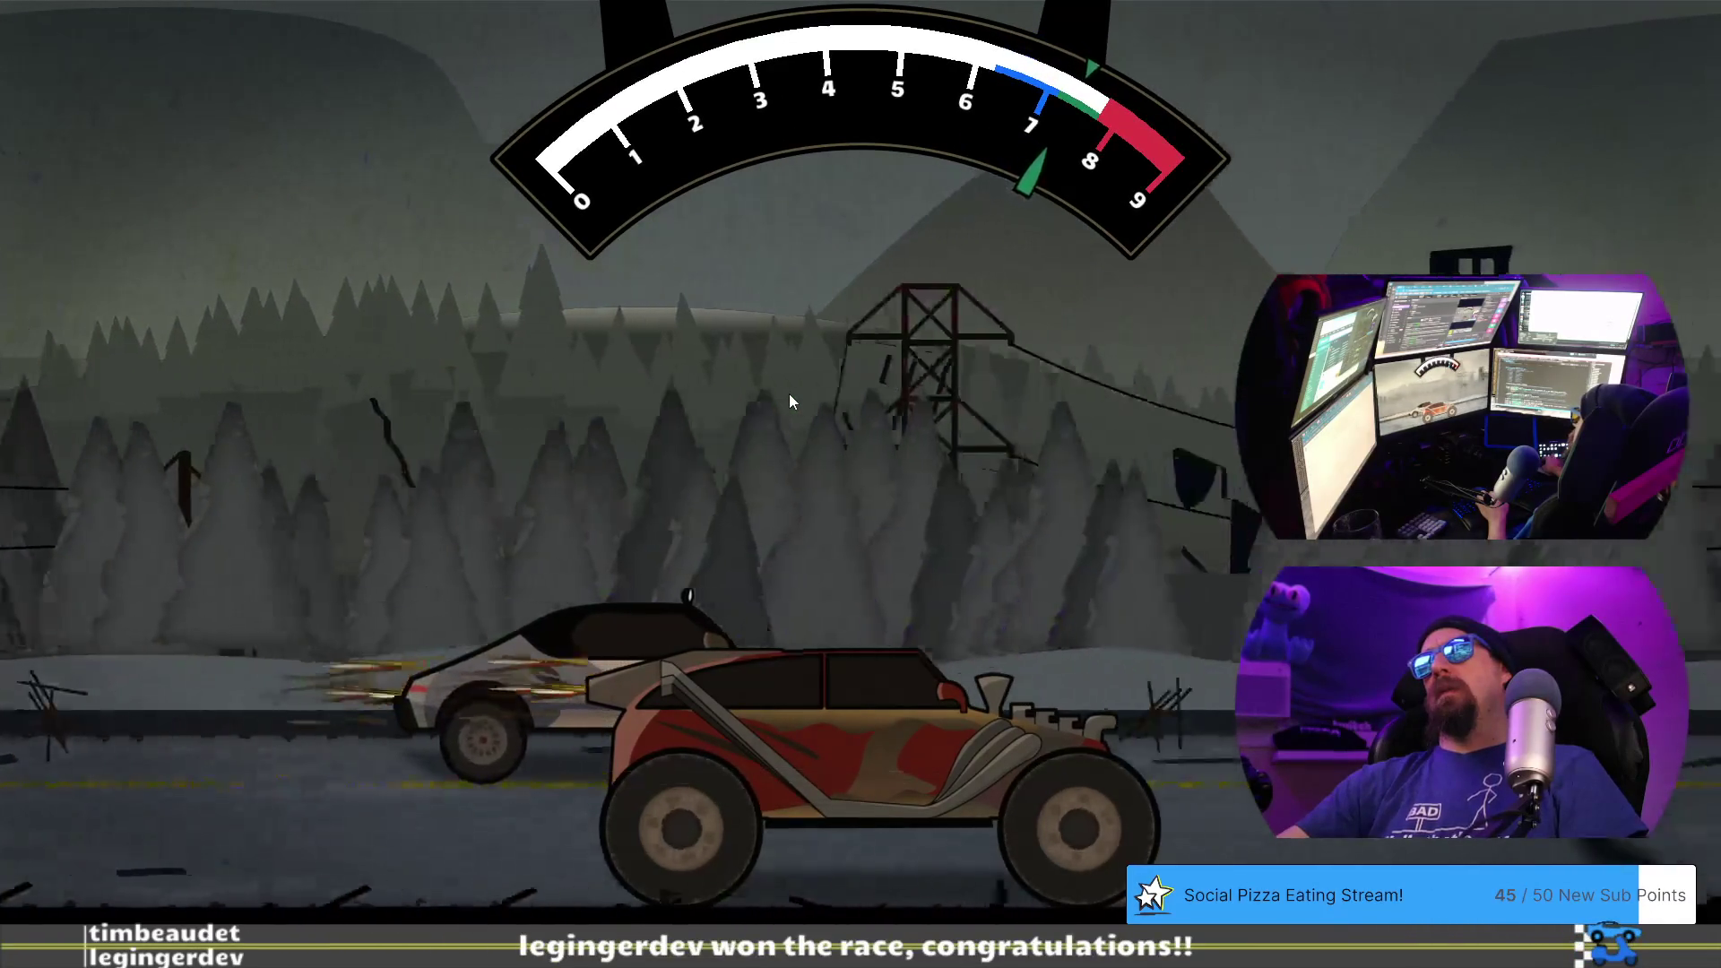
key(space)
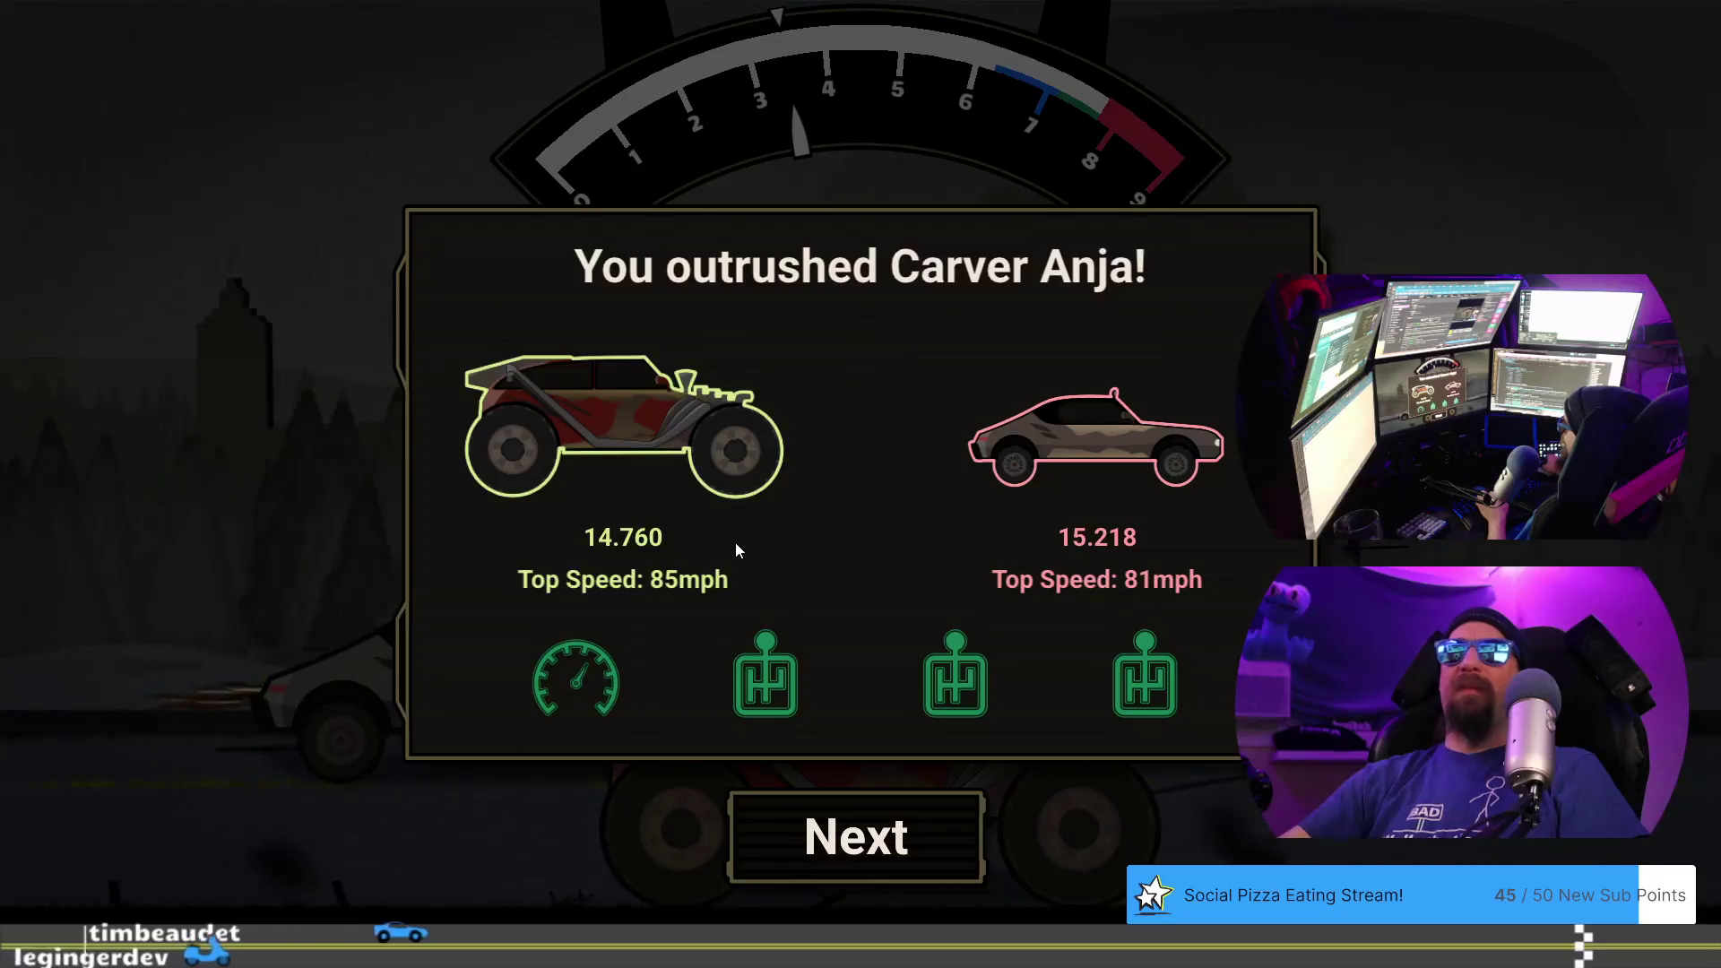
click(947, 821)
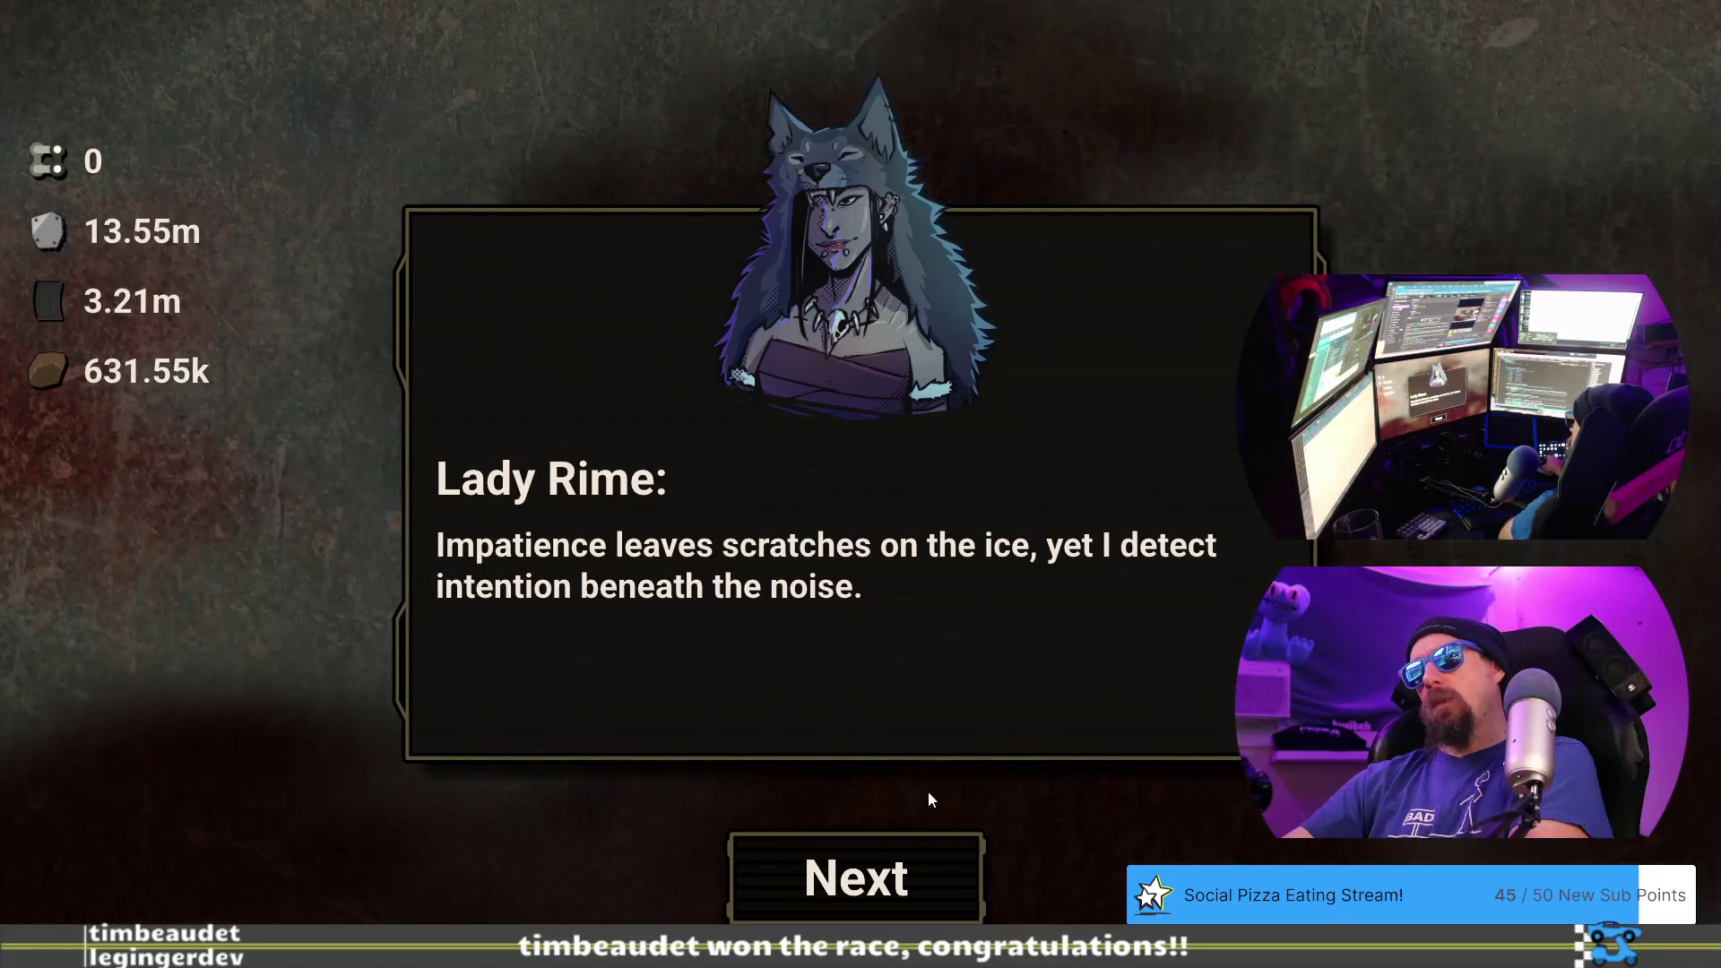
- Advance through Lady Rime's remaining lines to receive the token doubling cloth scrap value
click(926, 880)
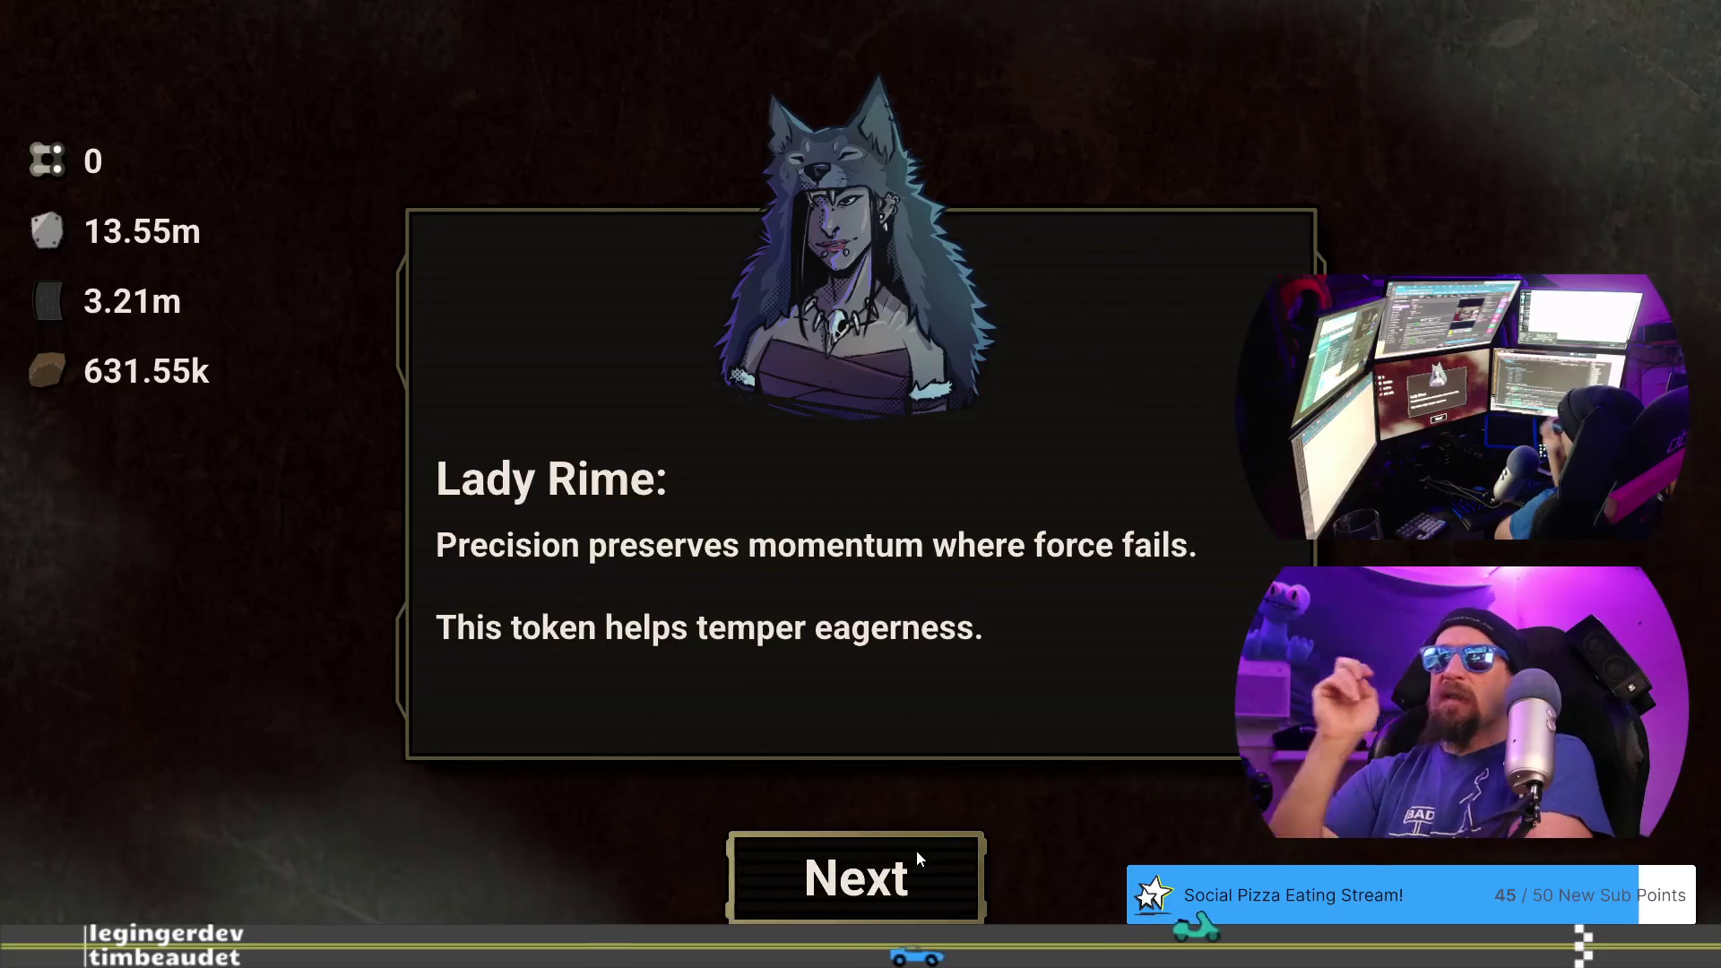
click(912, 863)
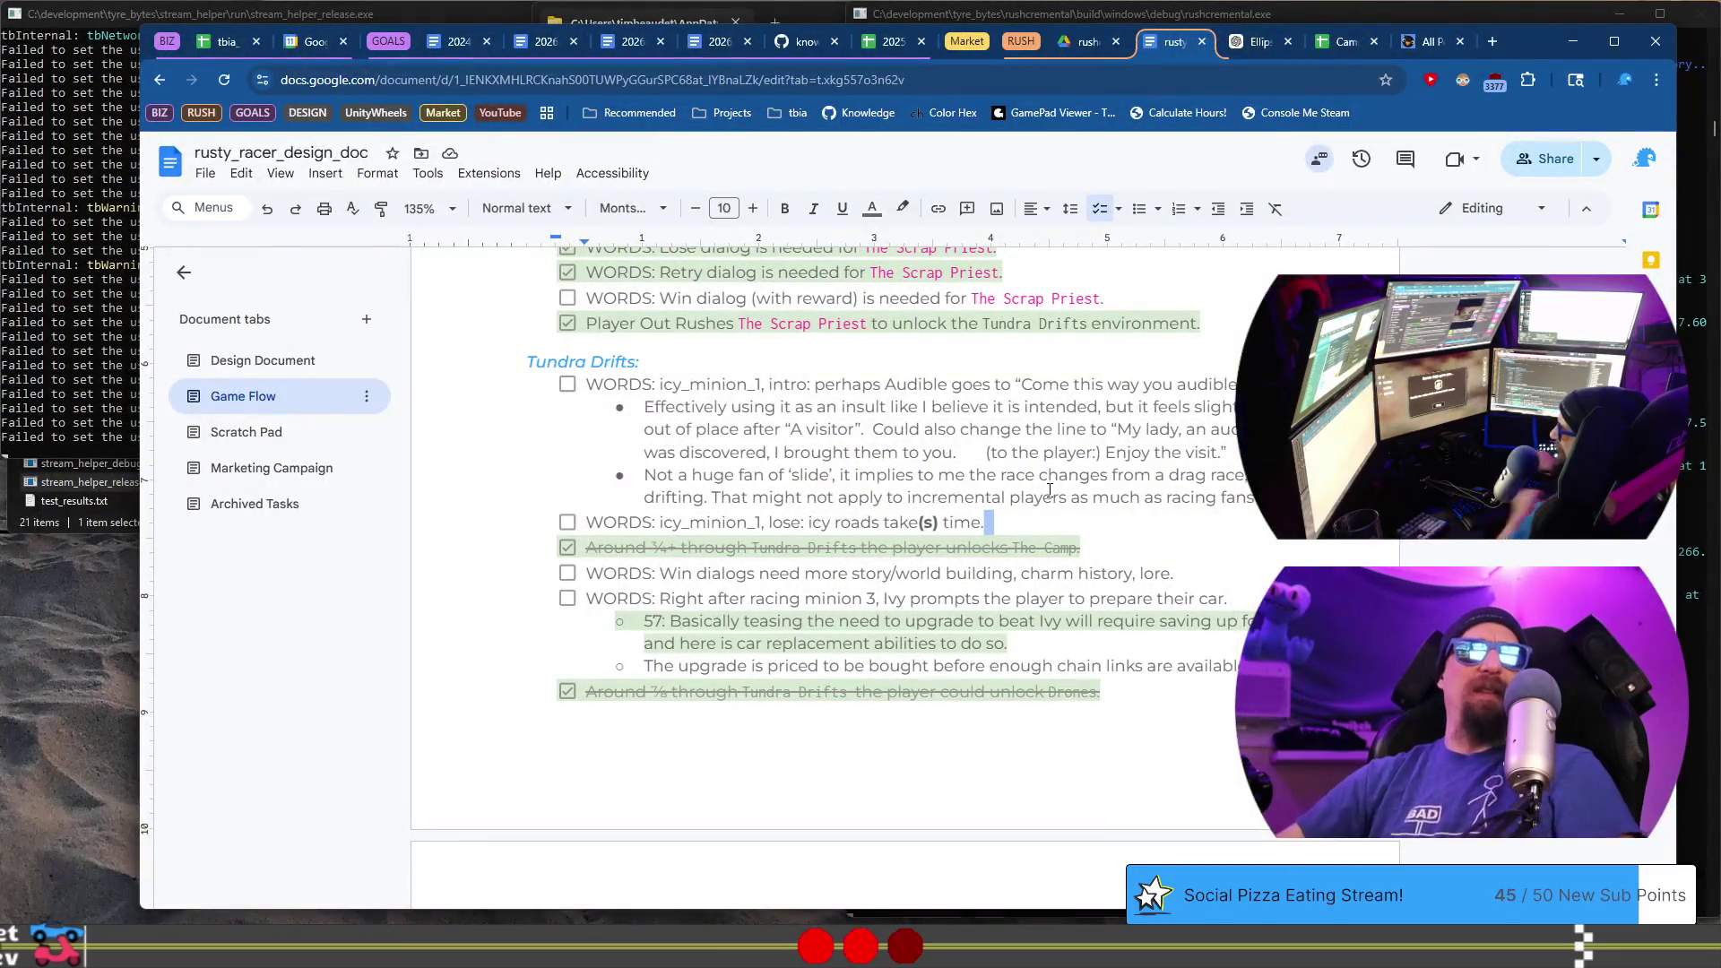
- Add an icy_minion_1 checklist line reading 'victory: some of this feels wordy without direction'
key(Return)
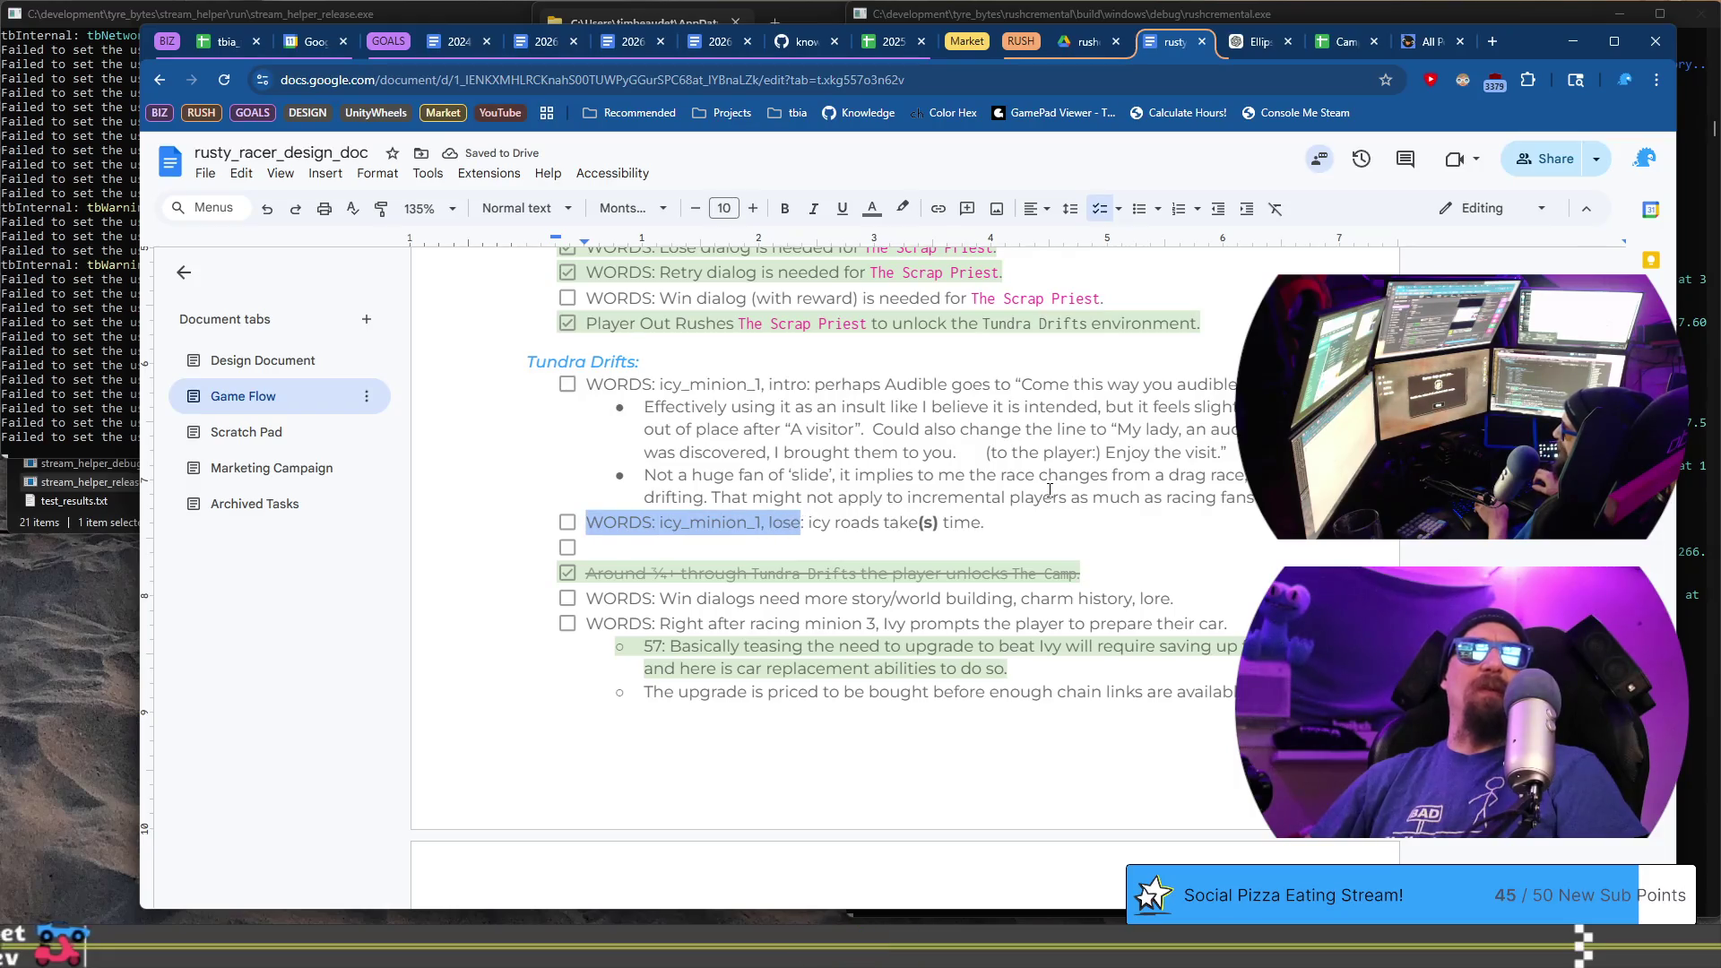
scroll(1049, 490, down, 3)
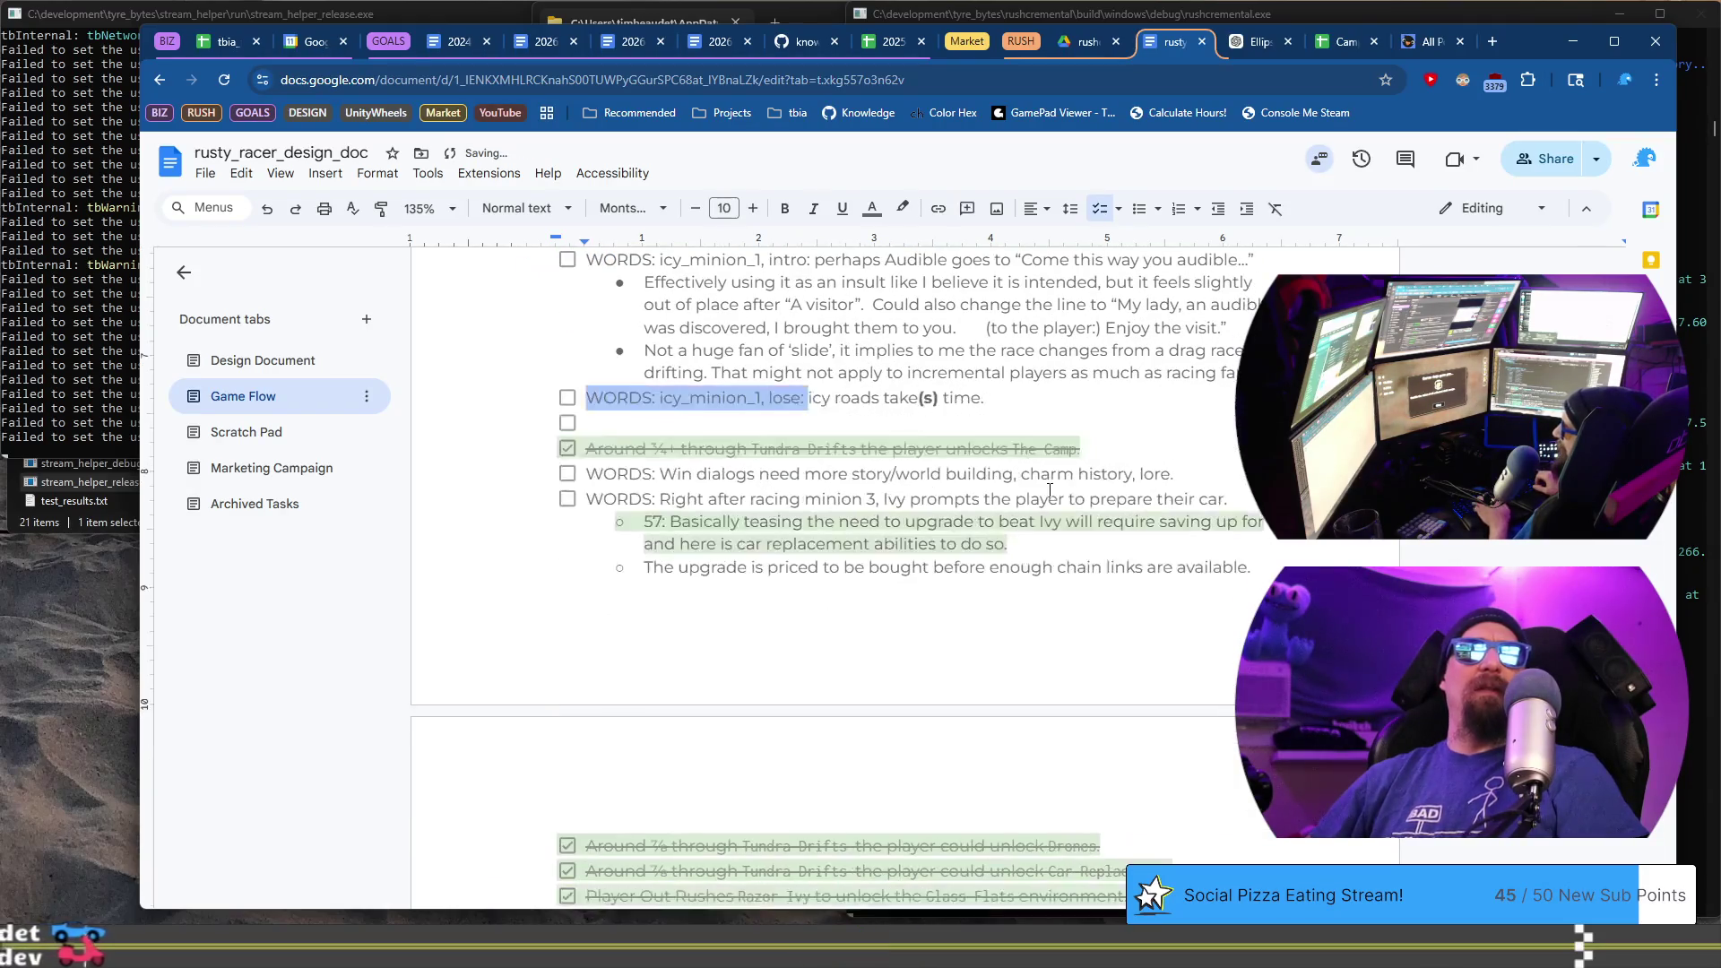
key(Down)
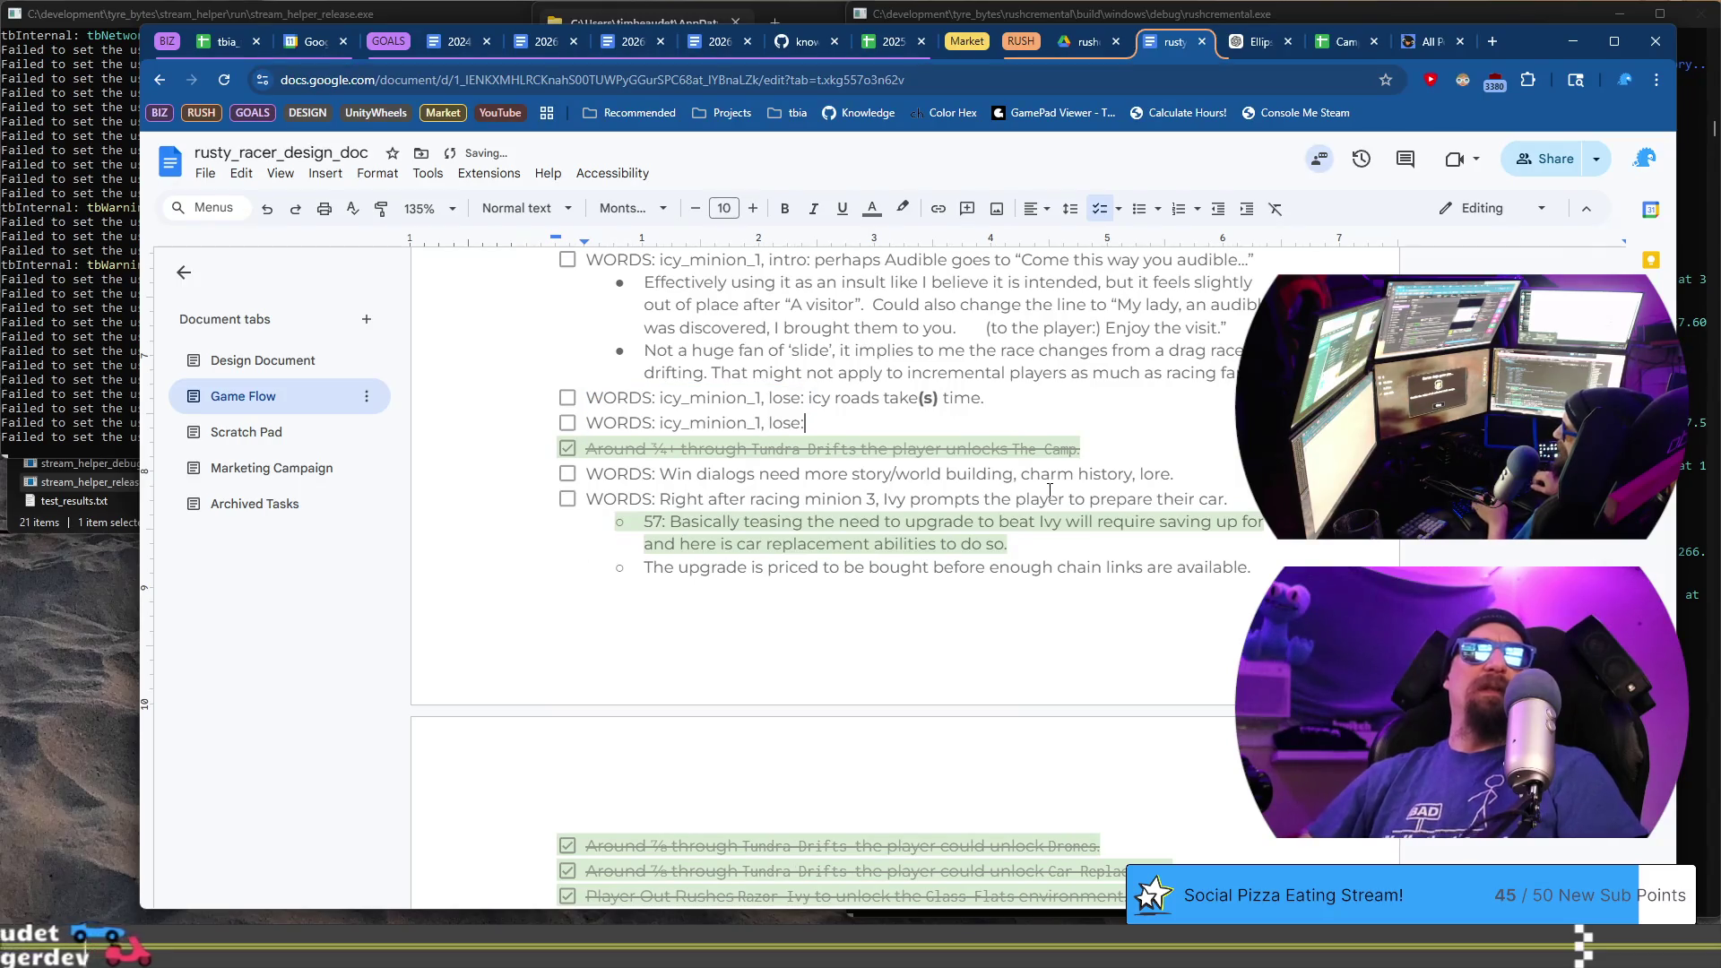
key(BackSpace)
key(BackSpace)
key(BackSpace)
text(victory: )
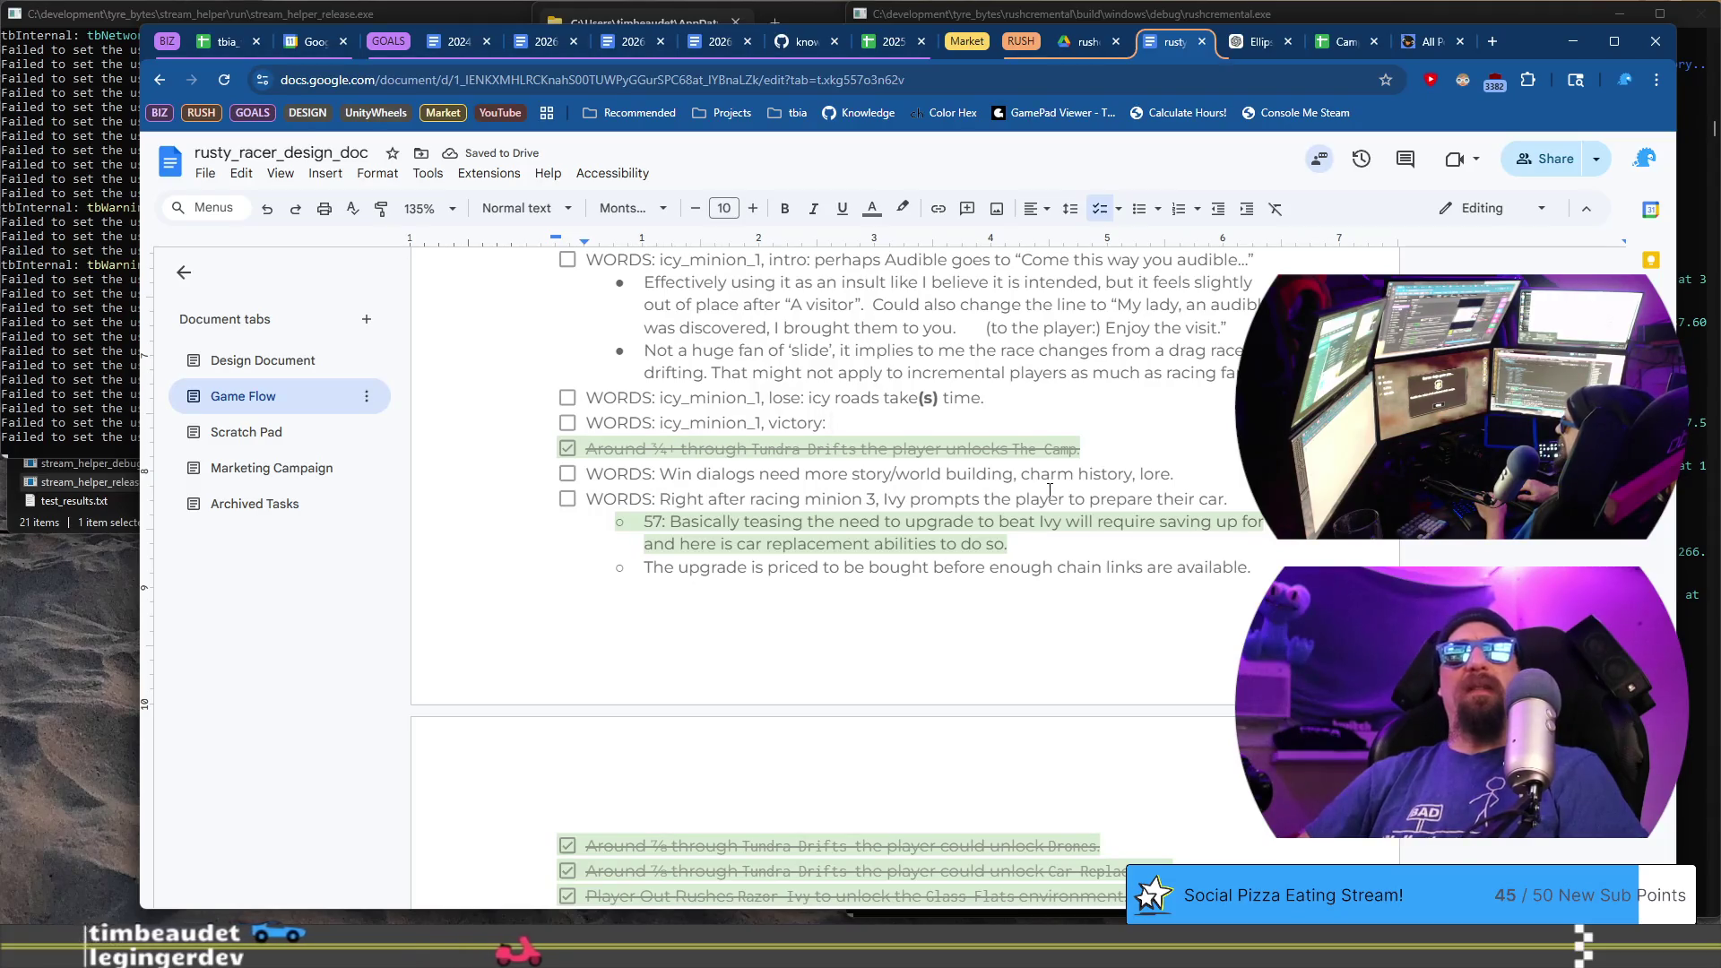
text(some of this feels)
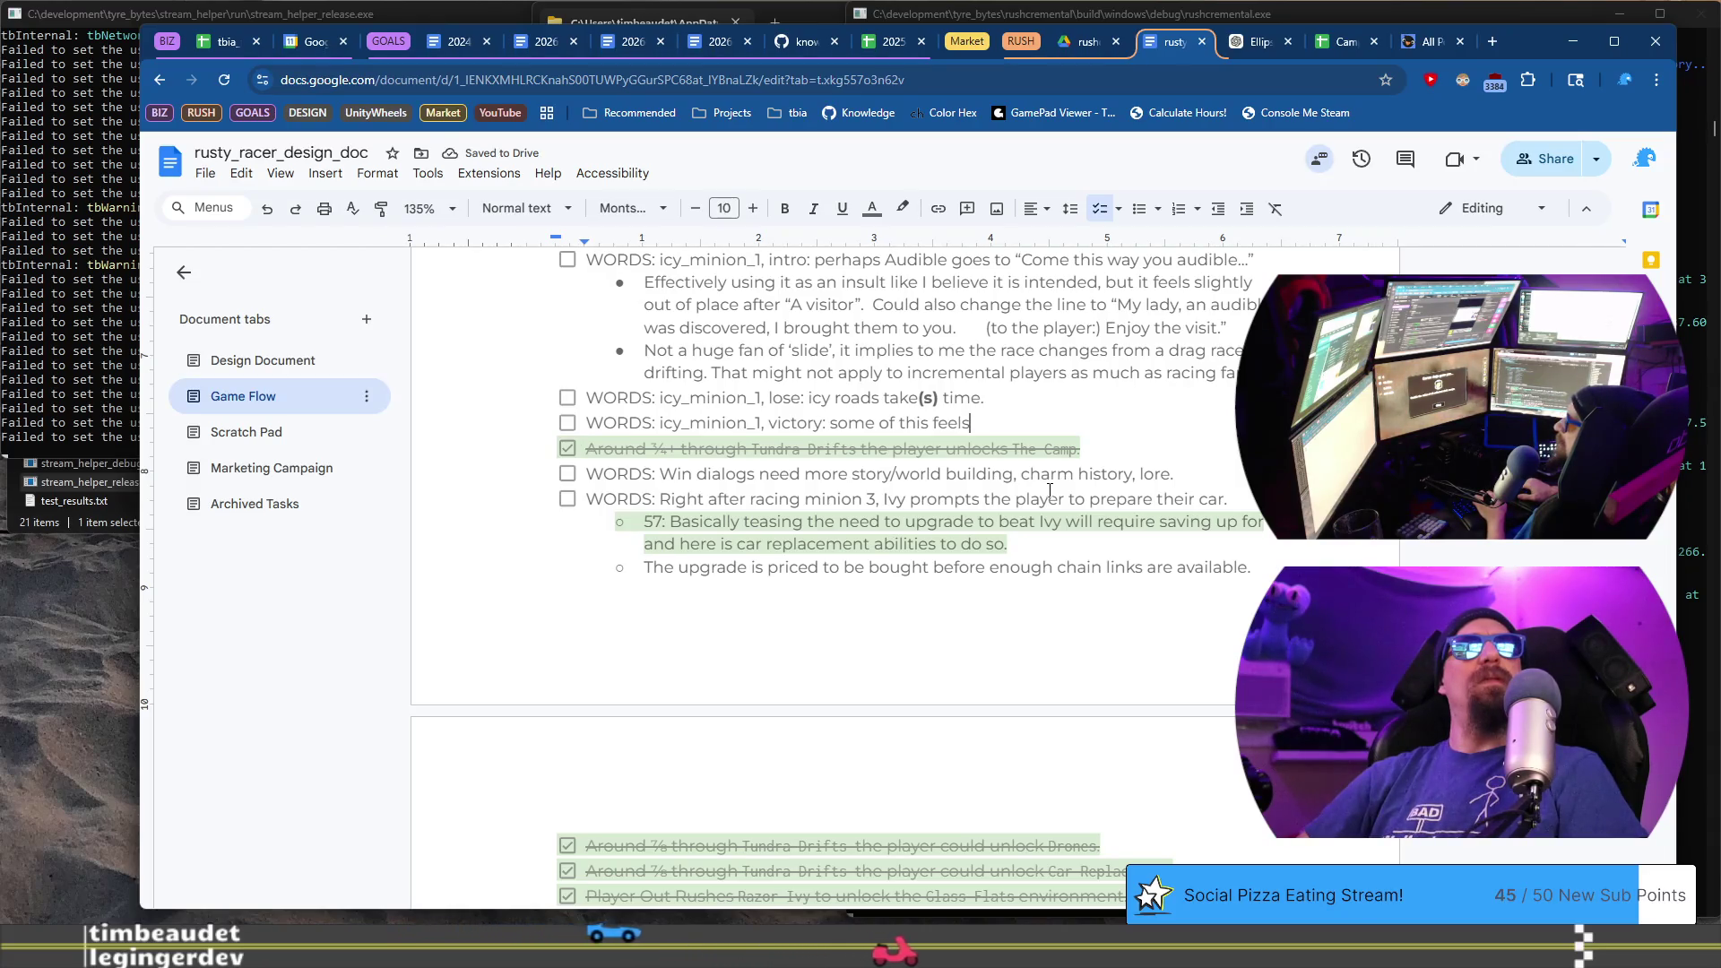
text(wordy without meaning)
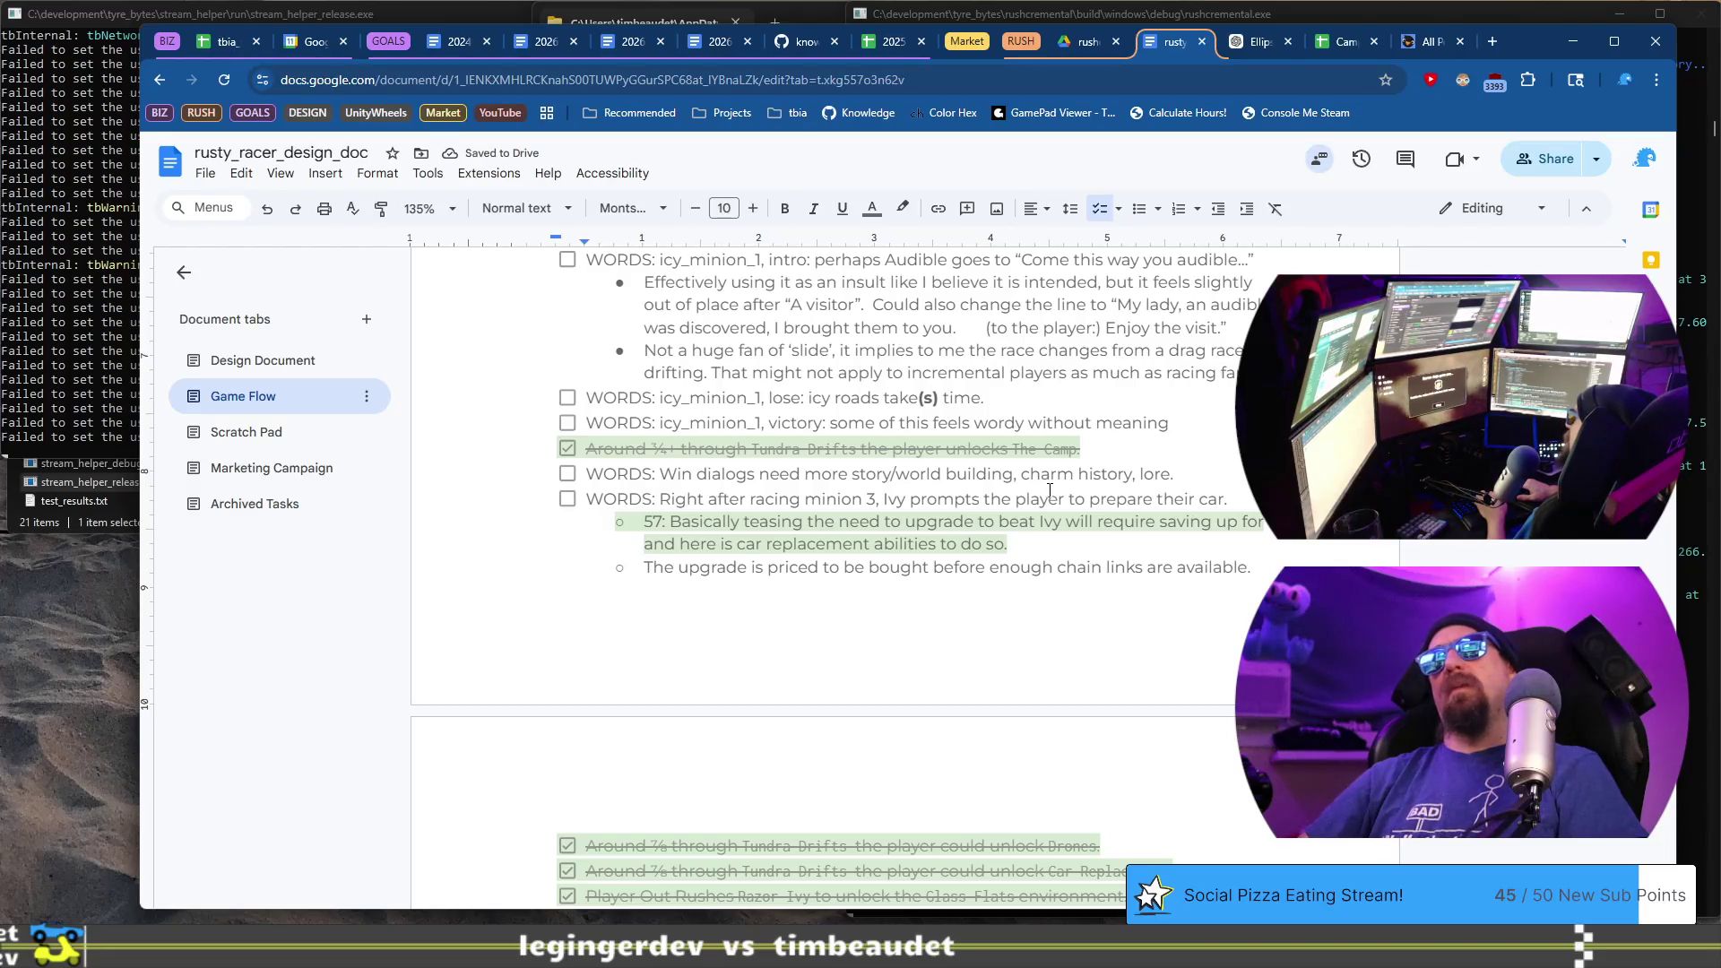
key(BackSpace)
key(BackSpace)
key(BackSpace)
text(directio)
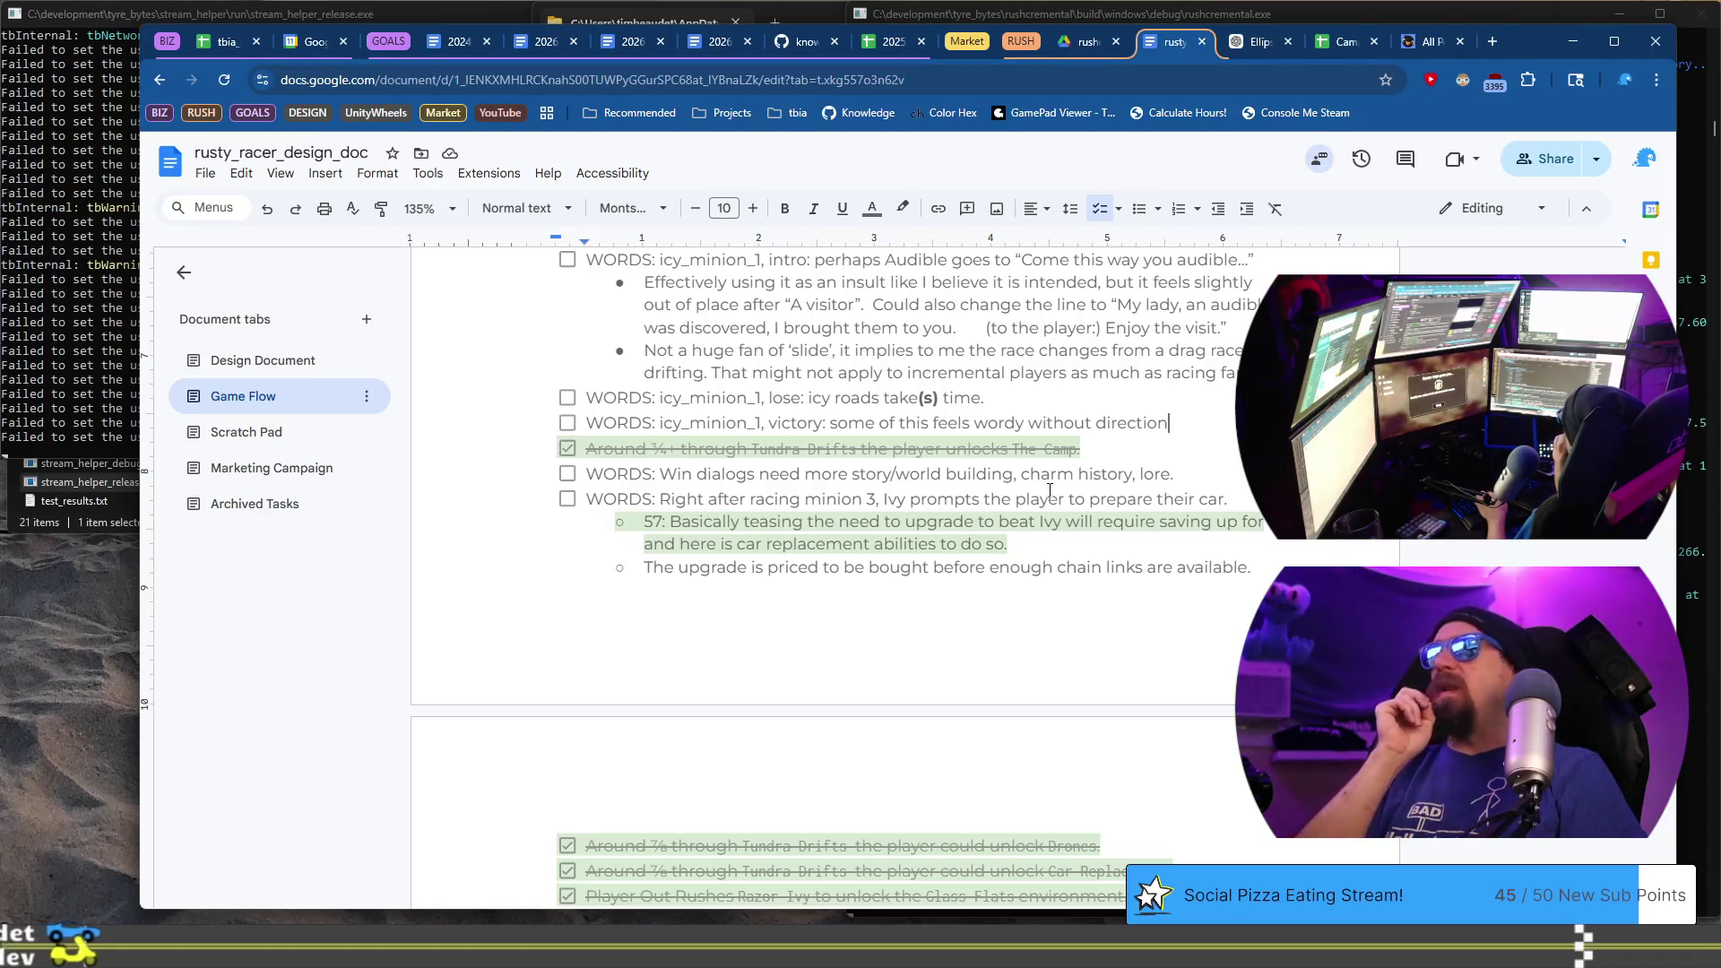
- Start an empty bullet point beneath the victory note
key(Return)
key(BackSpace)
key(ctrl+shift+8)
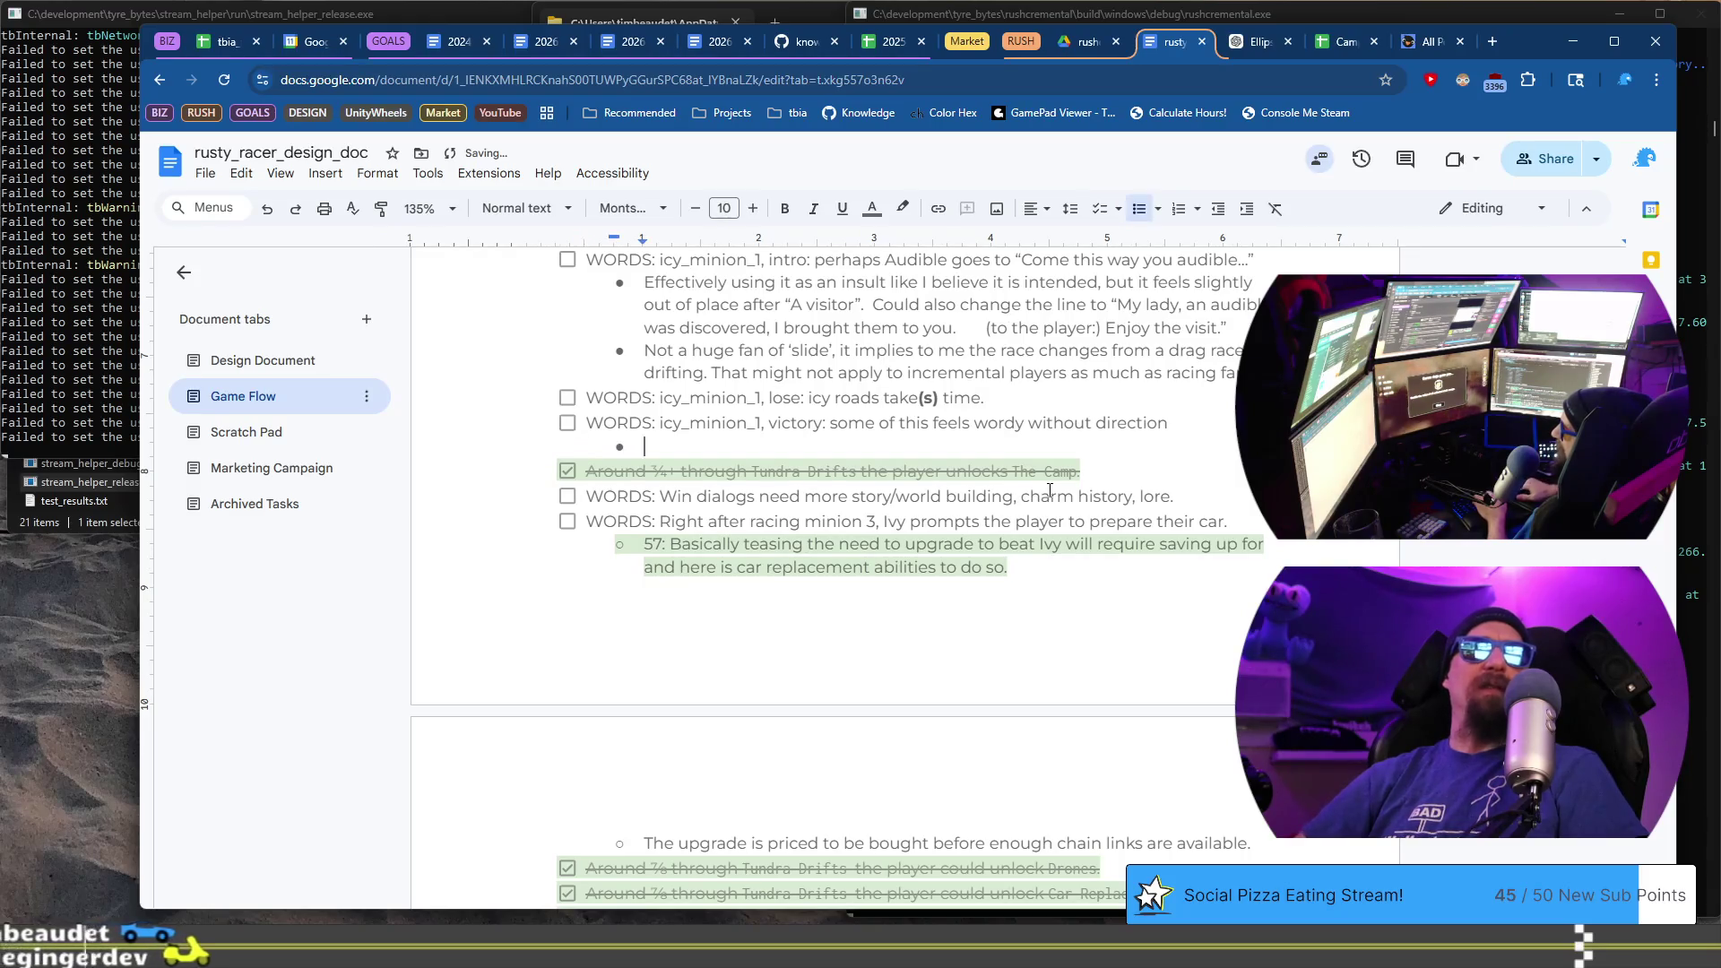
- Write the victory feedback 'I'm not quite sure where it is going…' and trim the words after 'but'
text(I)
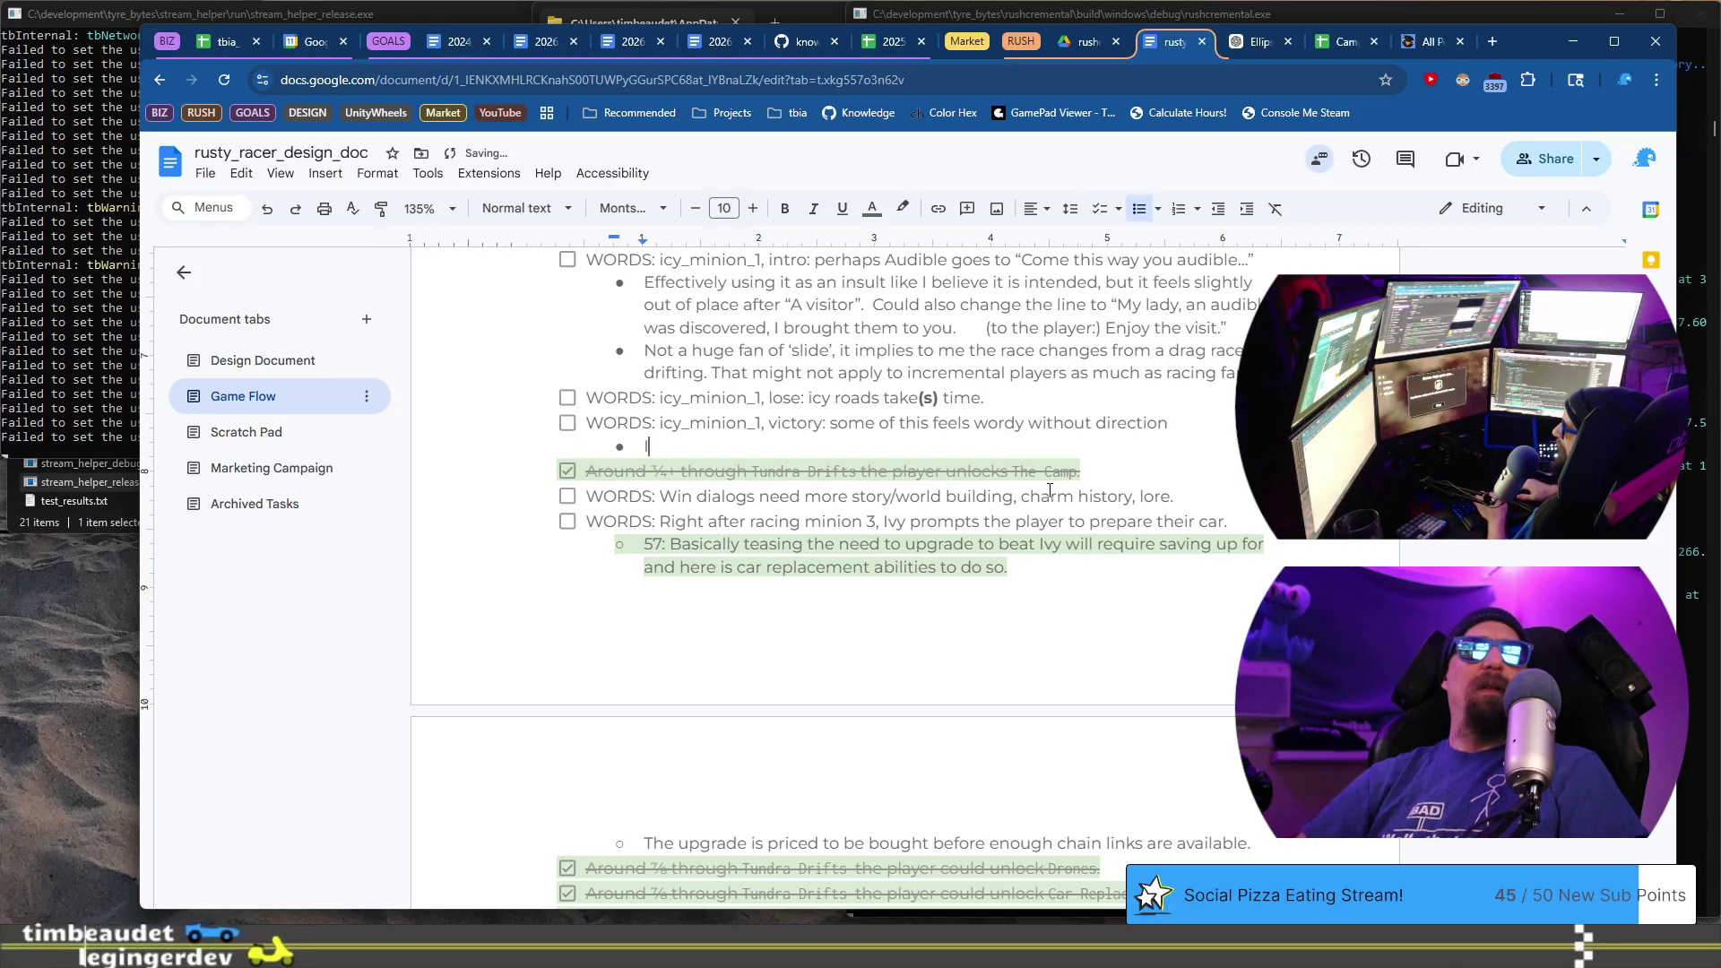
text('m)
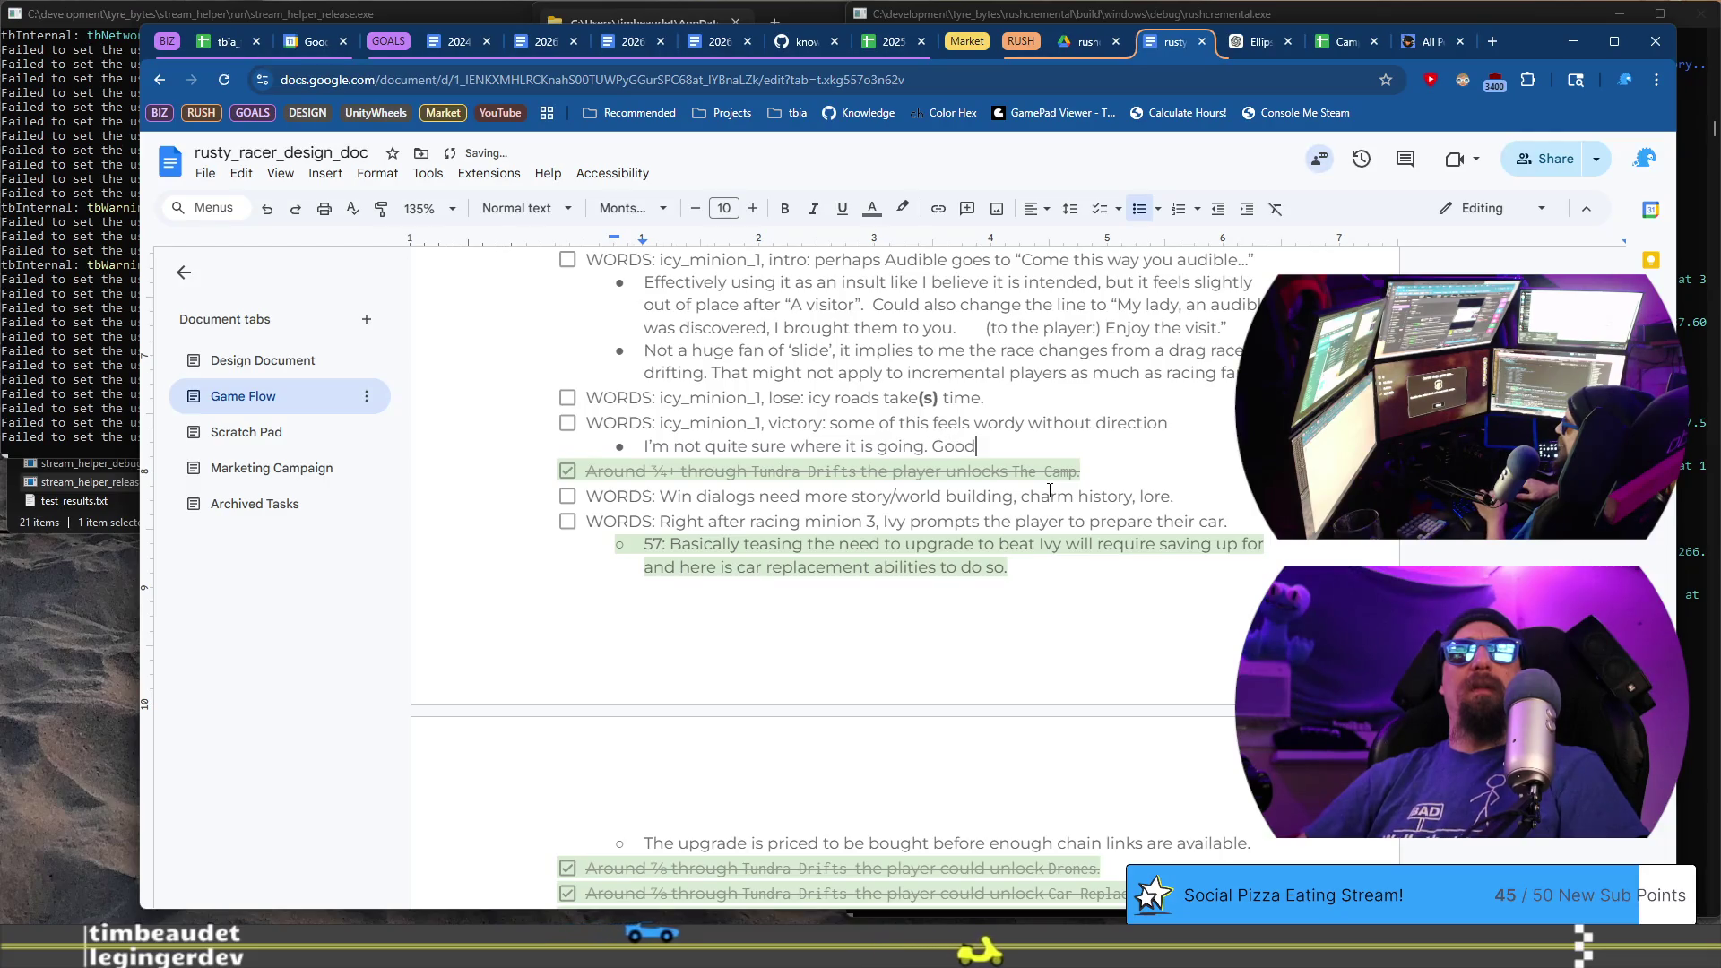
text(pac)
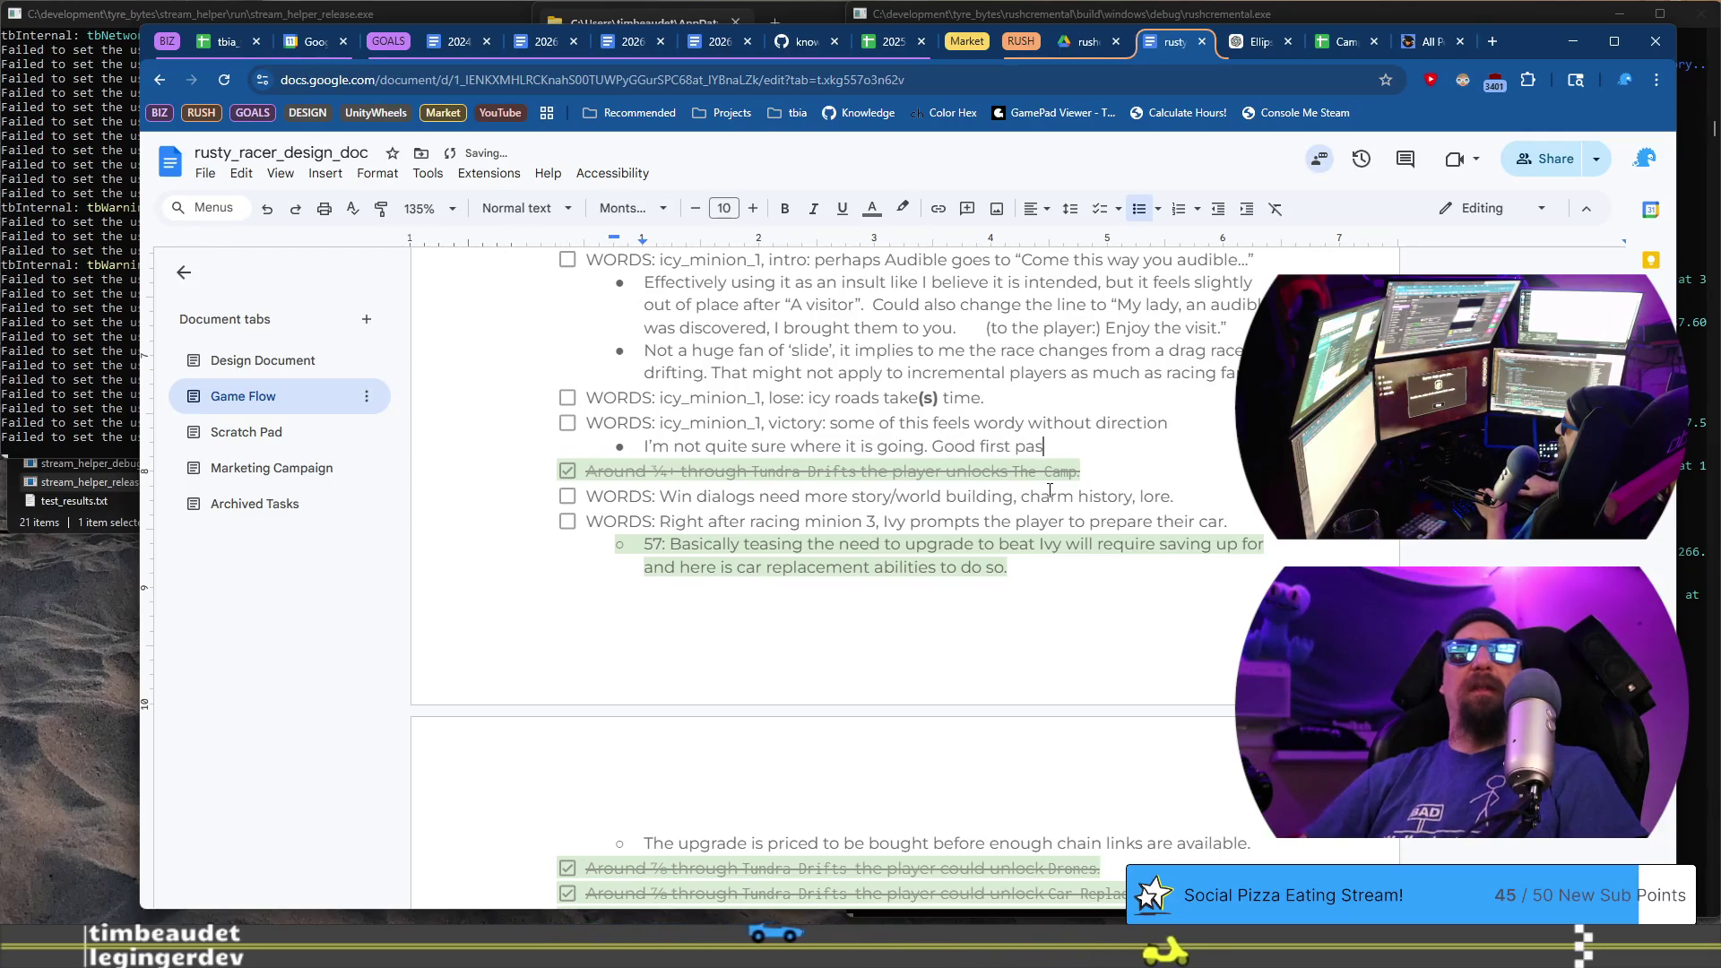
text(e )
text(bit)
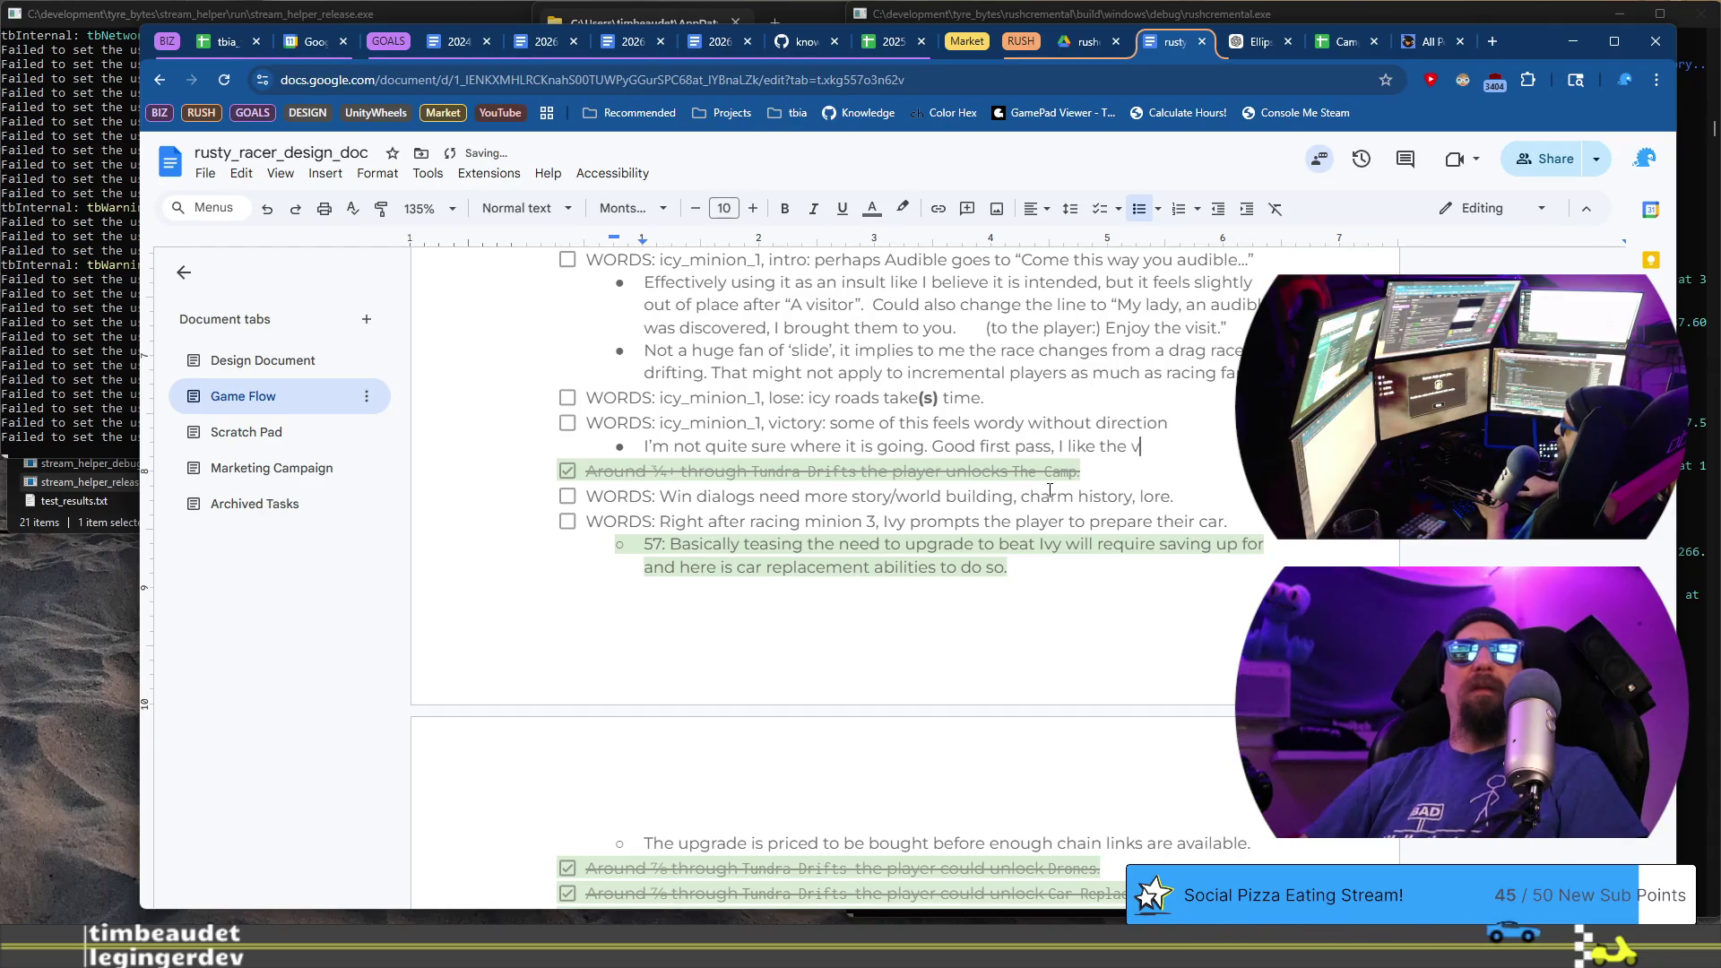
text(and lang)
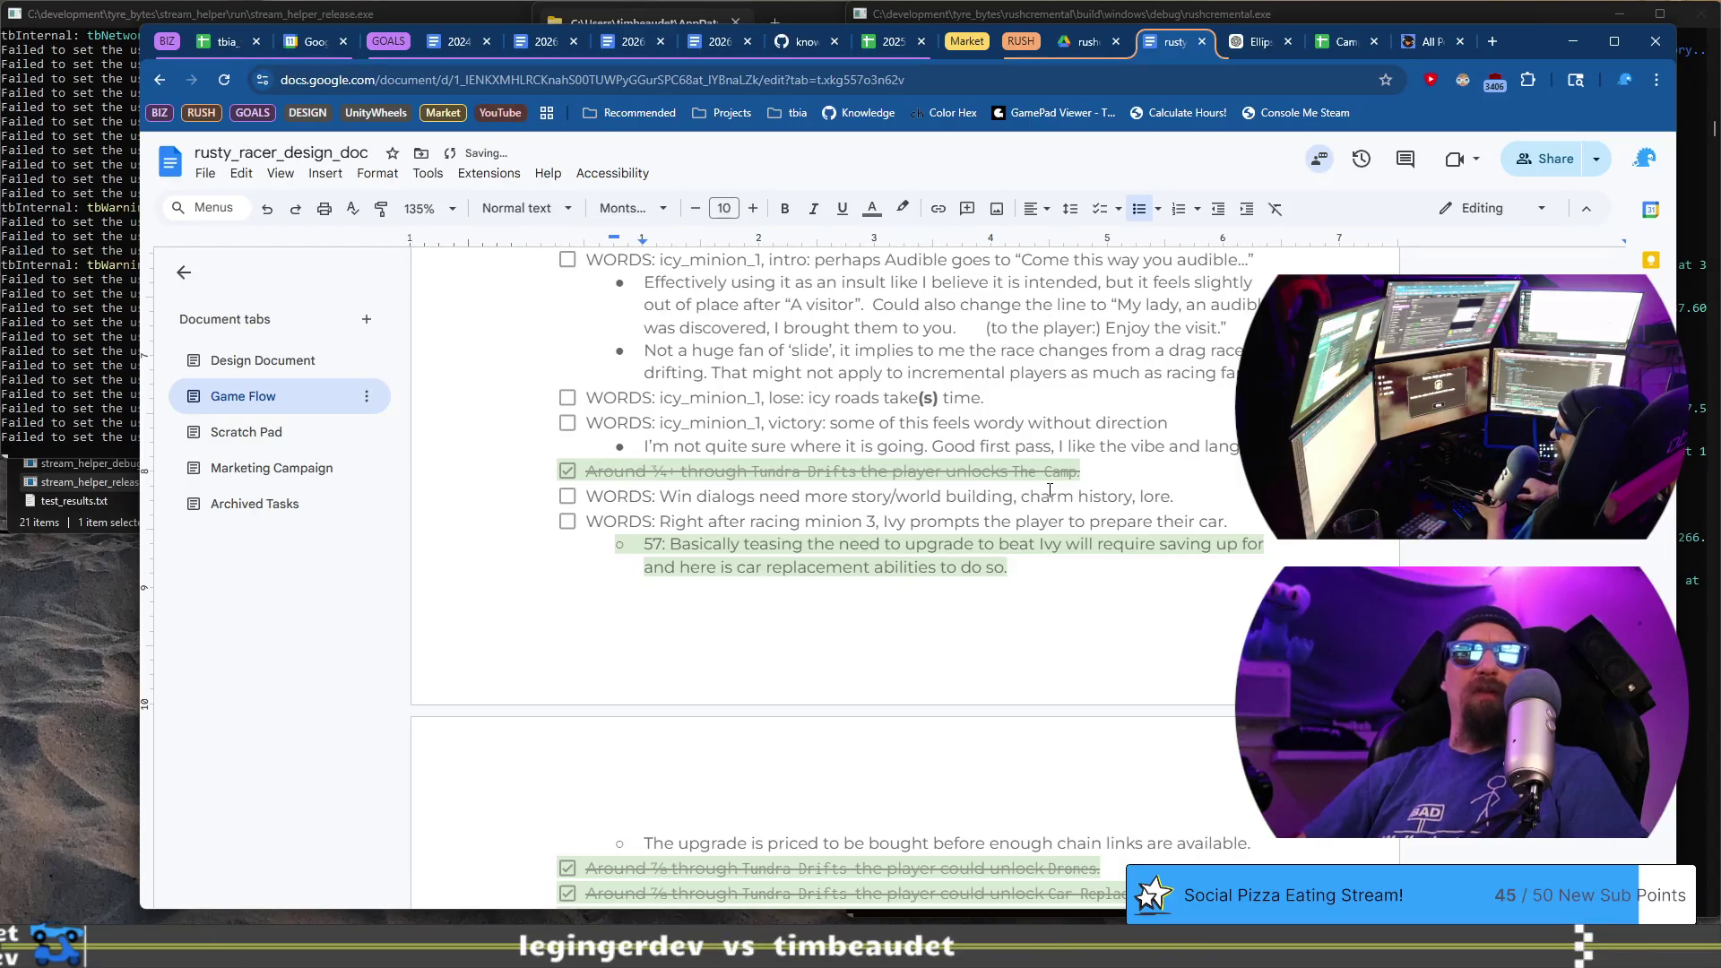
text( u)
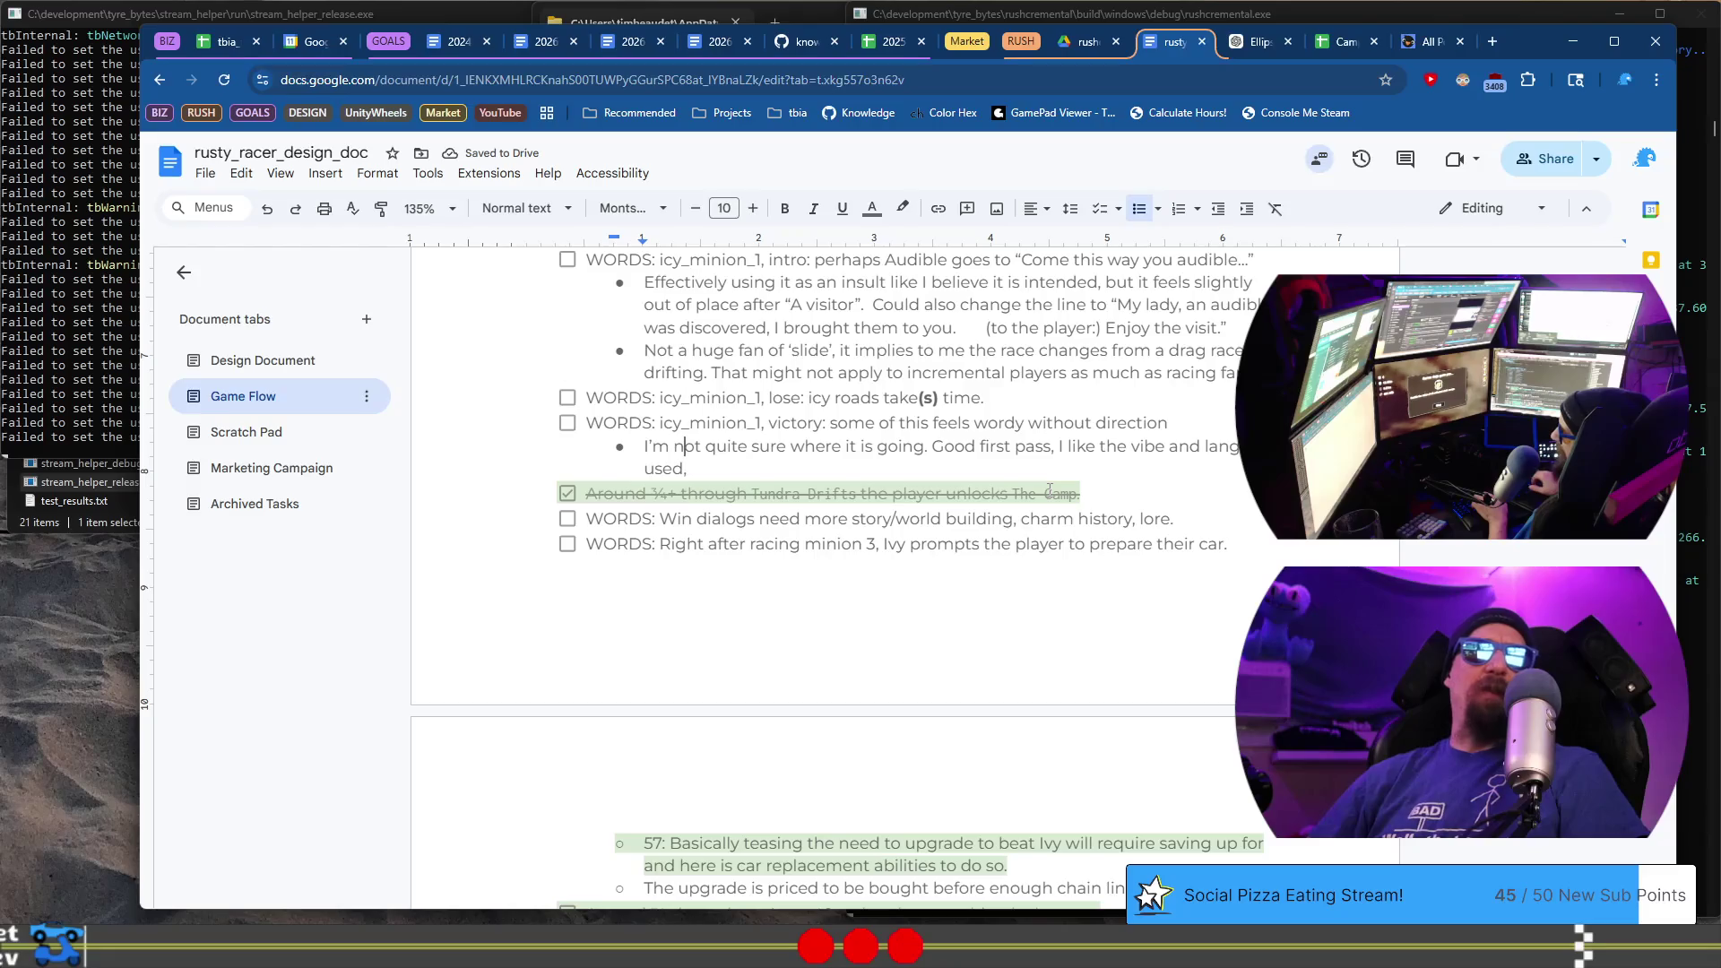
text(wor but t)
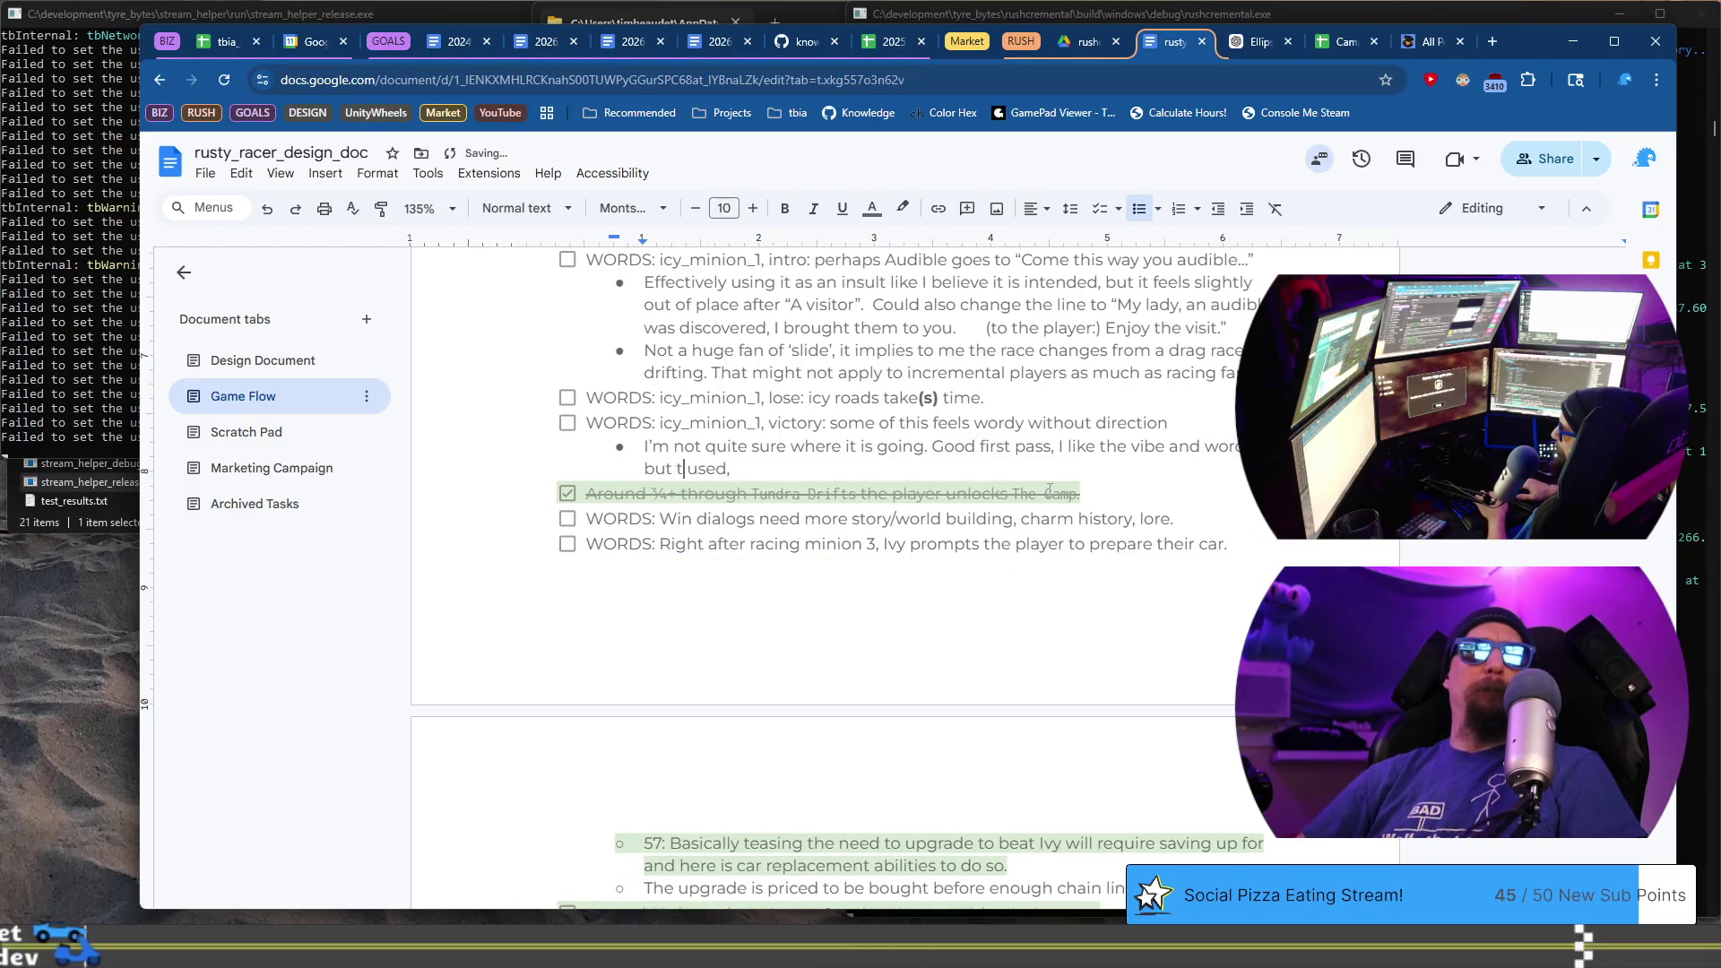
key(shift+End)
key(BackSpace)
key(BackSpace)
key(BackSpace)
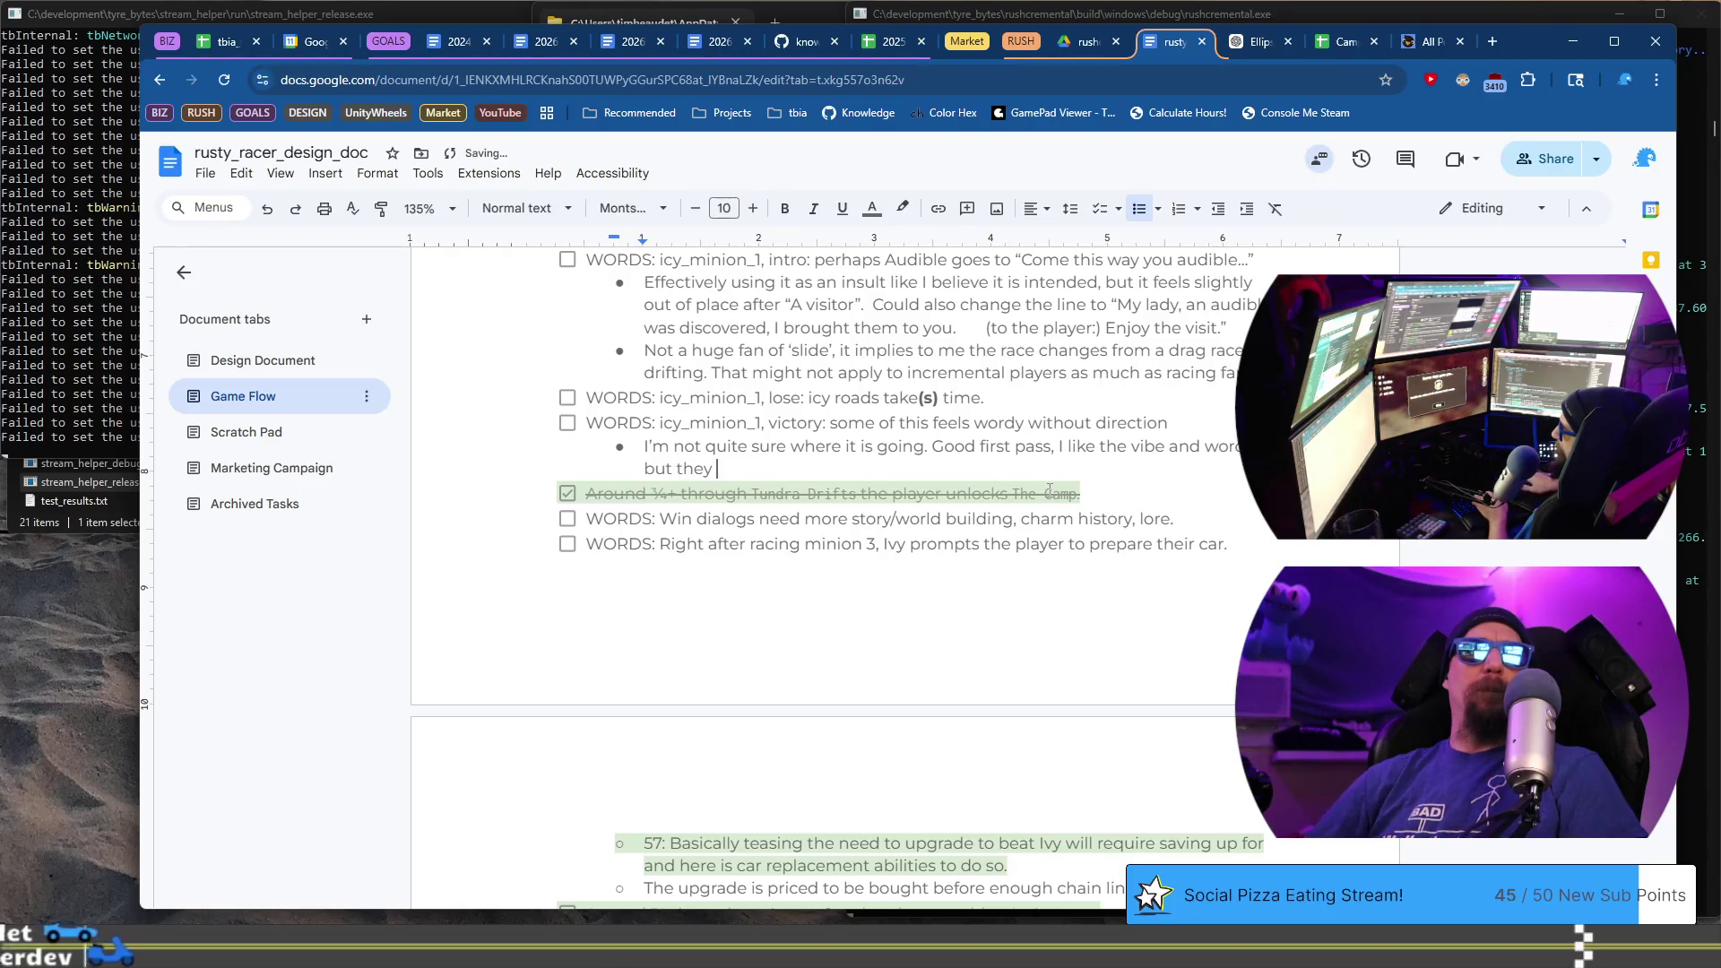
key(BackSpace)
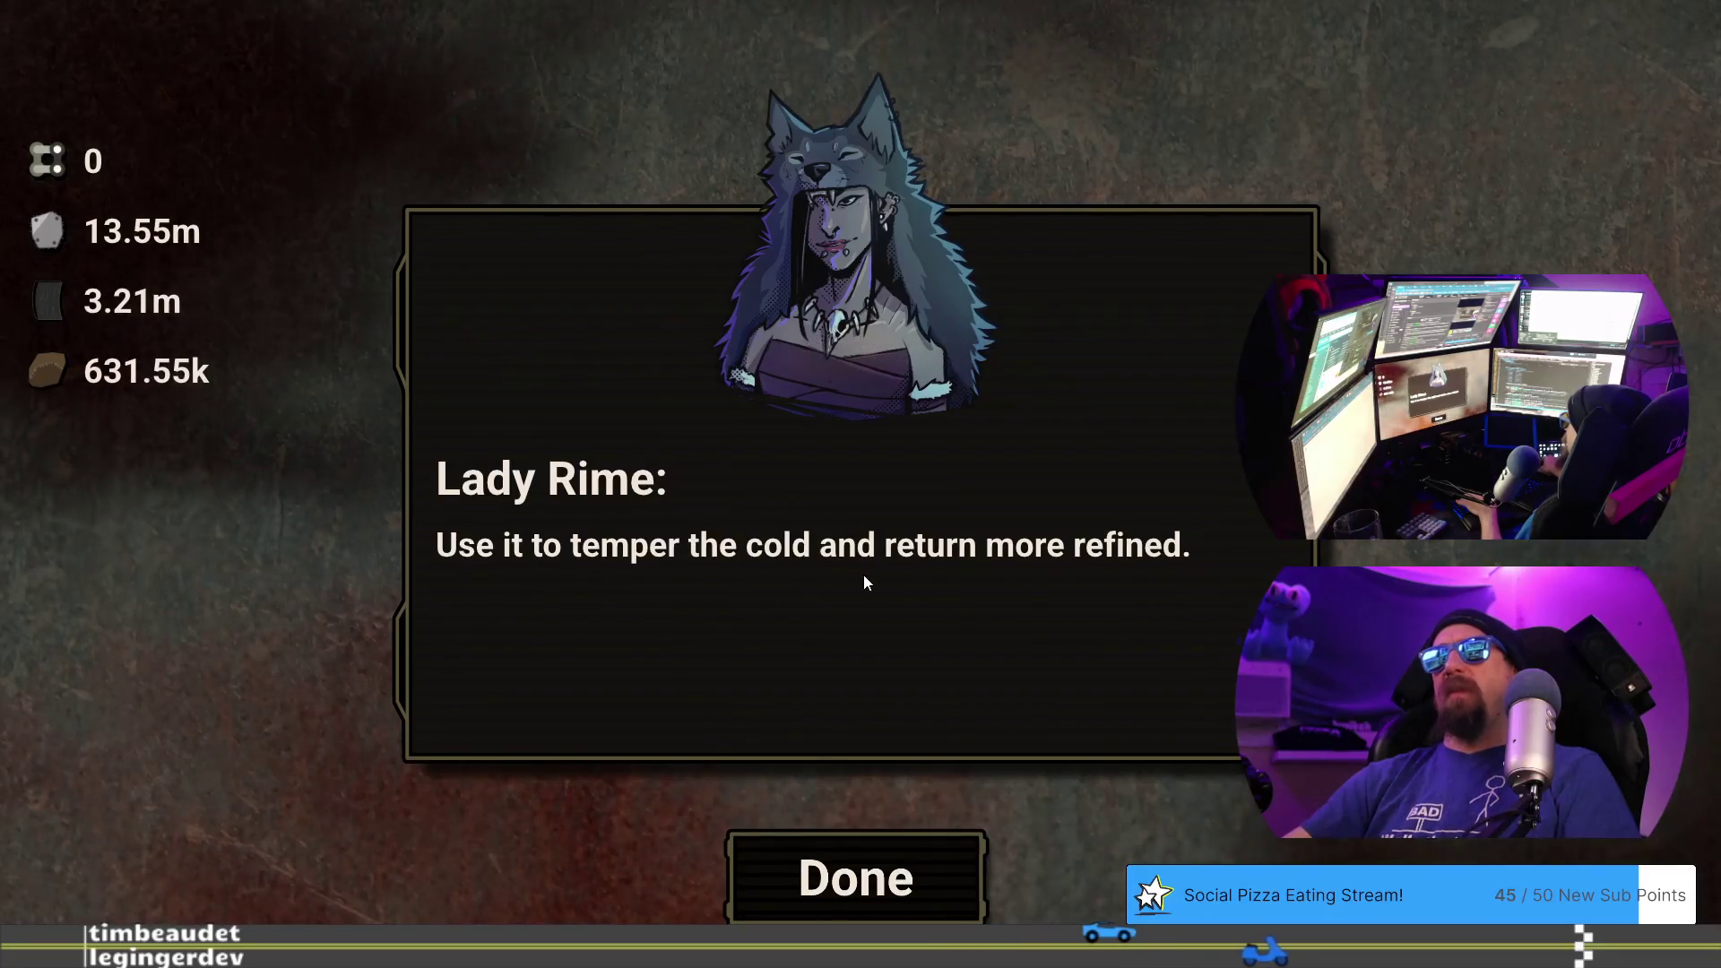
- Finish Lady Rime's dialogue, dismiss the Skater Björn challenge and return to the title screen
click(842, 851)
click(850, 783)
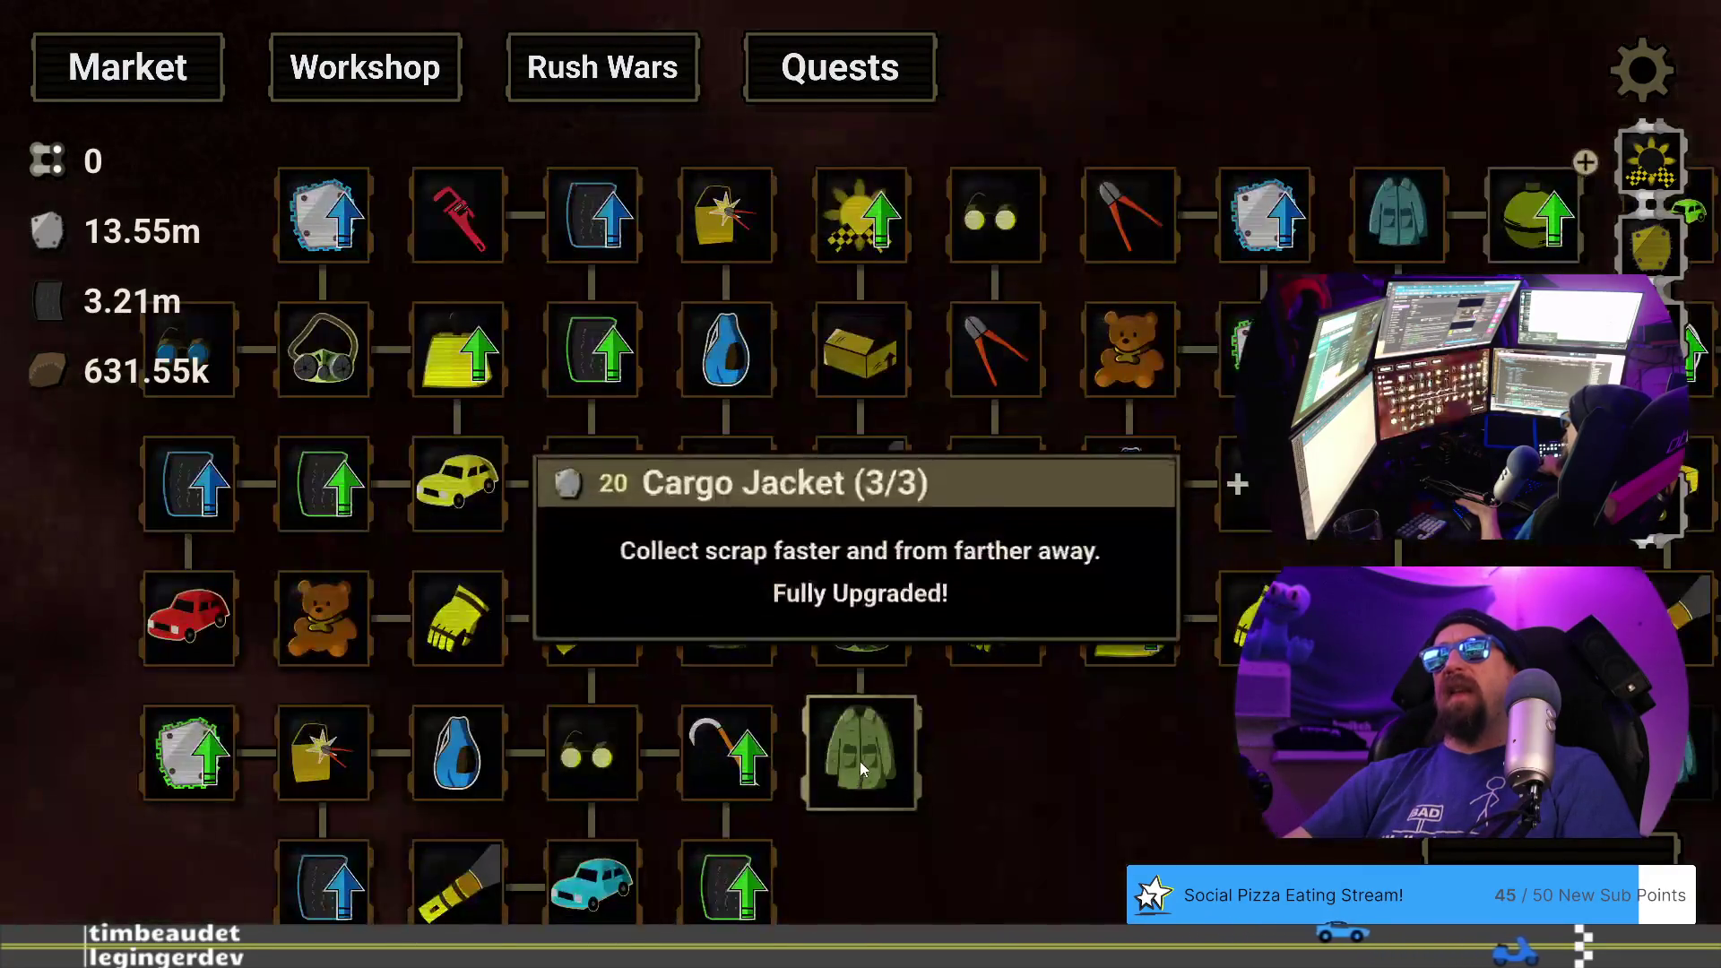
key(Escape)
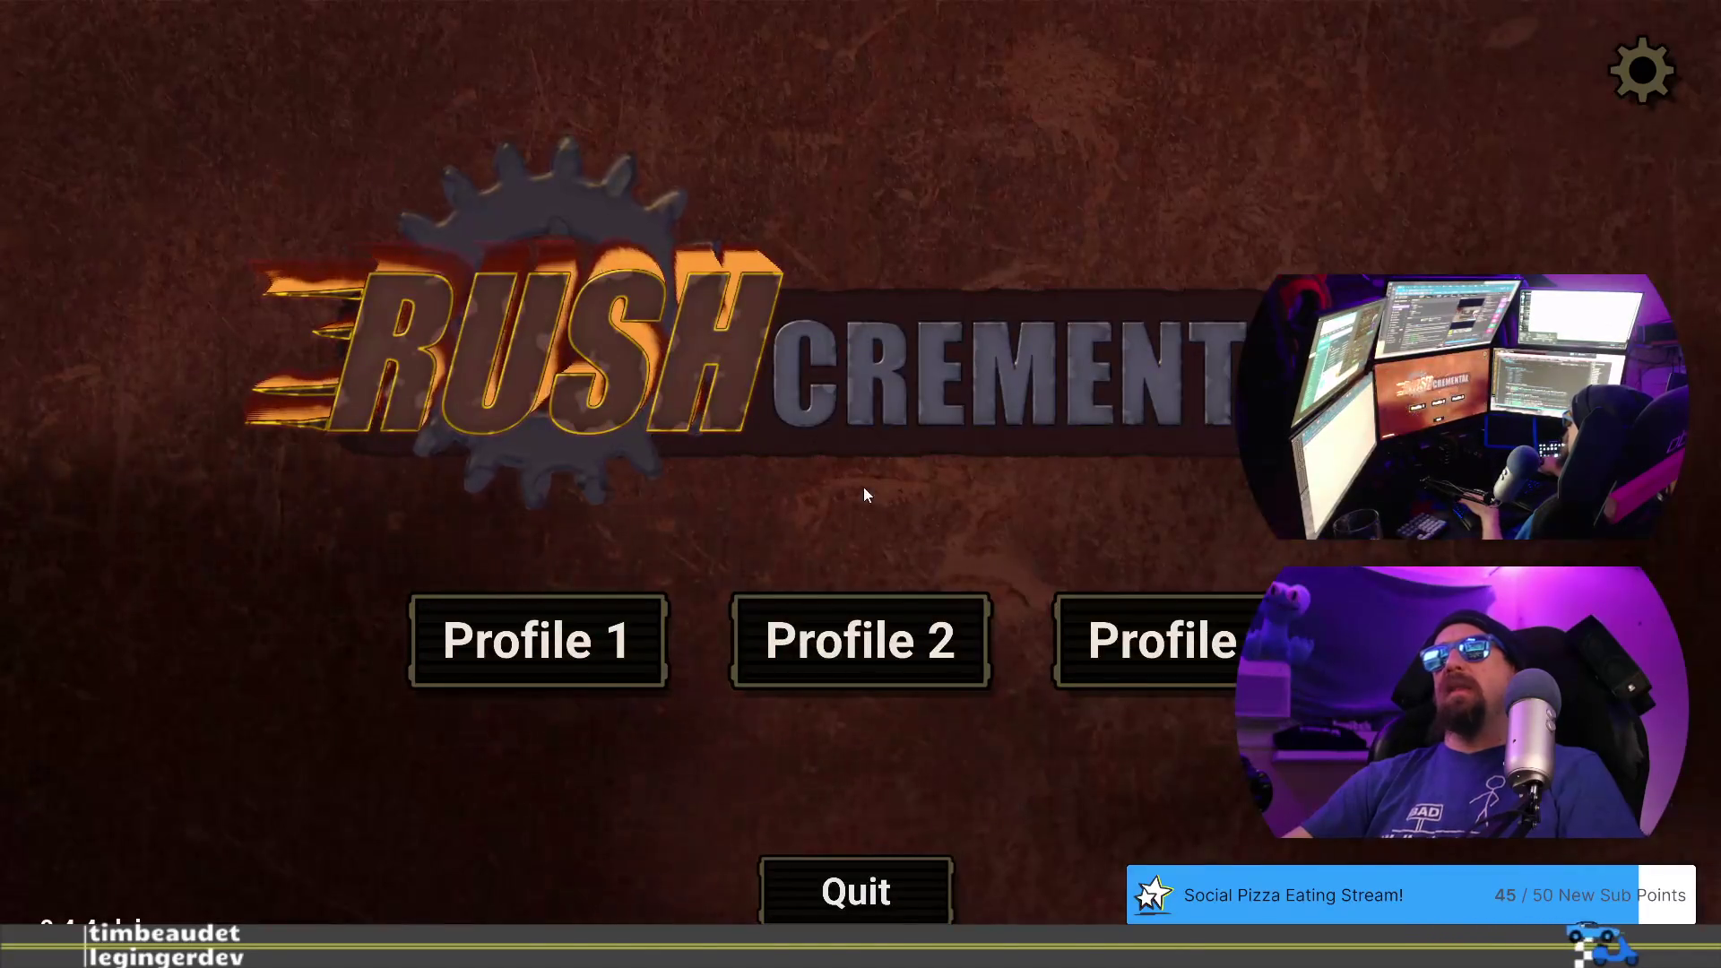
- Load the tundra_m1c save with the developer terminal and open Profile 1
key(Escape)
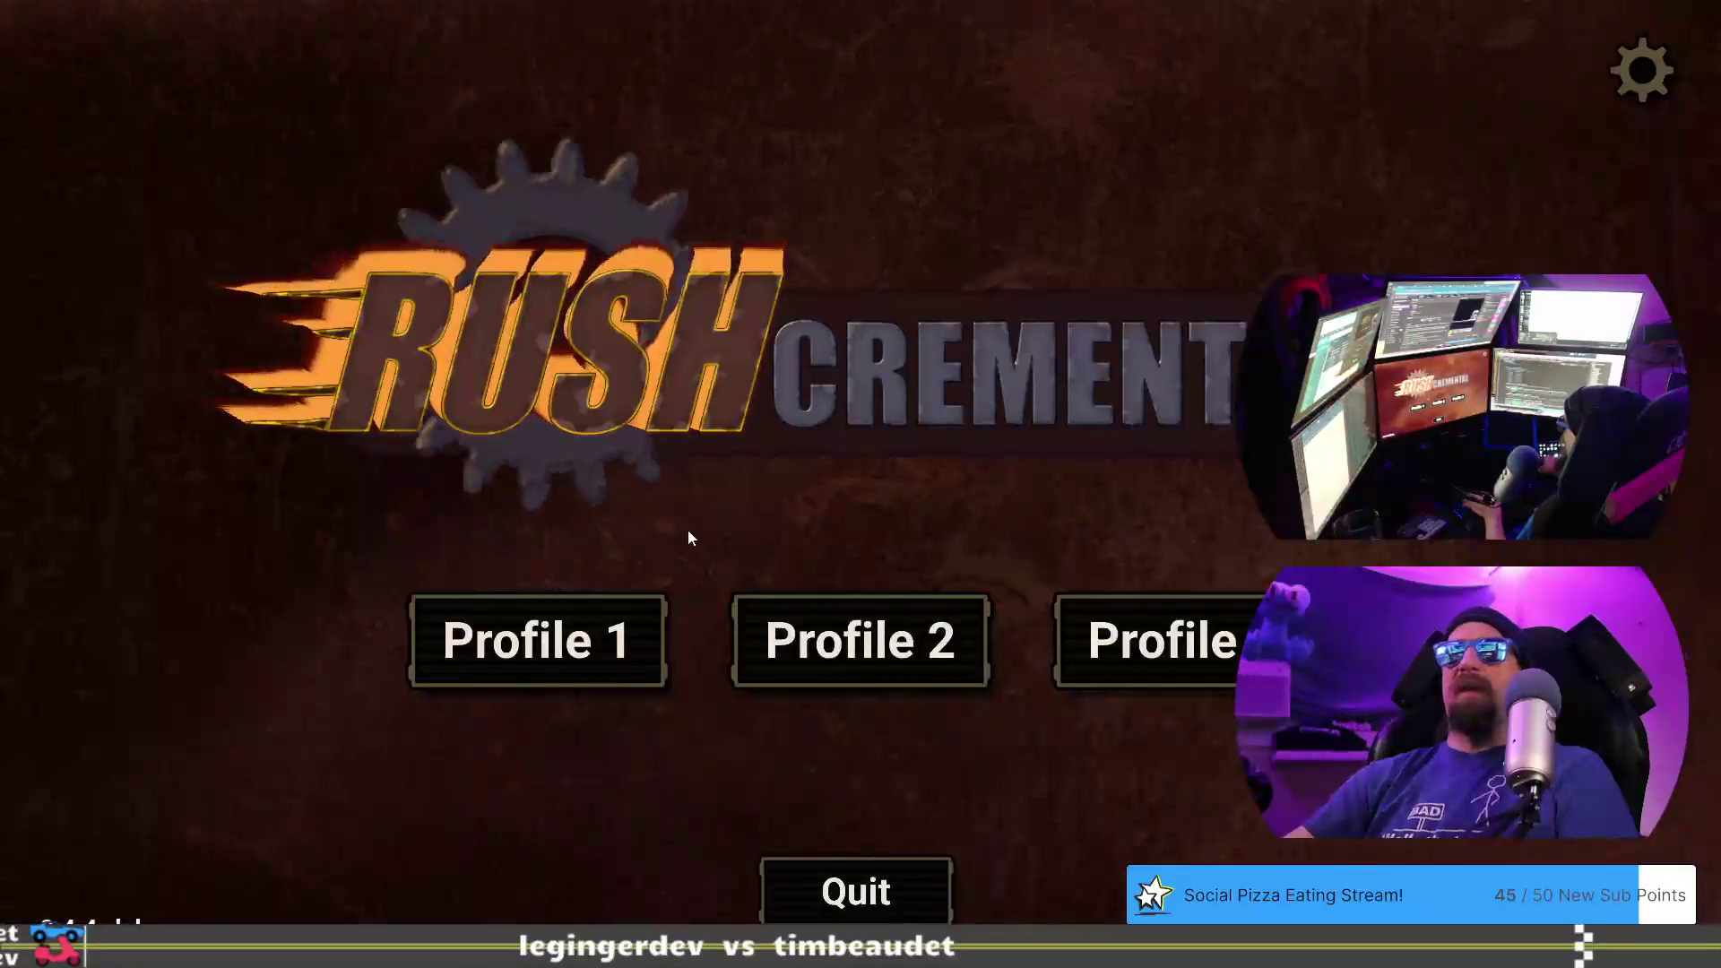
text(rese)
key(BackSpace)
key(BackSpace)
key(BackSpace)
text(load )
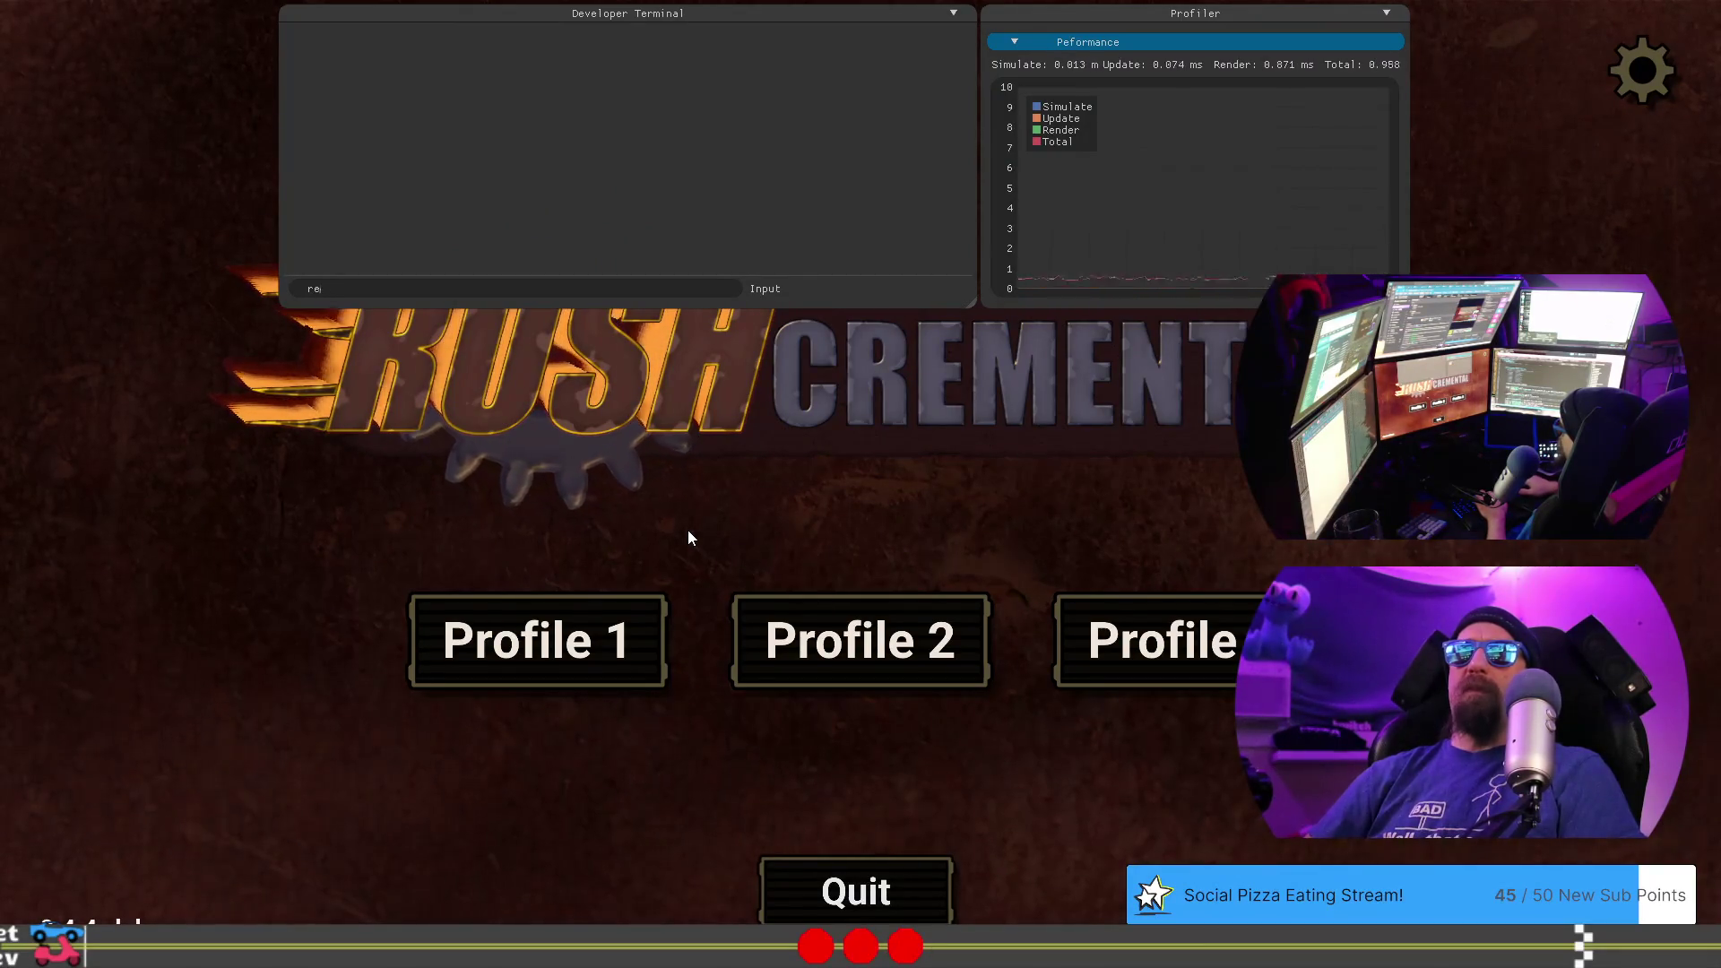
text(tundra)
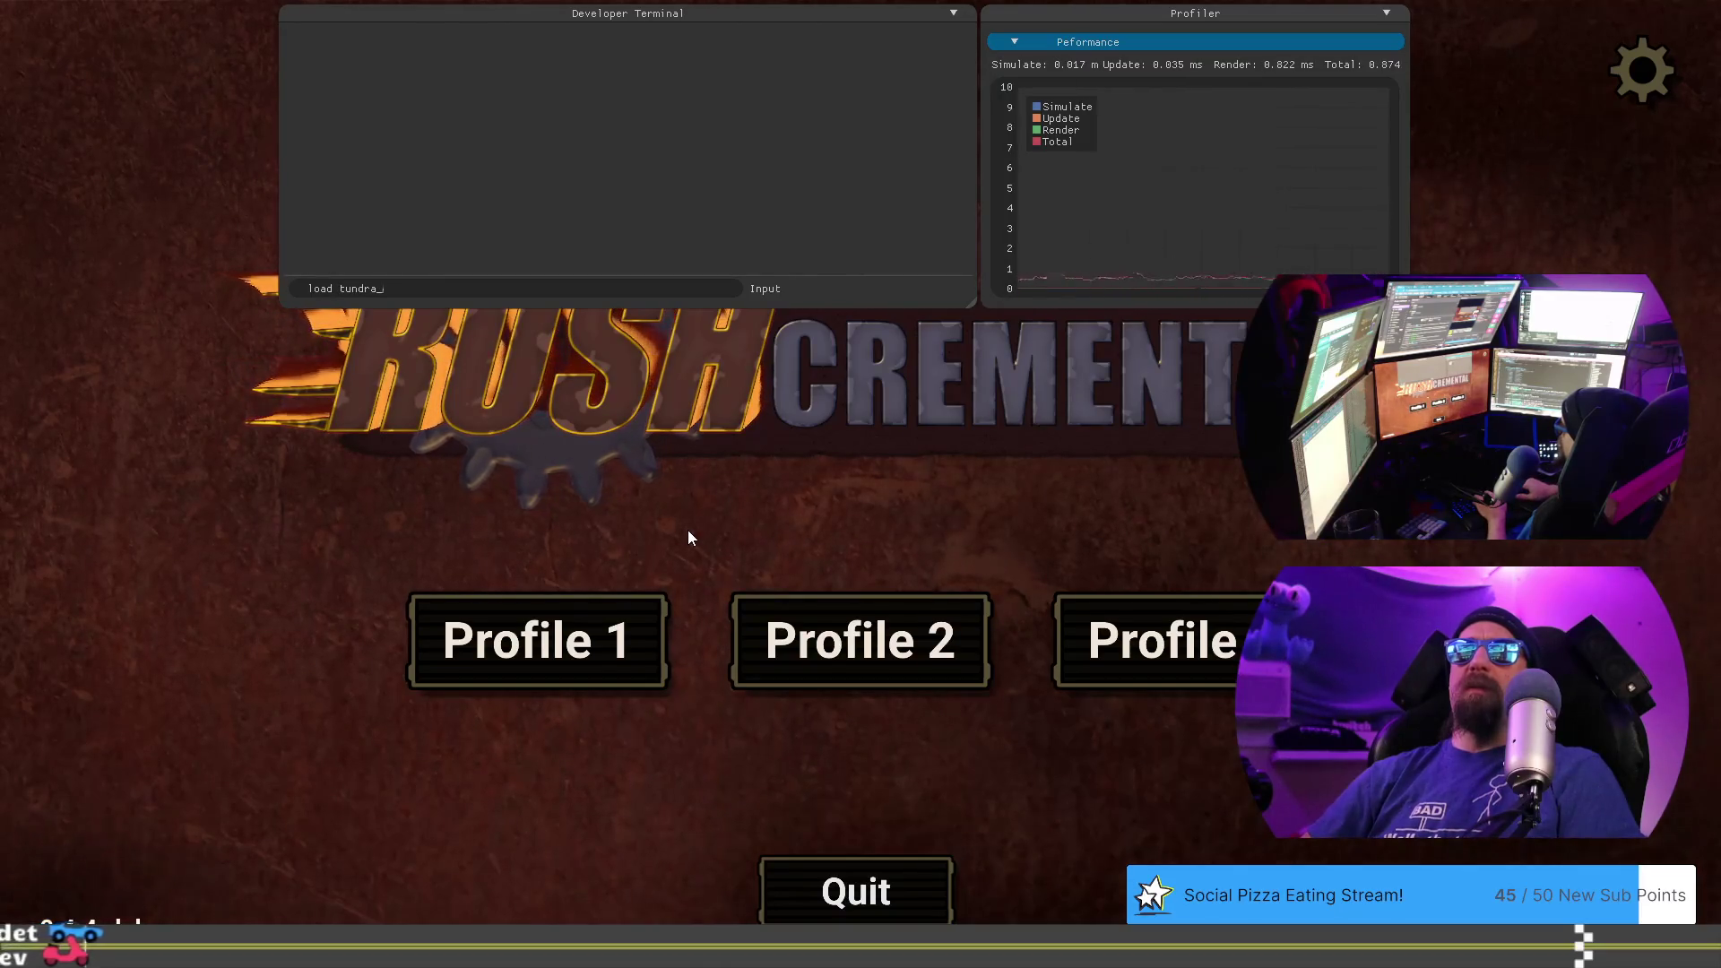
text(_)
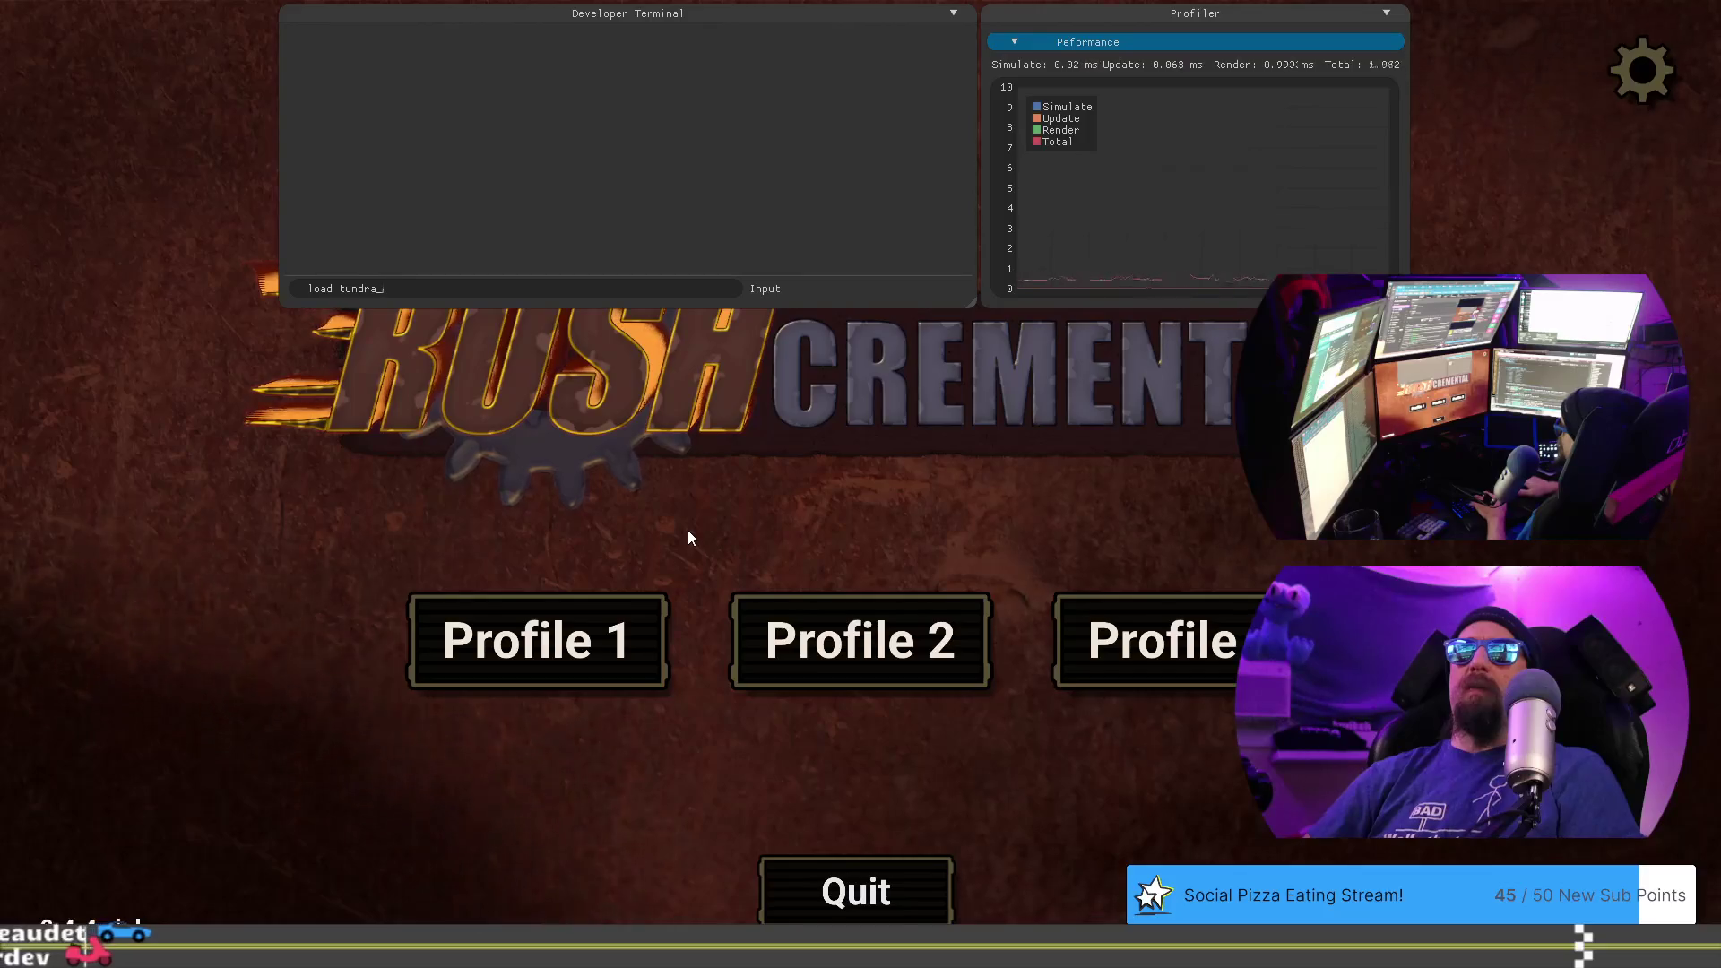
text(m1c)
key(Return)
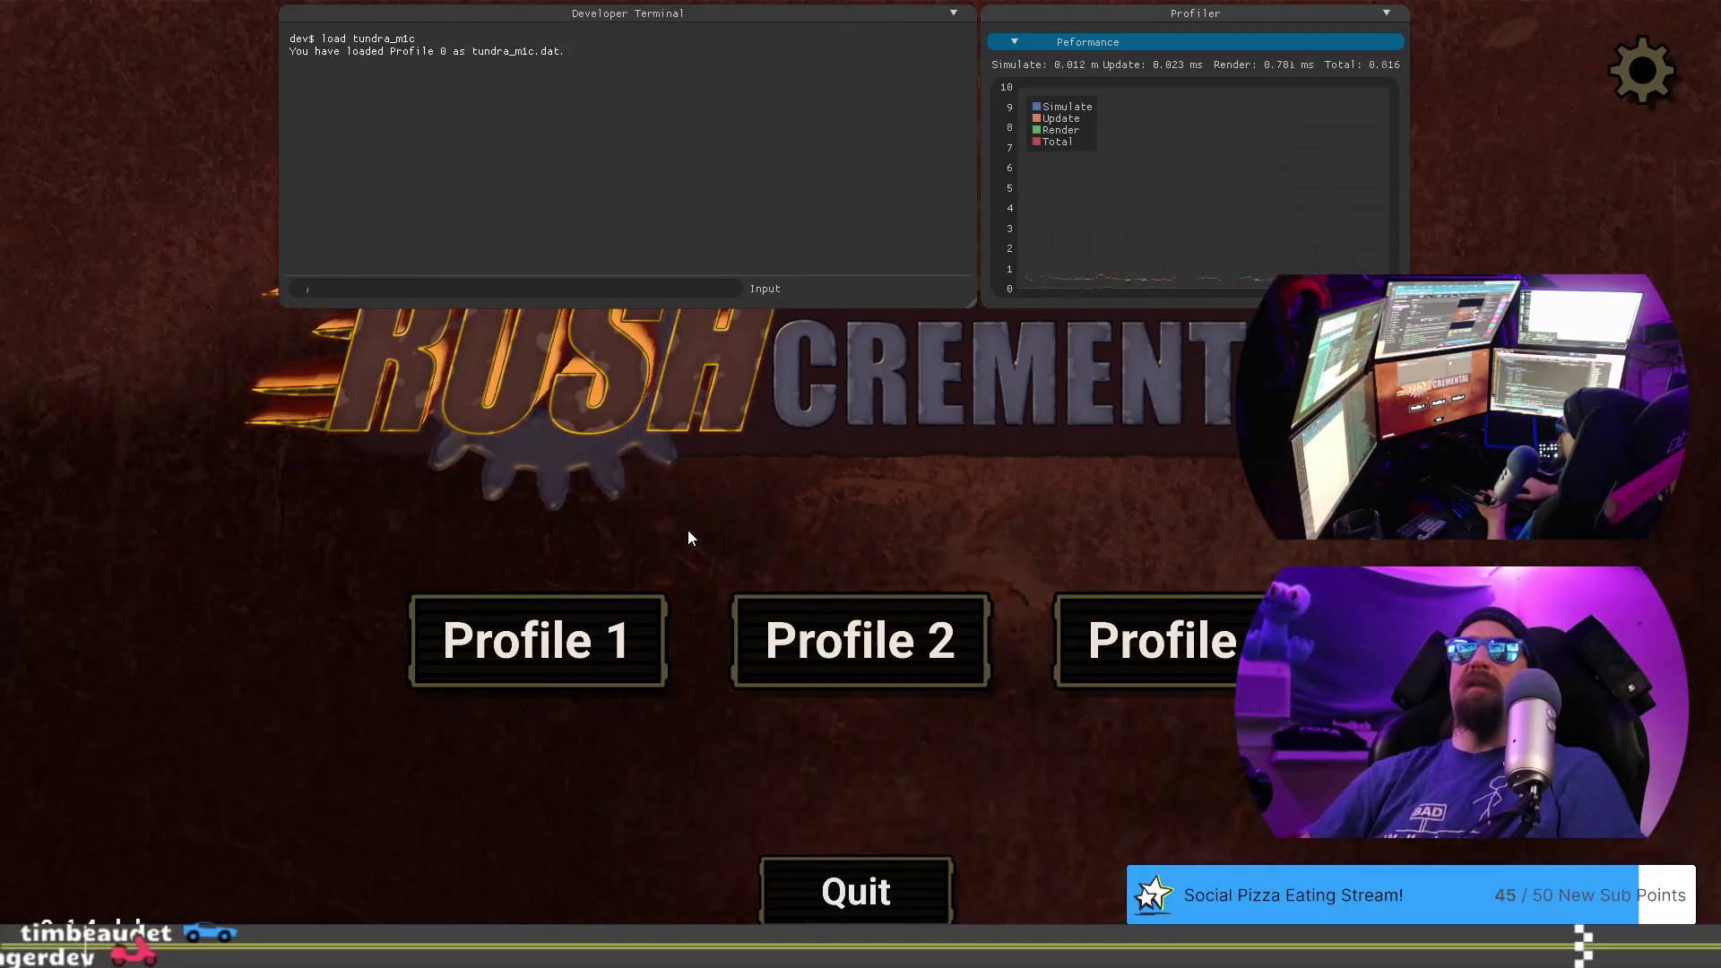
click(618, 641)
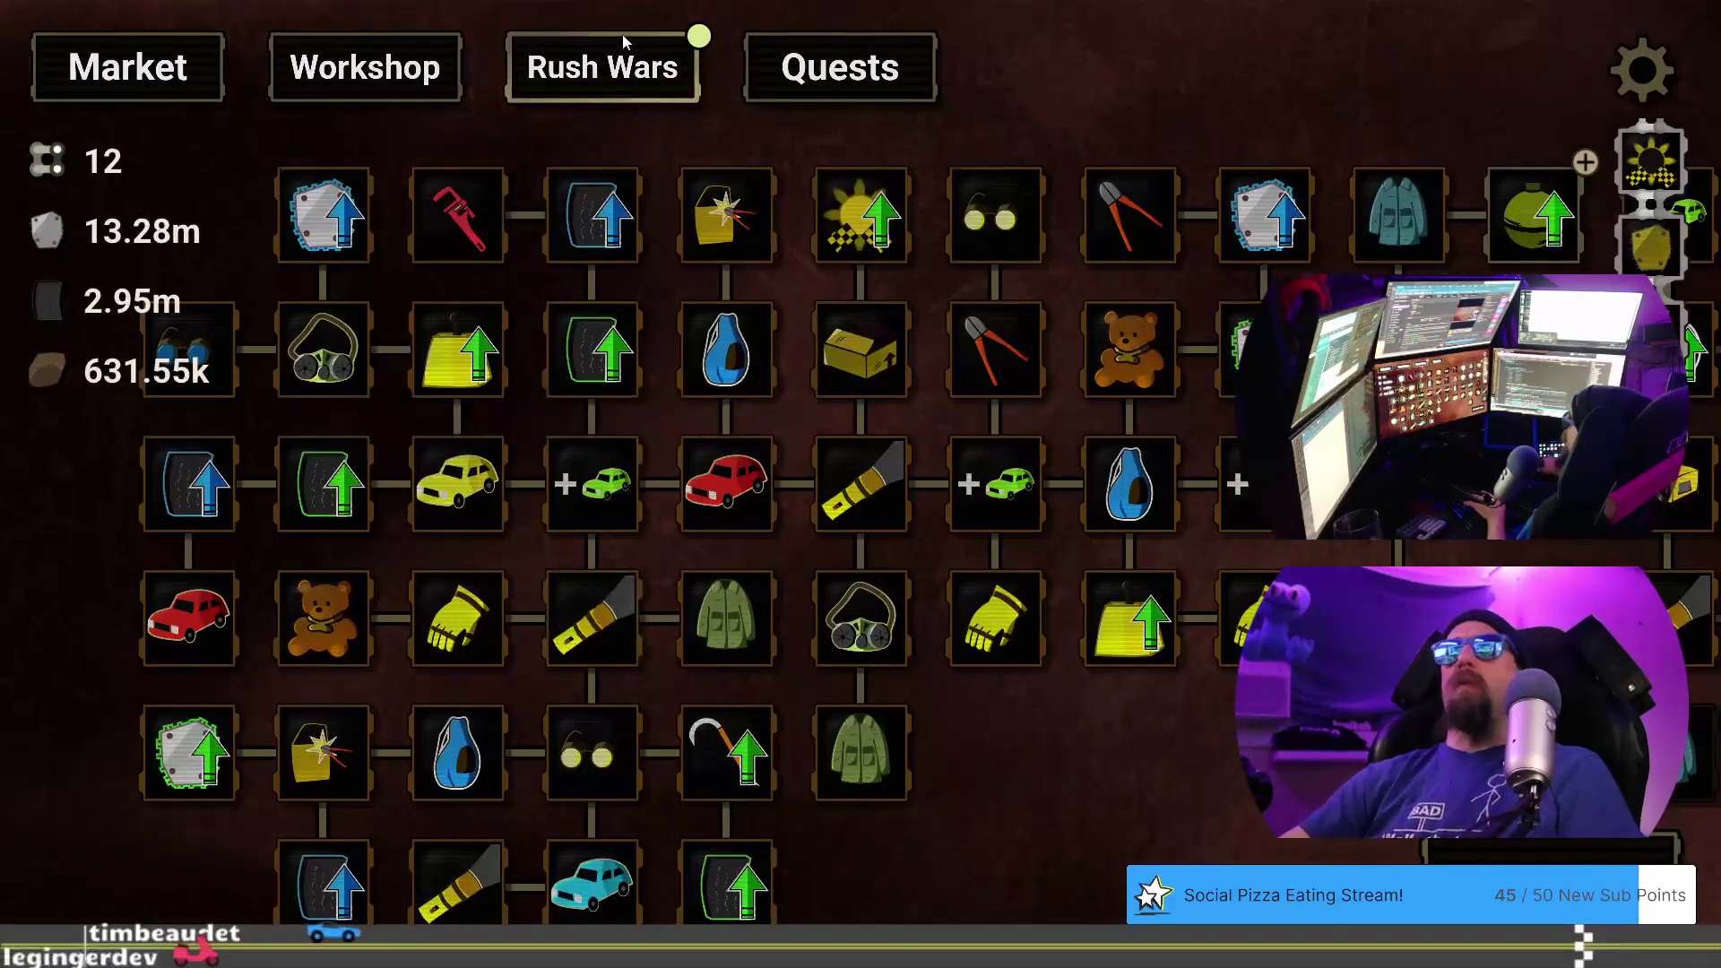
- Start the Rush Wars Carver Anja challenge, skip through the dialogue and confirm the payment
click(663, 86)
click(906, 692)
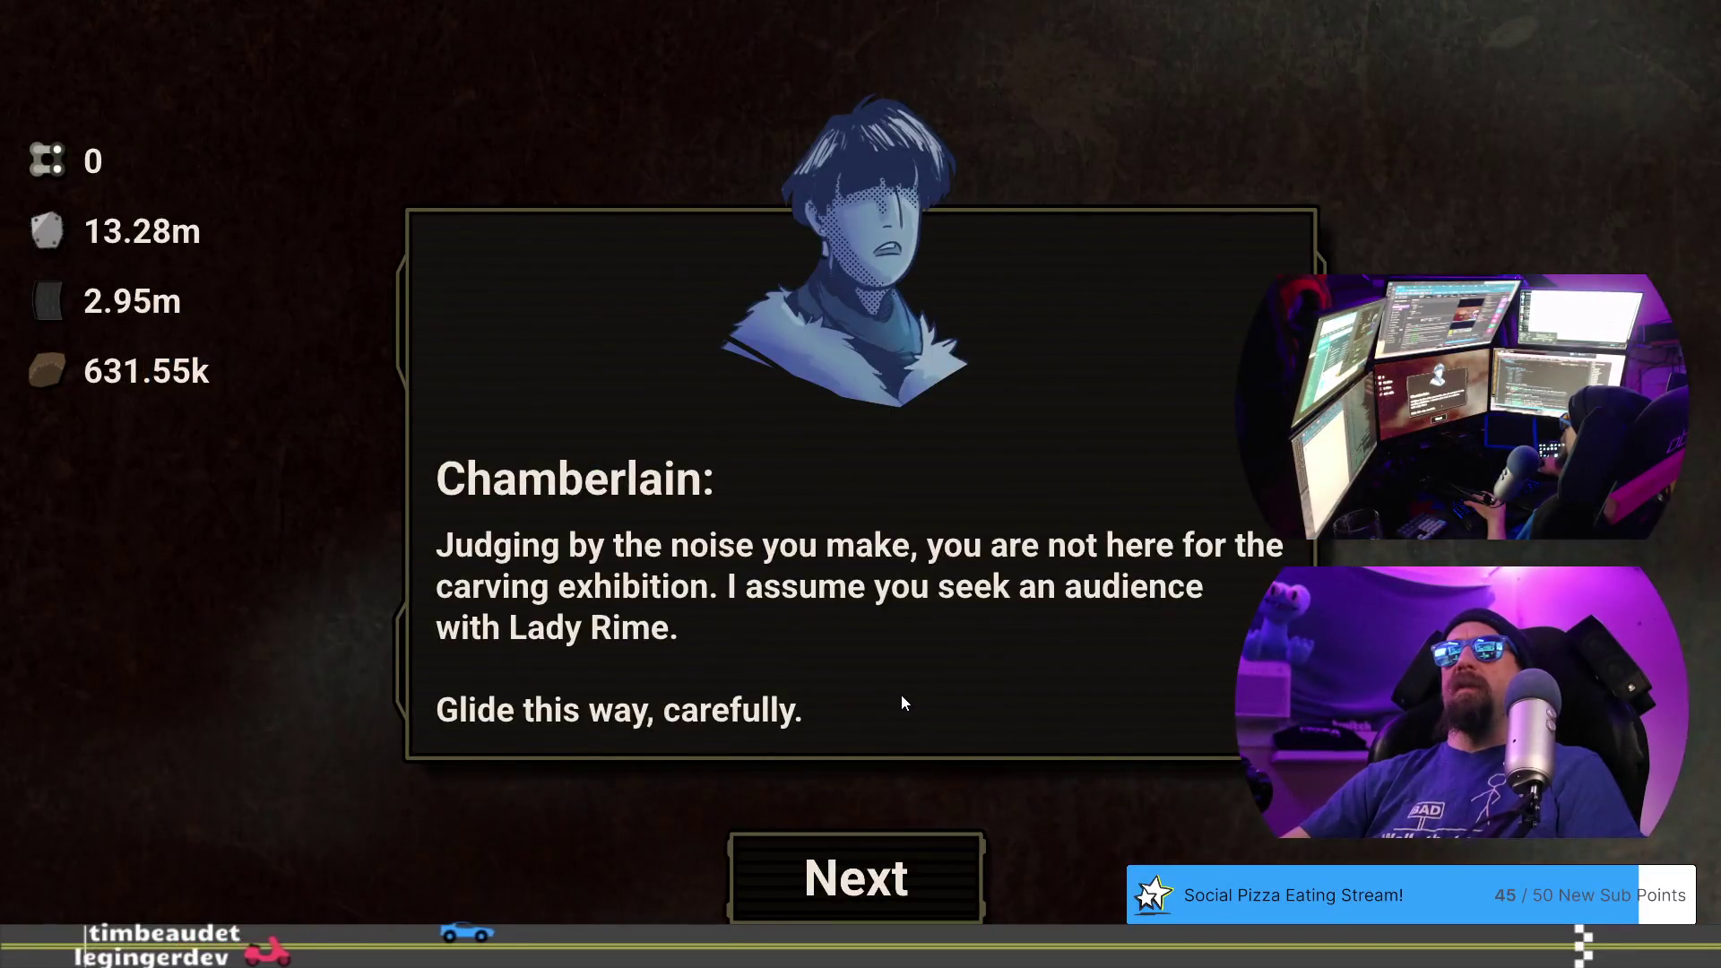
click(908, 847)
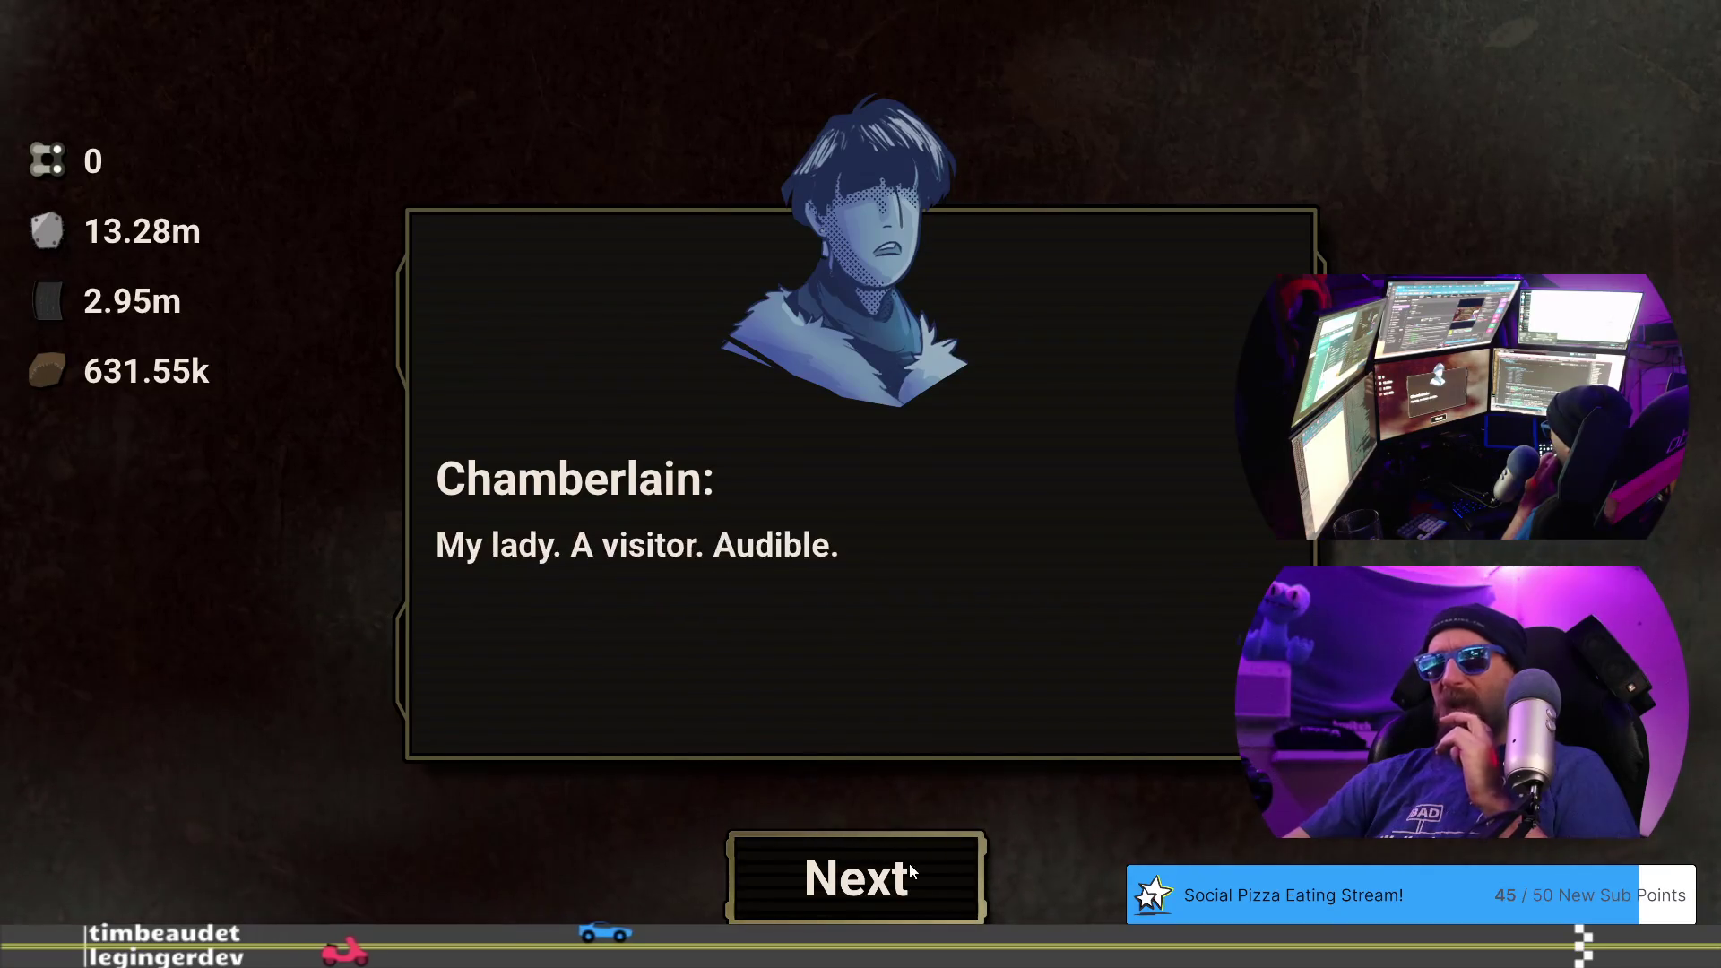
click(912, 870)
click(915, 874)
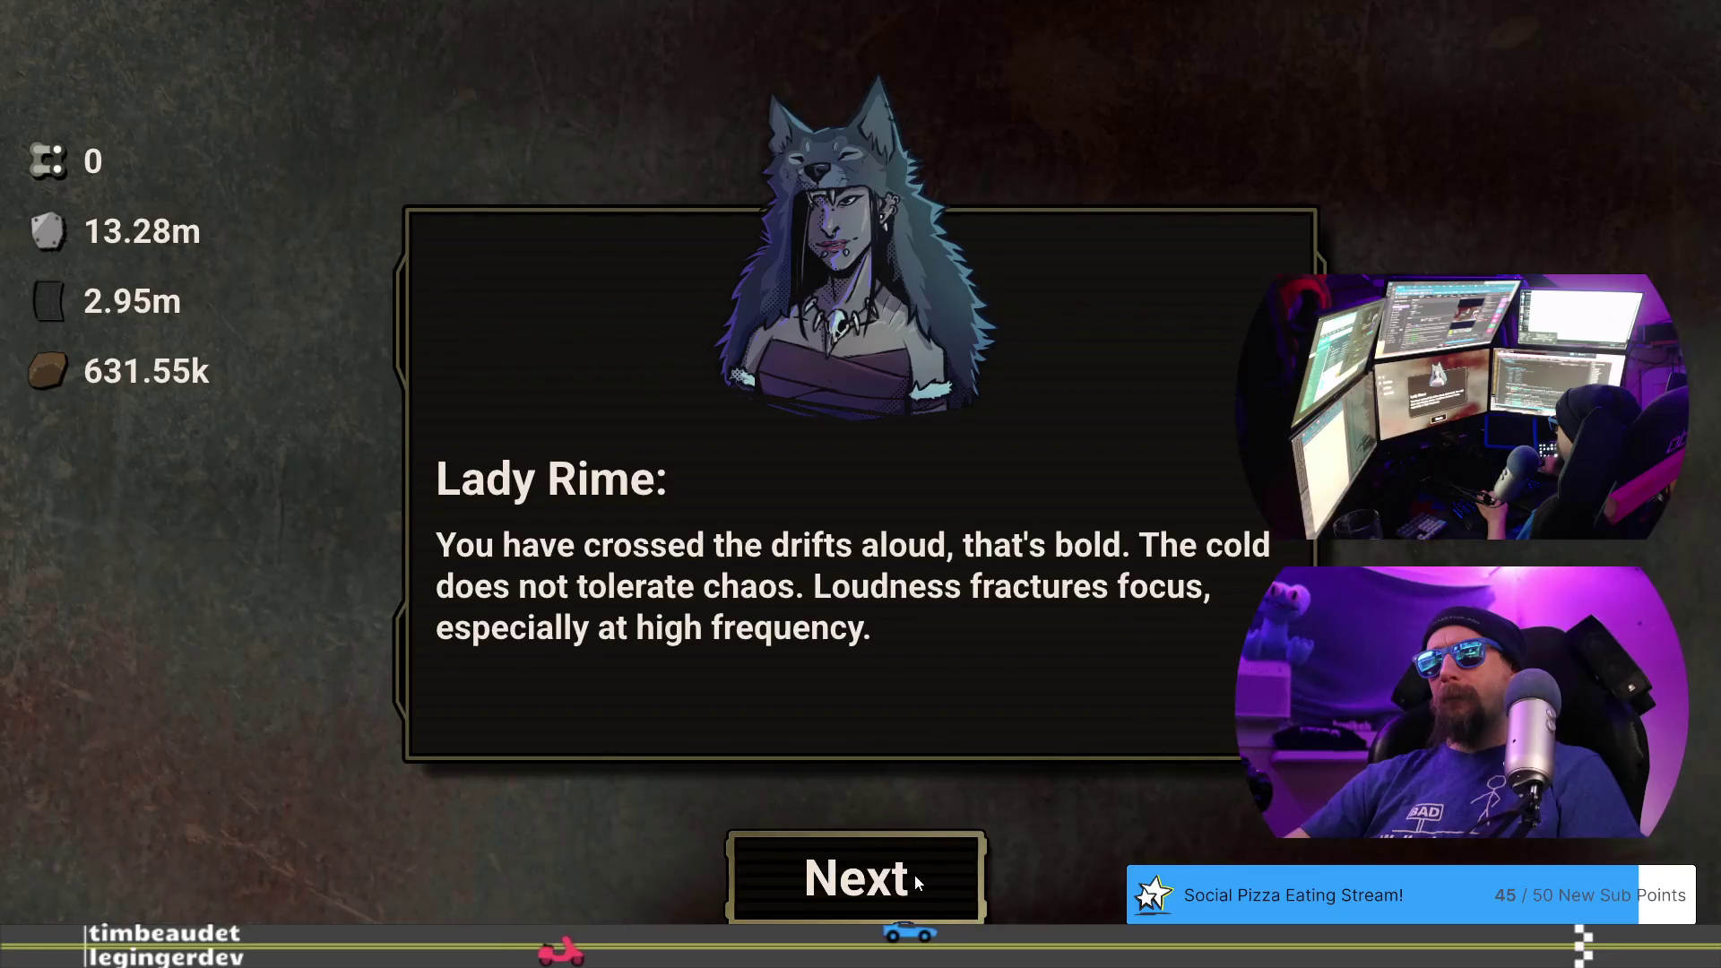
click(914, 875)
click(915, 875)
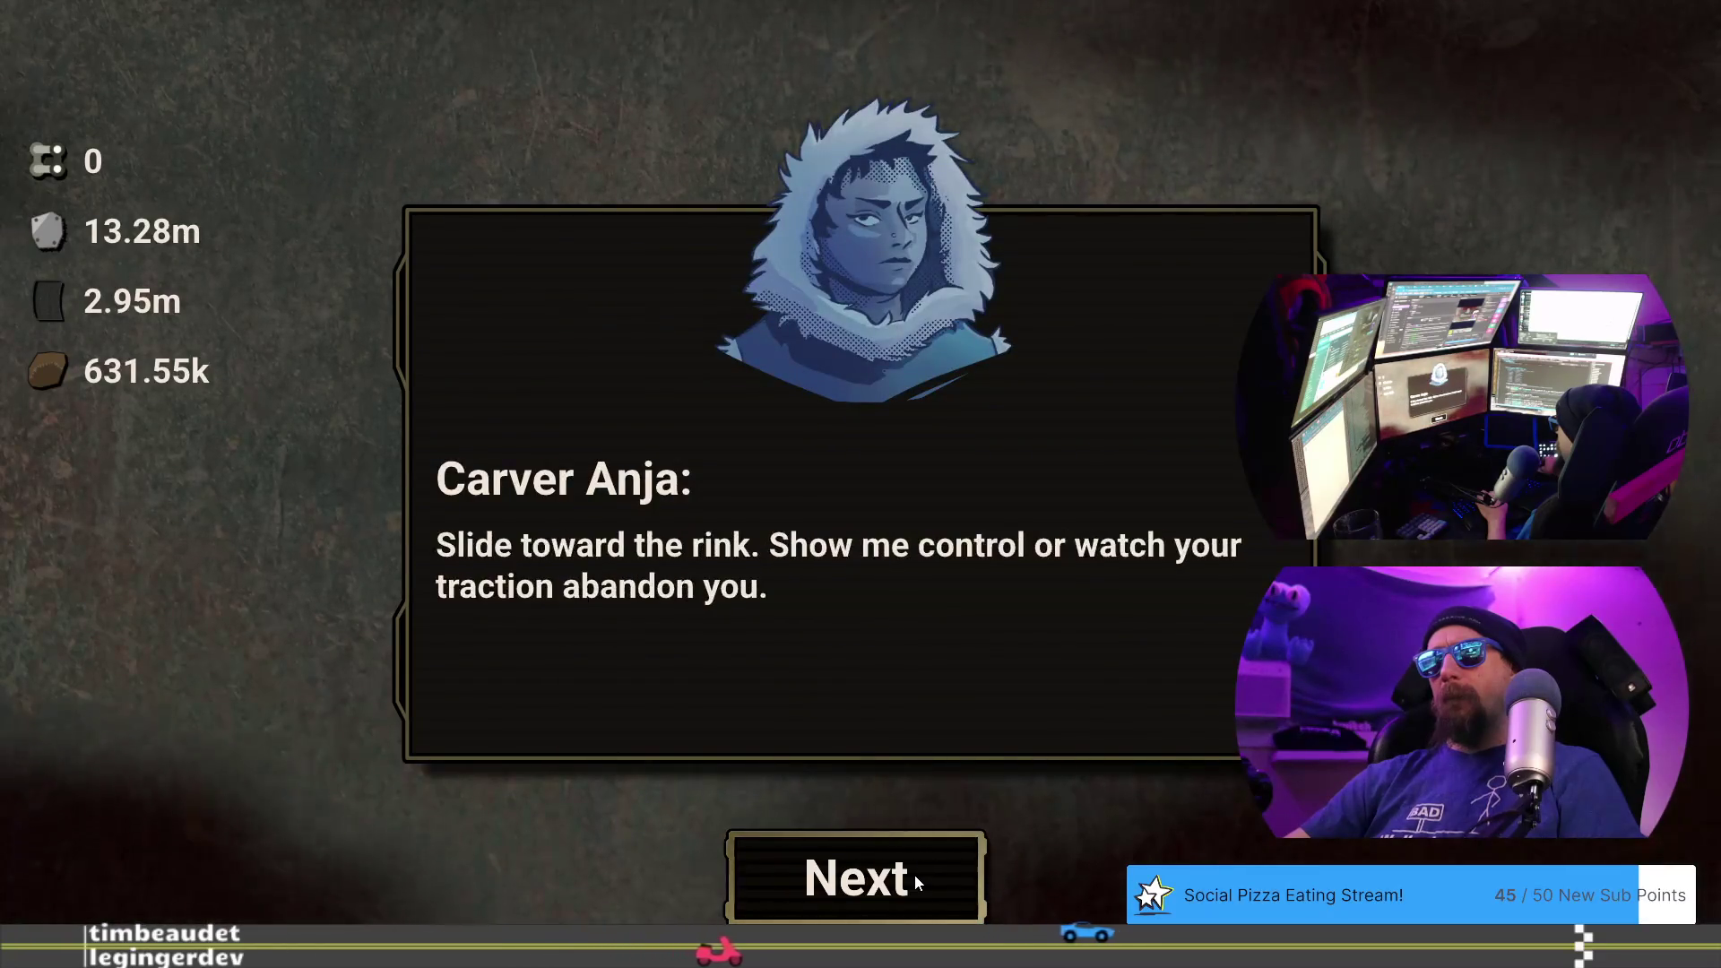
click(915, 875)
click(906, 703)
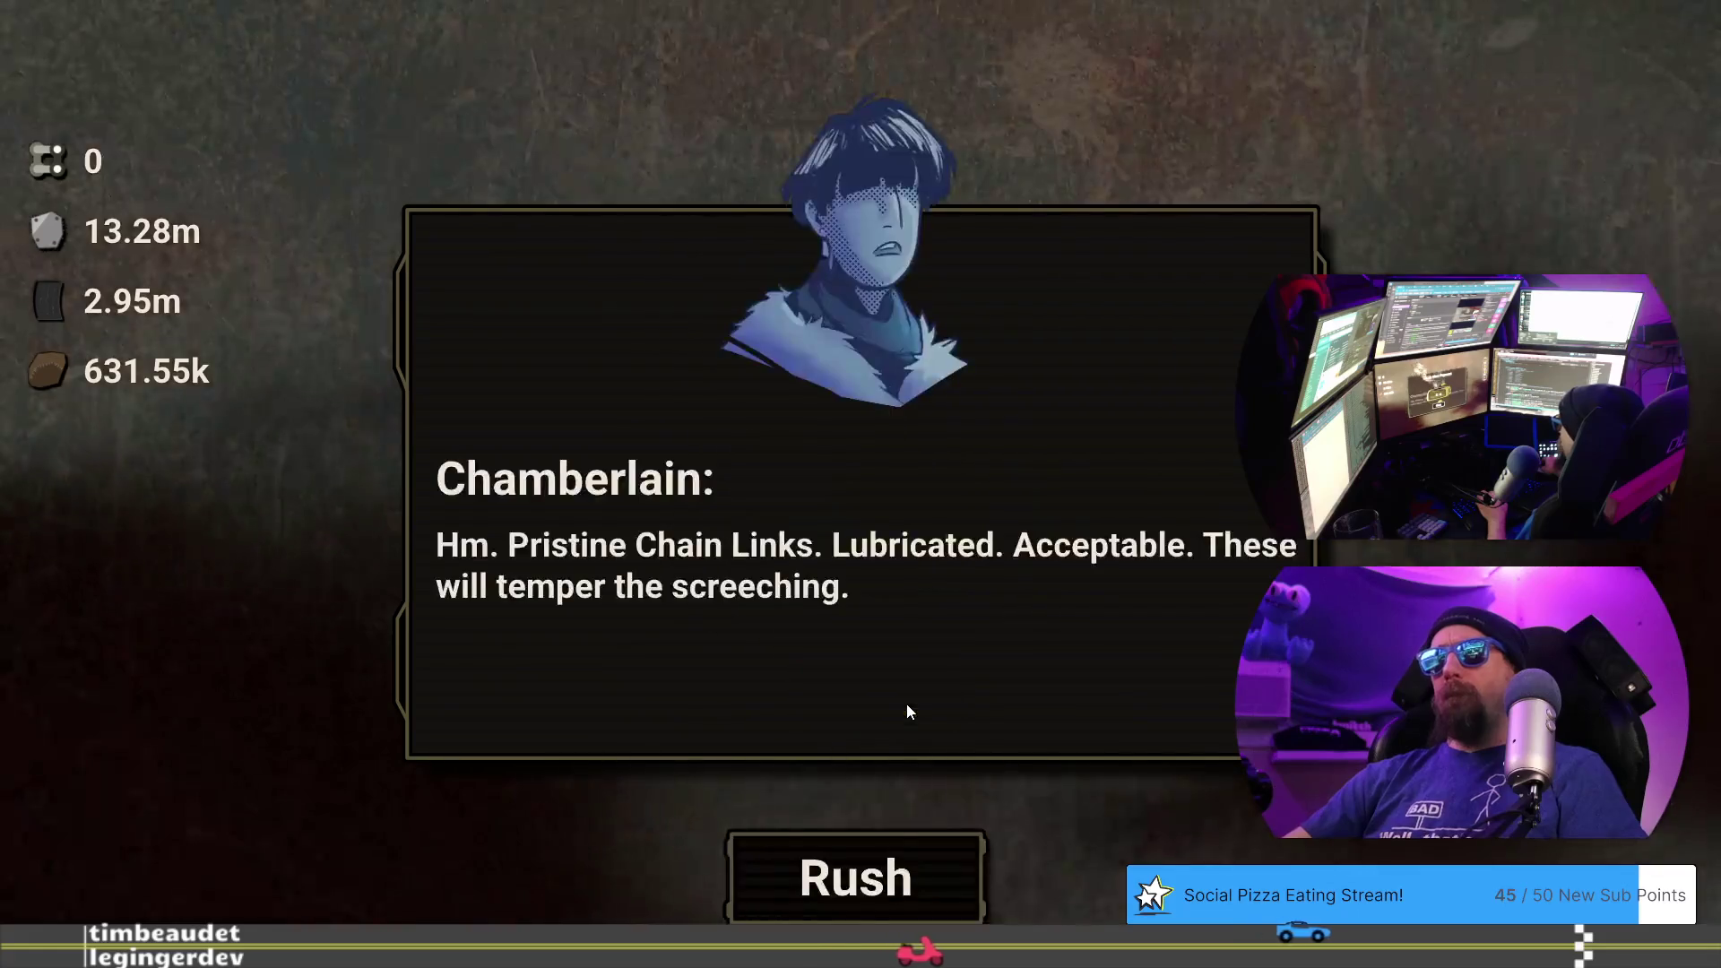
- Race and beat Carver Anja 14.793 to 15.190, then advance Lady Rime's token line and return to the doc
click(900, 877)
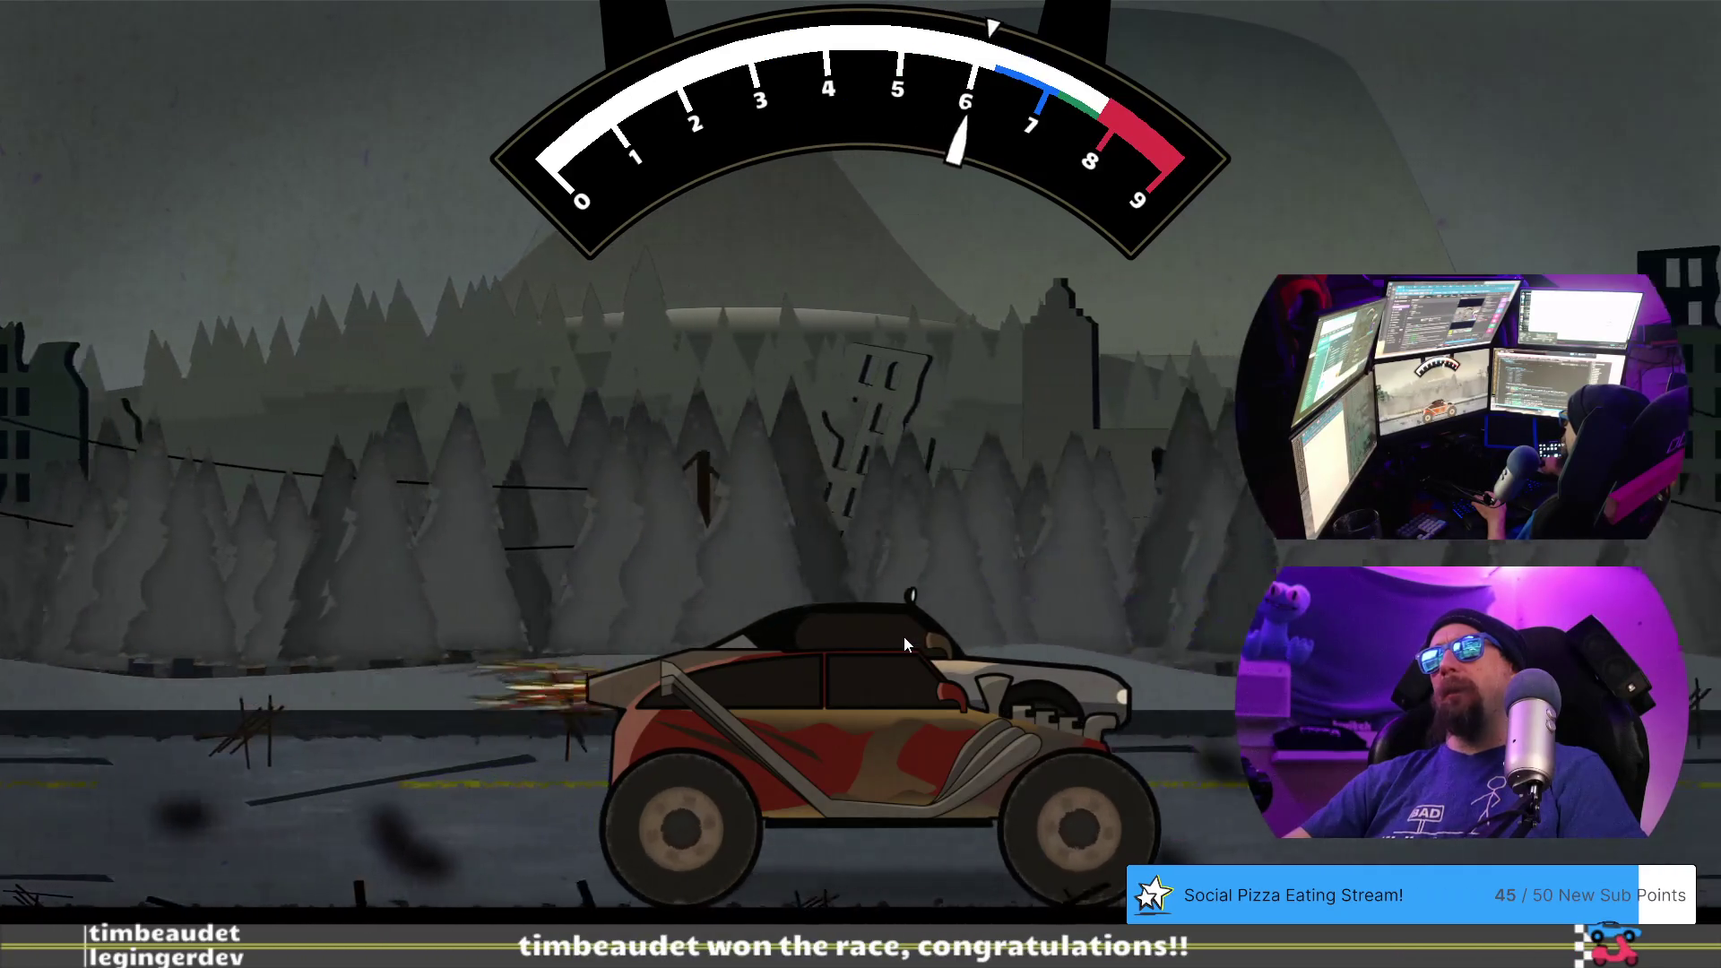
click(904, 636)
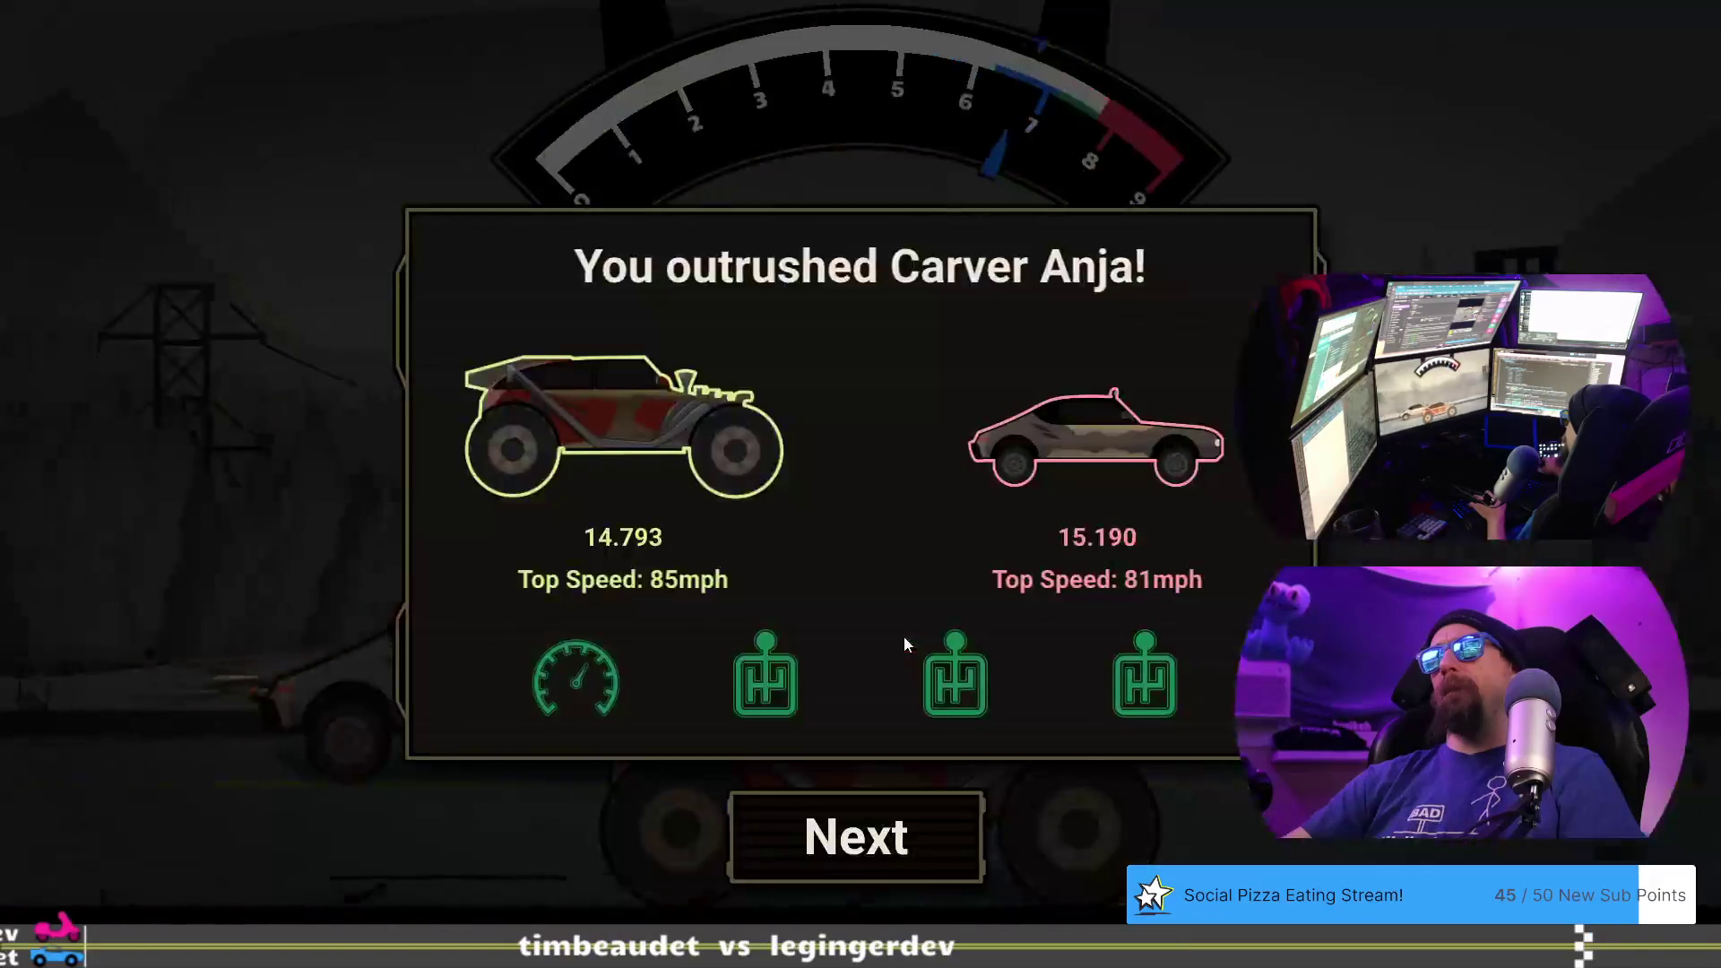
click(908, 811)
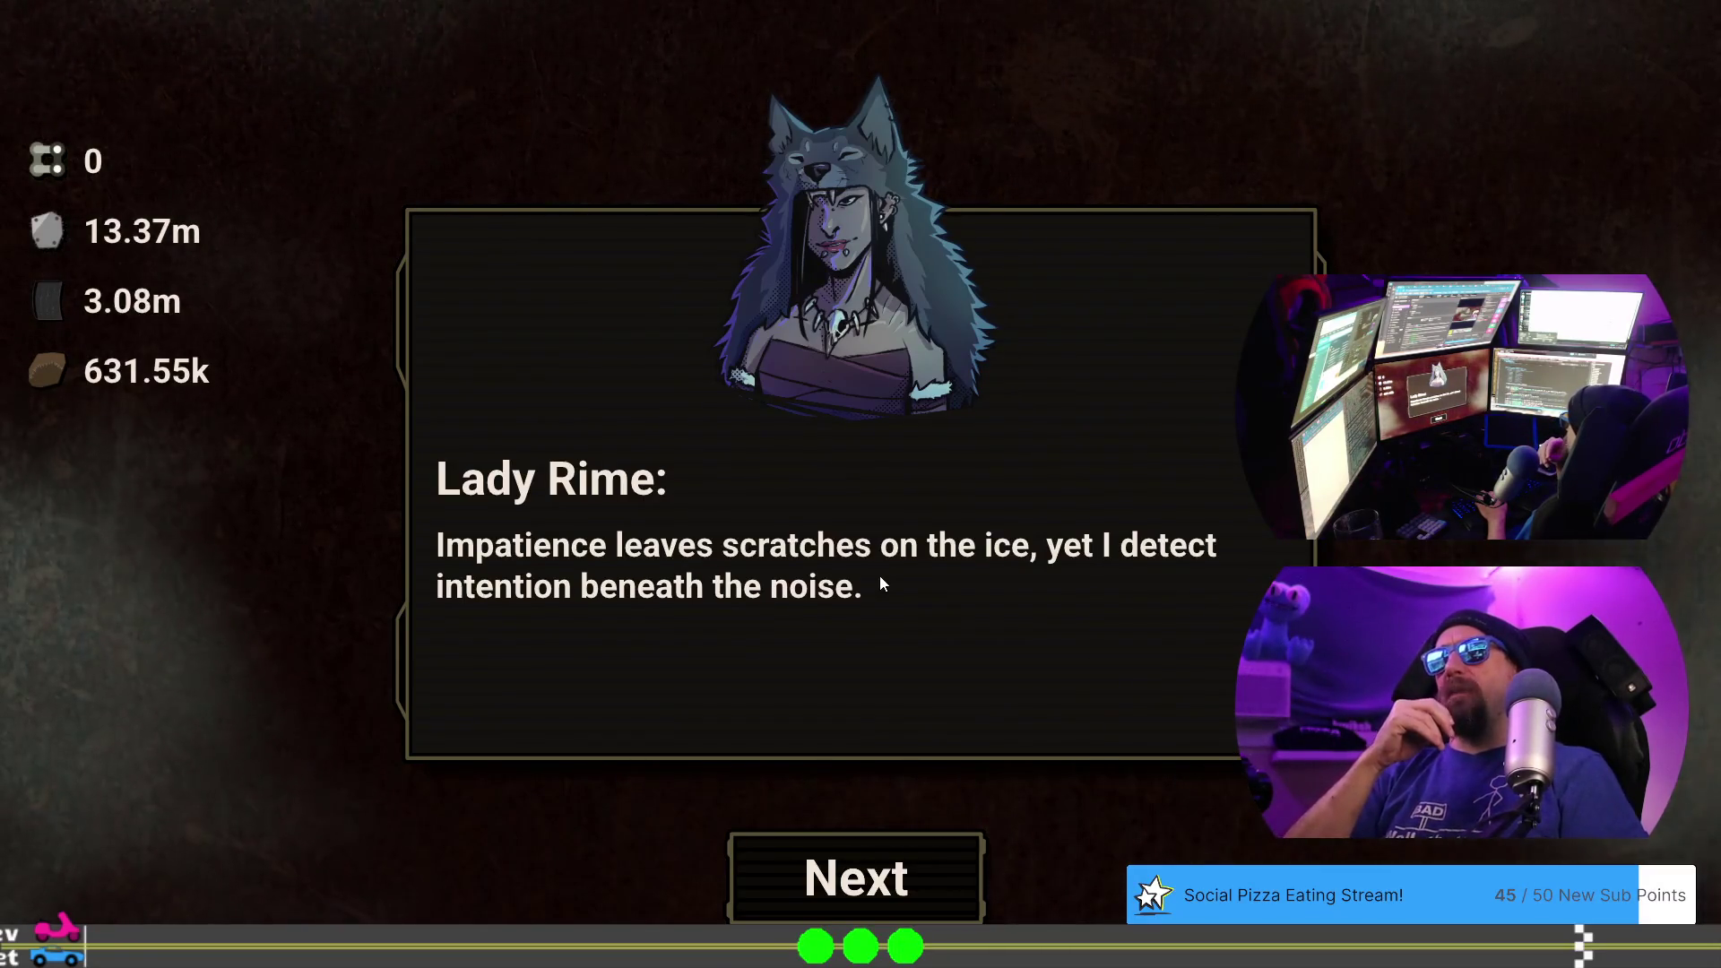
click(897, 869)
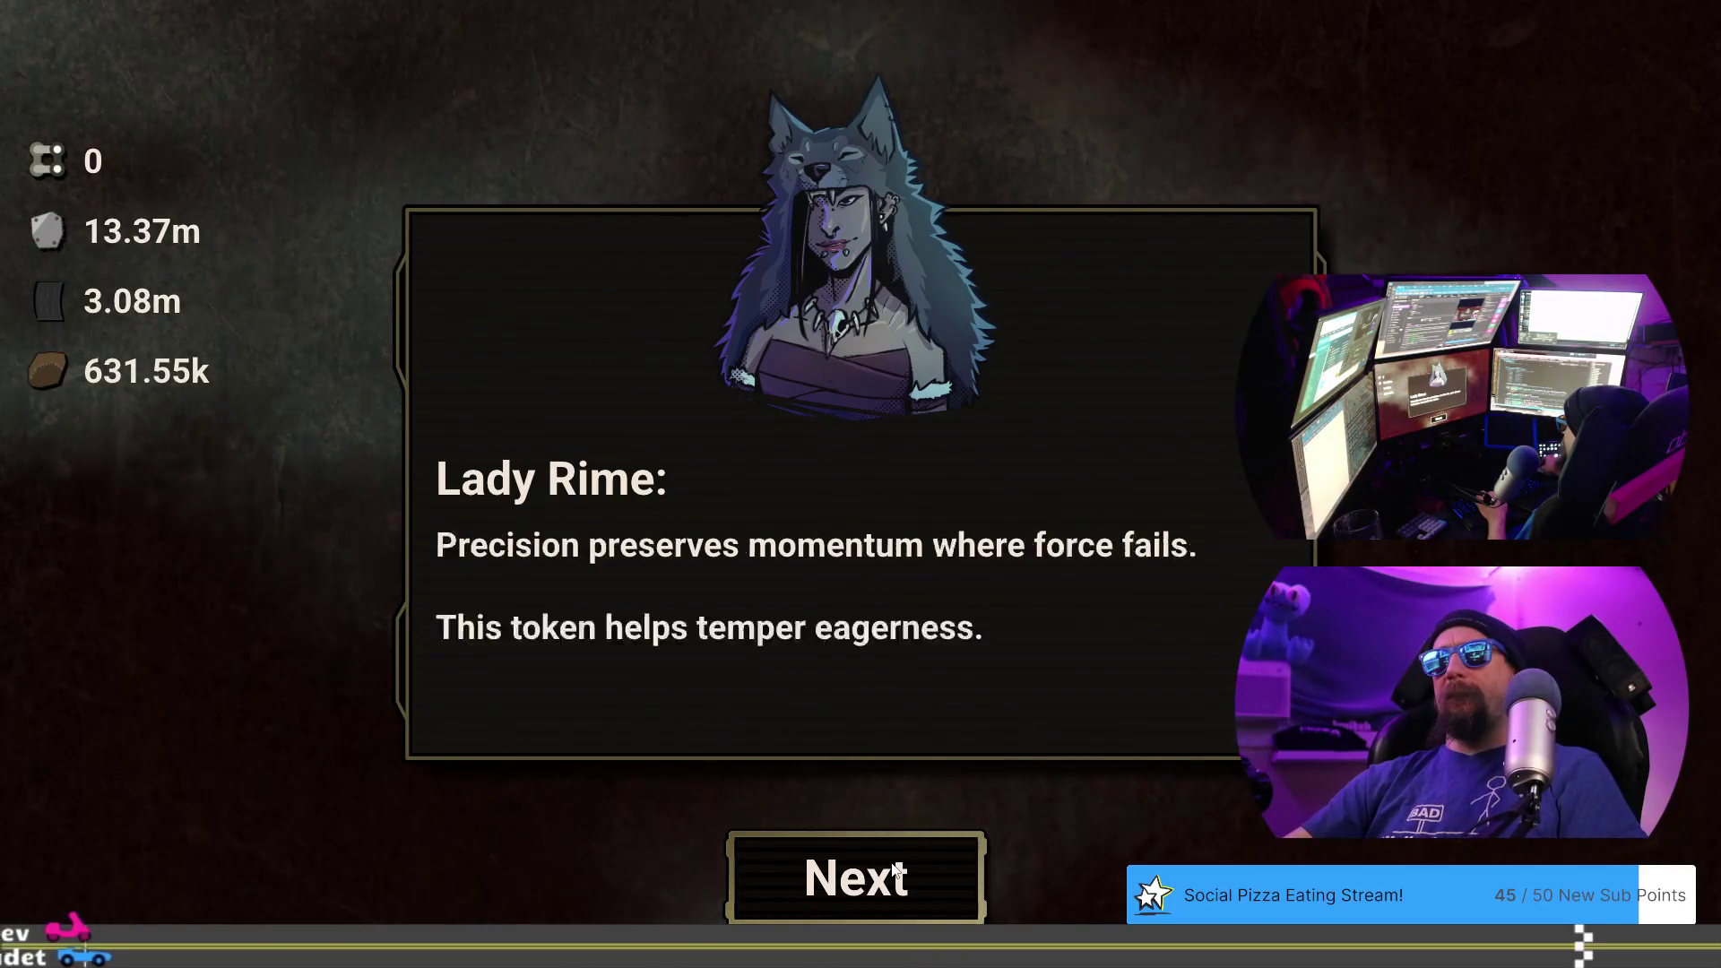
key(alt+Tab)
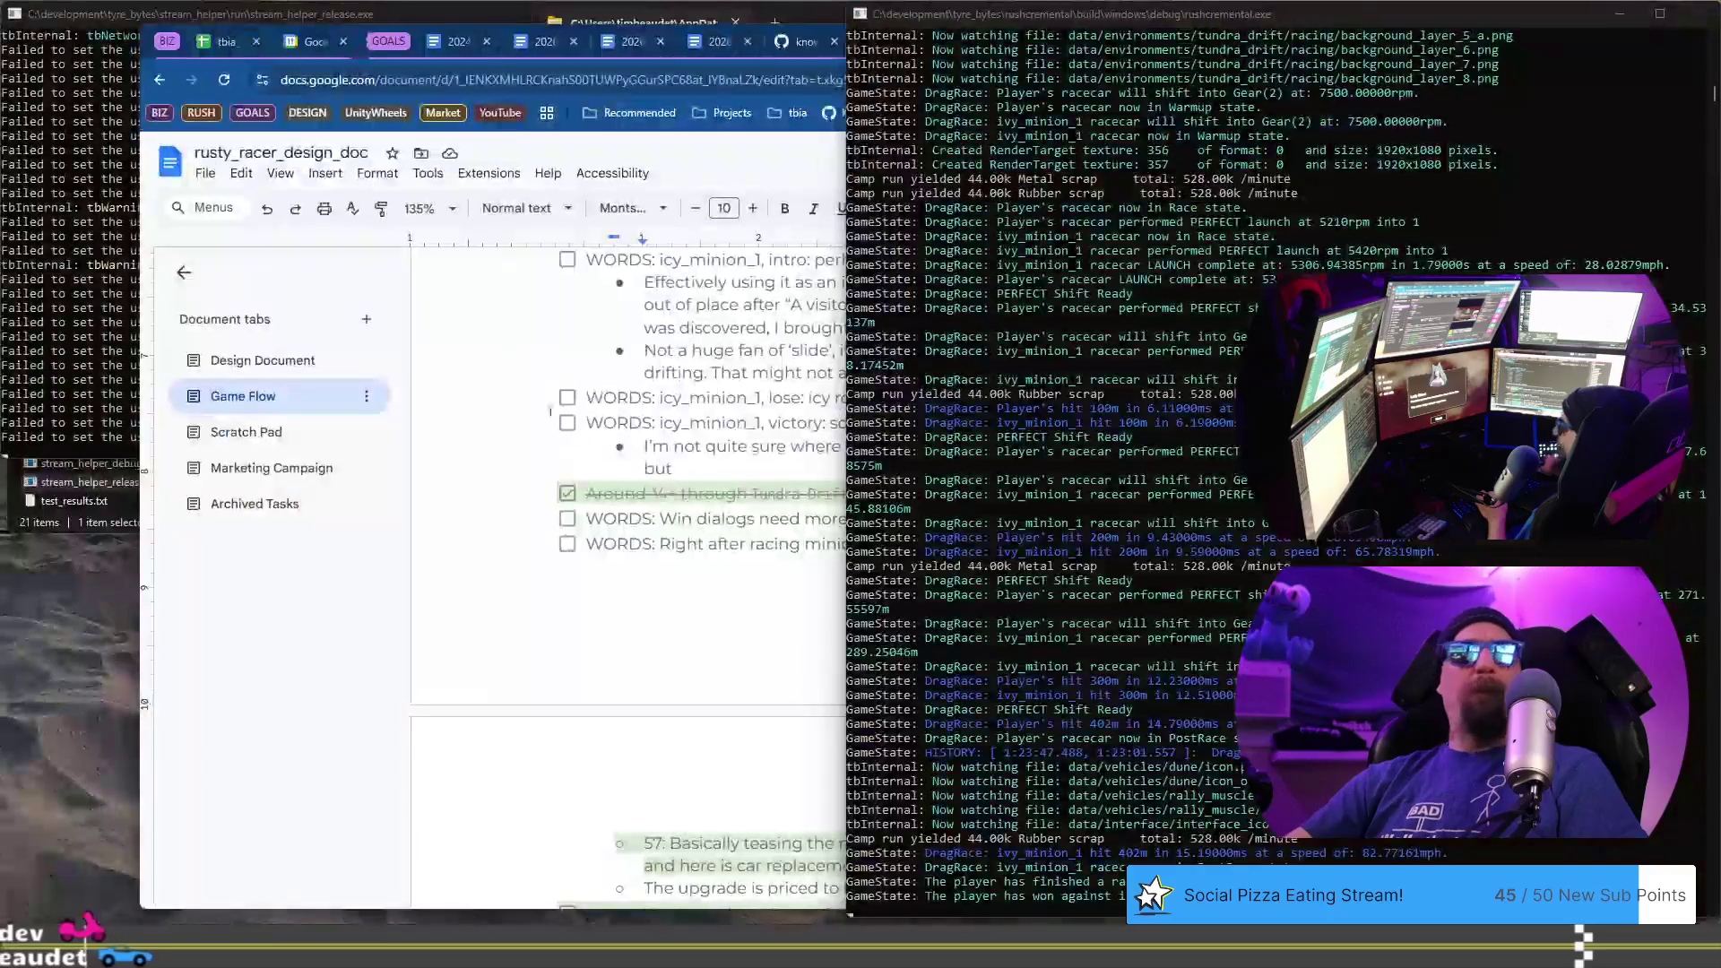
- Replace 'but' with feedback that the scene implies an intention, though it's unclear what
scroll(657, 487, down, 3)
scroll(711, 546, up, 2)
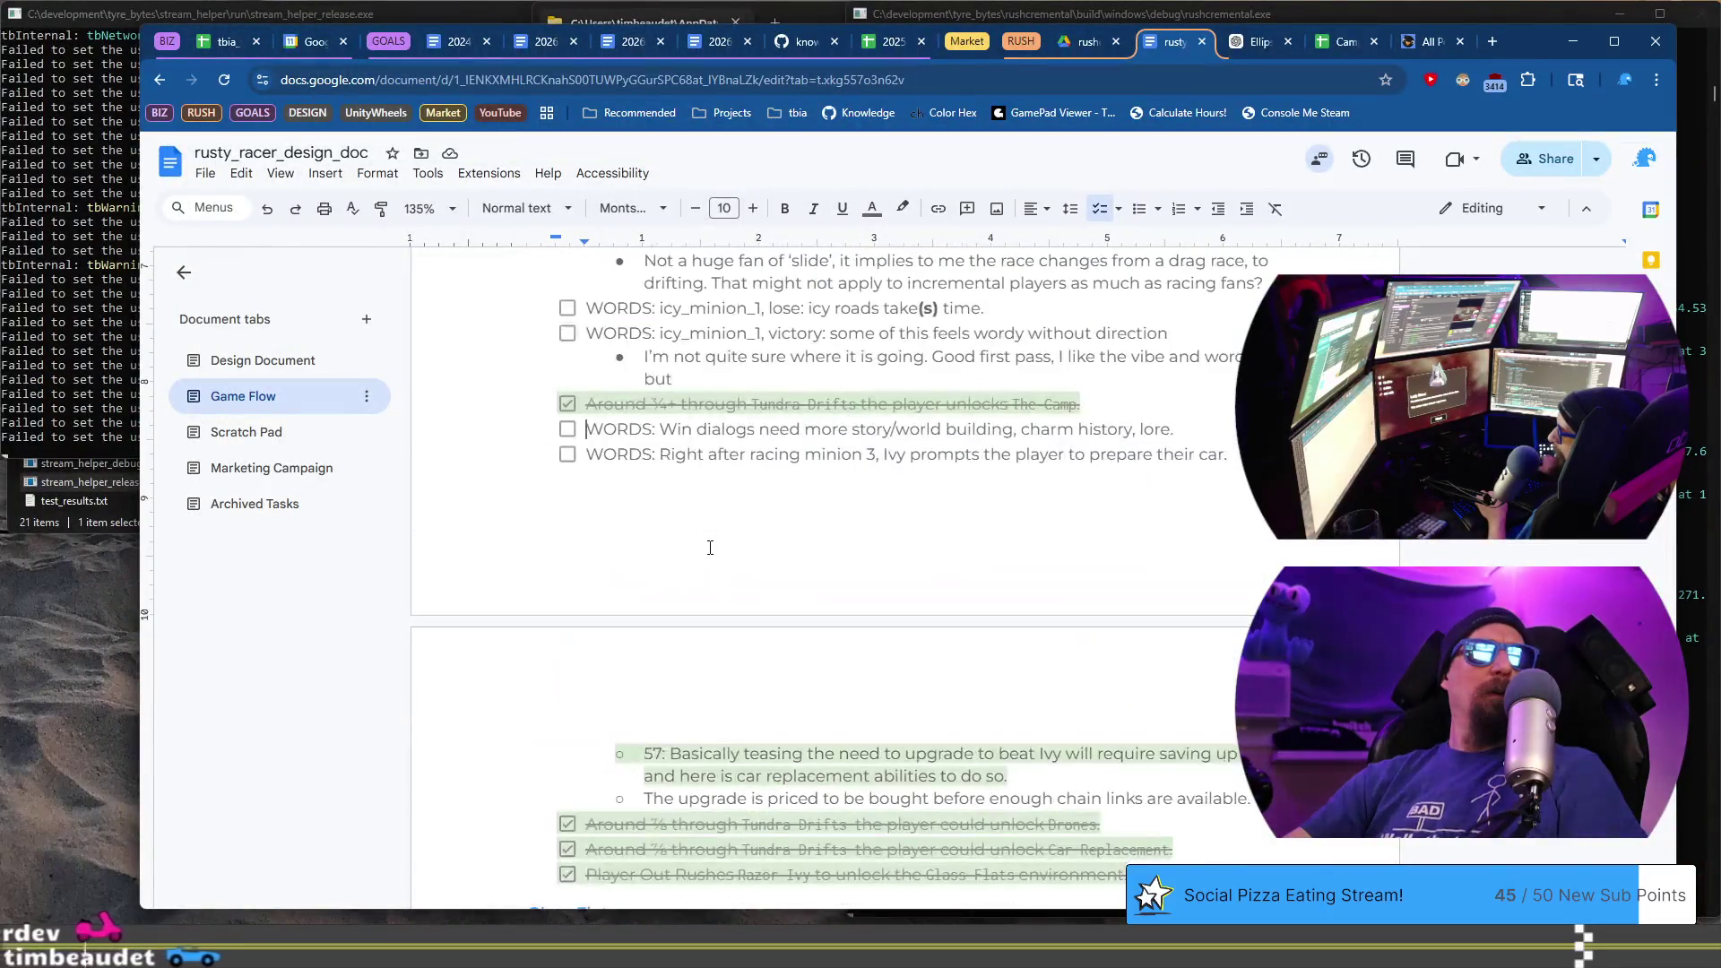
scroll(711, 526, up, 1)
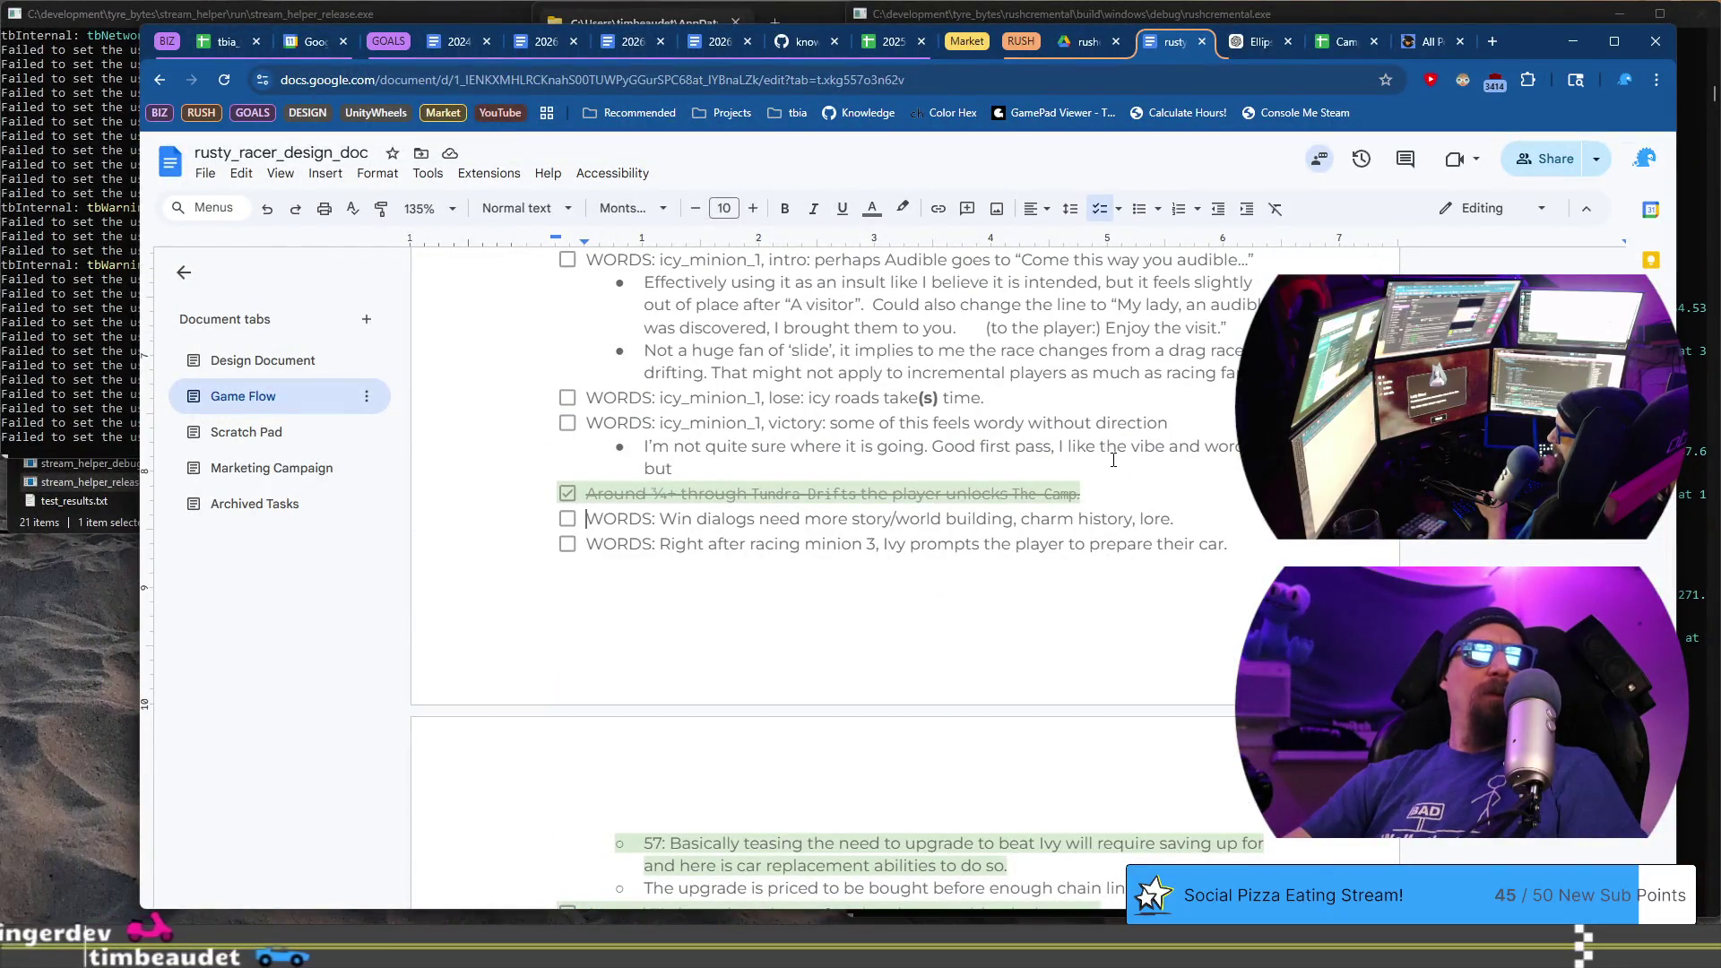
click(1055, 460)
key(BackSpace)
key(BackSpace)
key(BackSpace)
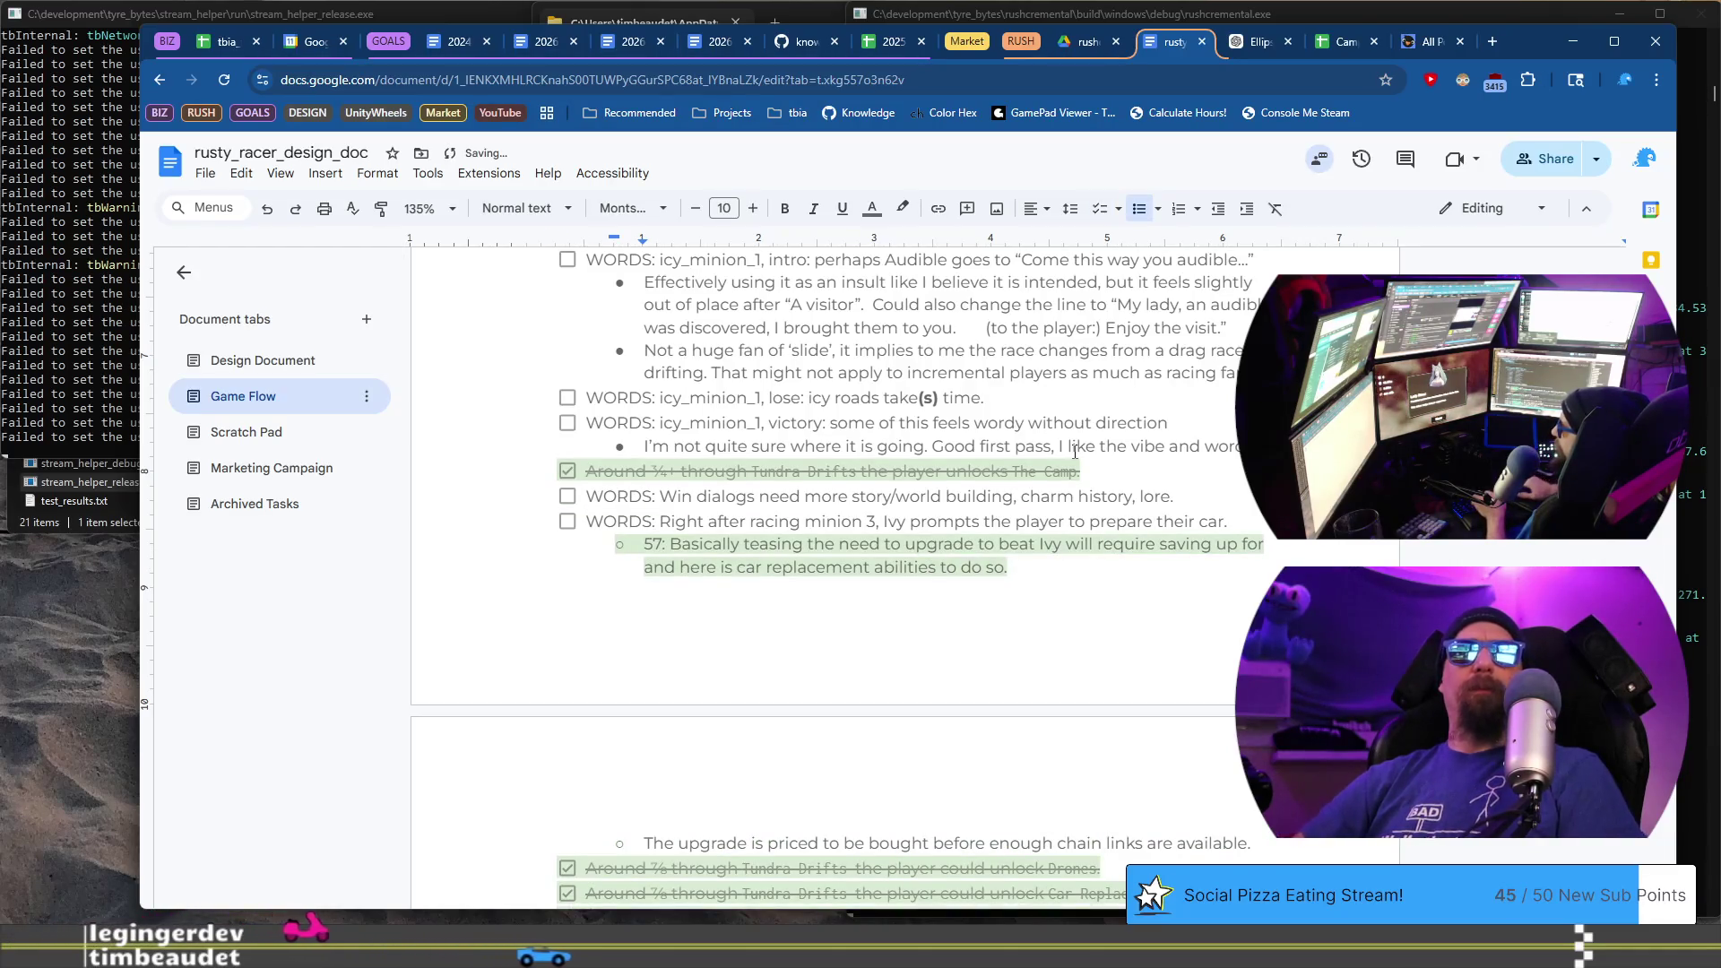
text(starts by implying the player has intention,)
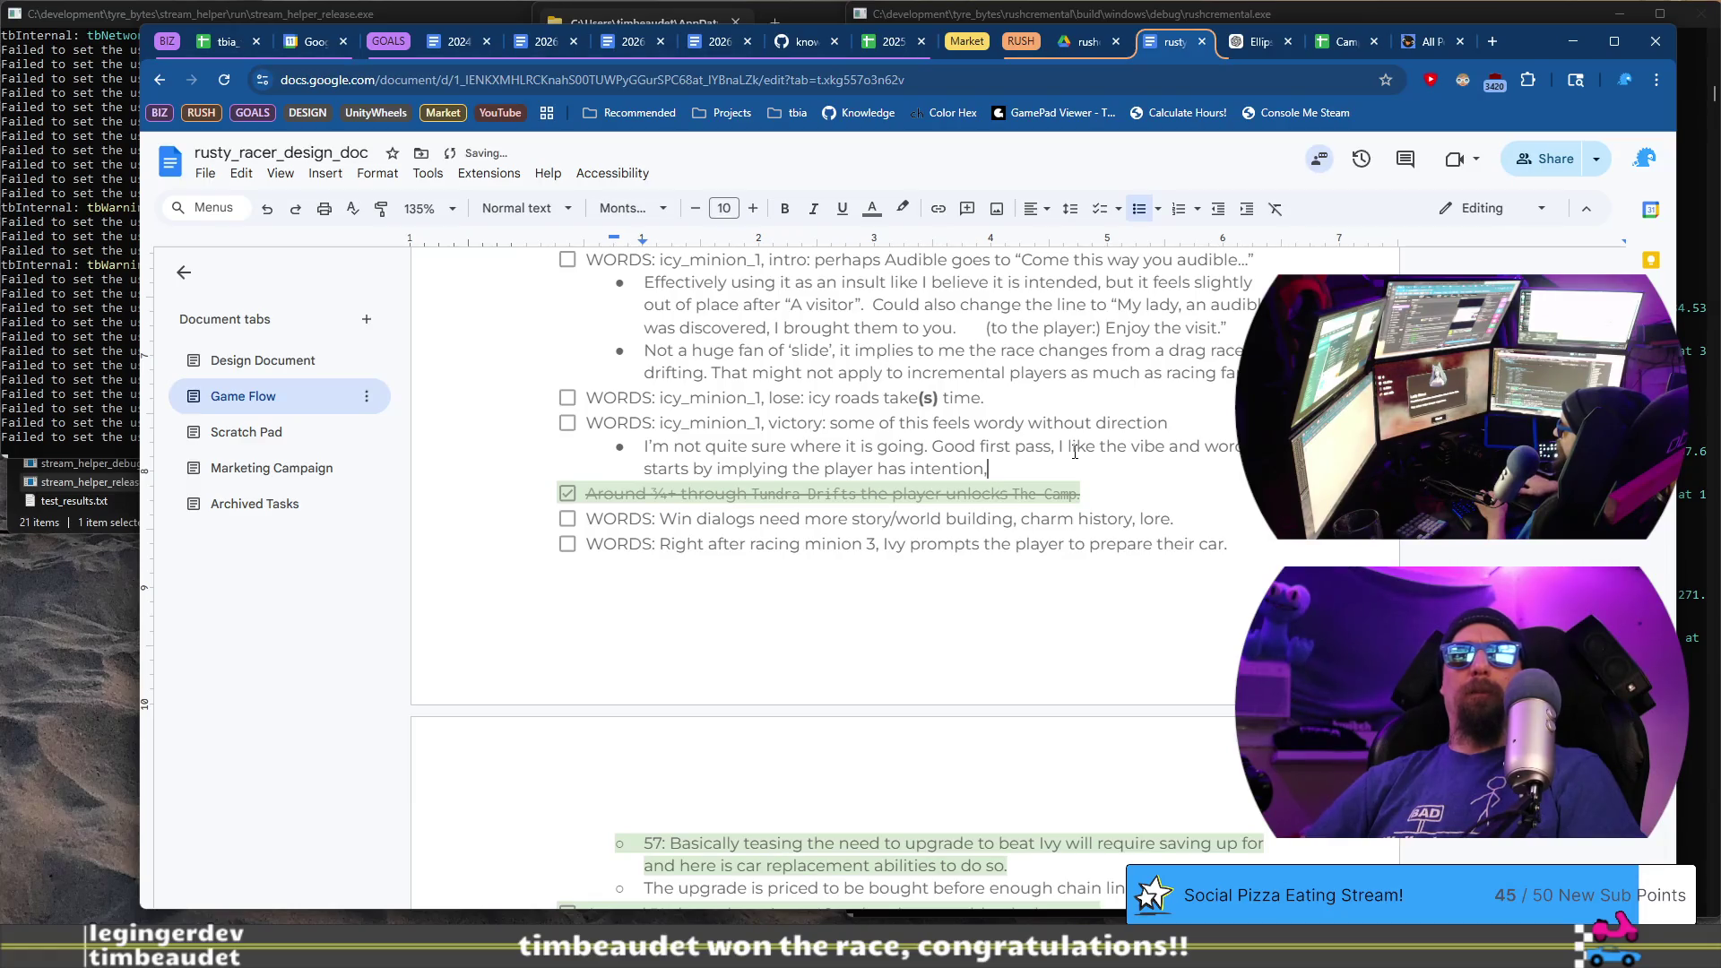
key(BackSpace)
key(BackSpace)
text(; althoug)
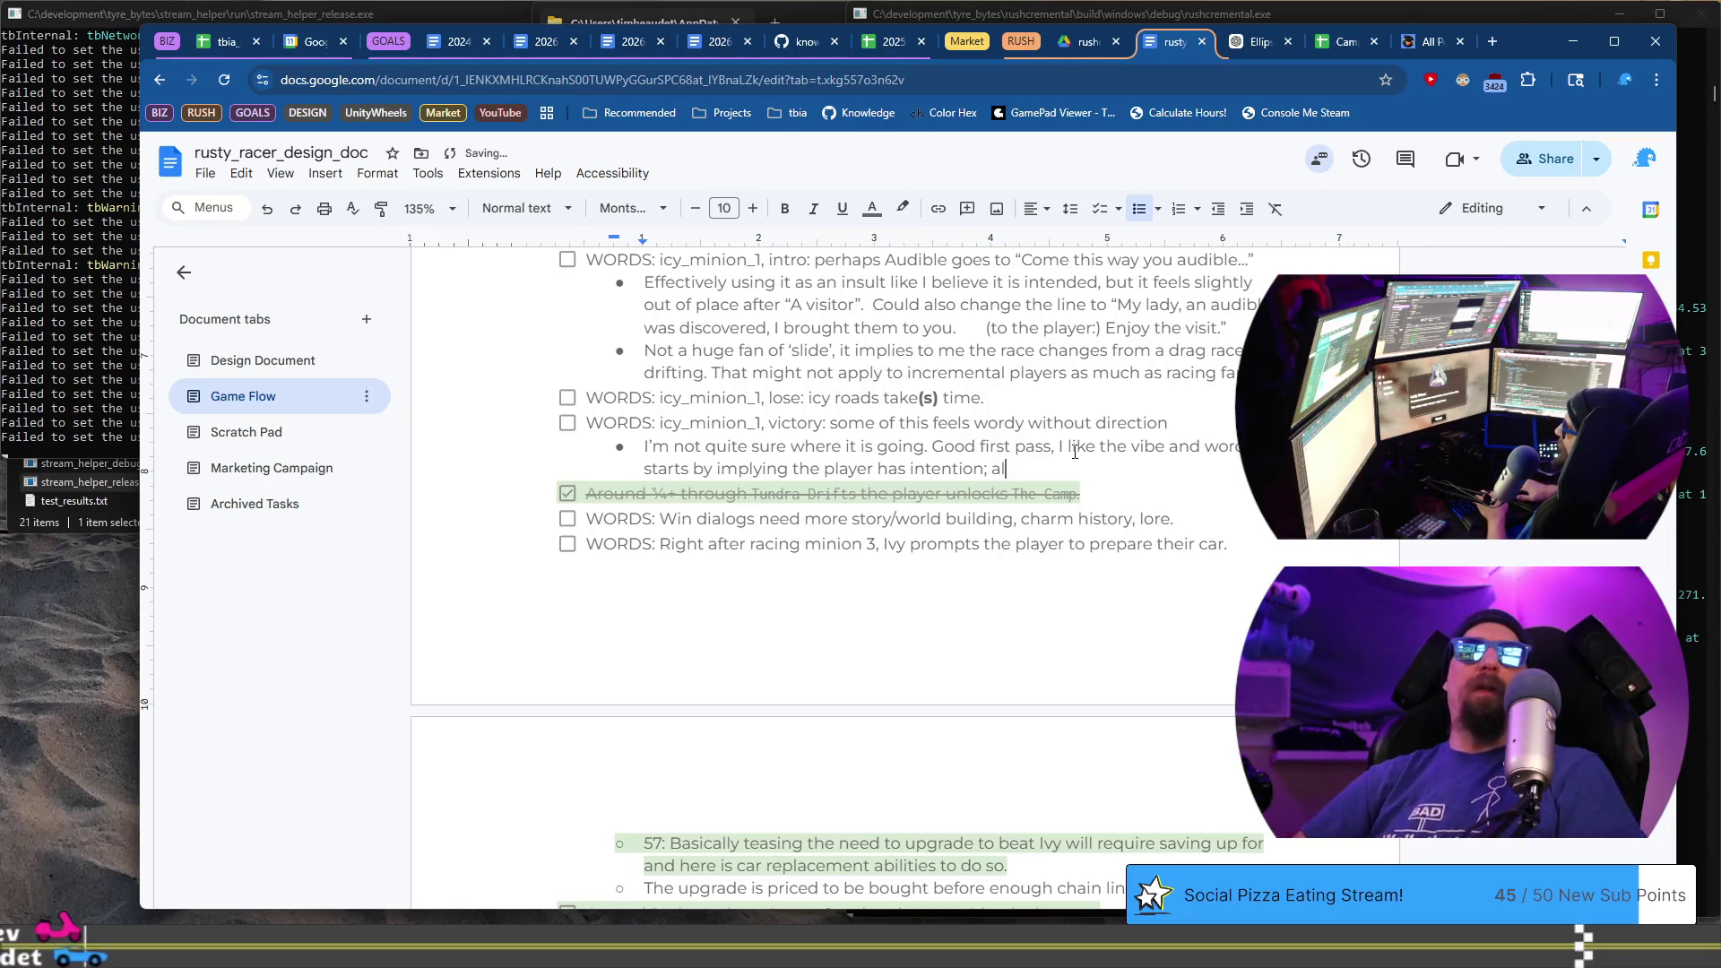
text(h I don't k)
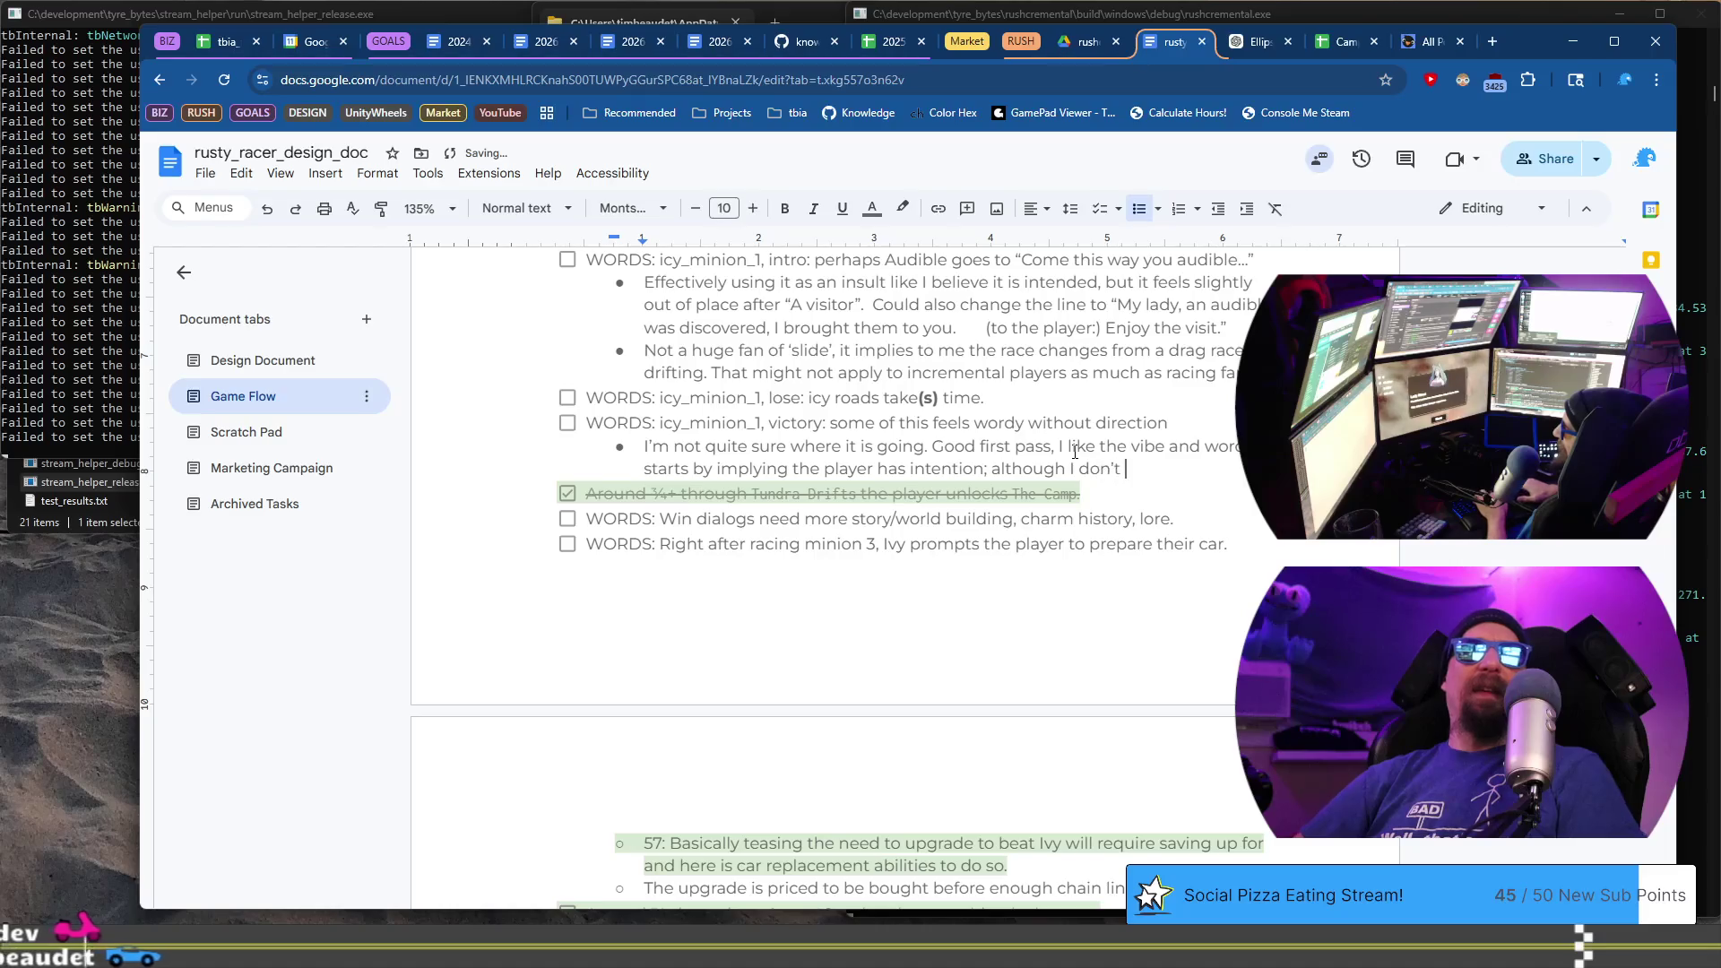
text(now what tha)
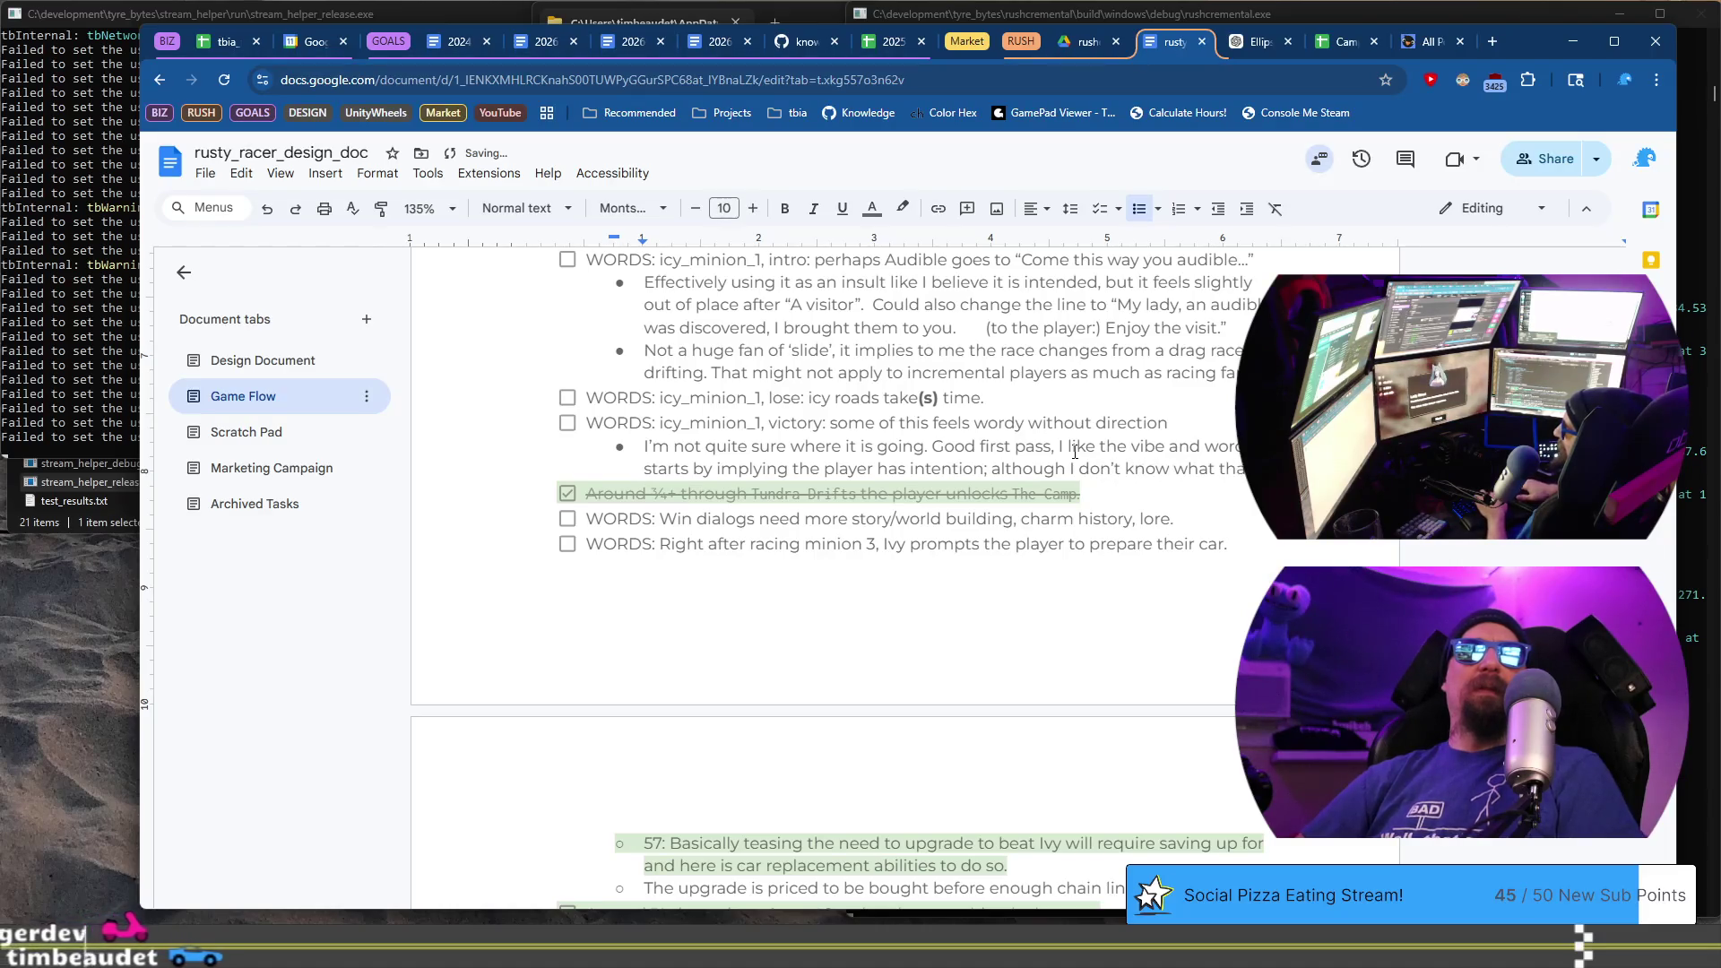
text(t intention )
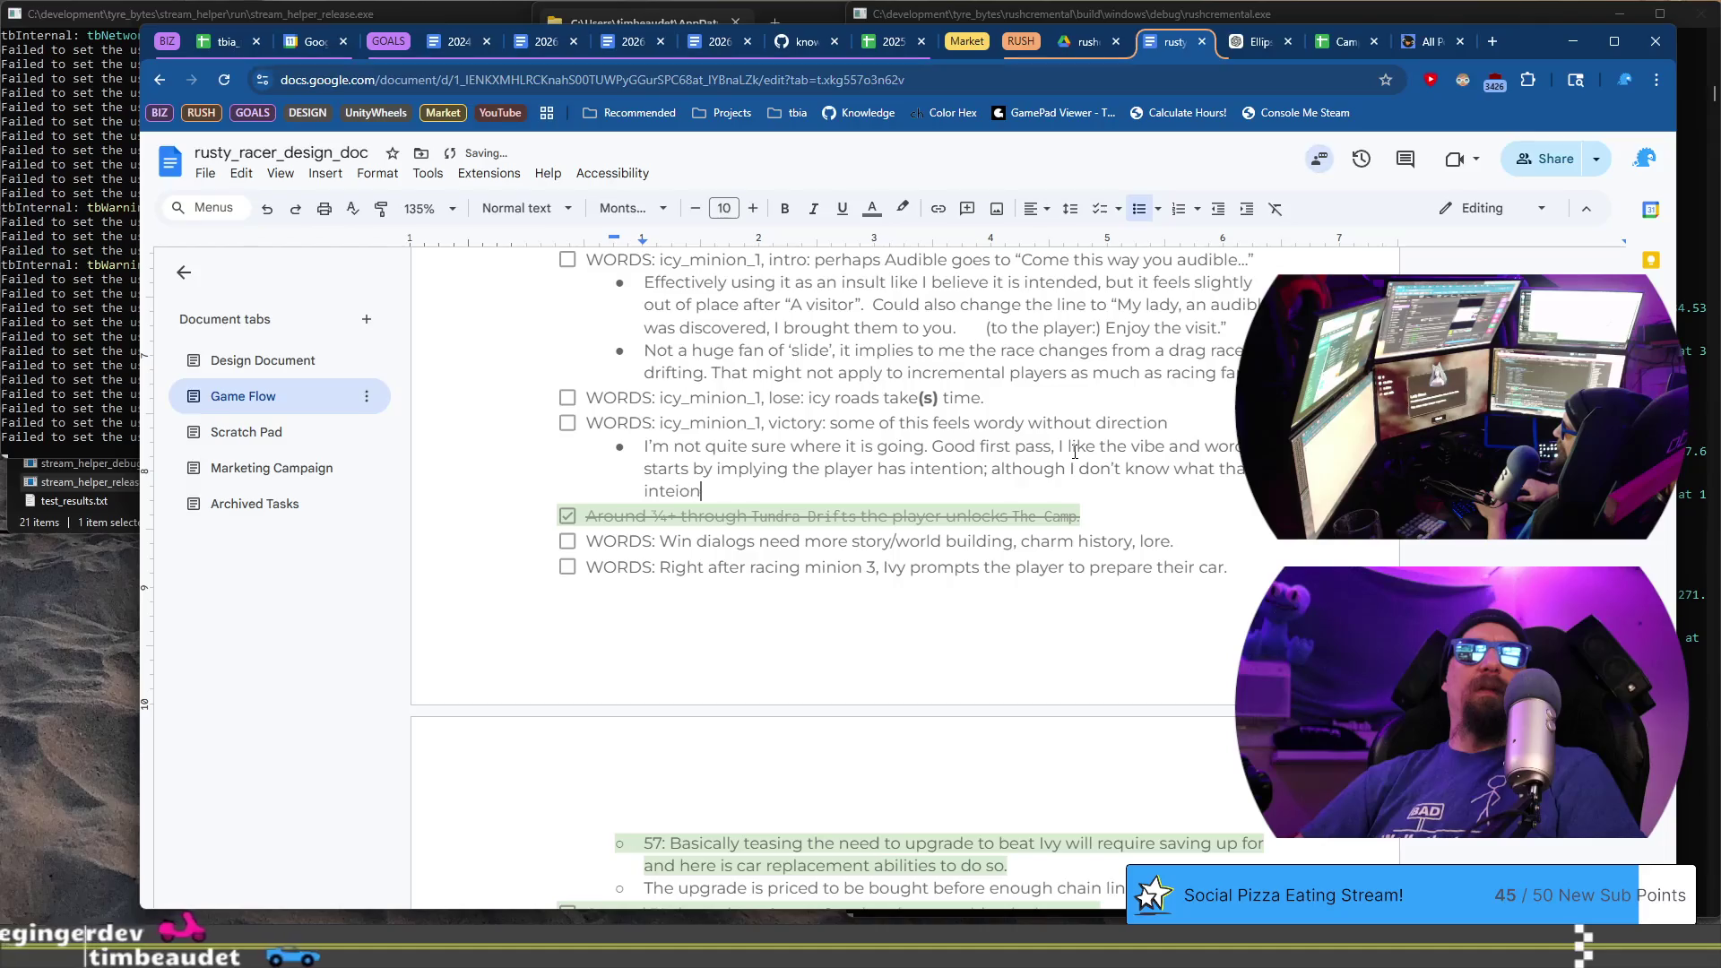
text(might be.)
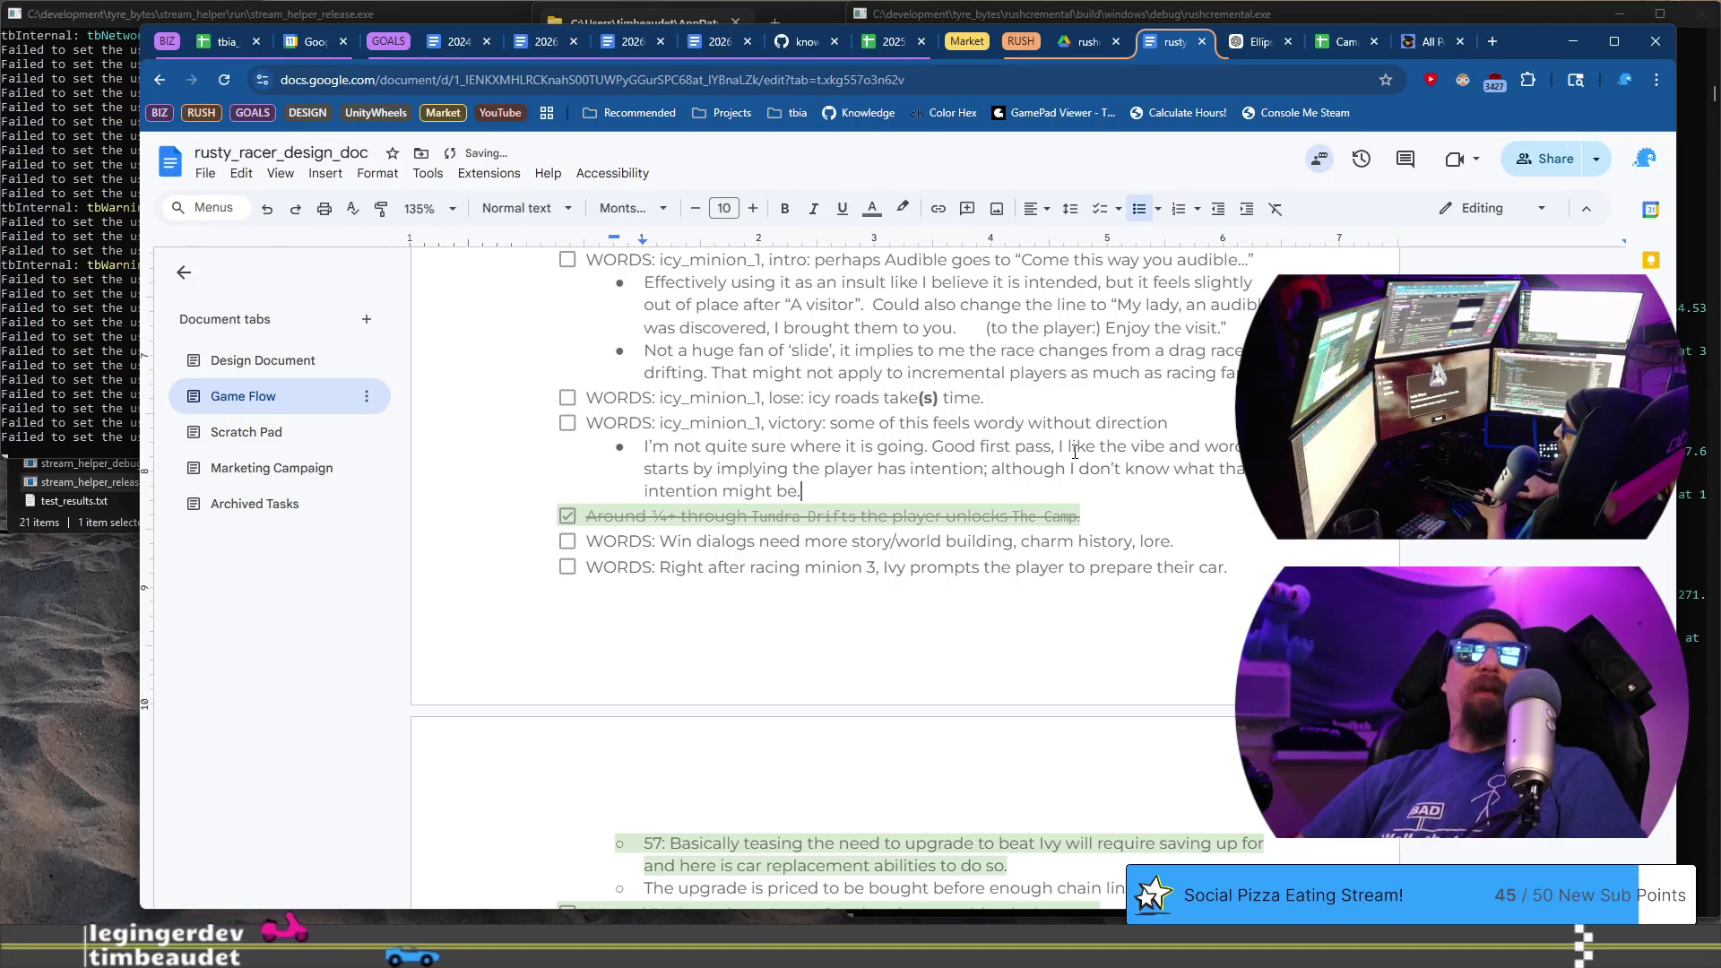
key(BackSpace)
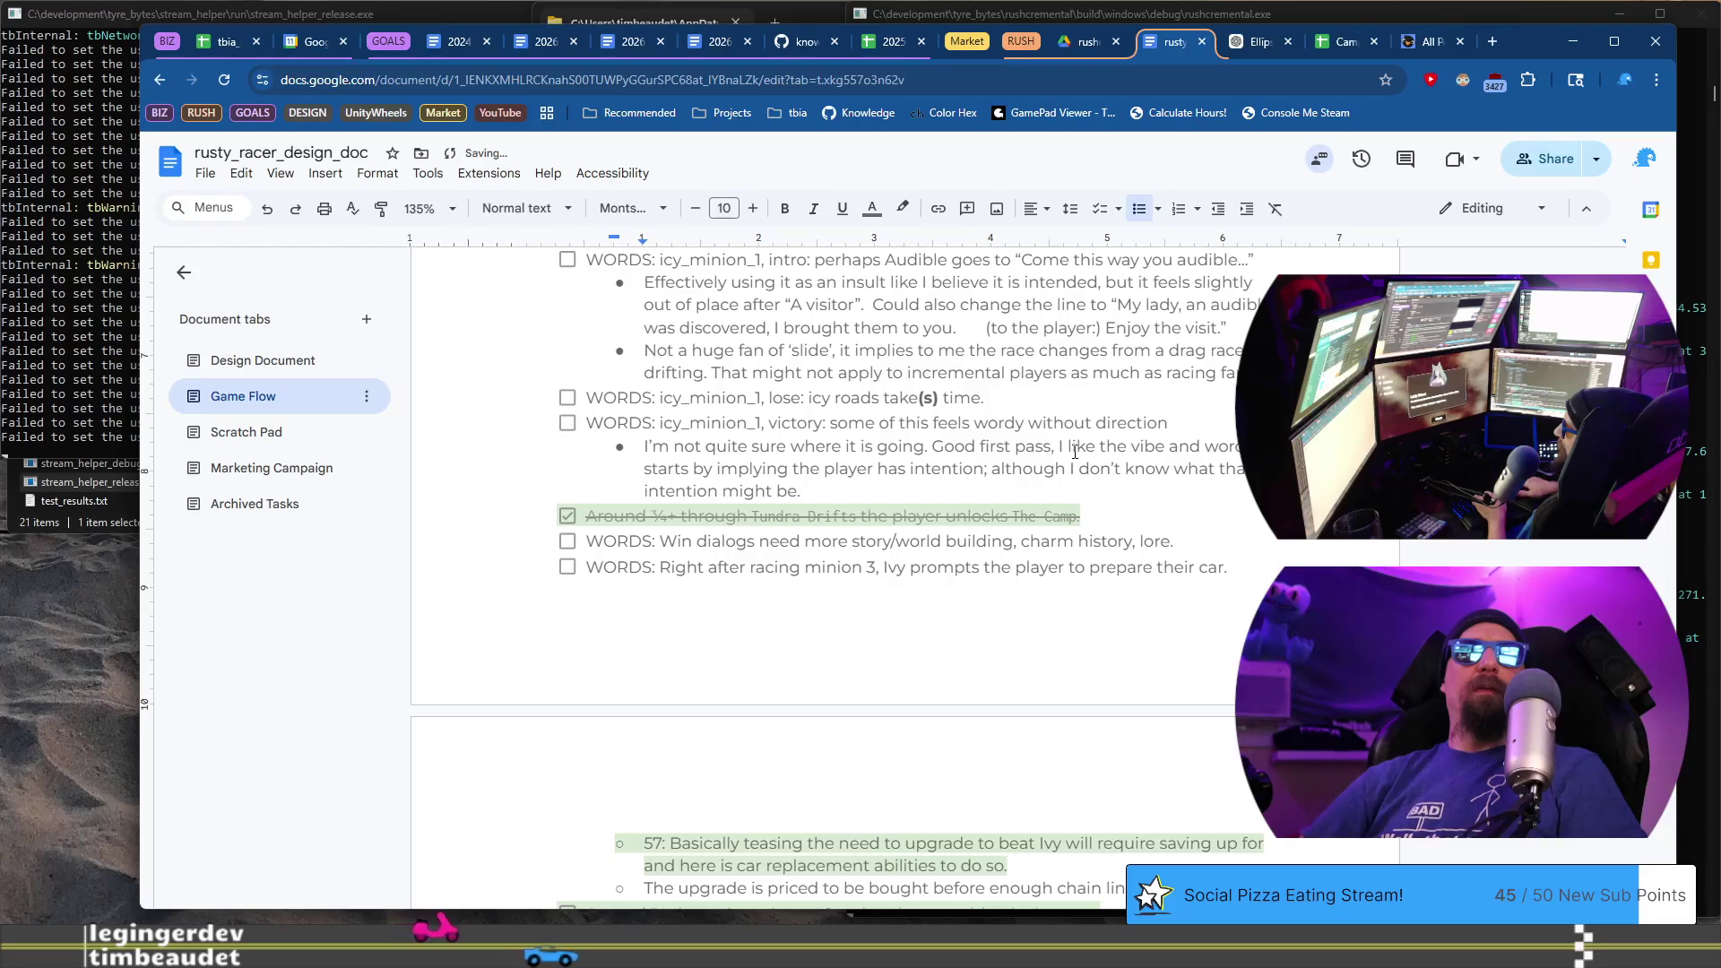
- Suggest hinting at ruling the wasteland or passing through the tundras, then begin a 'This token helps temper eagerness' bullet
click(1075, 454)
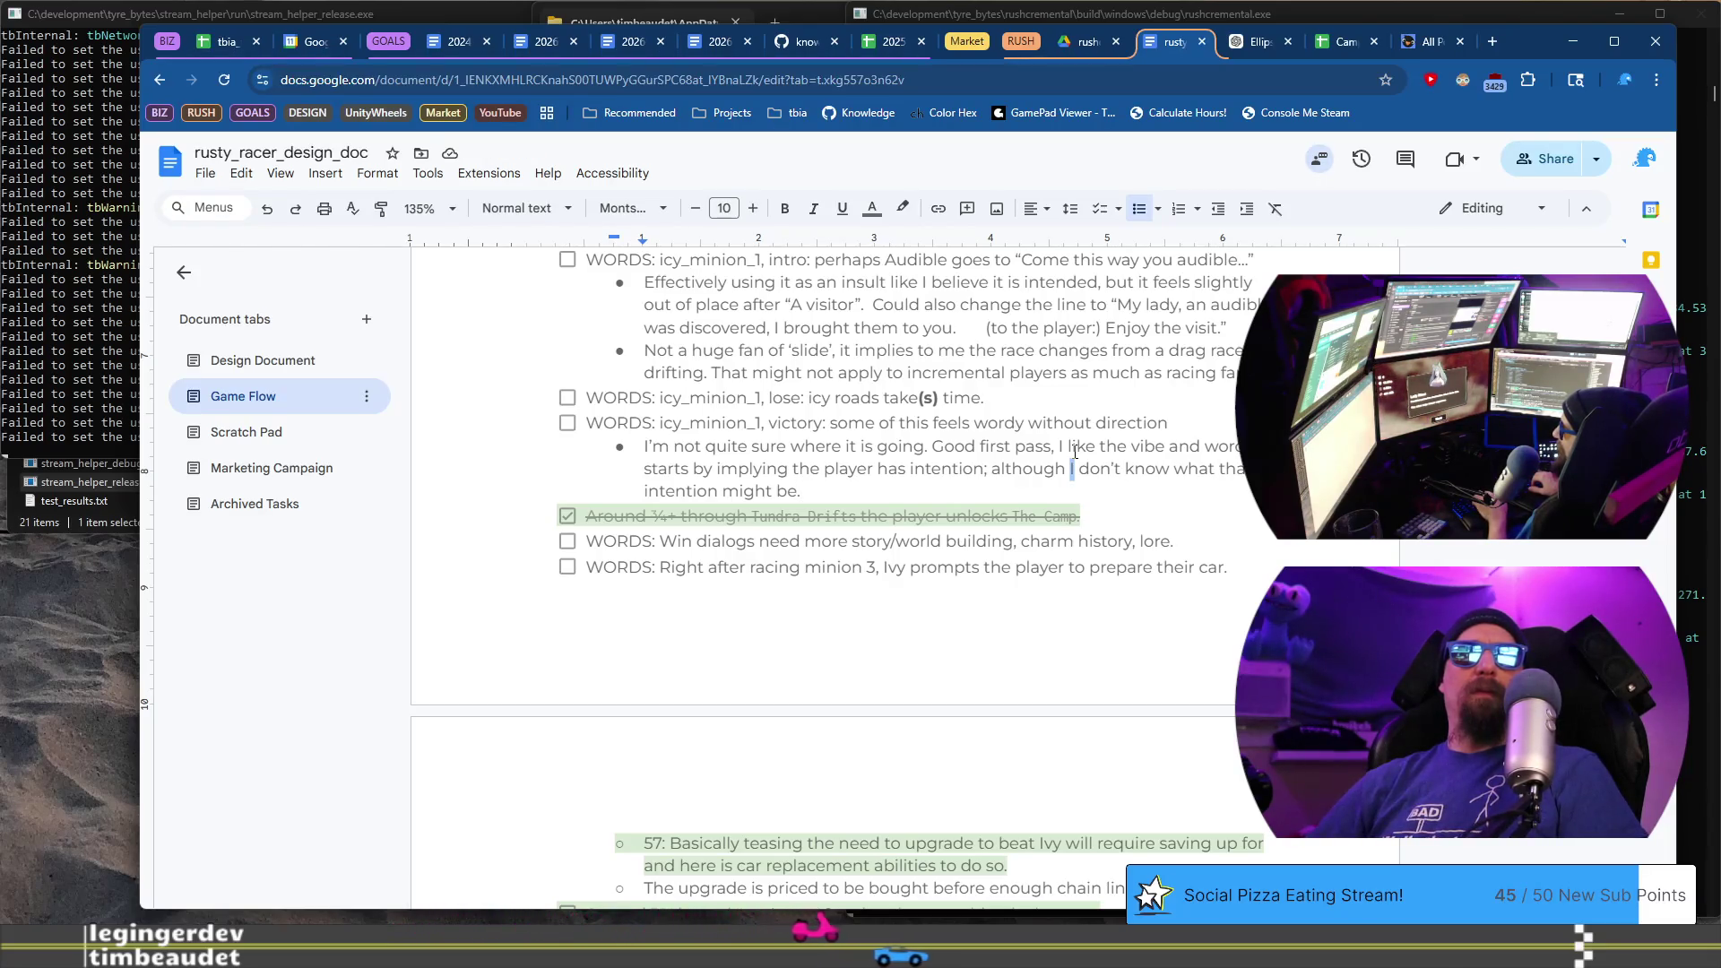
key(Down)
key(End)
key(BackSpace)
text(; we should )
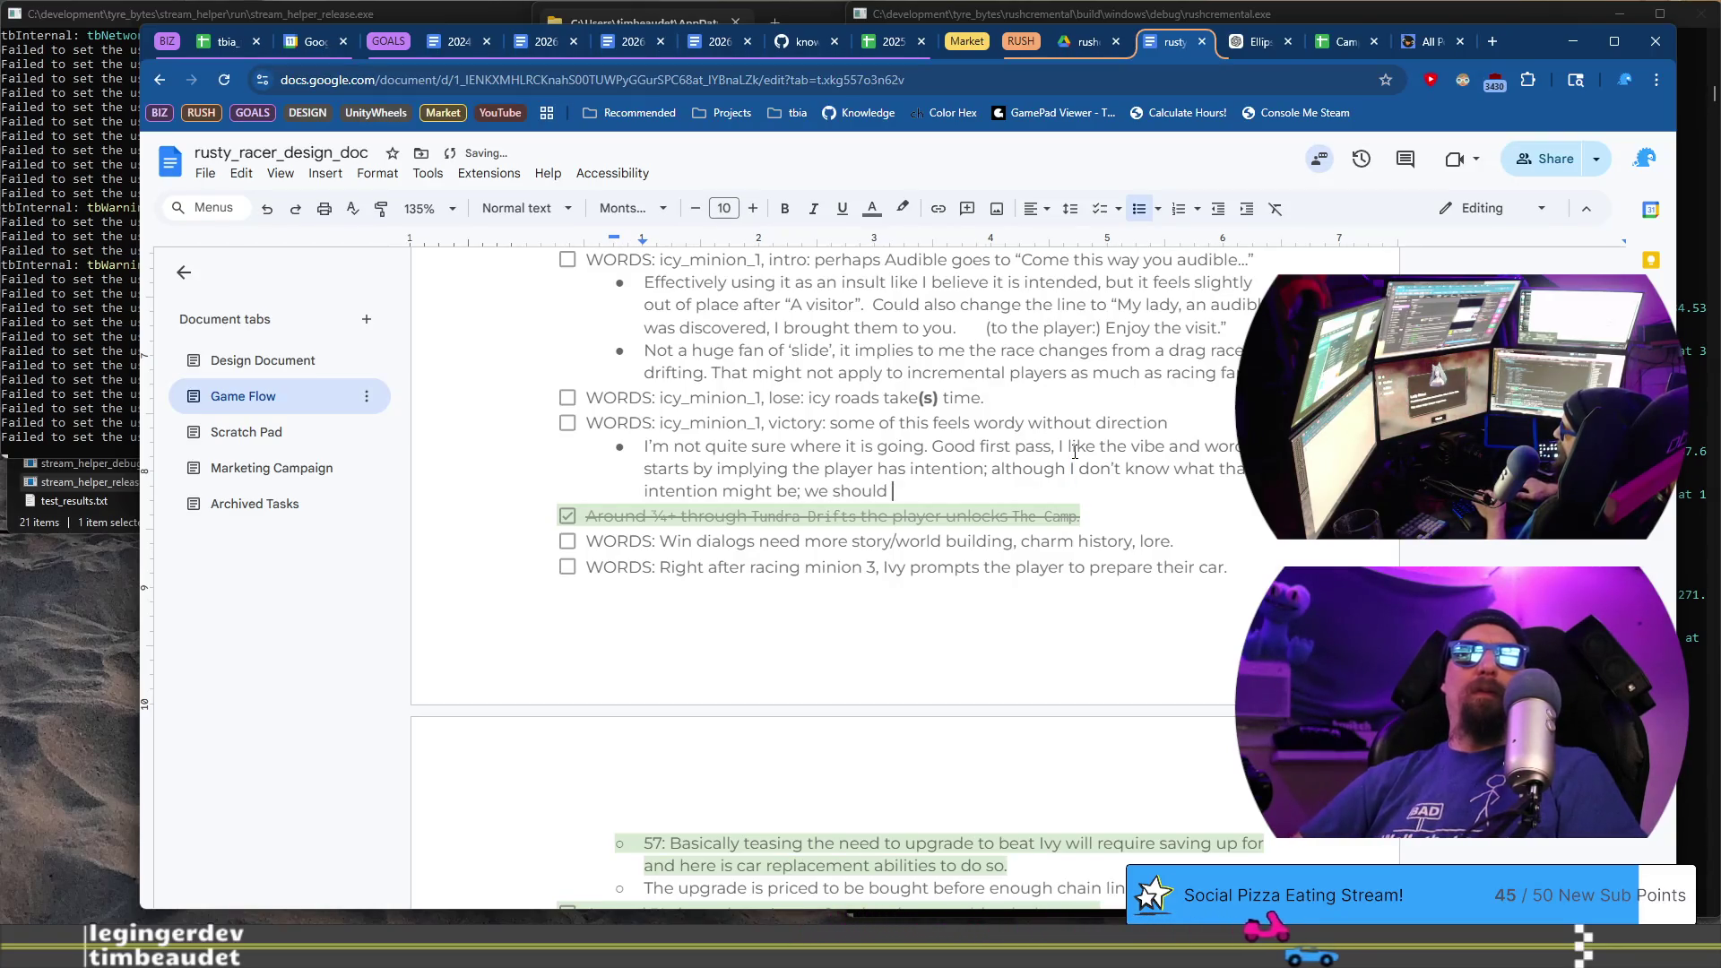
text(prob)
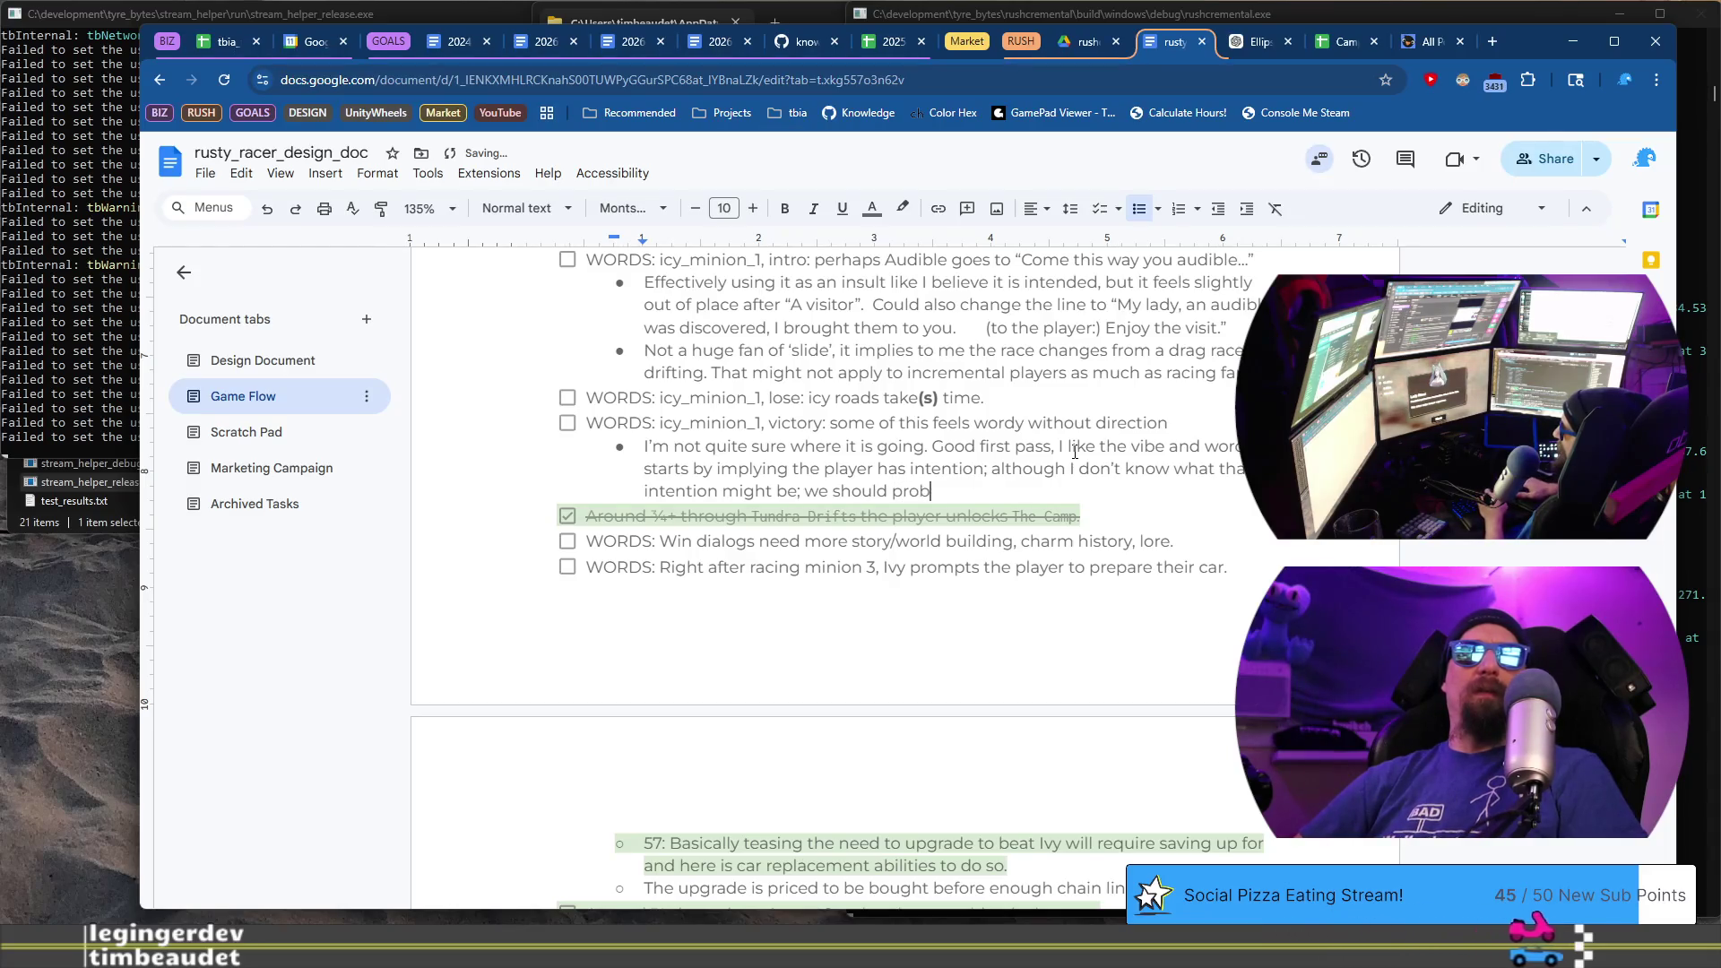
text(ably hint towards ruling)
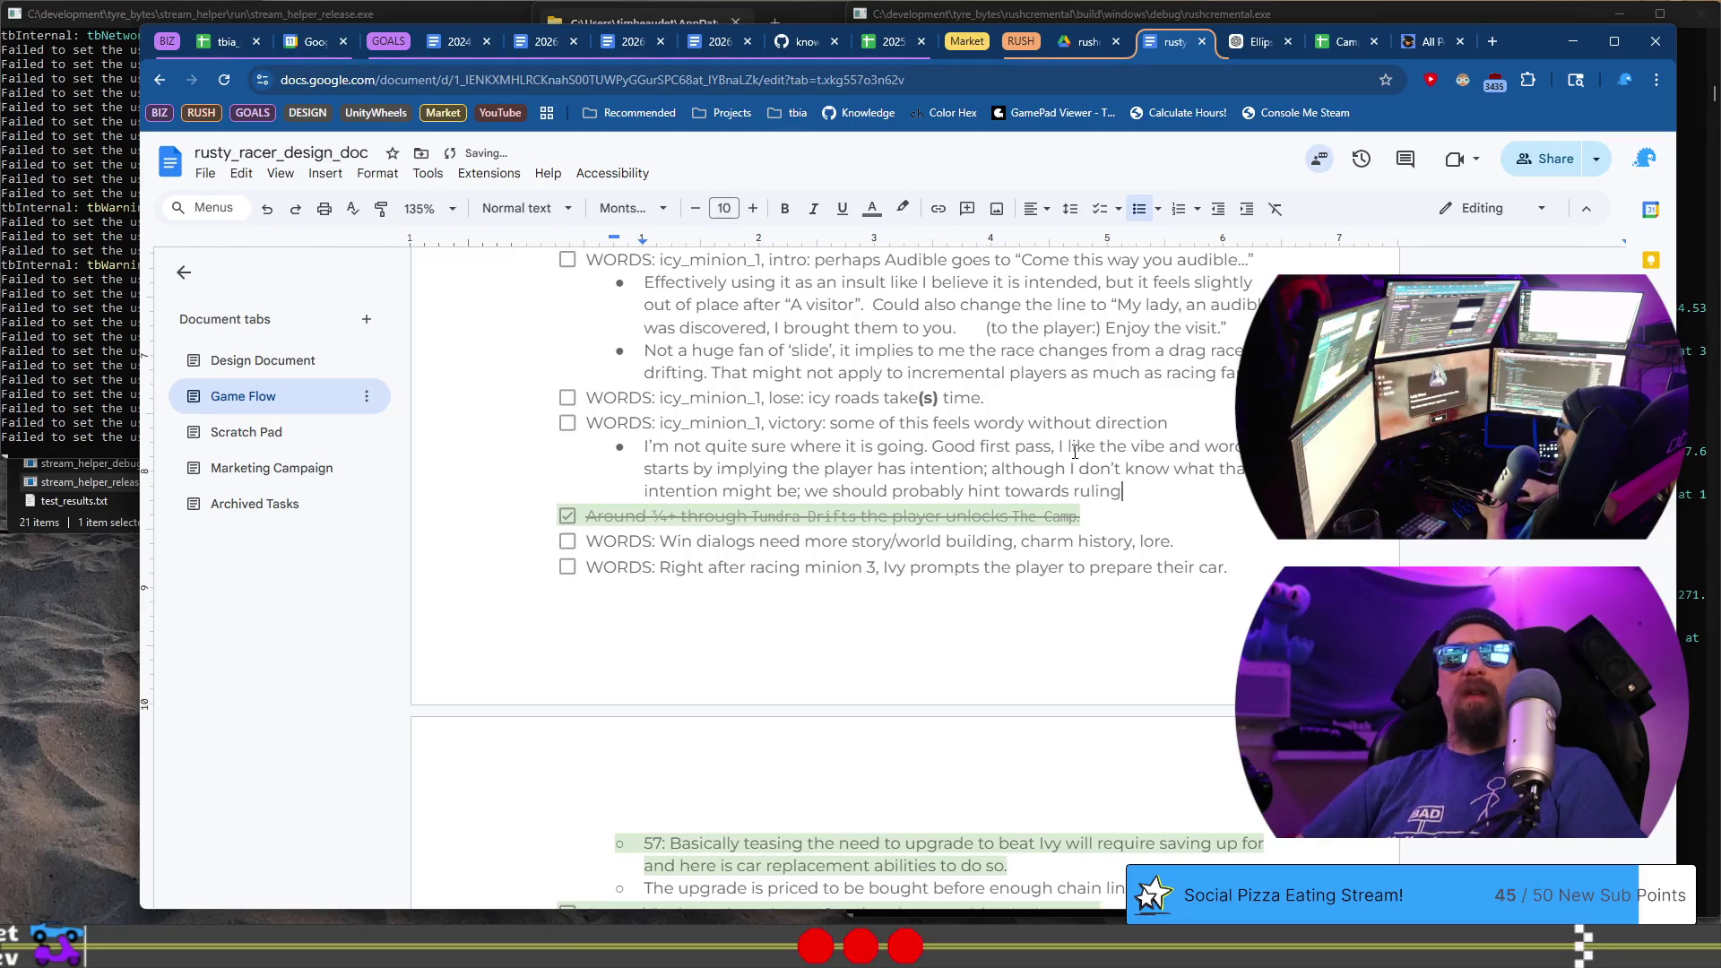
text(wasteland, o )
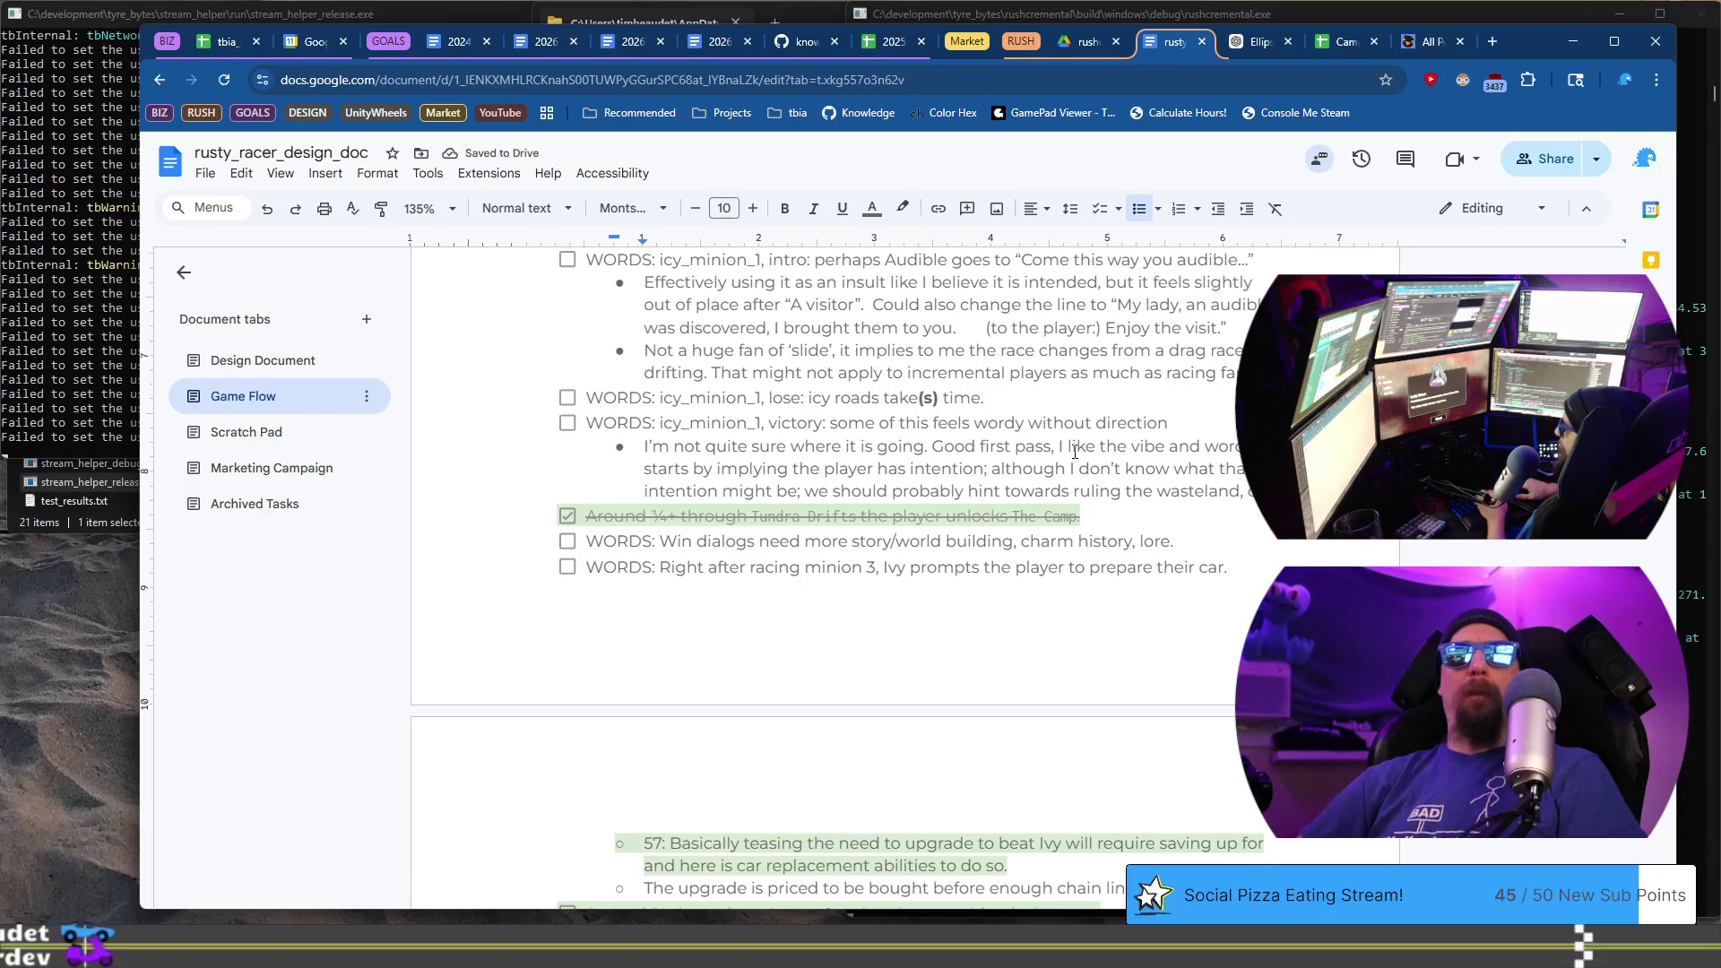
text(passing through the )
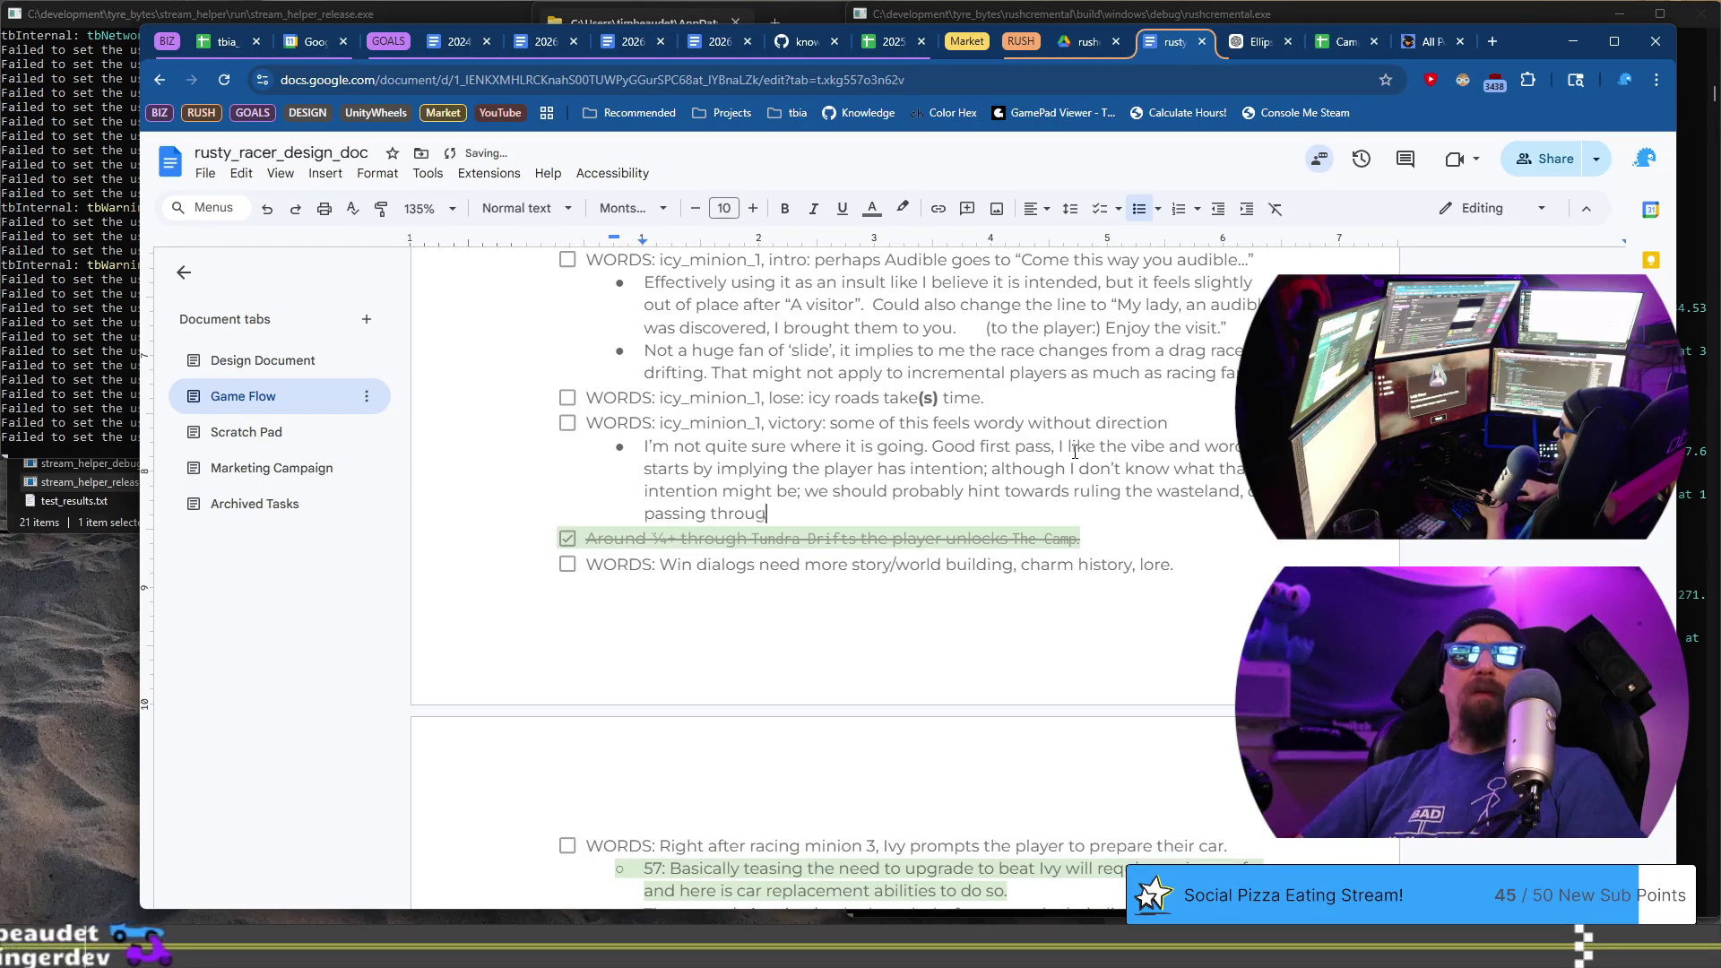
text(tundra)
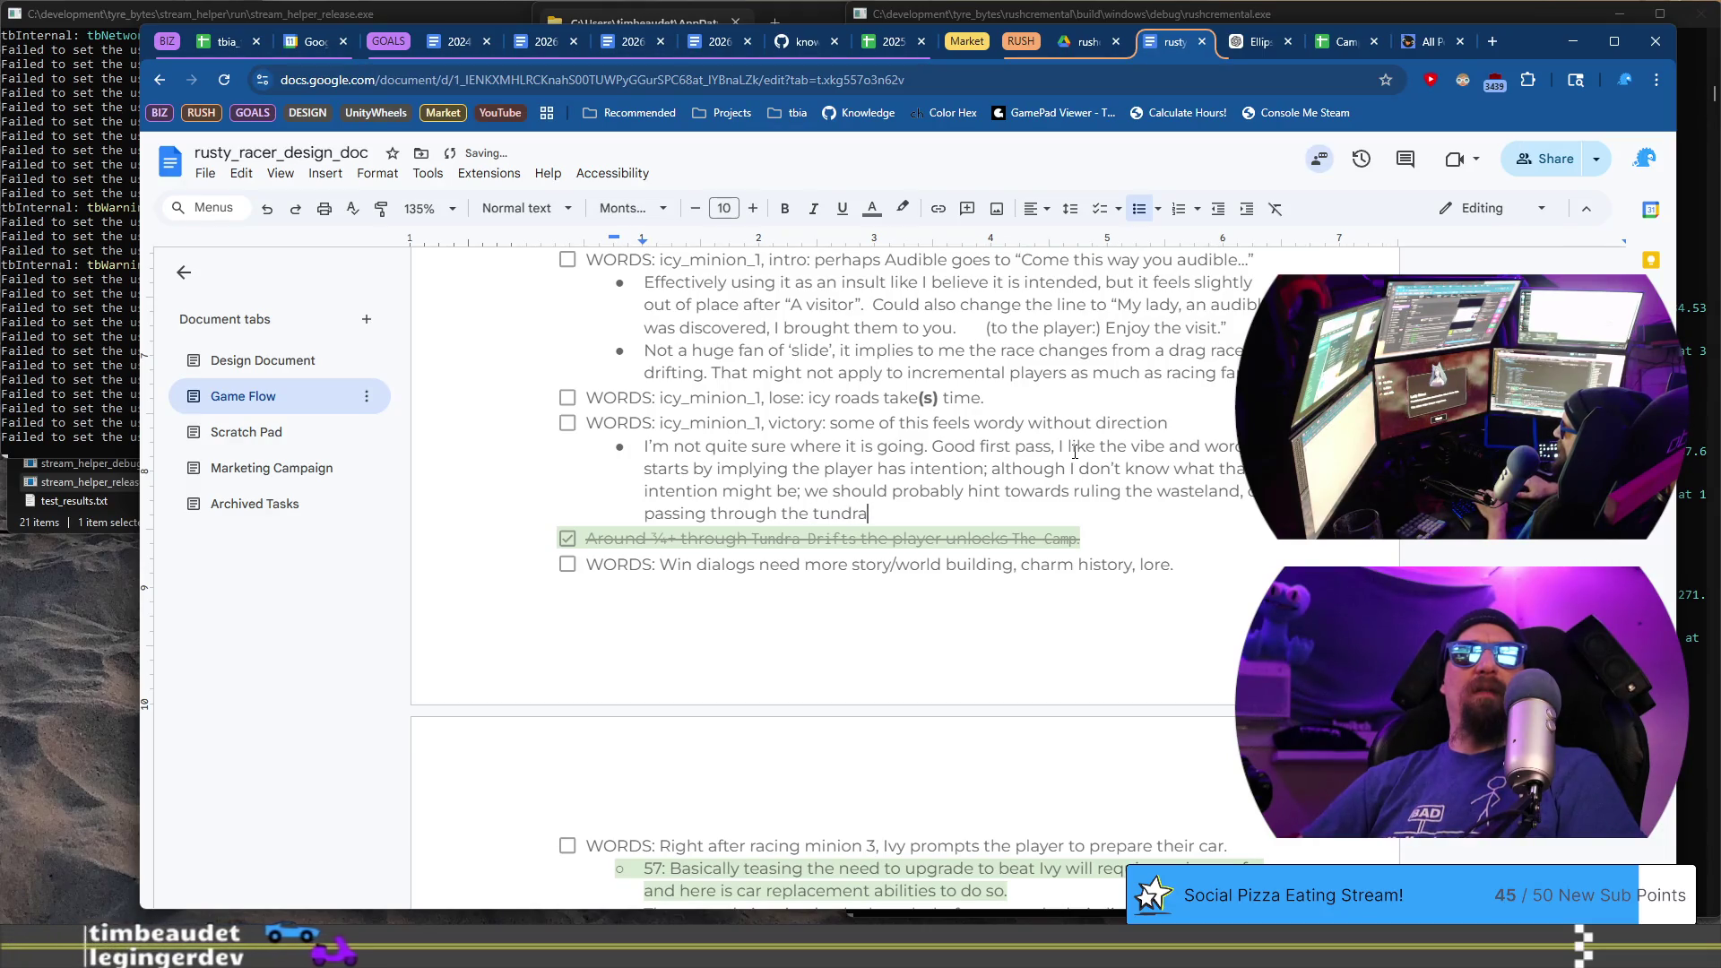
text(s?)
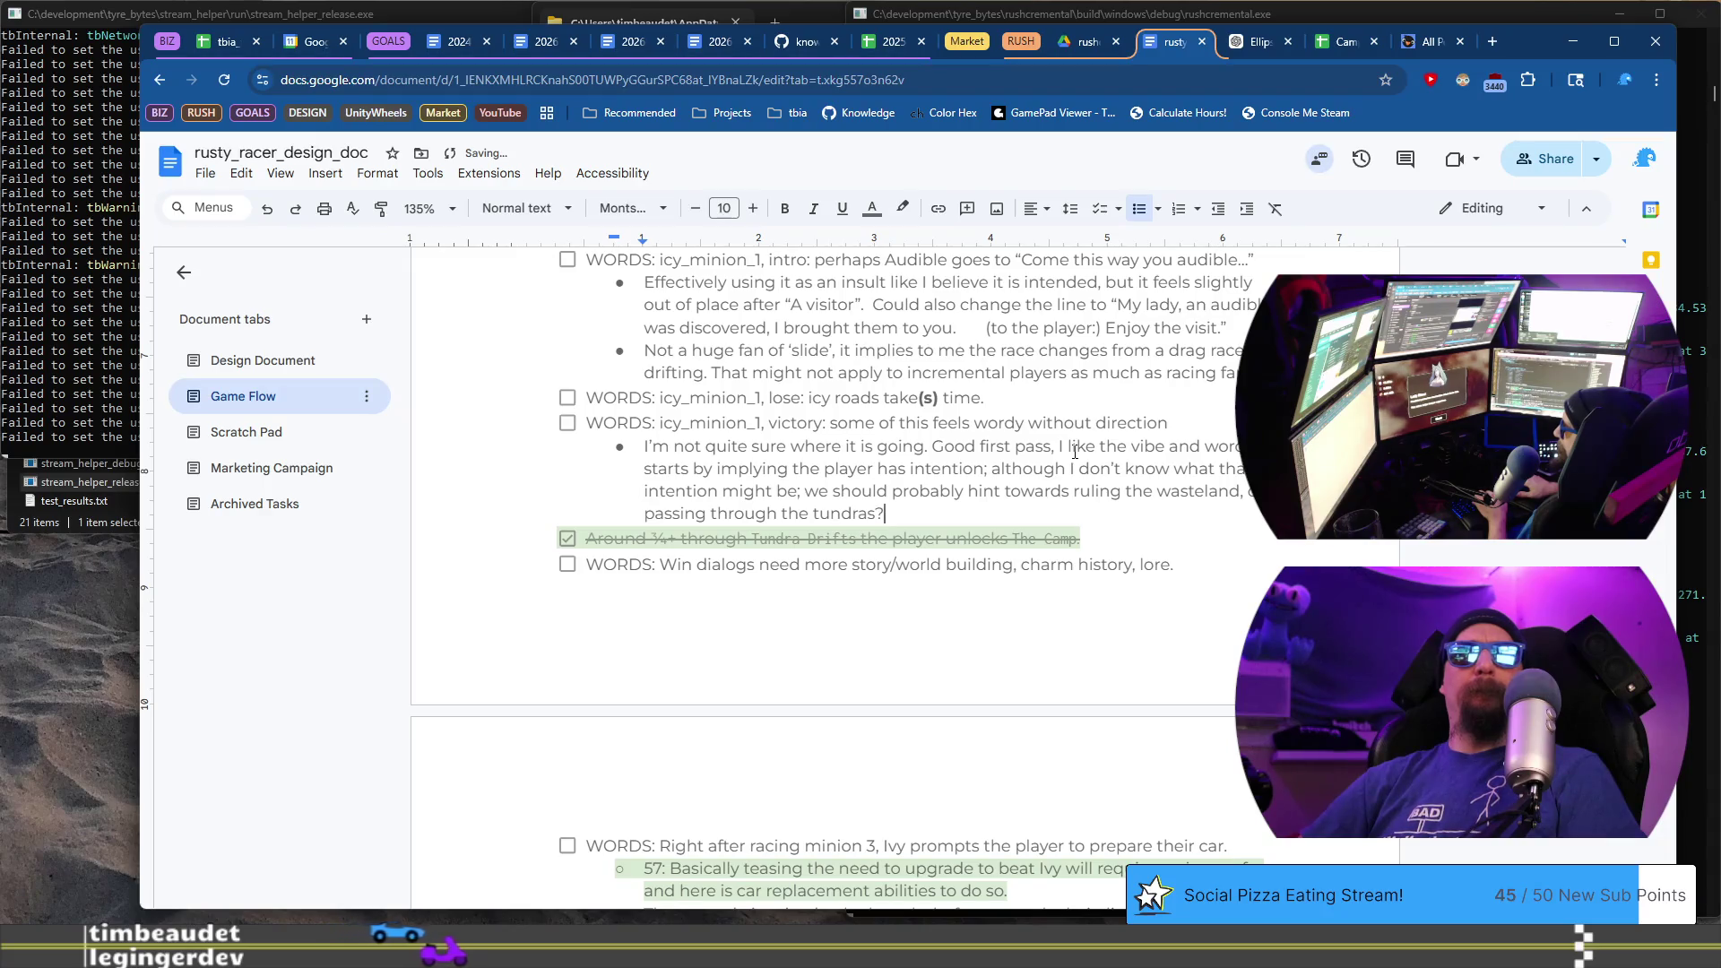
key(Return)
text(T)
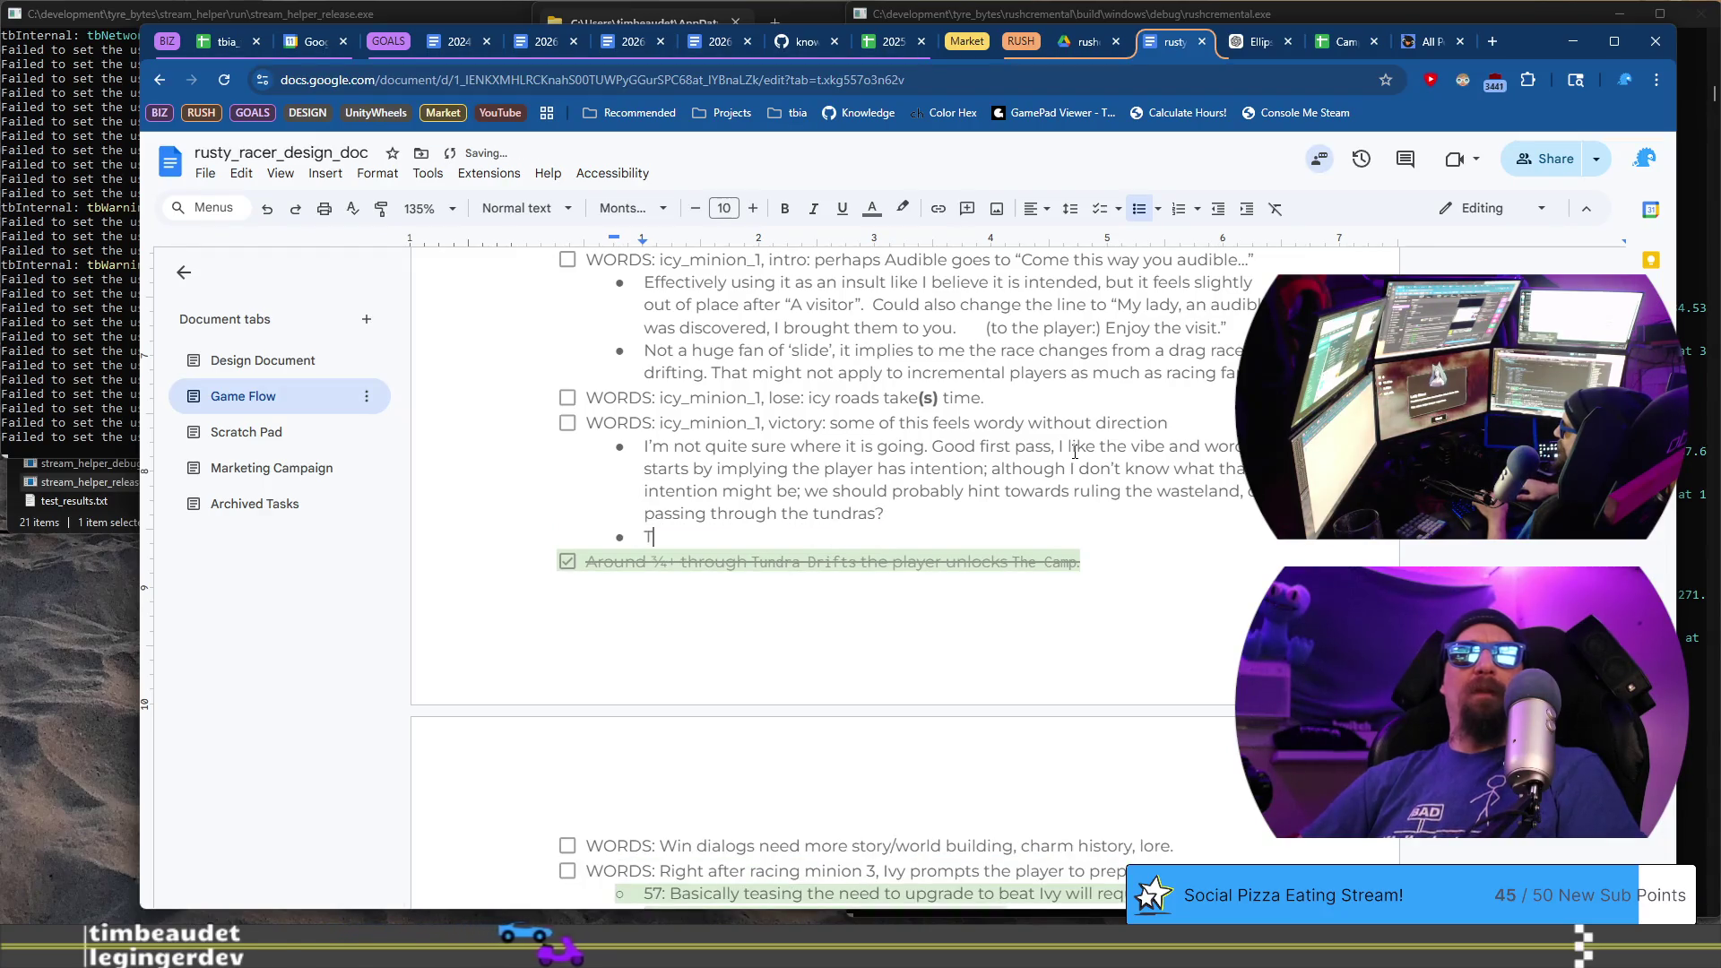
text(his token helps temper ea)
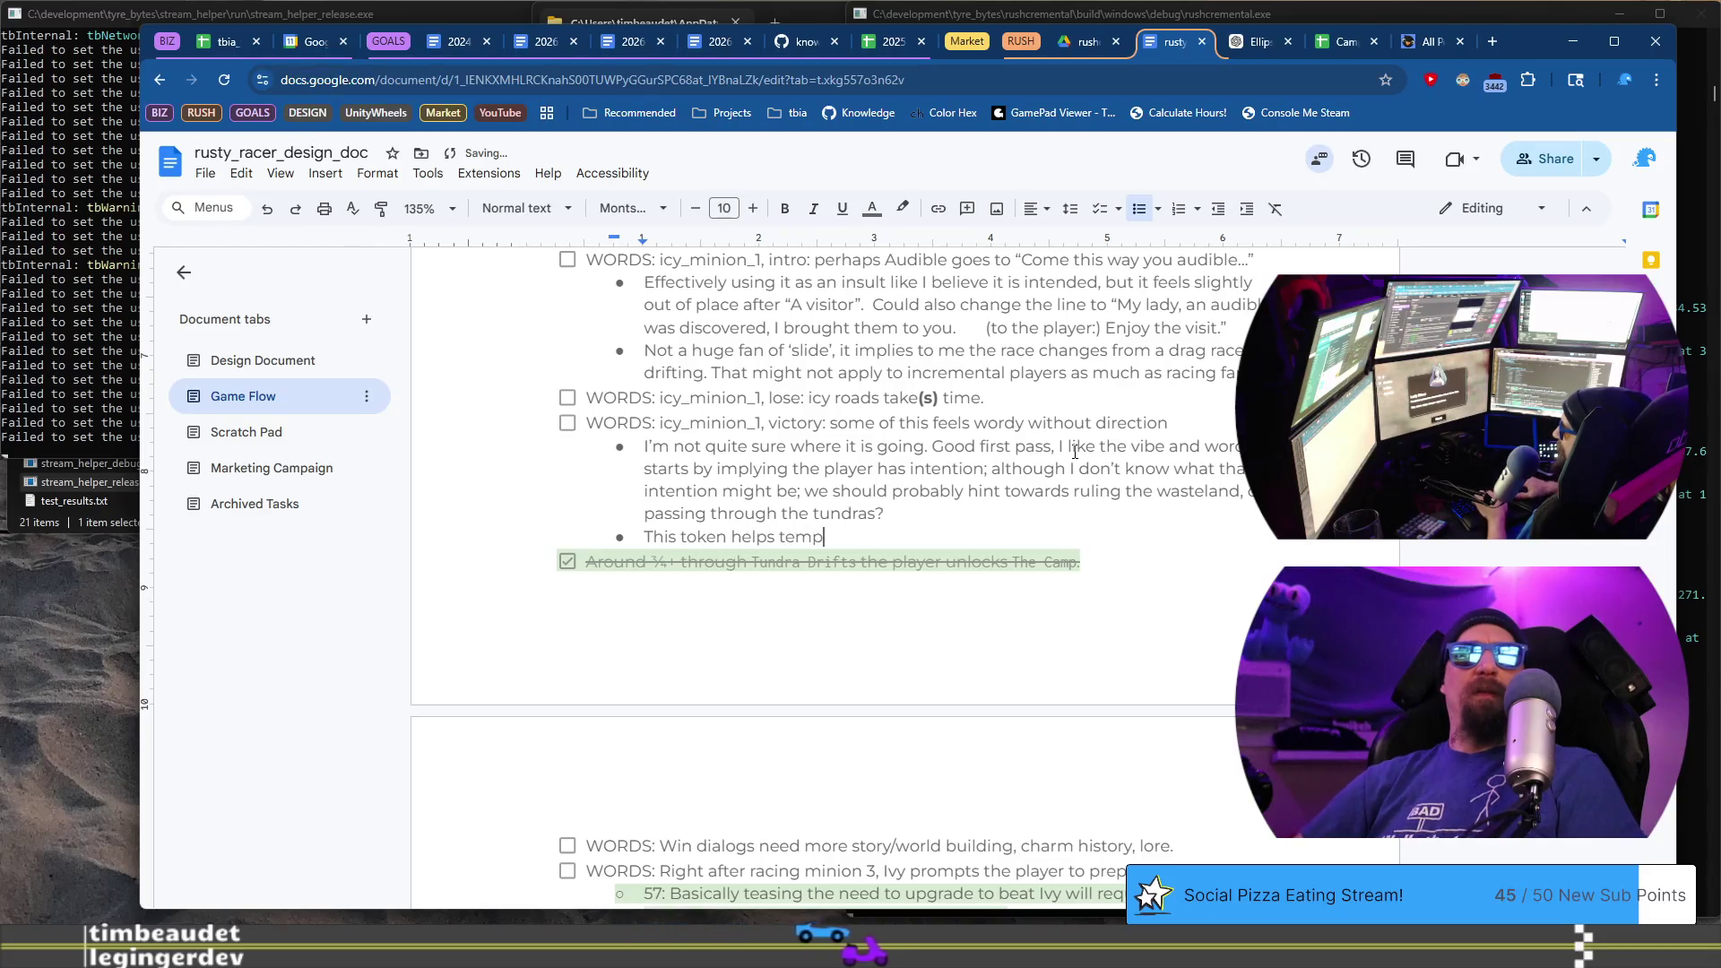
text(gerne)
- Wrap the token line “This token helps temper eagerness” in quotation marks
key(BackSpace)
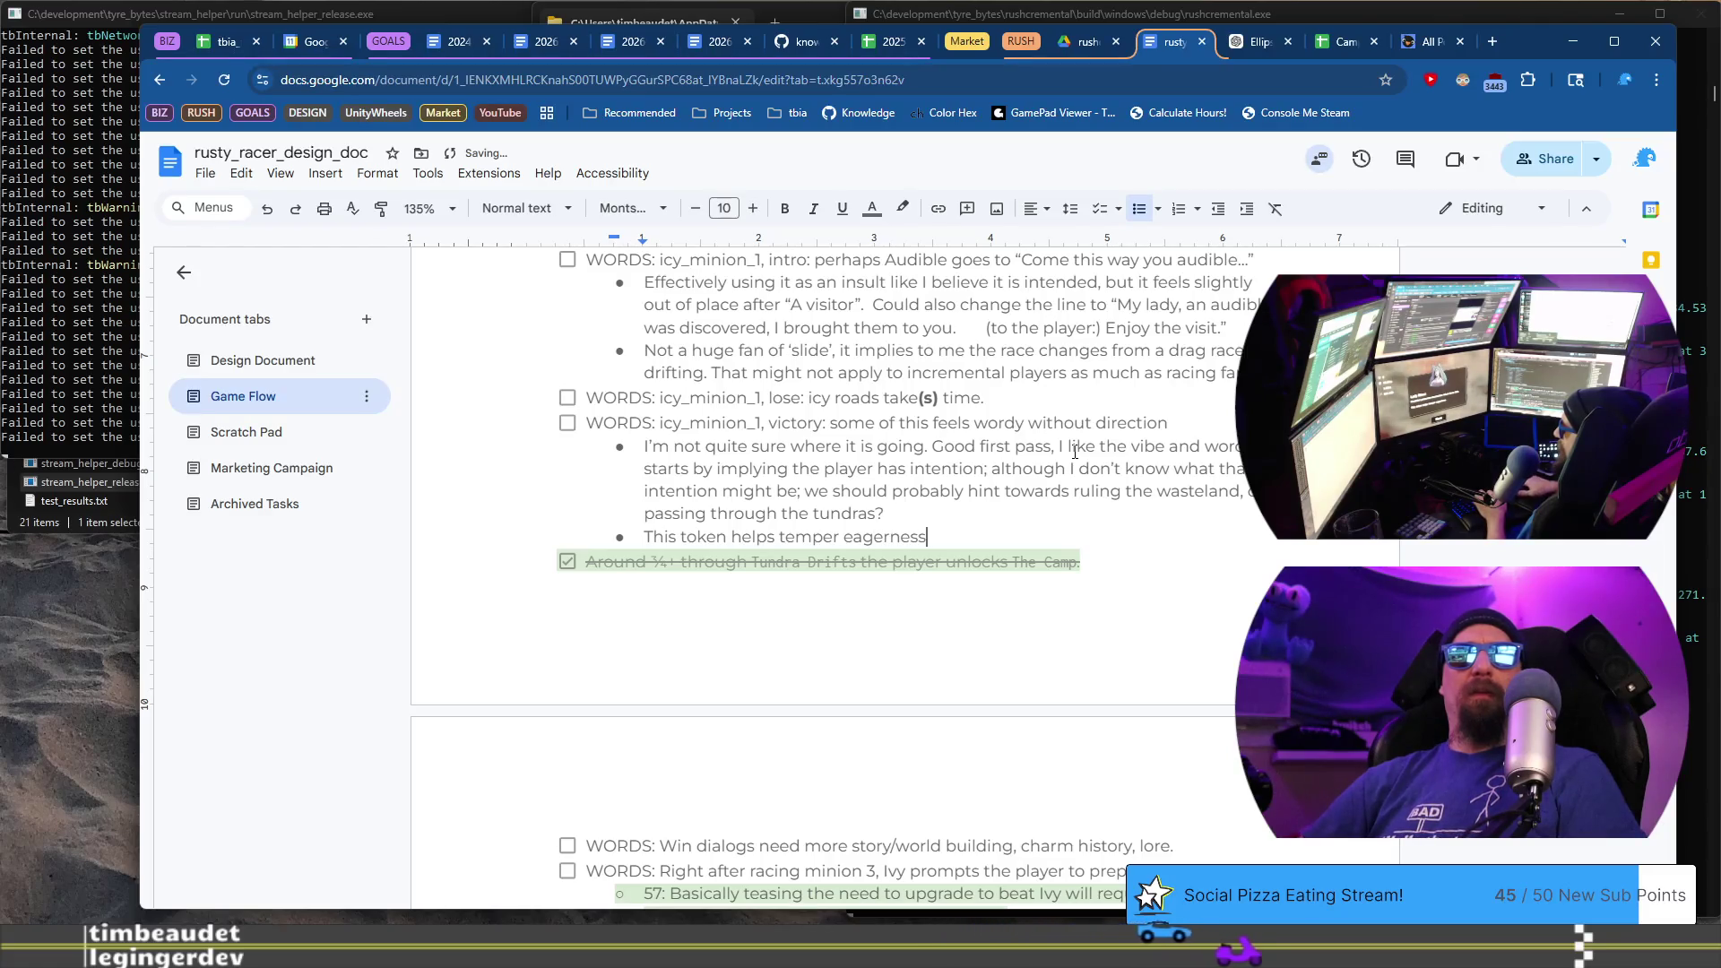
key(Home)
text(")
key(End)
text(")
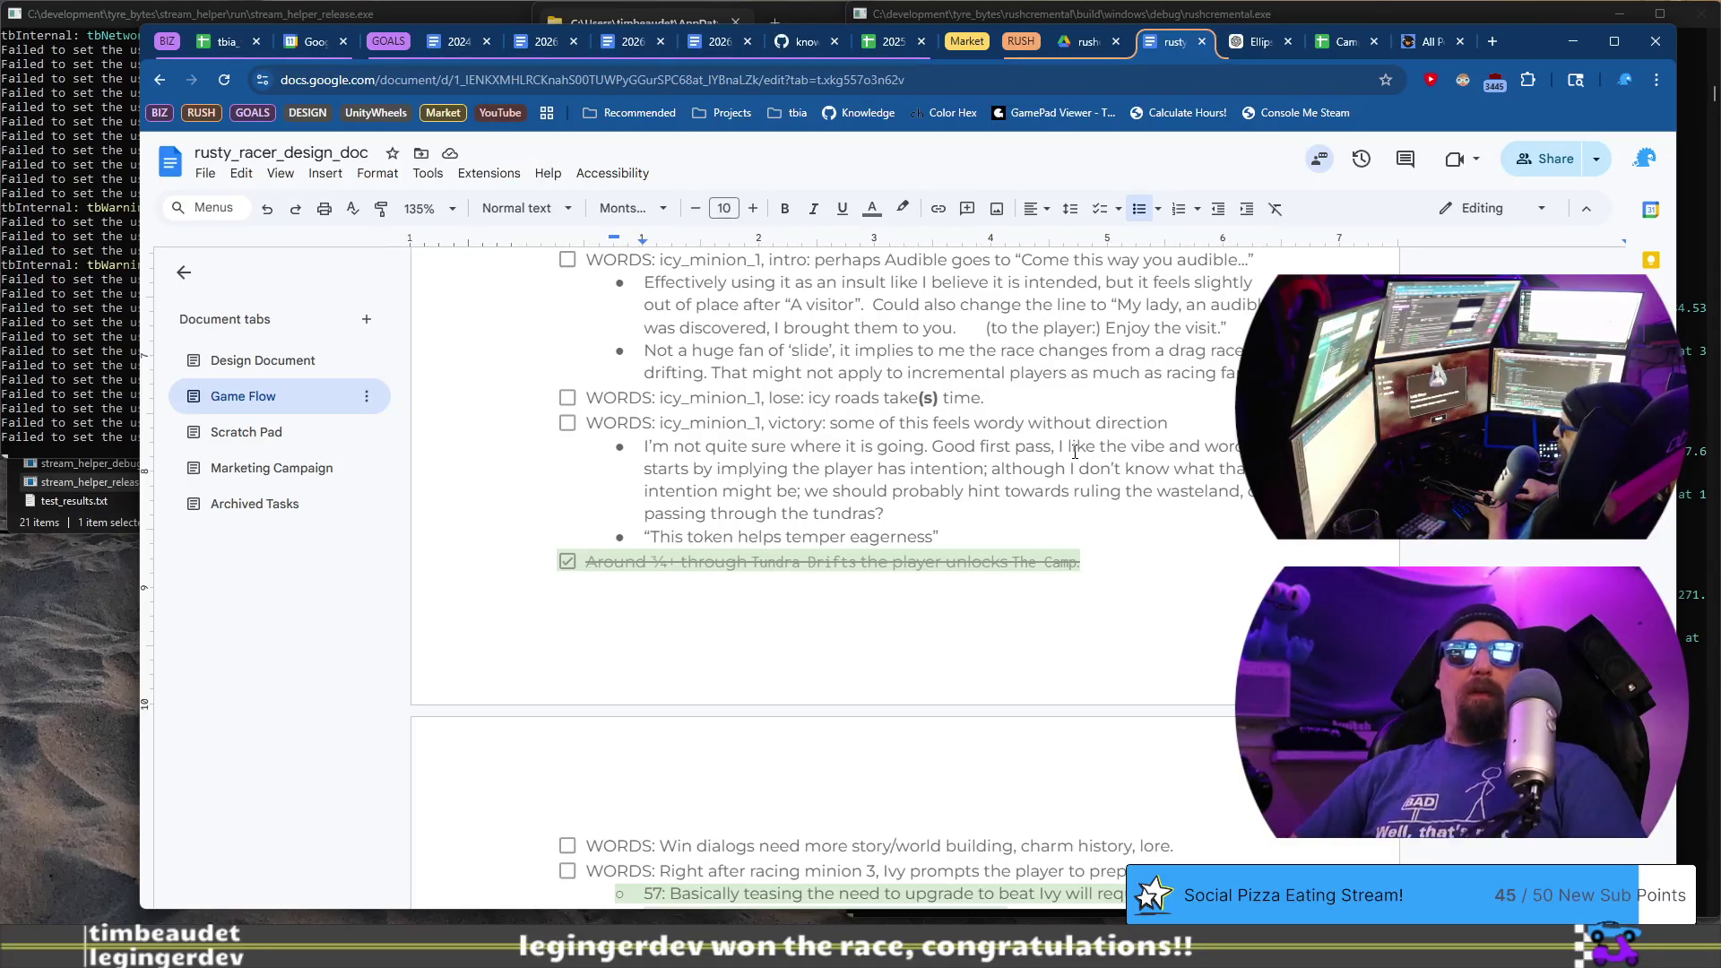
key(BackSpace)
- Comment that it introduces the reward, but 'temper' might not fit and feels like it slows progress
text(is def)
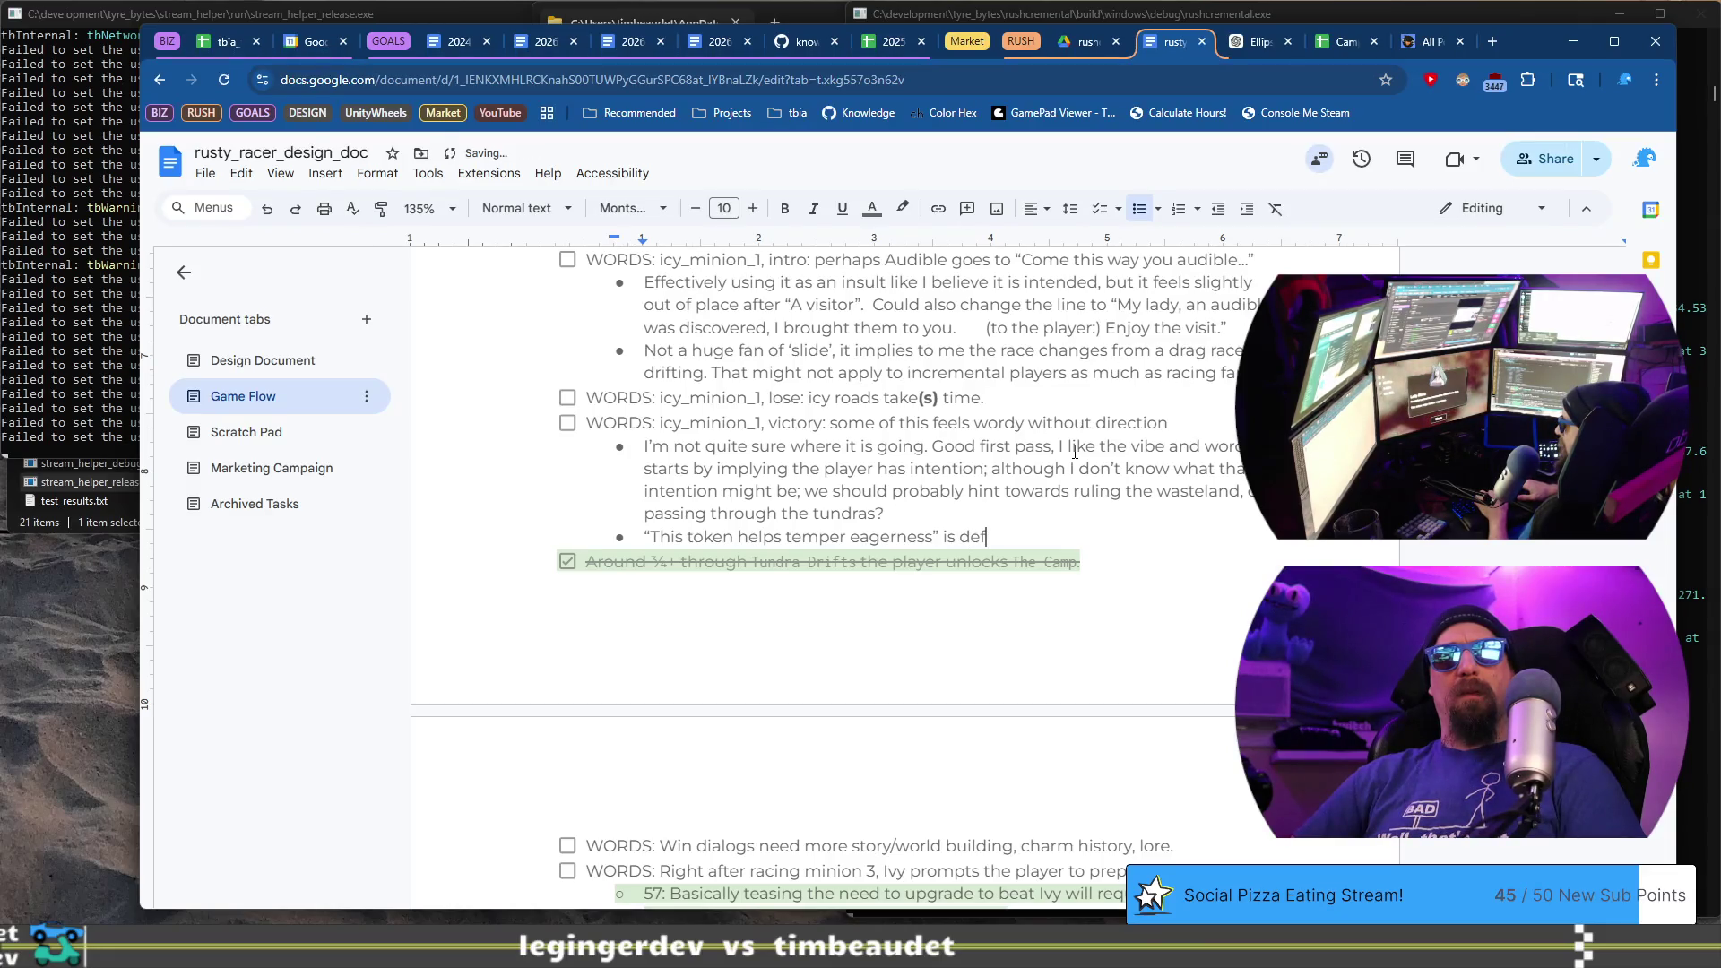
text(initely starting to intro the reward,)
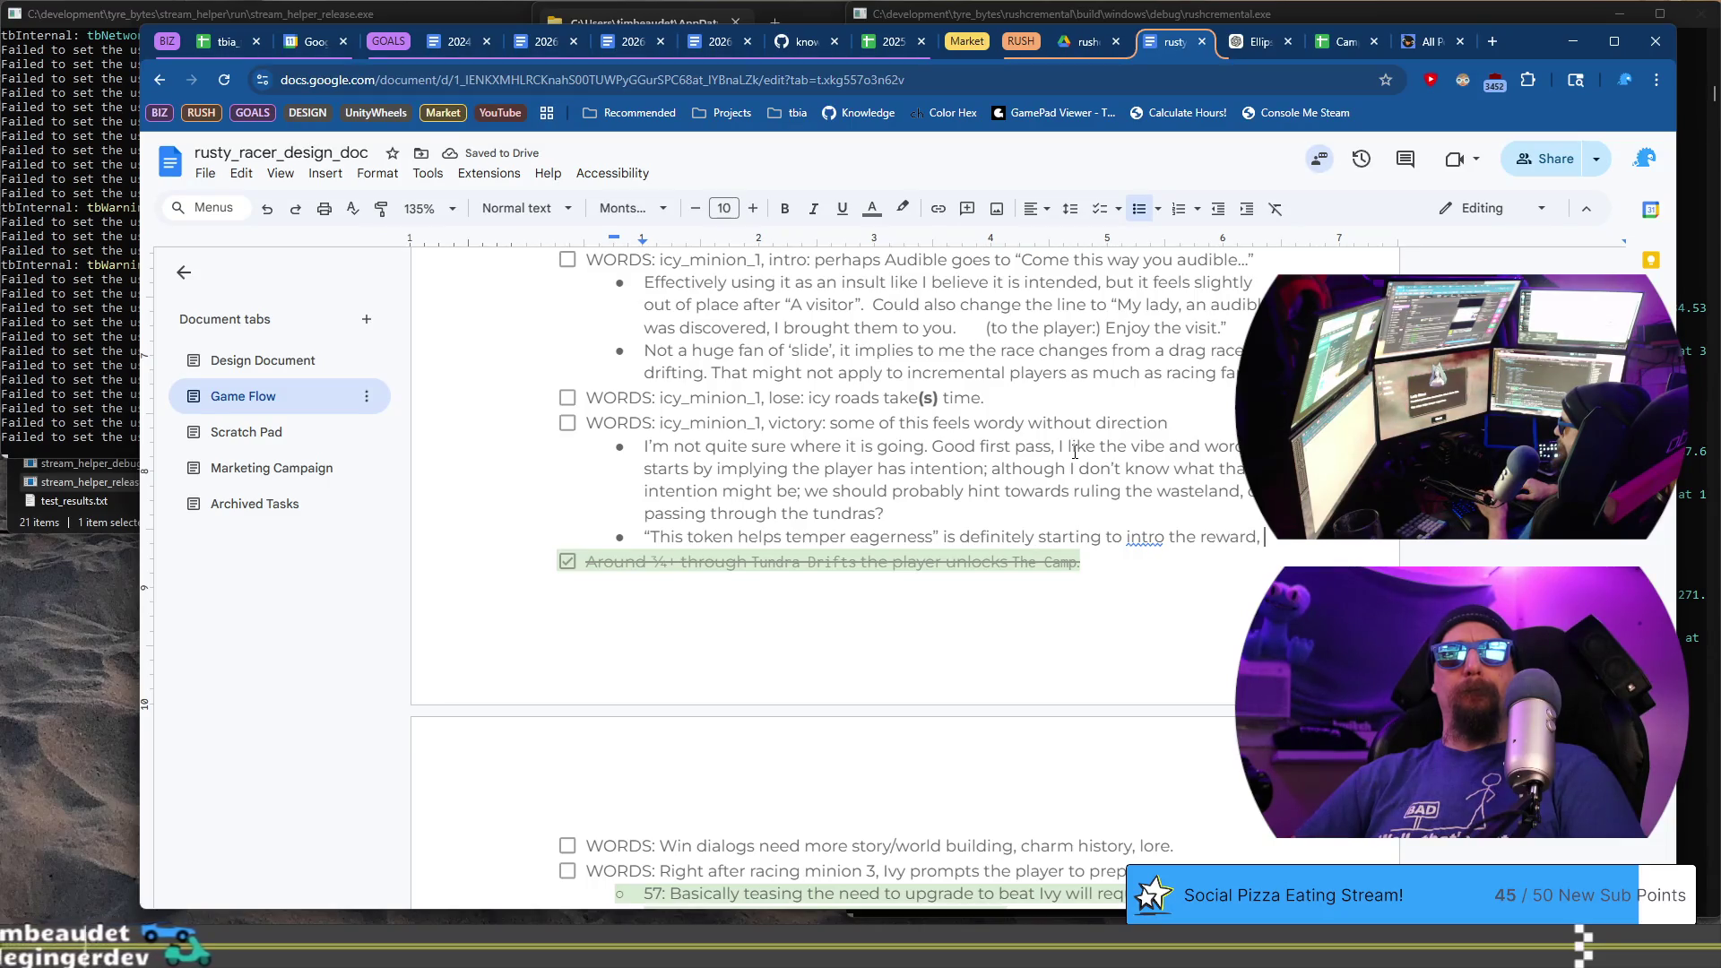
text(bu)
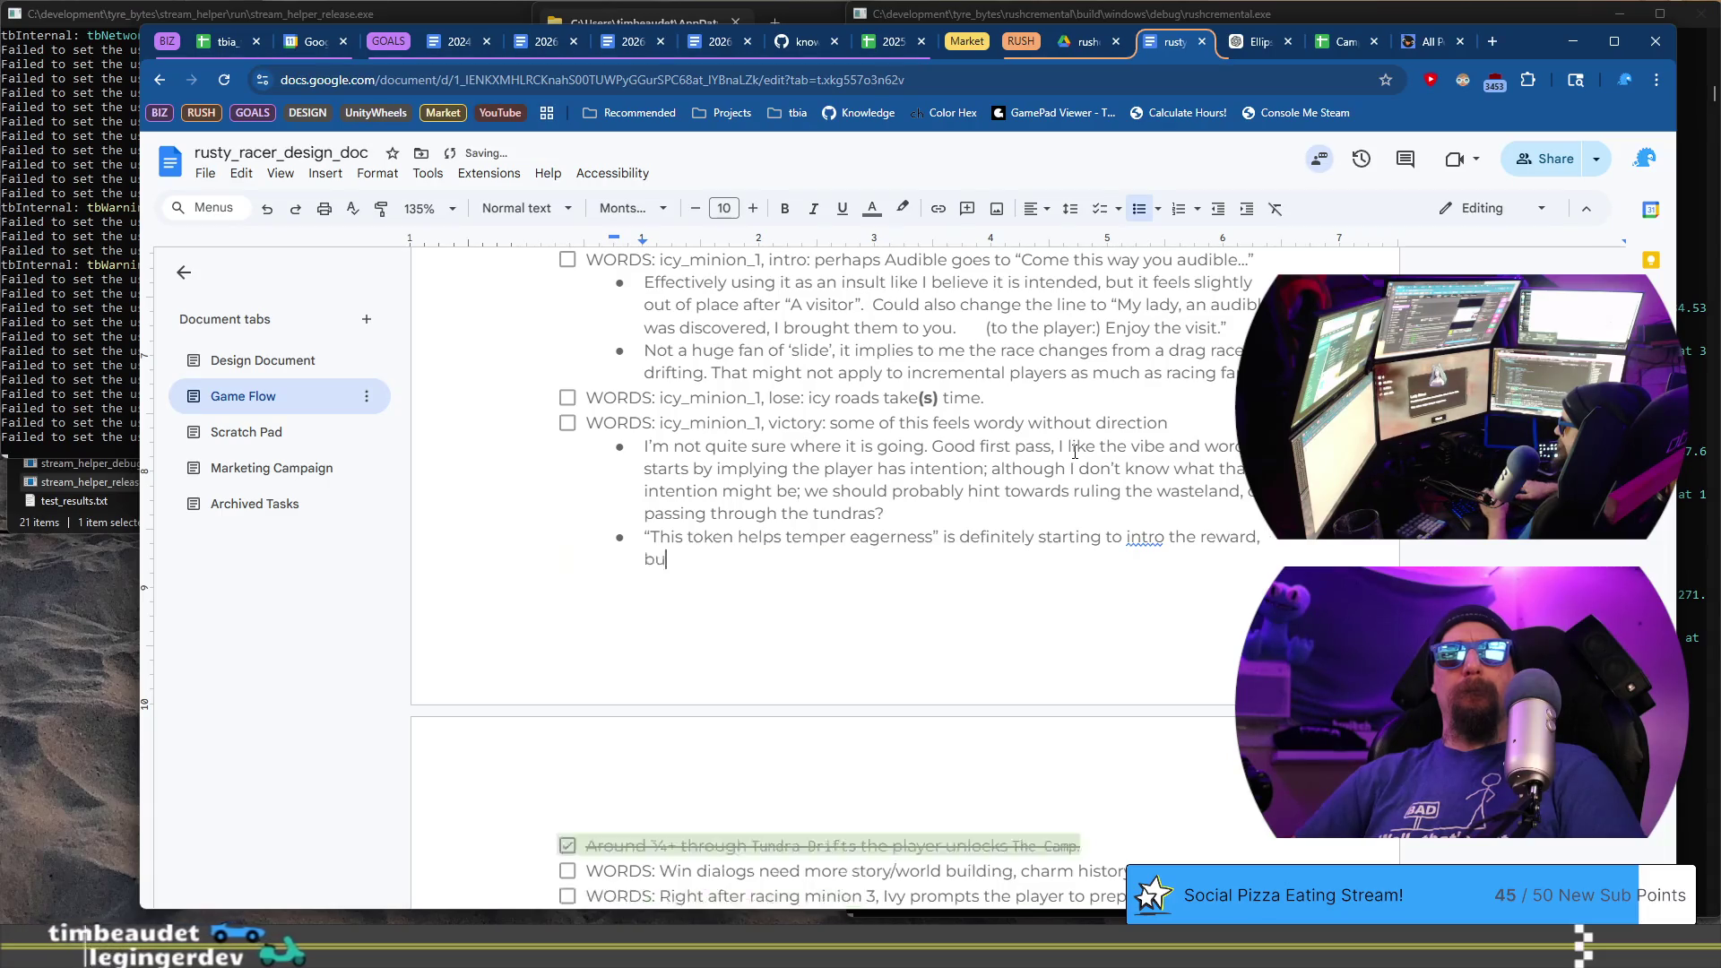
text(t feels)
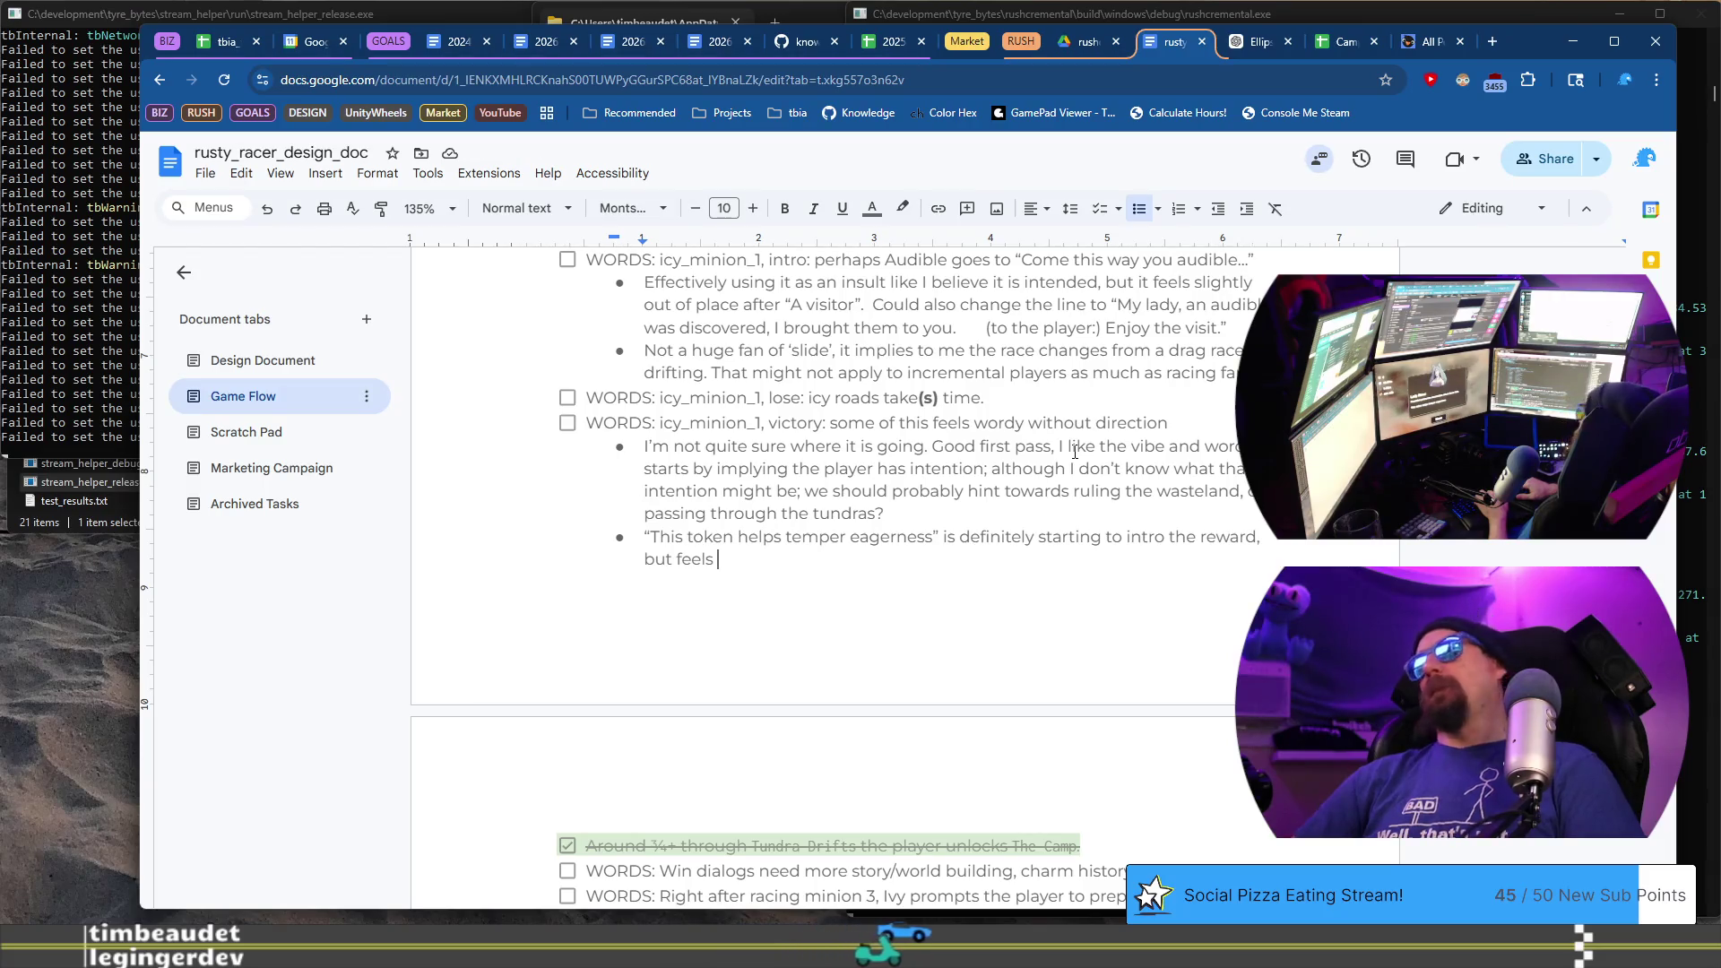
text(temp)
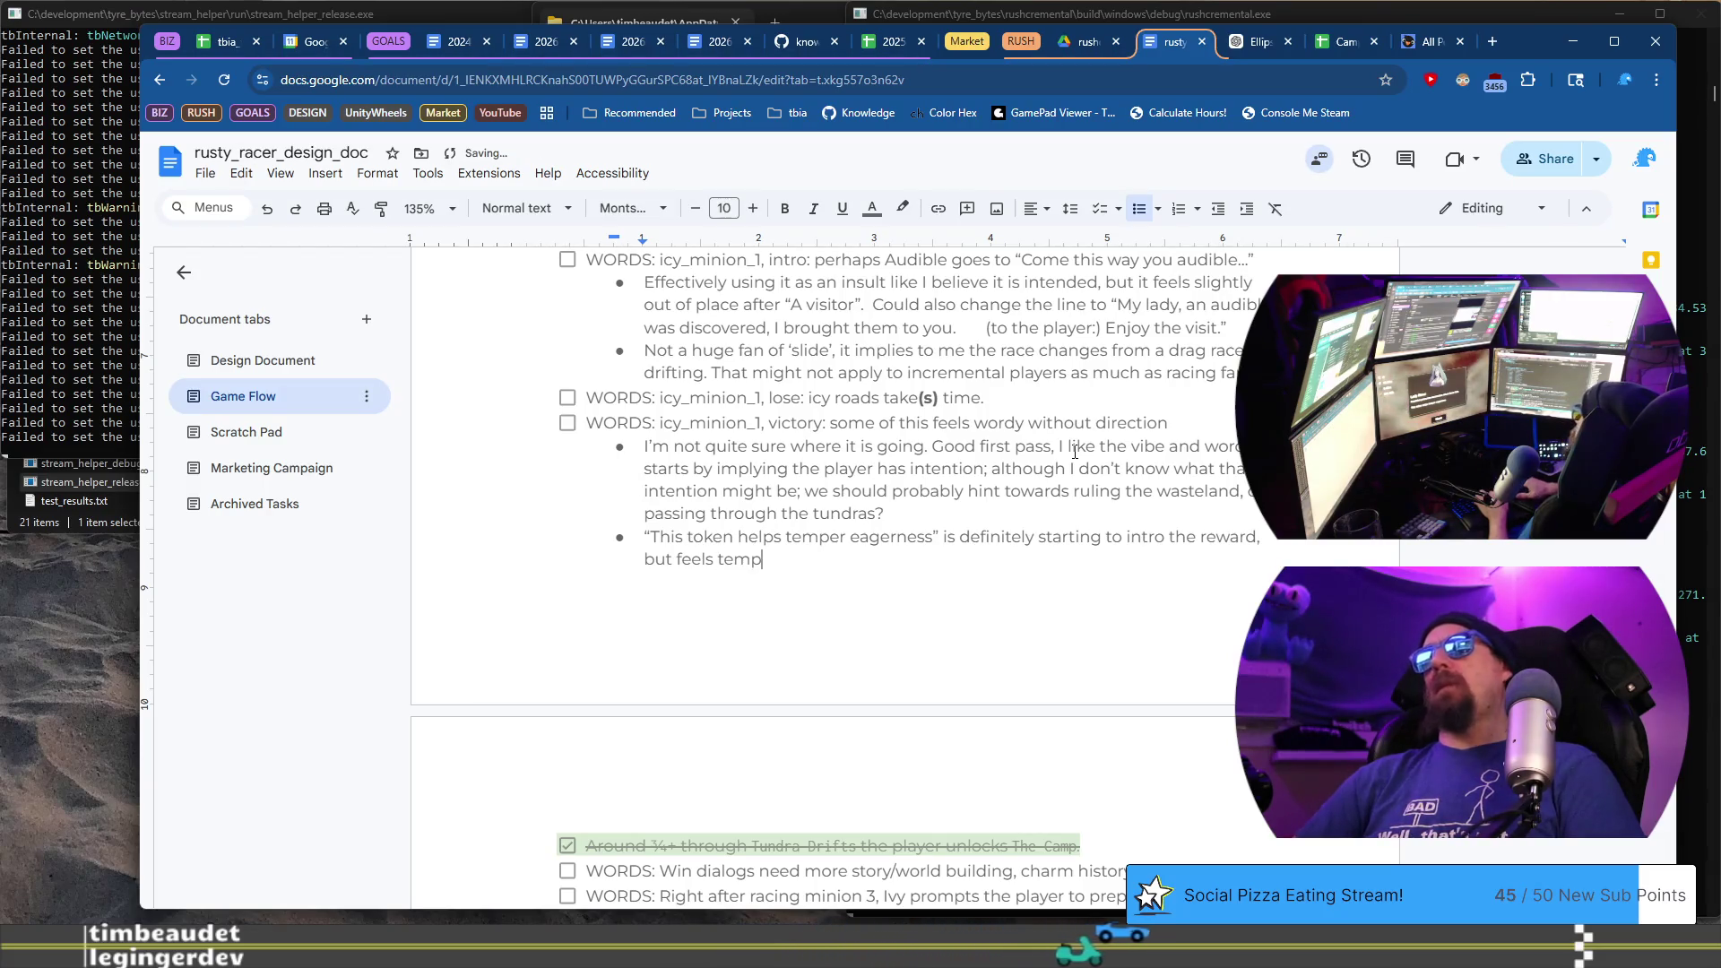
text(er might not fit, feels like it slows)
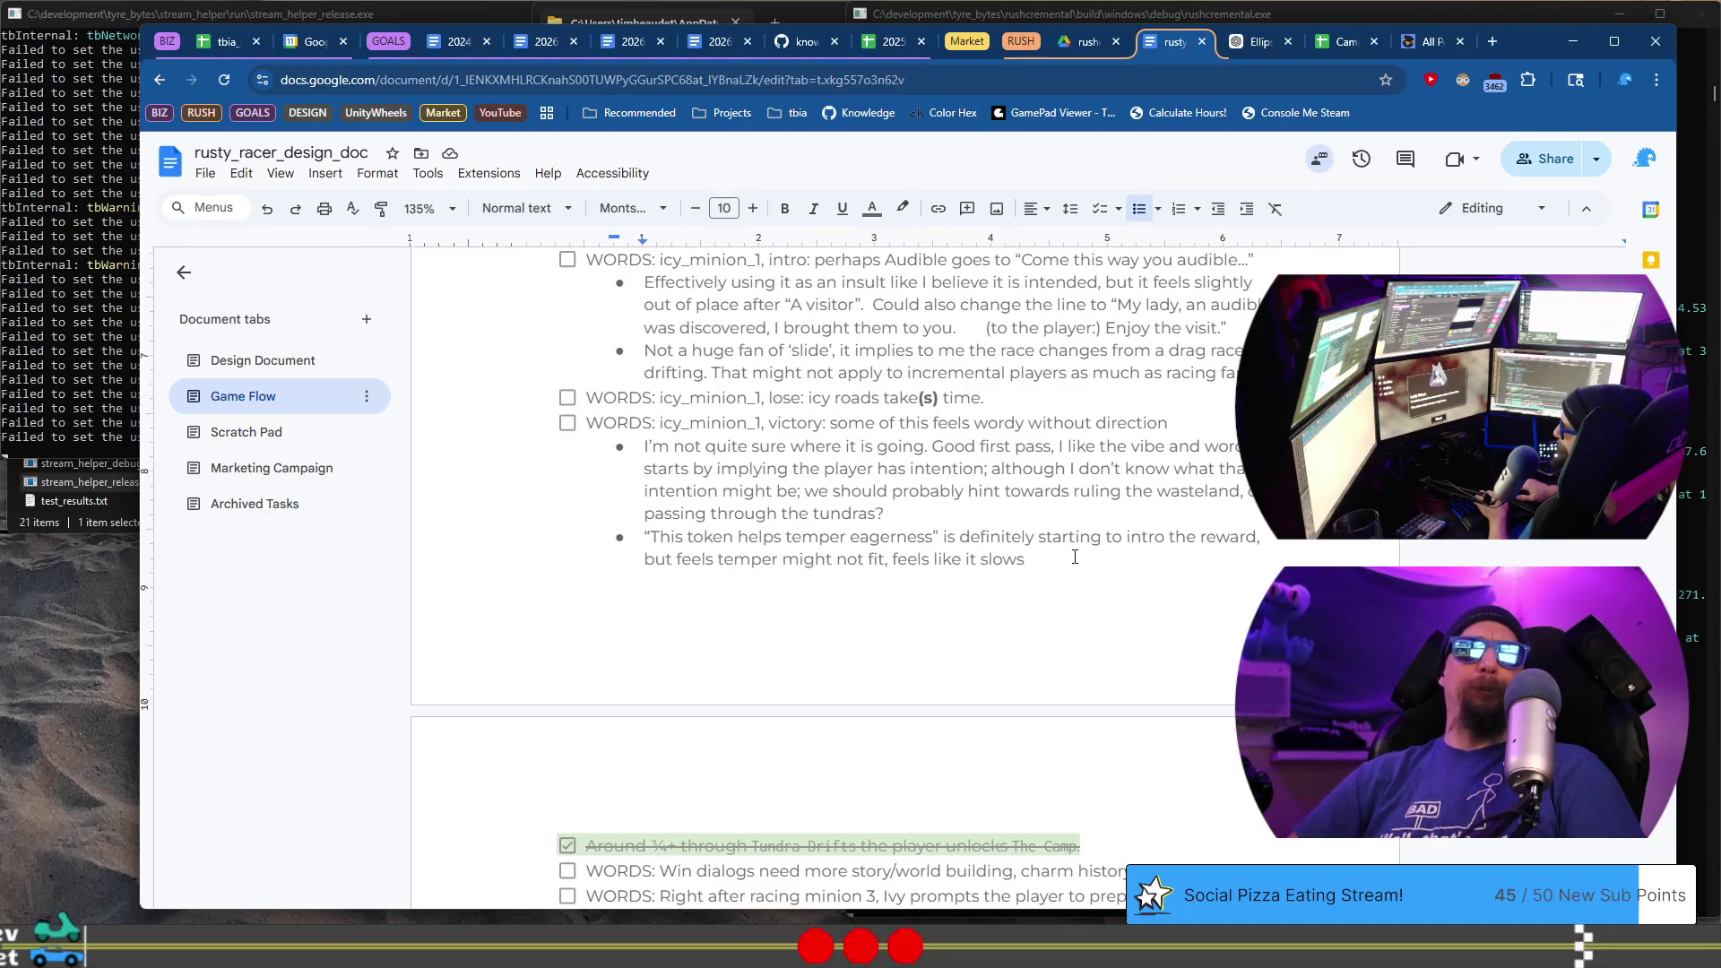
text( do)
text(wn progress)
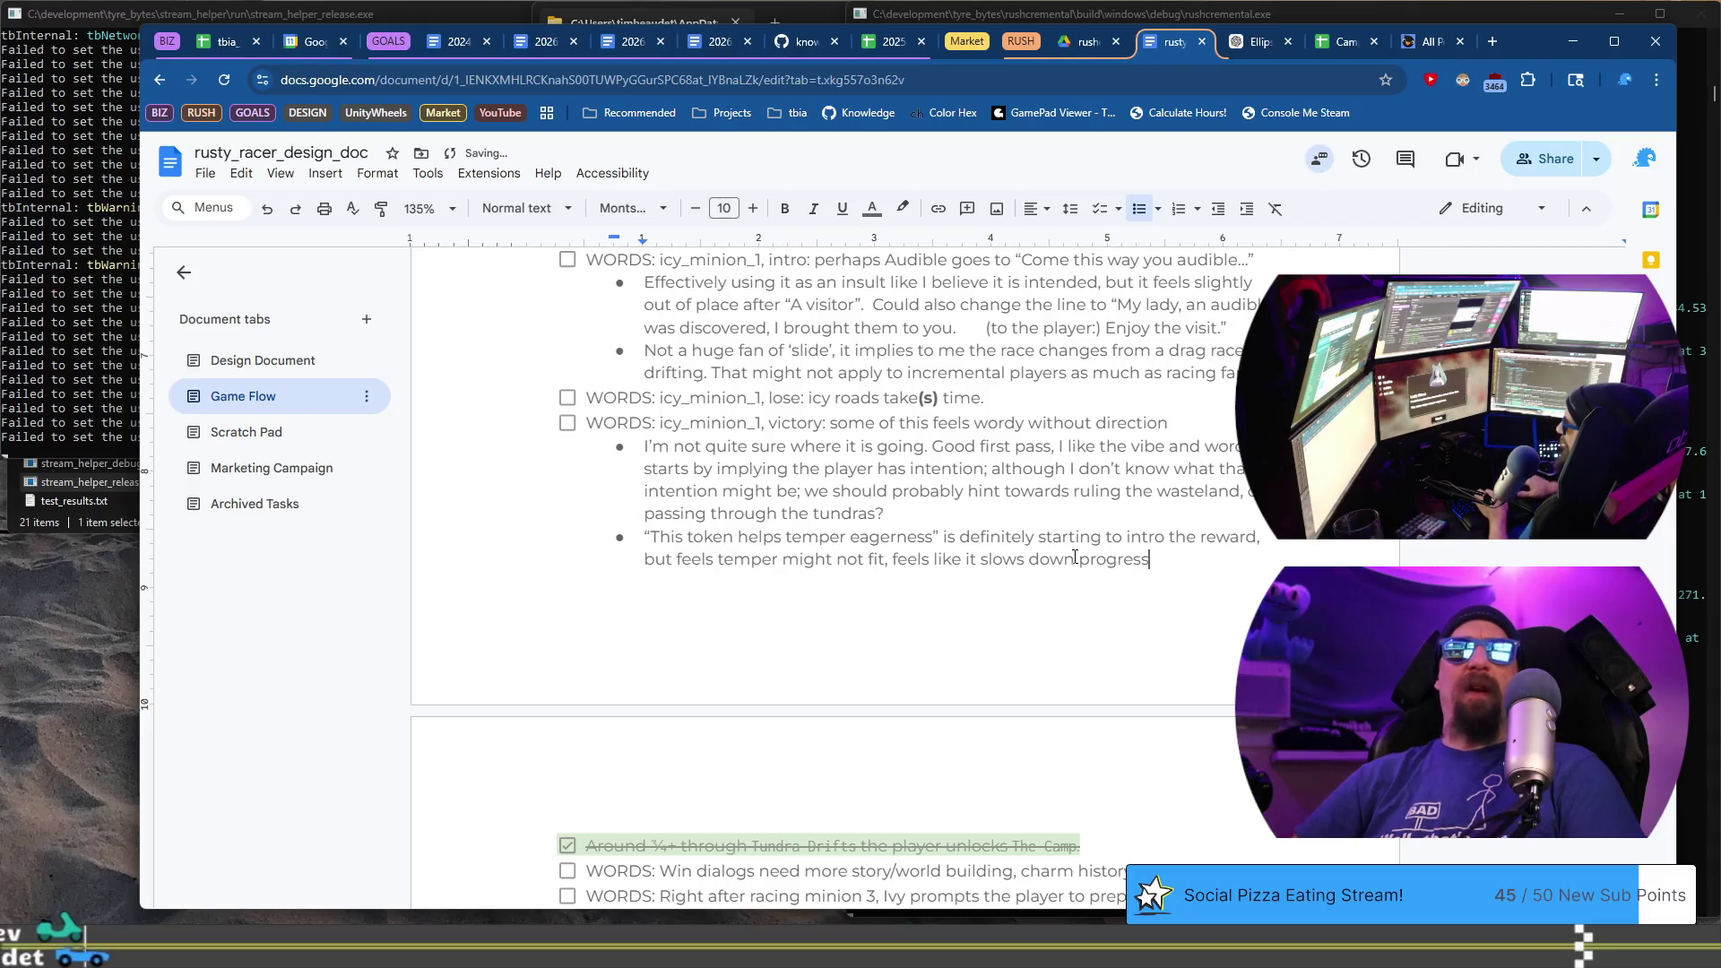
text(.)
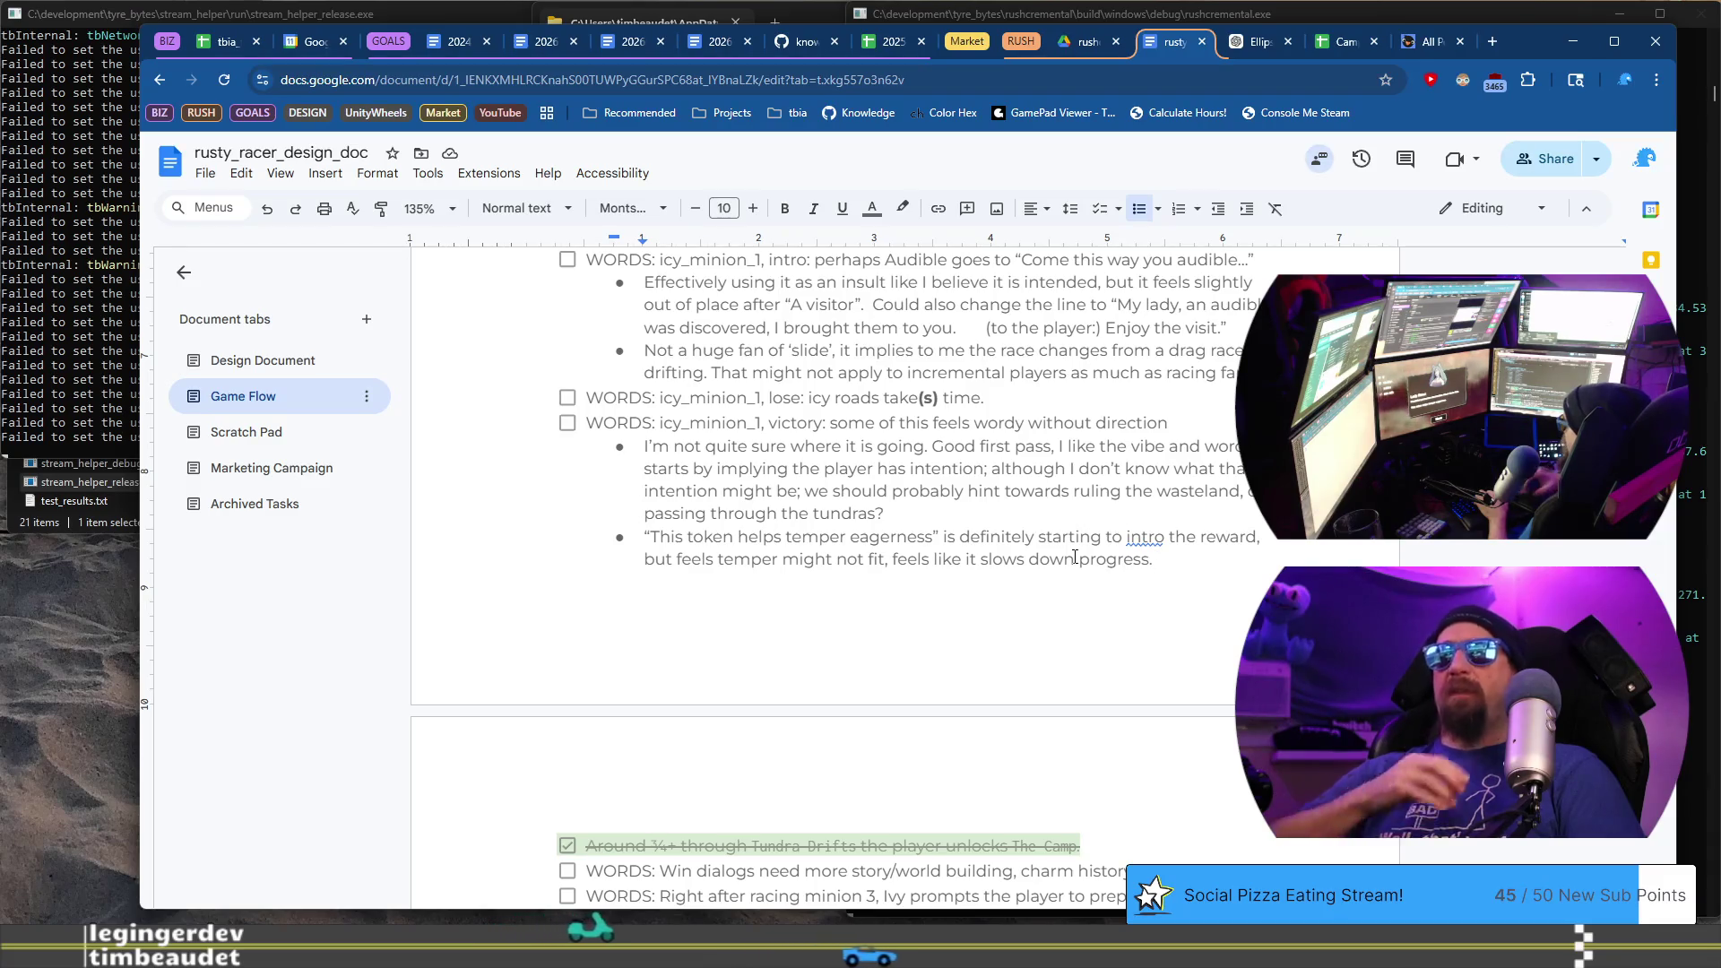
key(BackSpace)
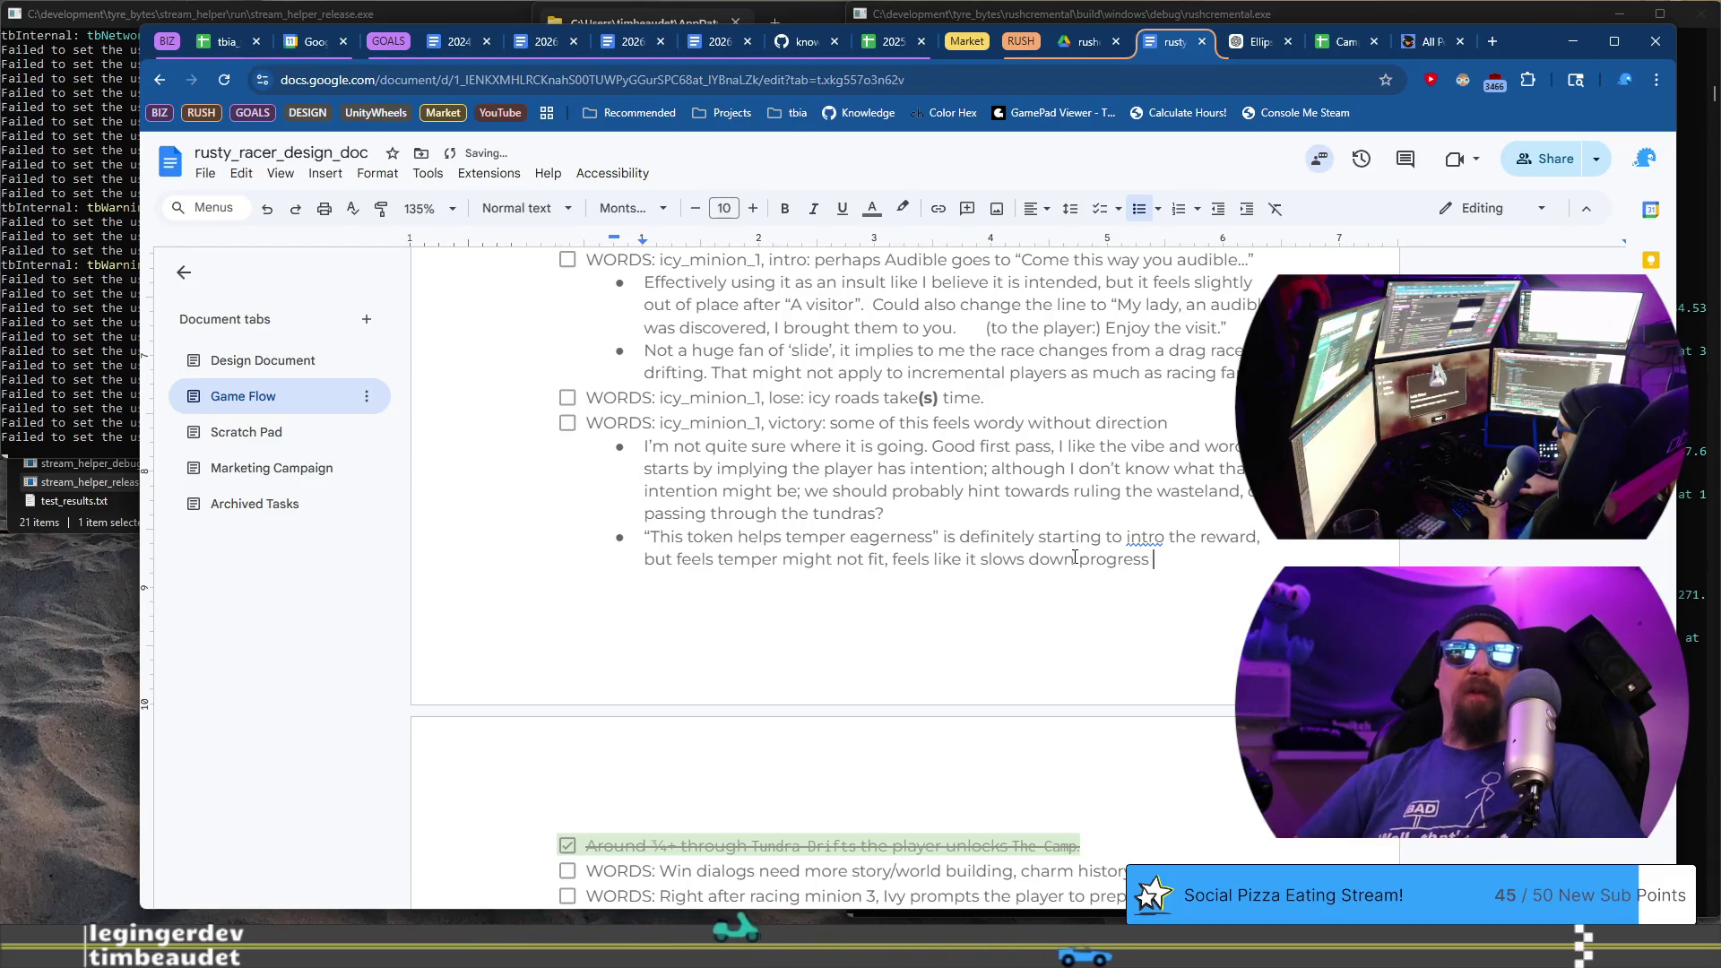
text(instead of)
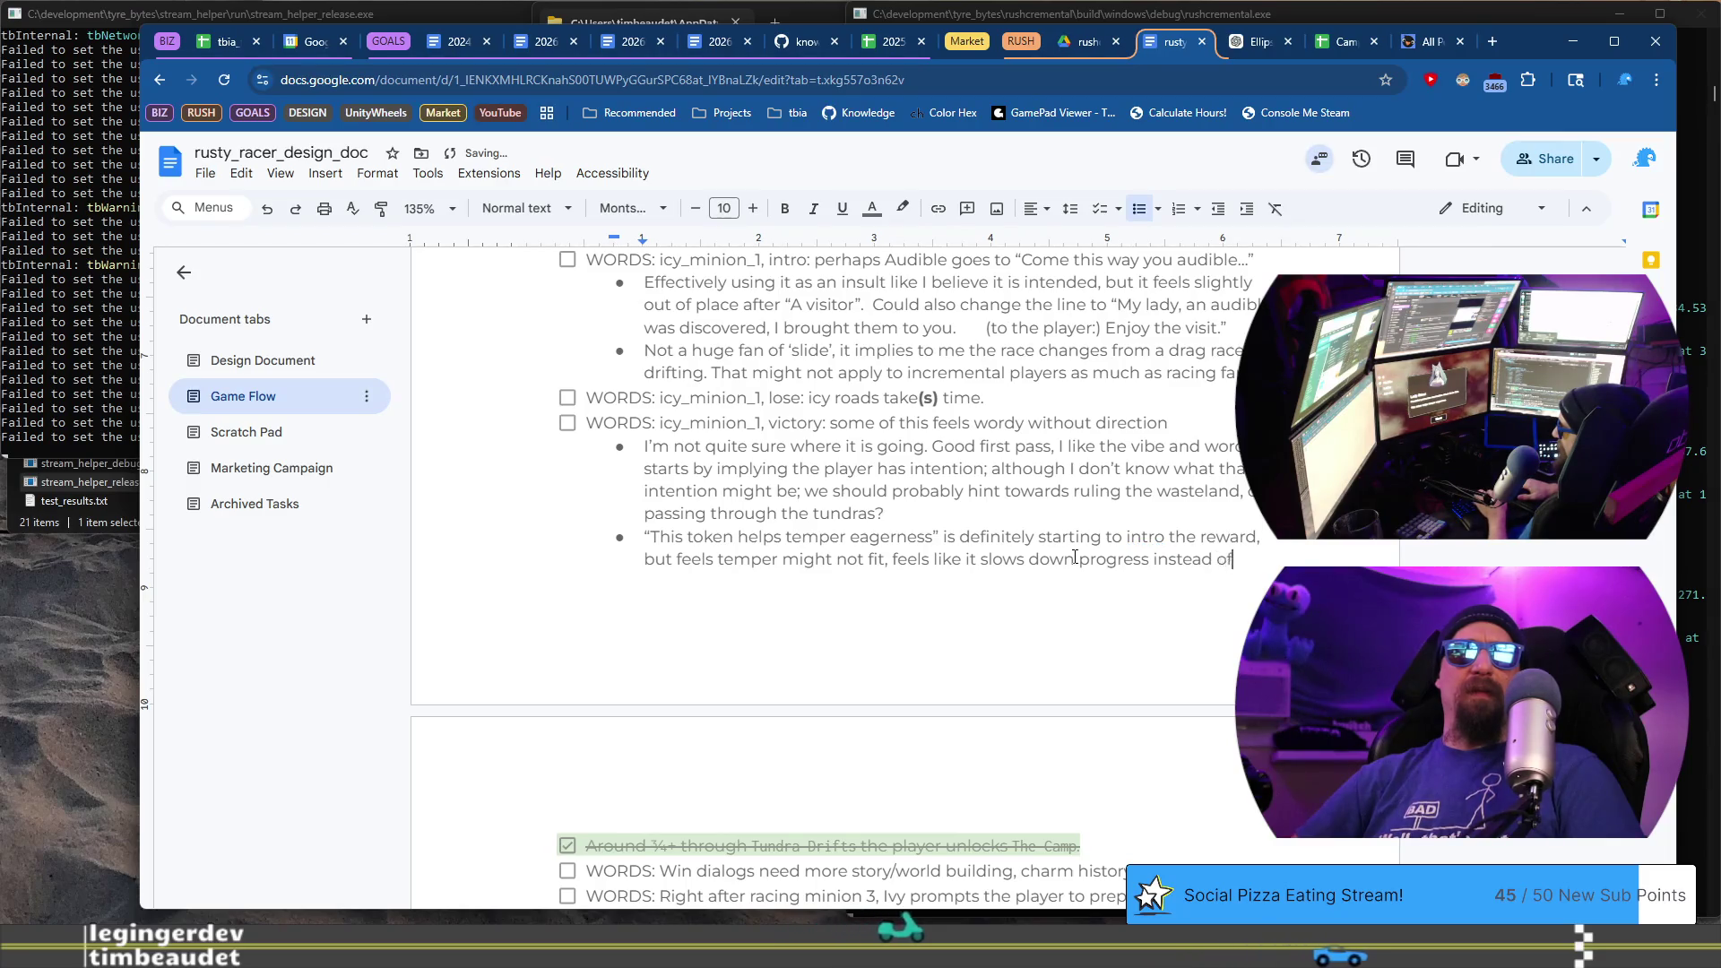
text( helps. Though the “temp)
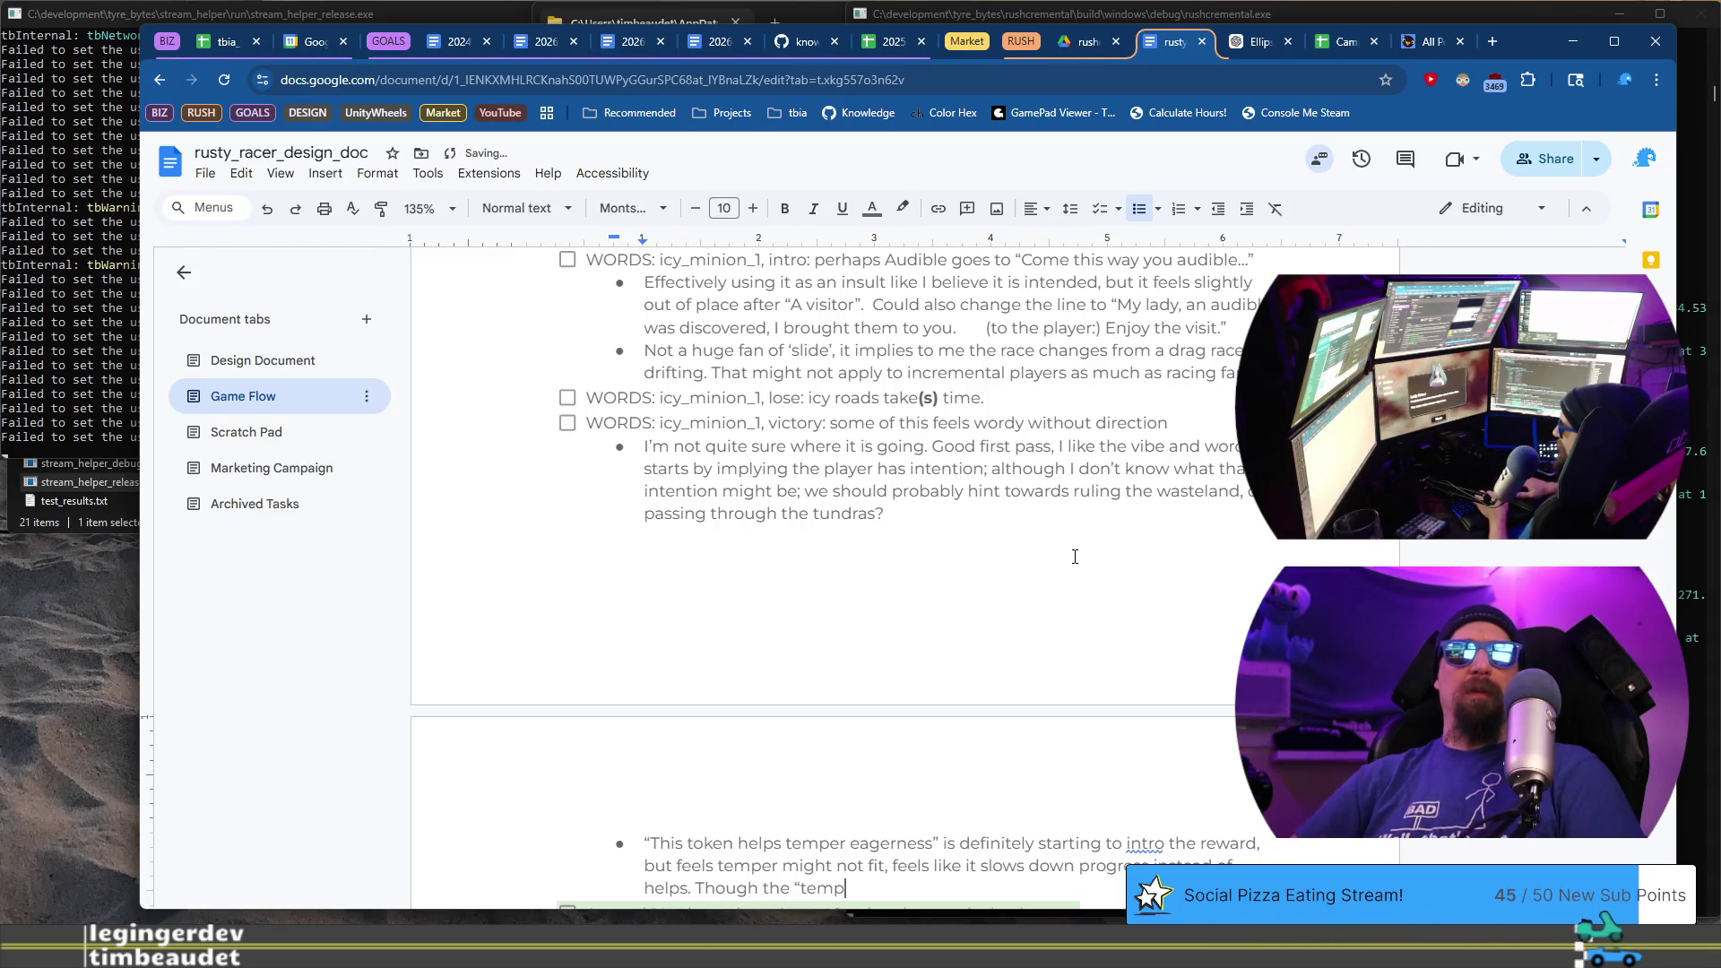
text(er the cold” after fits a little stronge)
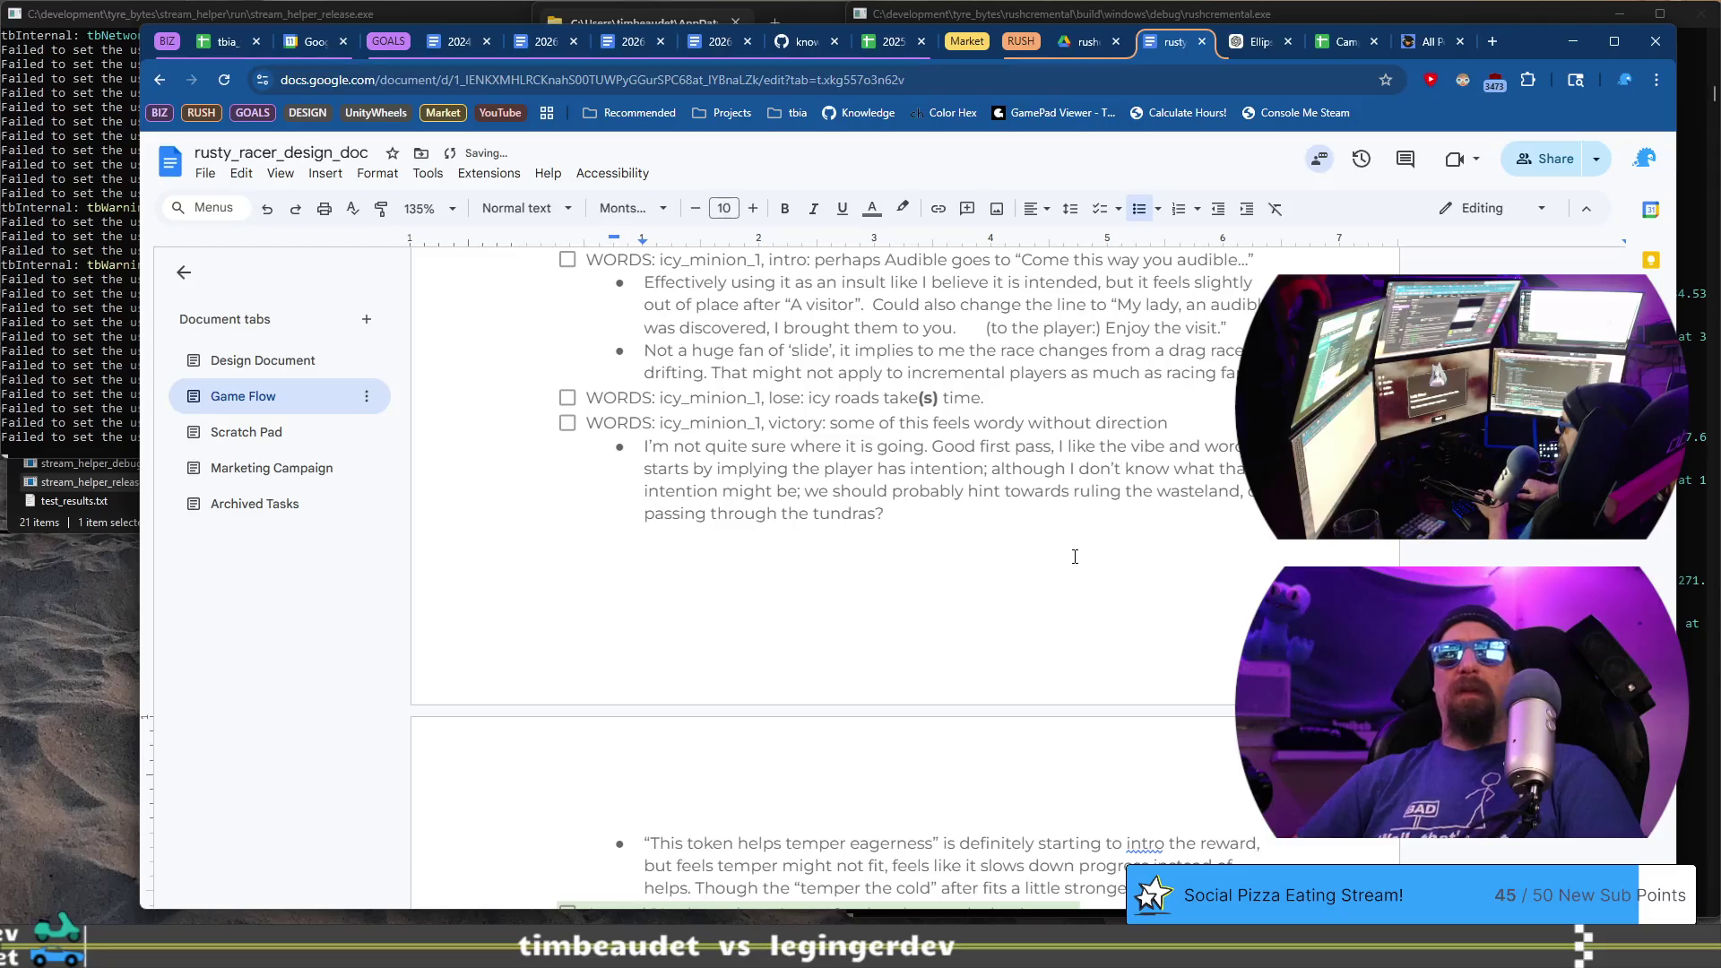
- Add that 'Precision preserves momentum' fits well vibe/word-wise, dropping the word 'goes'
scroll(1075, 557, down, 2)
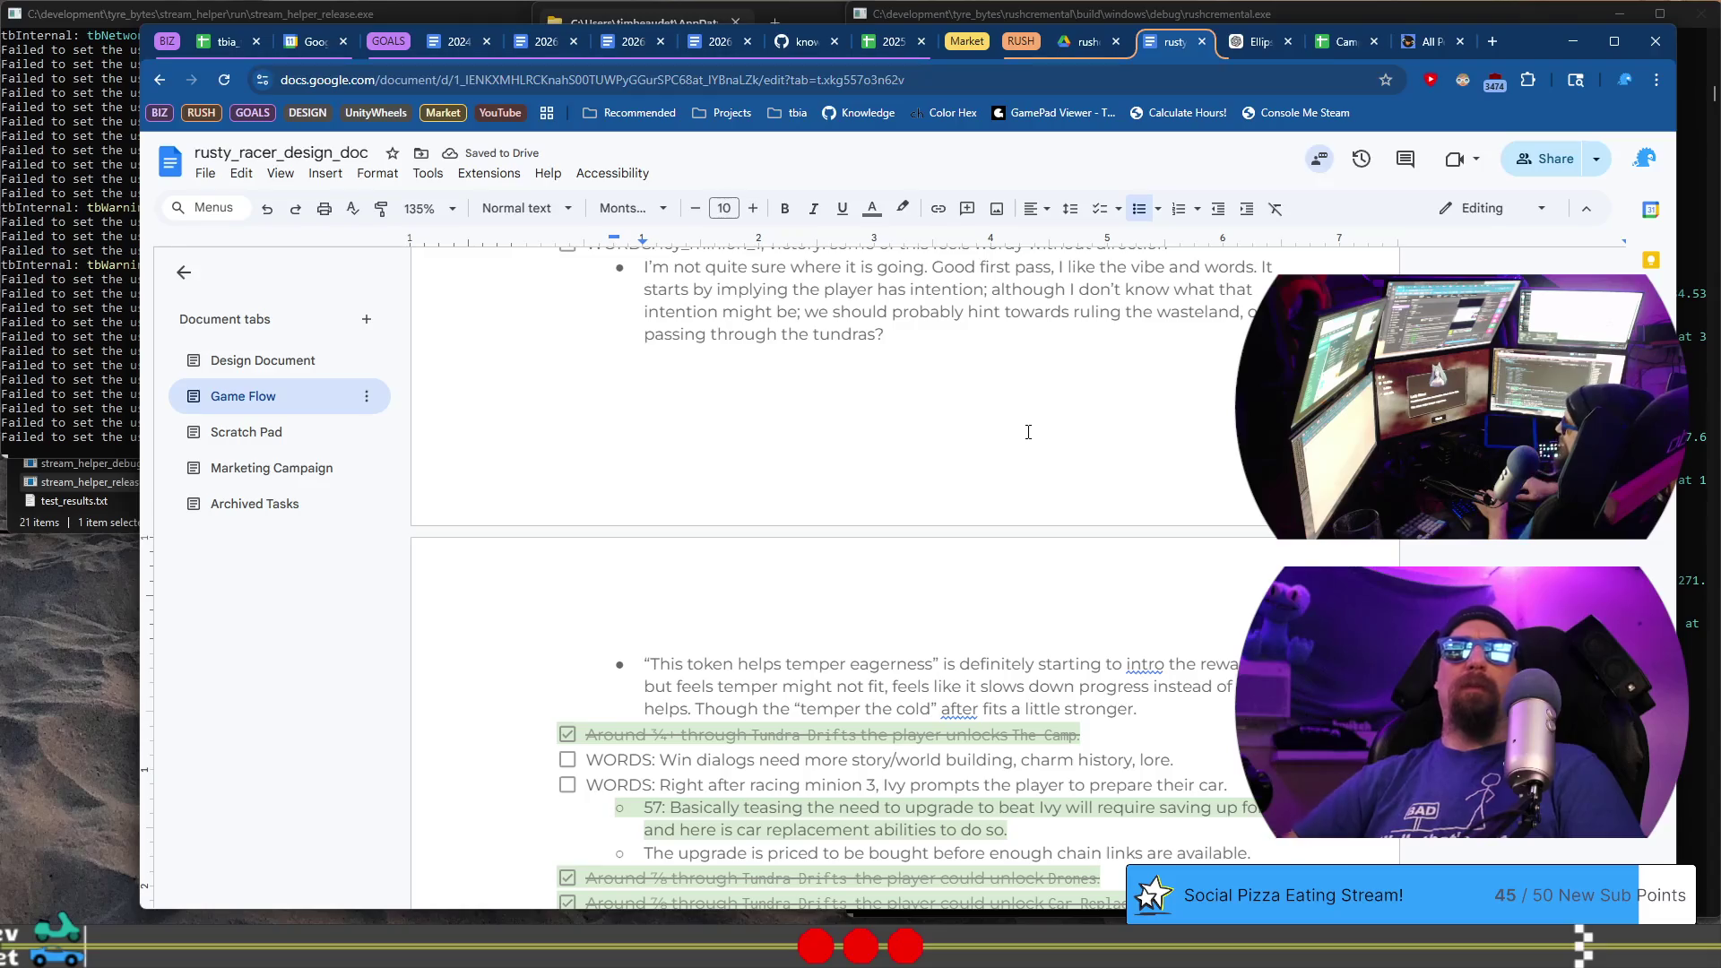
text(preser)
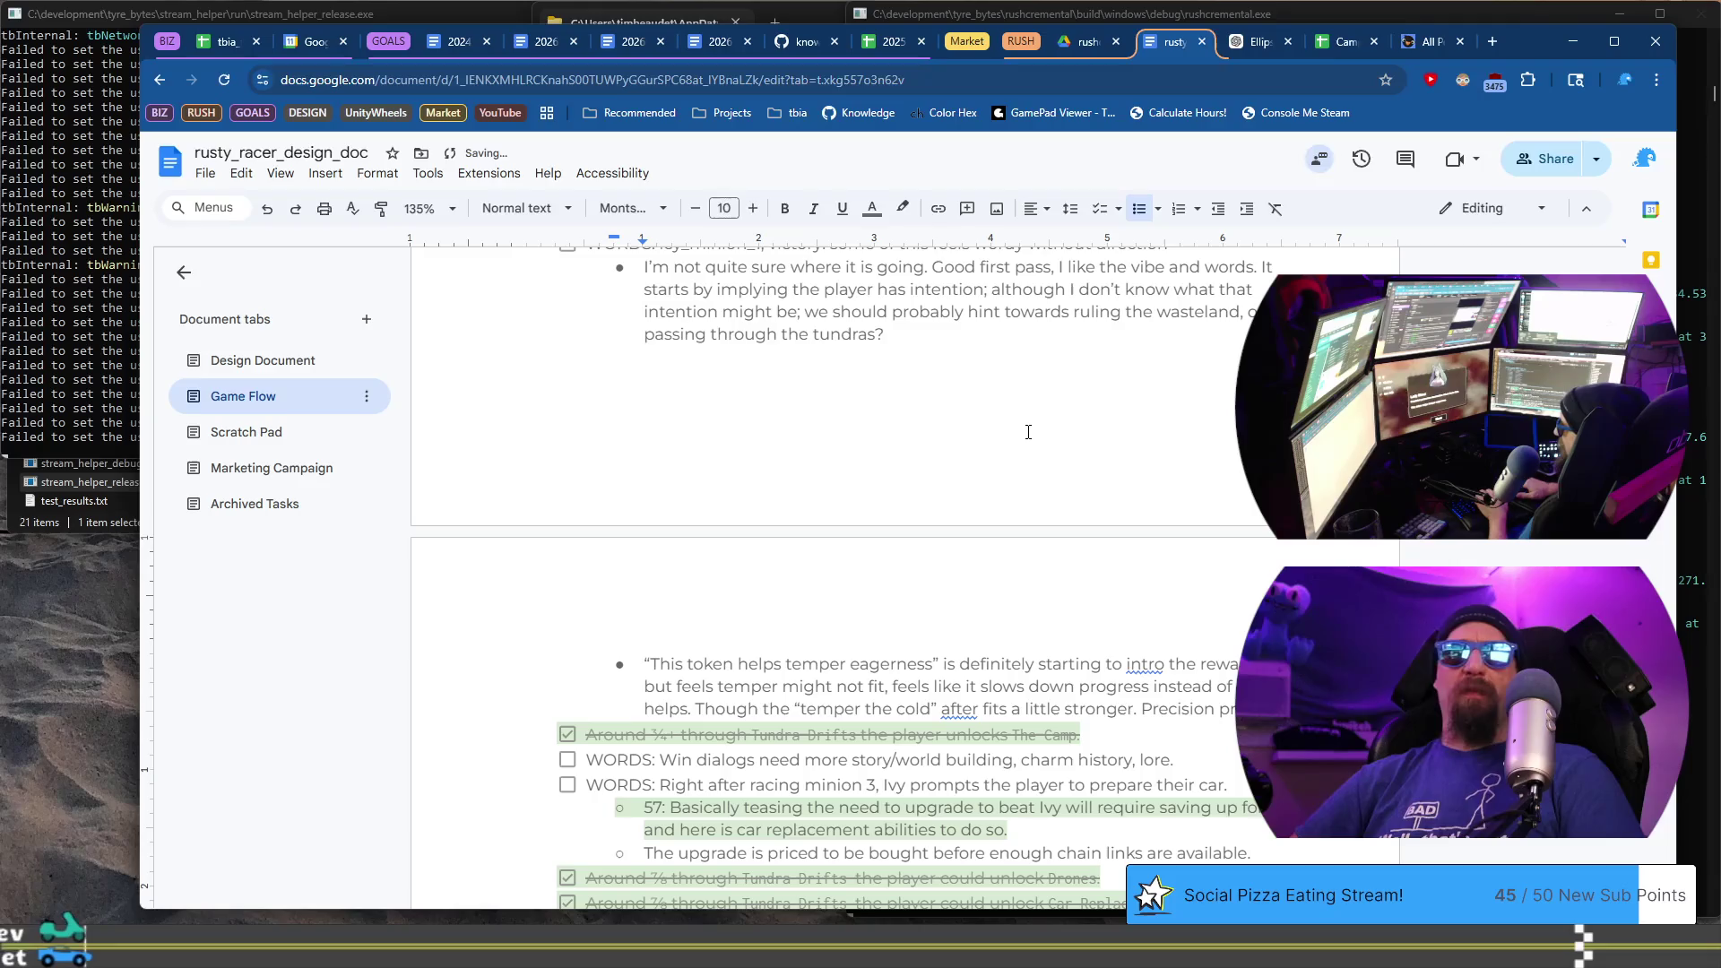
text(ves momentum )
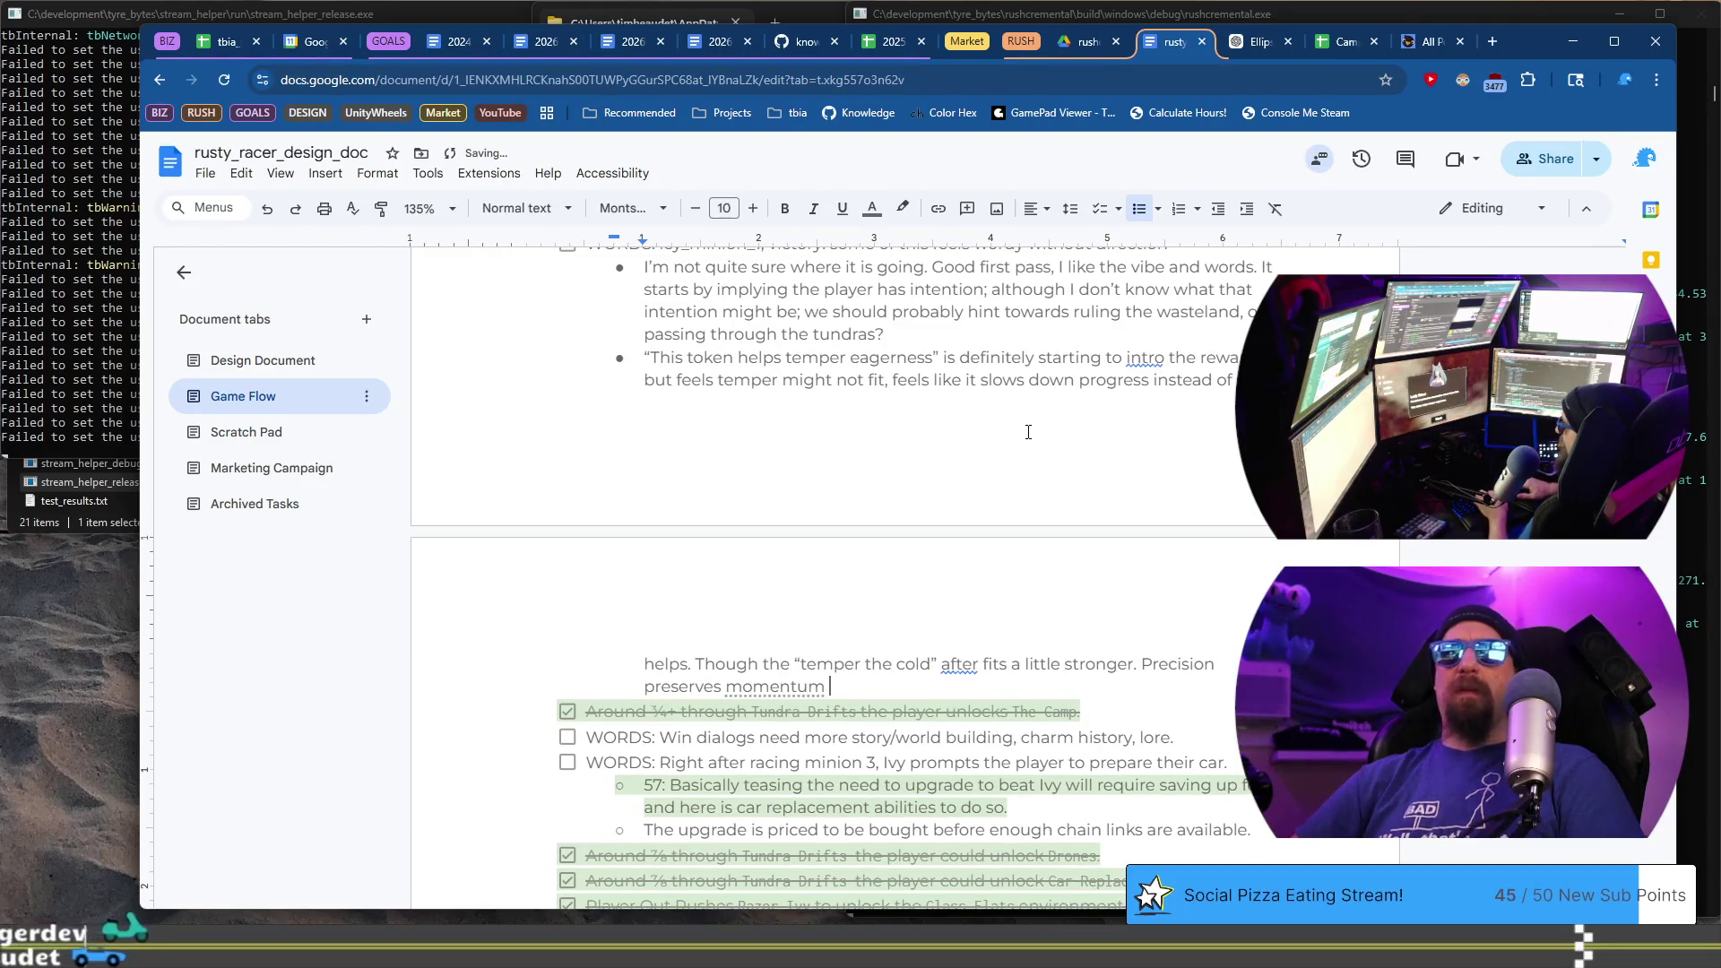
text(fits well b)
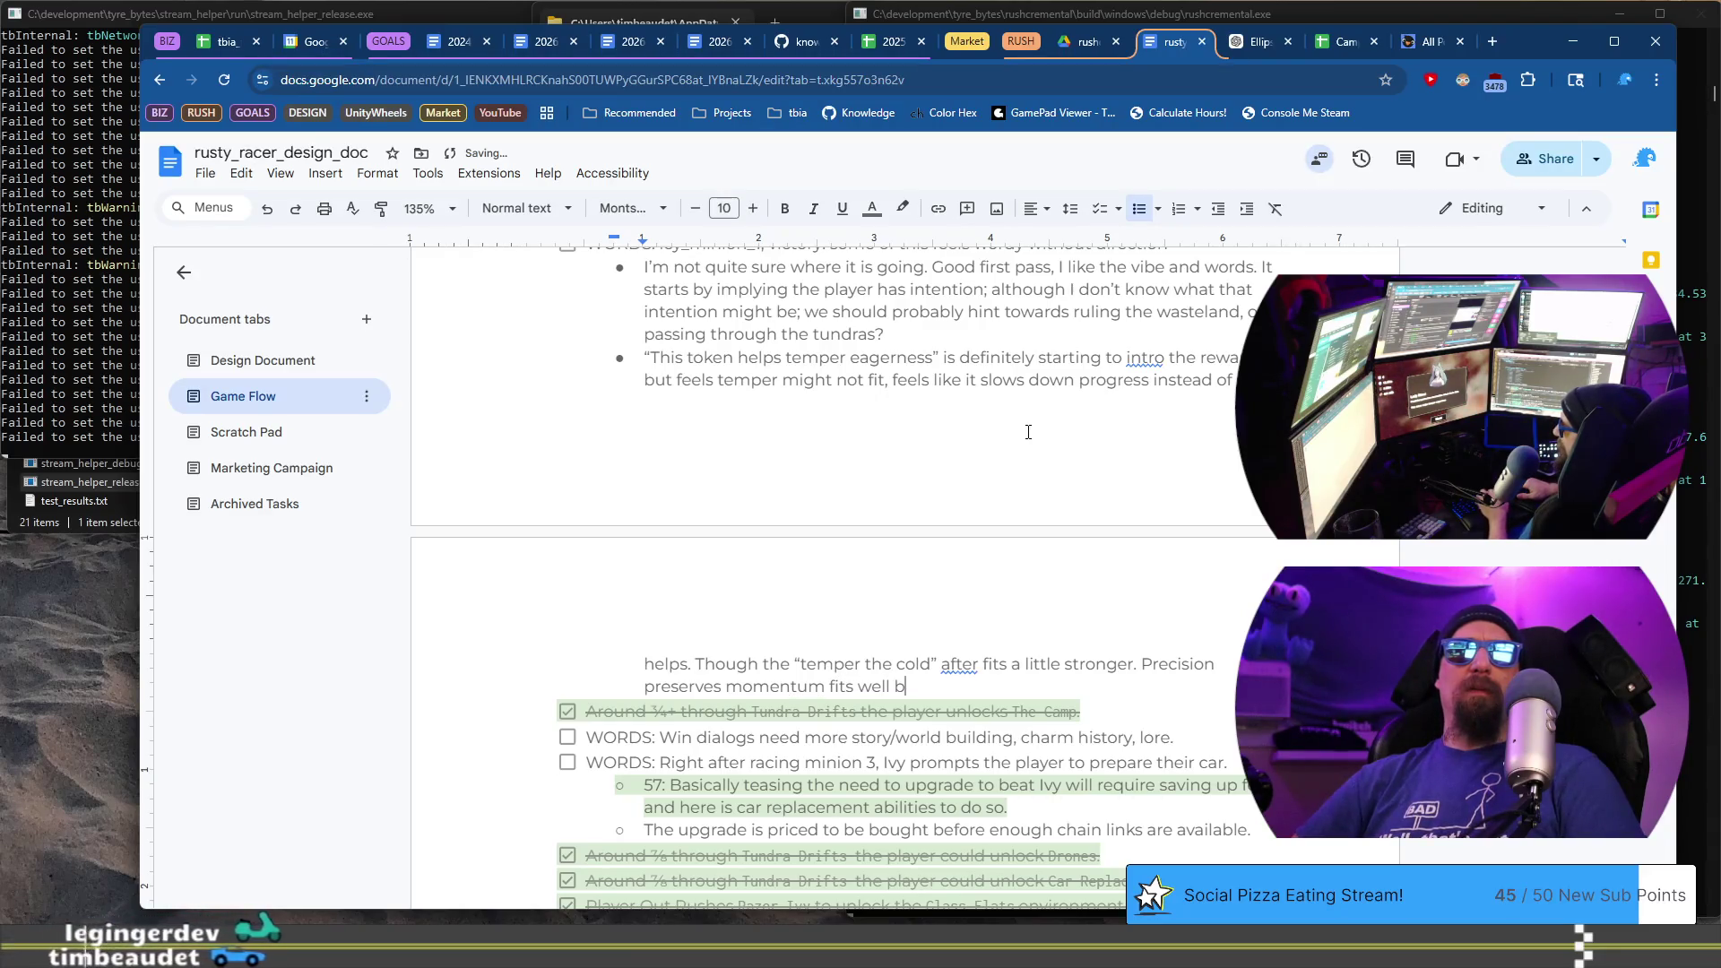
key(BackSpace)
text(word-wise but)
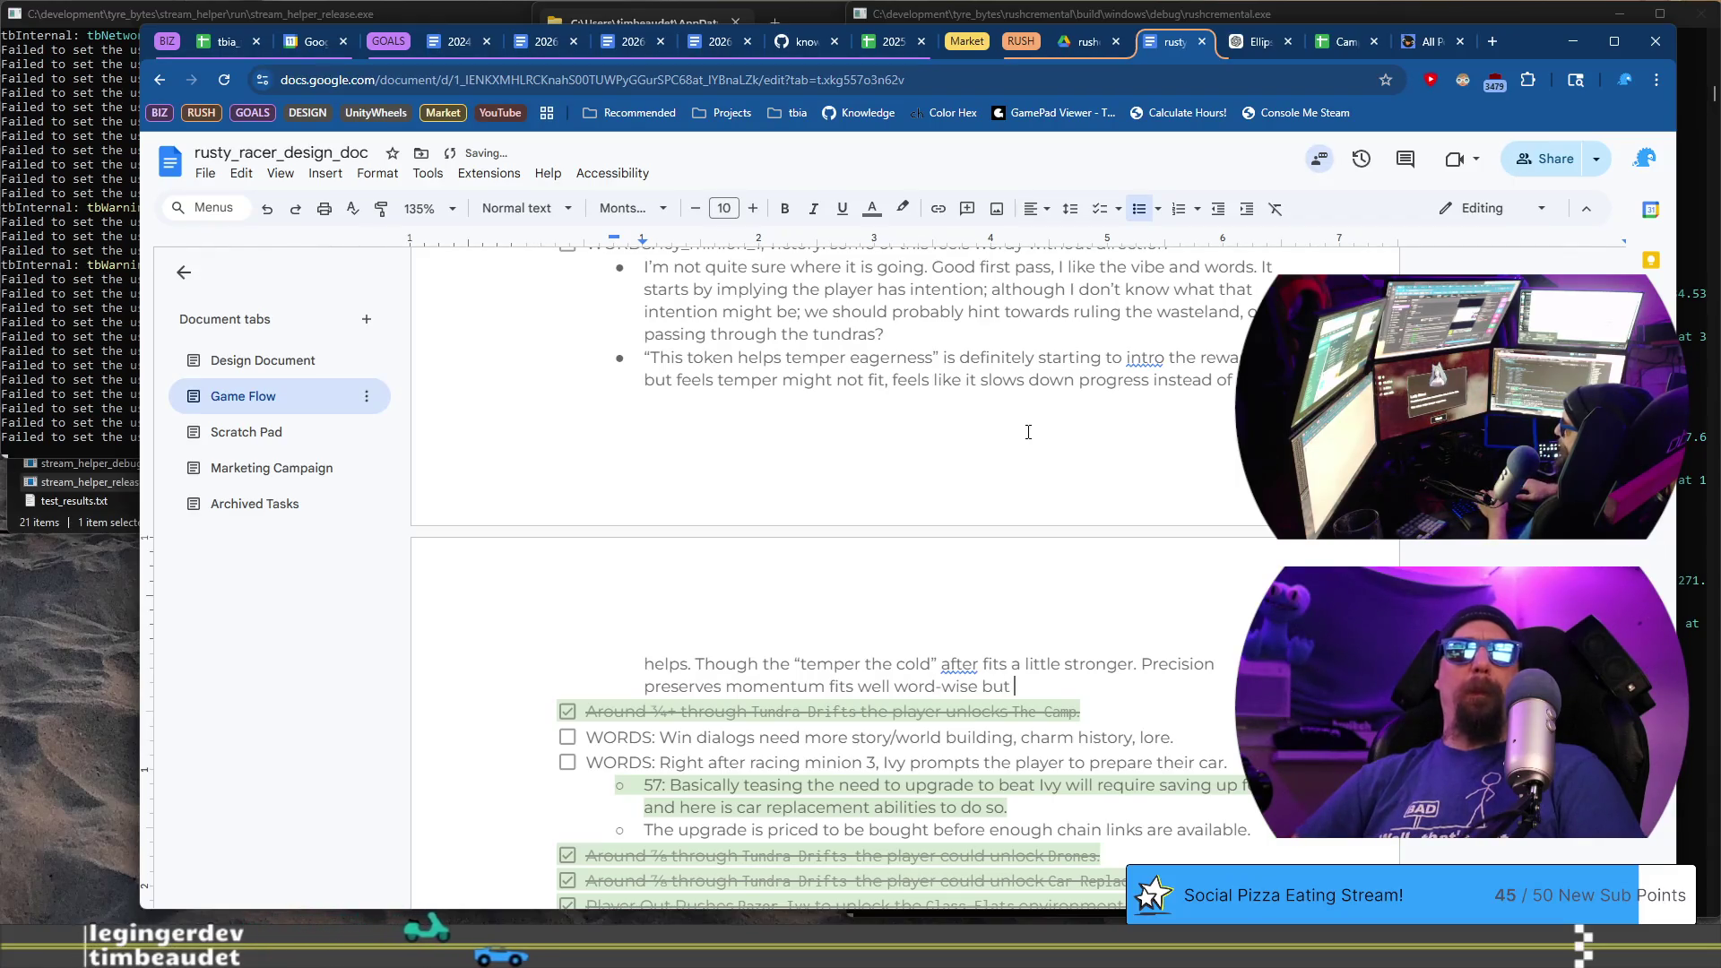
text( goes)
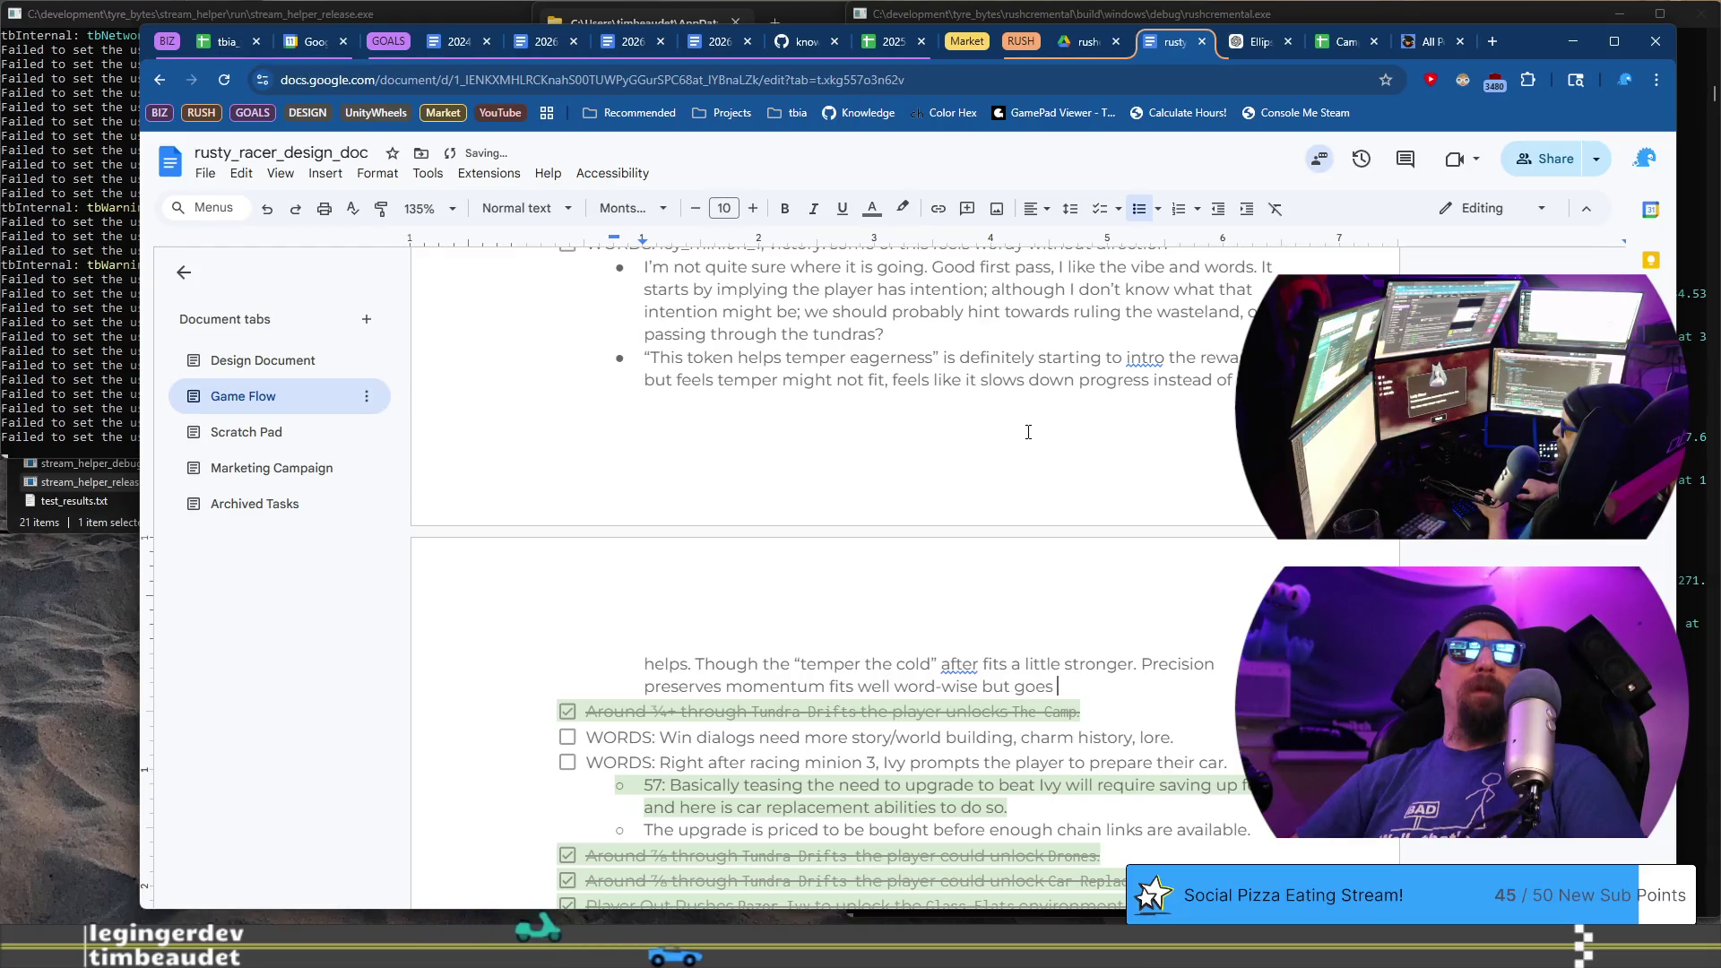
key(ctrl+Left)
key(ctrl+Left)
key(ctrl+Left)
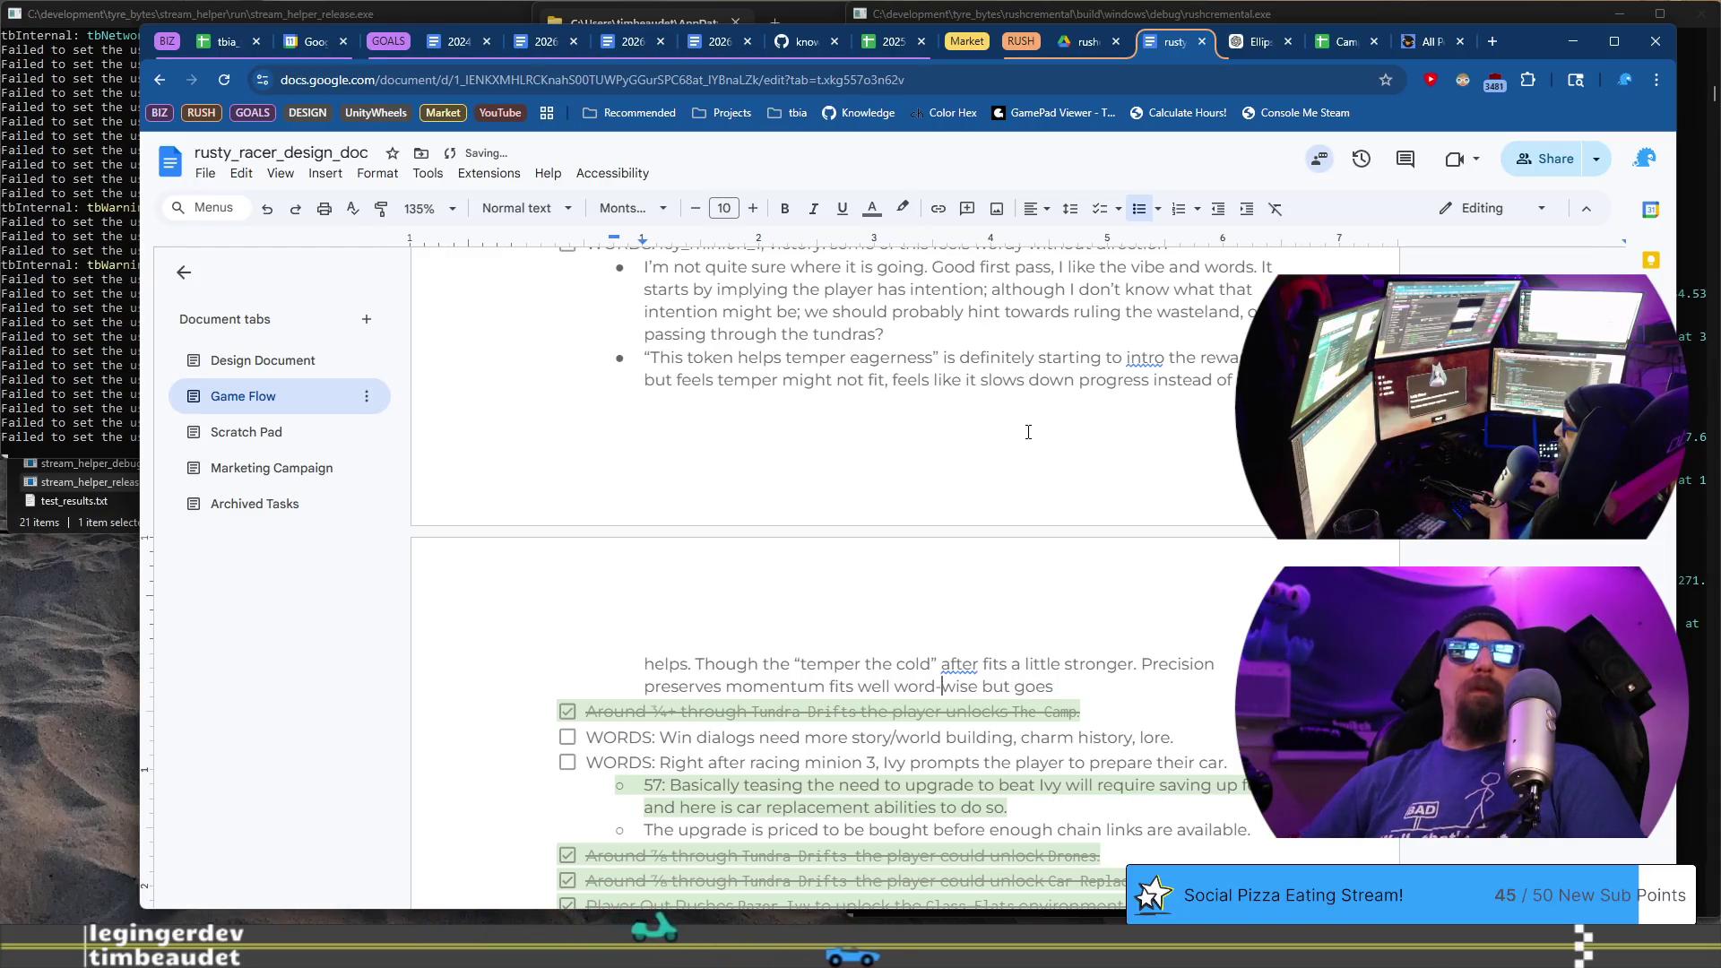
text(vibe/)
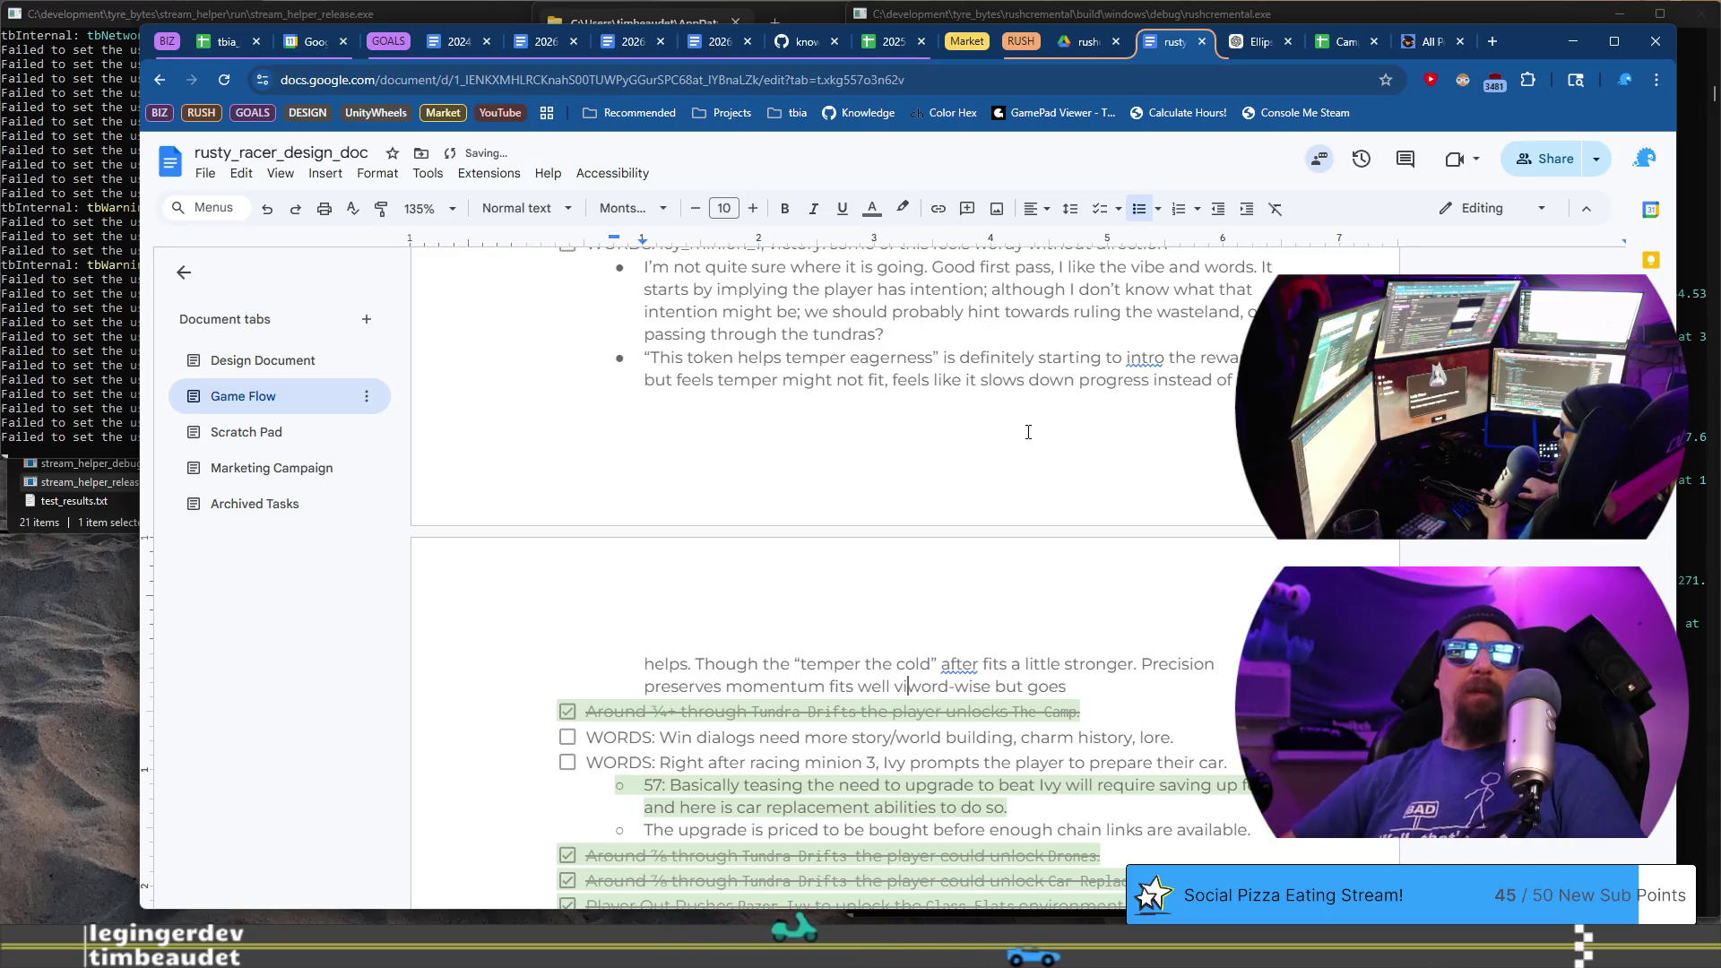
key(End)
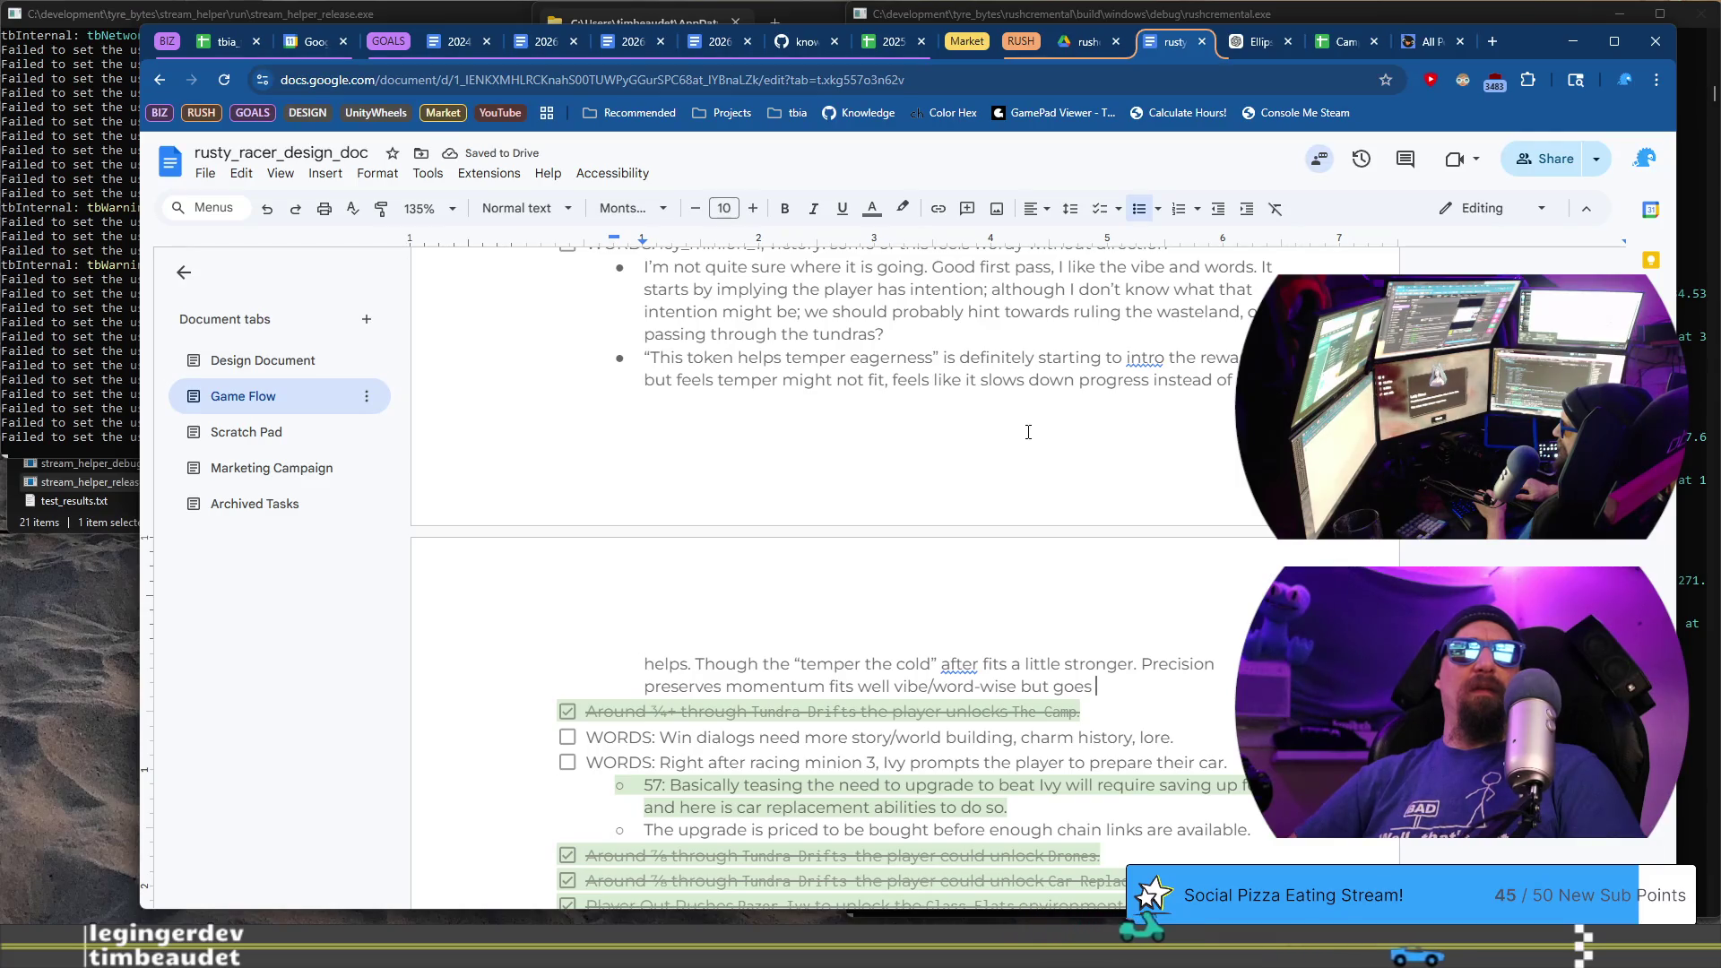
key(BackSpace)
key(BackSpace)
key(BackSpace)
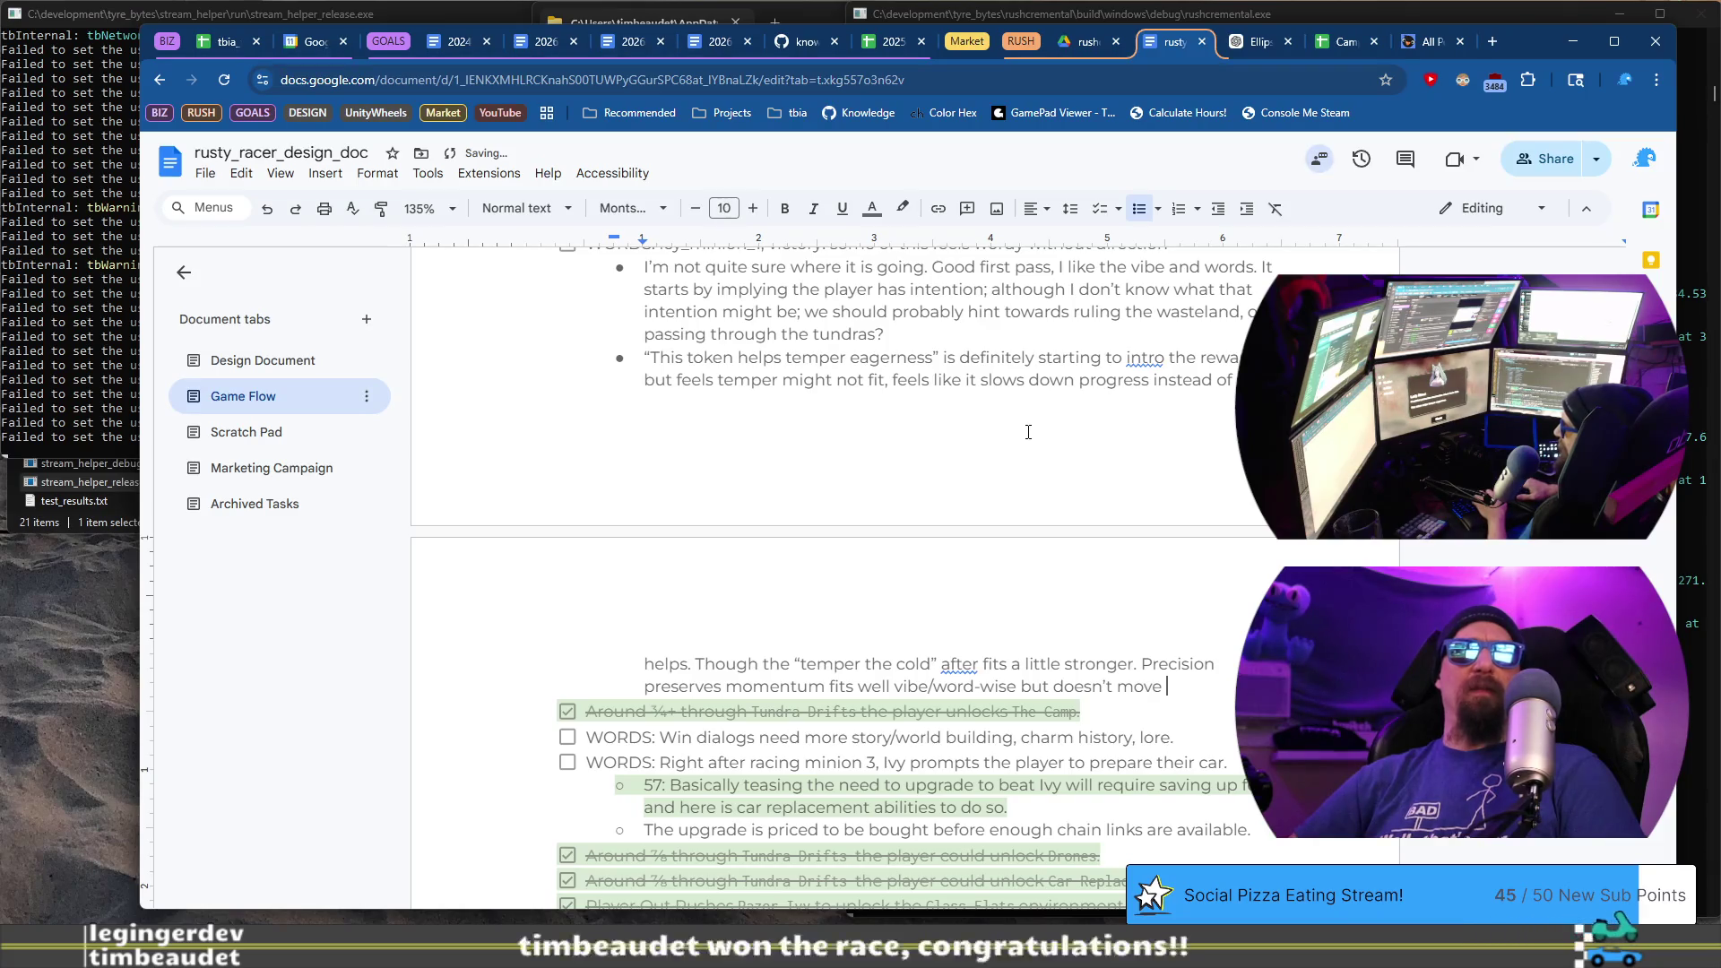
key(alt+Tab)
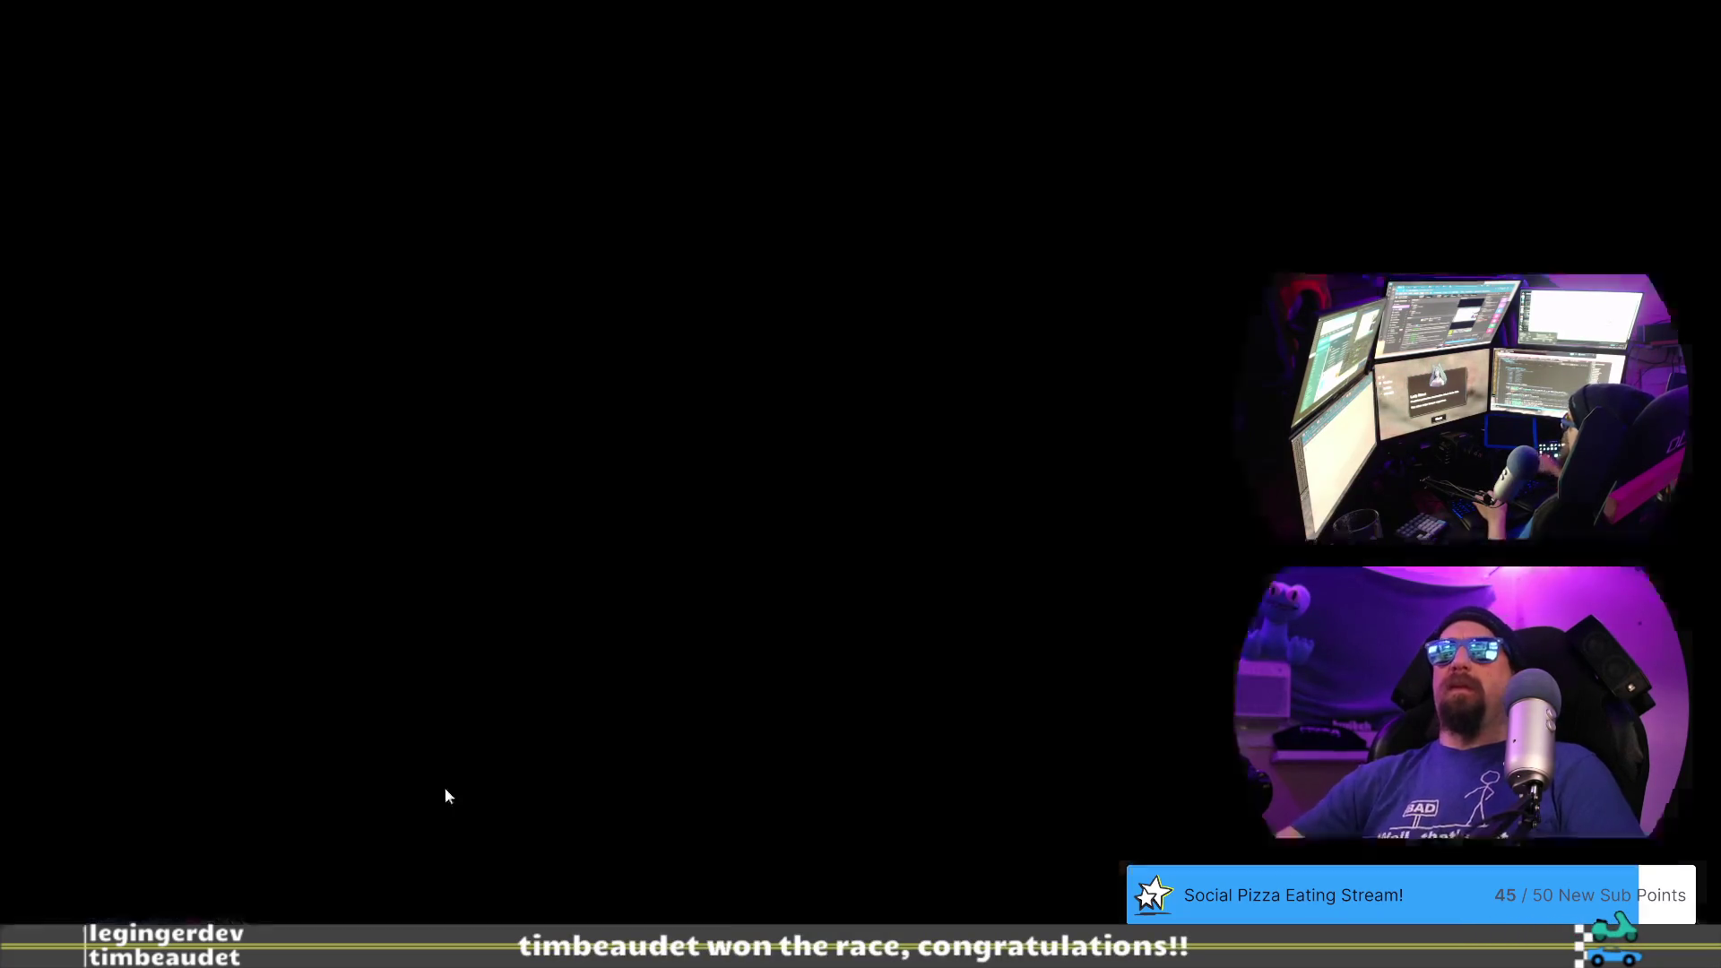
- Advance past Lady Rime's dialog and dismiss the Carver Anja cloth scraps reward
click(852, 872)
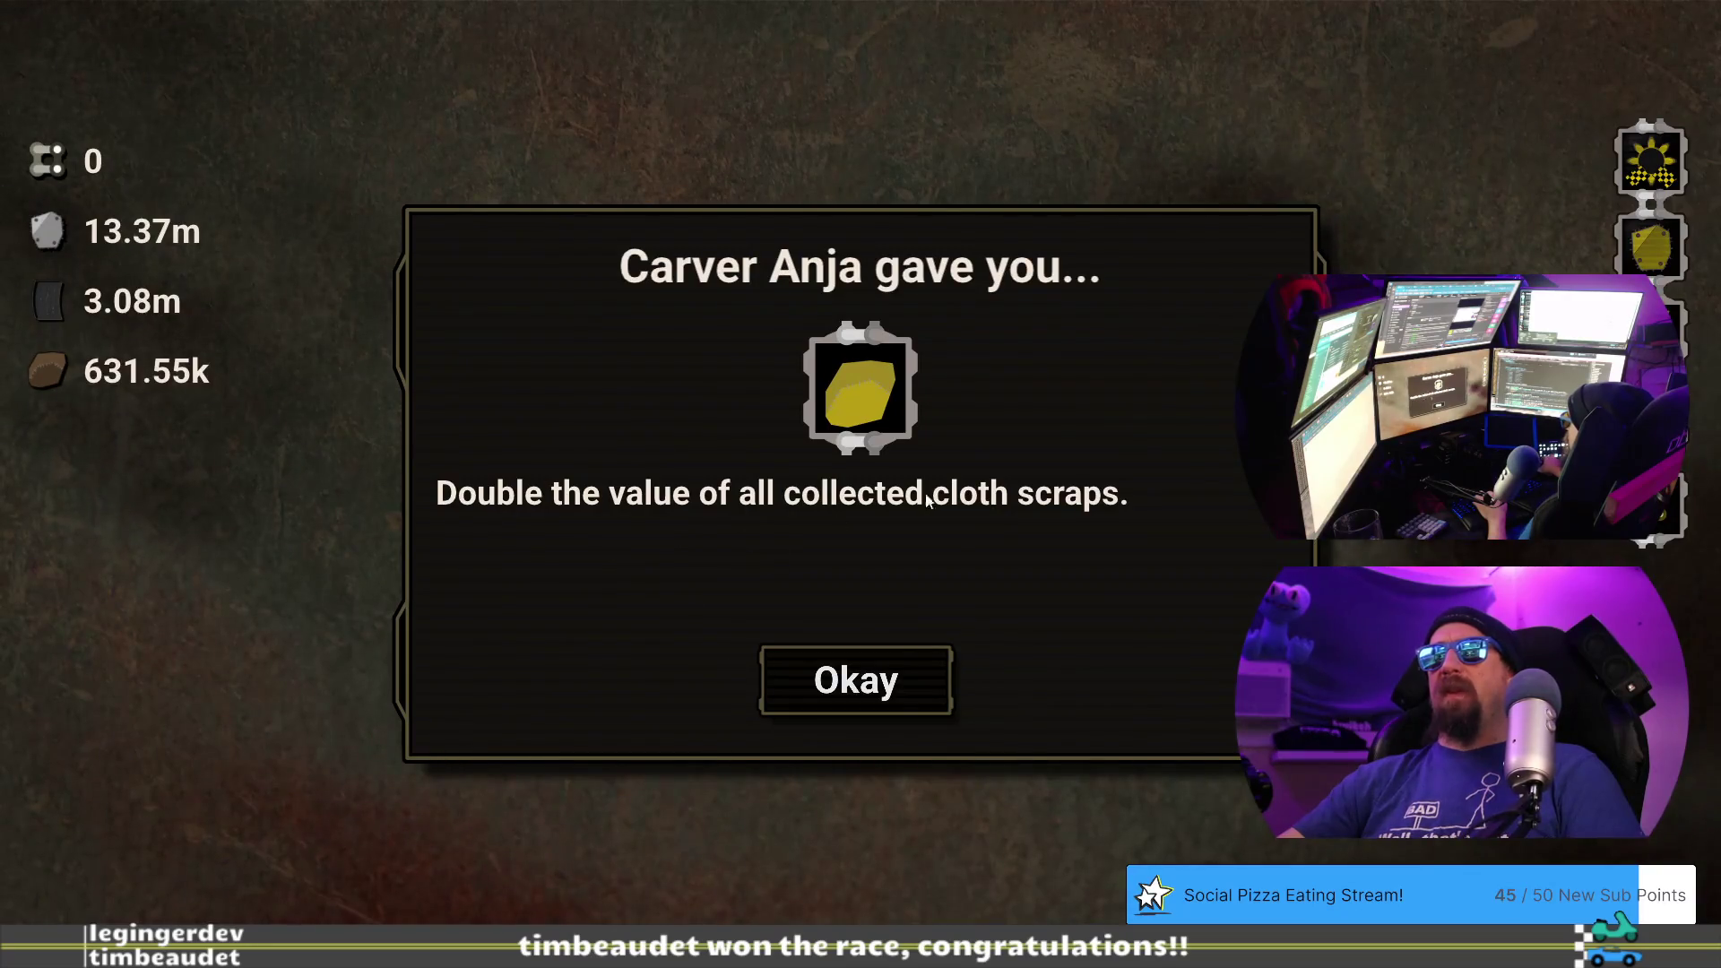
click(933, 690)
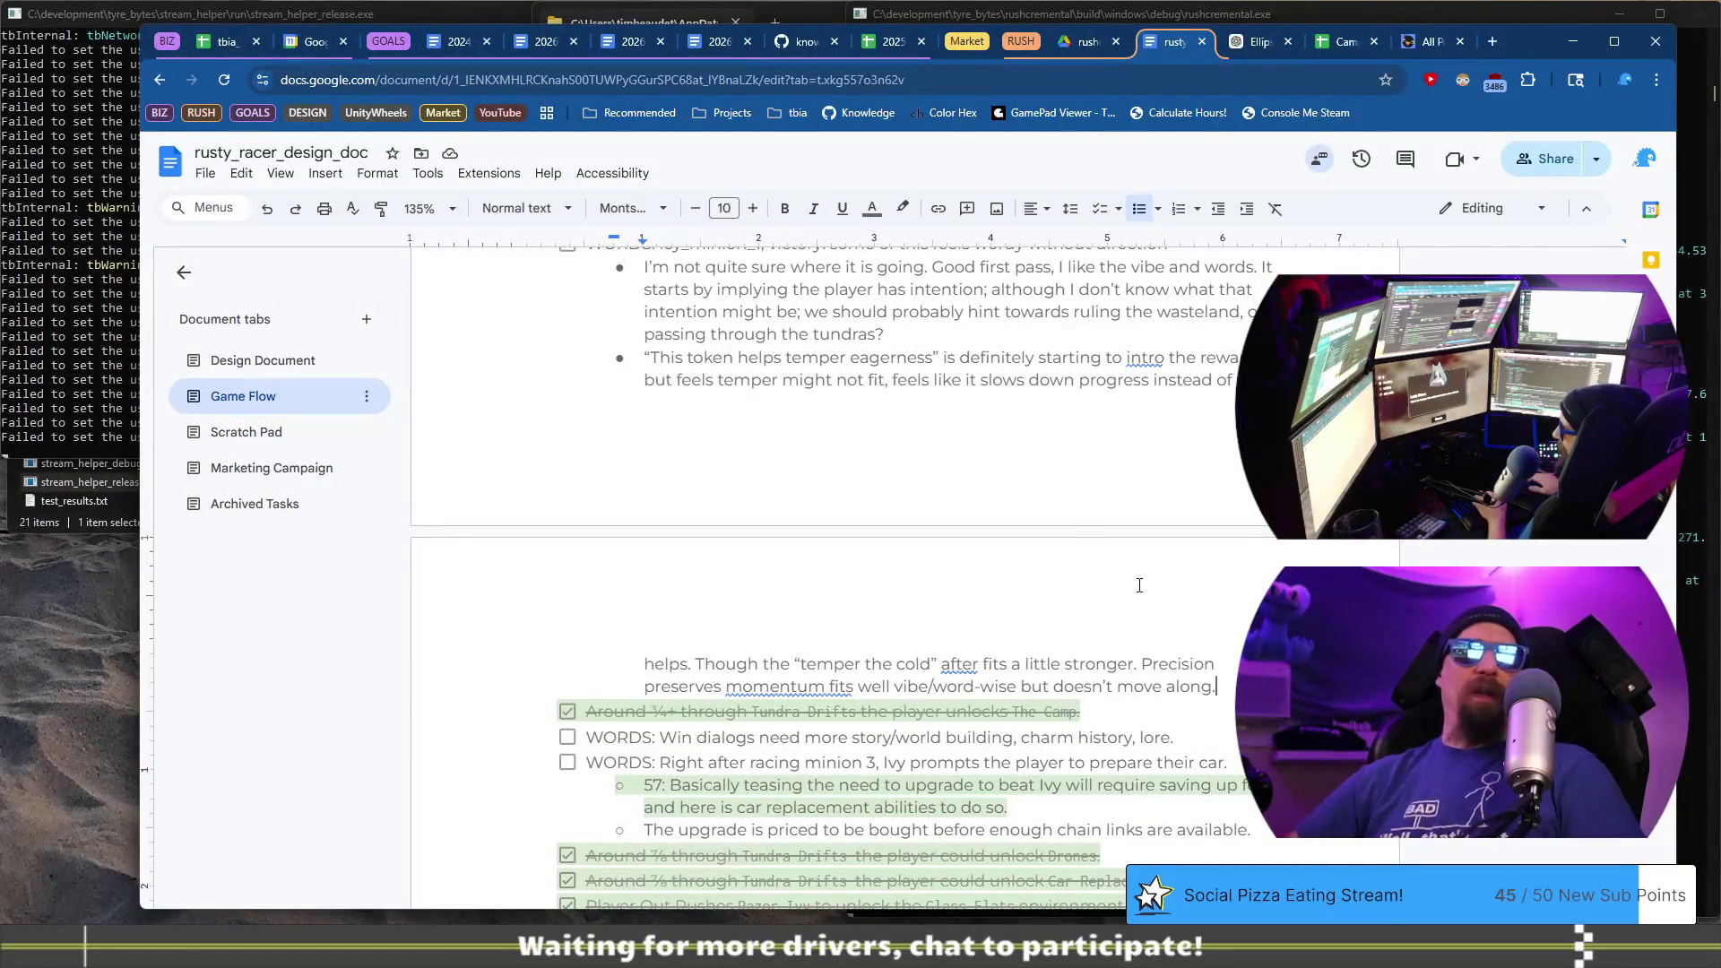
- Start a new bullet quoting “Use it to temper the cold” as suggested wording
key(Return)
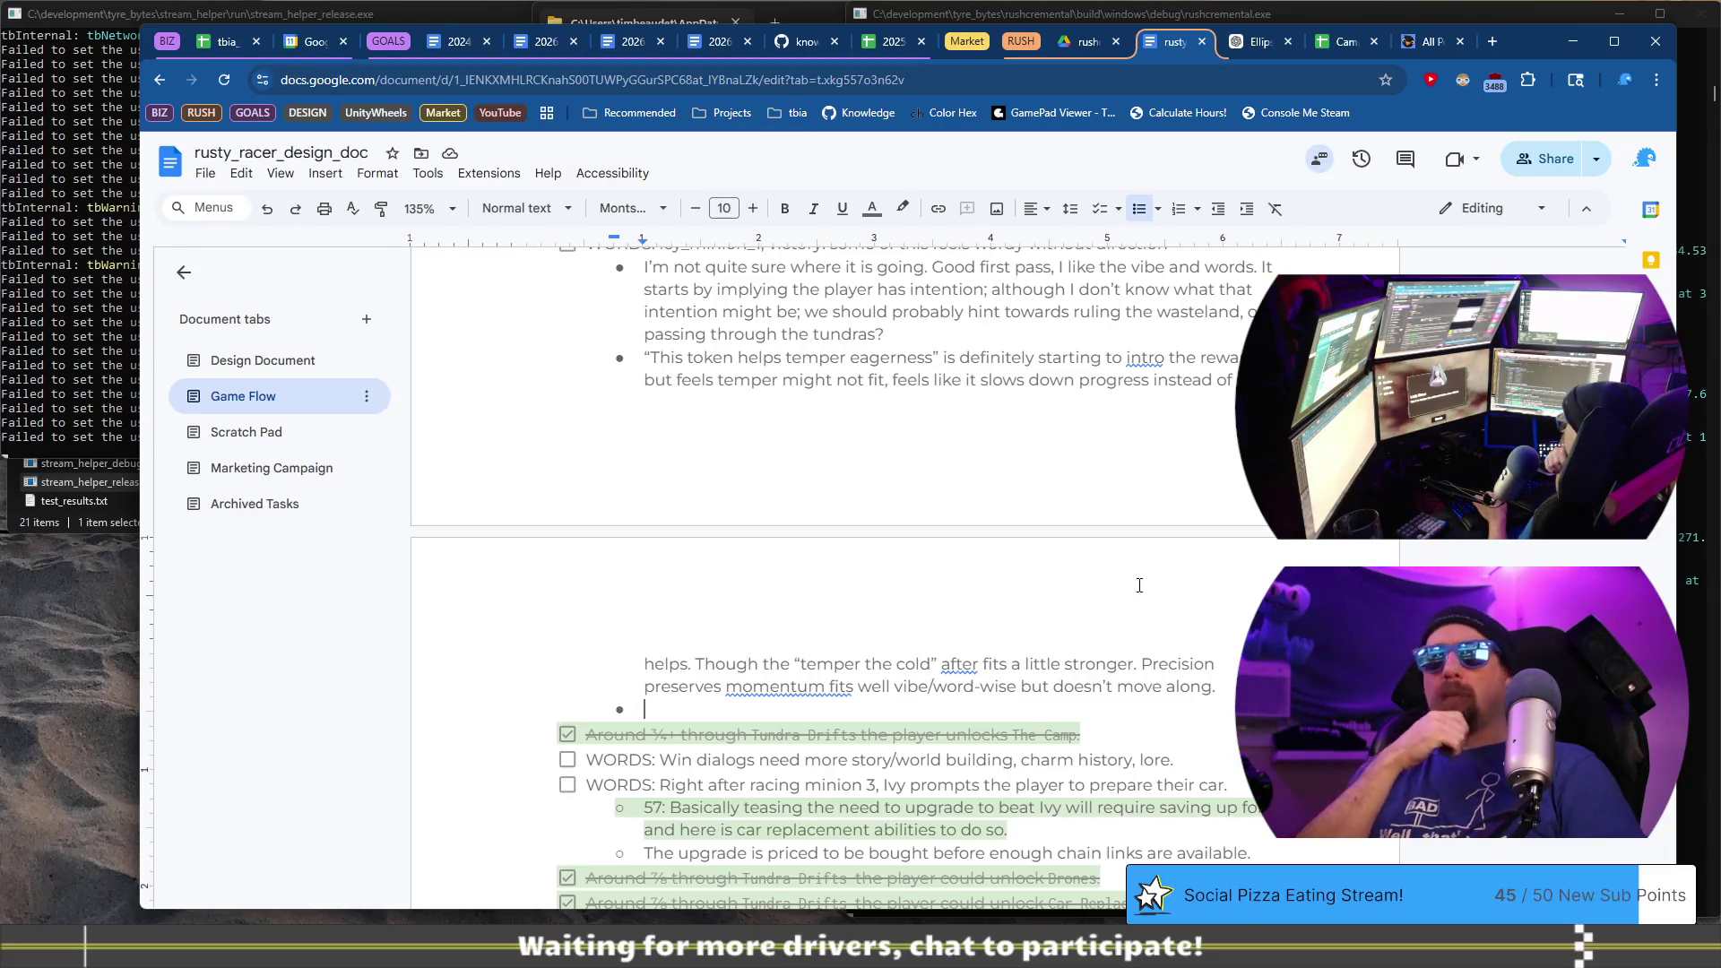
text(")
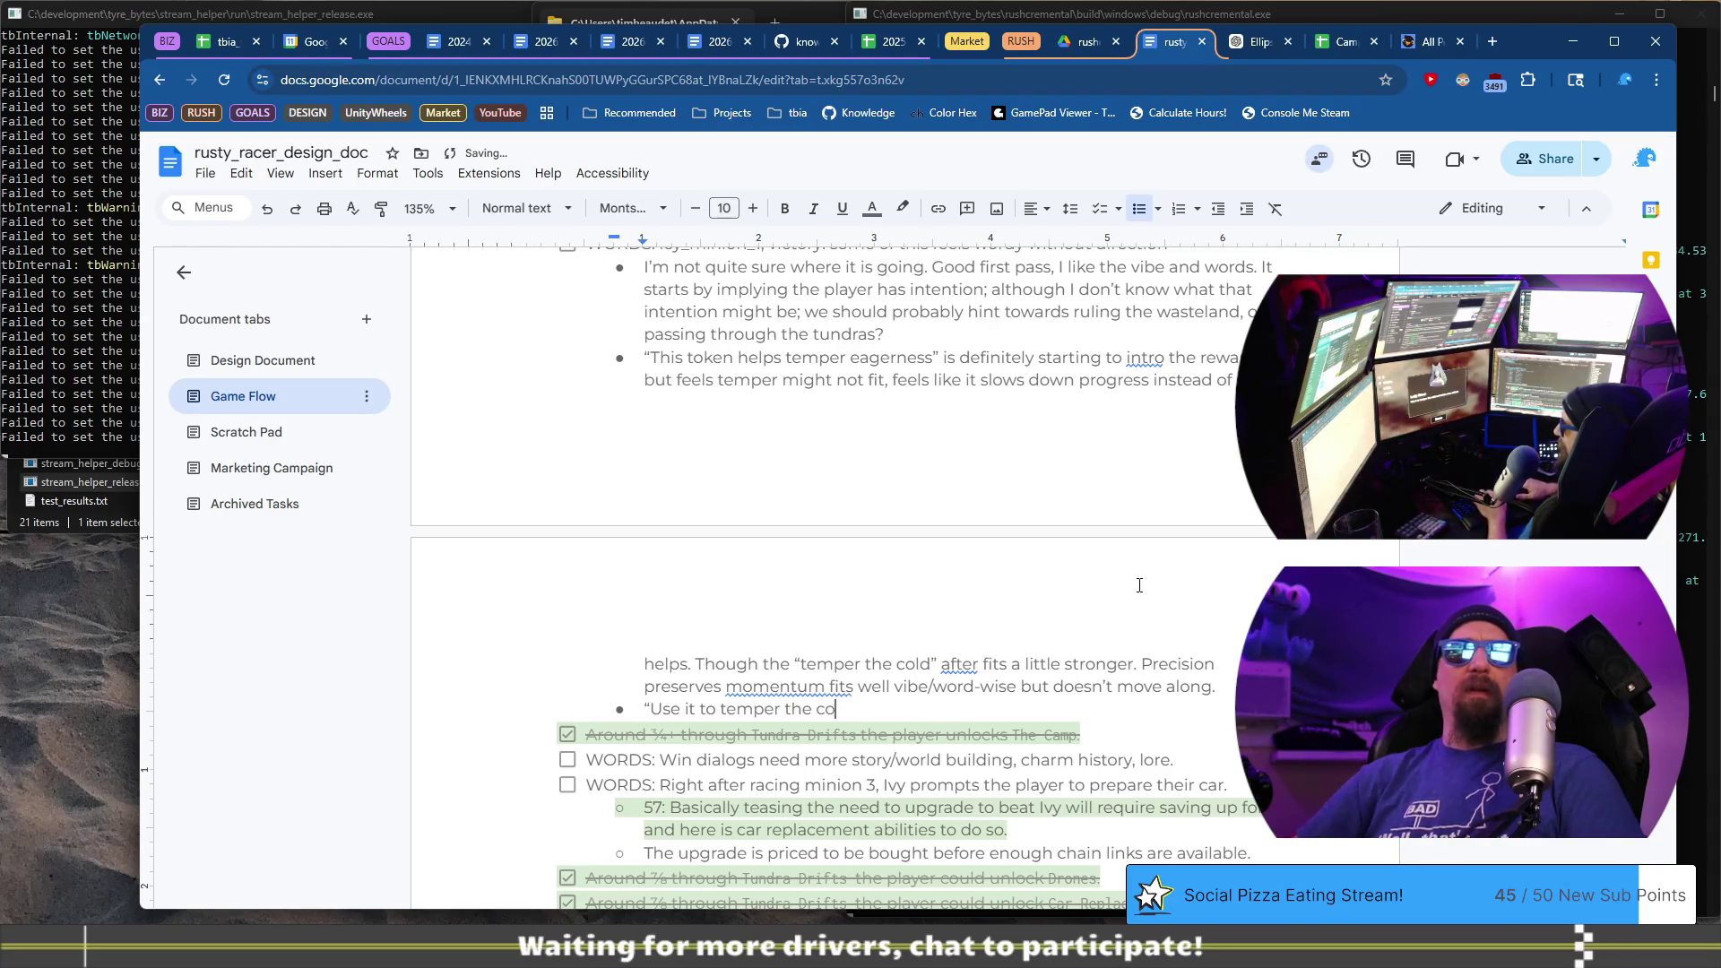
text(")
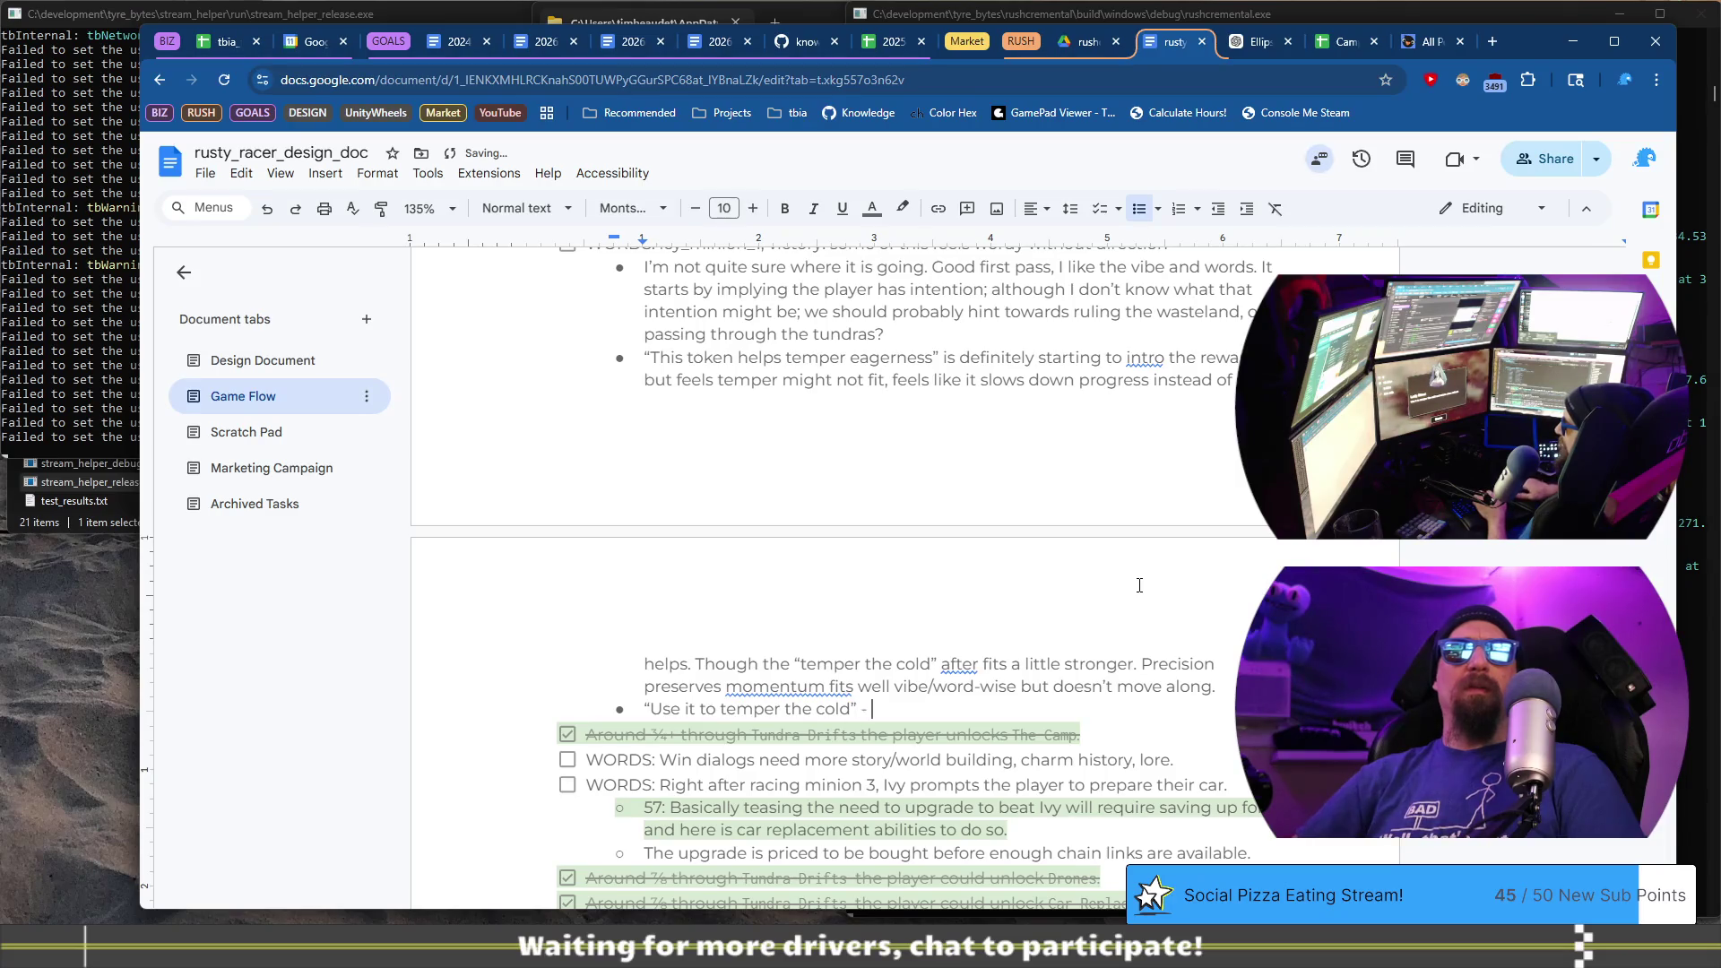
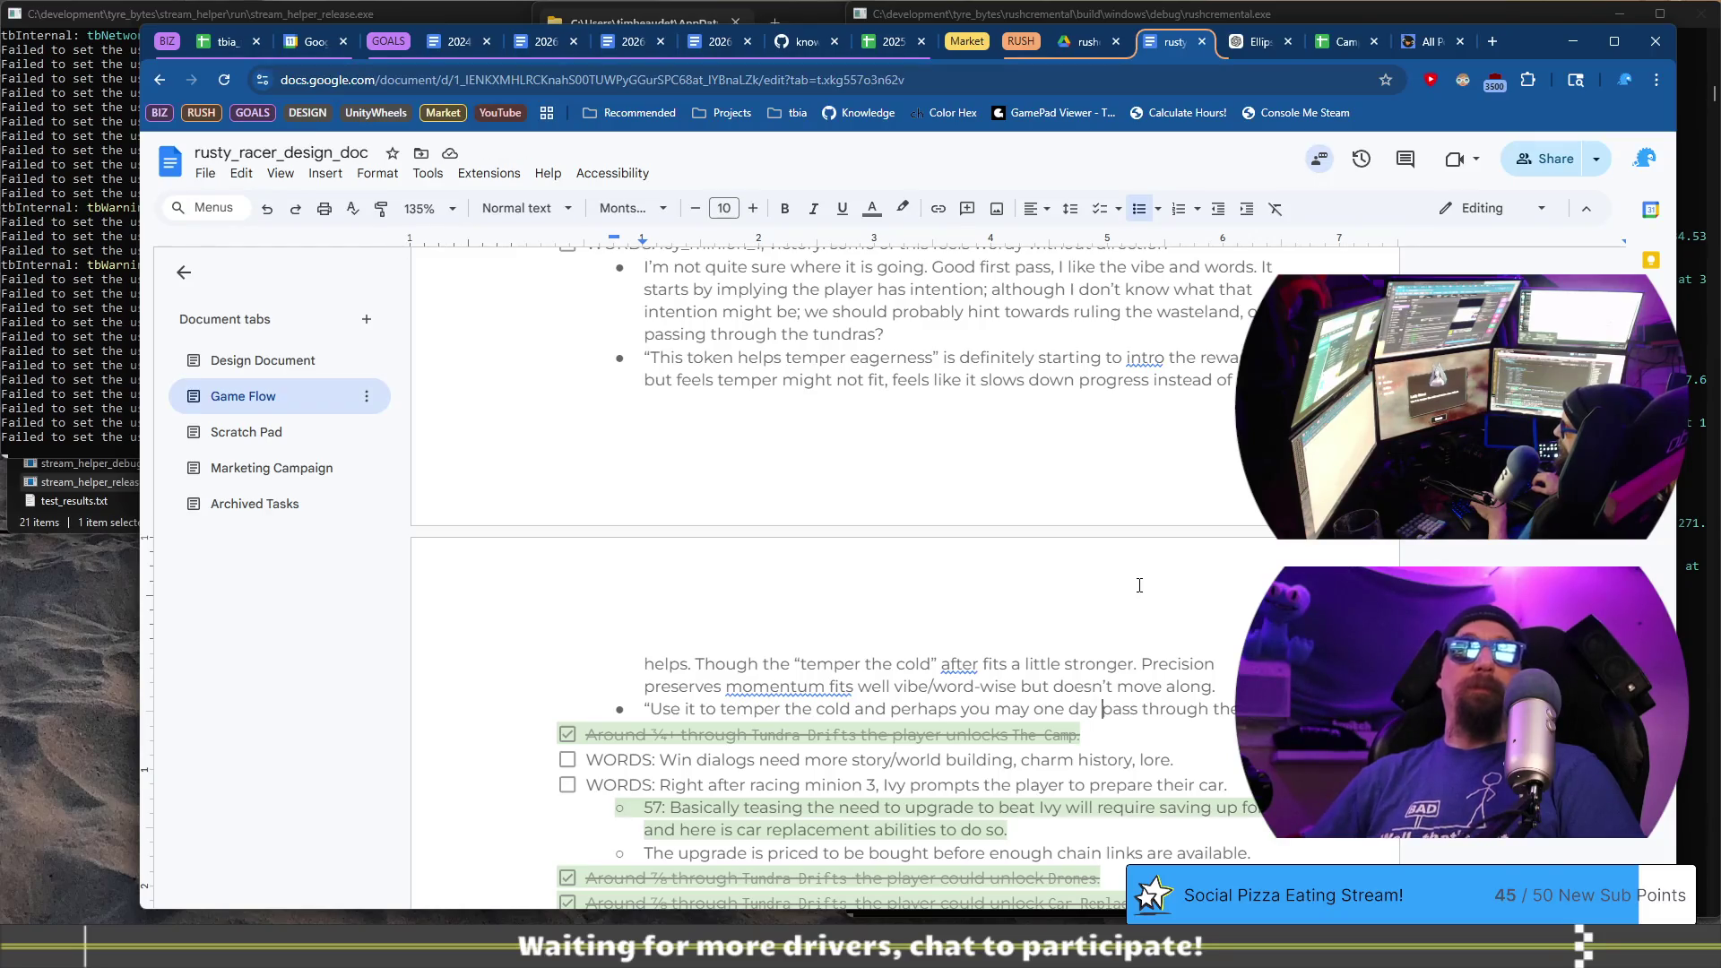
- Make the quoted dialog line end 'surpass me?' by adding 'sur' and replacing 'through' with 'me'
text(sur)
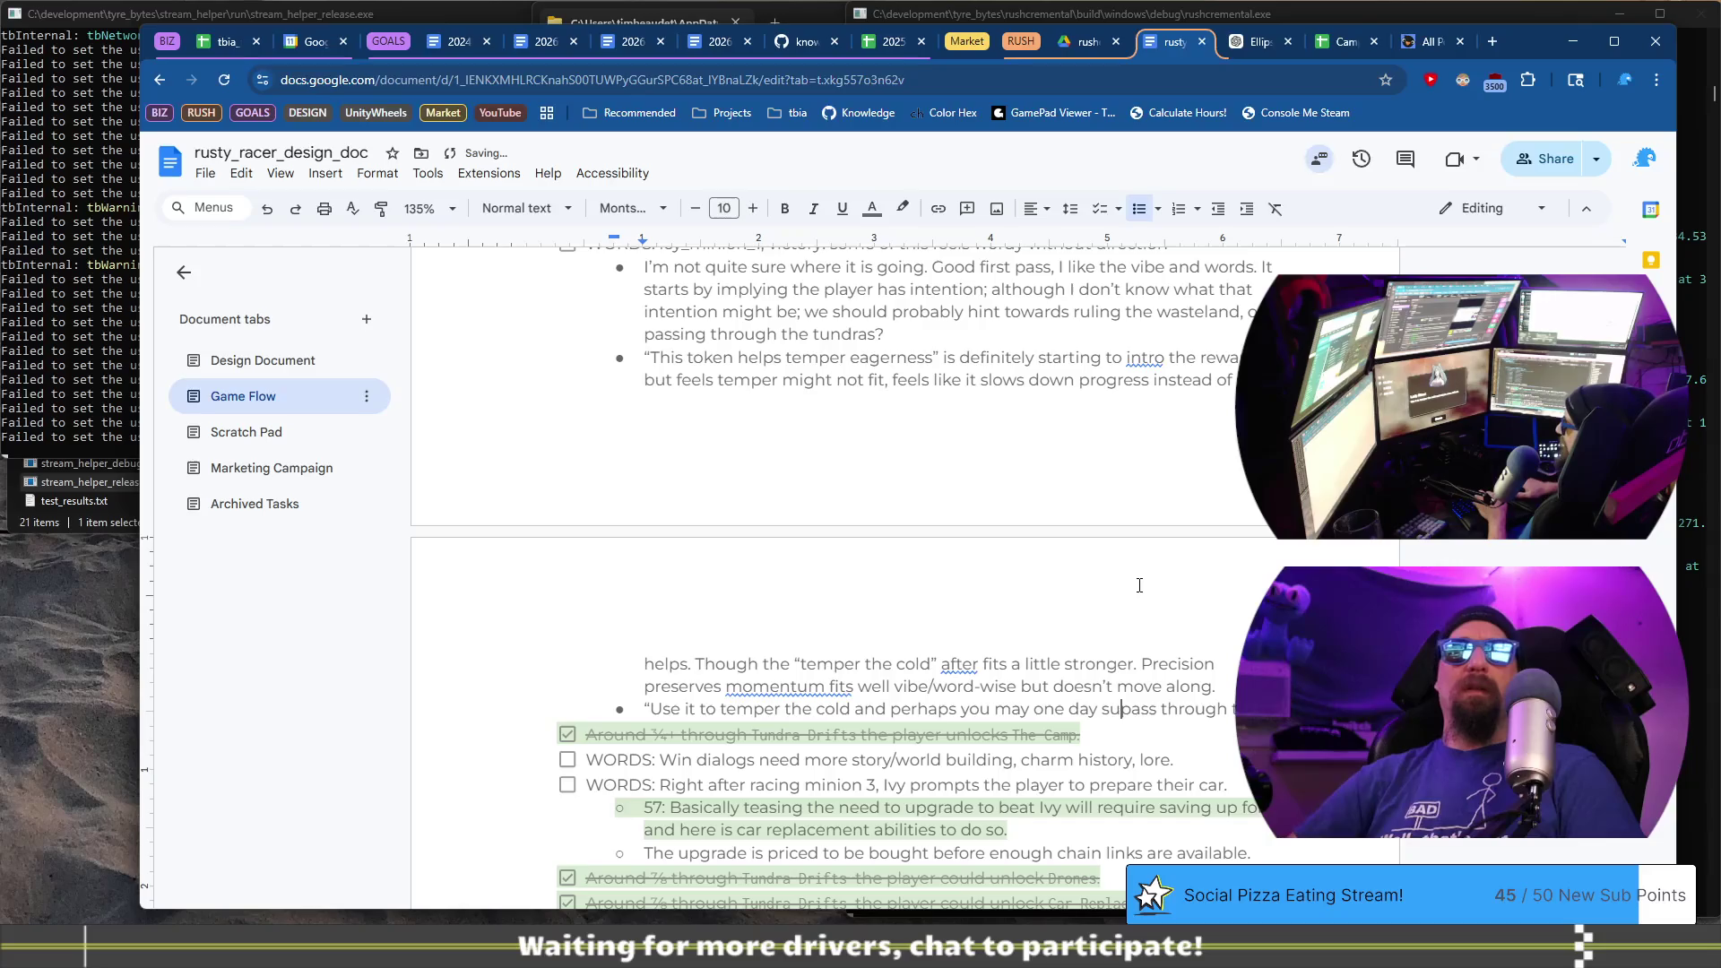
key(ctrl+Tab)
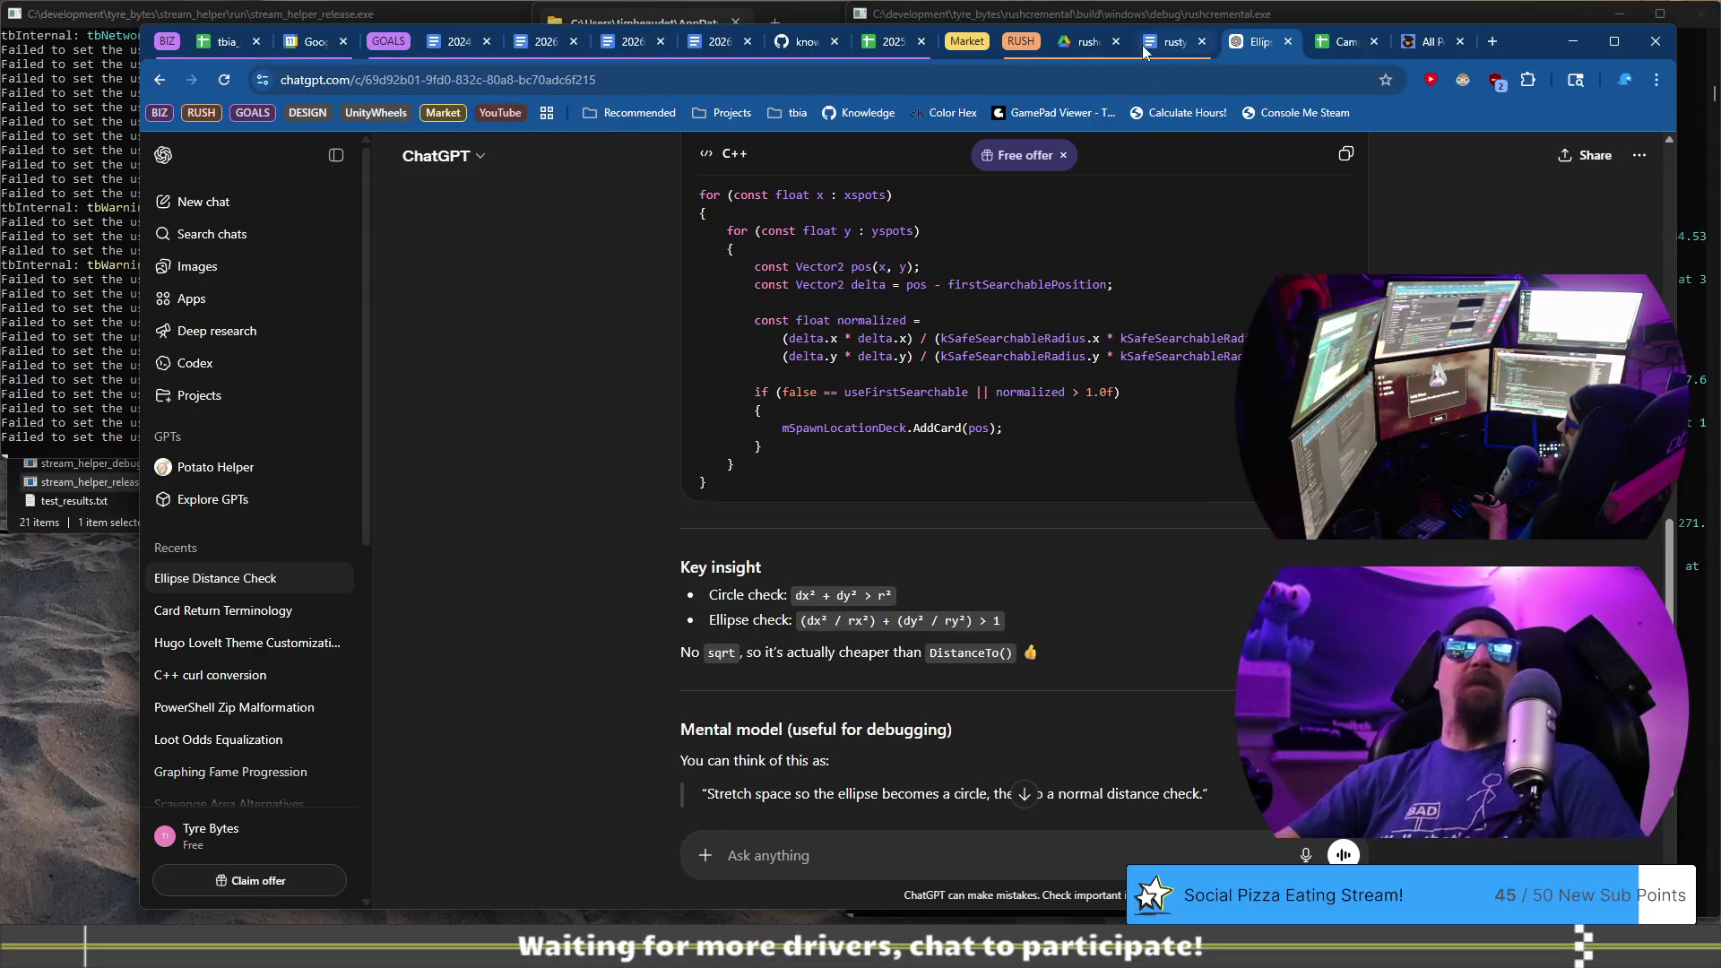
click(1170, 41)
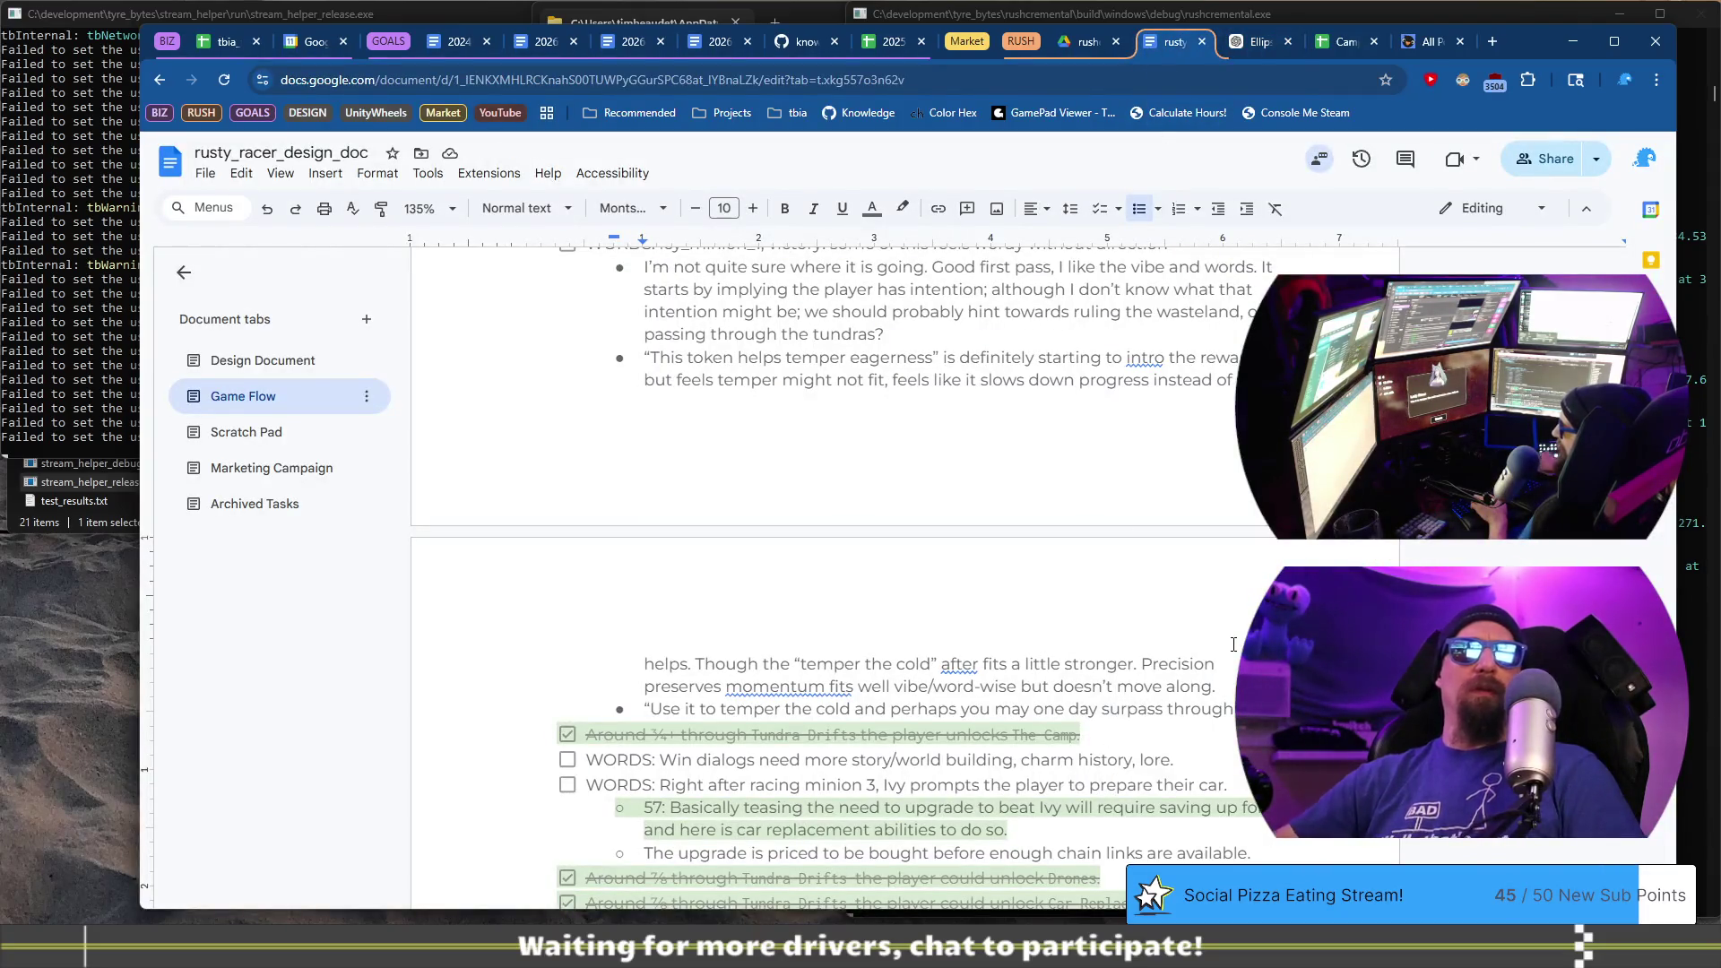
key(shift+End)
text(me)
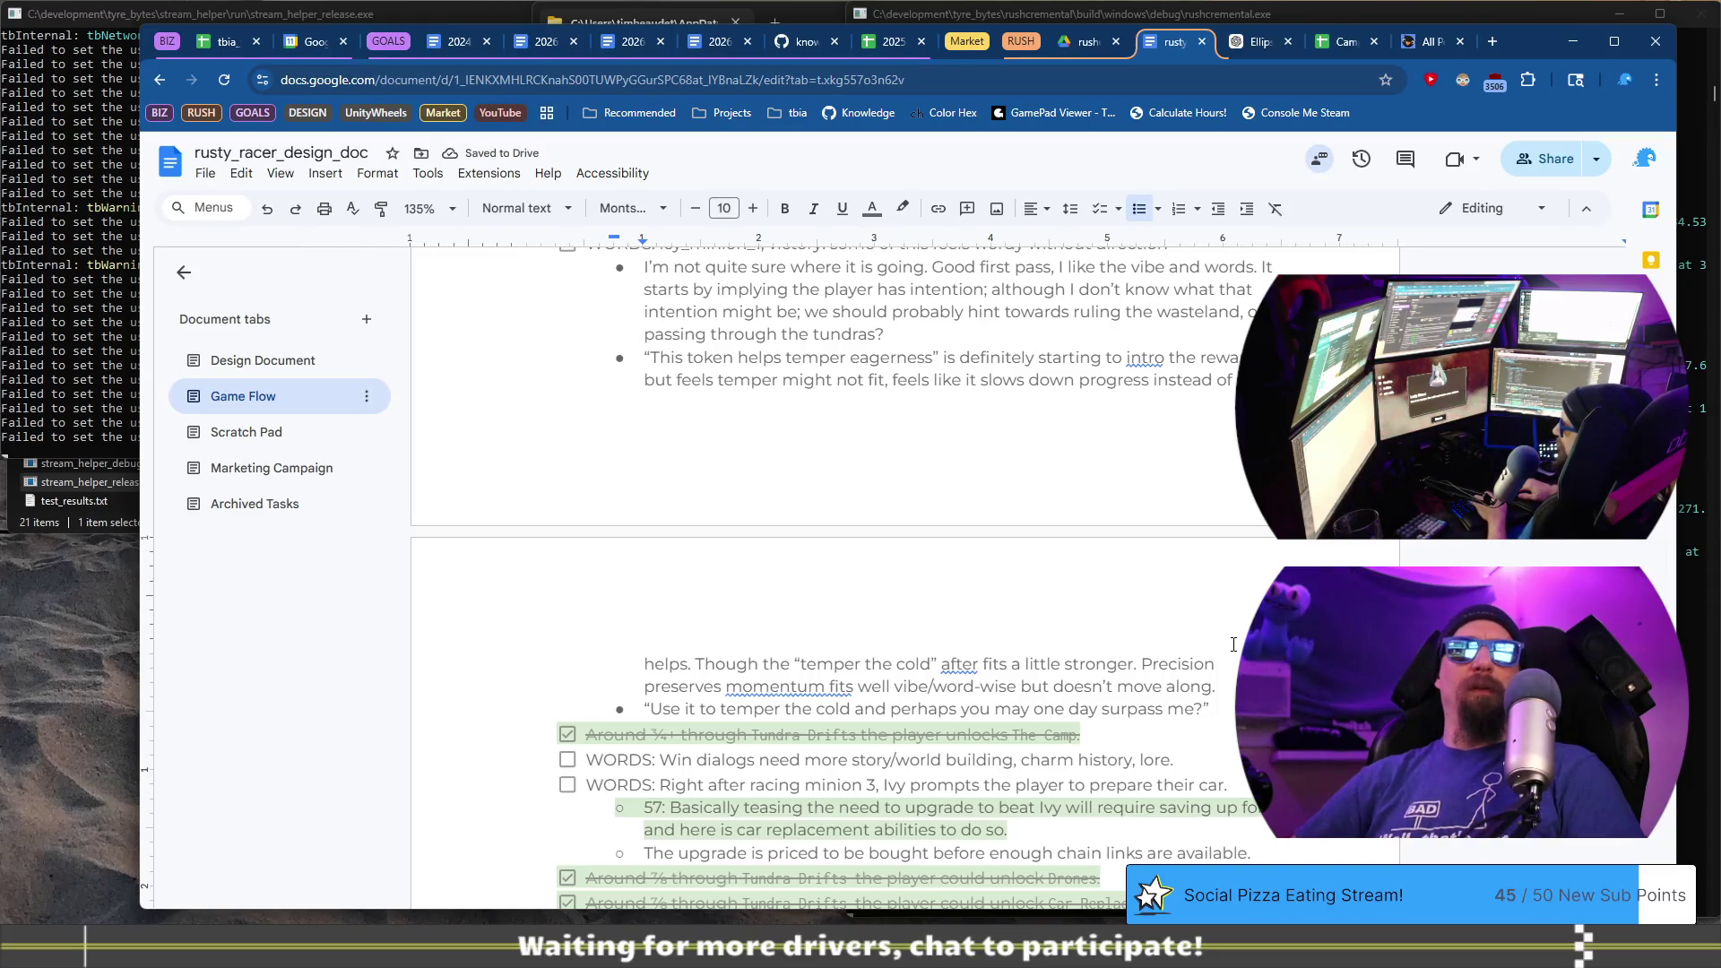
- Add a sub-bullet noting the player intends to rule the wasteland more than Lady Rime
key(Return)
key(Tab)
text(Someth)
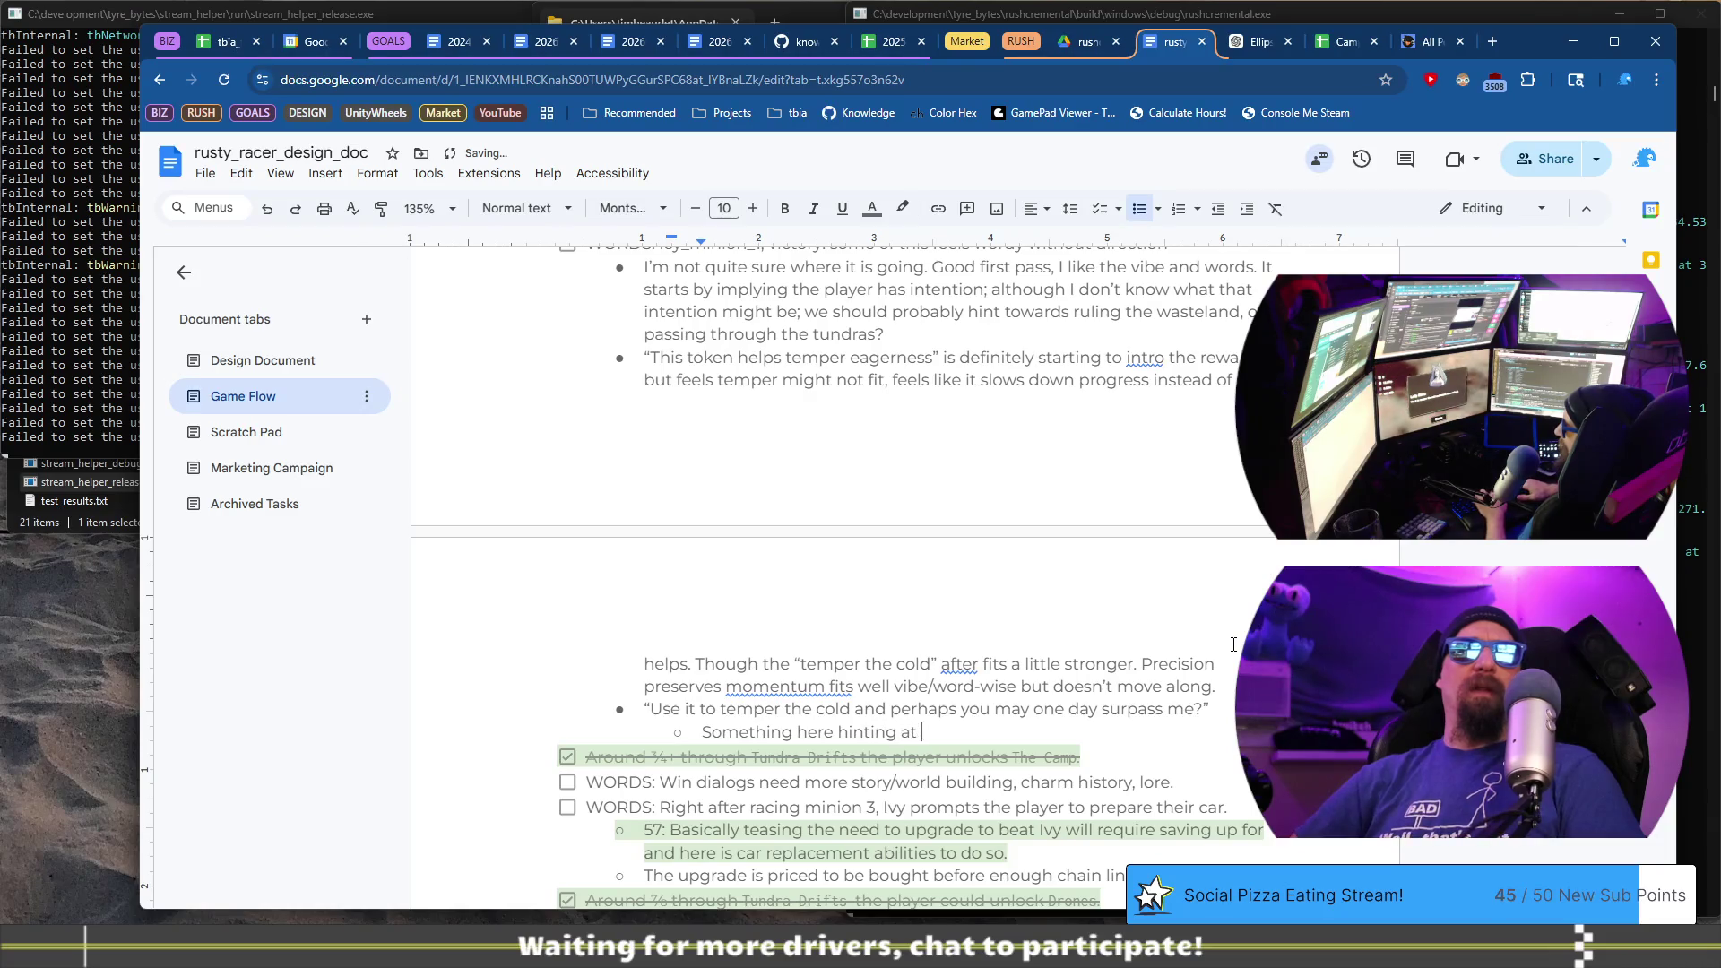
text(layer has intention)
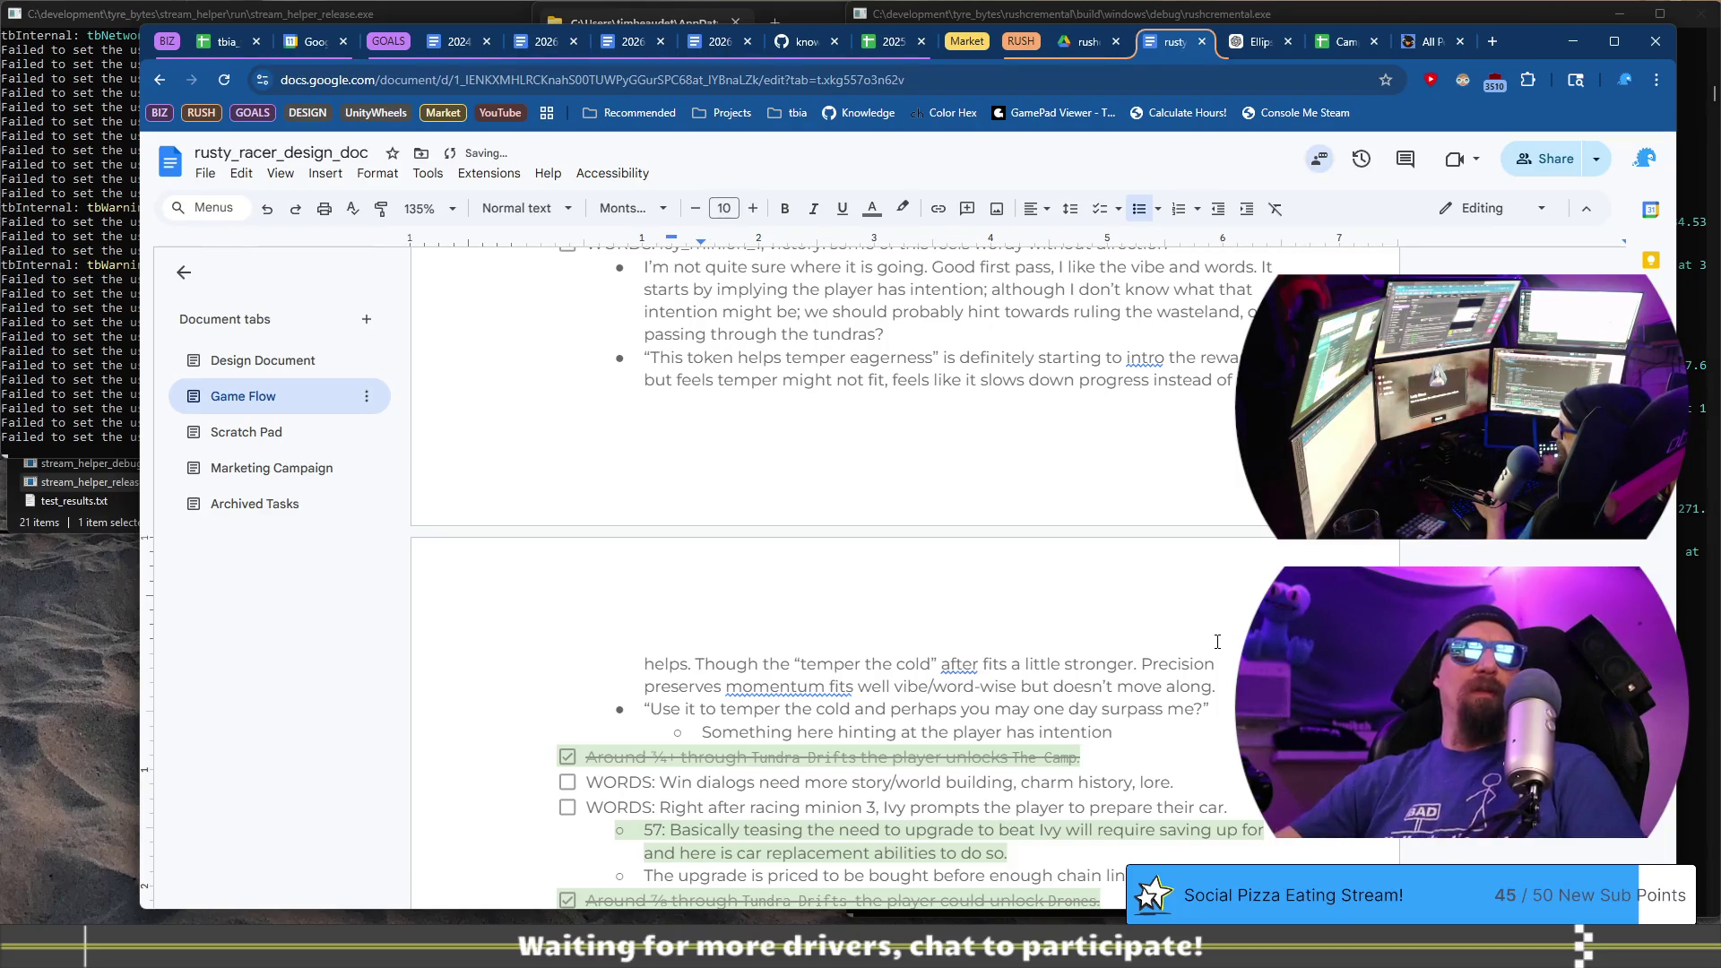
key(ctrl+Left)
text(more )
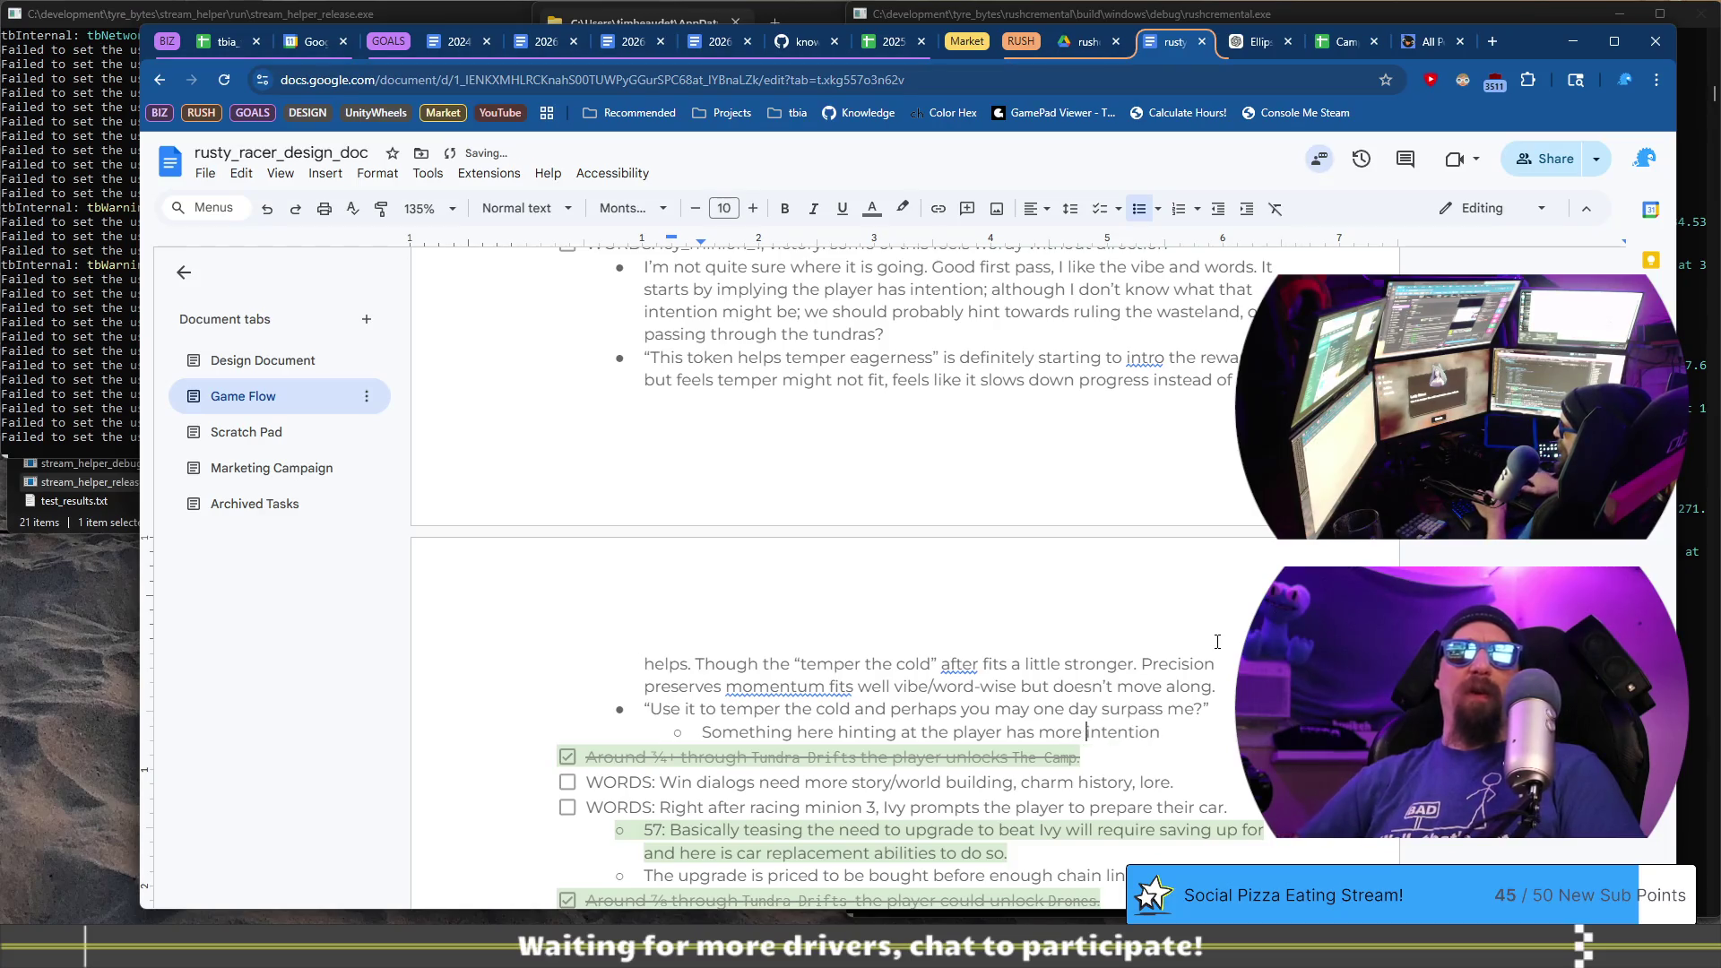
text(ruling)
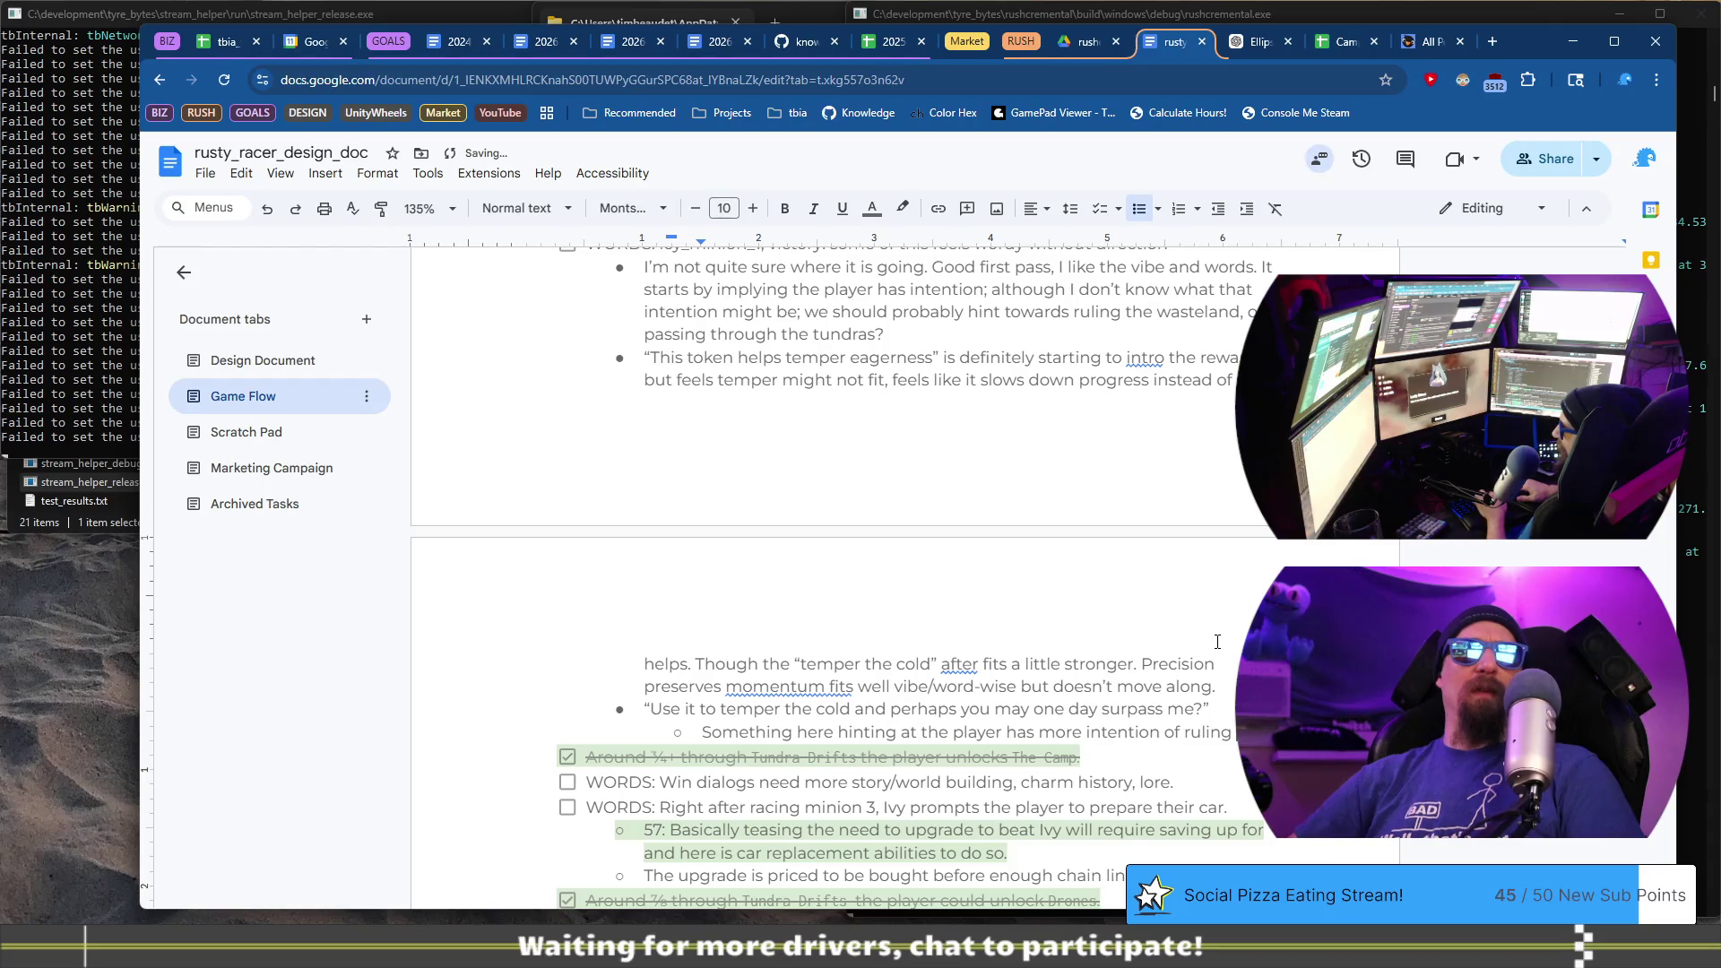
text( waste)
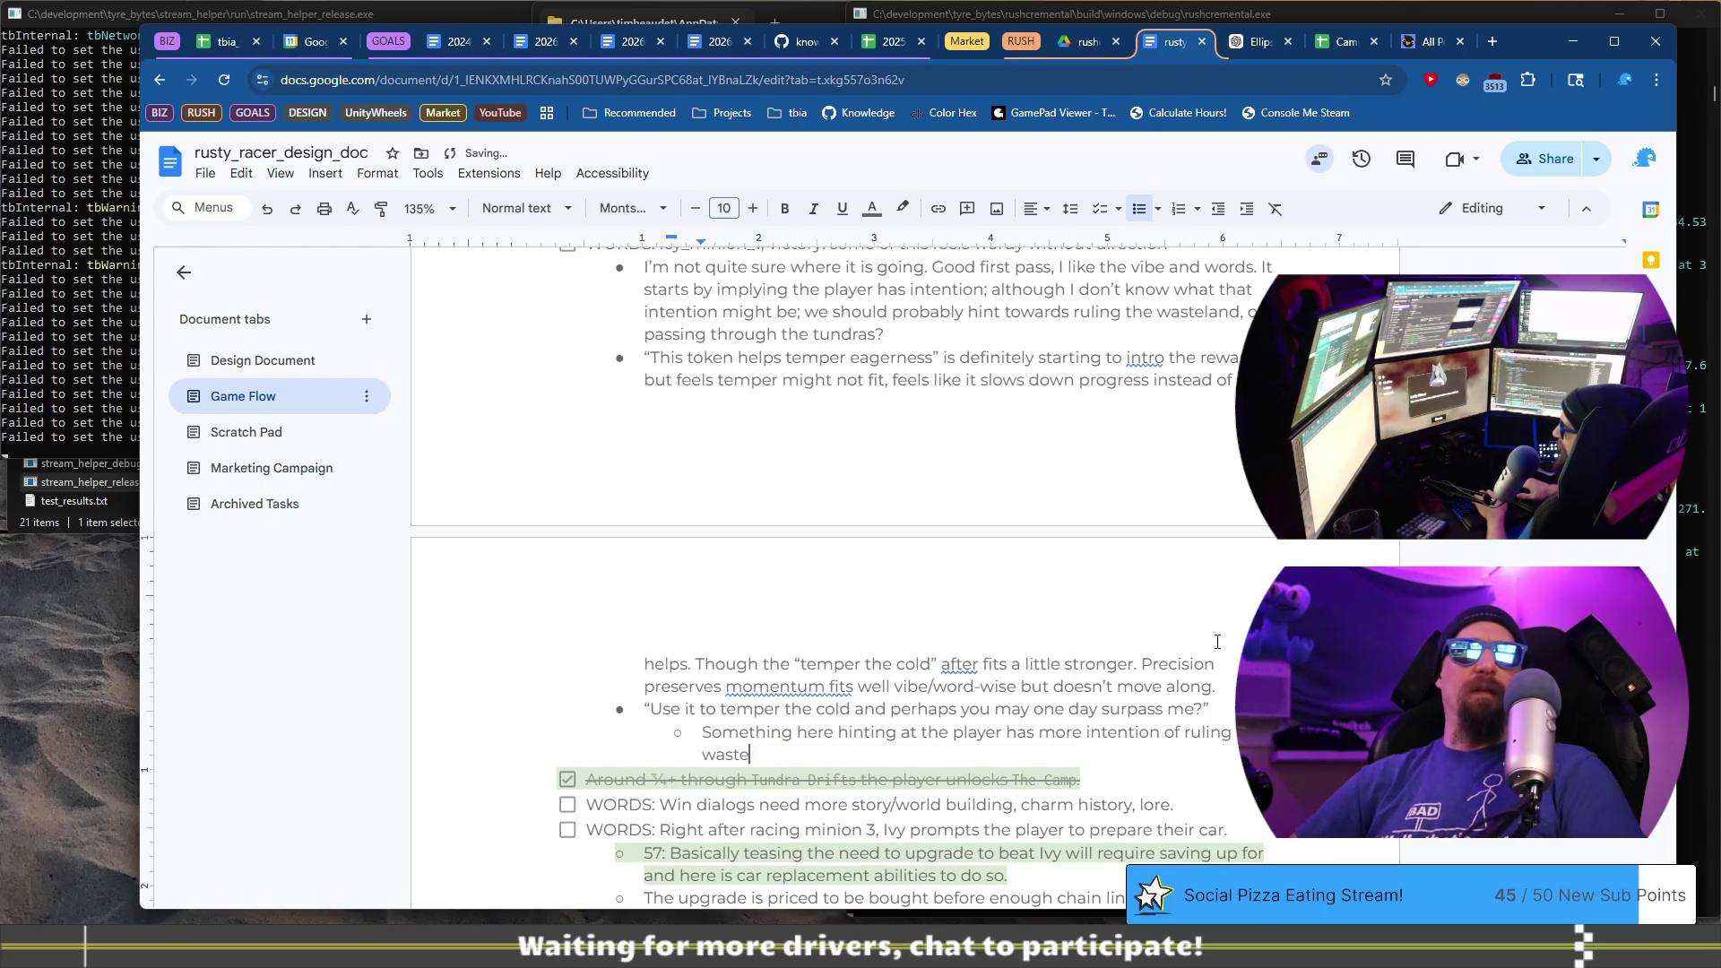
text(land than Lady Rime might, perhaps)
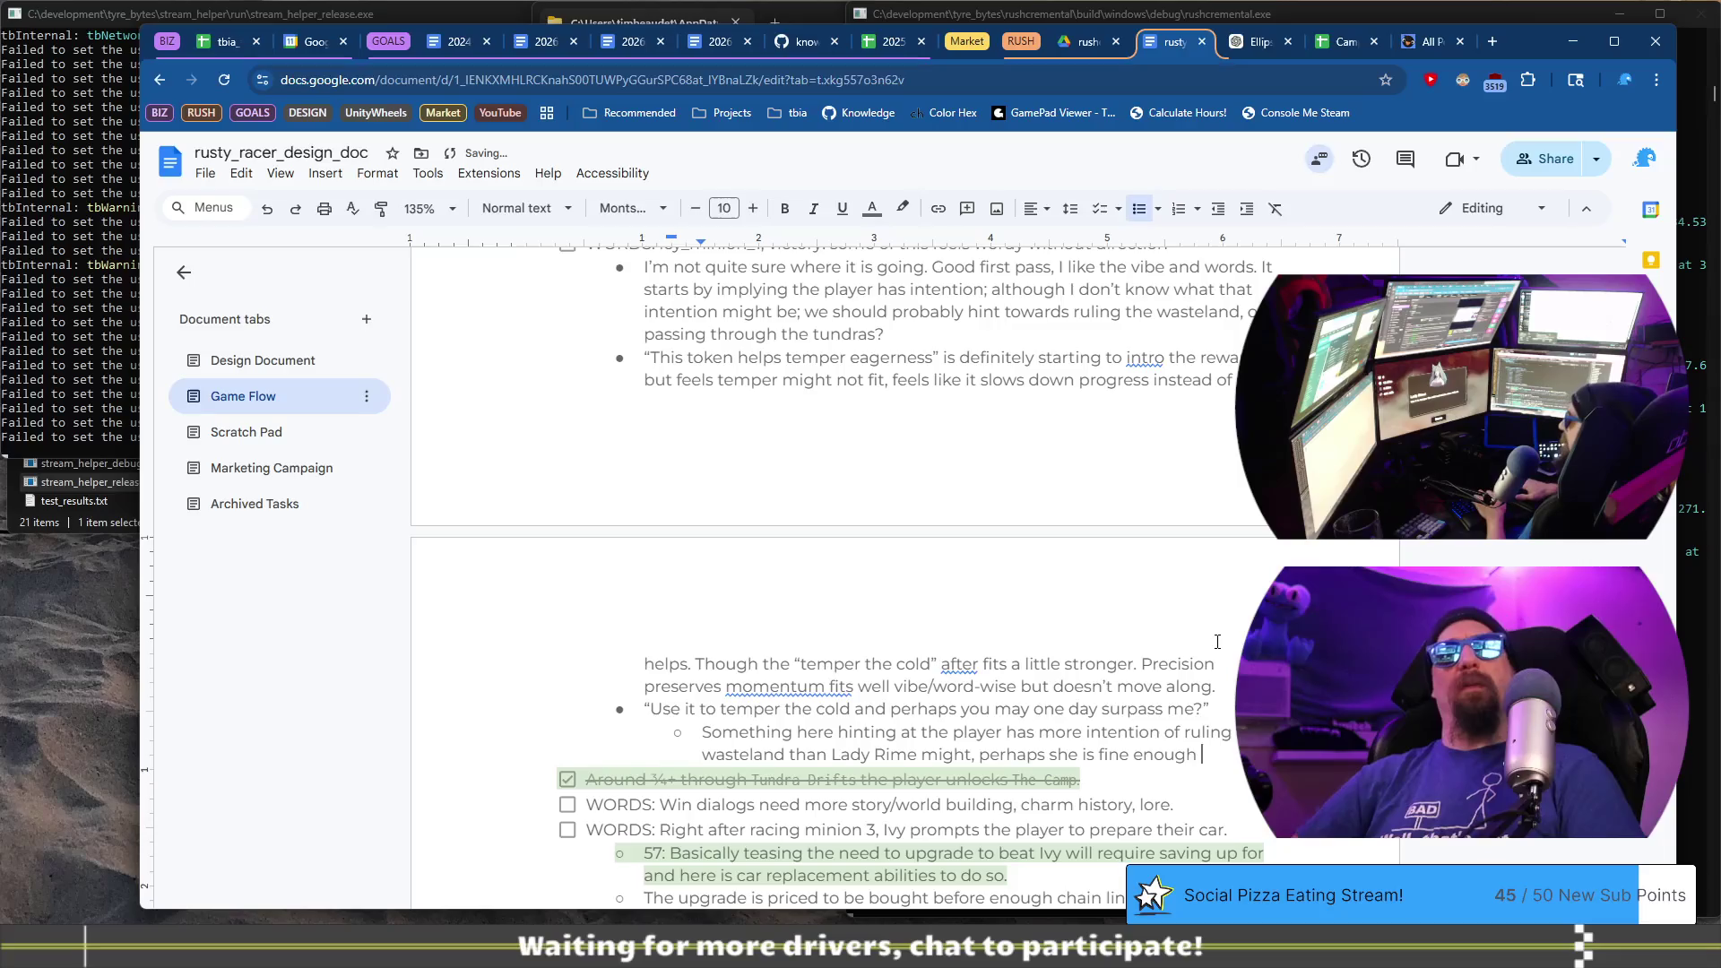
text(she is at.)
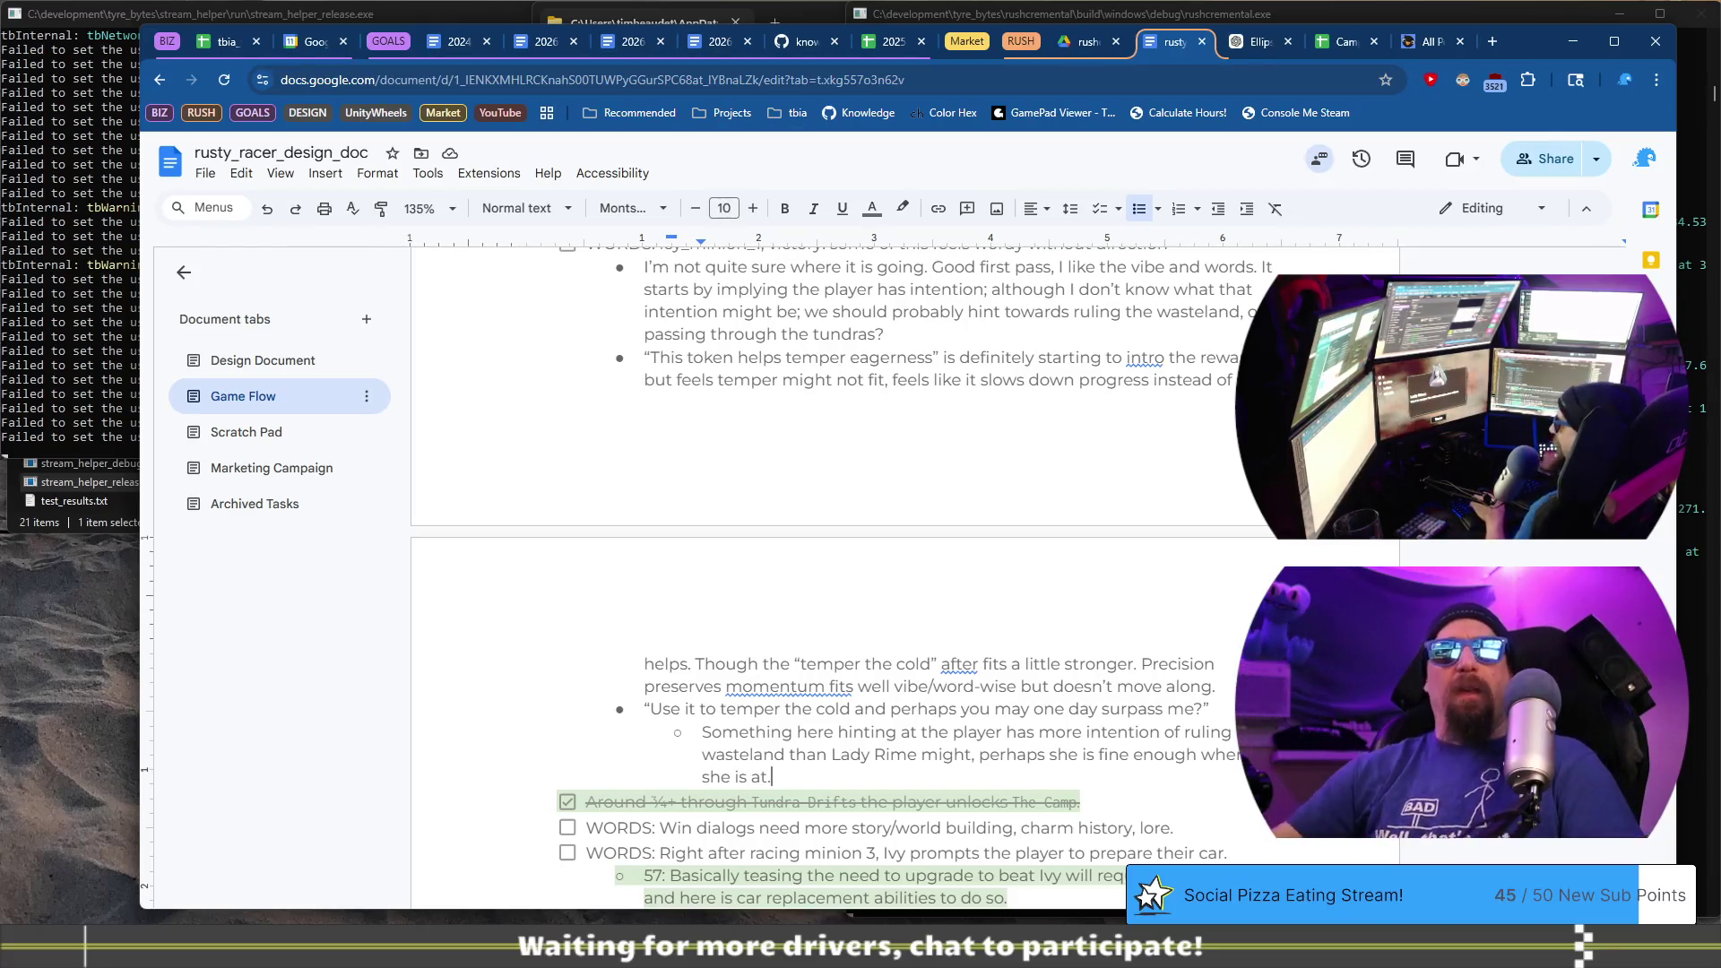
scroll(843, 574, up, 1)
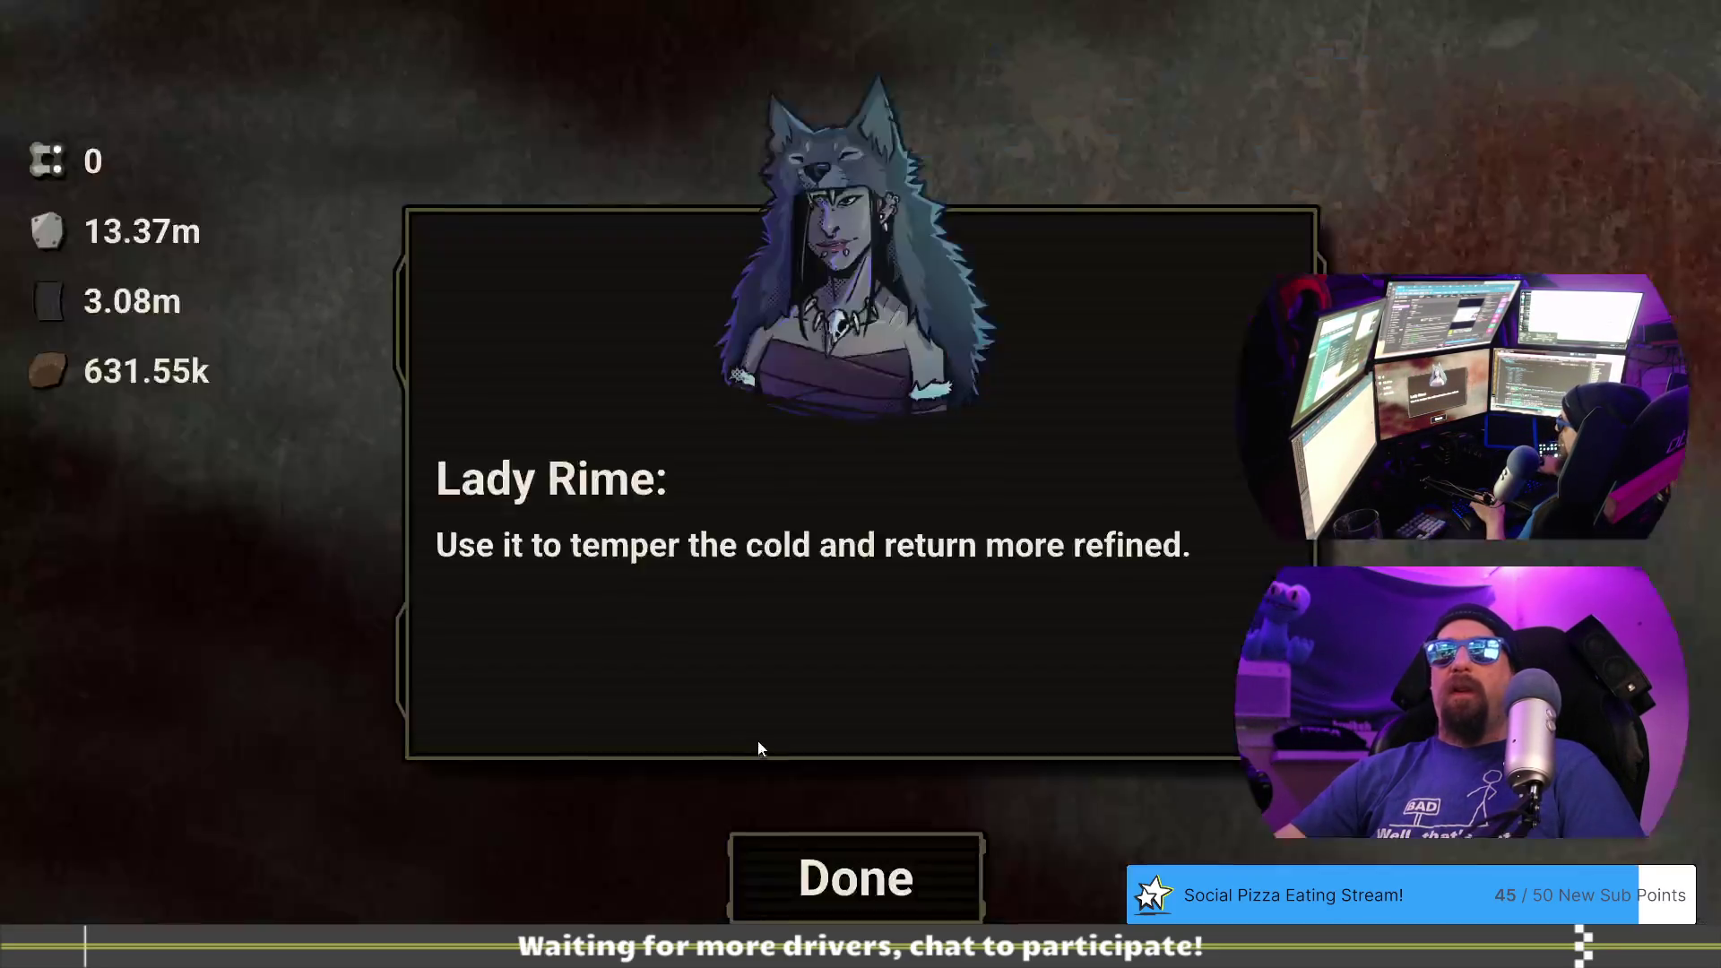
click(912, 863)
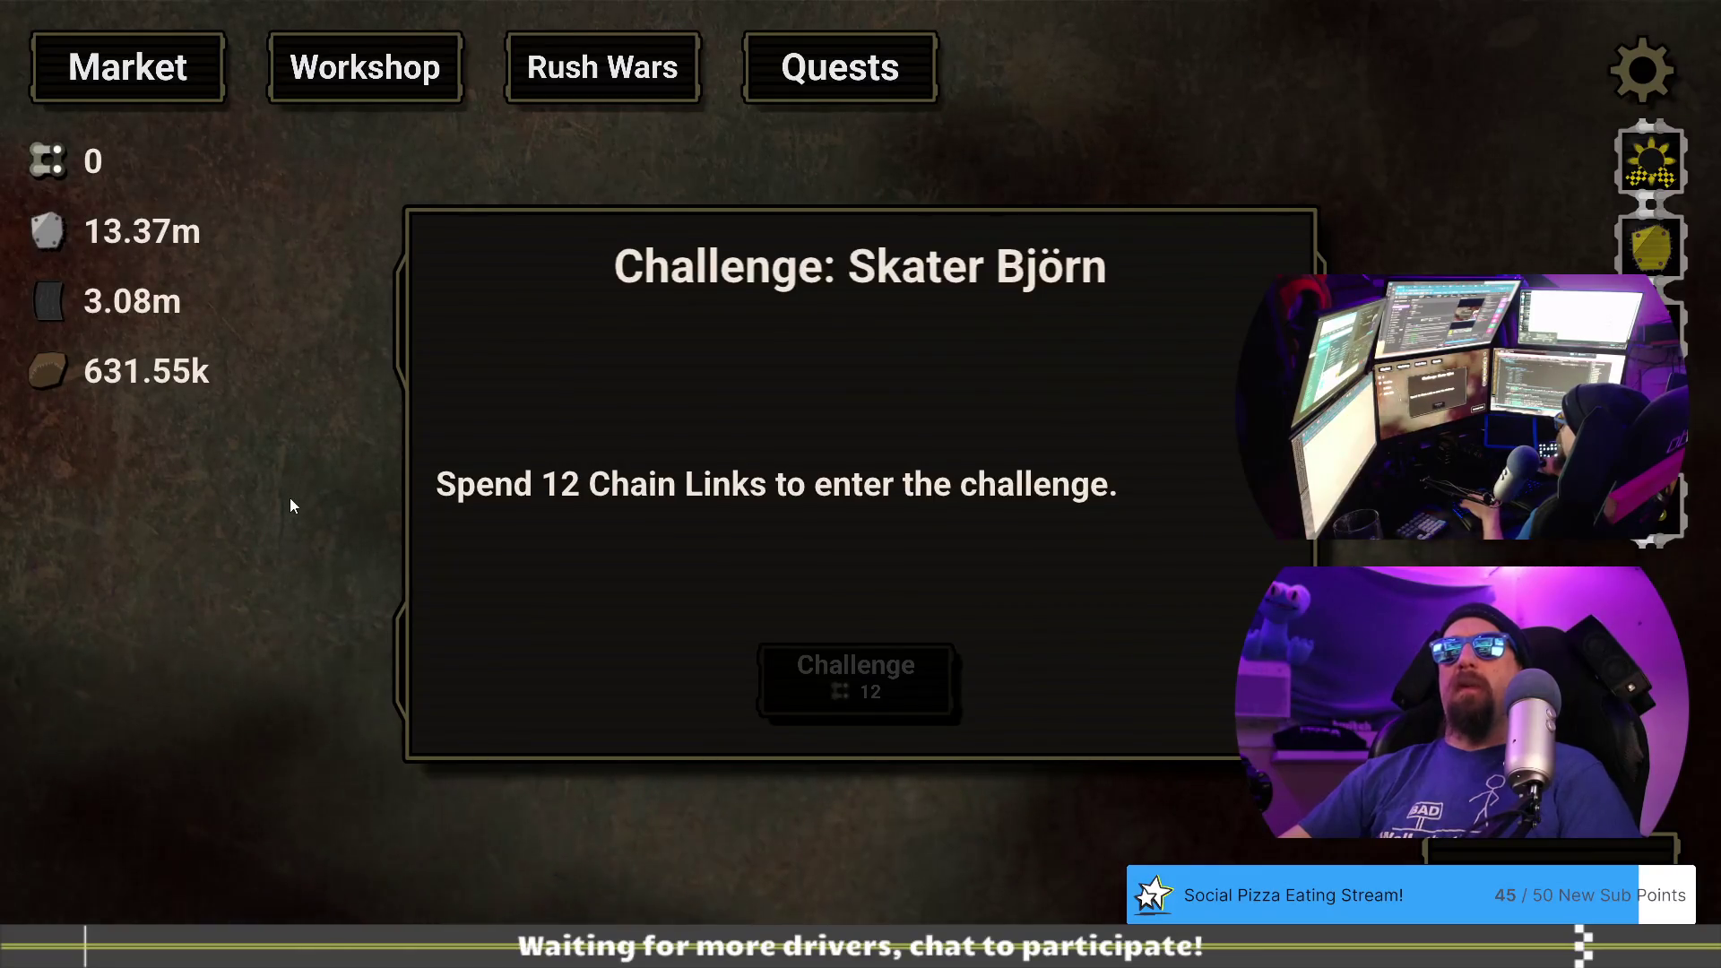
- Open the Market and load the tundra_m2c save from the developer console
click(123, 91)
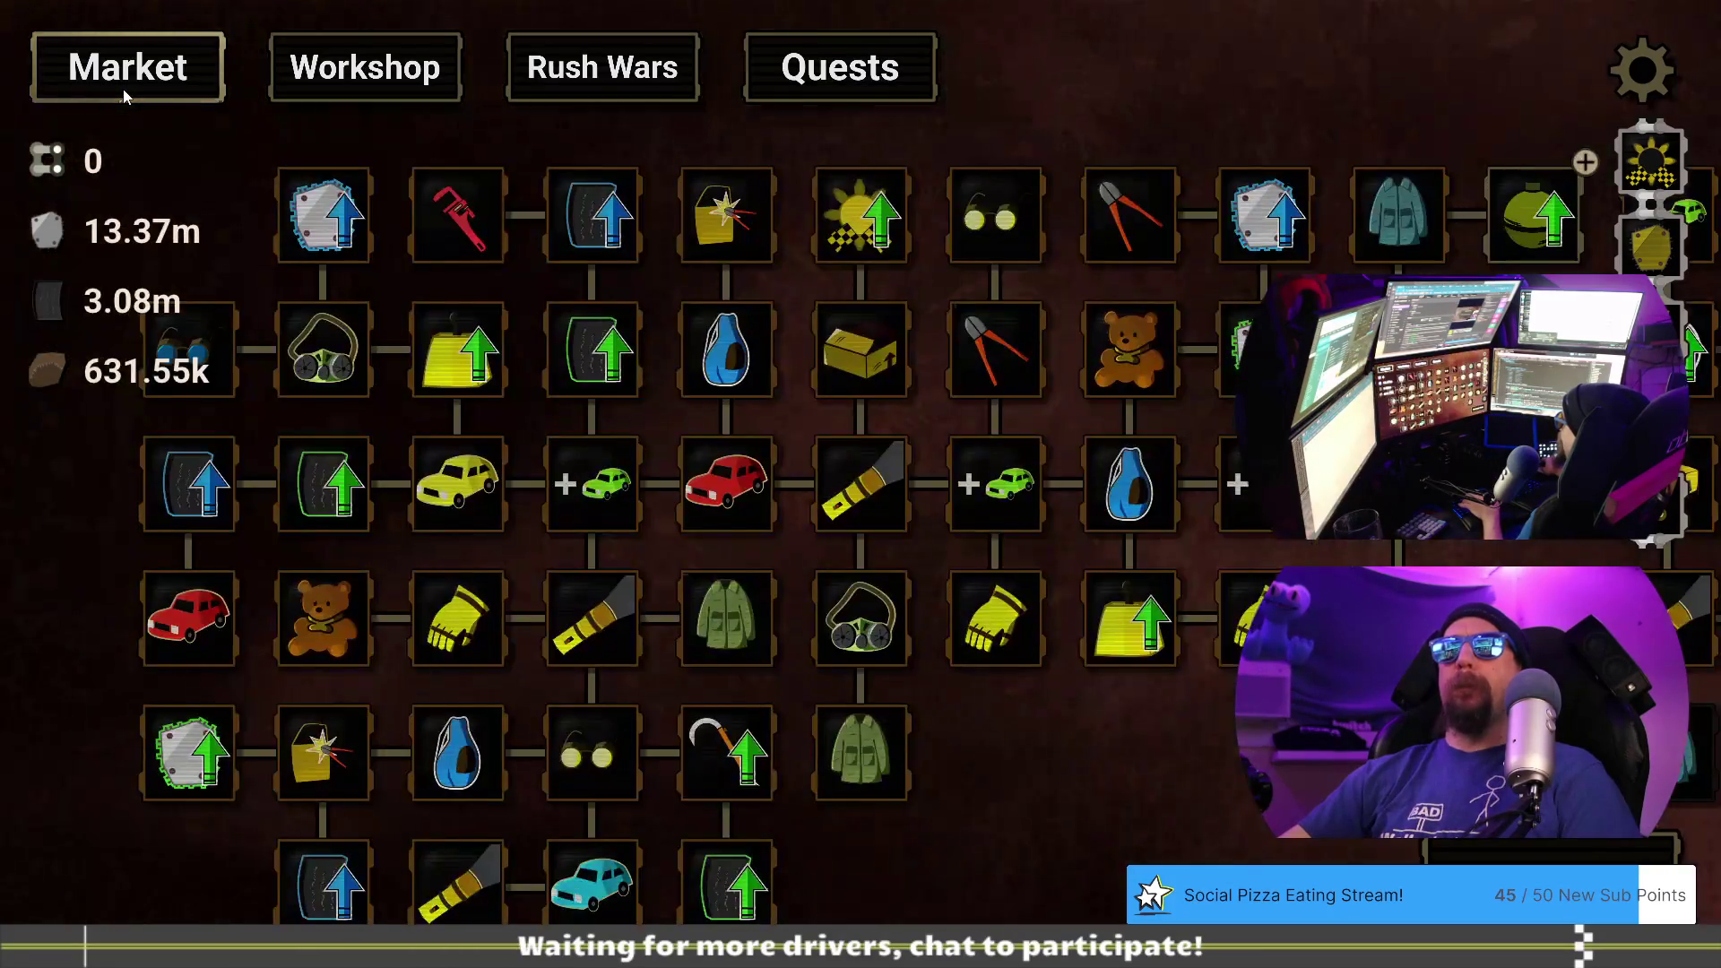
key(grave)
key(BackSpace)
key(BackSpace)
text(load tundra)
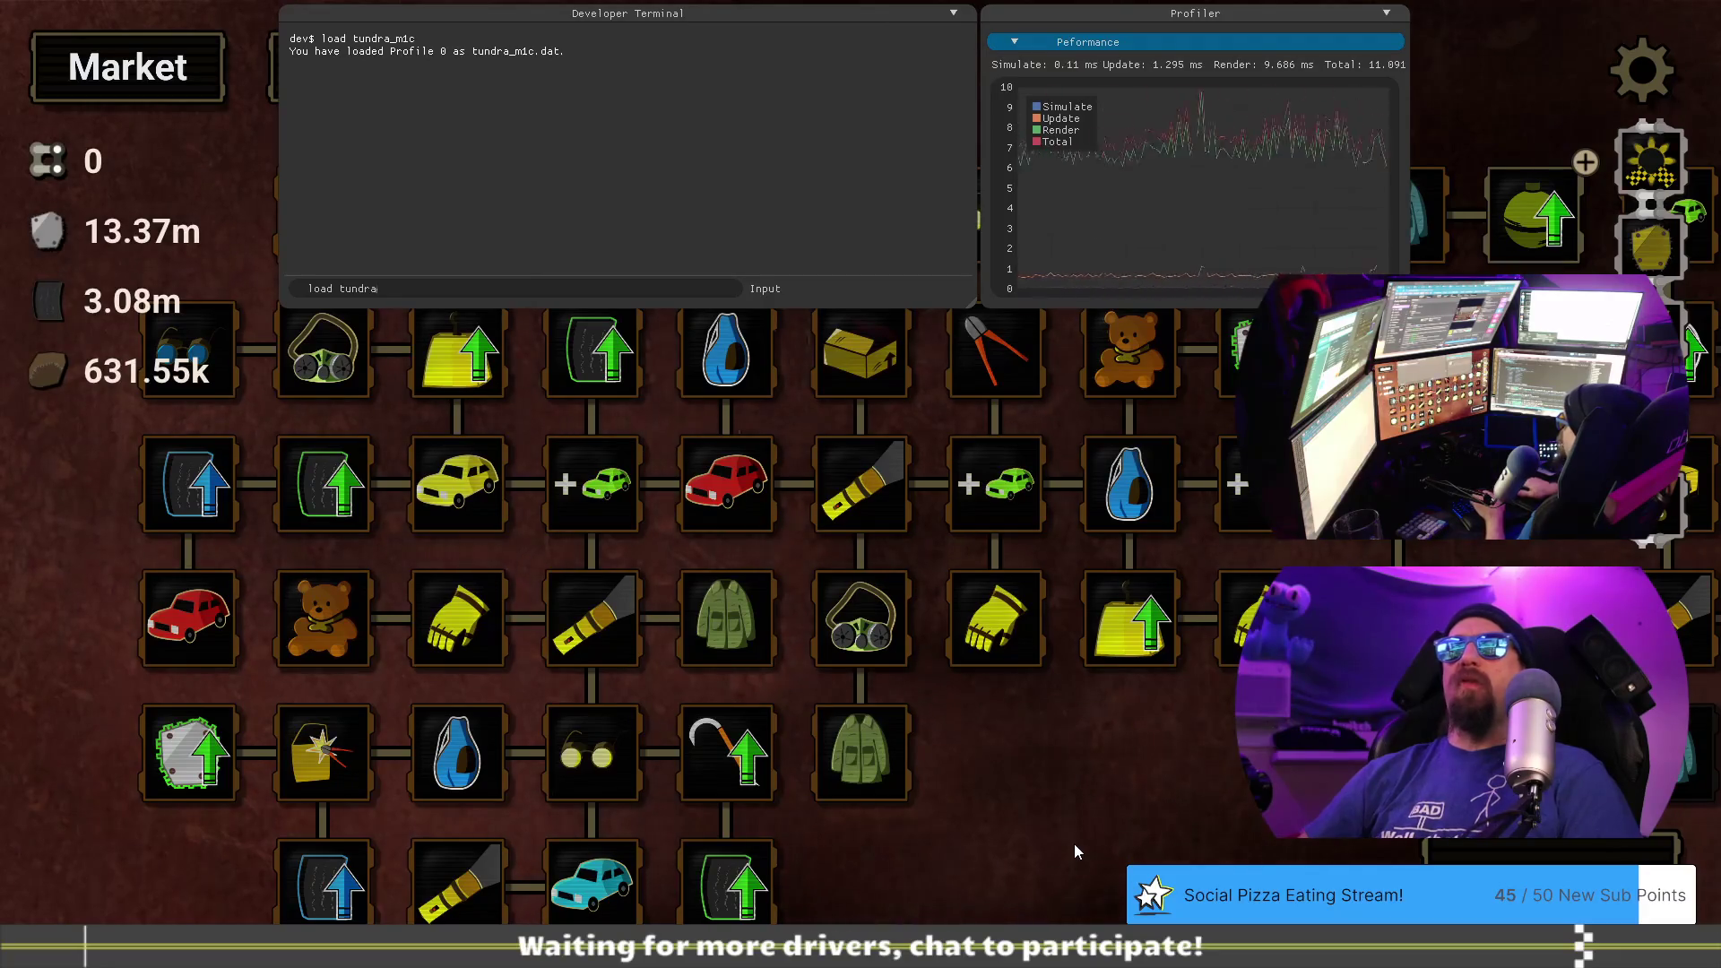
text(_m)
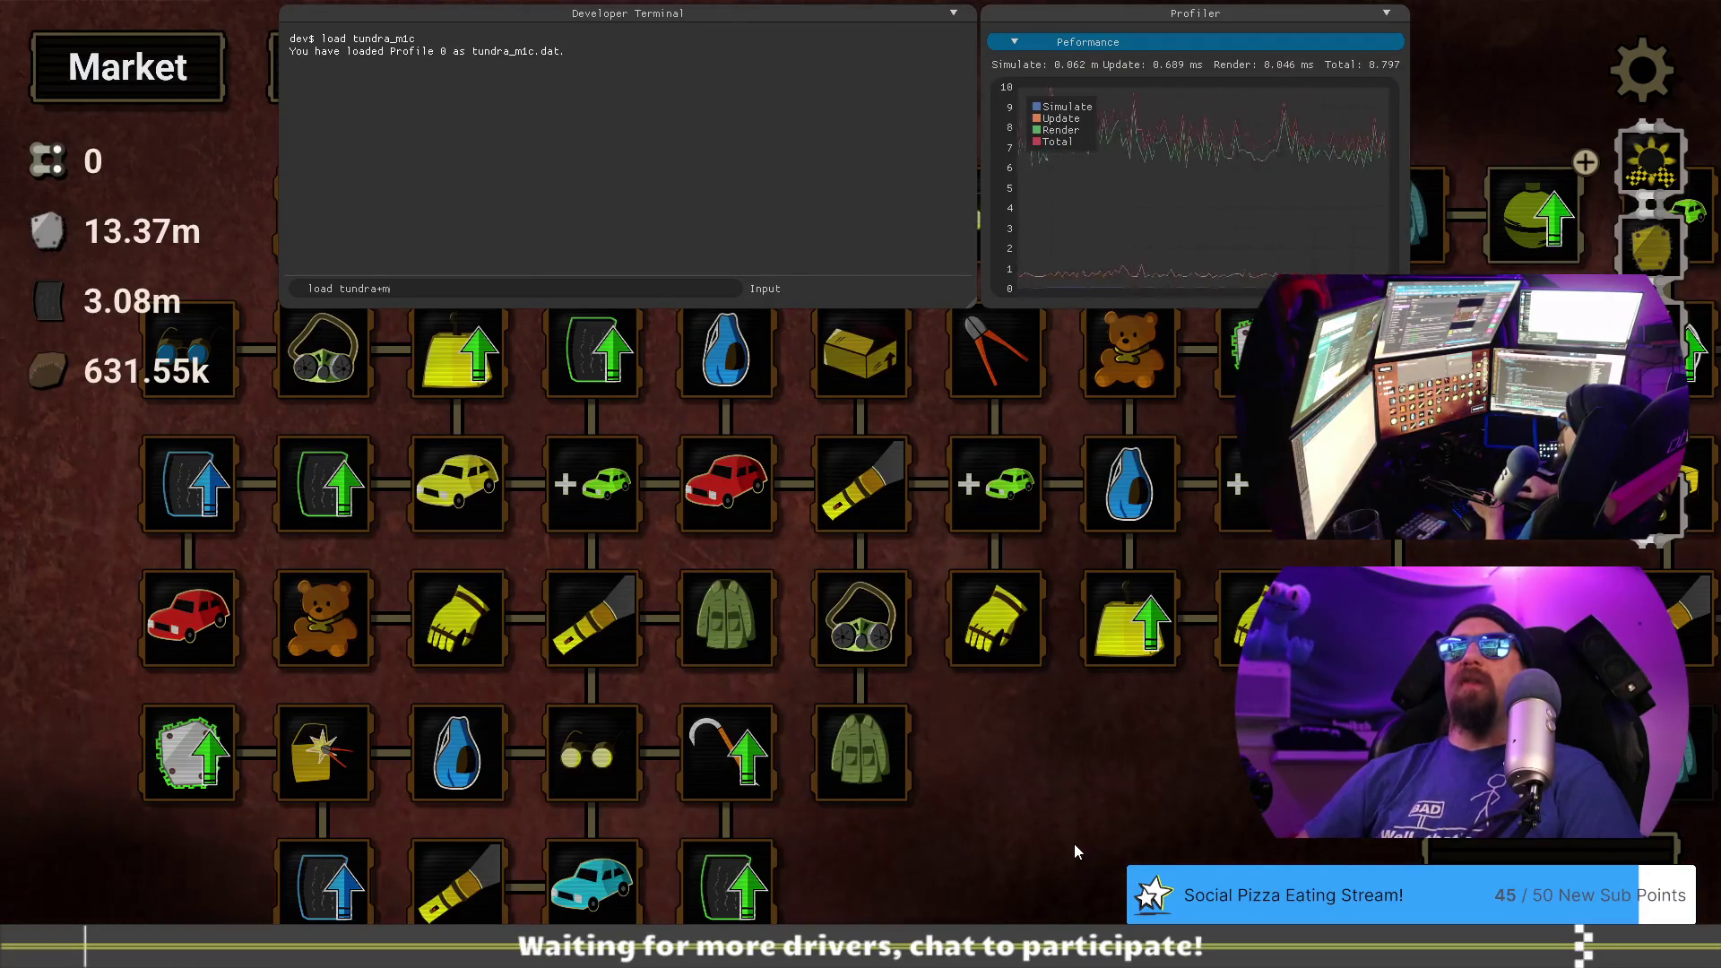
text(2)
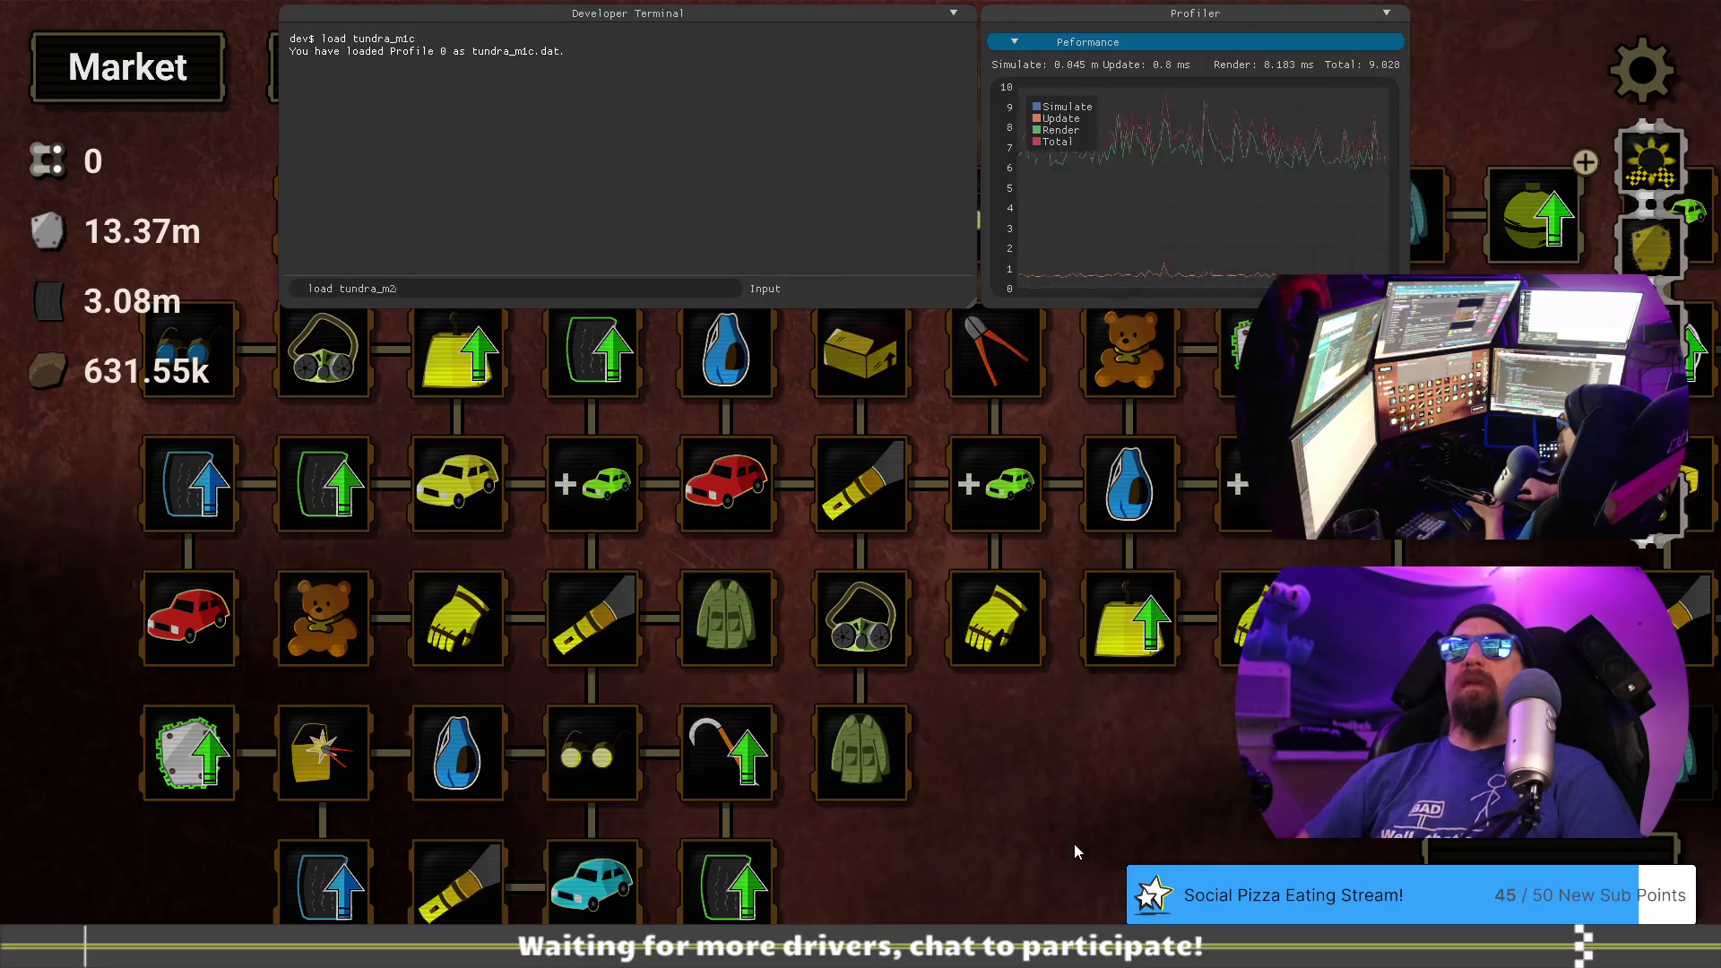
text(c)
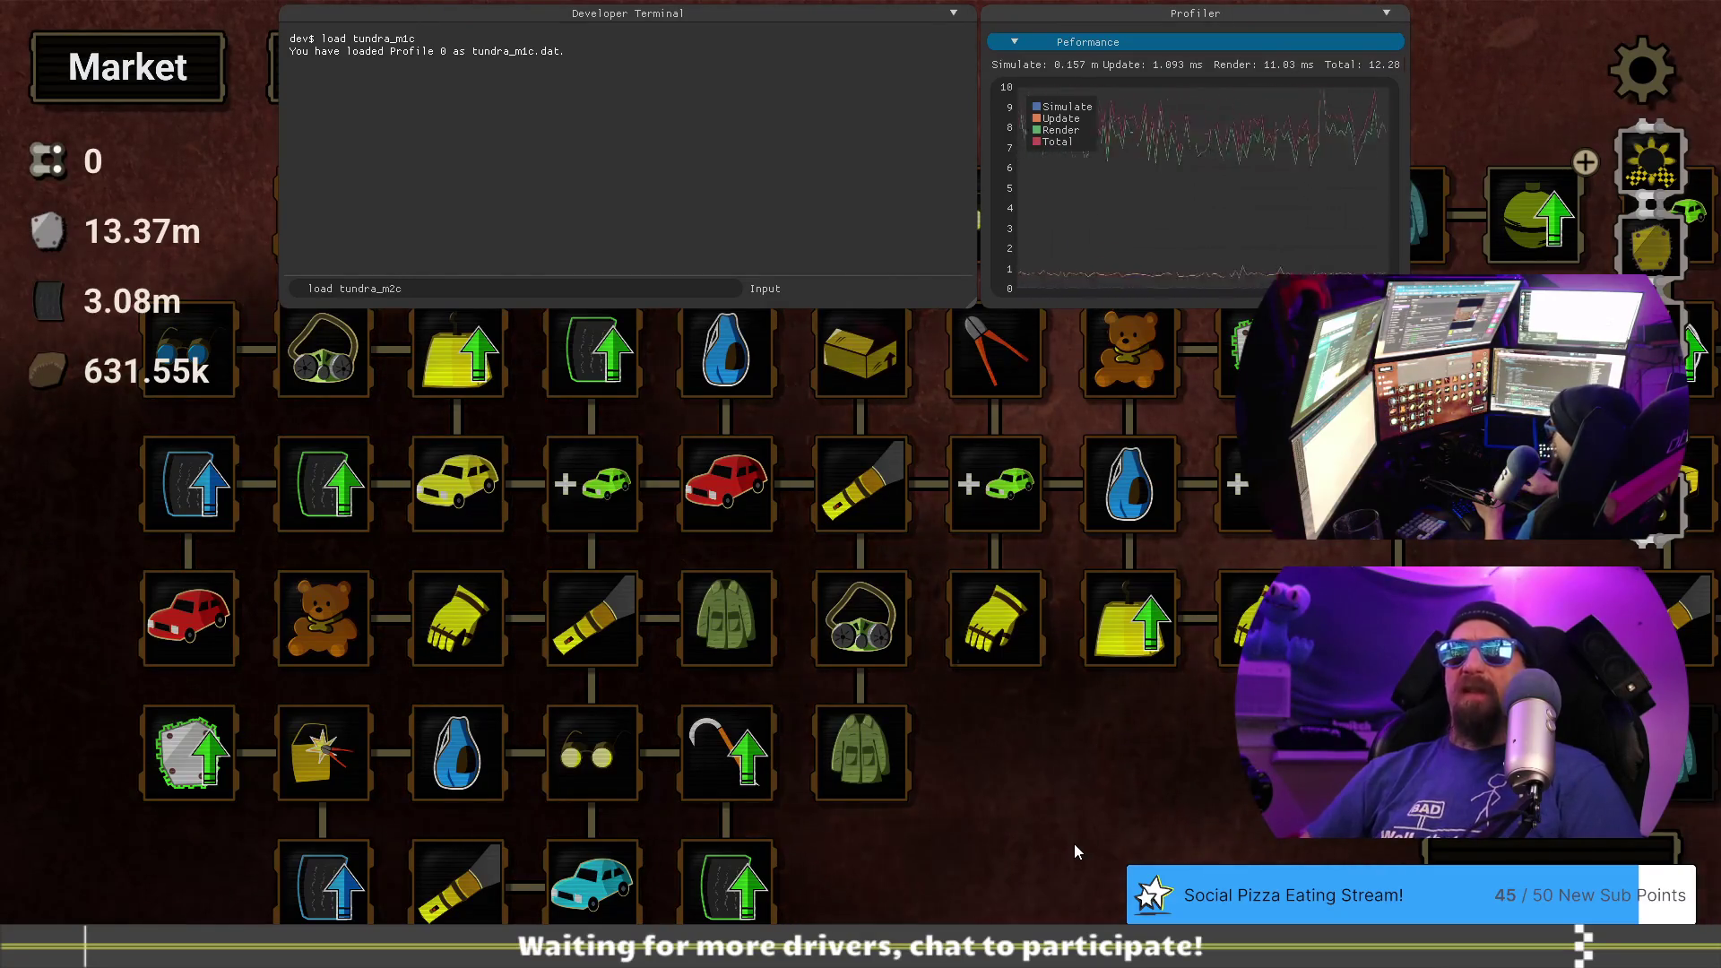
key(Return)
key(grave)
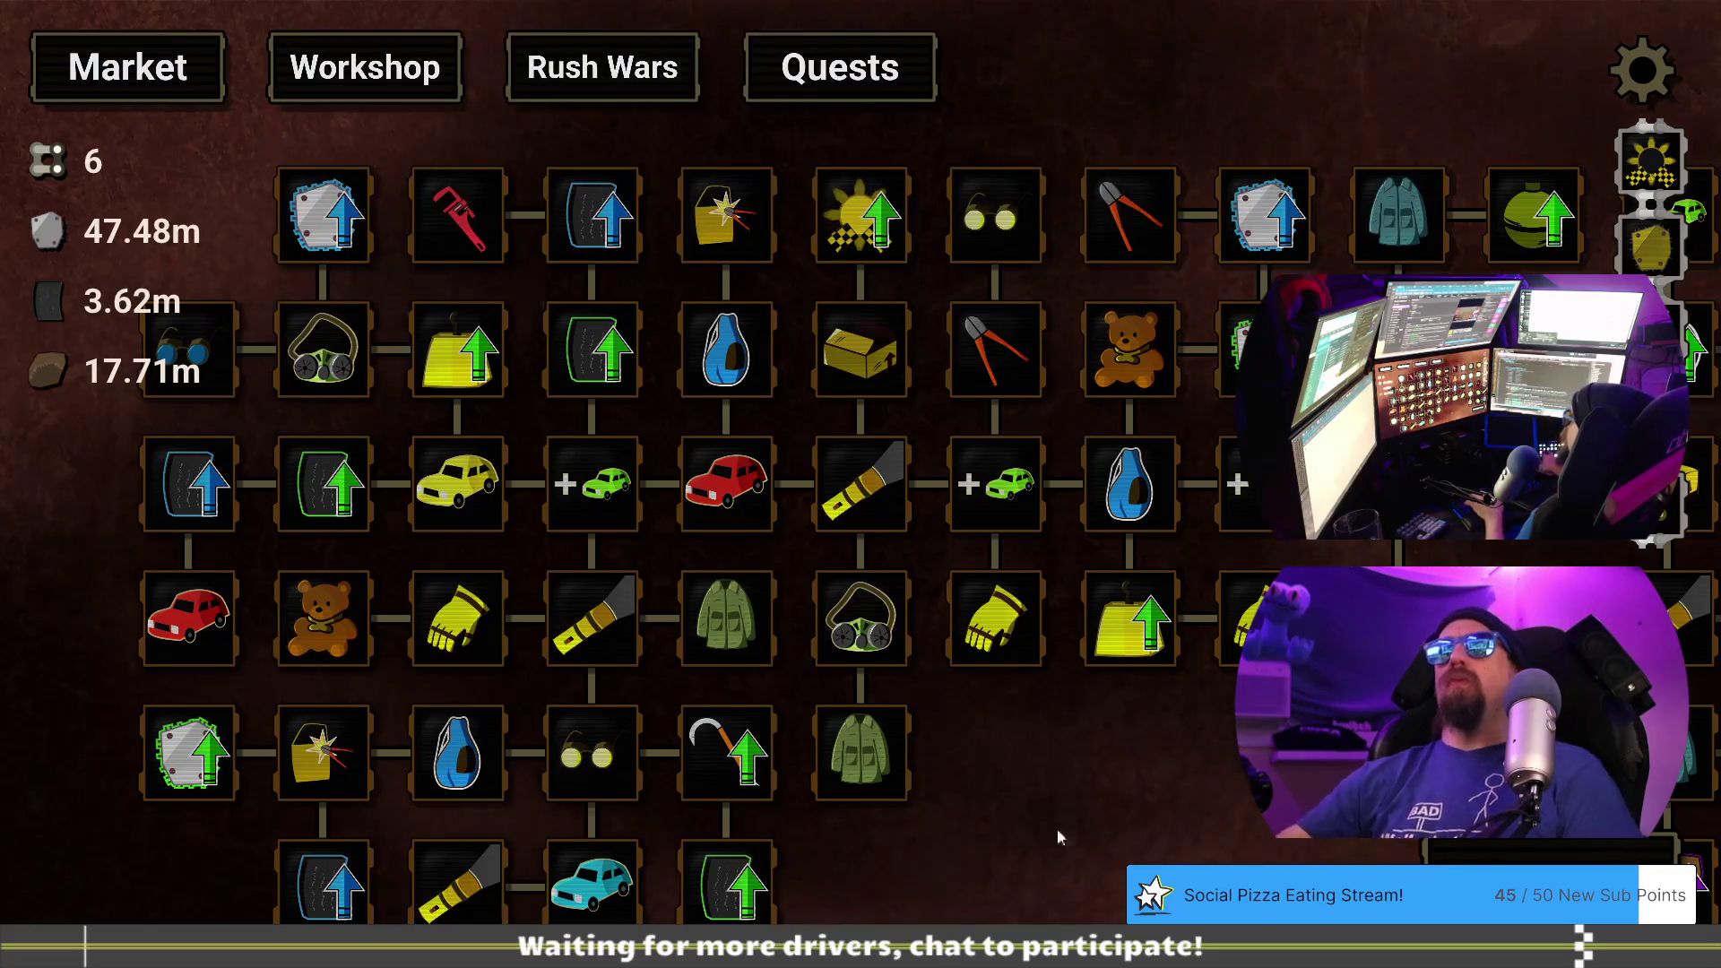
click(582, 70)
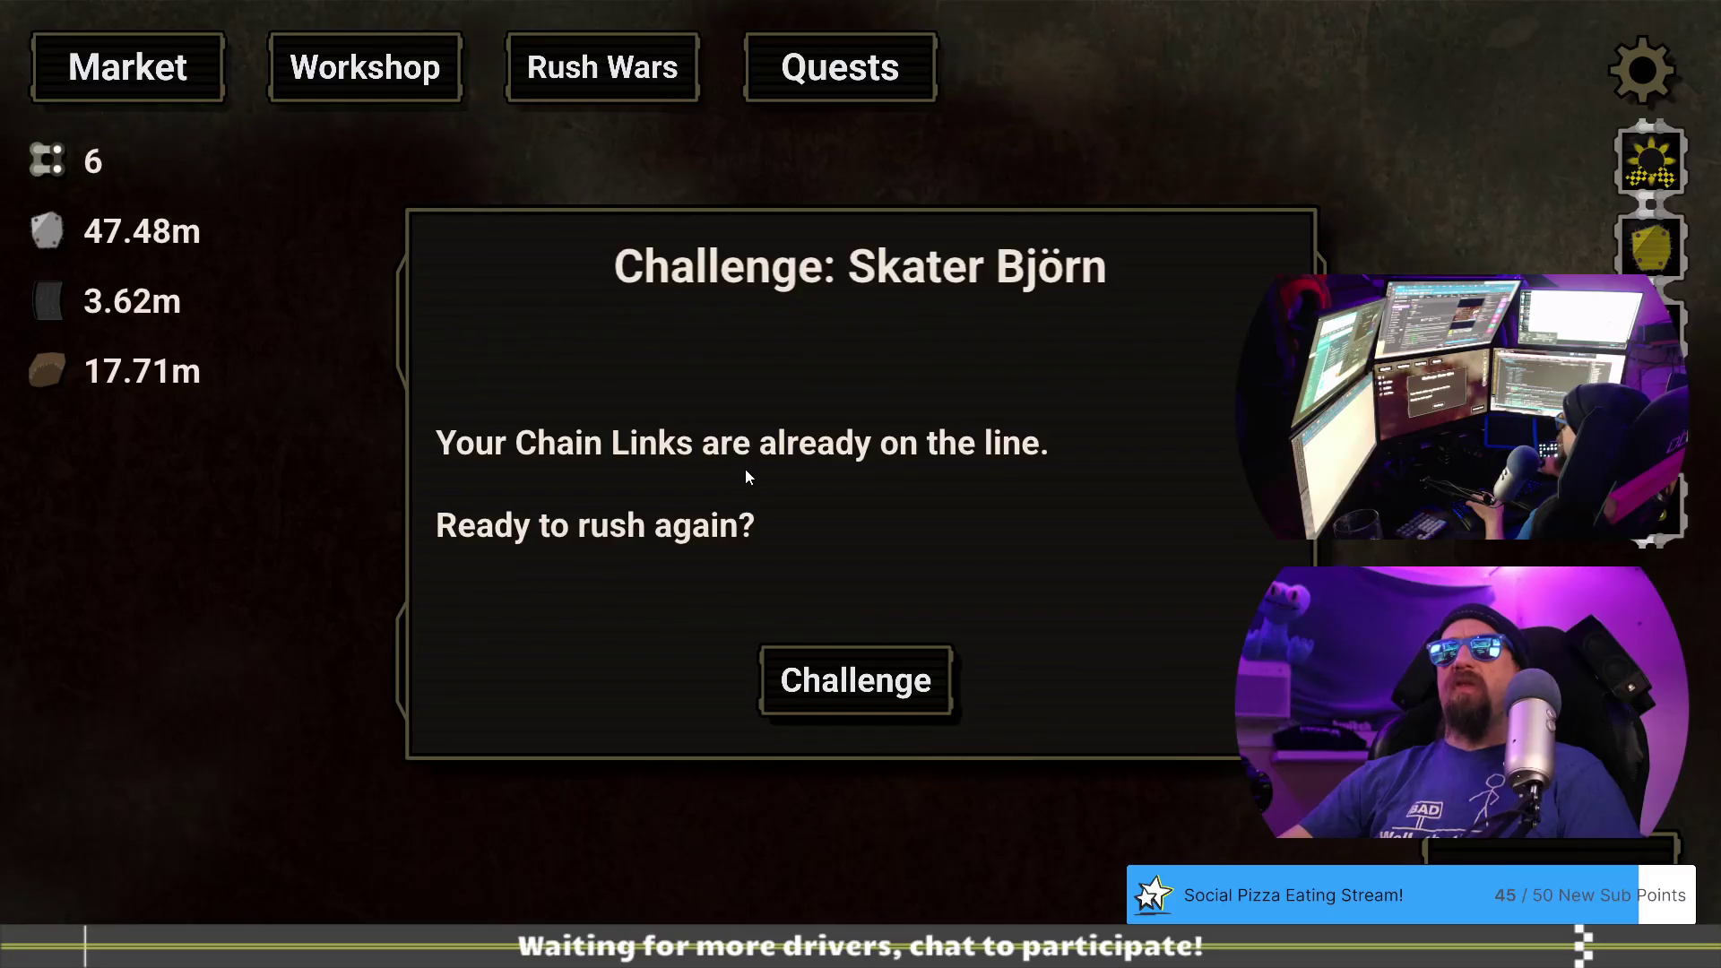
- Accept Skater Björn's challenge, run the race, then quit the game back to Visual Studio
click(852, 671)
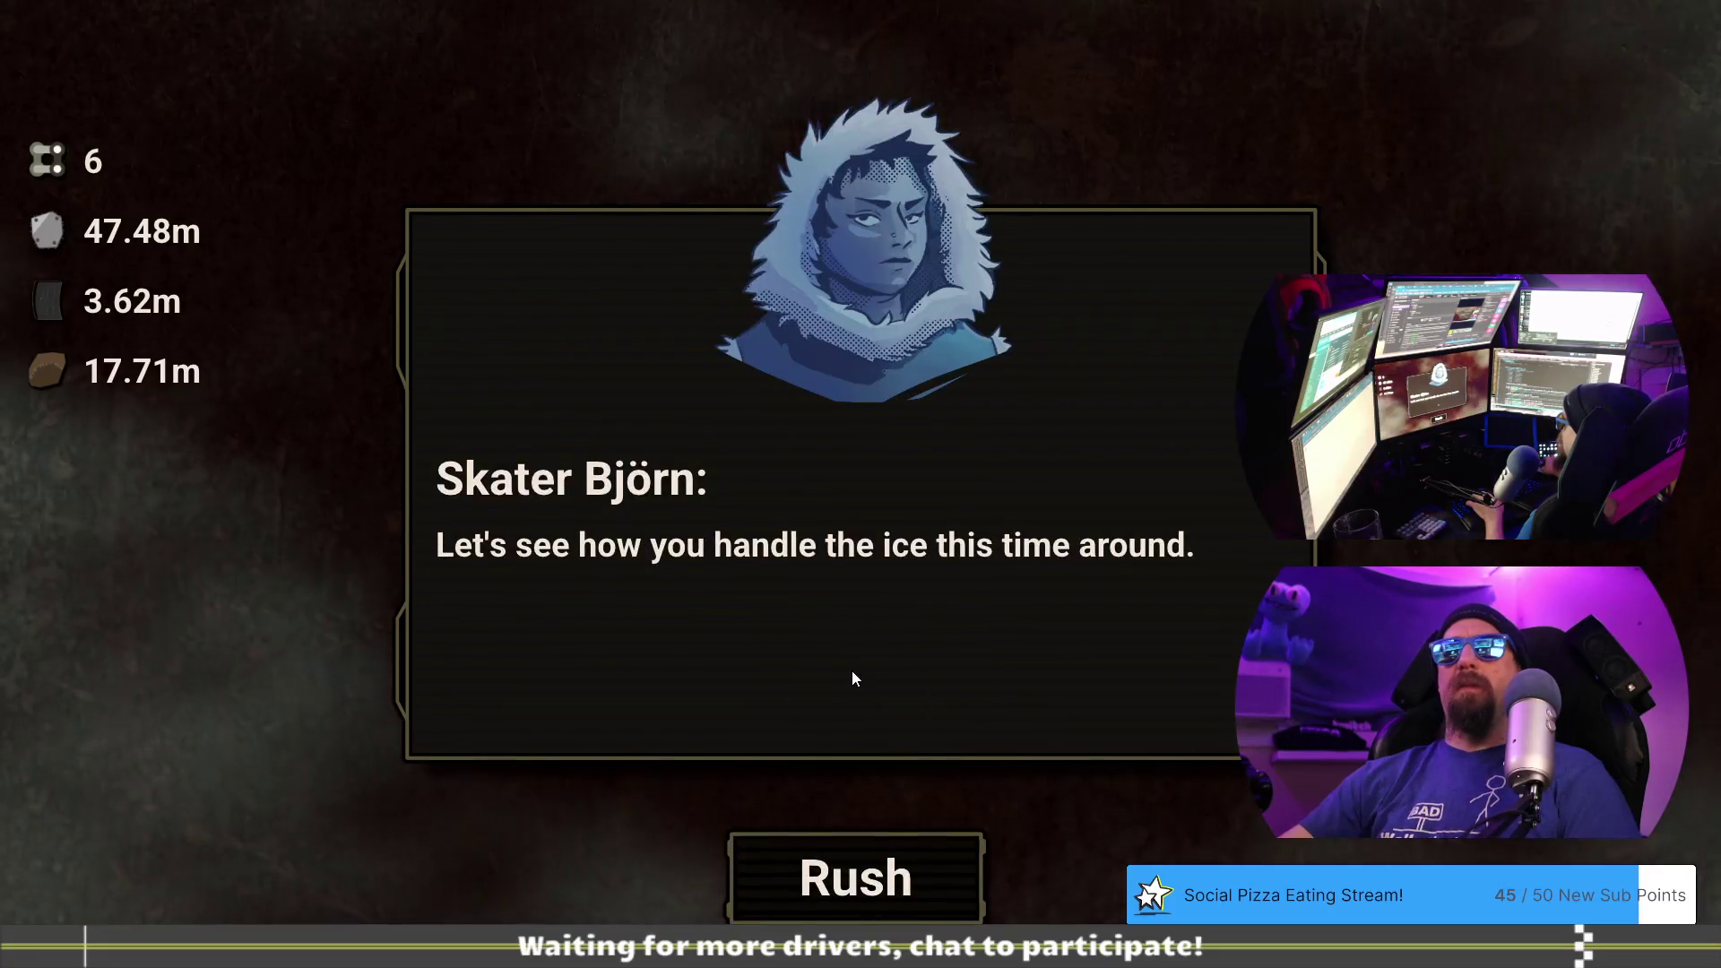
click(874, 883)
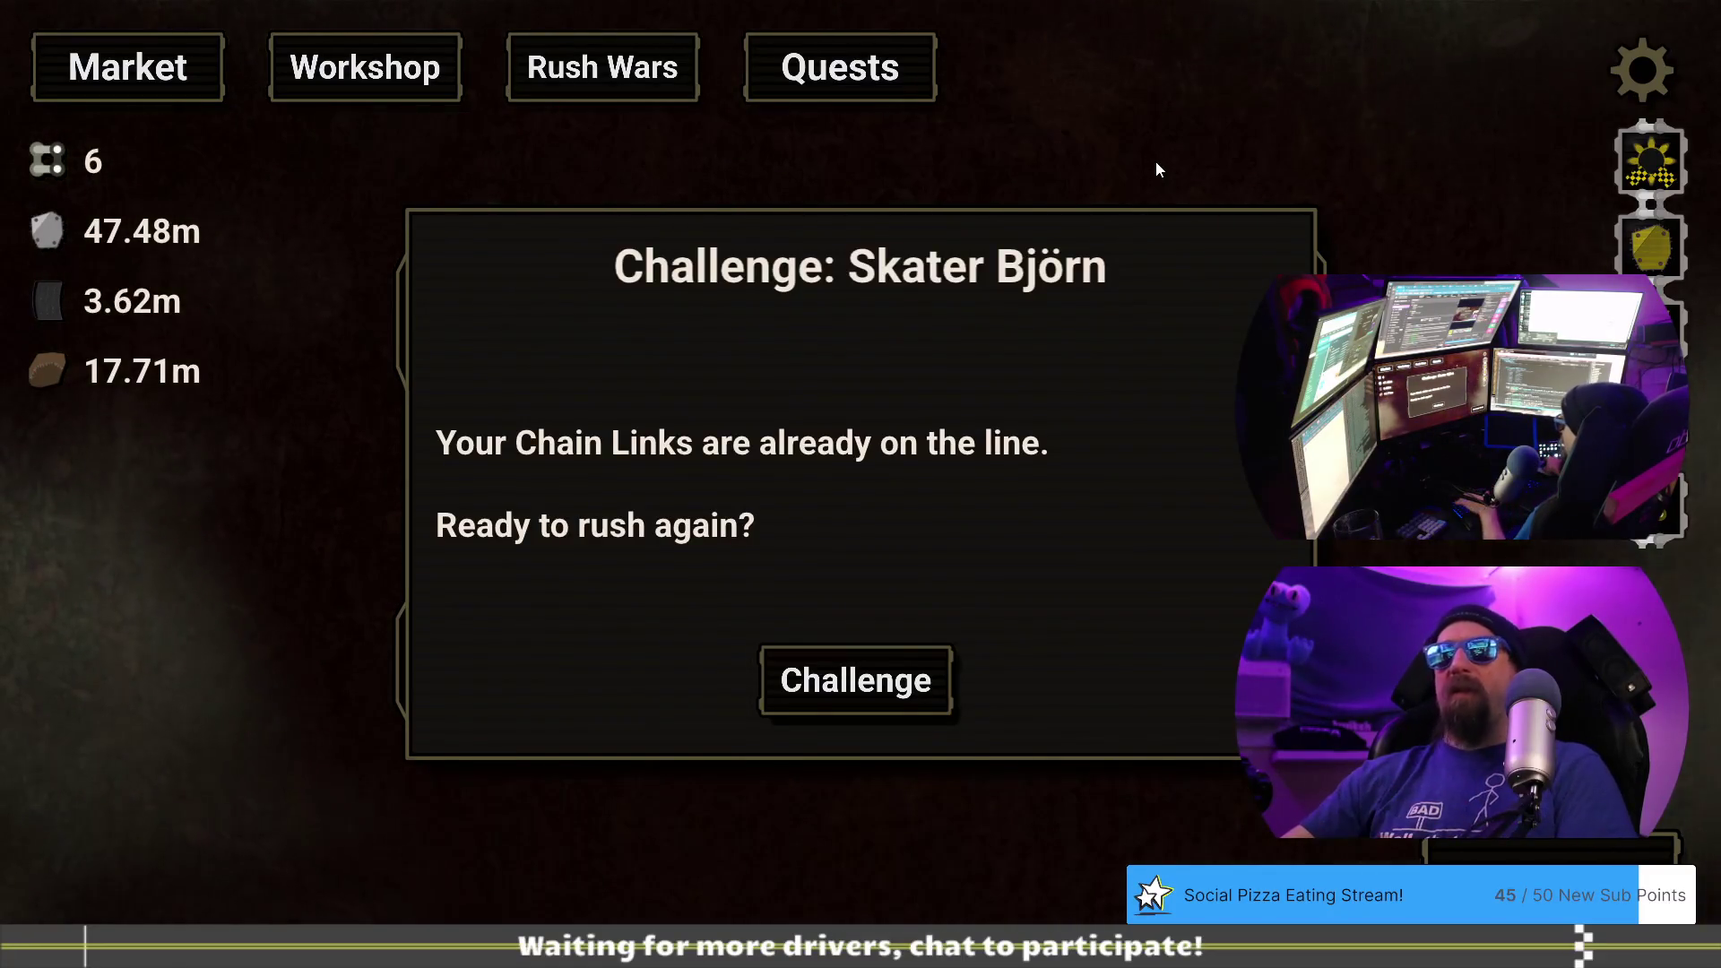
key(Escape)
key(Escape)
key(Escape)
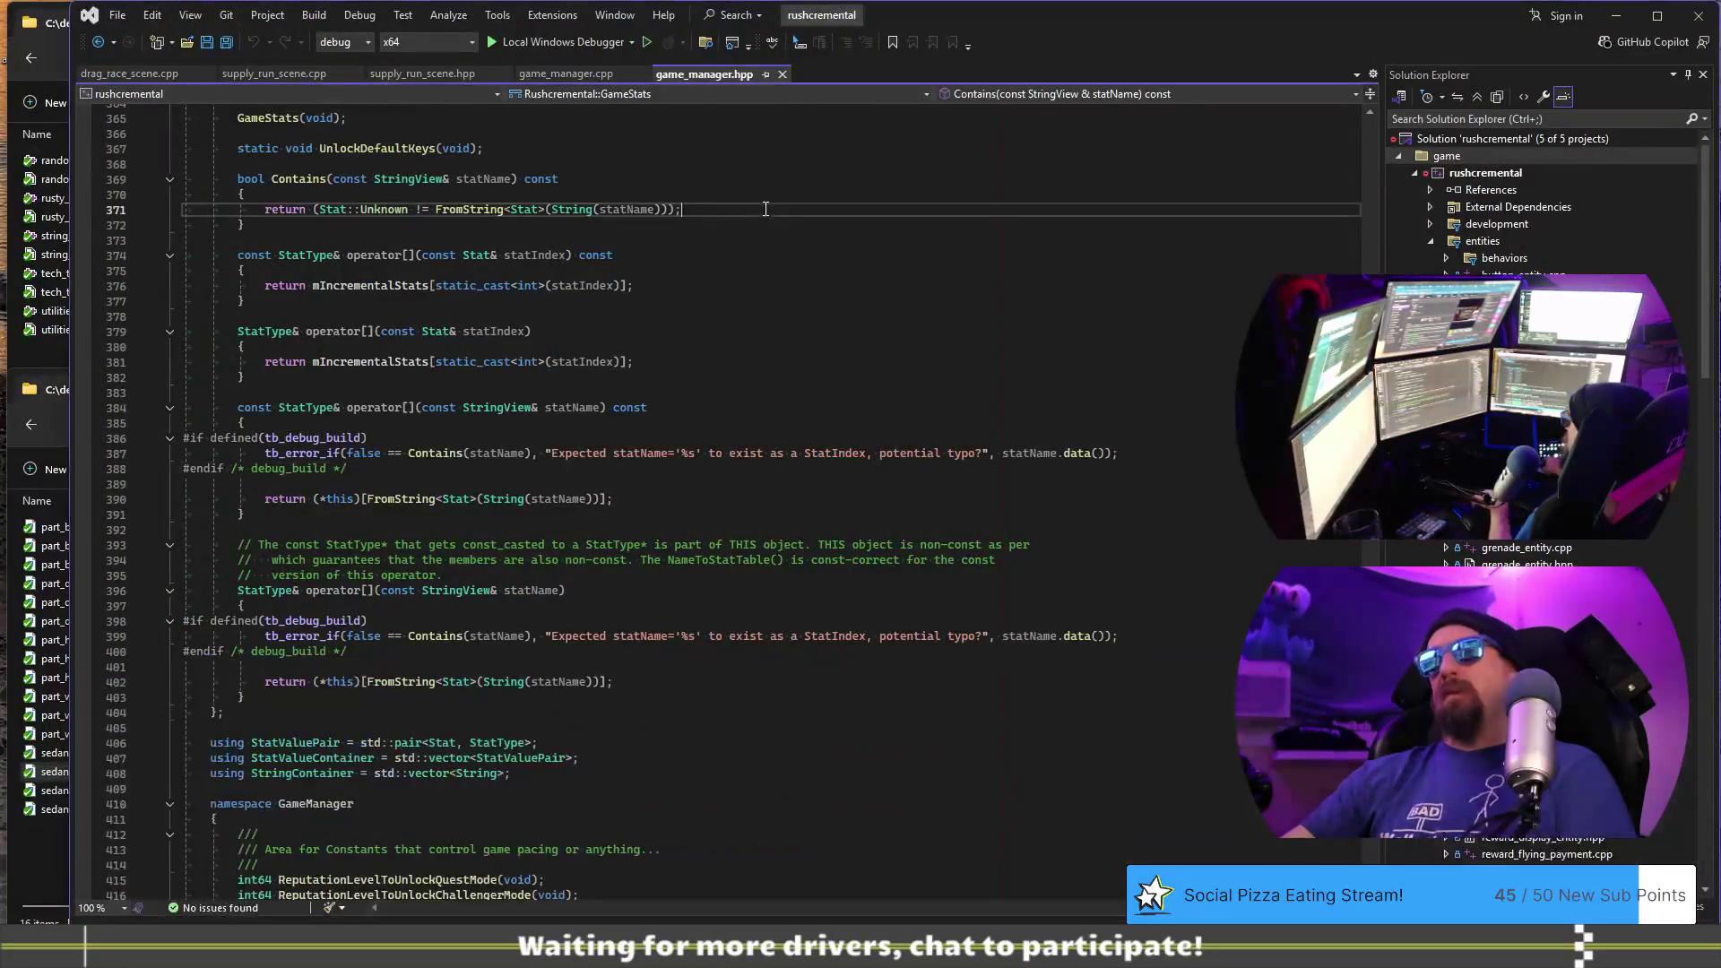
- Relaunch the game from Visual Studio with F5 and bring up the developer console
key(F5)
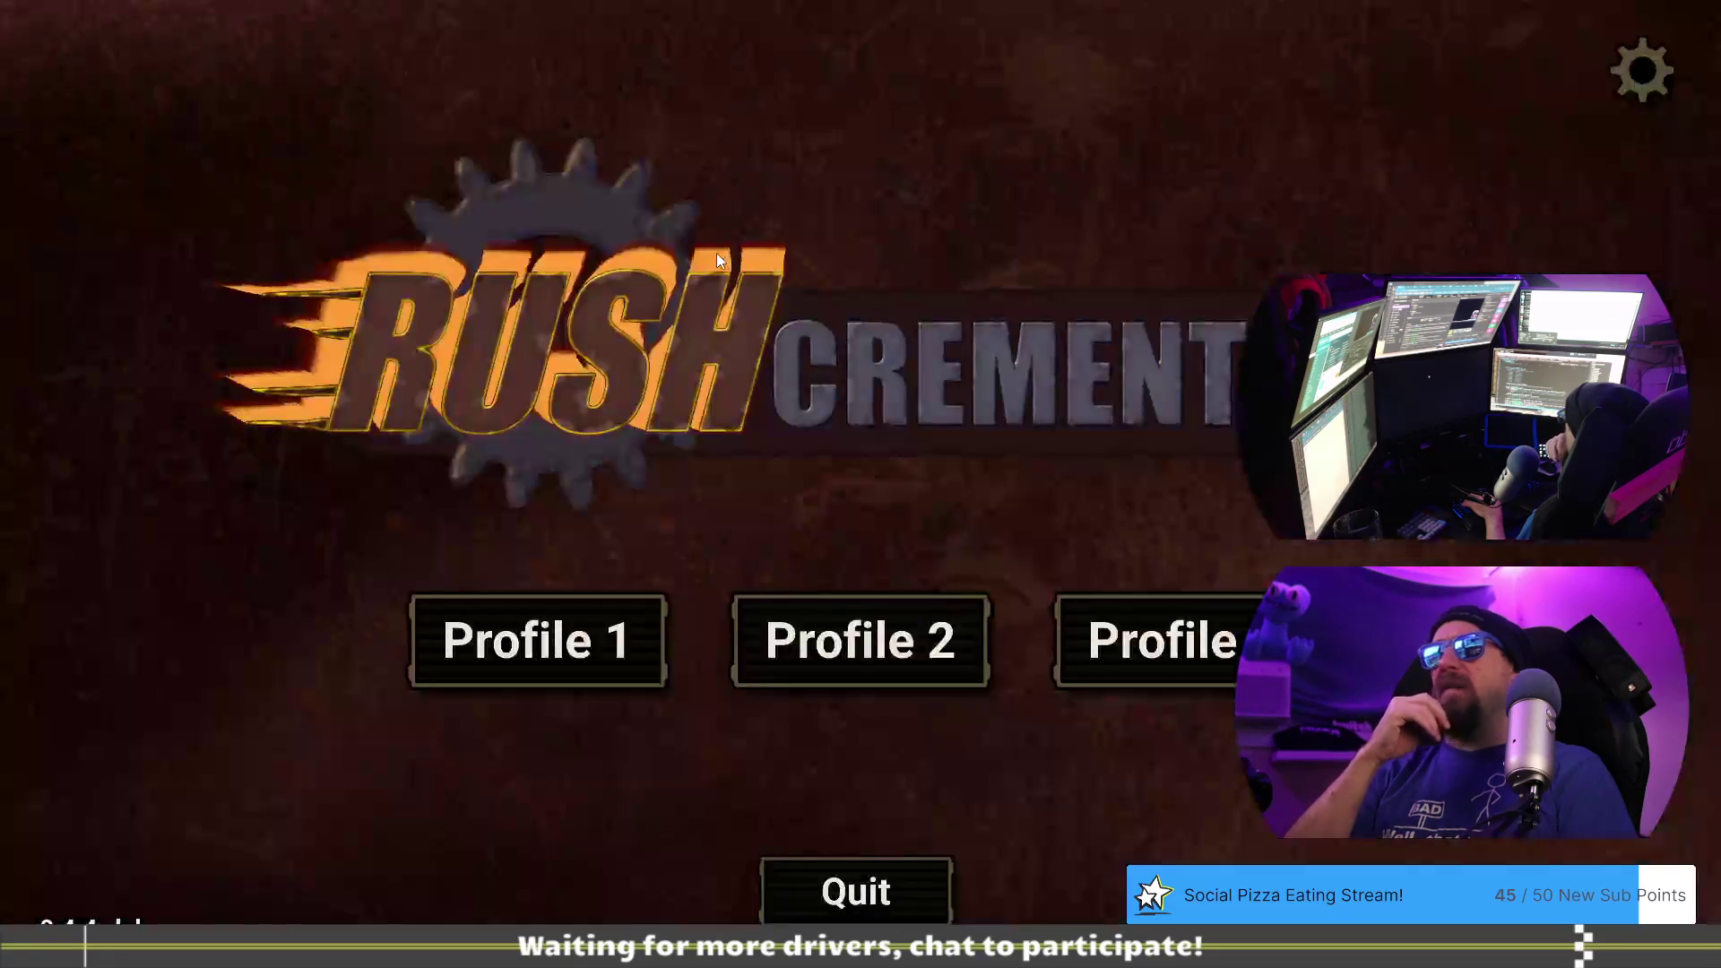
key(grave)
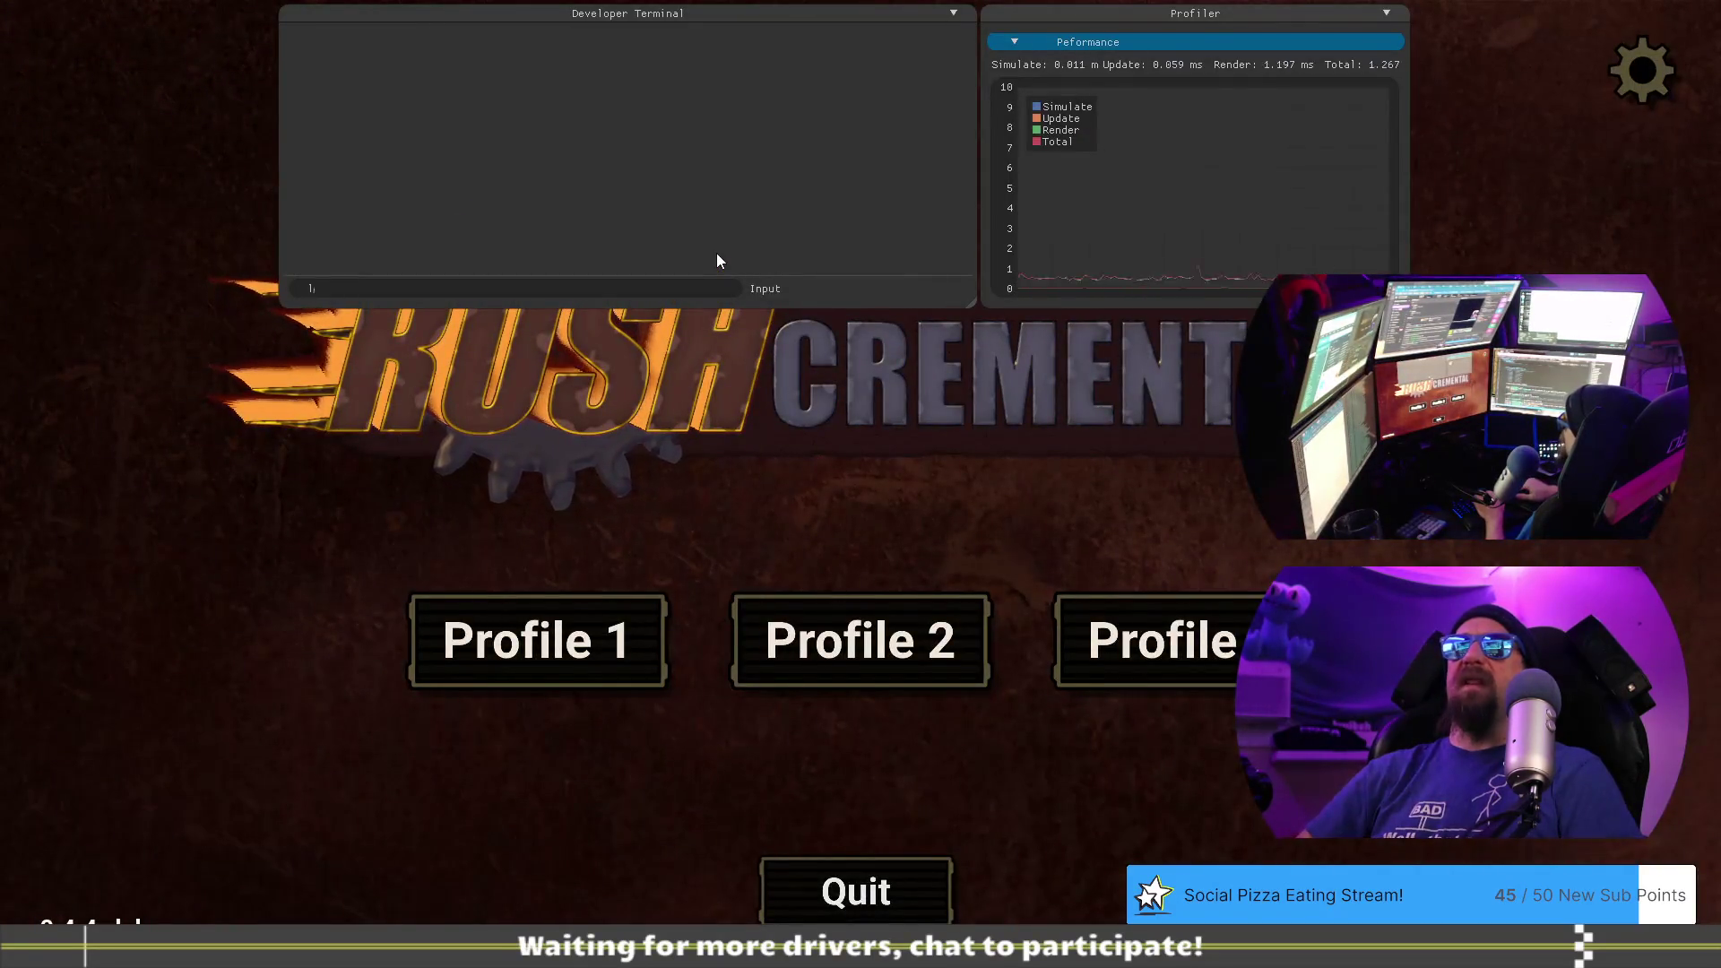
- Load the tundra_m2c save and list the available save files in the console
text(load tundra_m)
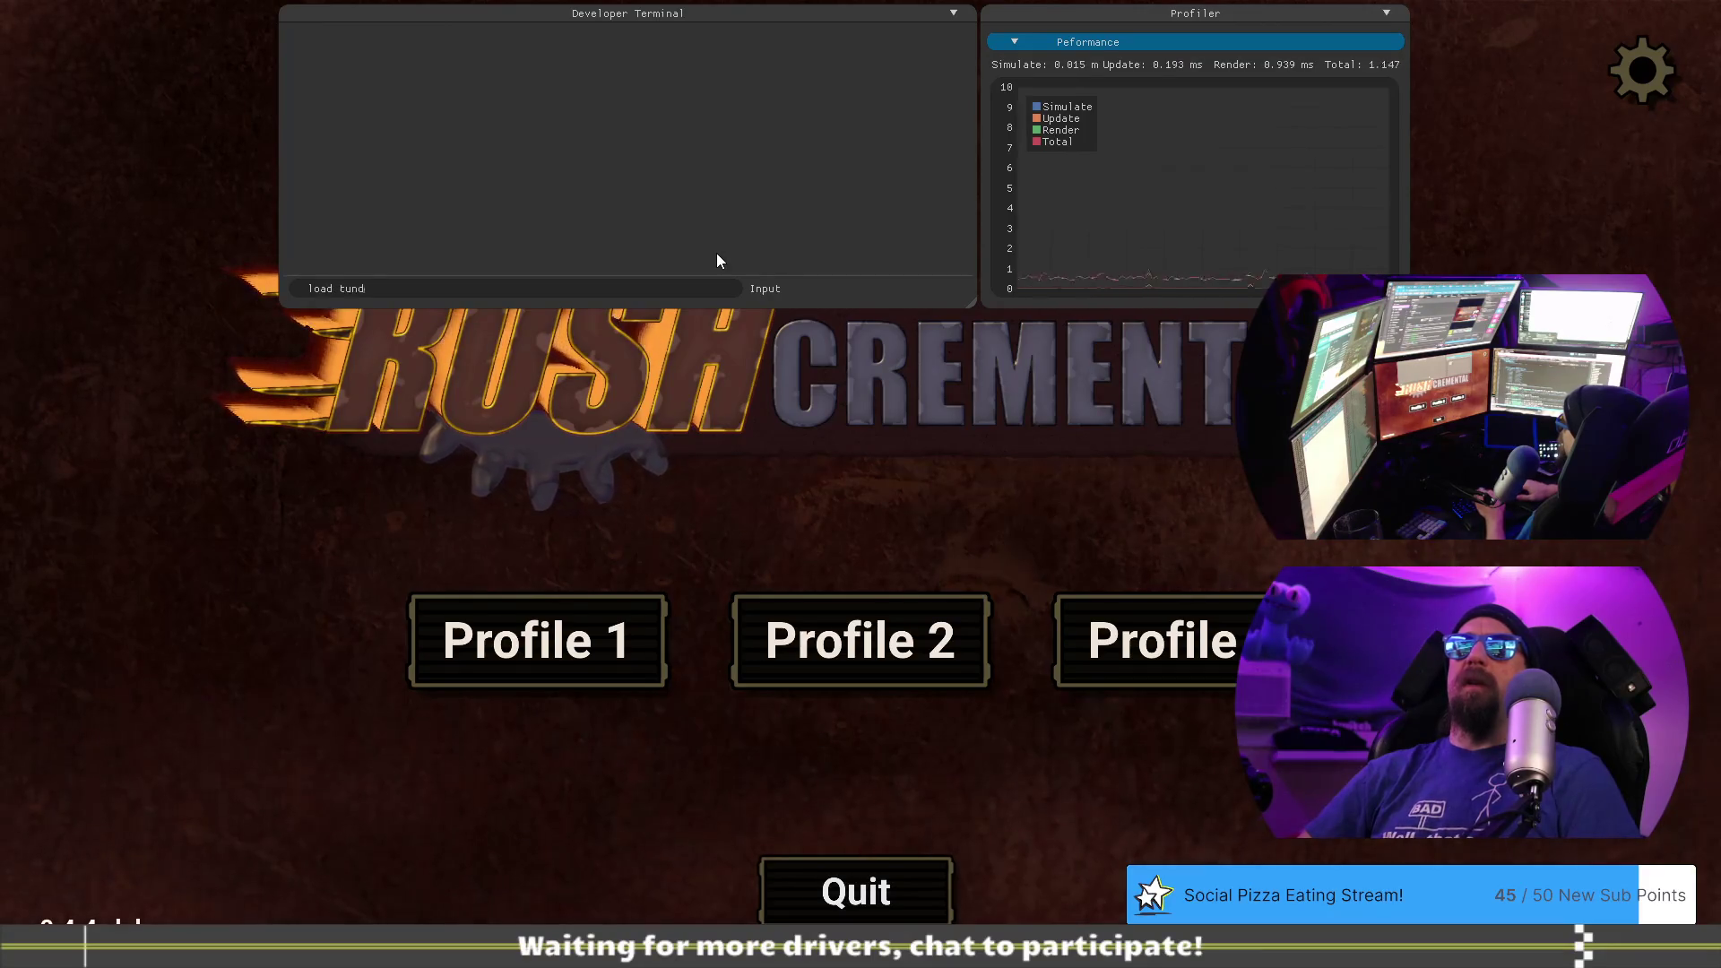
key(BackSpace)
key(BackSpace)
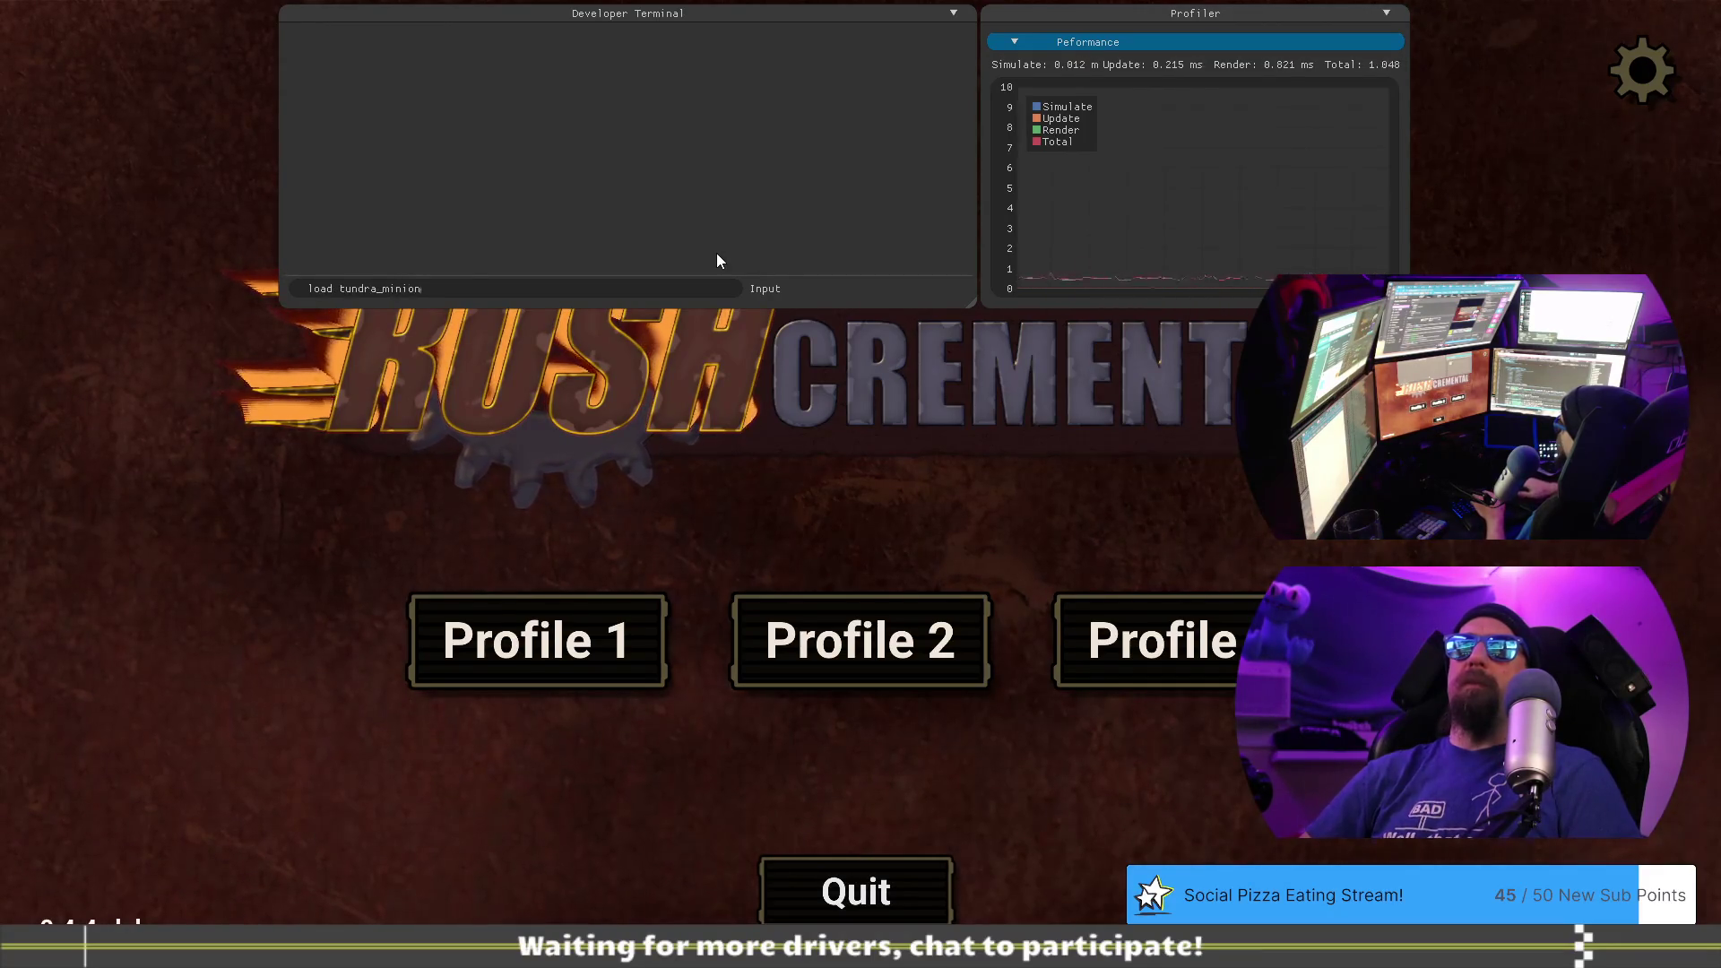
text(_m2c)
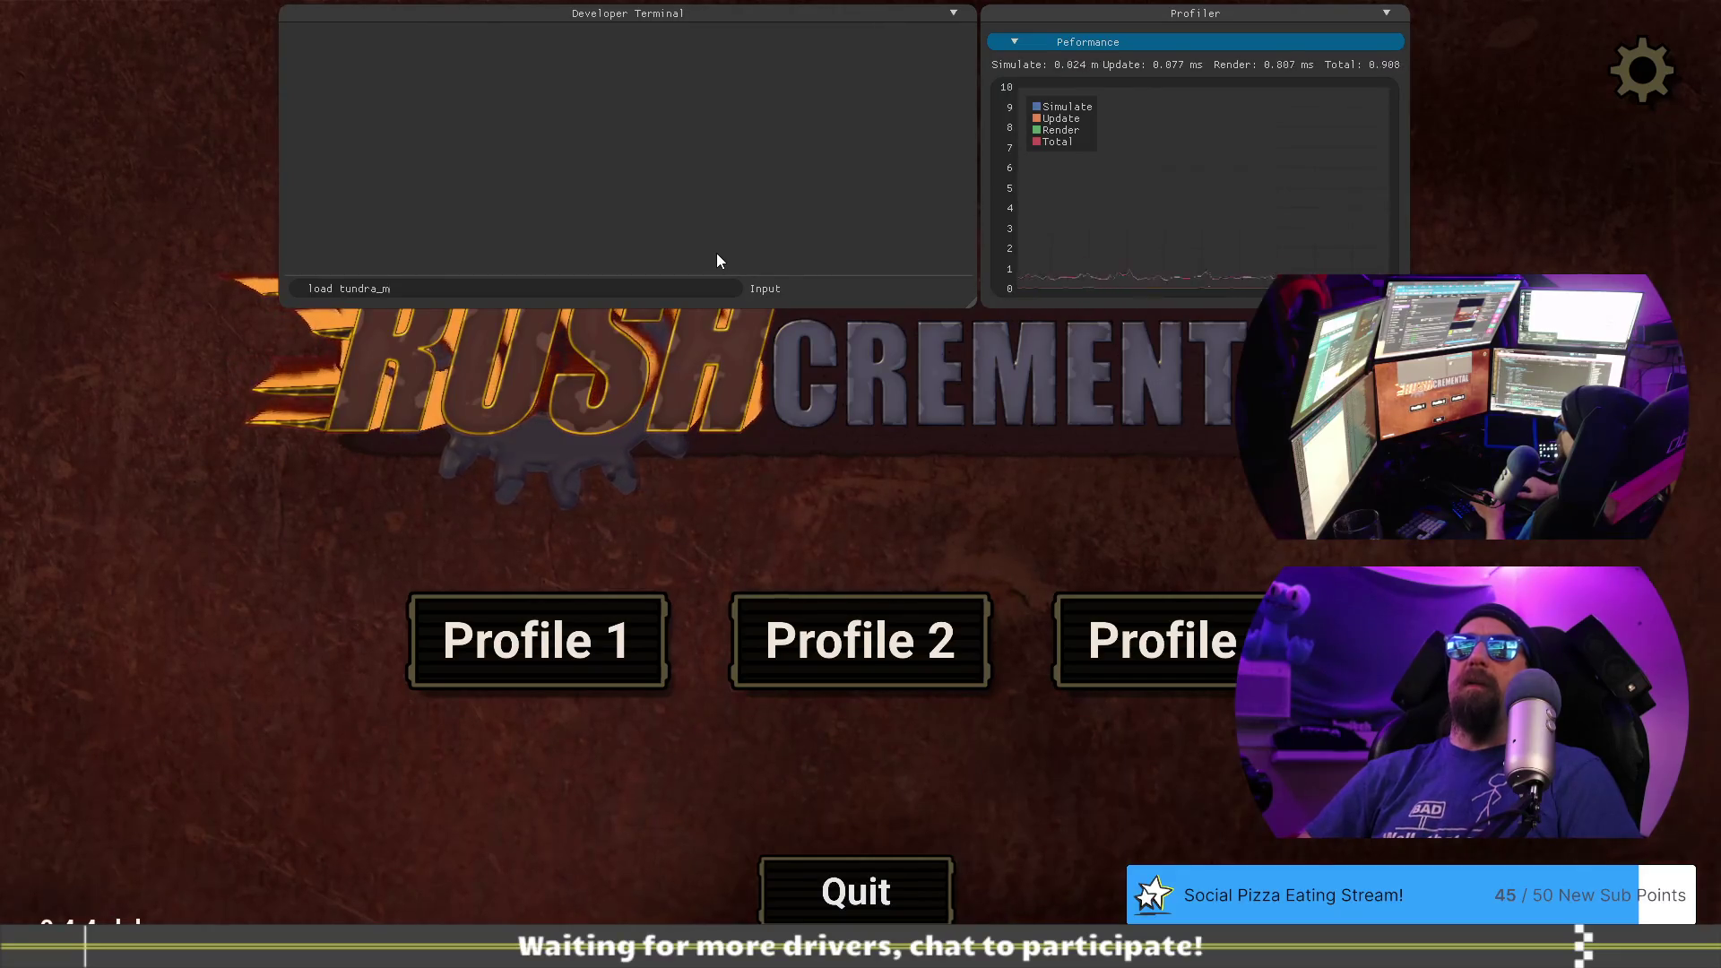
key(Return)
text(l)
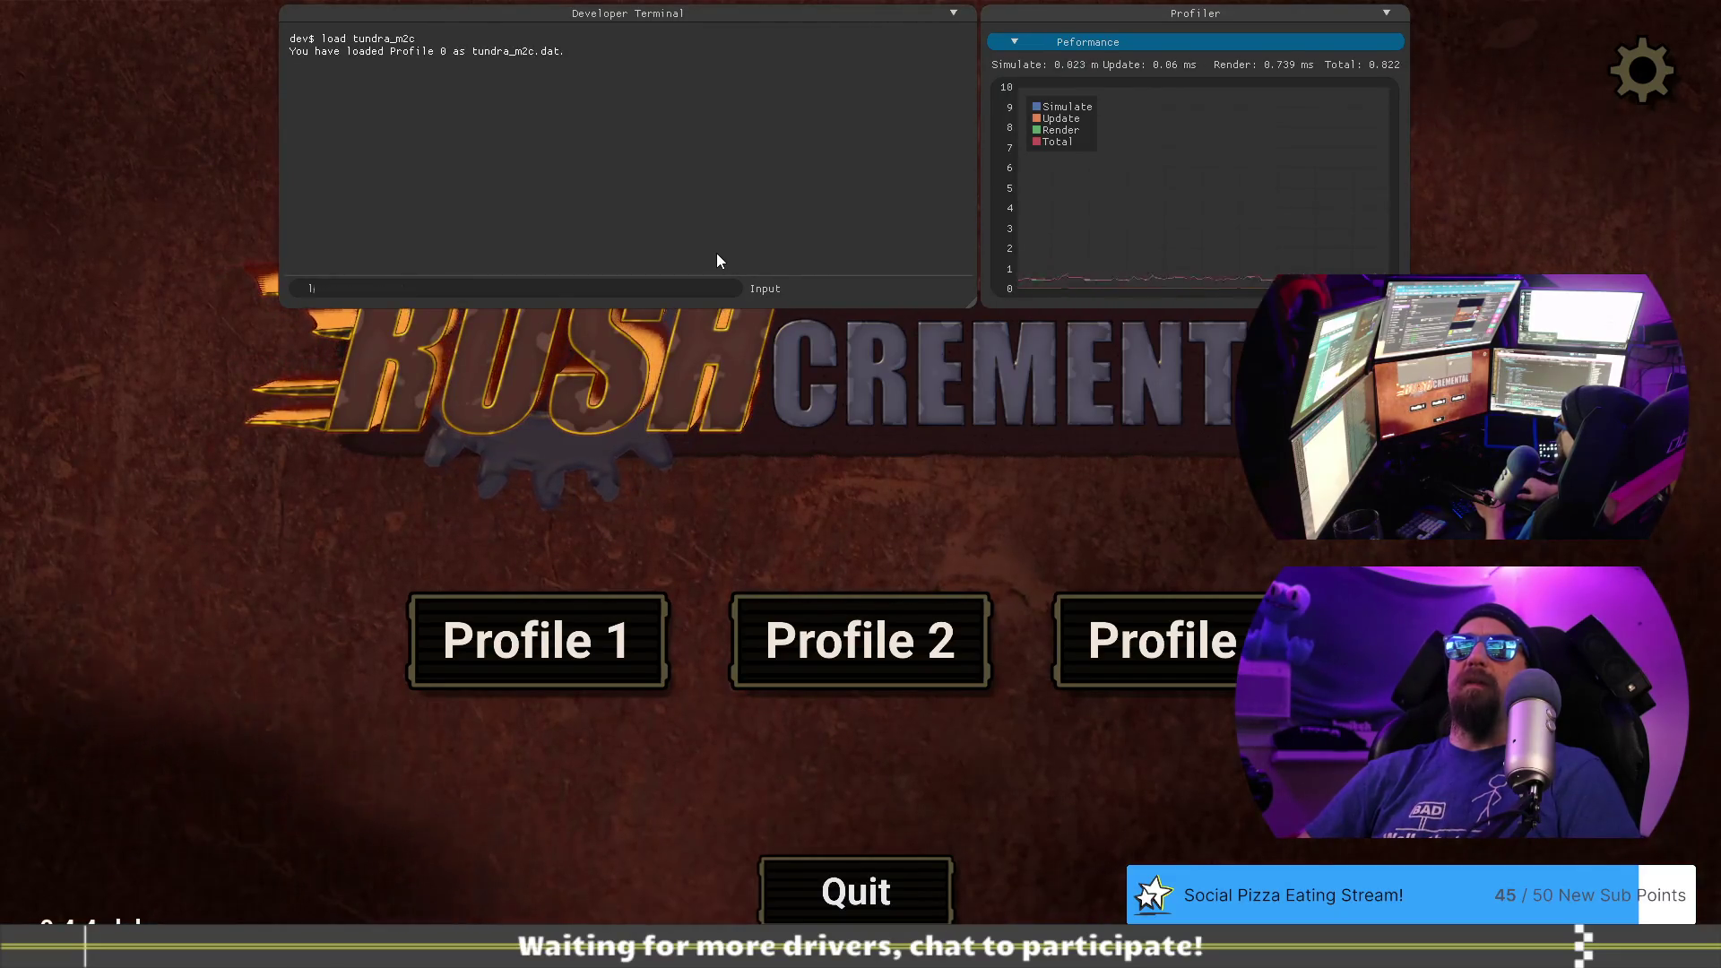
text(oad --list)
key(Return)
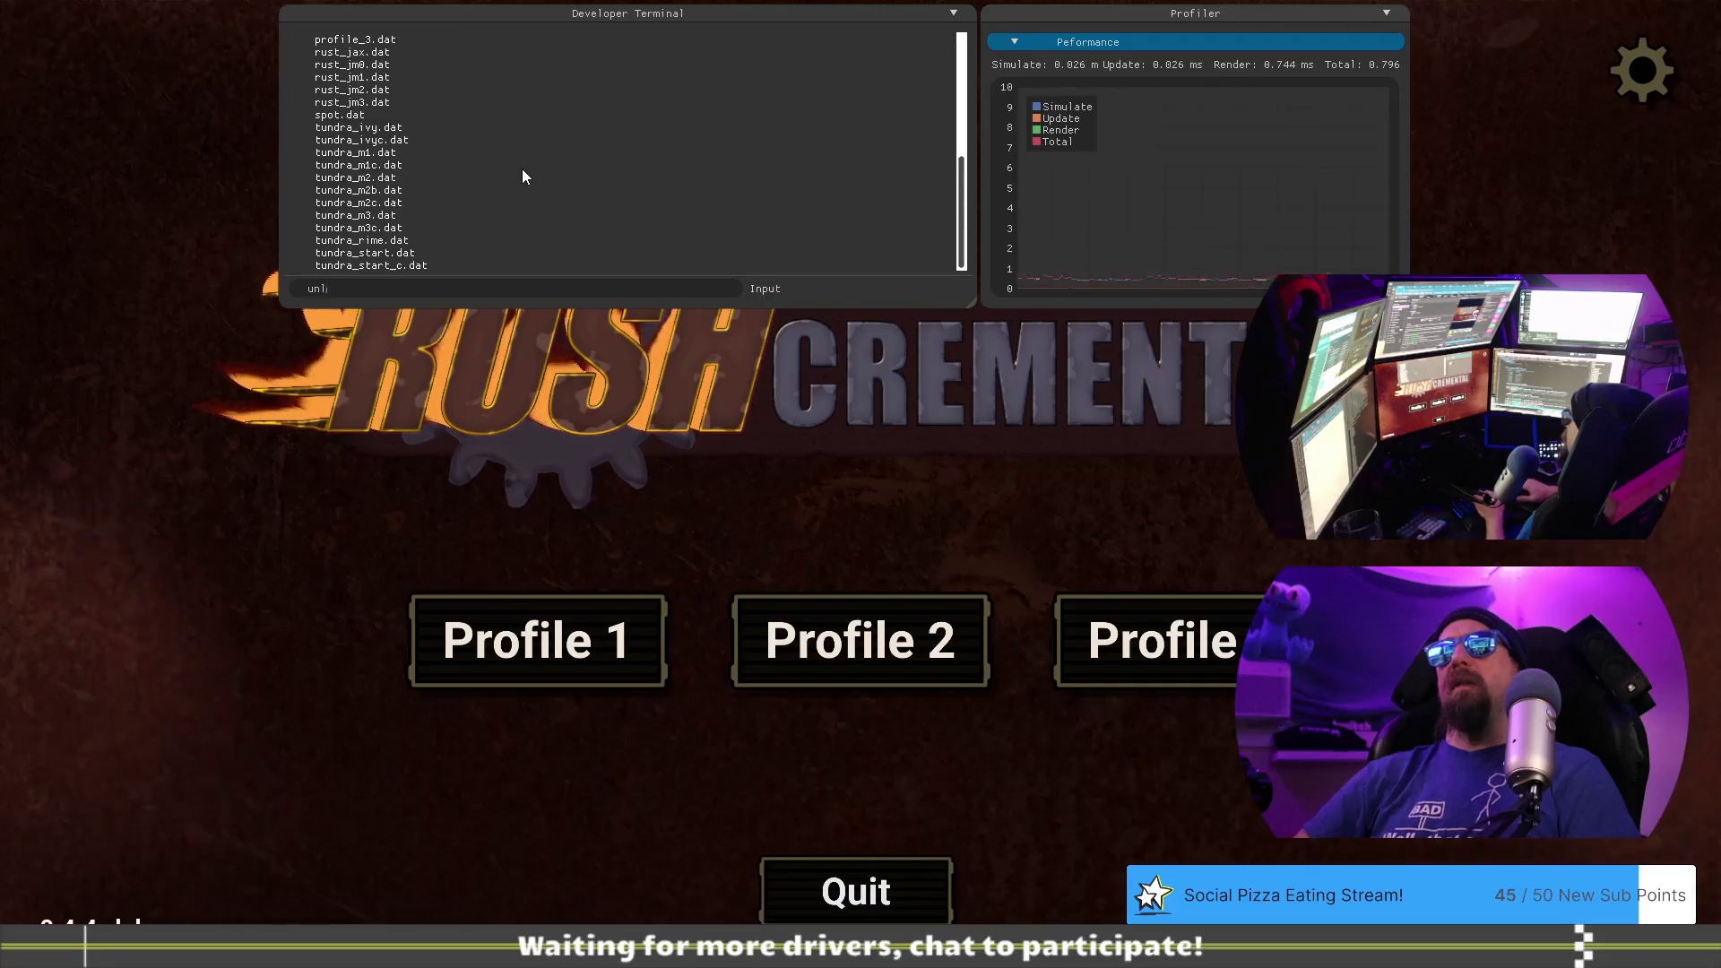
- Run the unlocks command and review the listed challenger_ivy_minion_2 keys
key(Up)
key(Return)
scroll(523, 171, up, 15)
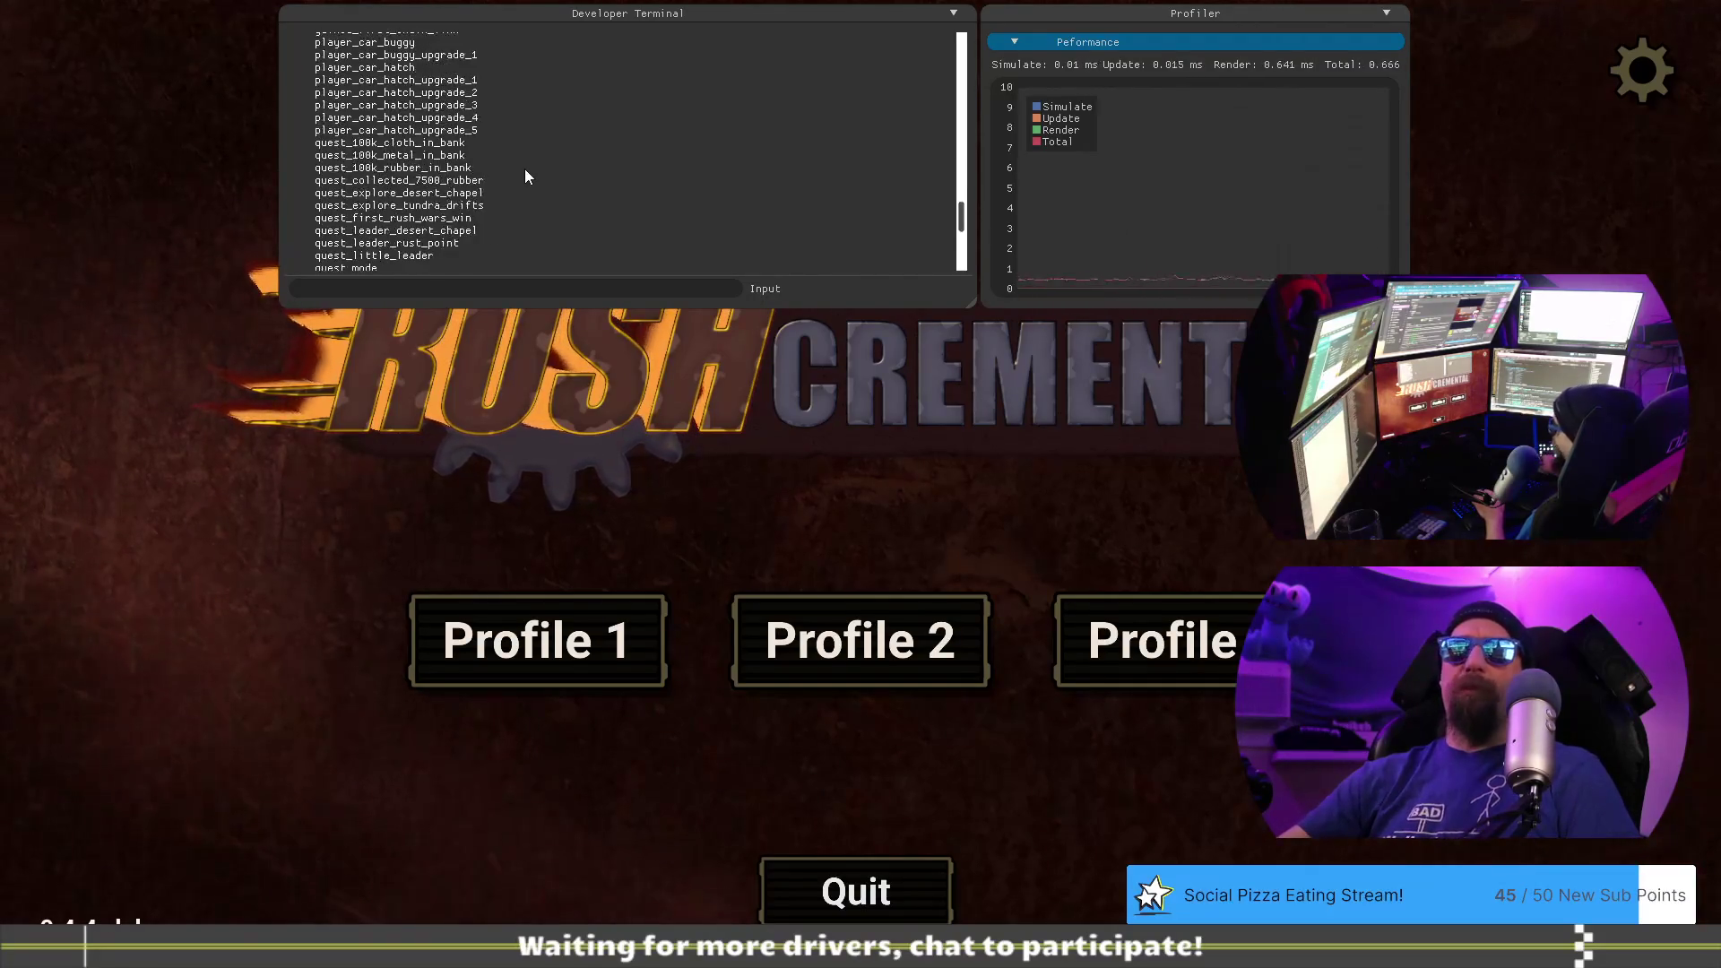
scroll(524, 171, down, 6)
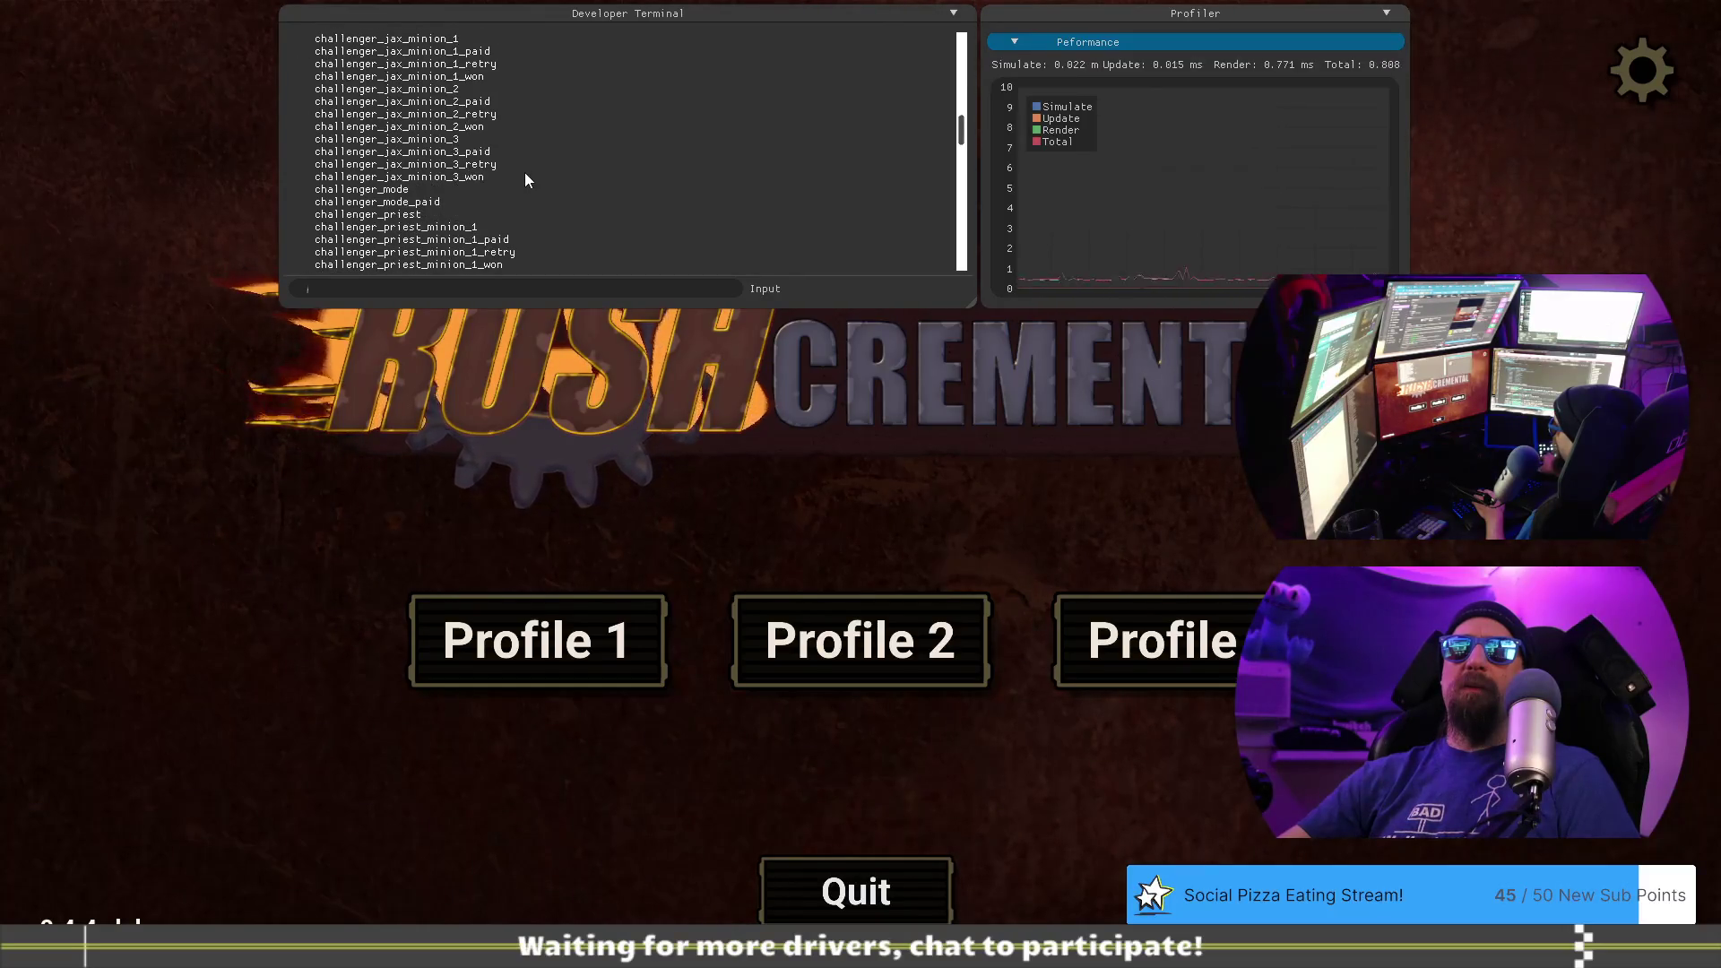
scroll(524, 175, up, 5)
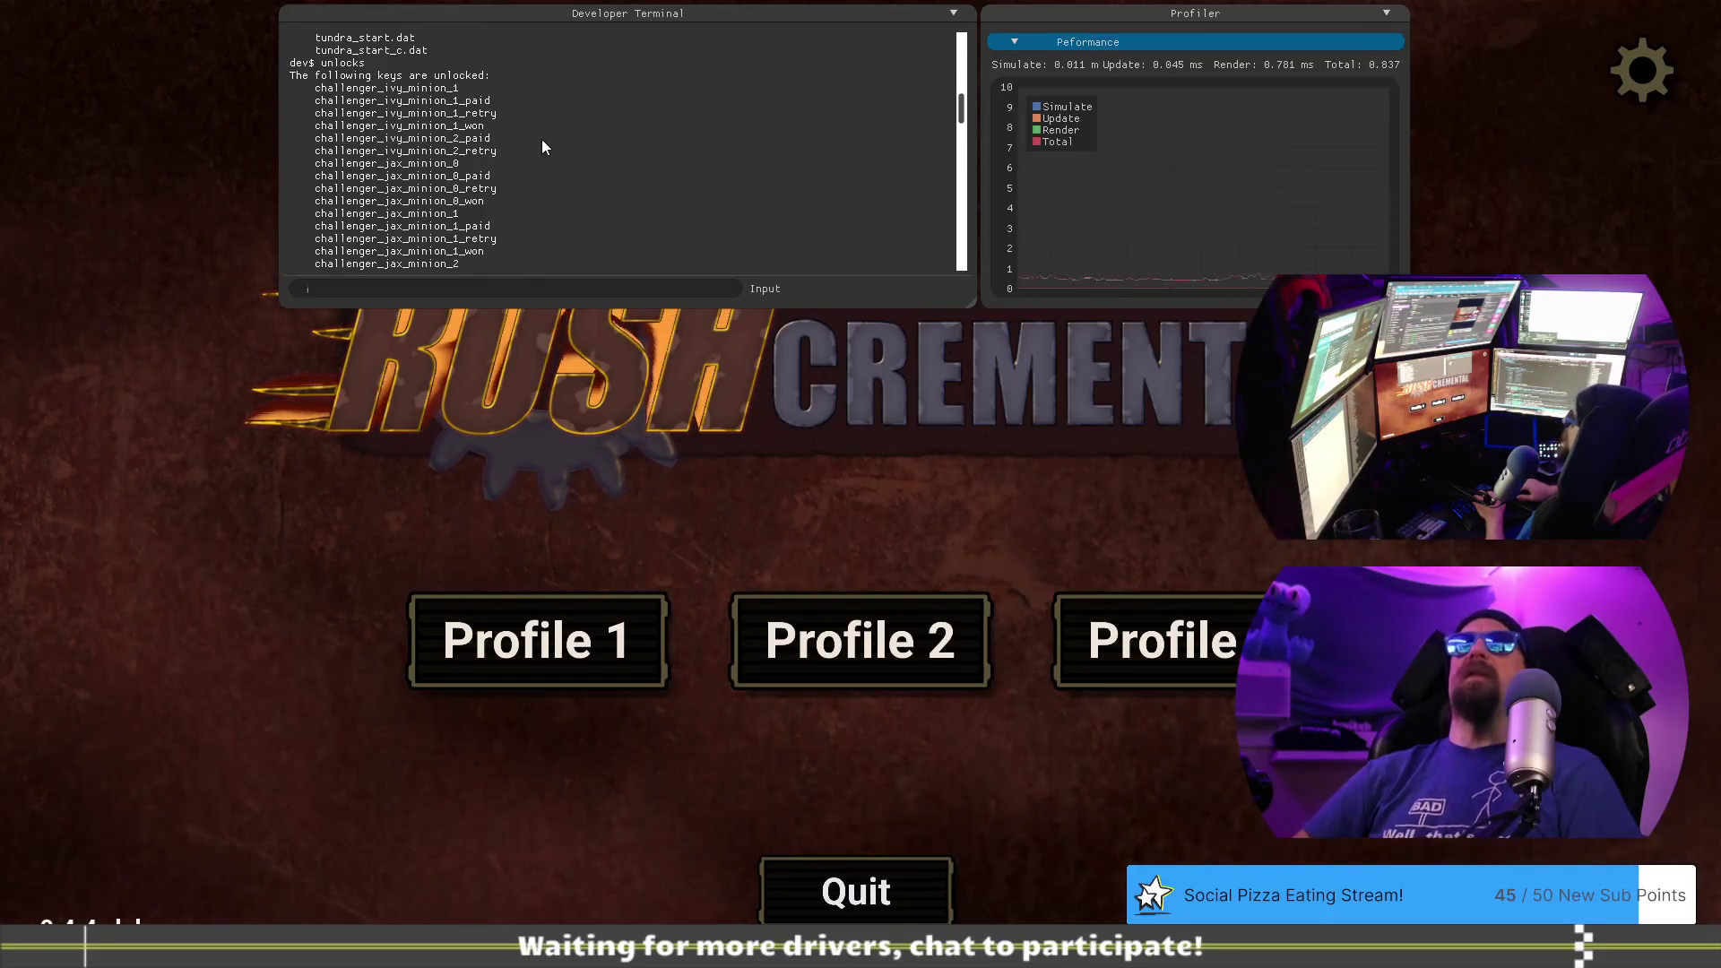
- Lock the challenger_ivy_minion_2_paid and challenger_ivy_minion_2_retry keys again
text(lock challgn)
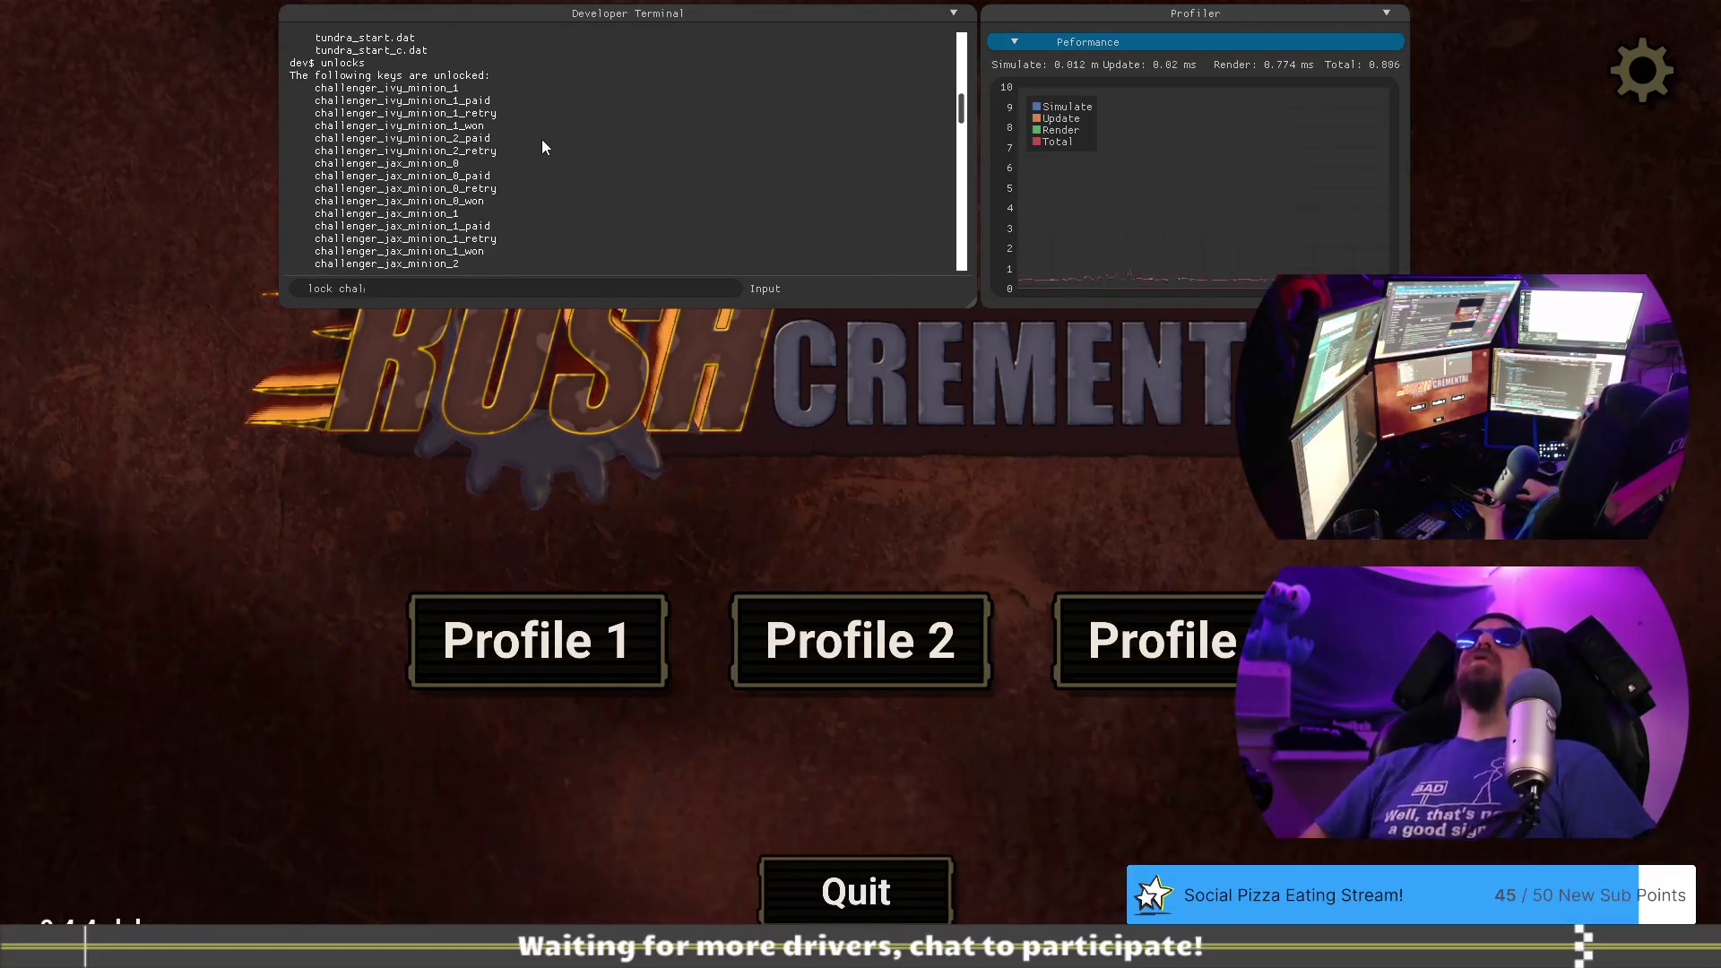
key(BackSpace)
key(BackSpace)
text(r_)
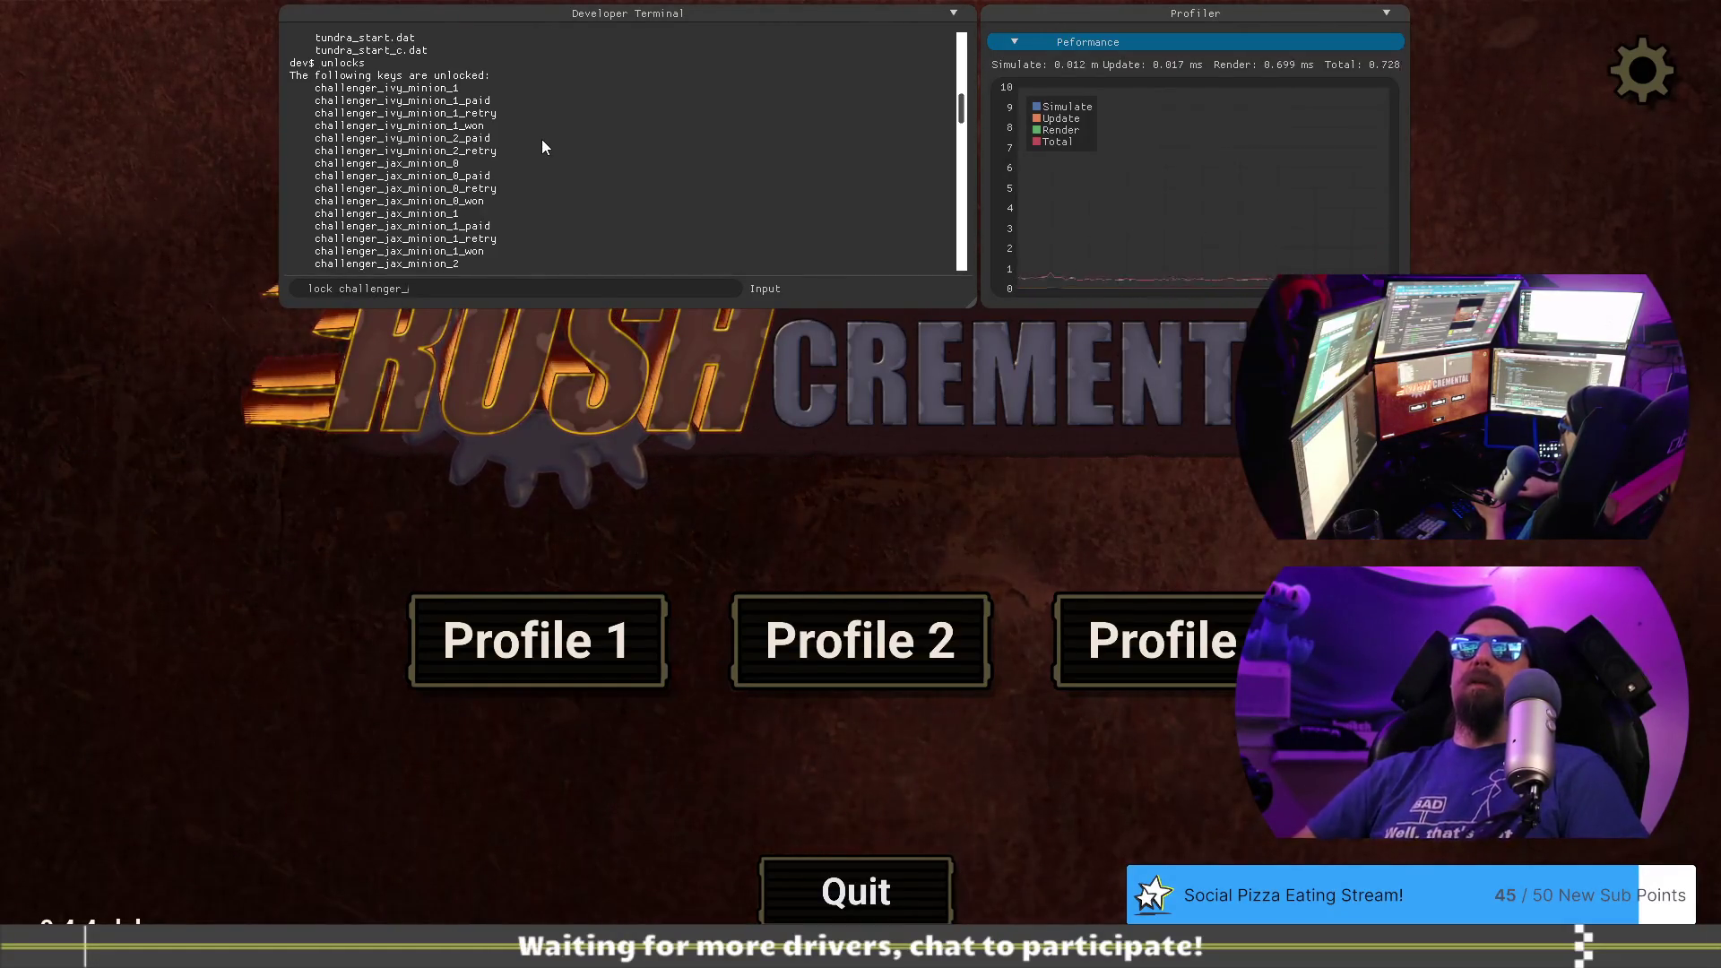
text(ivy_minion)
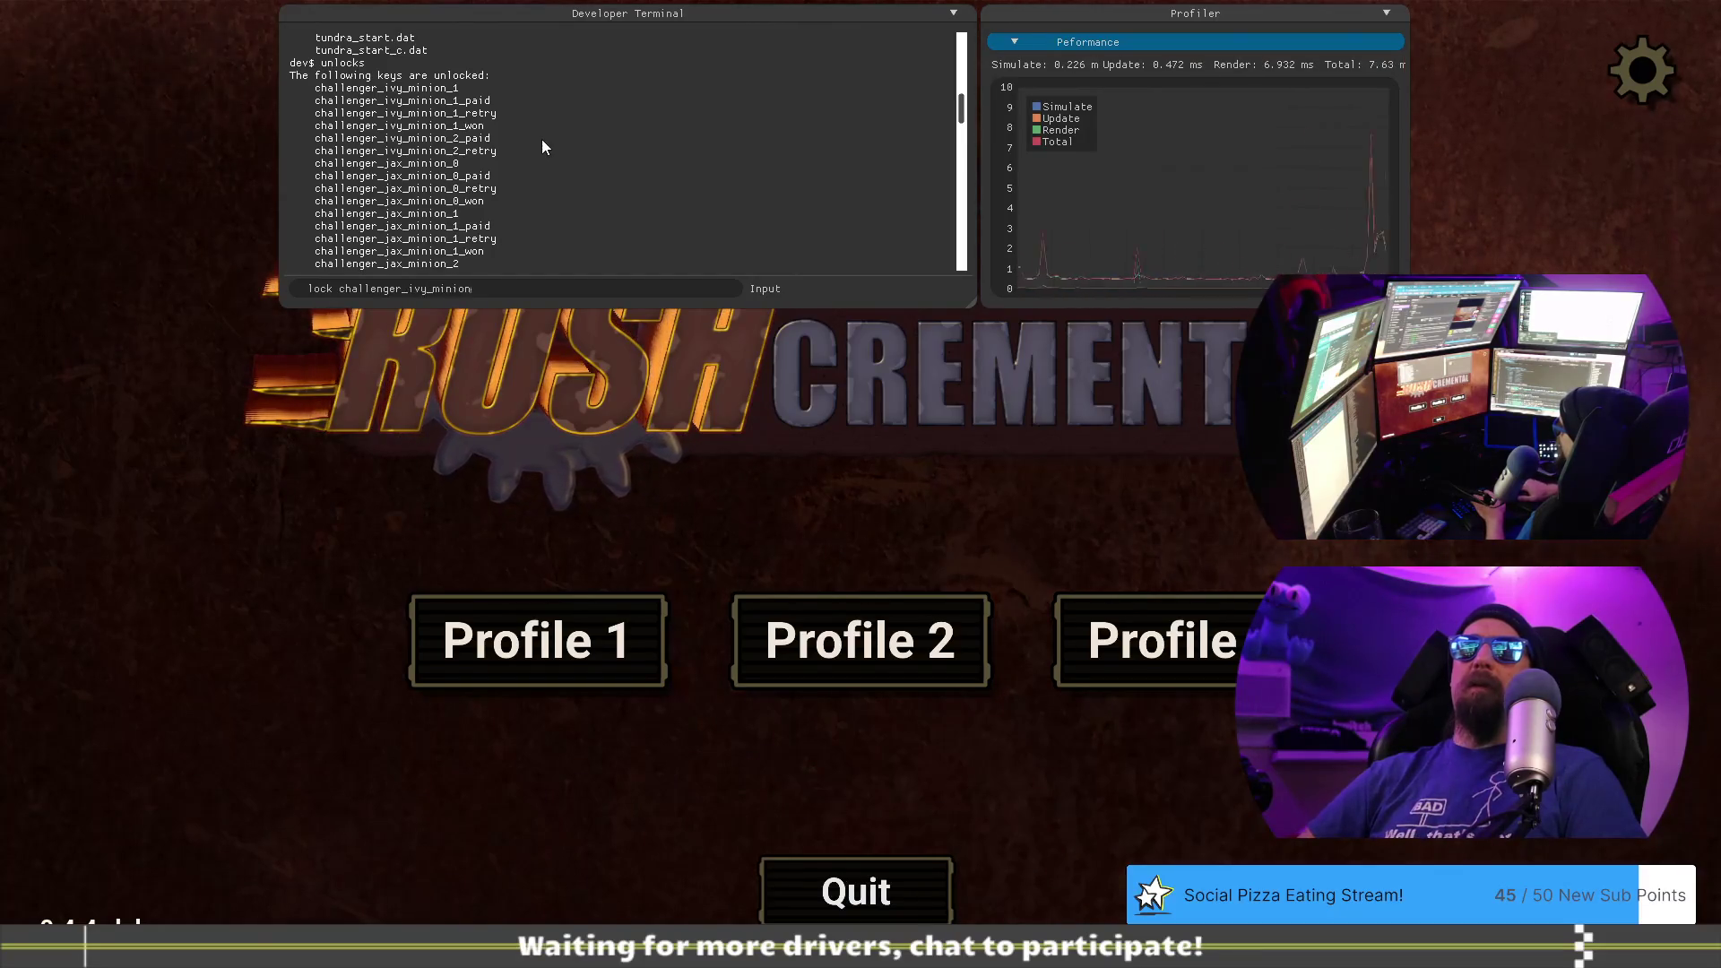
text(_2_paid)
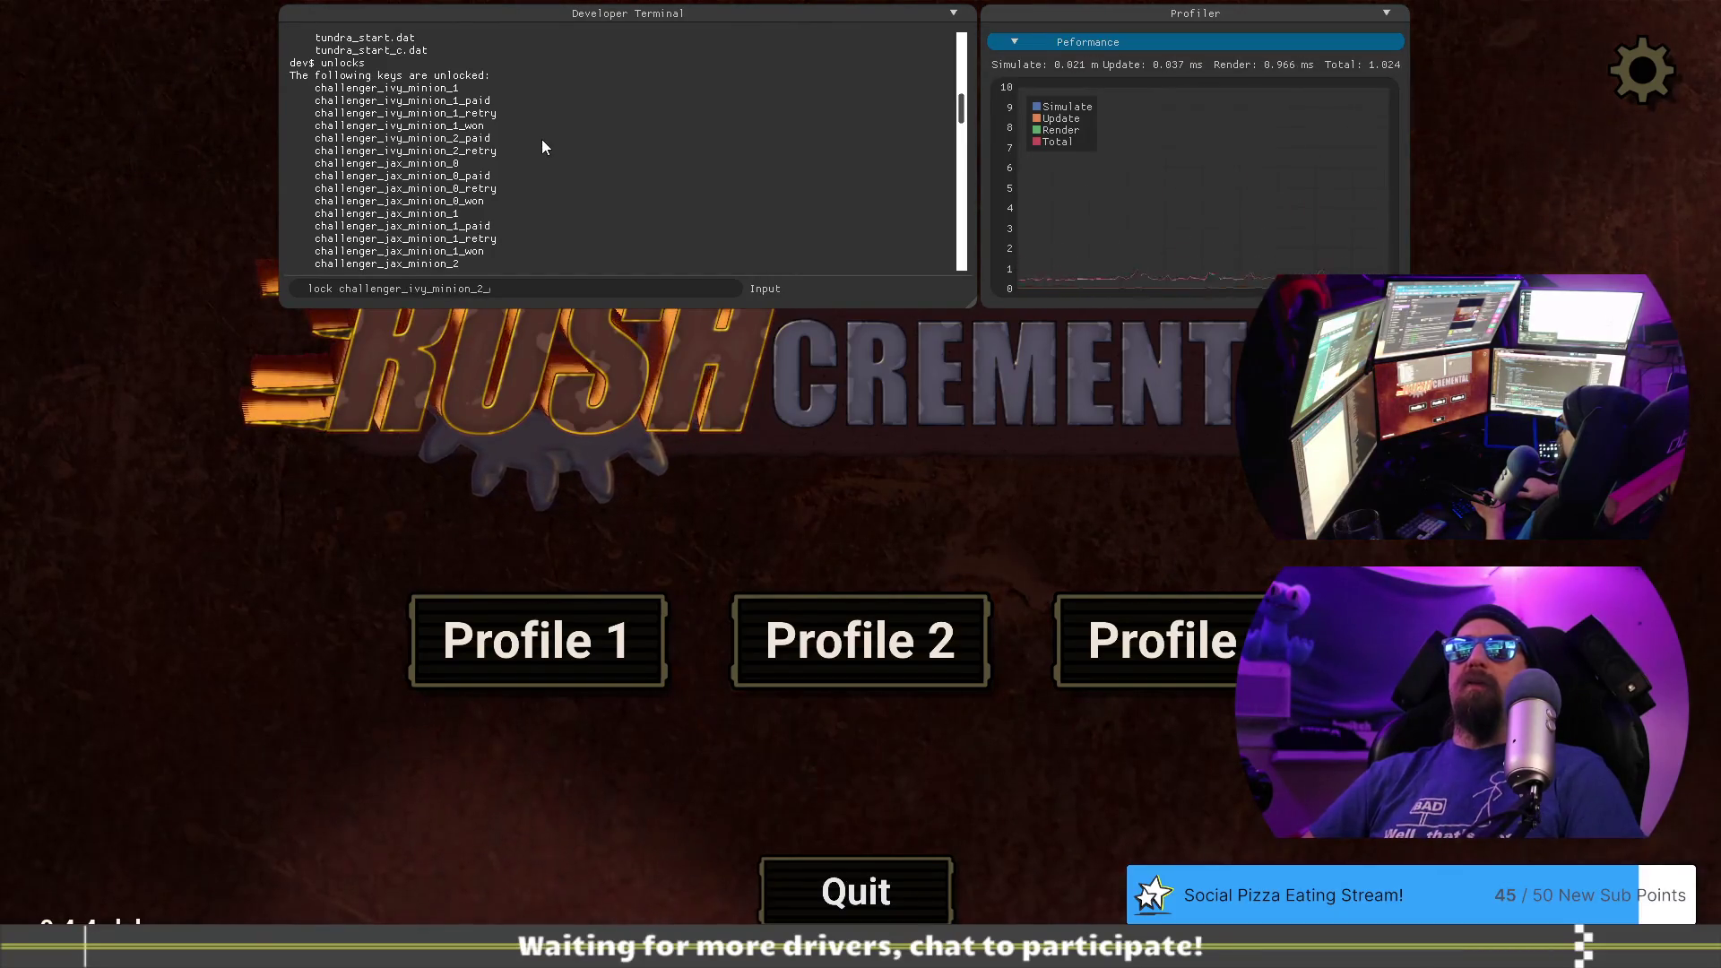
key(Return)
text(lock ch)
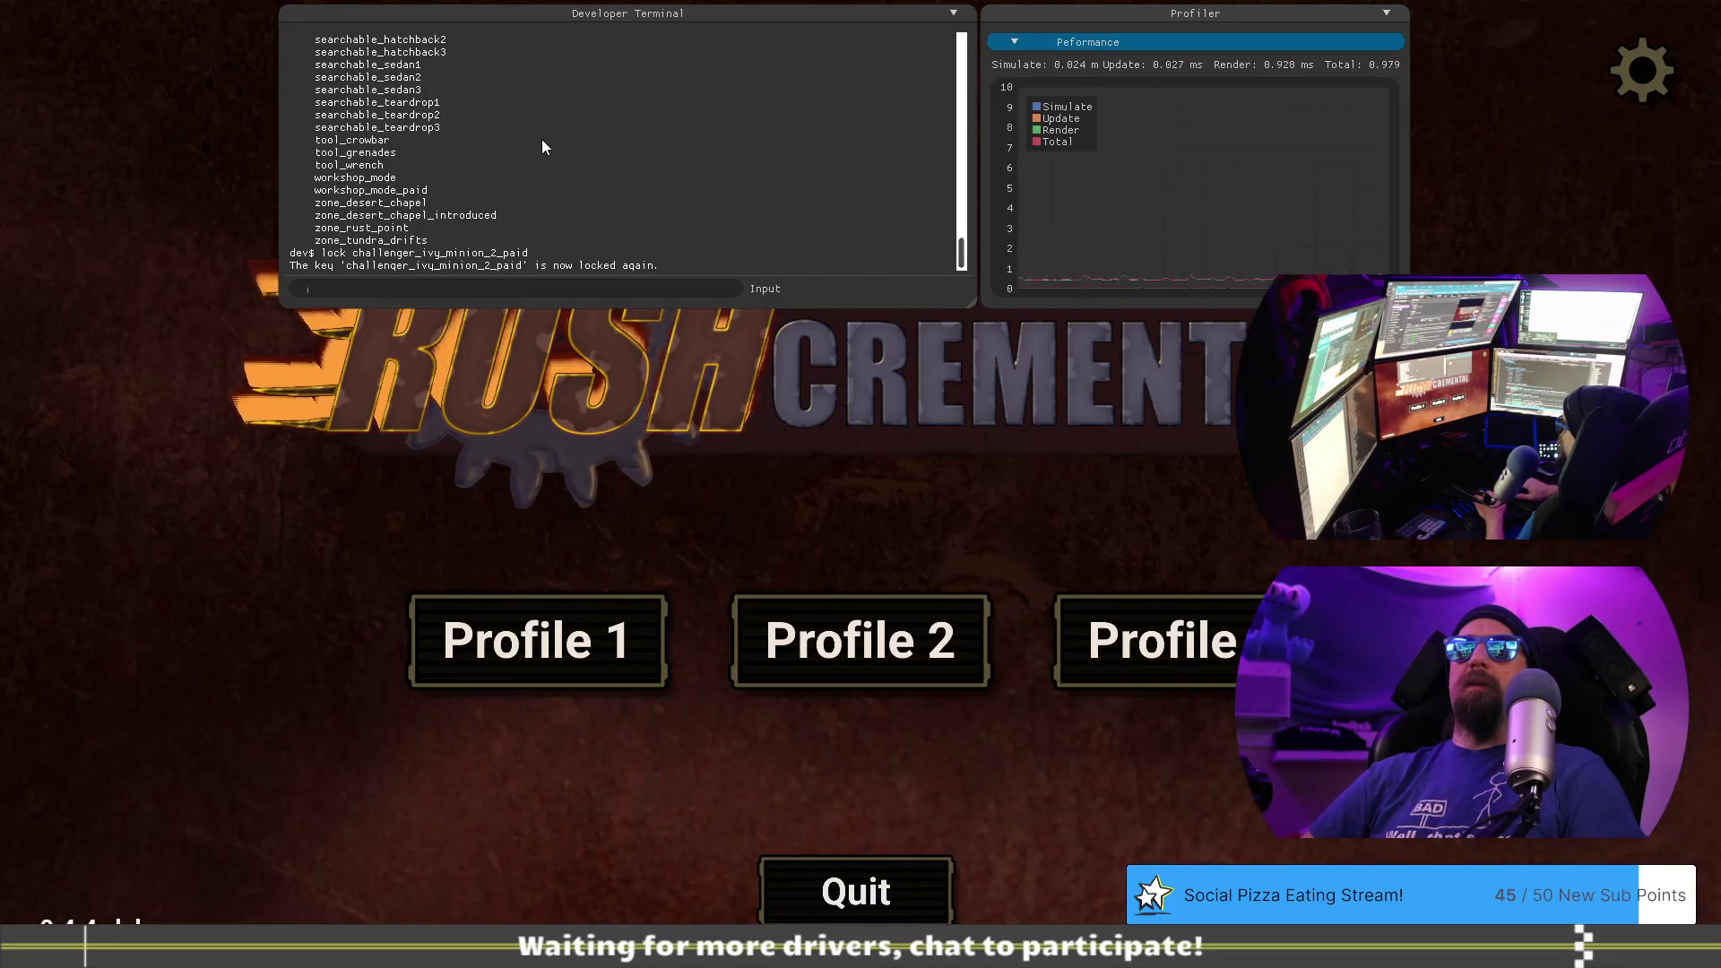
text(allenger_icy)
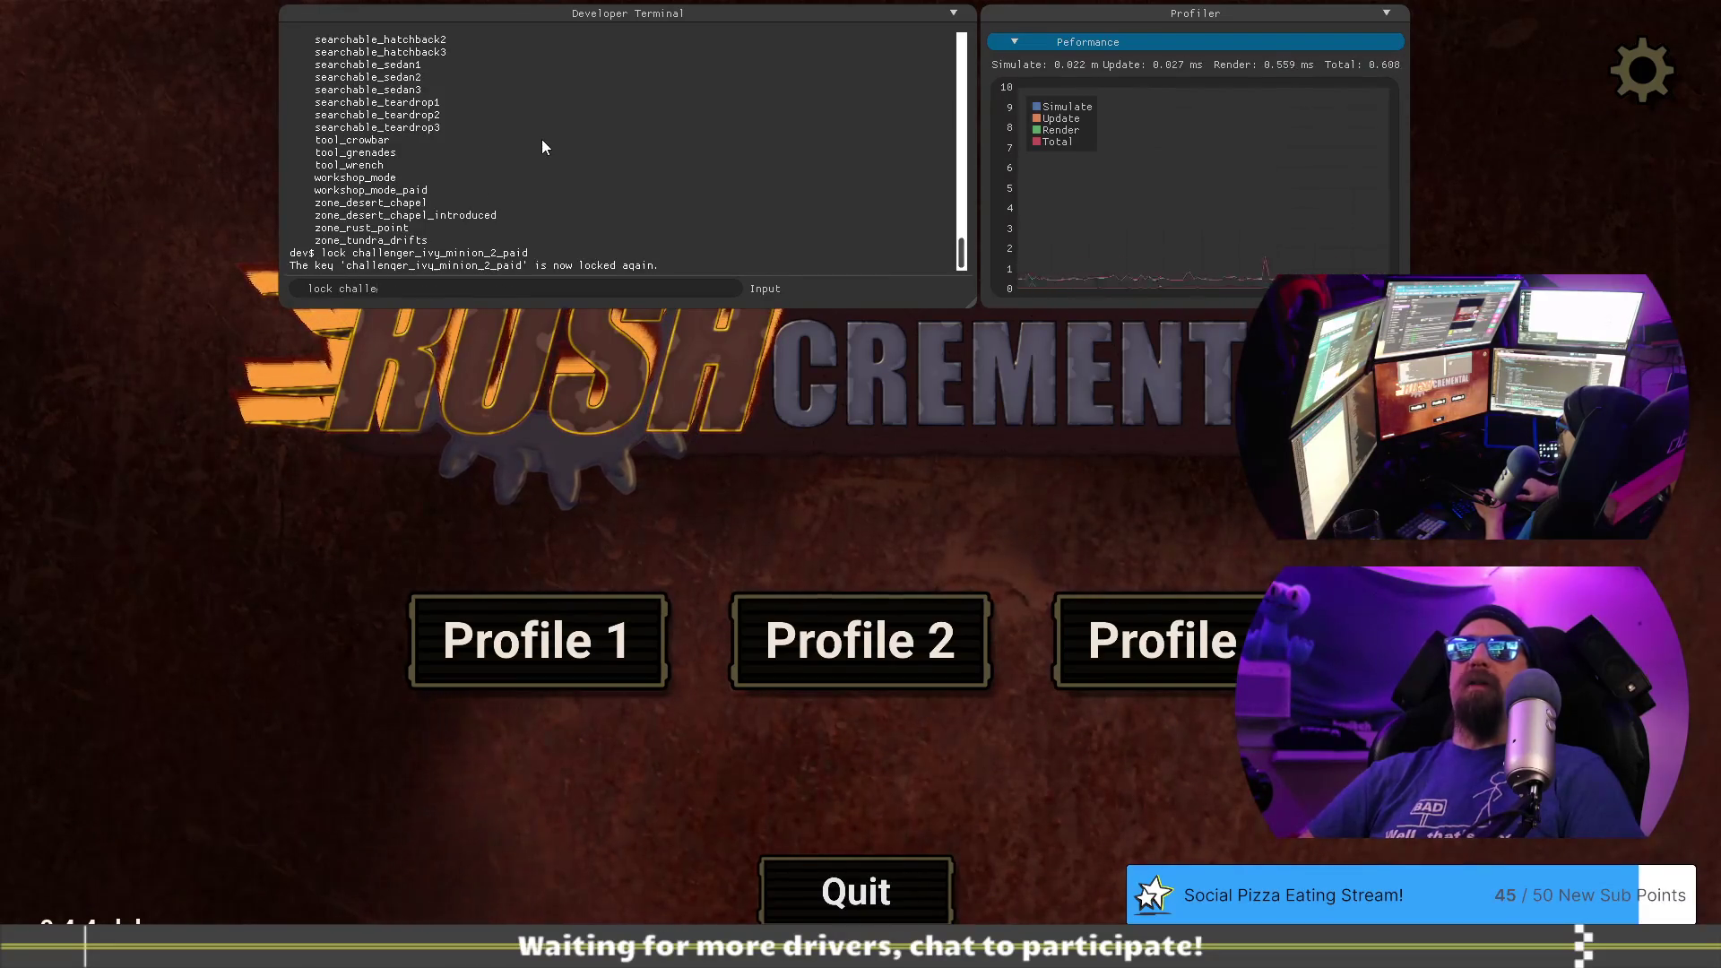
key(BackSpace)
key(BackSpace)
text(vy)
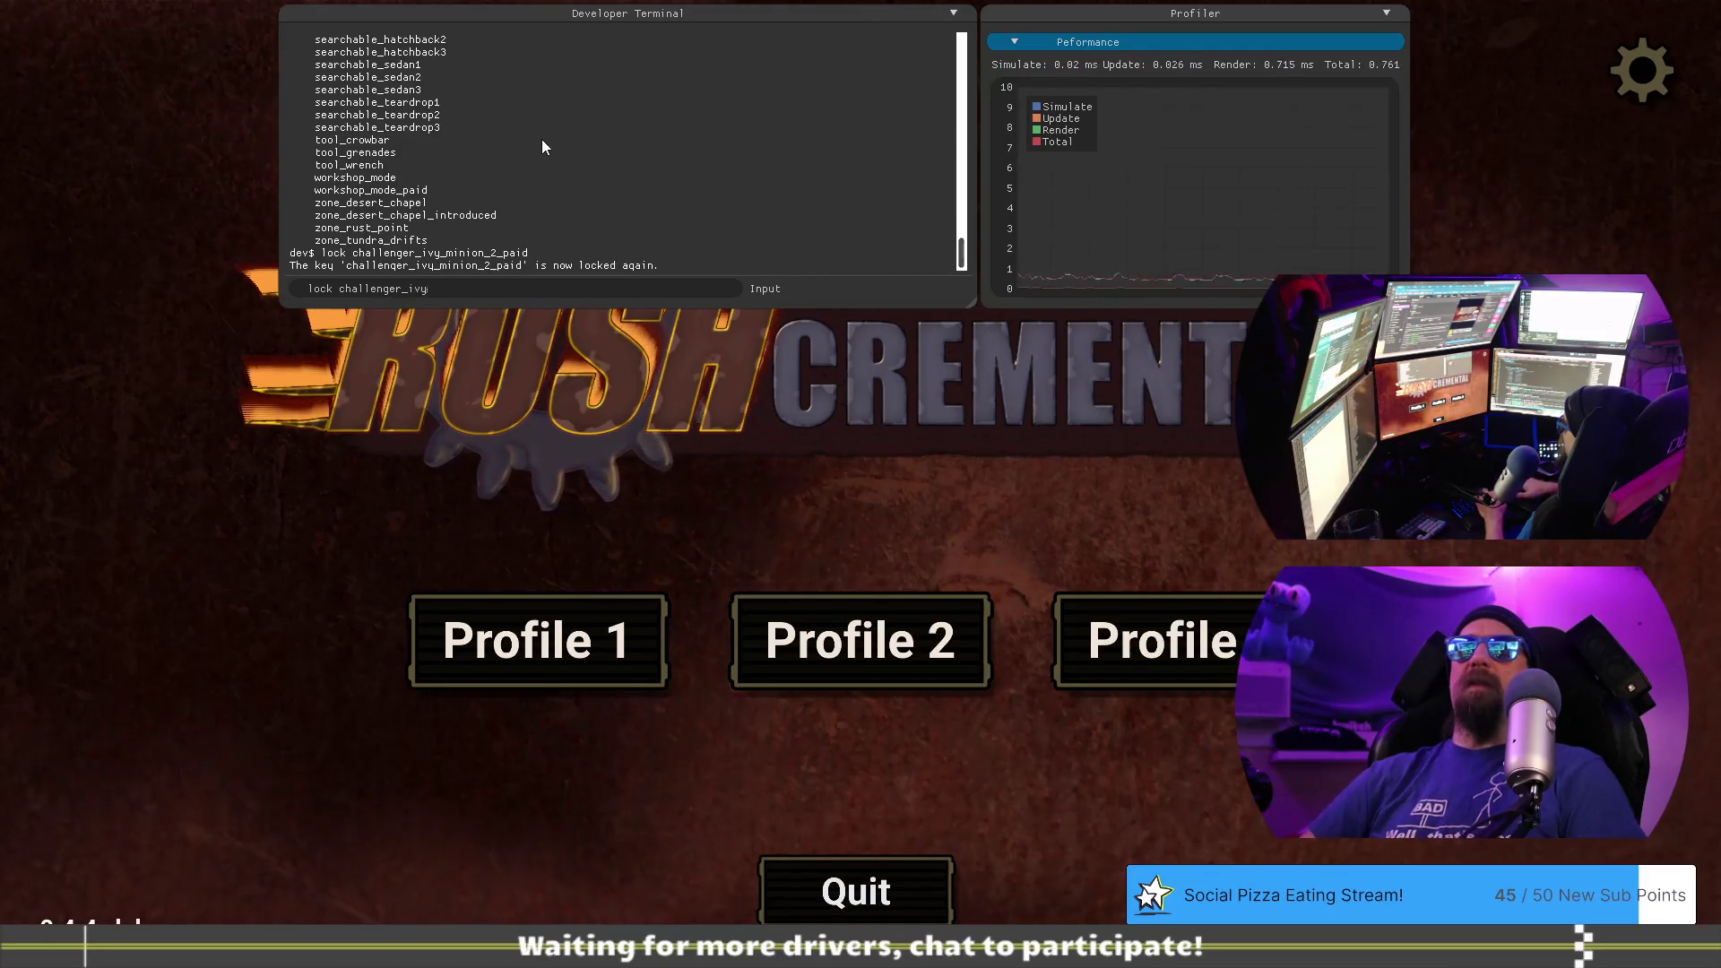
text(_minion_2_retry)
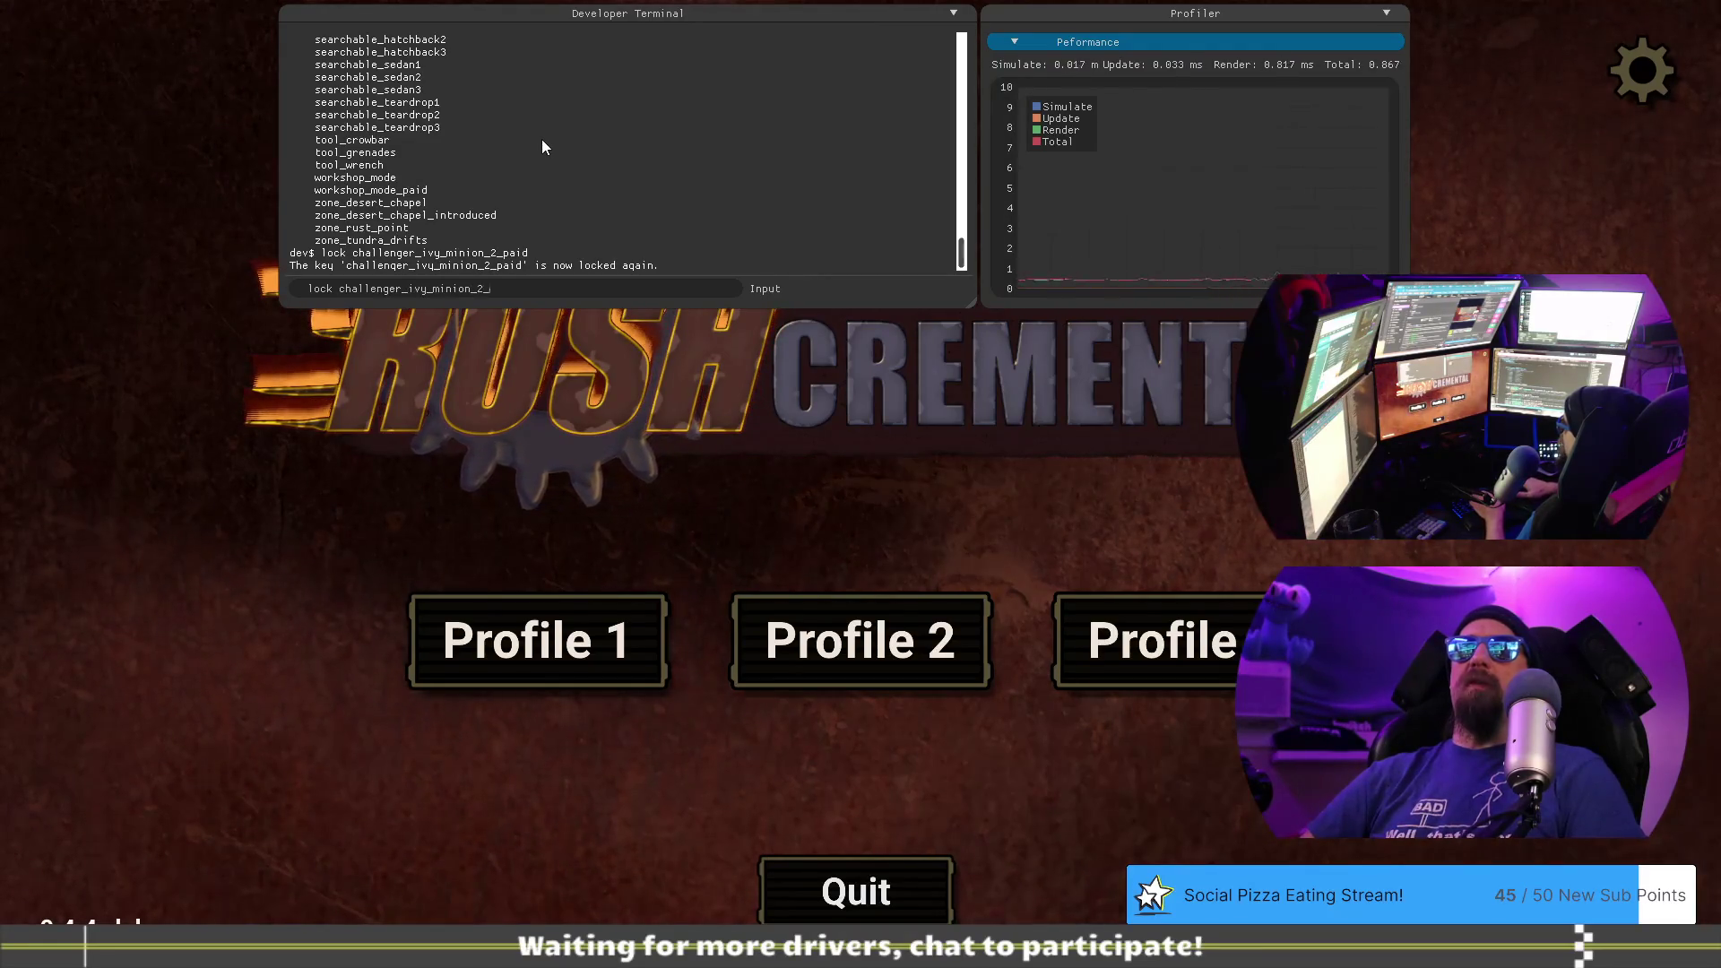
key(Return)
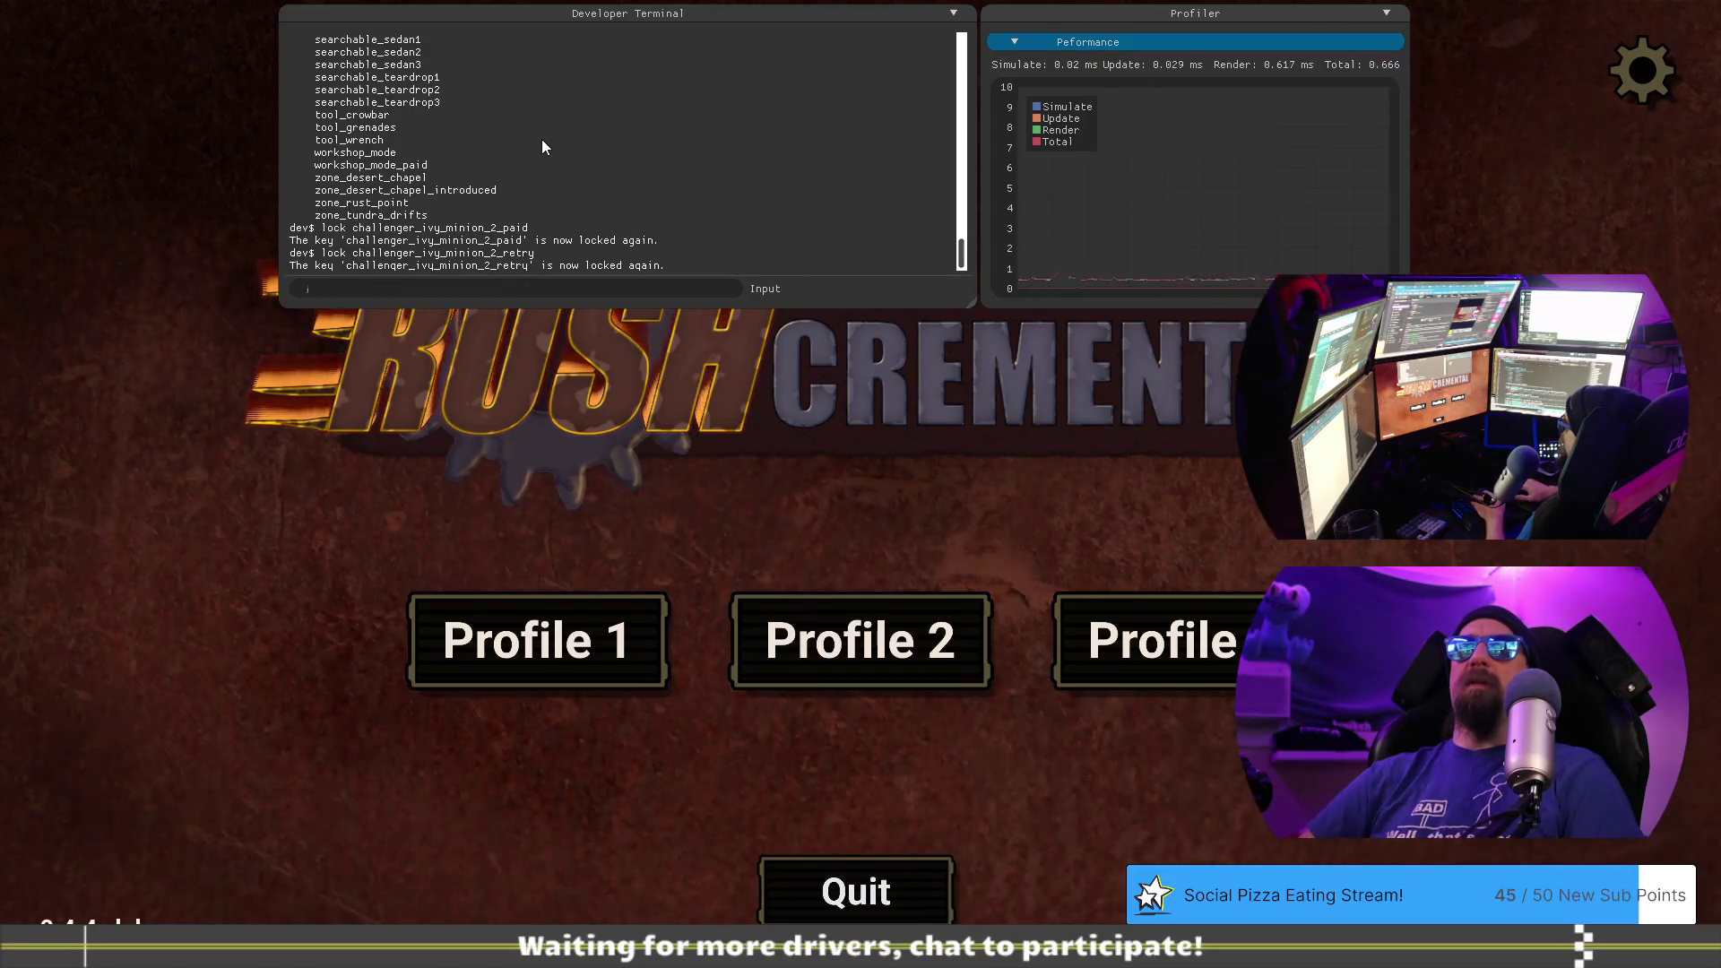
- Load Profile 1 and return from the Rush Wars challenge to the Market grid
key(grave)
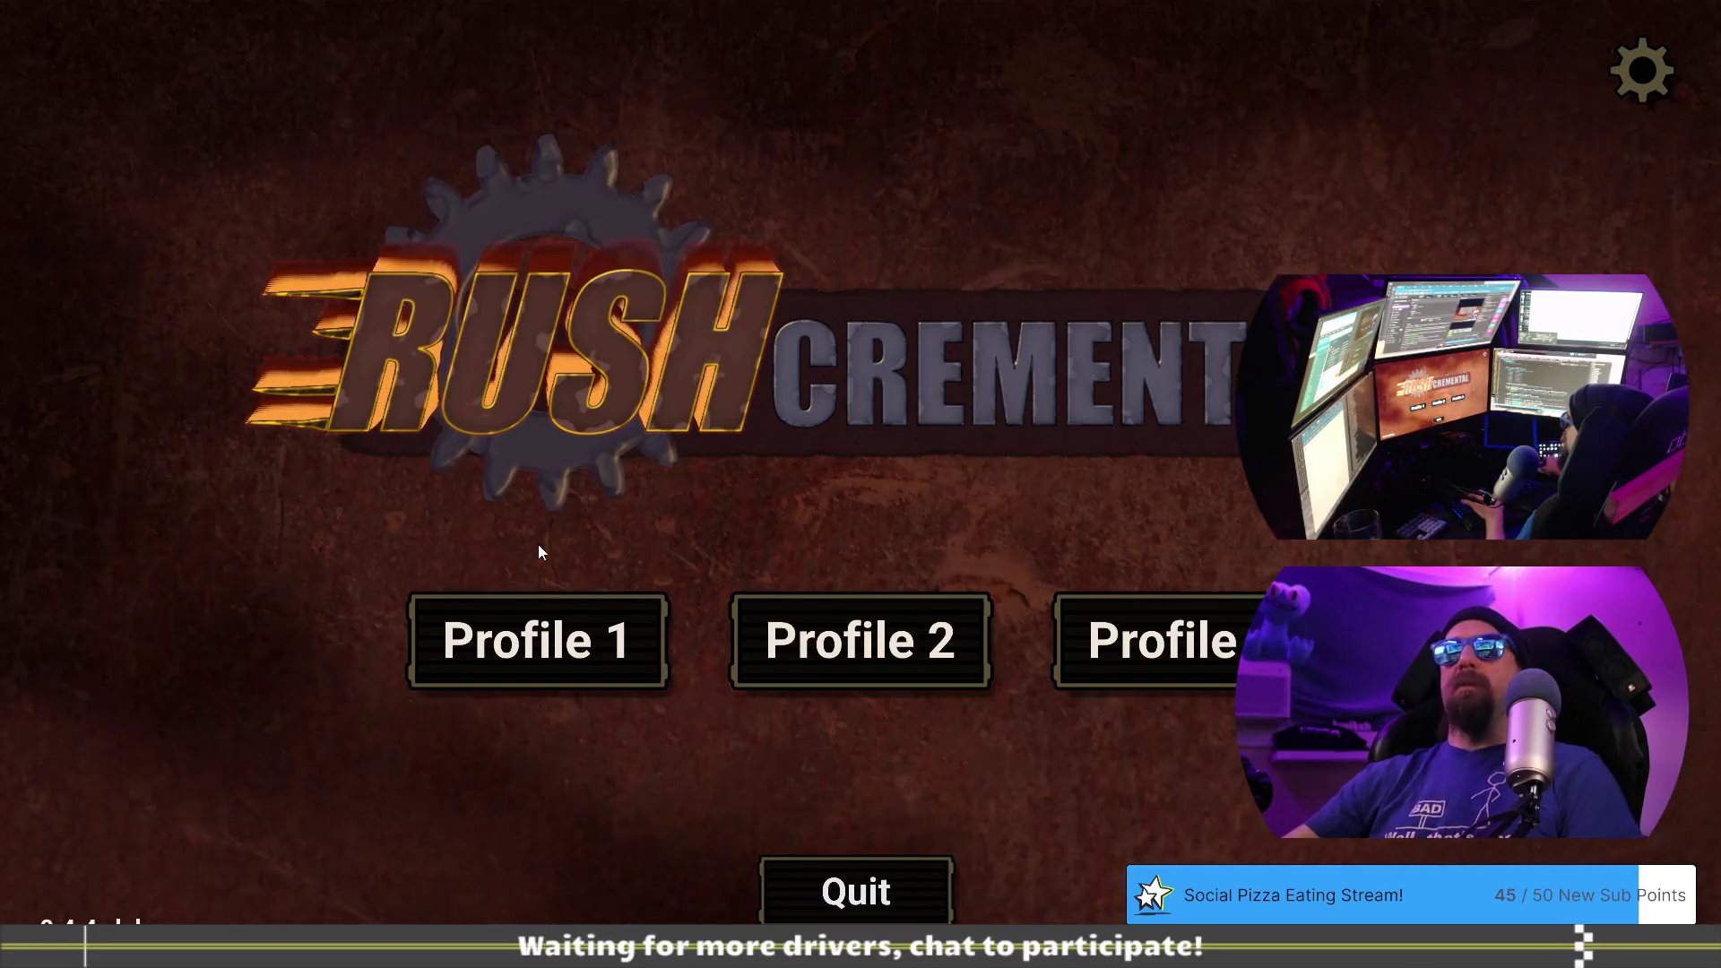
key(grave)
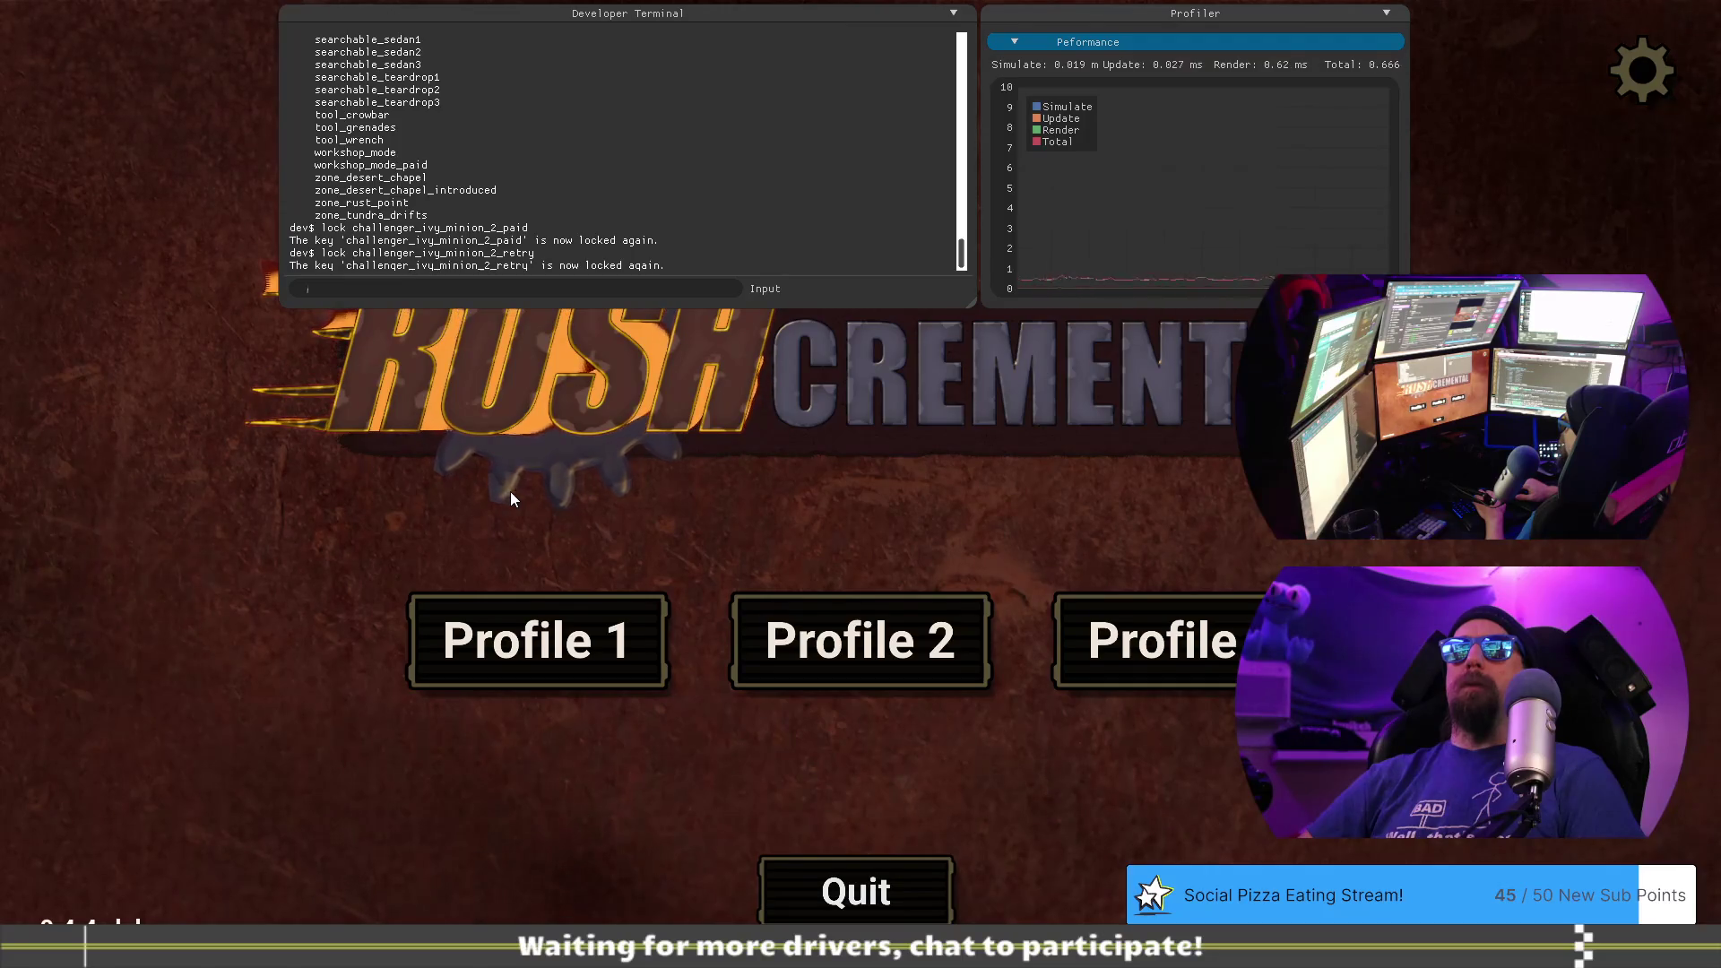
key(grave)
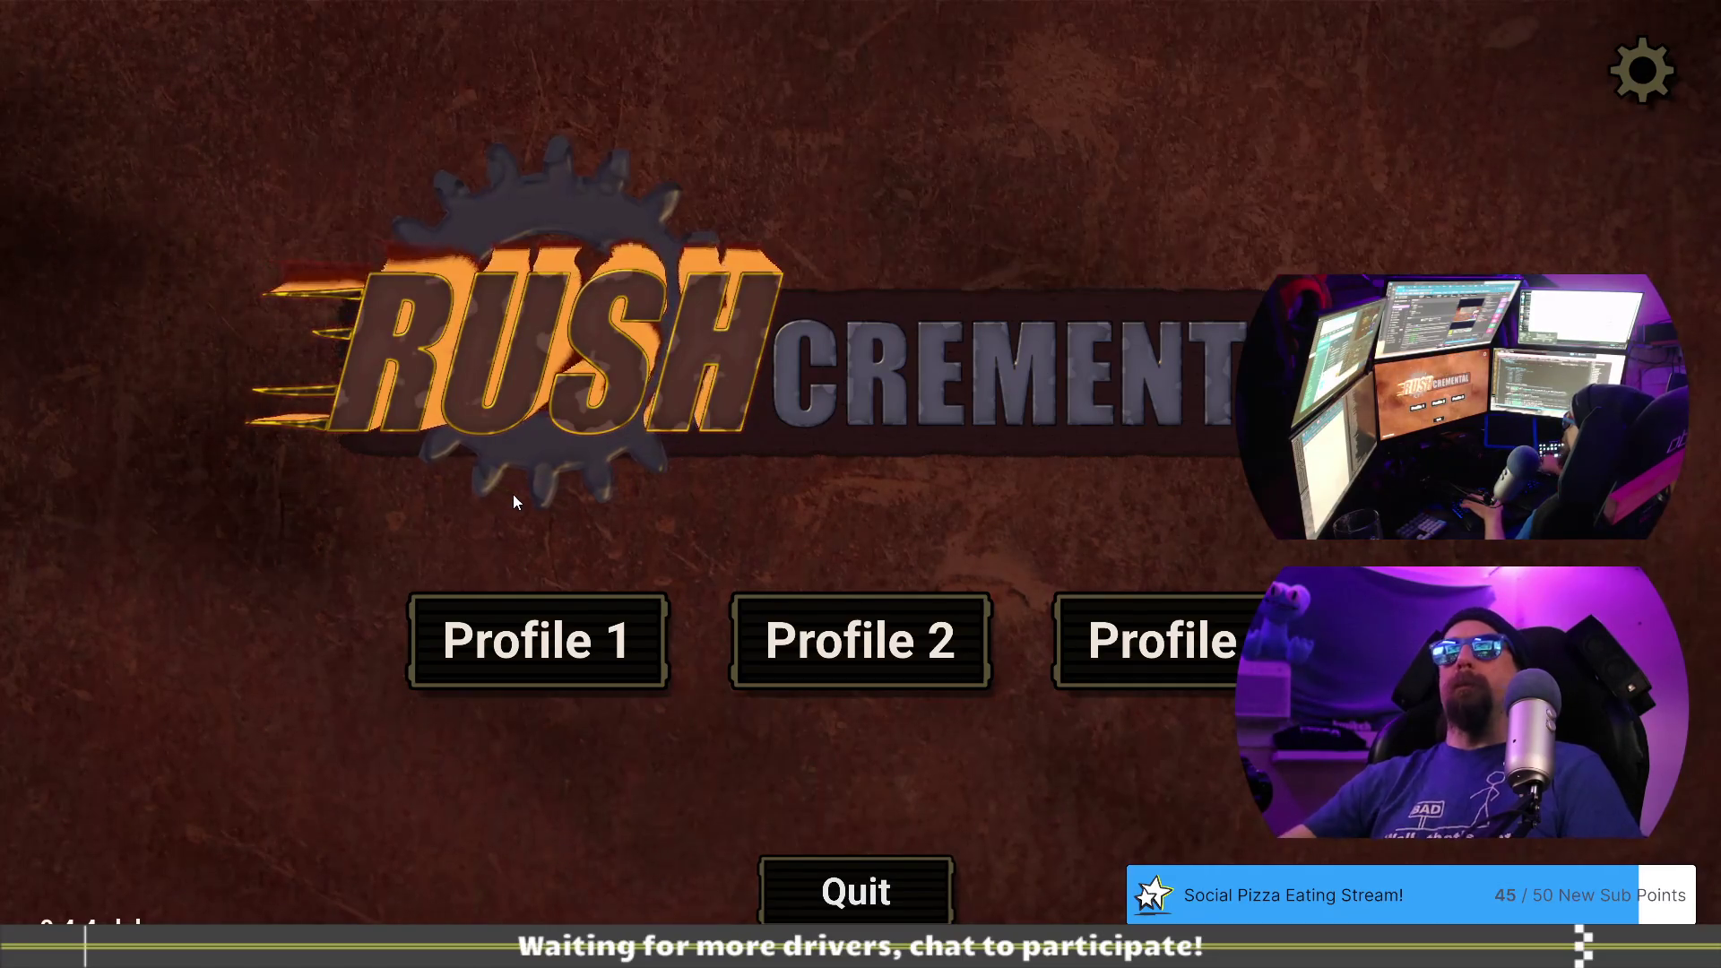
click(538, 640)
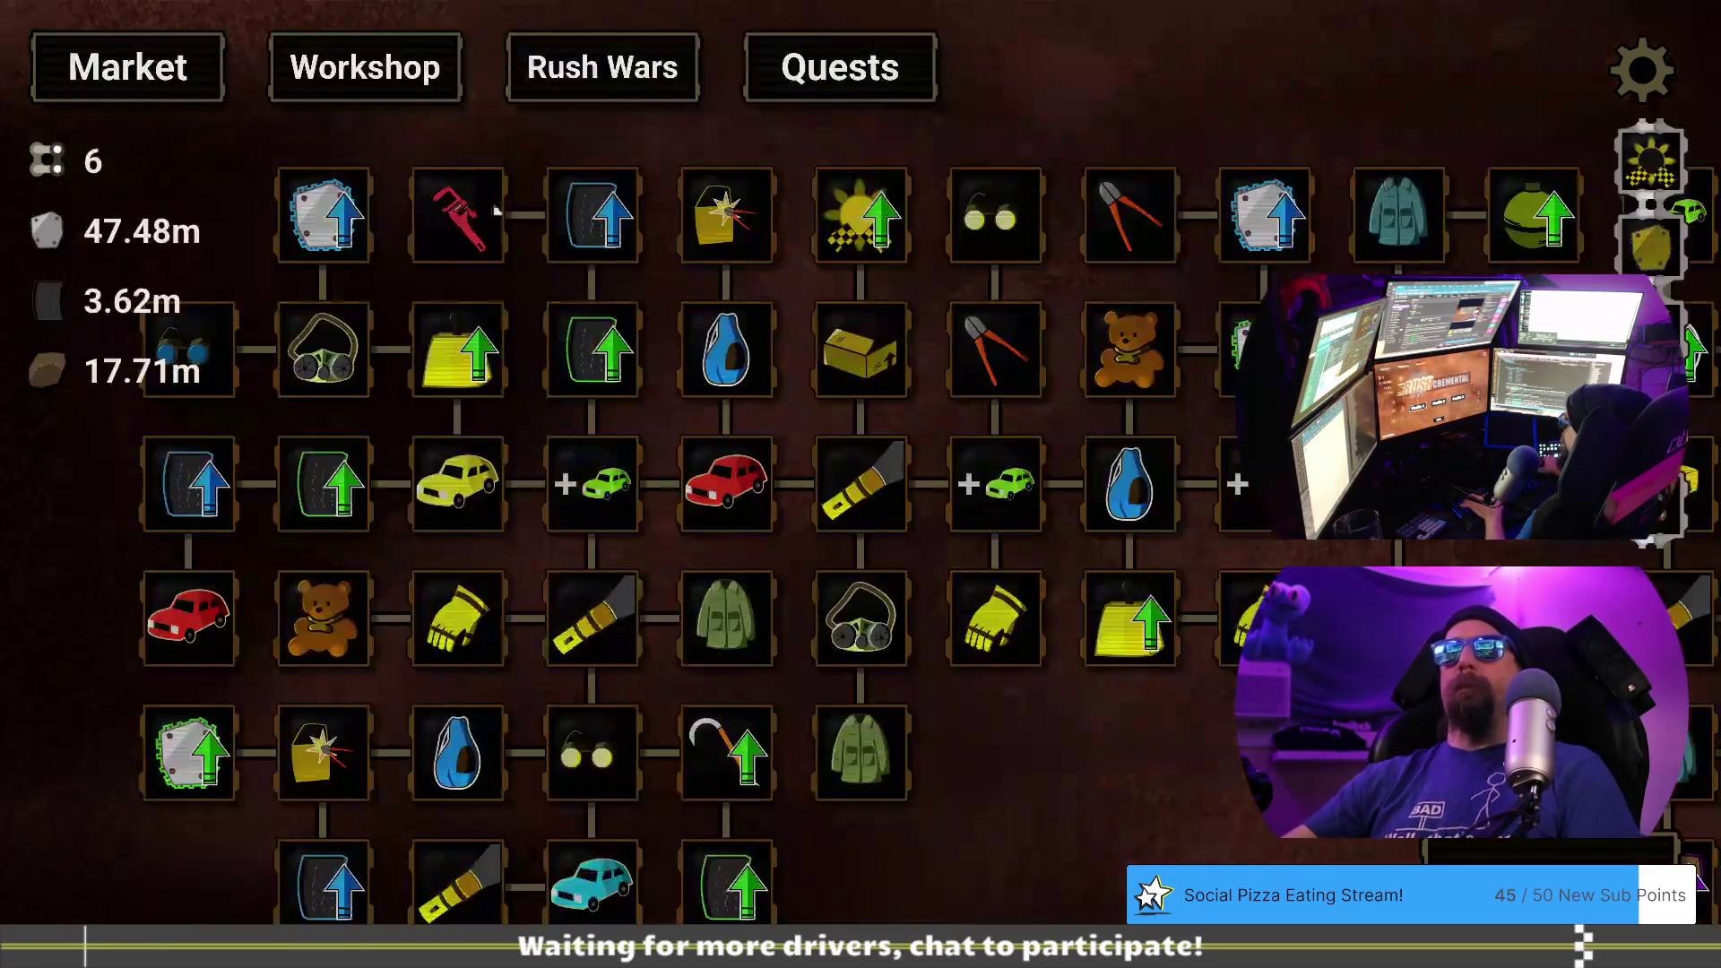
click(651, 79)
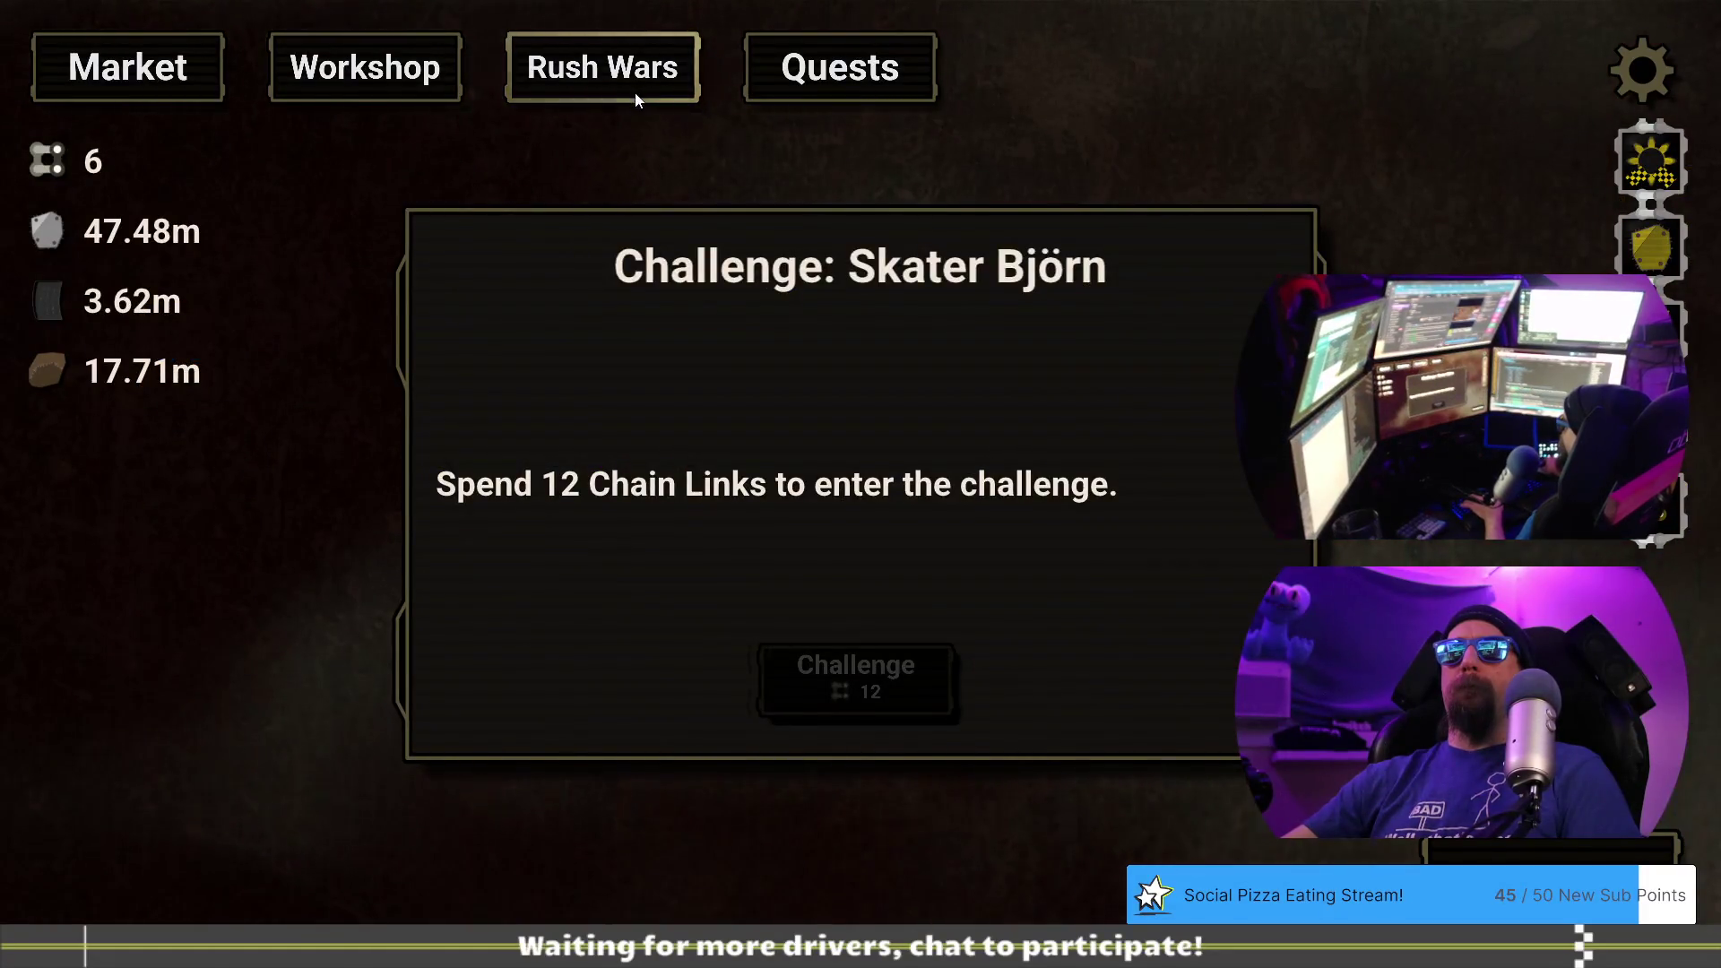
click(193, 70)
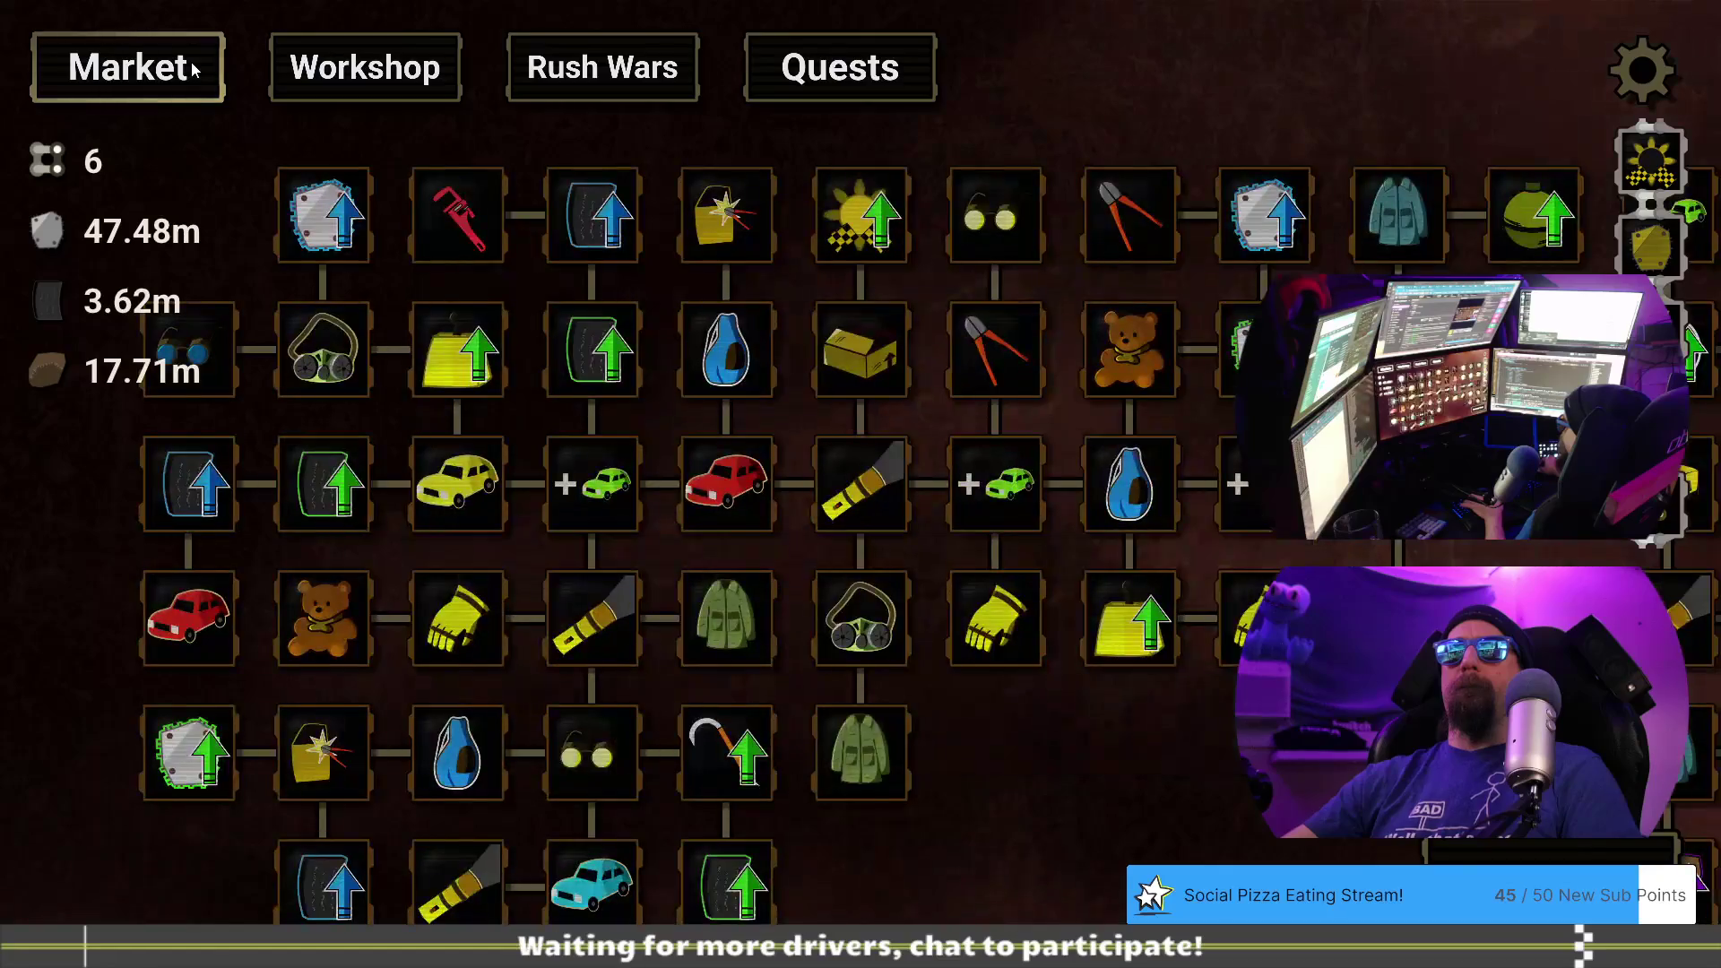
- Grant 12 chain links with 'give 12 chain' and save the profile as tundra_m2d
key(grave)
text(giv)
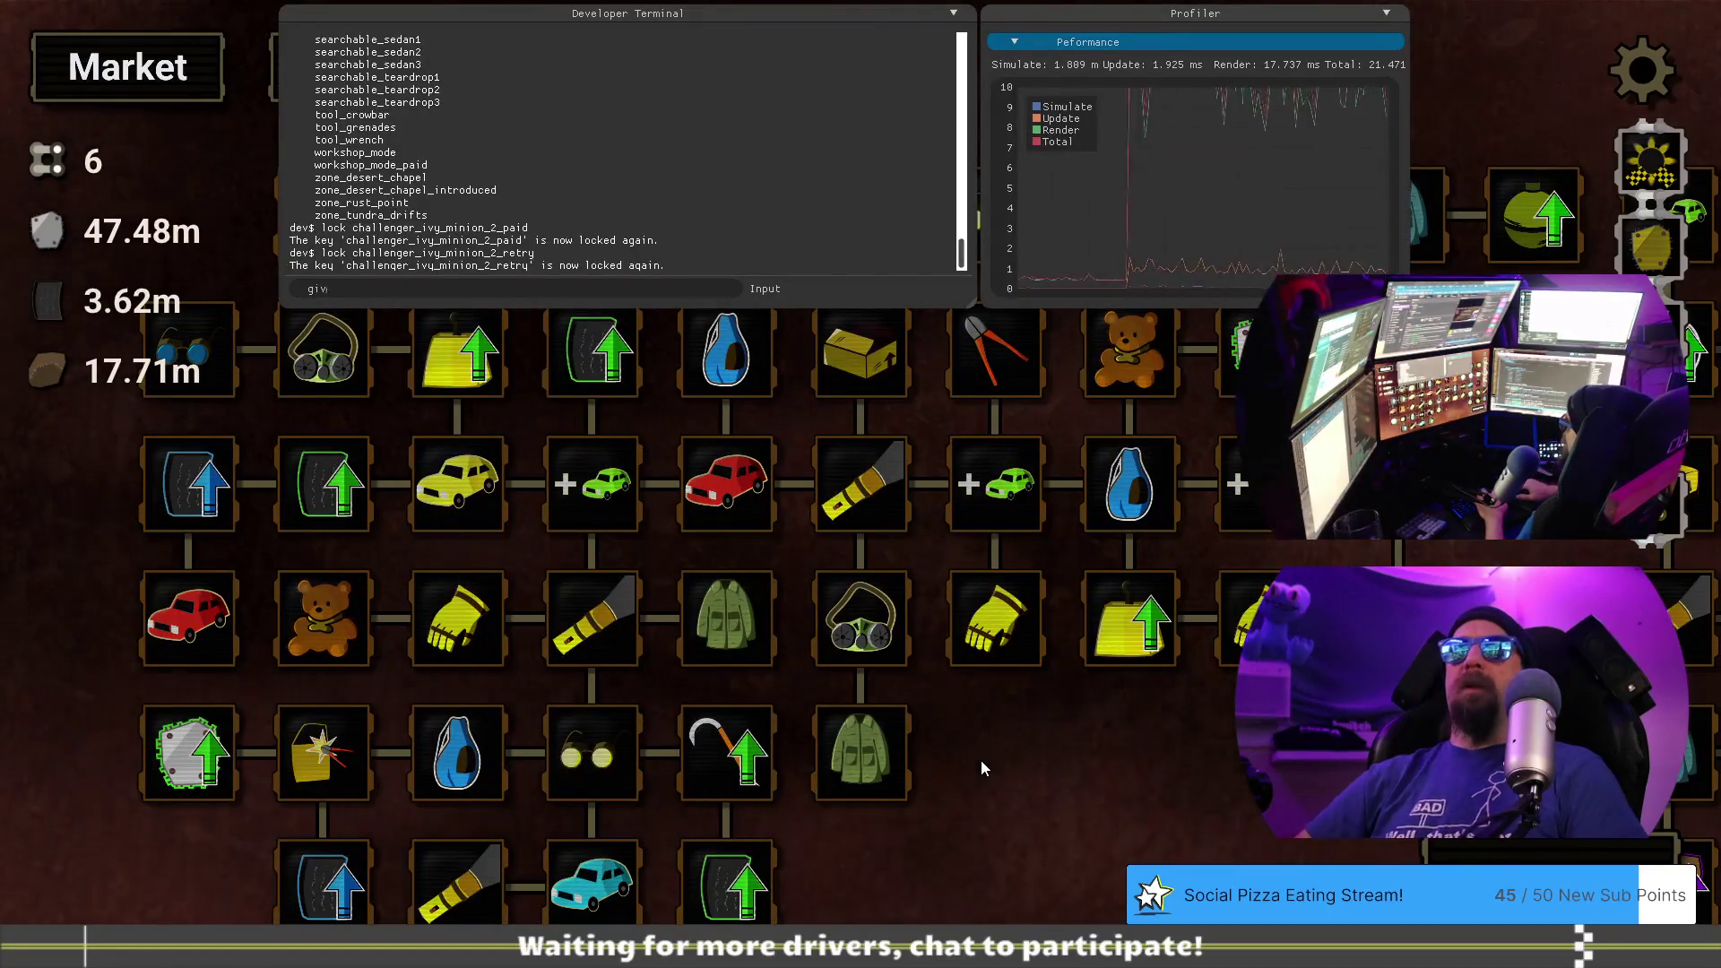
text(e 12 chain)
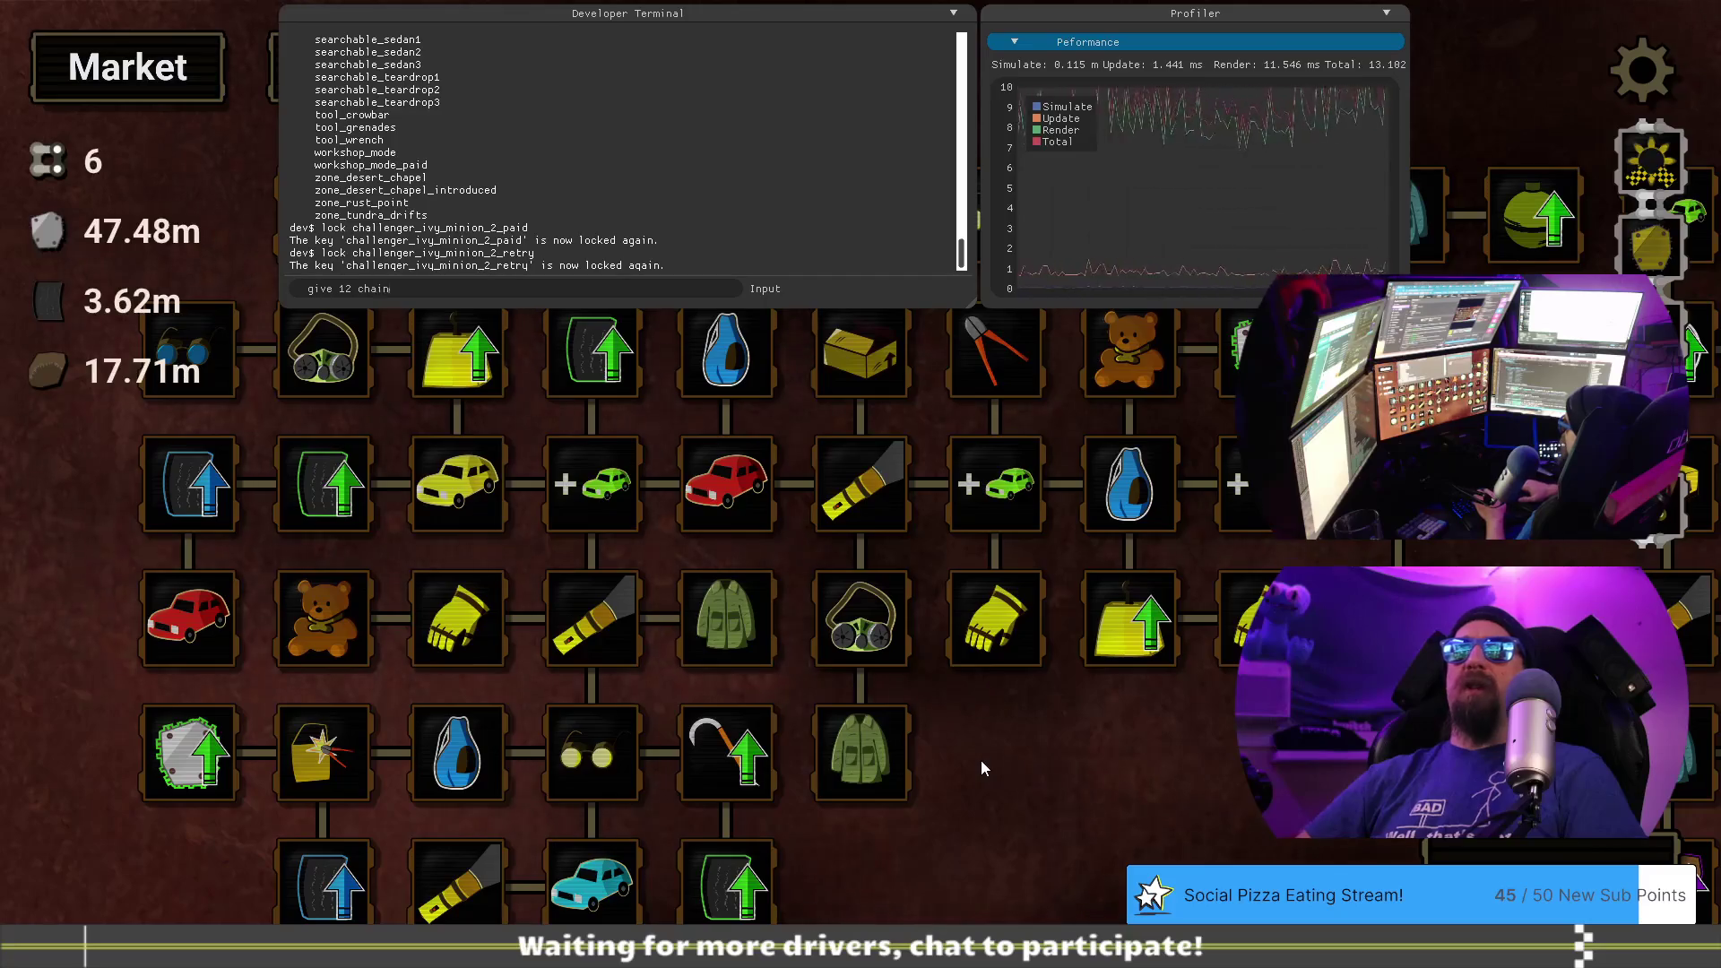
key(Return)
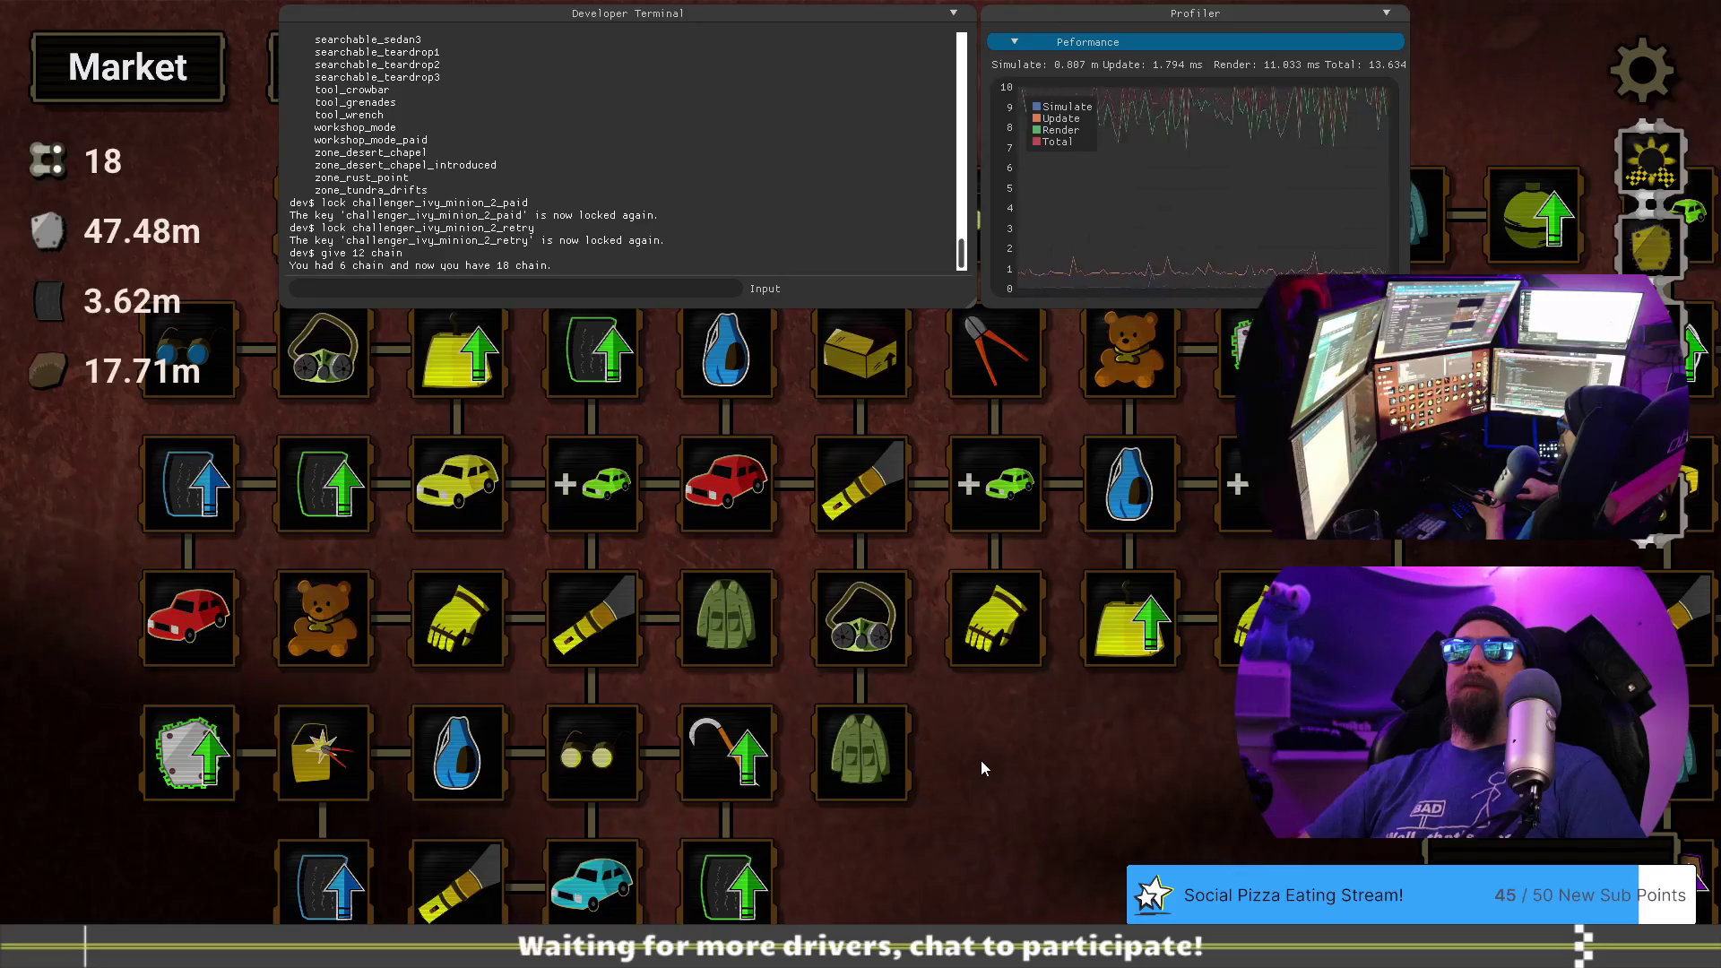
text(save tundra_m2d)
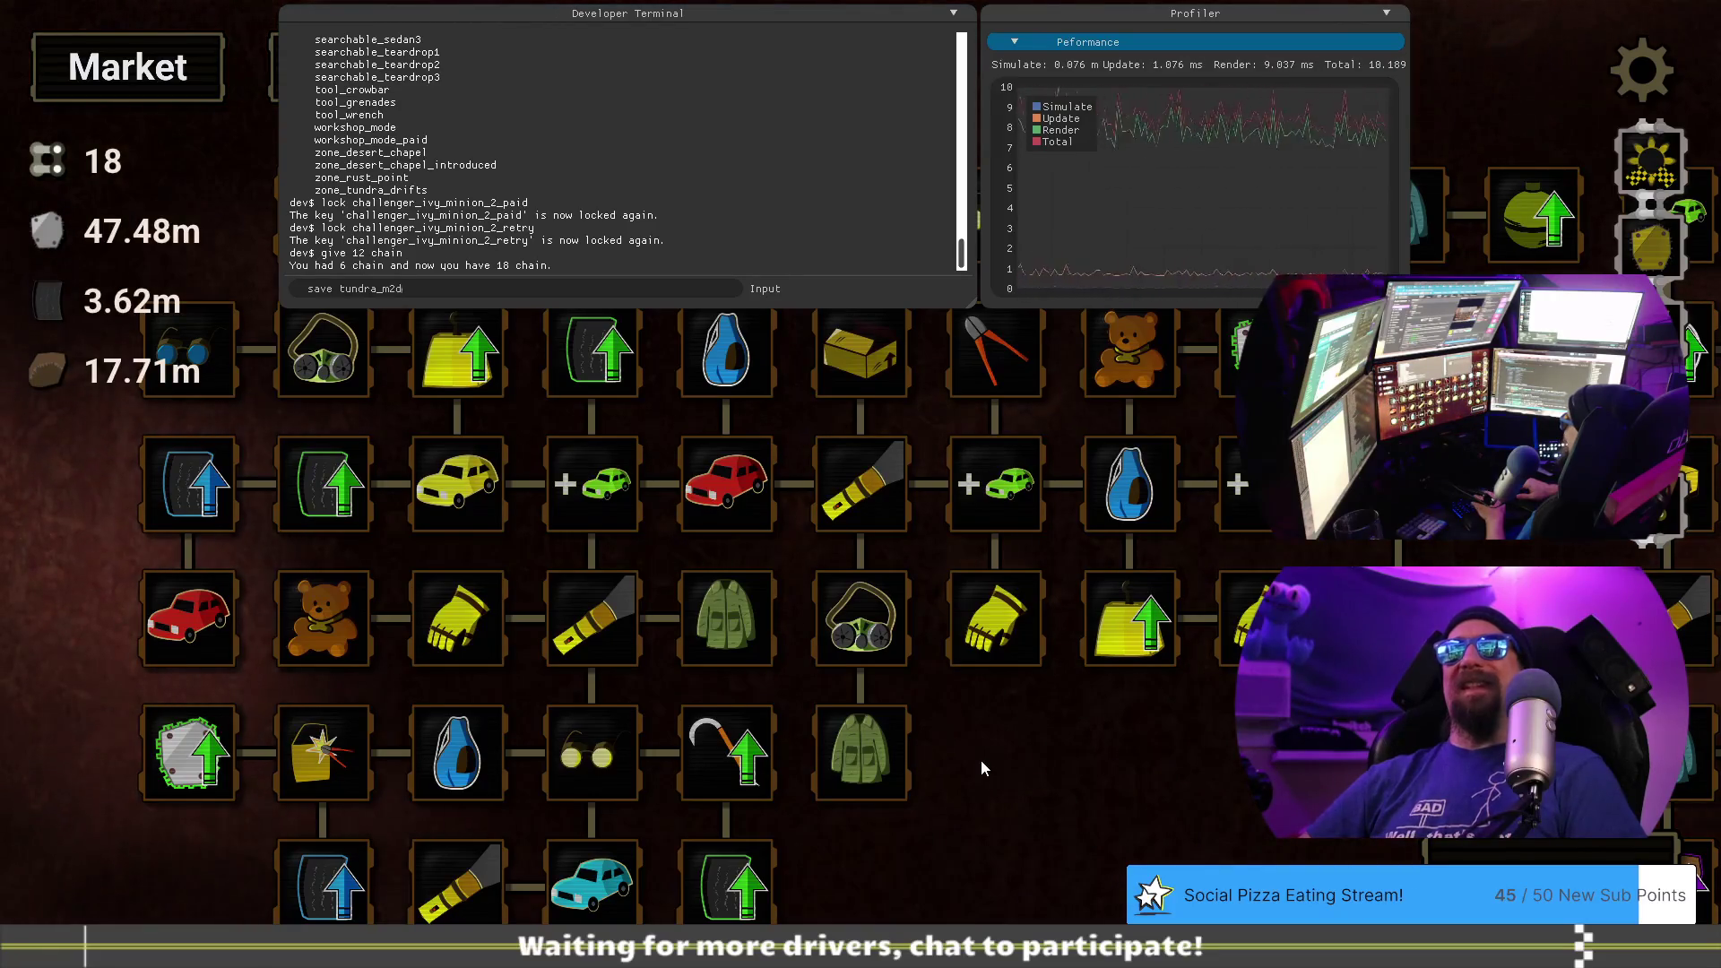
key(Return)
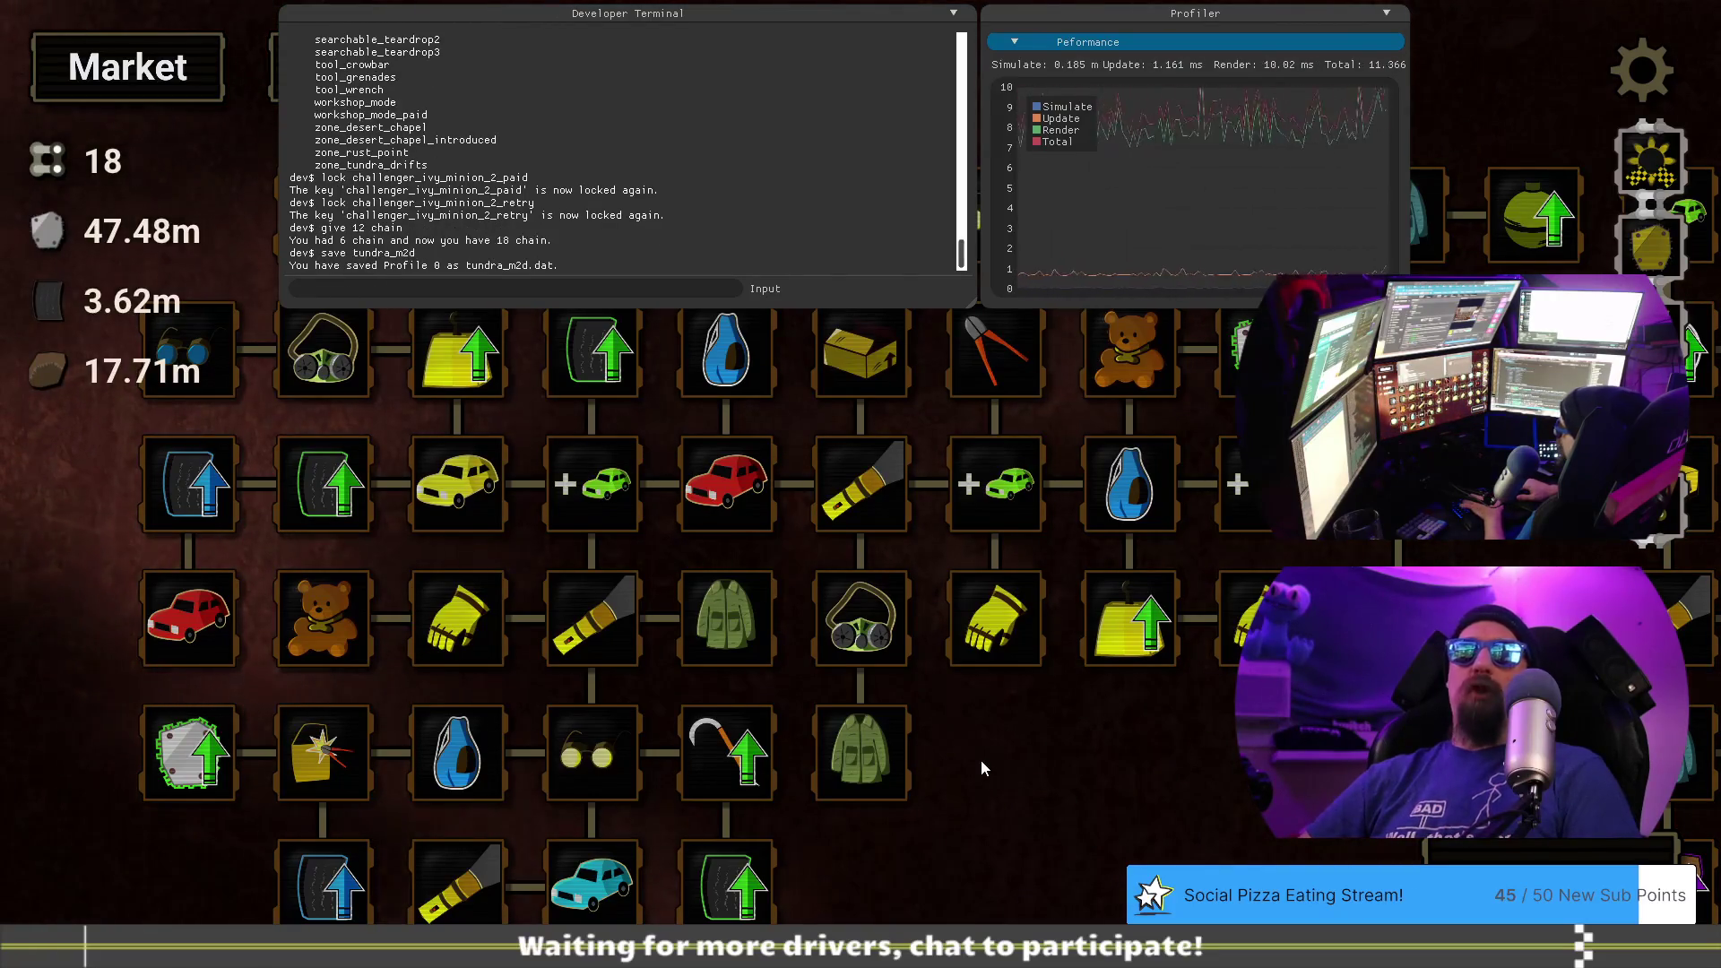
key(grave)
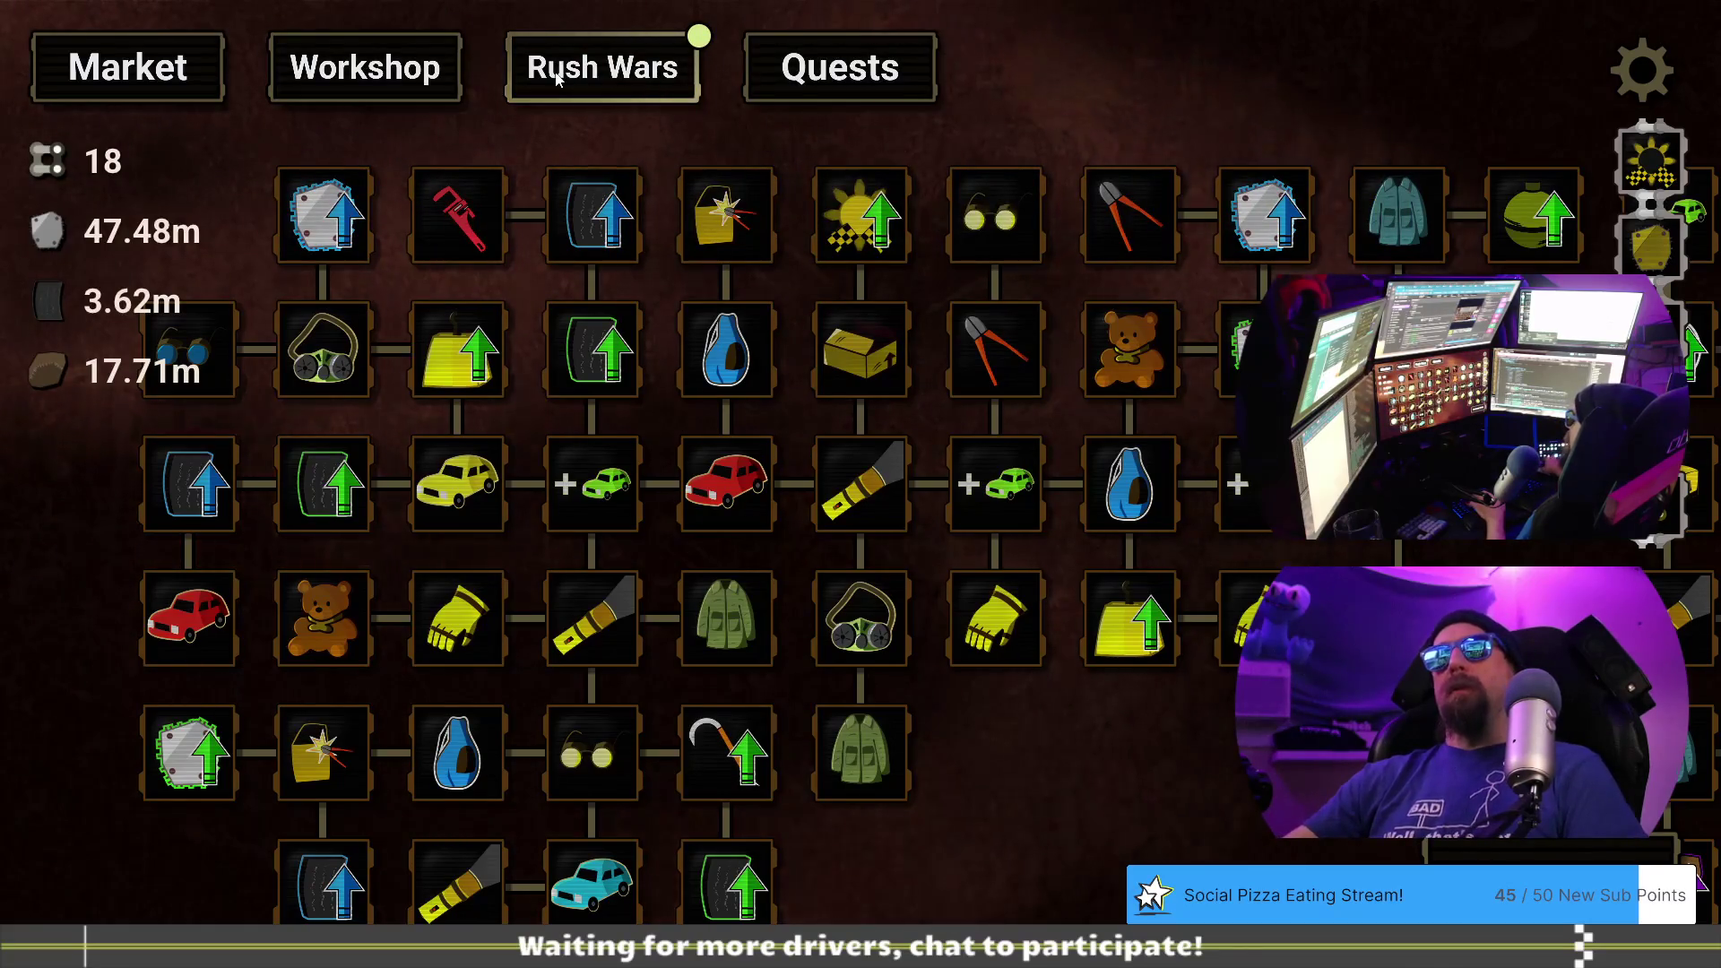
- Enter the Skater Björn challenge for 12 Chain Links and advance through the Chamberlain and Lady Rime lines
click(564, 81)
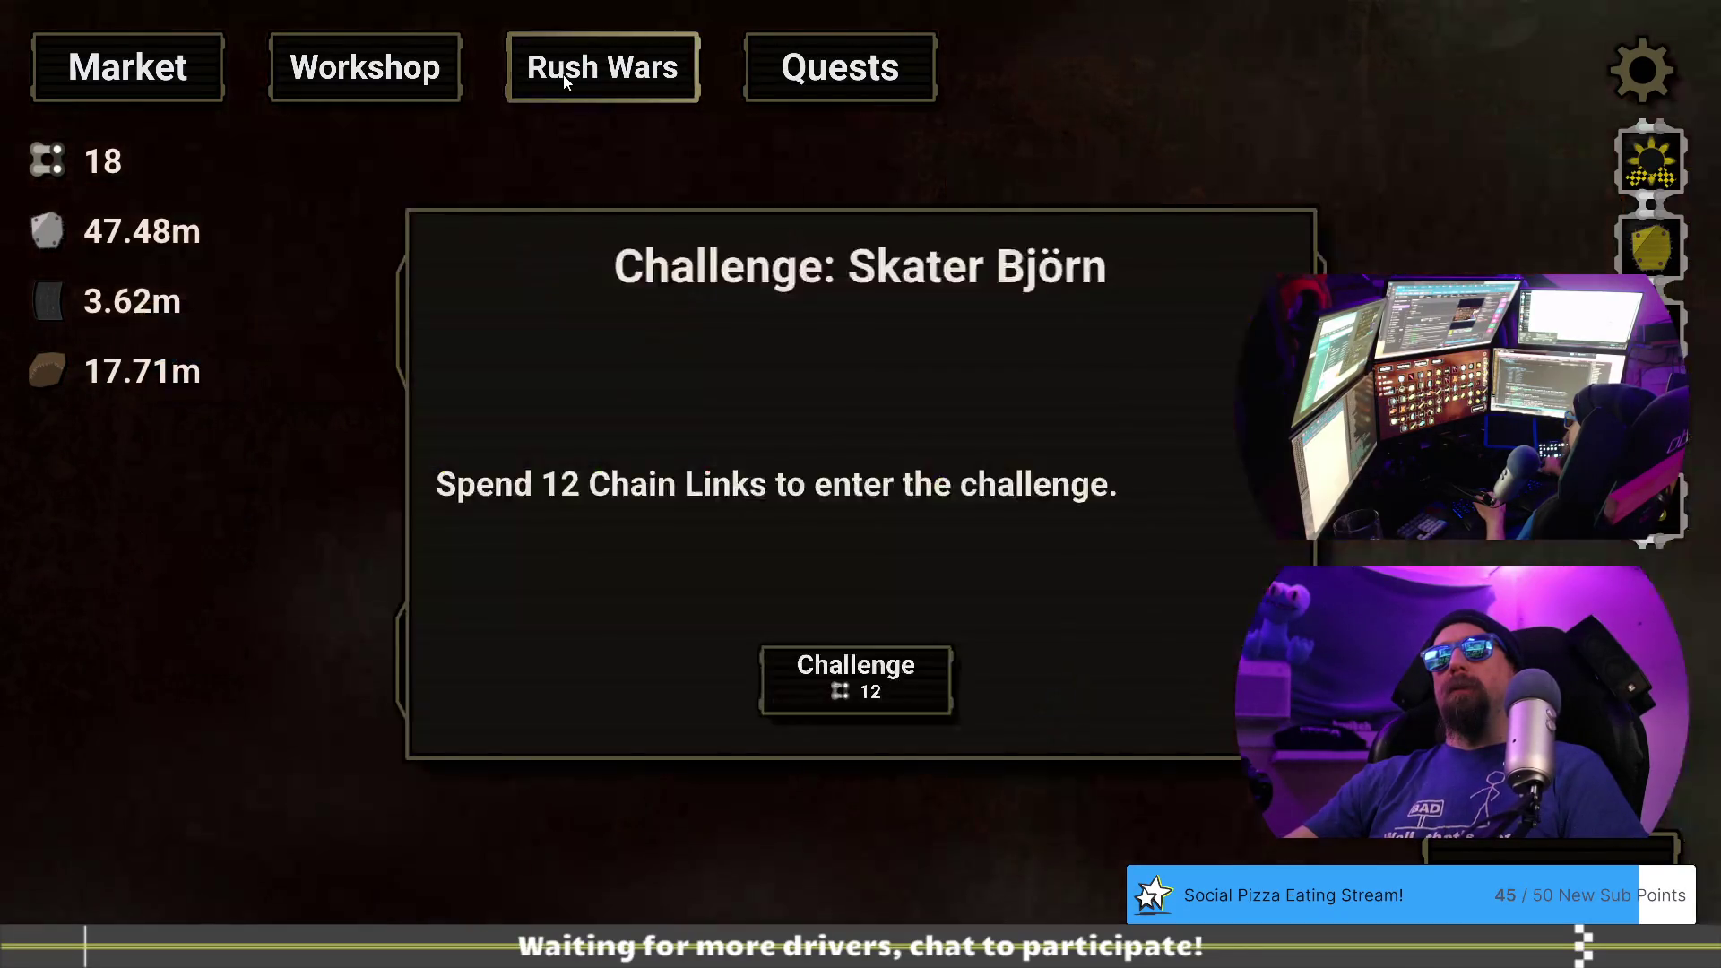
click(887, 675)
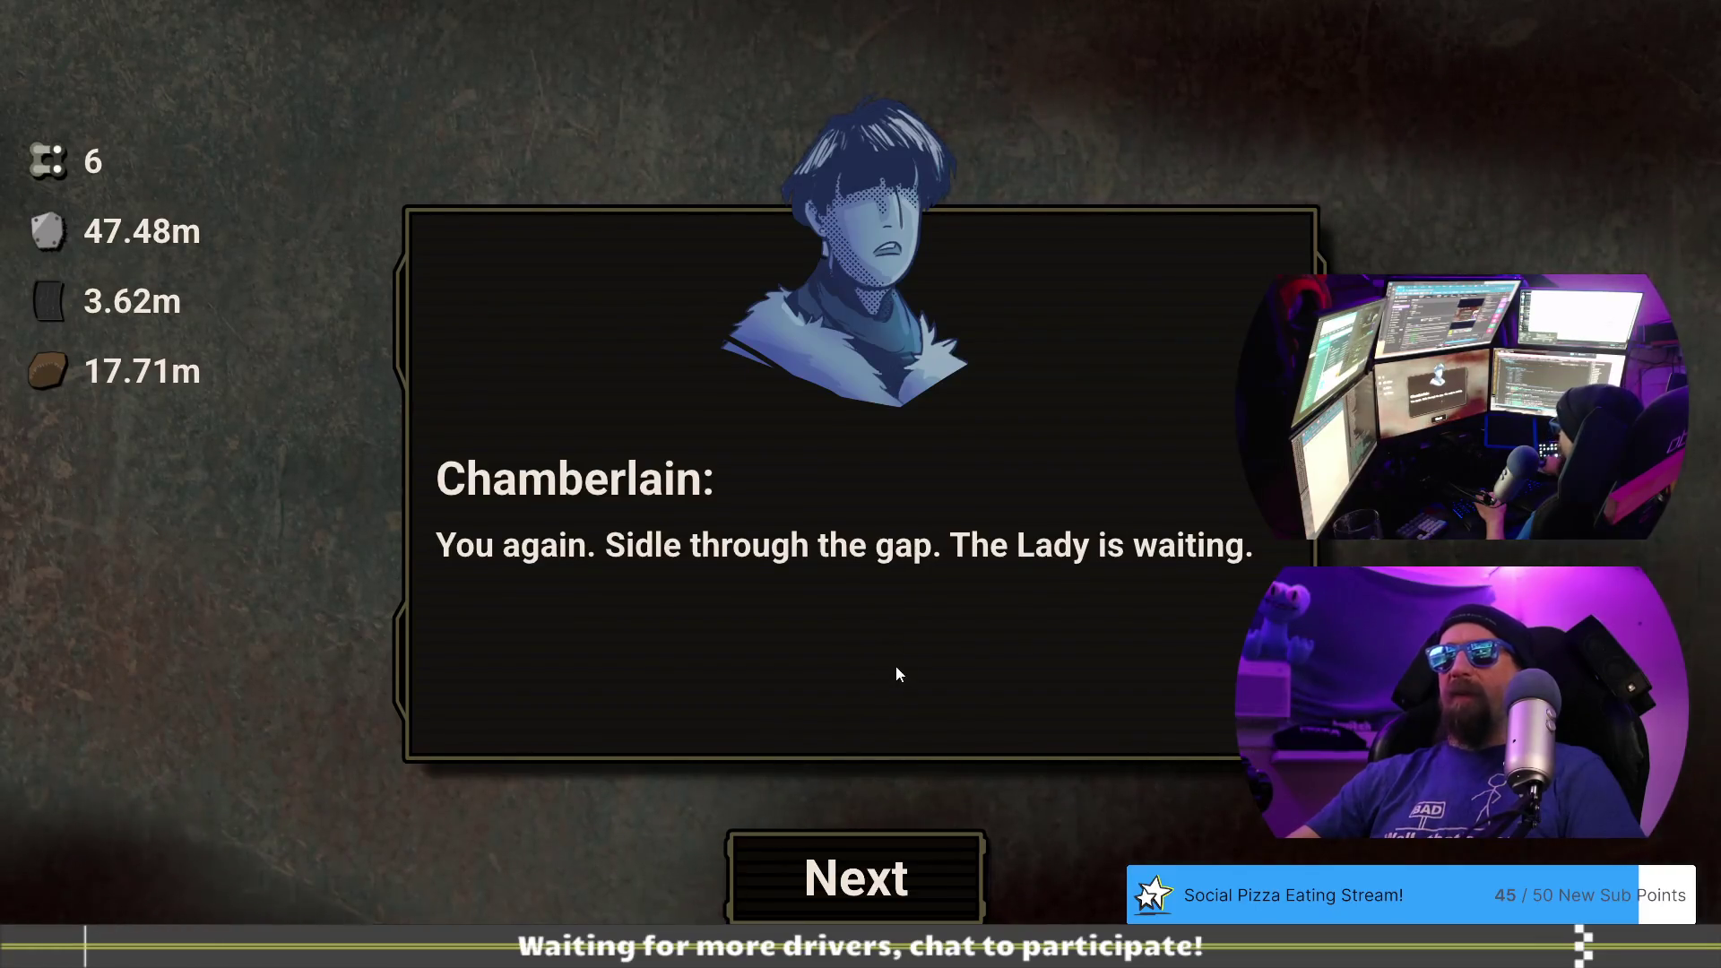
click(903, 862)
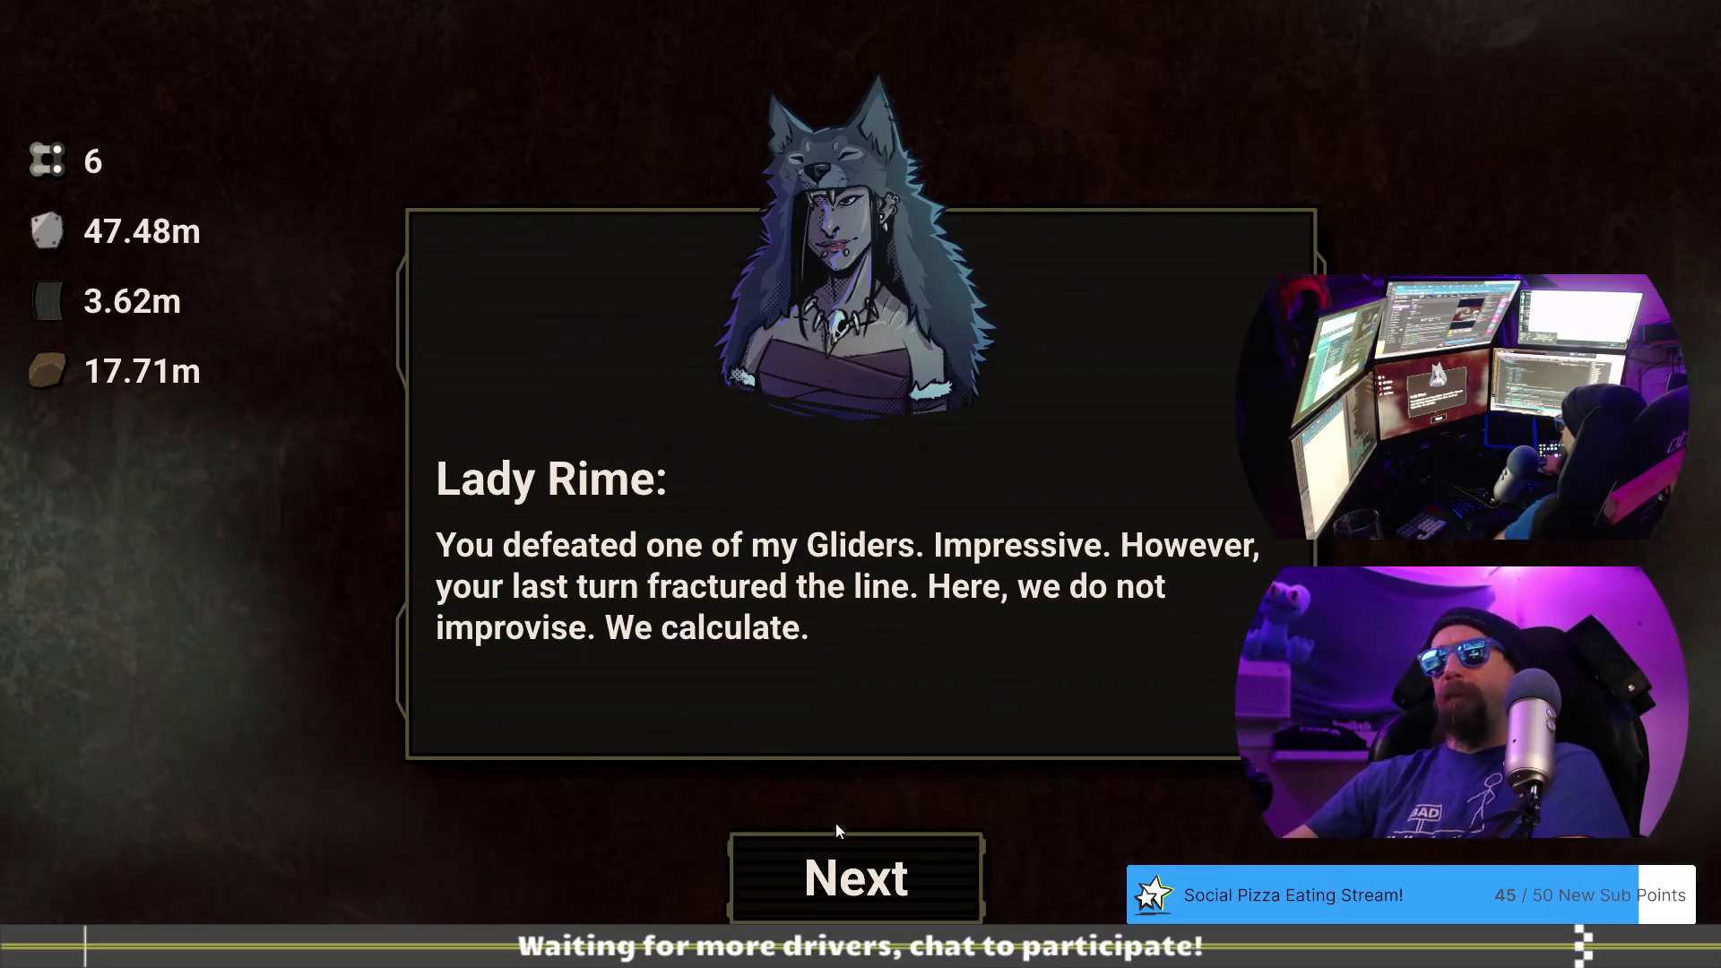
click(862, 883)
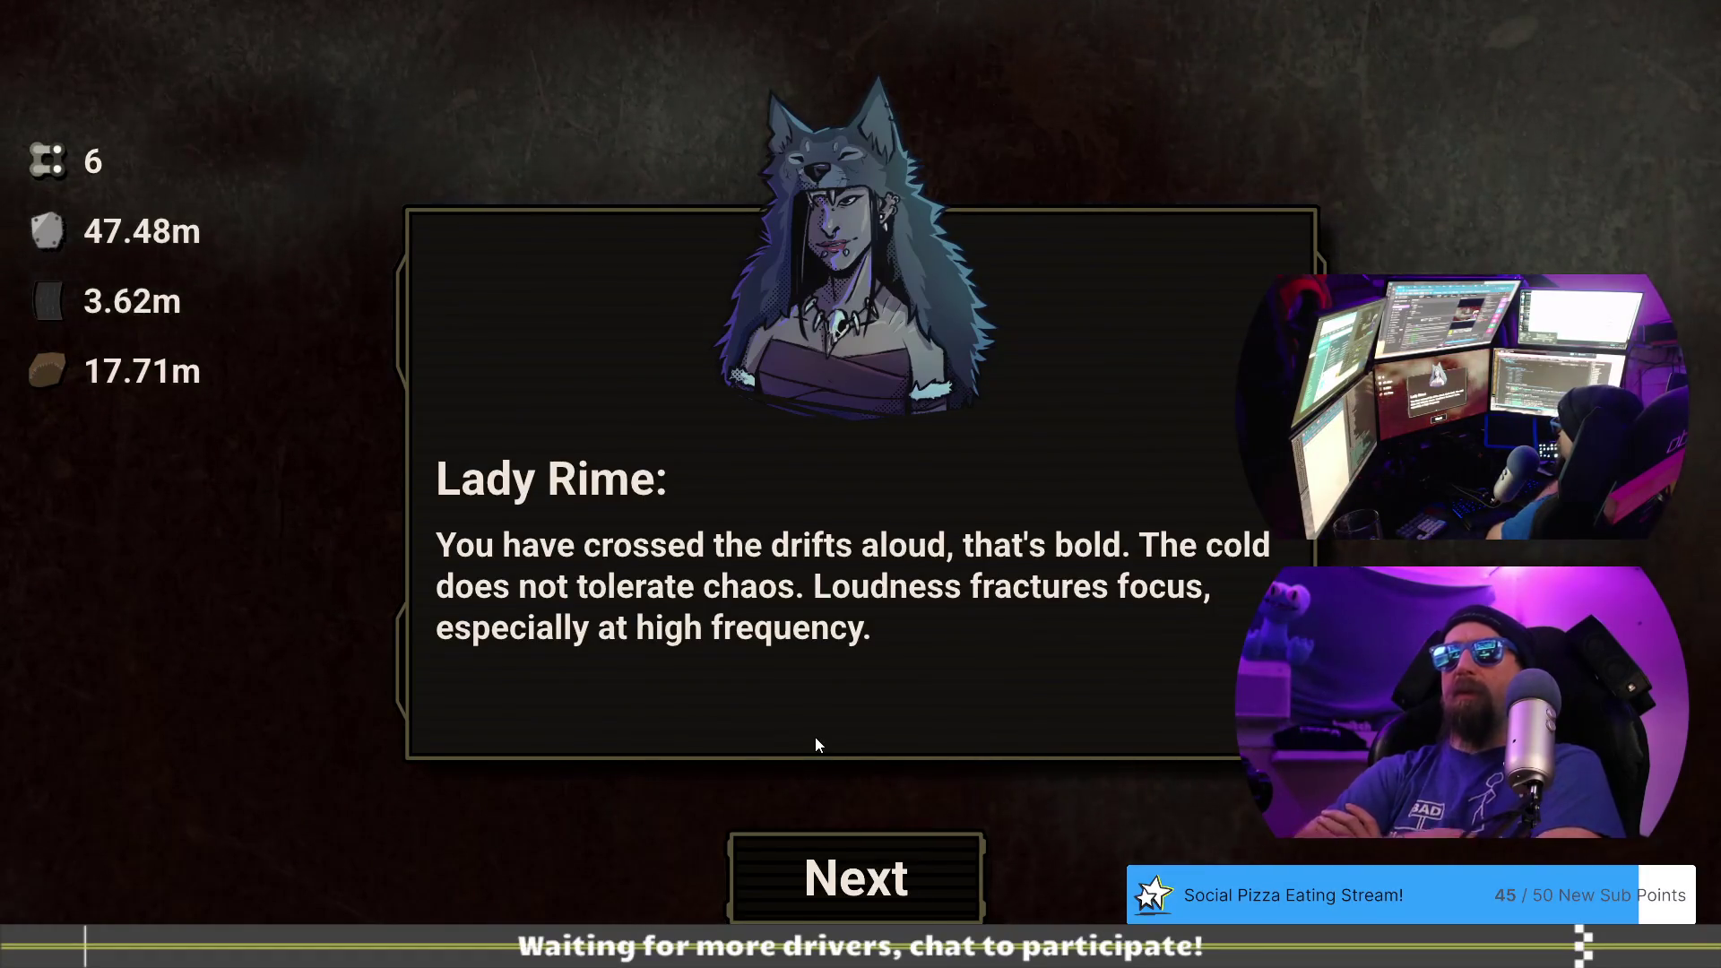
key(alt+Tab)
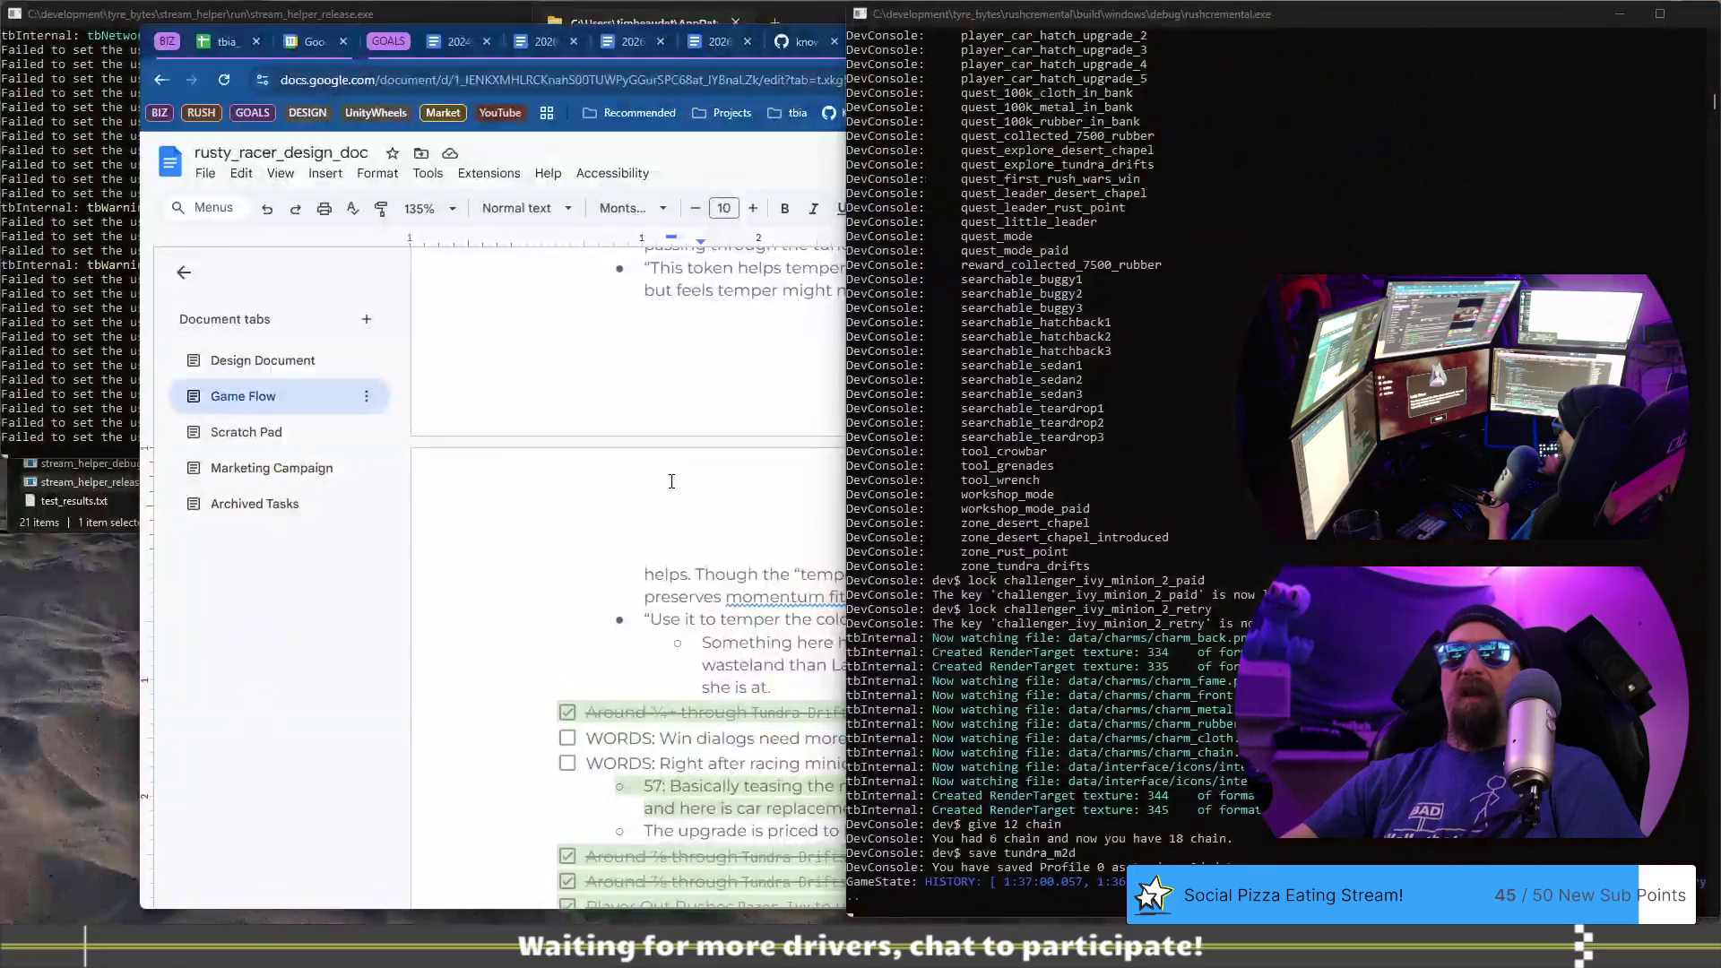
- Copy the 'icy_minion_1,' prefix and paste it as a new item below the Lady Rime note
click(633, 547)
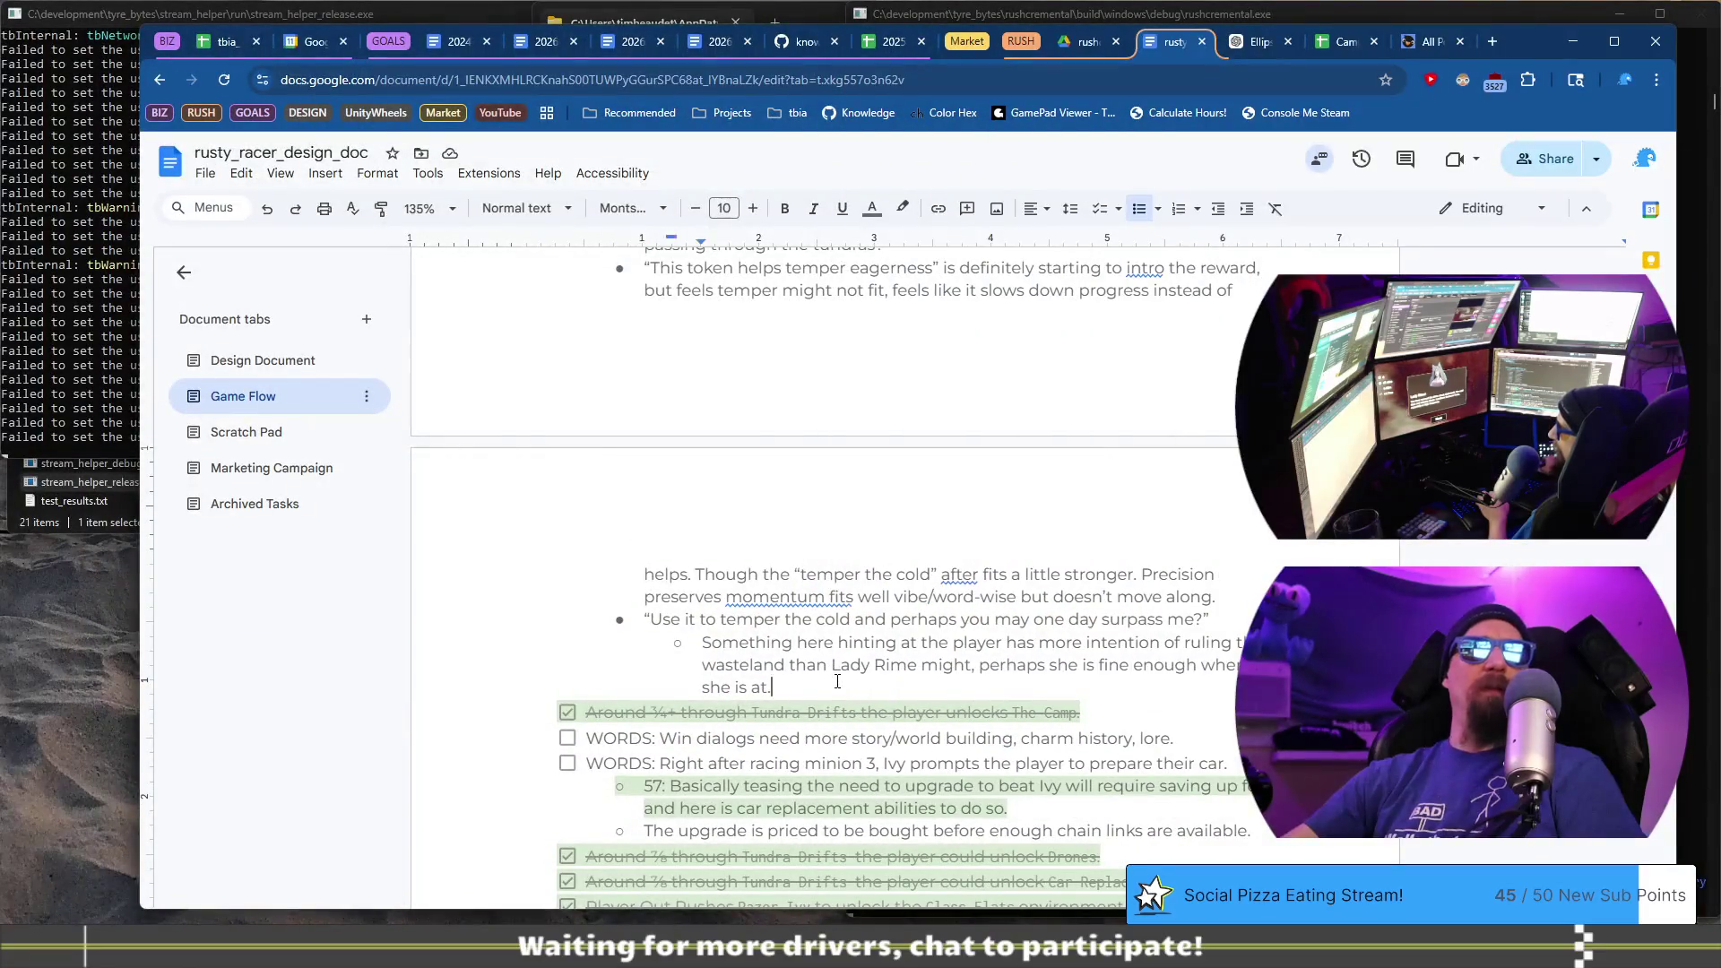
scroll(870, 641, up, 2)
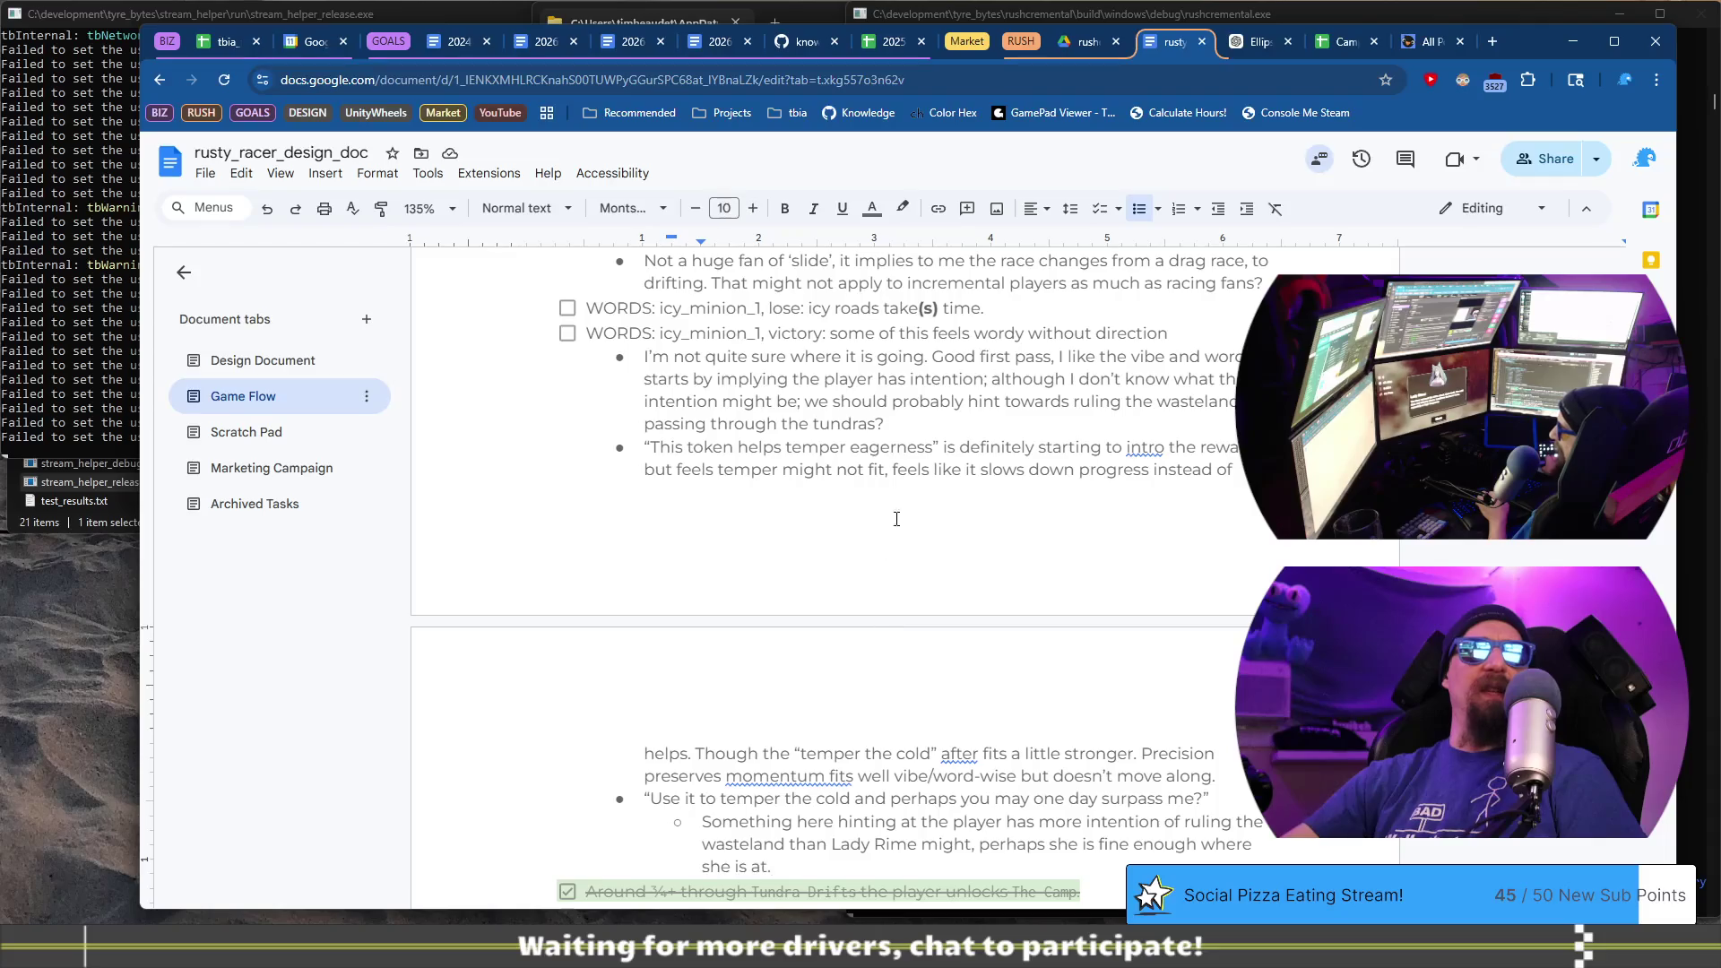
click(770, 335)
key(shift+Home)
key(ctrl+c)
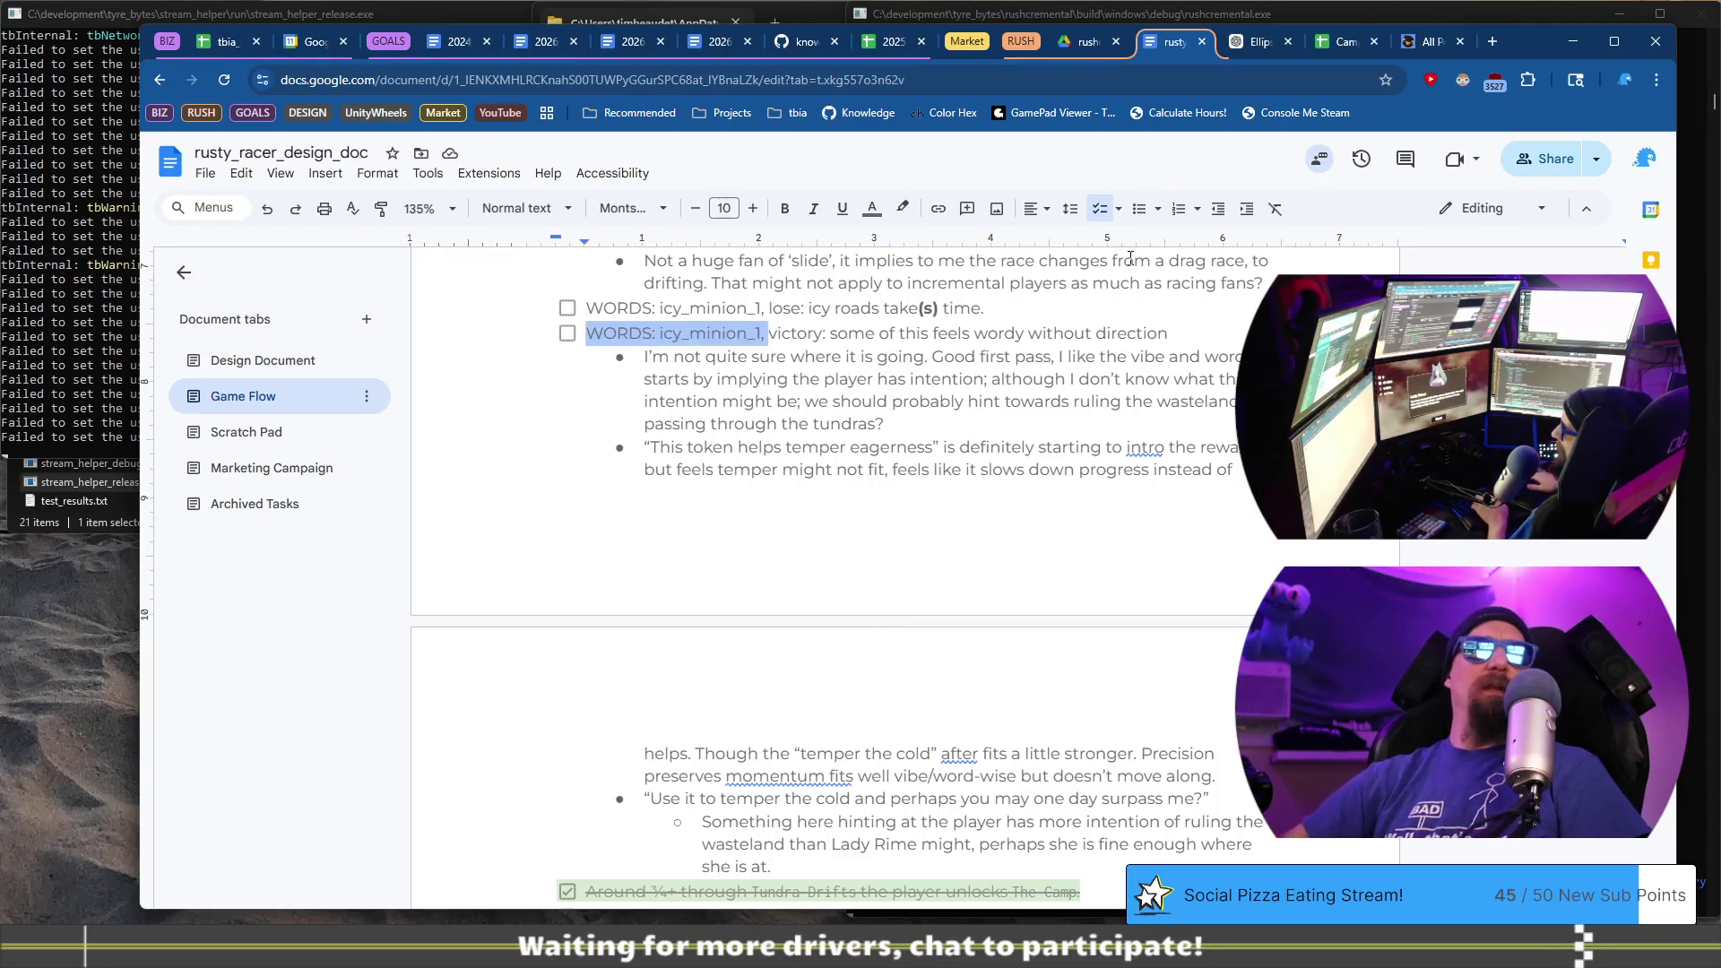
scroll(819, 438, down, 5)
drag(816, 405, 819, 410)
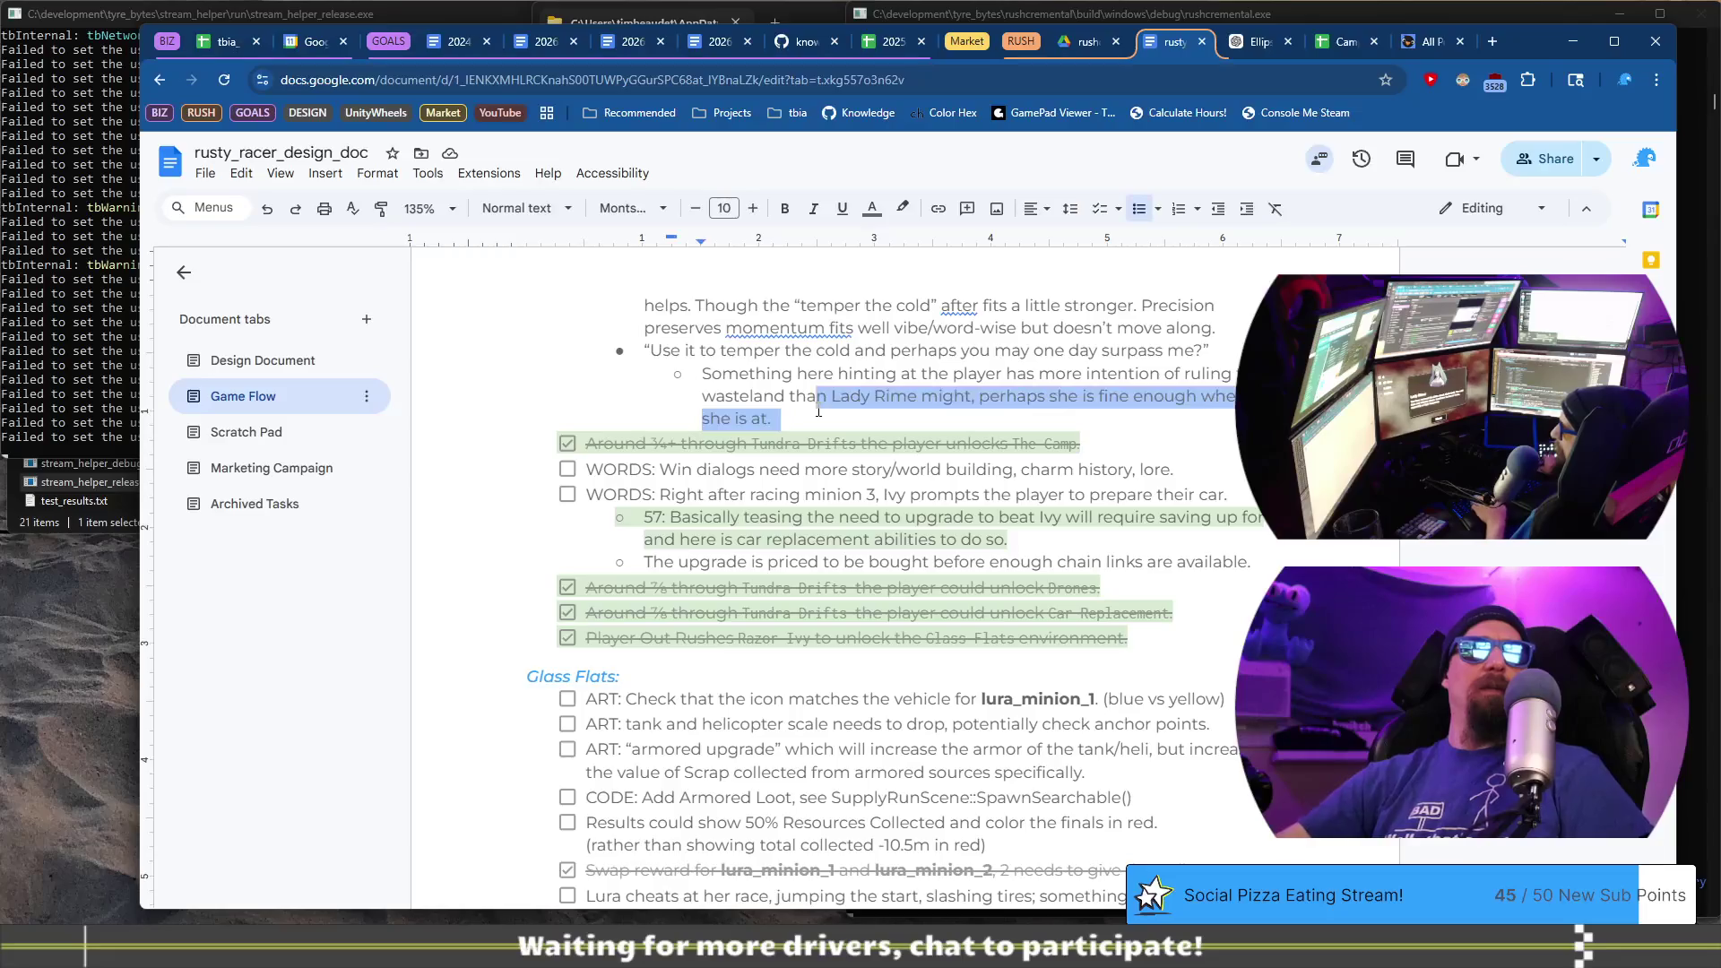
click(819, 410)
key(Return)
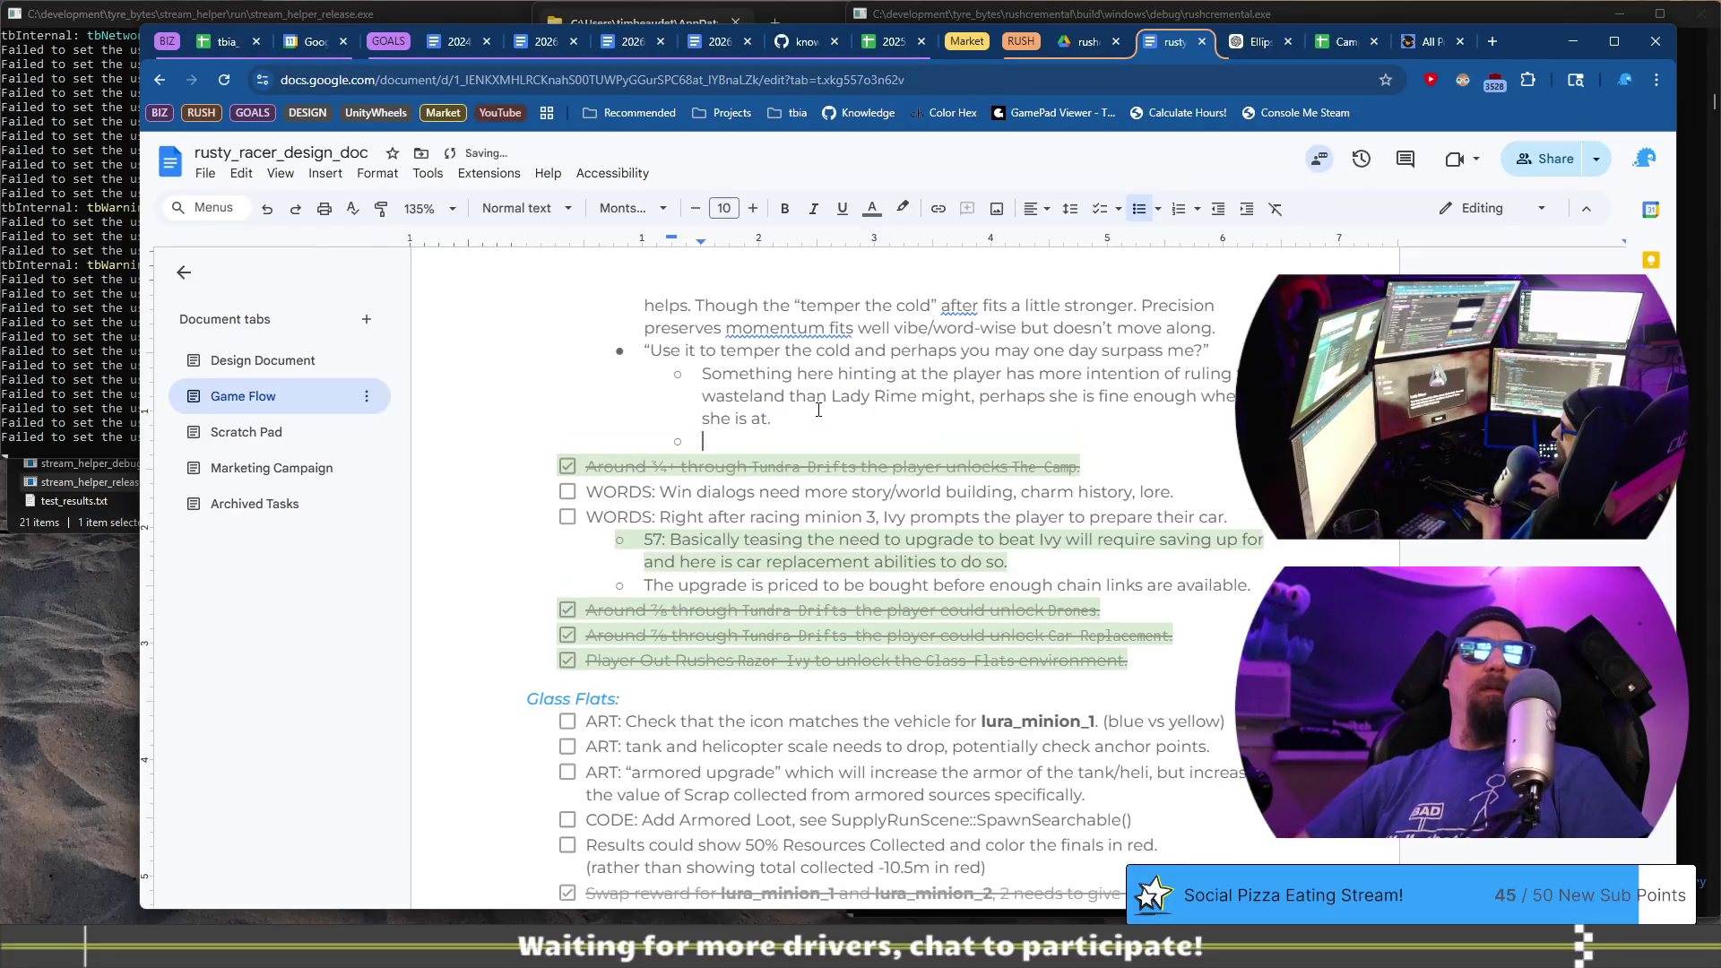
key(ctrl+v)
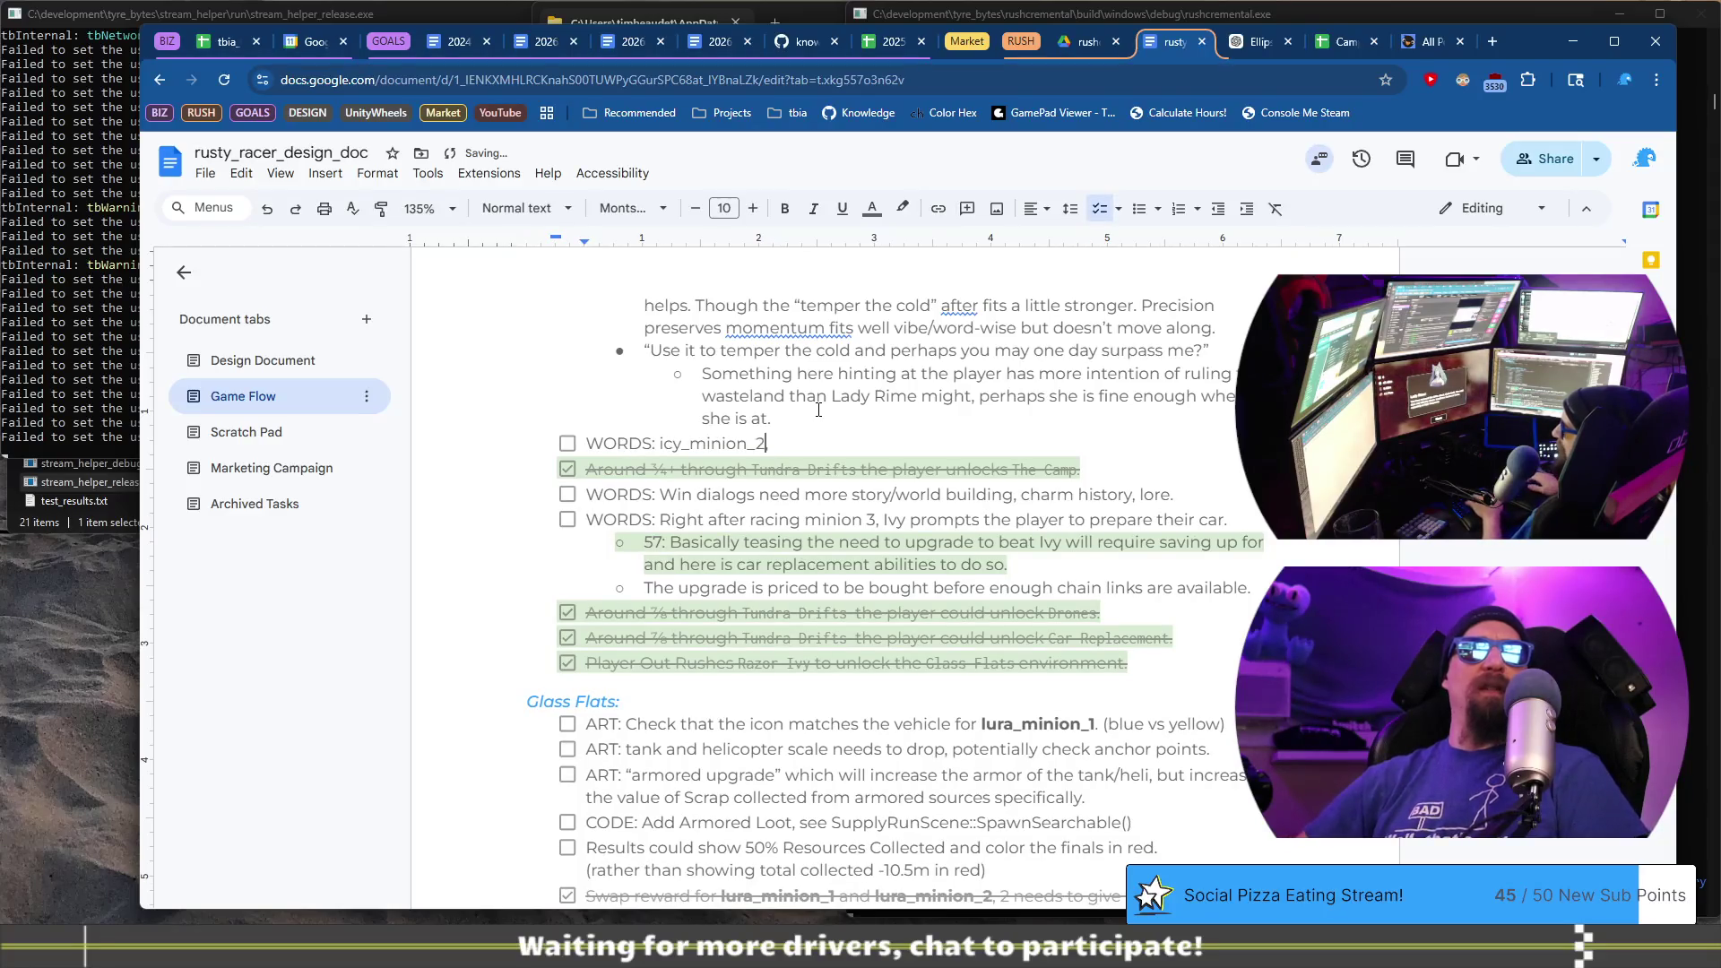
- Correct icy_minion to ivy_minion in the minion_2 item and the minion_1 victory, lose and intro entries
key(BackSpace)
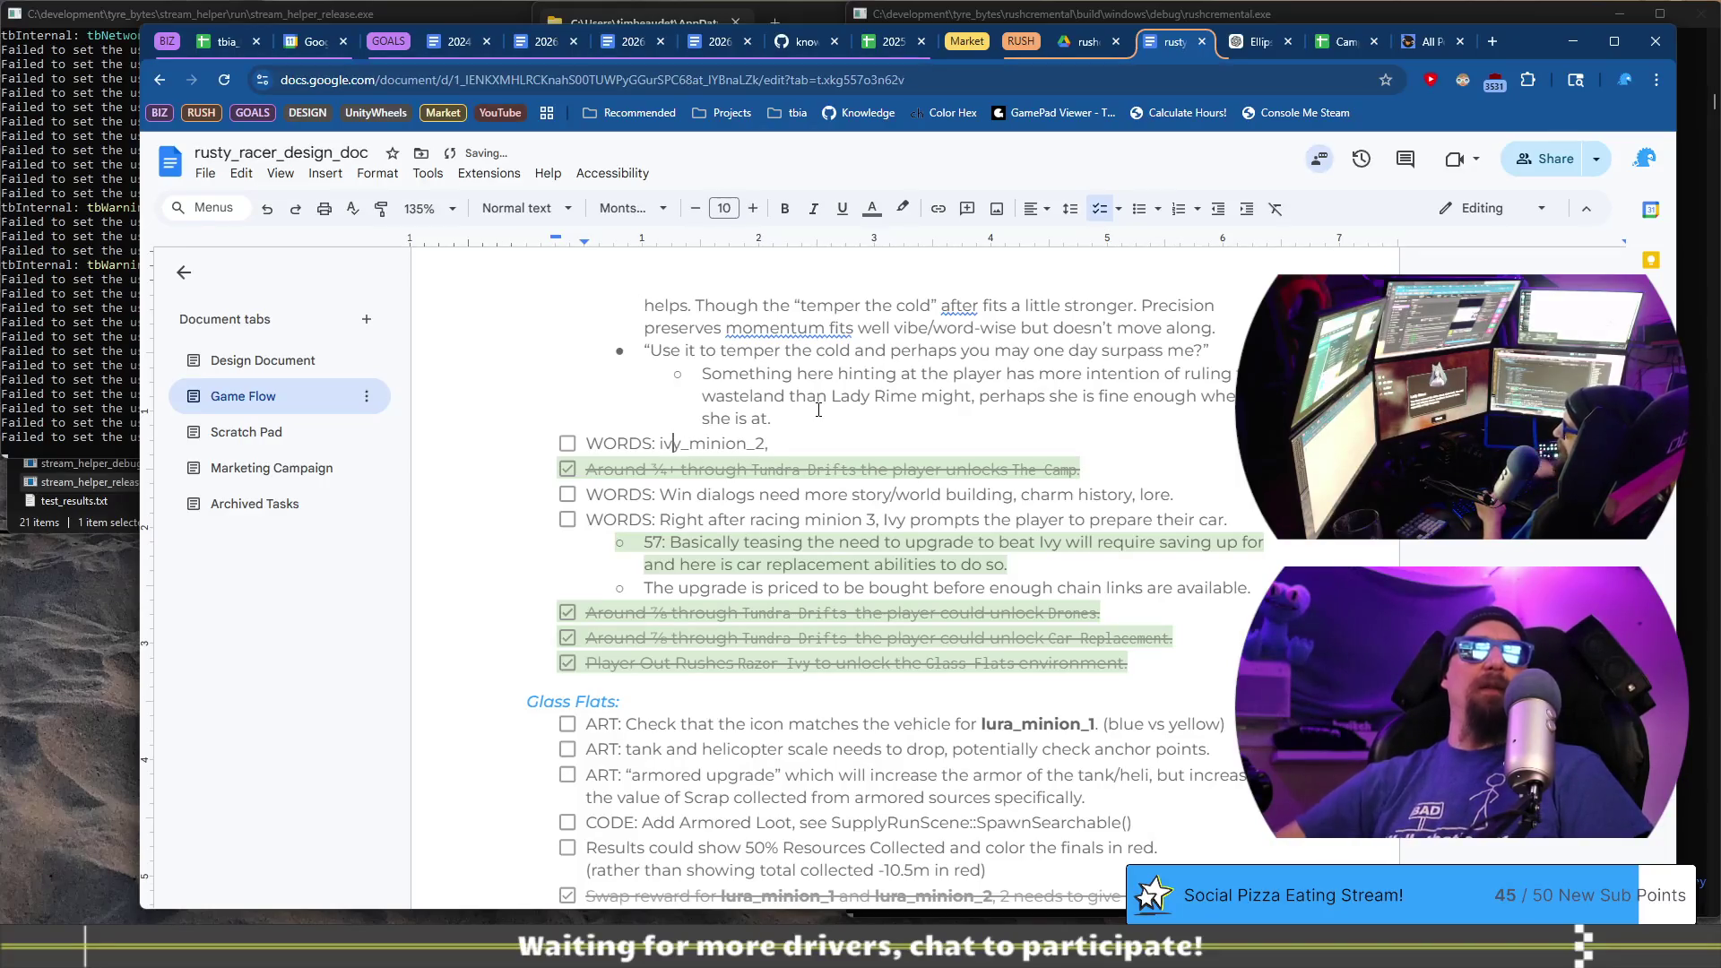
scroll(783, 418, up, 5)
key(BackSpace)
text(v)
key(BackSpace)
text(v)
scroll(688, 448, up, 3)
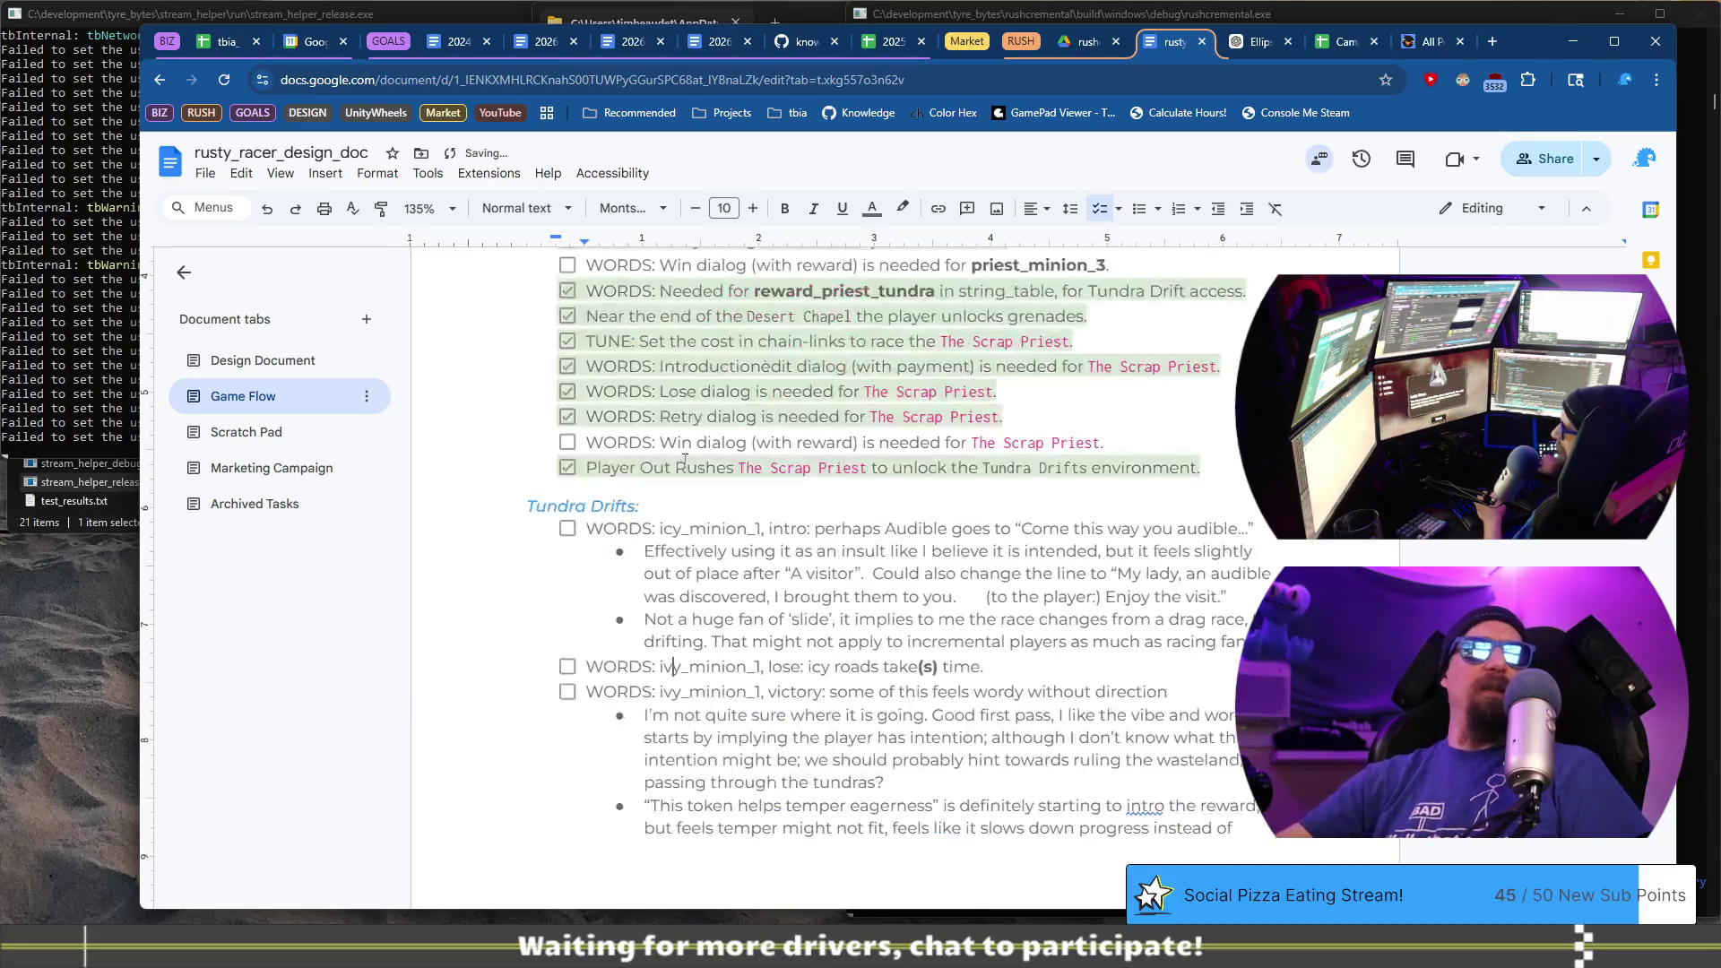
key(BackSpace)
text(v)
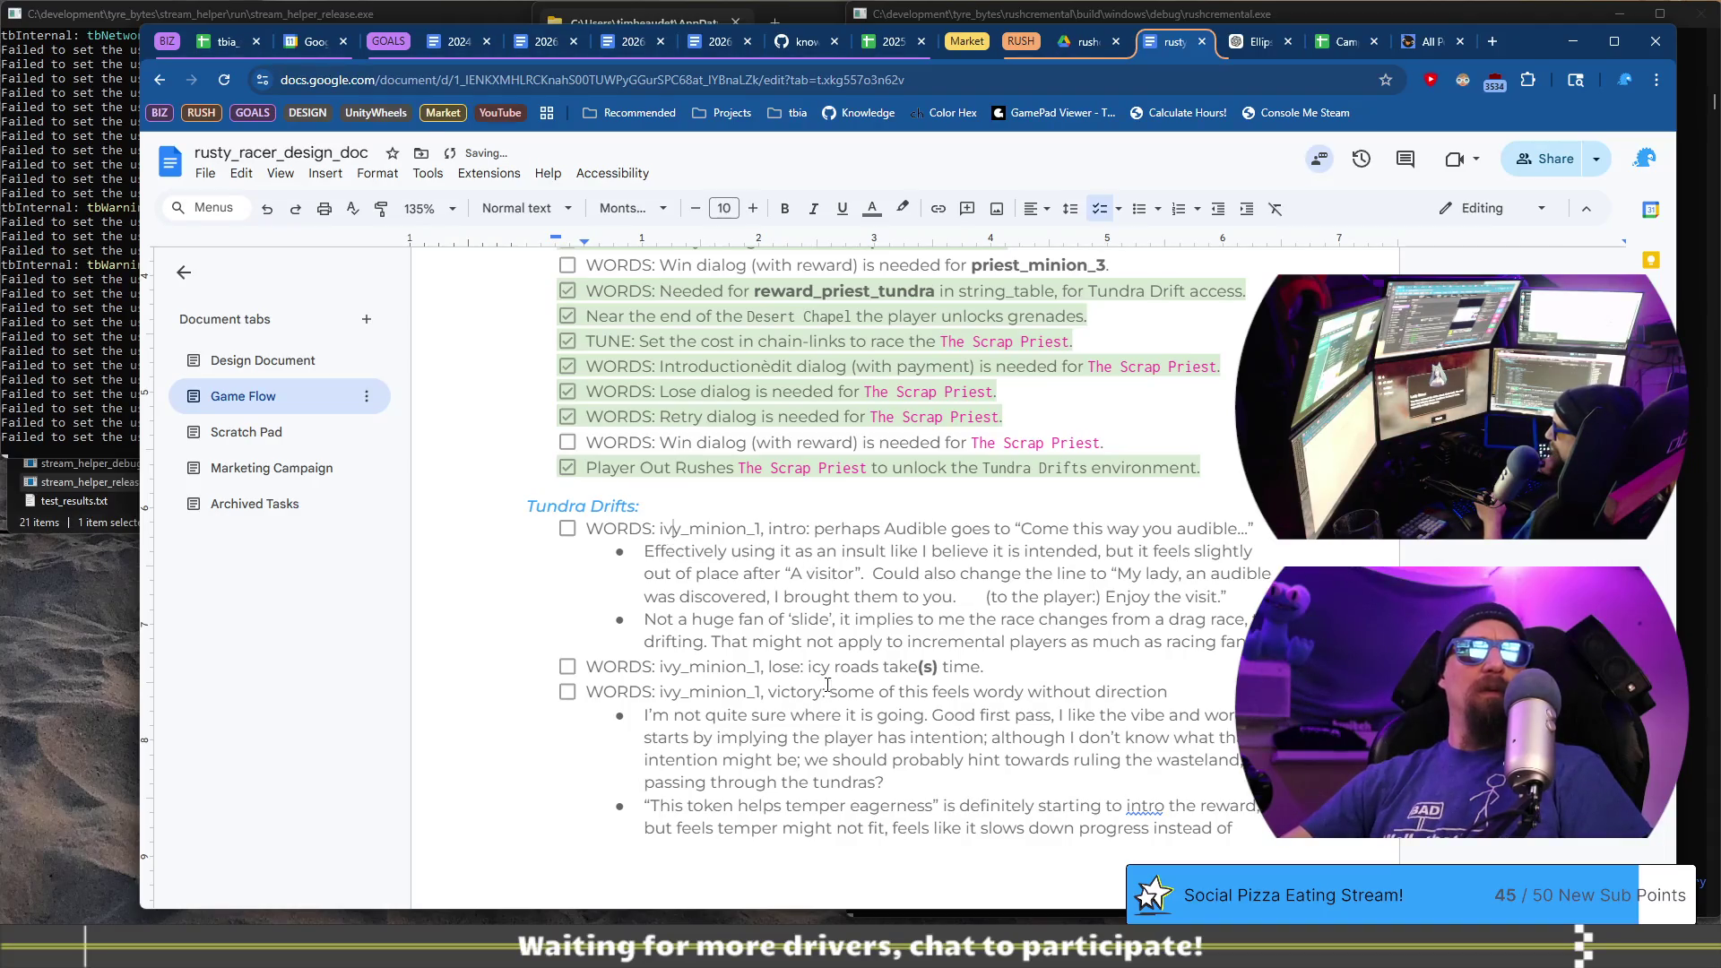
scroll(807, 646, down, 8)
text(WORDS: ivy_minion_2, intro “you have crossed the drifts” probable copy/pasta iss)
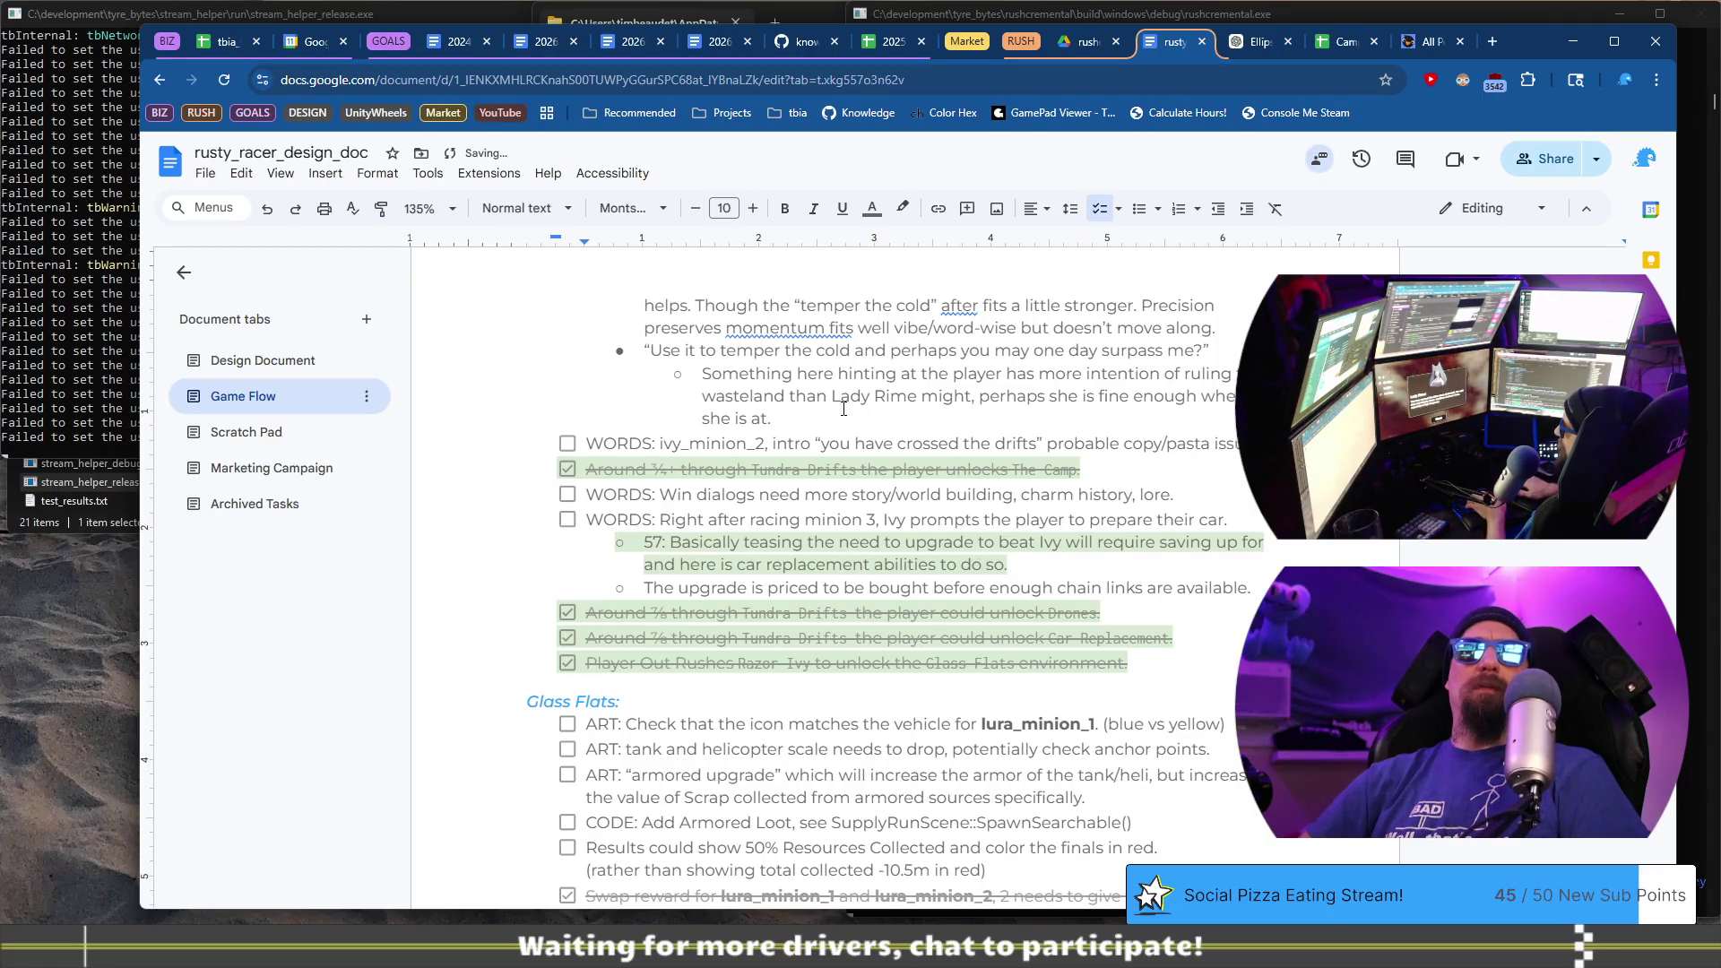
- Add a list item under ivy_minion_2 flagging probable copy/pasta repetition, then advance Lady Rime's dialogue
key(Return)
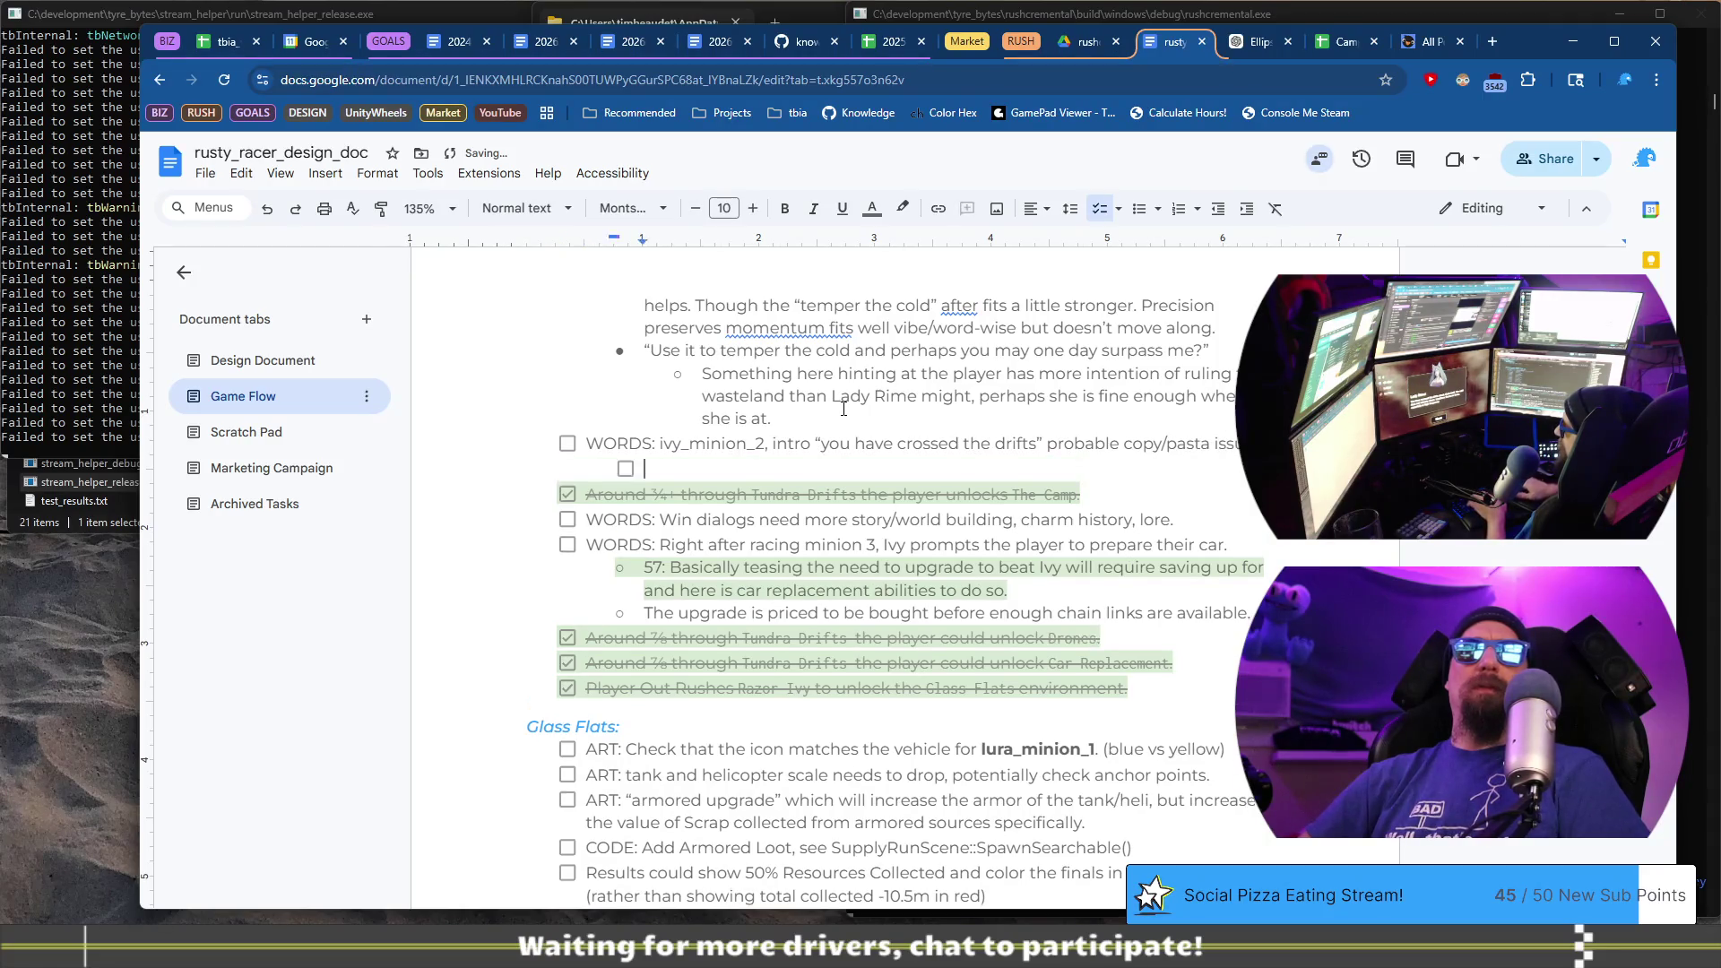
key(ctrl+shift+9)
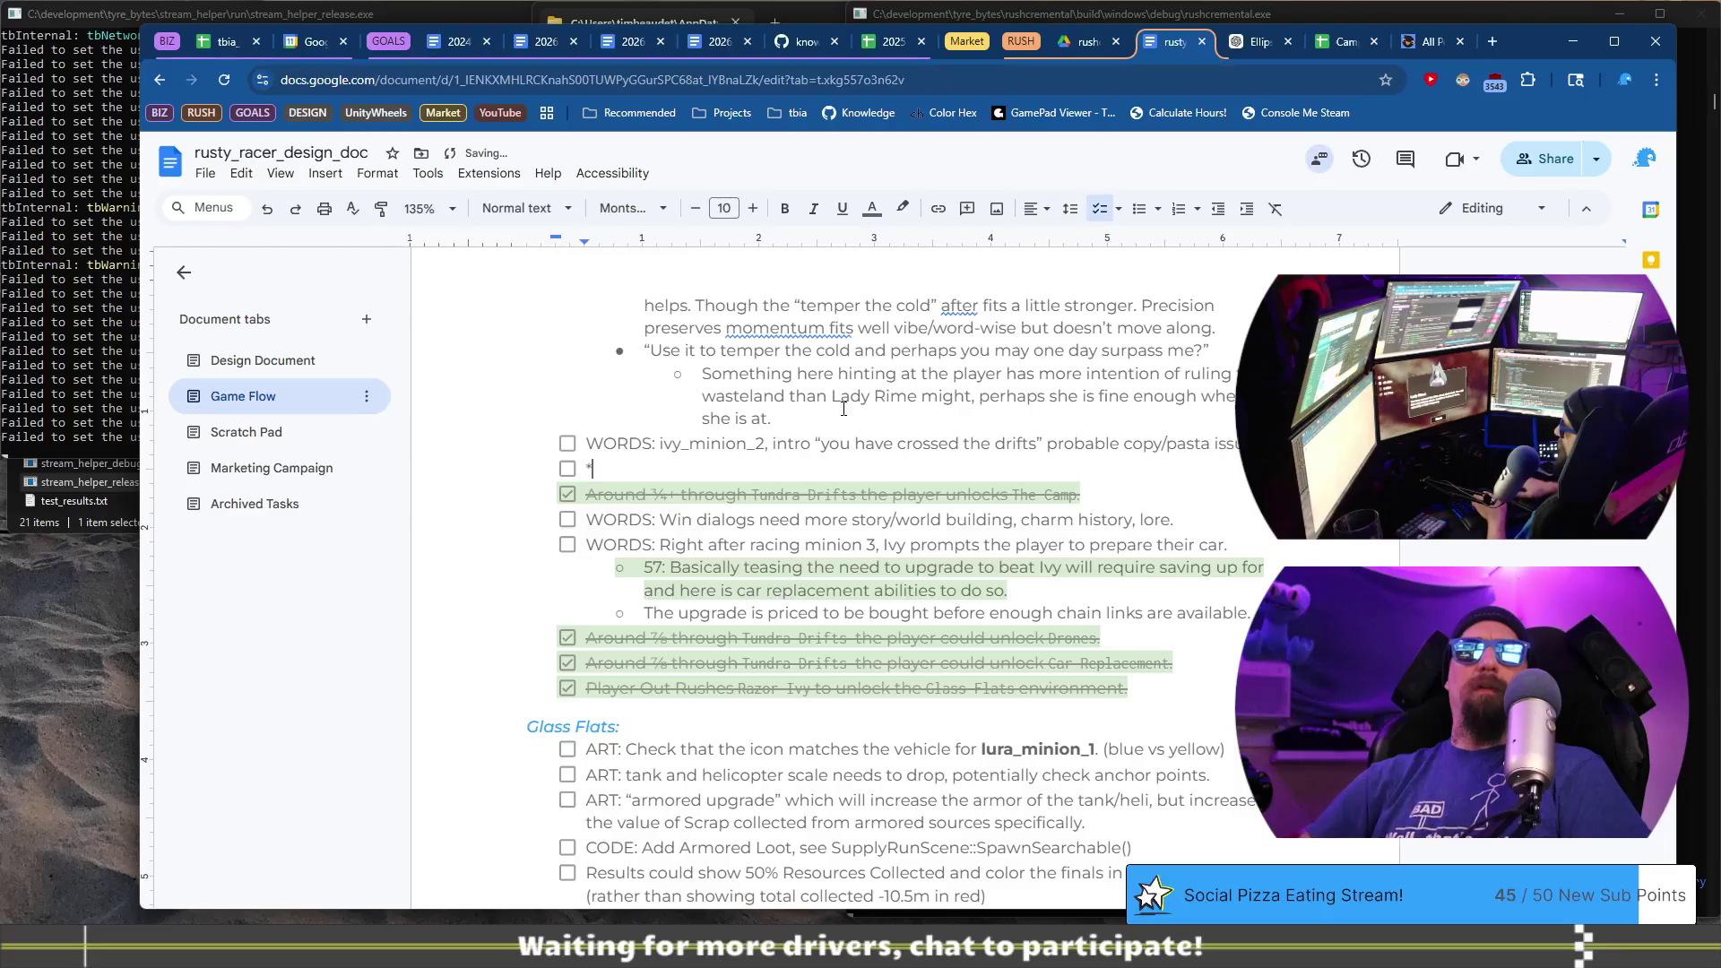
key(BackSpace)
key(BackSpace)
text(Otherwise too 'eh repetitive with the first race intro?)
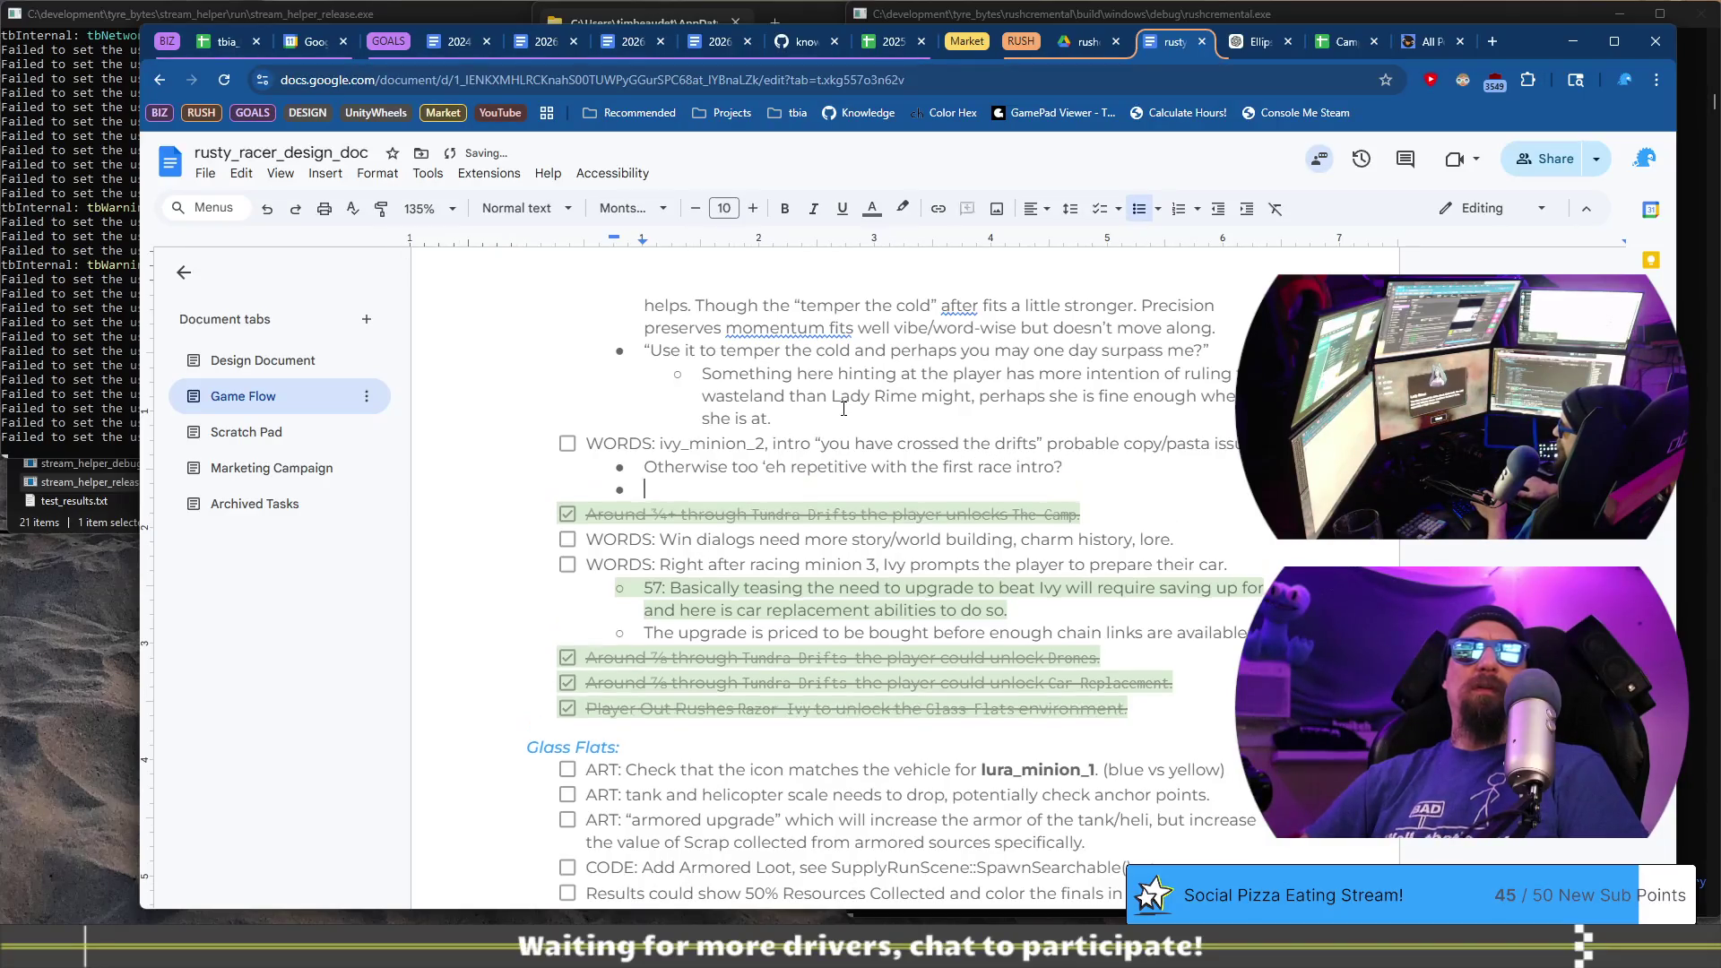
key(alt+Tab)
click(938, 840)
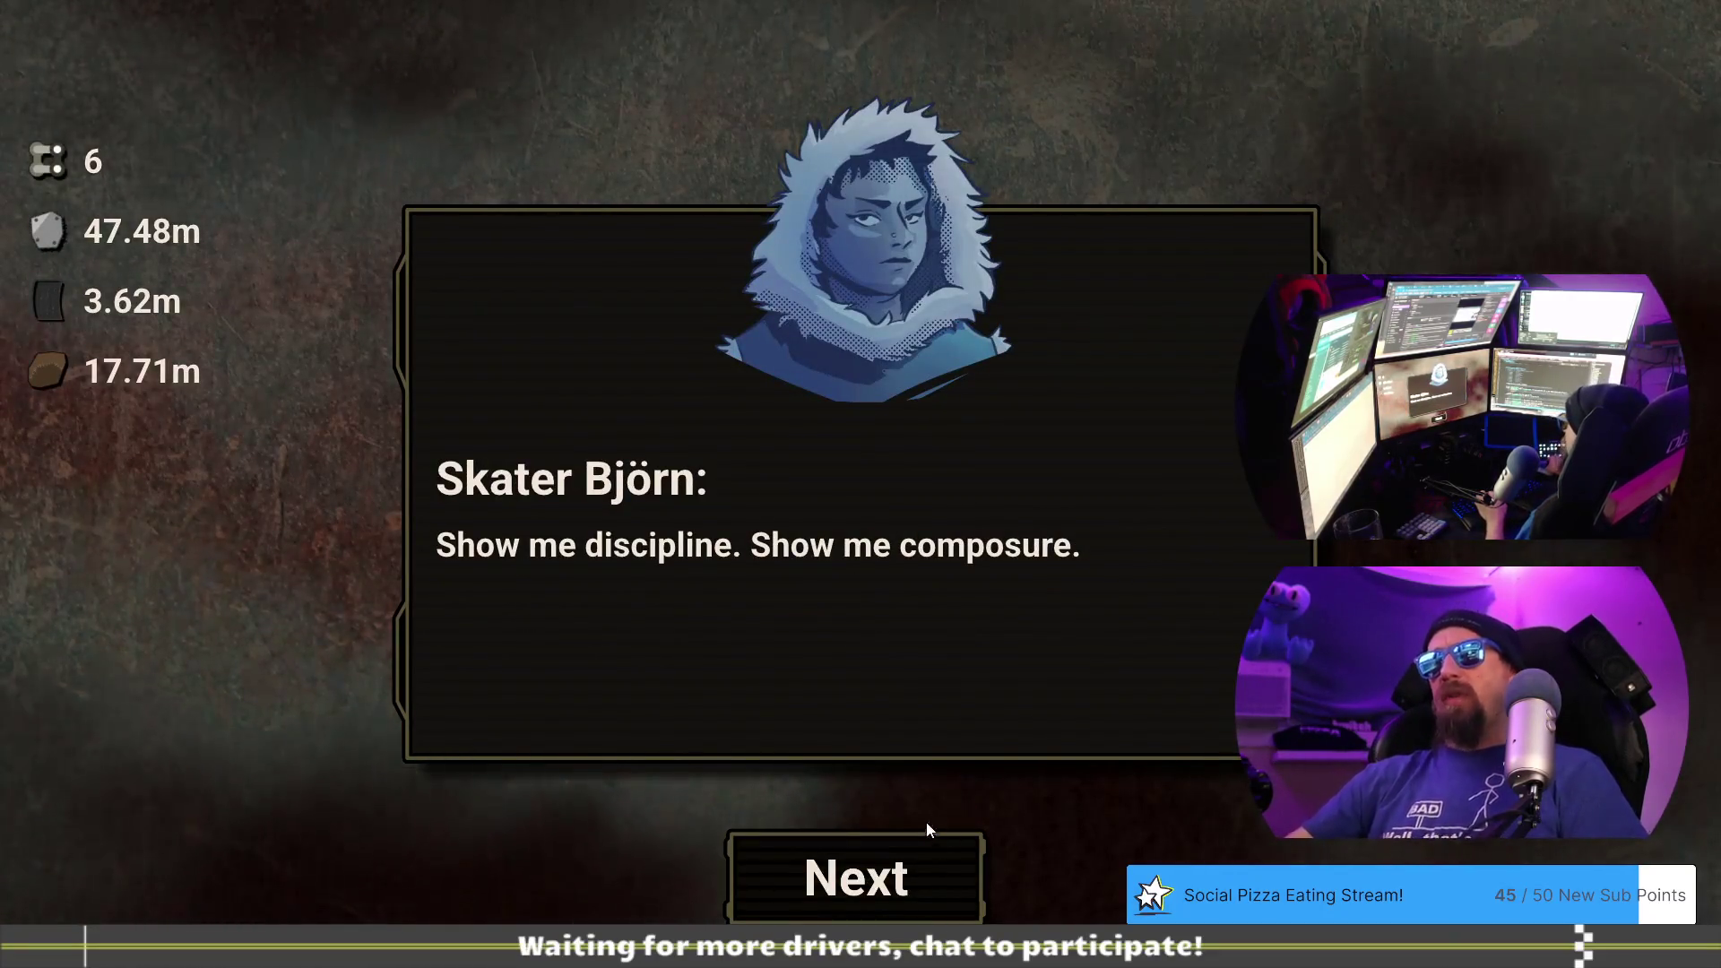
- Pay for the race against Skater Björn, shift gears twice, and lose
click(923, 838)
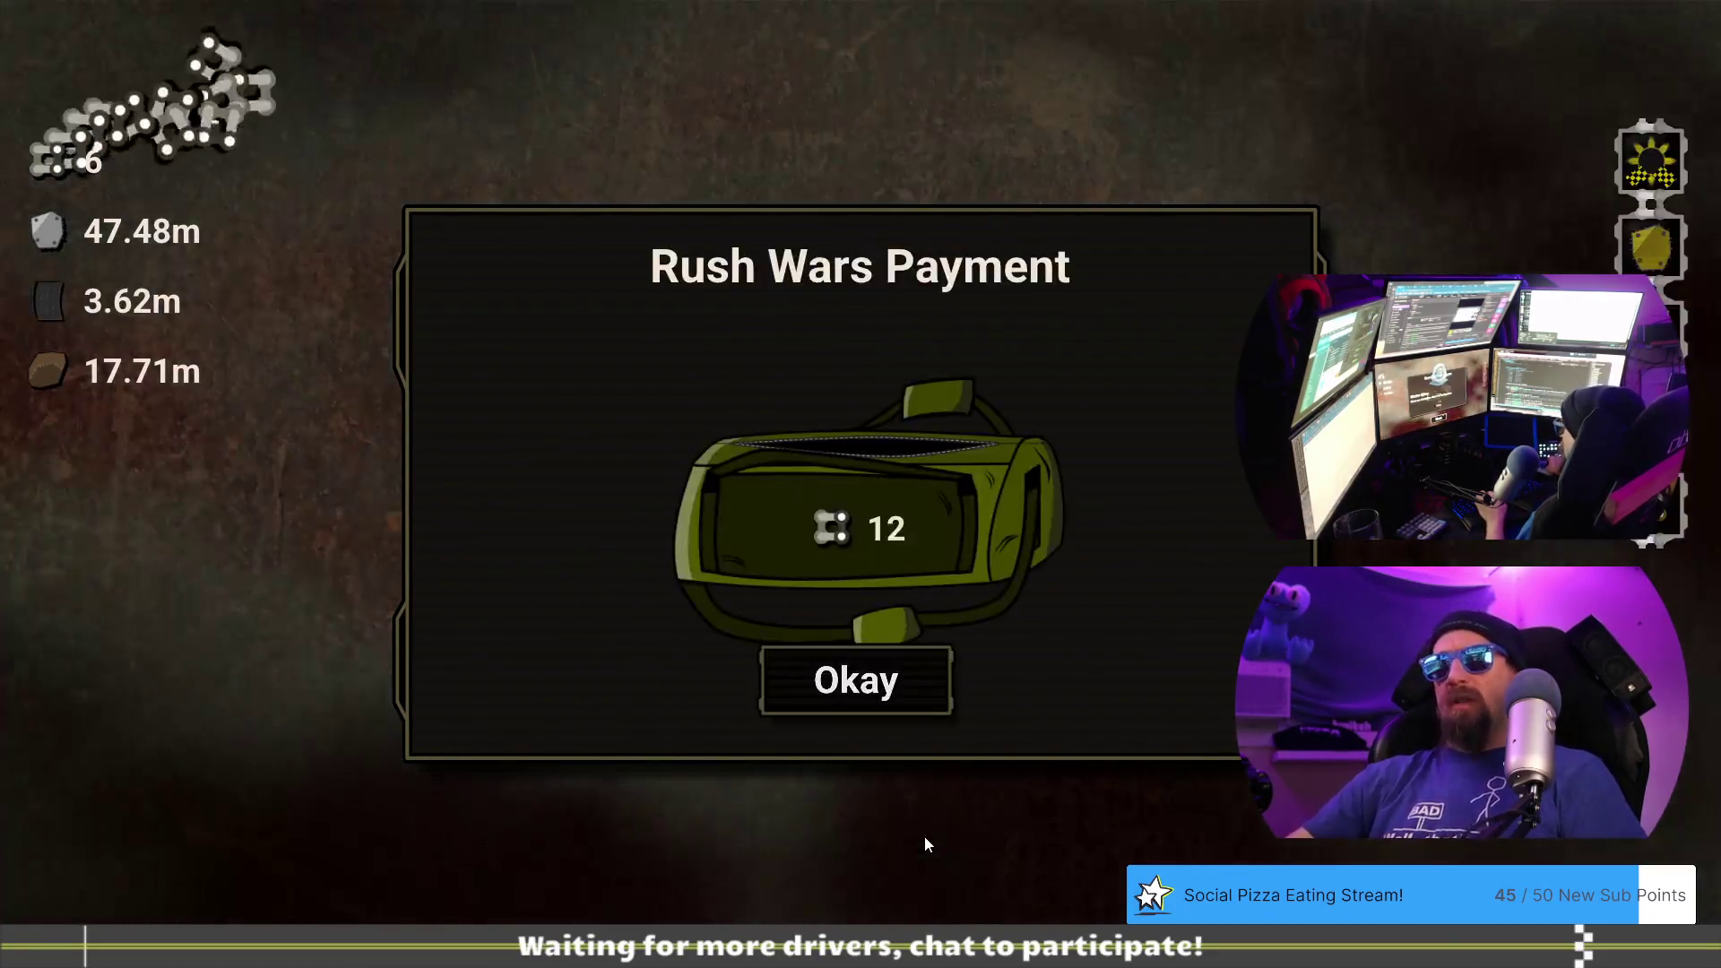
click(884, 684)
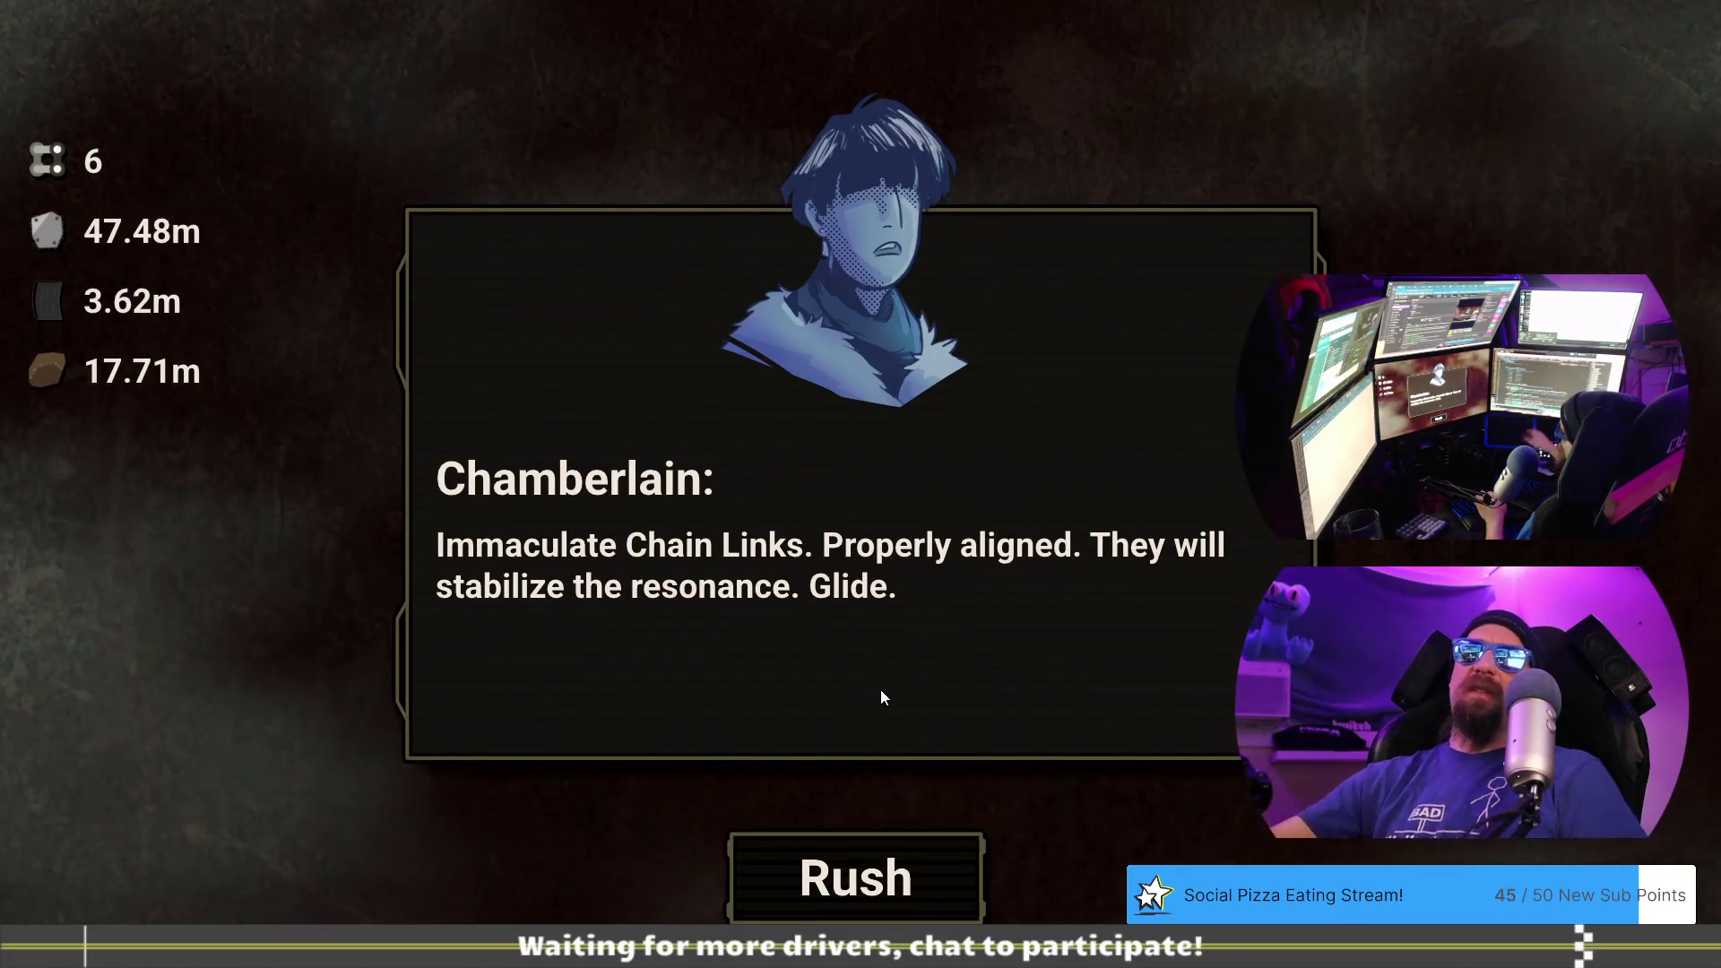
click(908, 847)
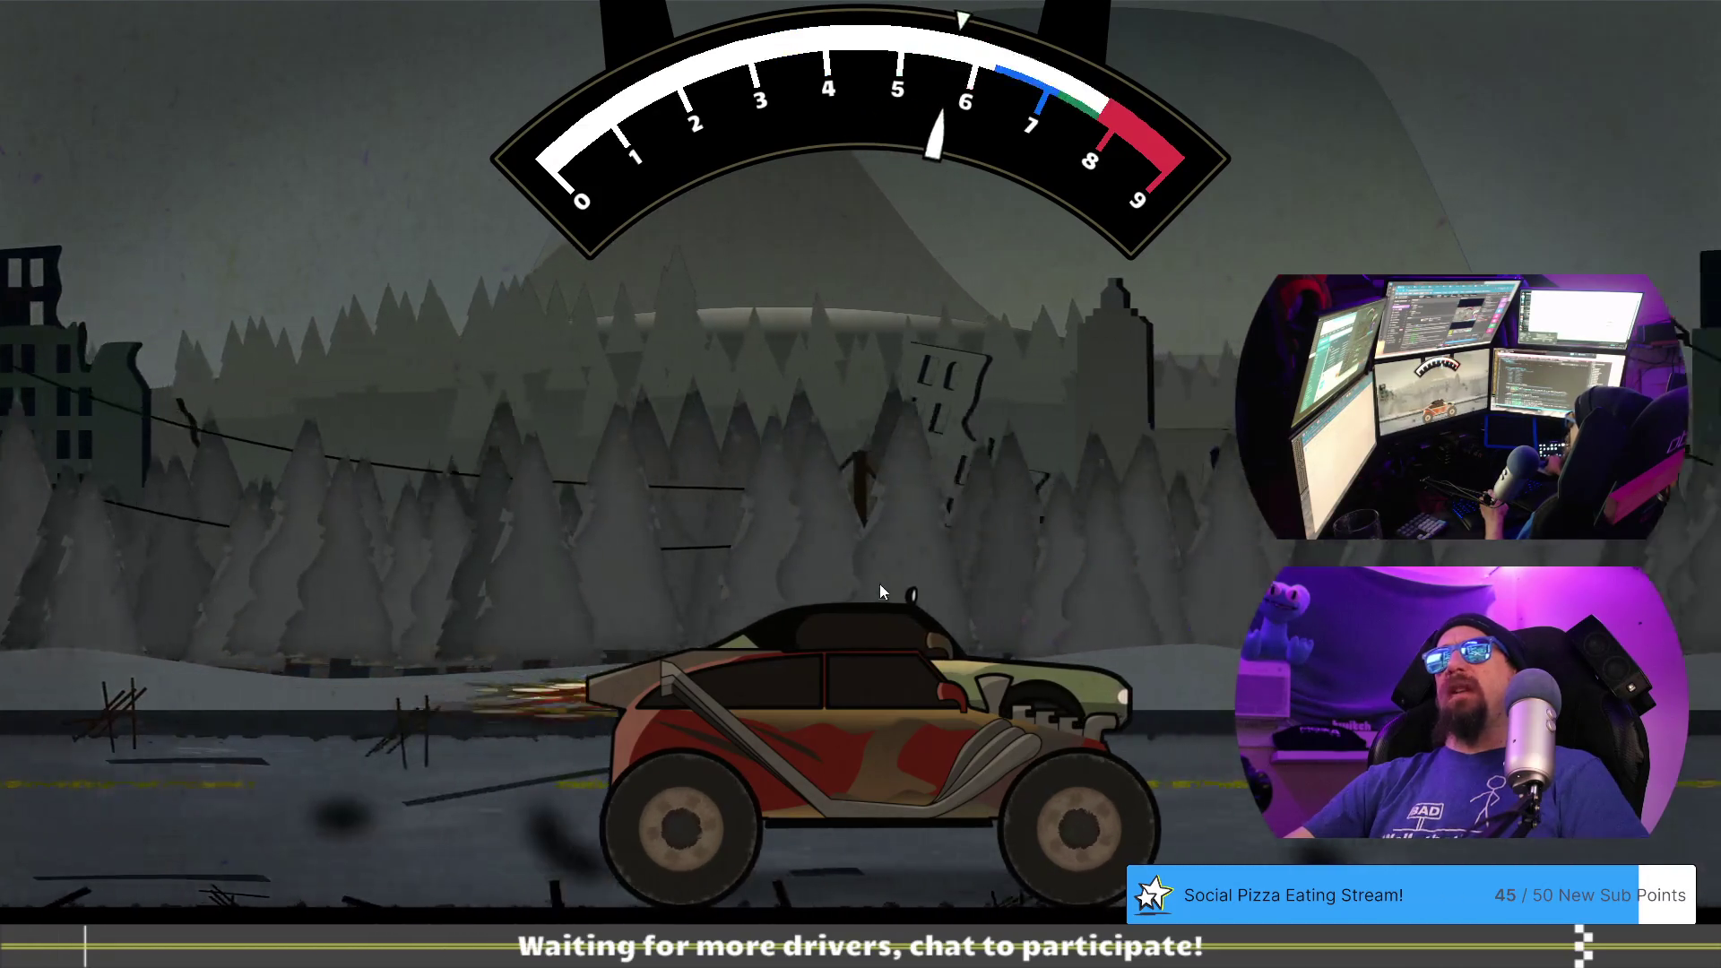
key(space)
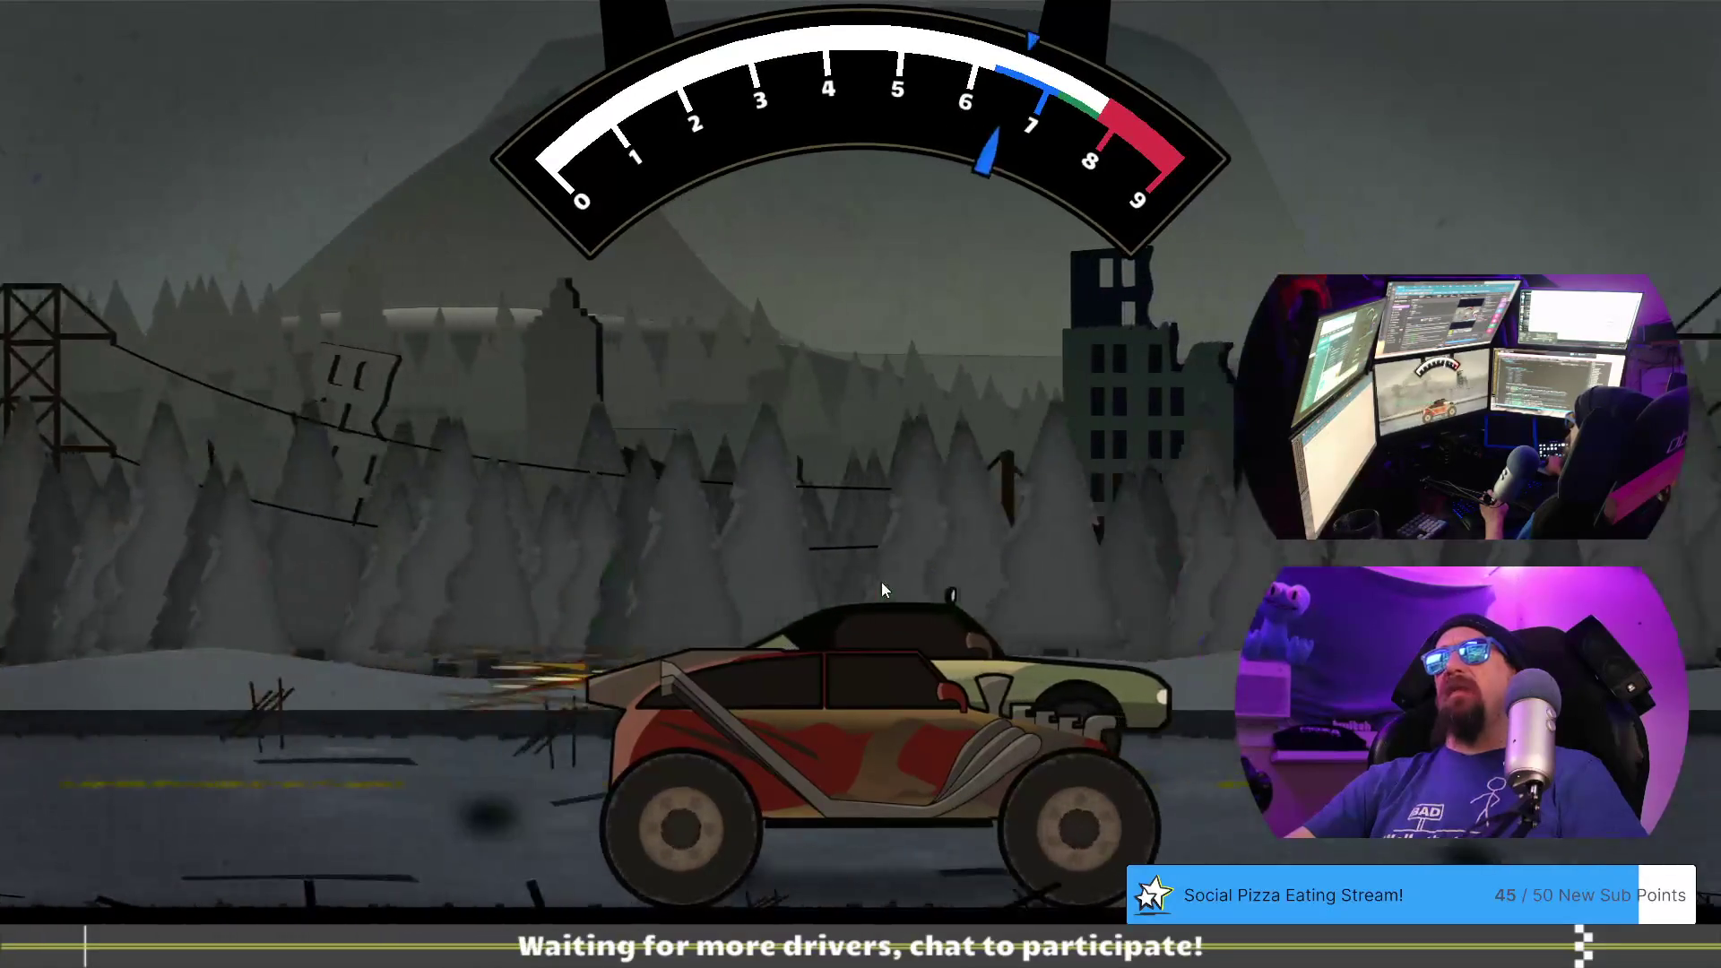
key(space)
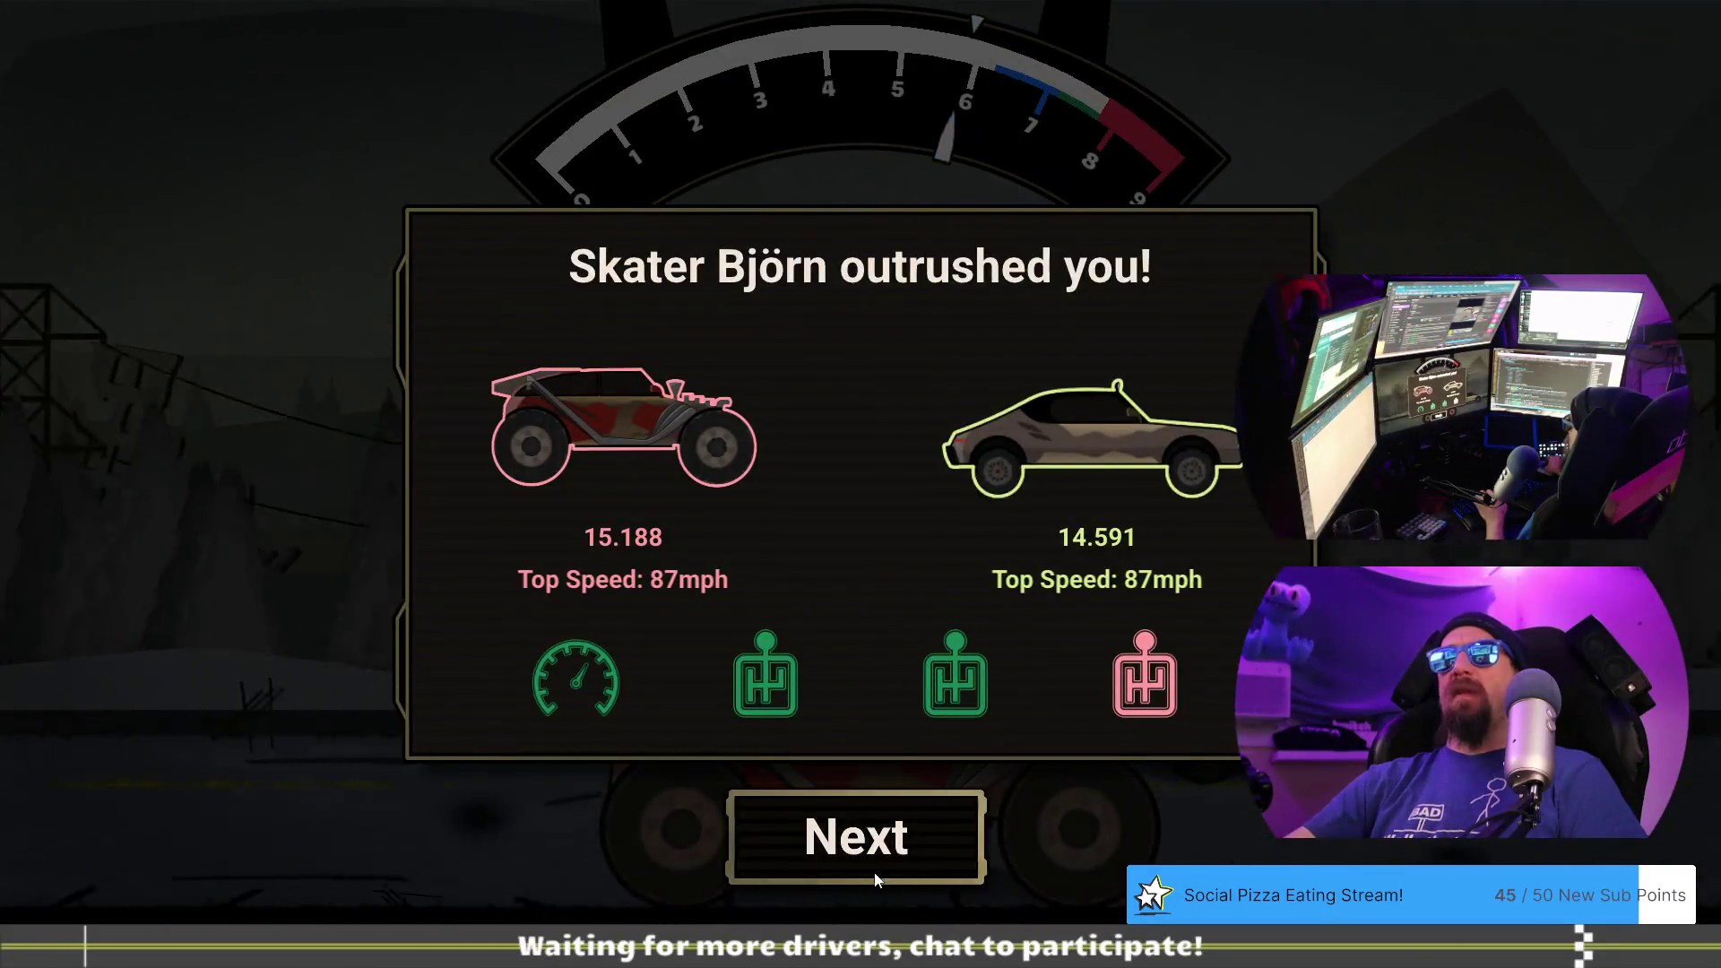
click(868, 851)
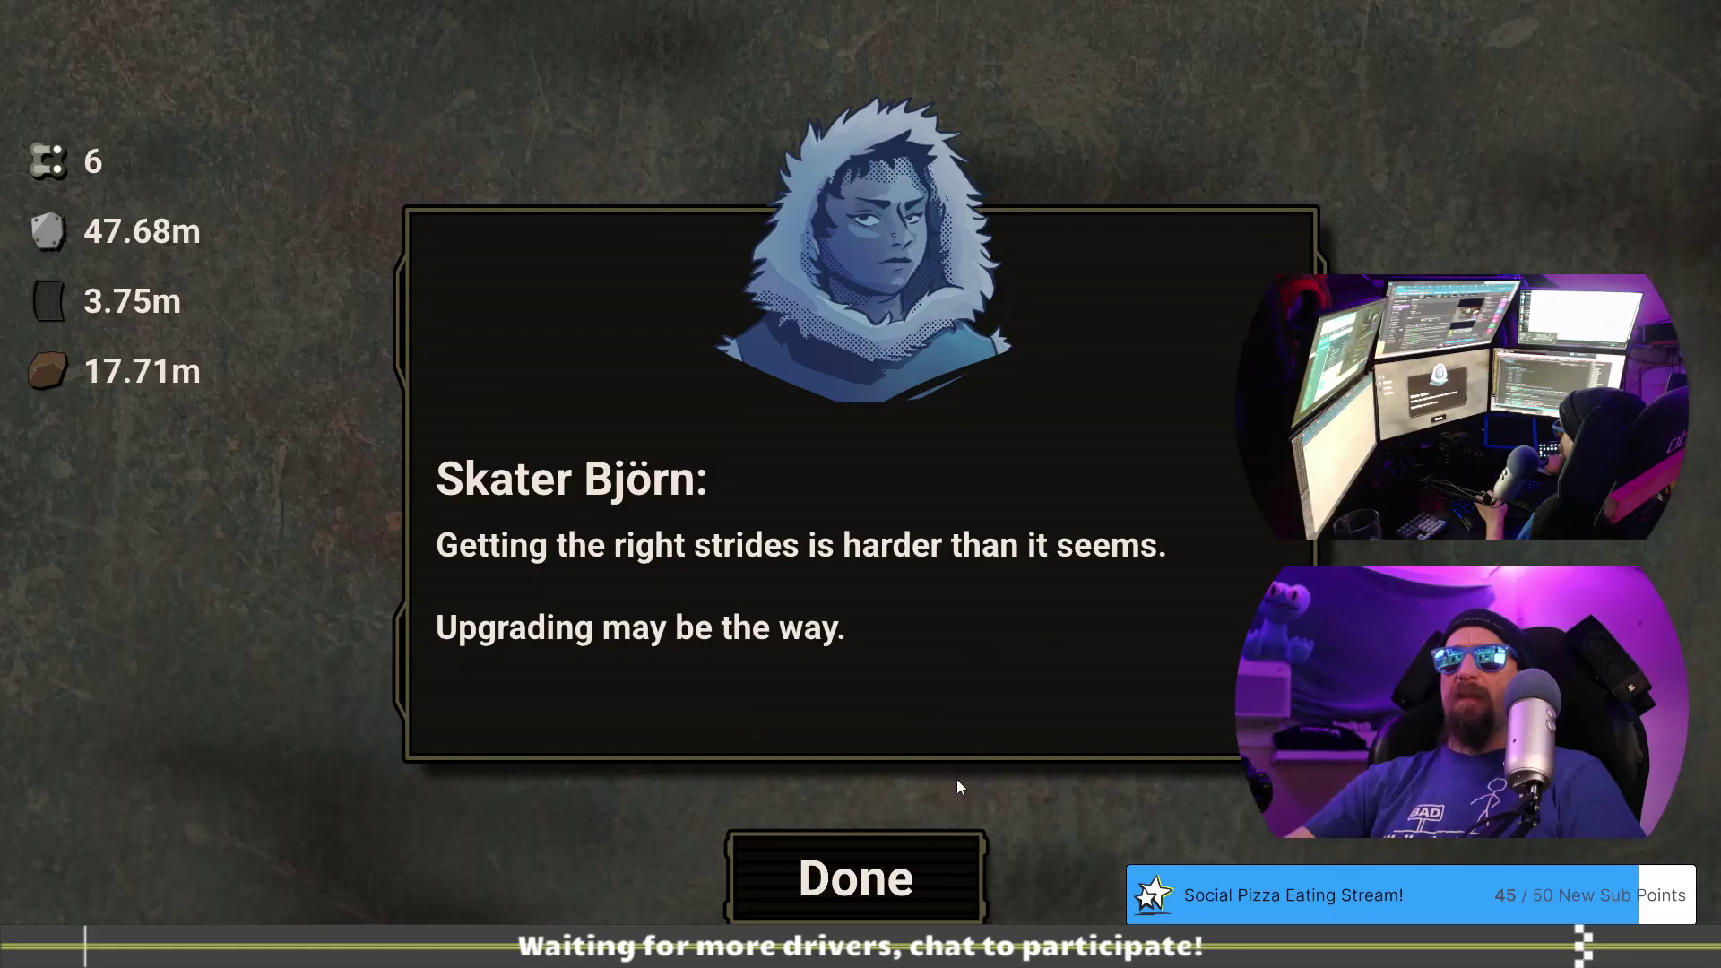
click(918, 882)
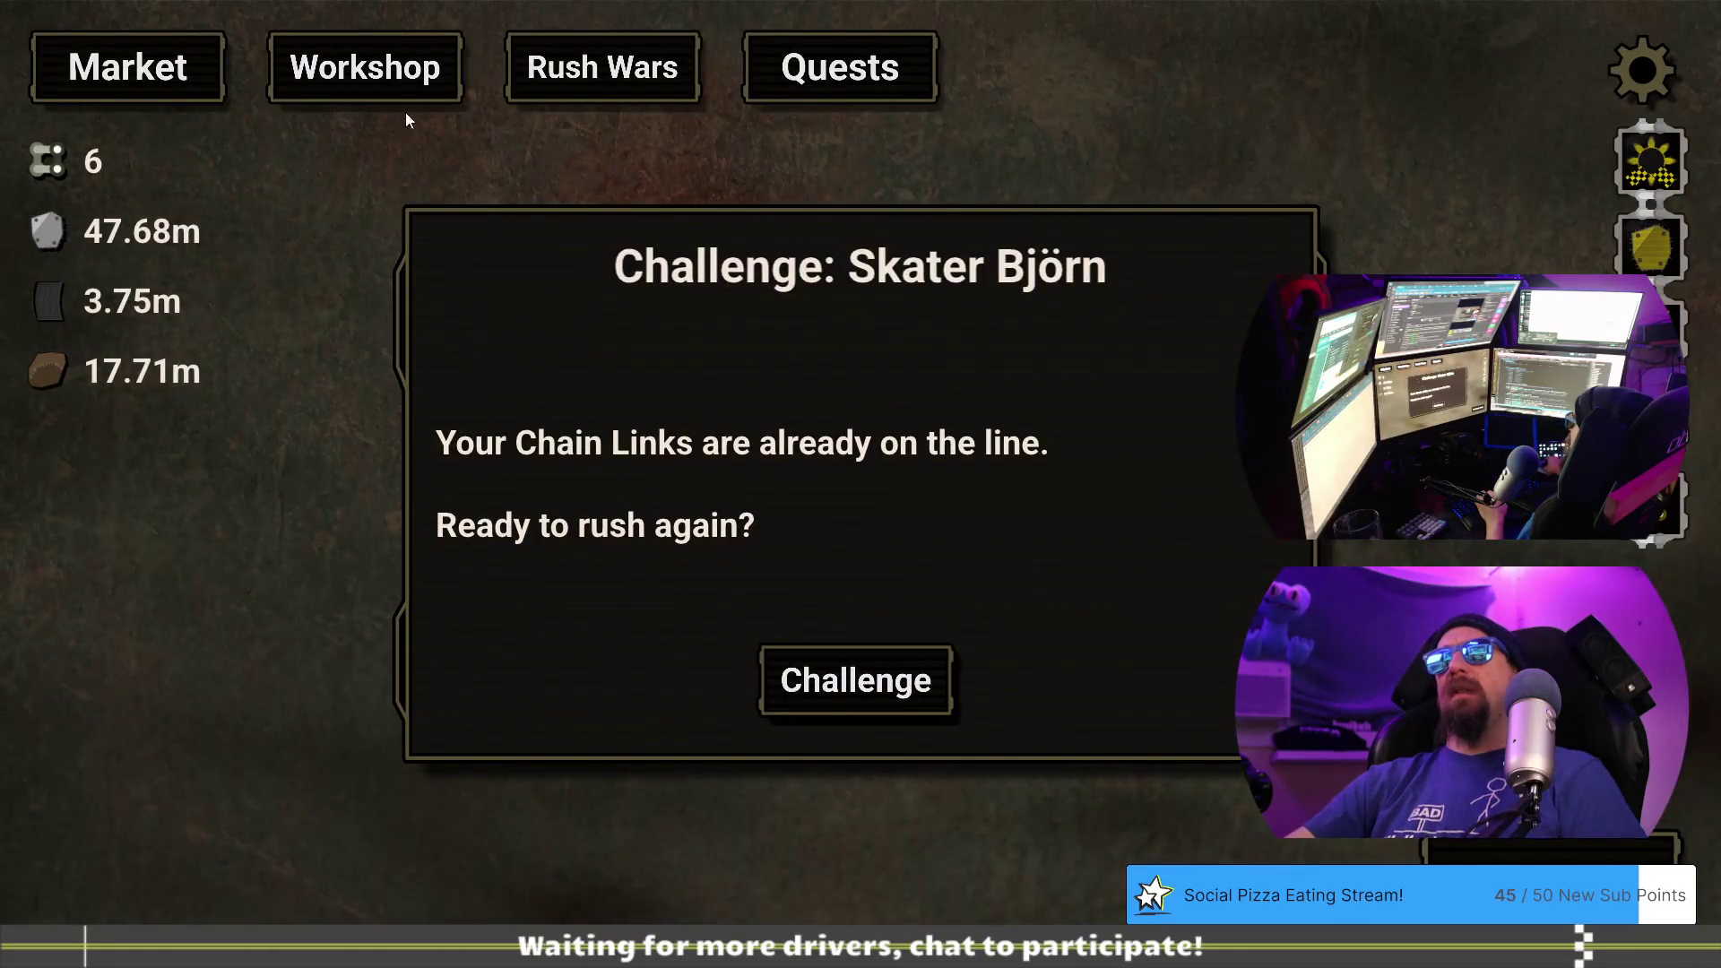
- Install a workshop car upgrade, then win the Skater Björn rematch 14.256 to 14.614
click(408, 120)
drag(874, 429, 874, 429)
click(603, 67)
click(933, 697)
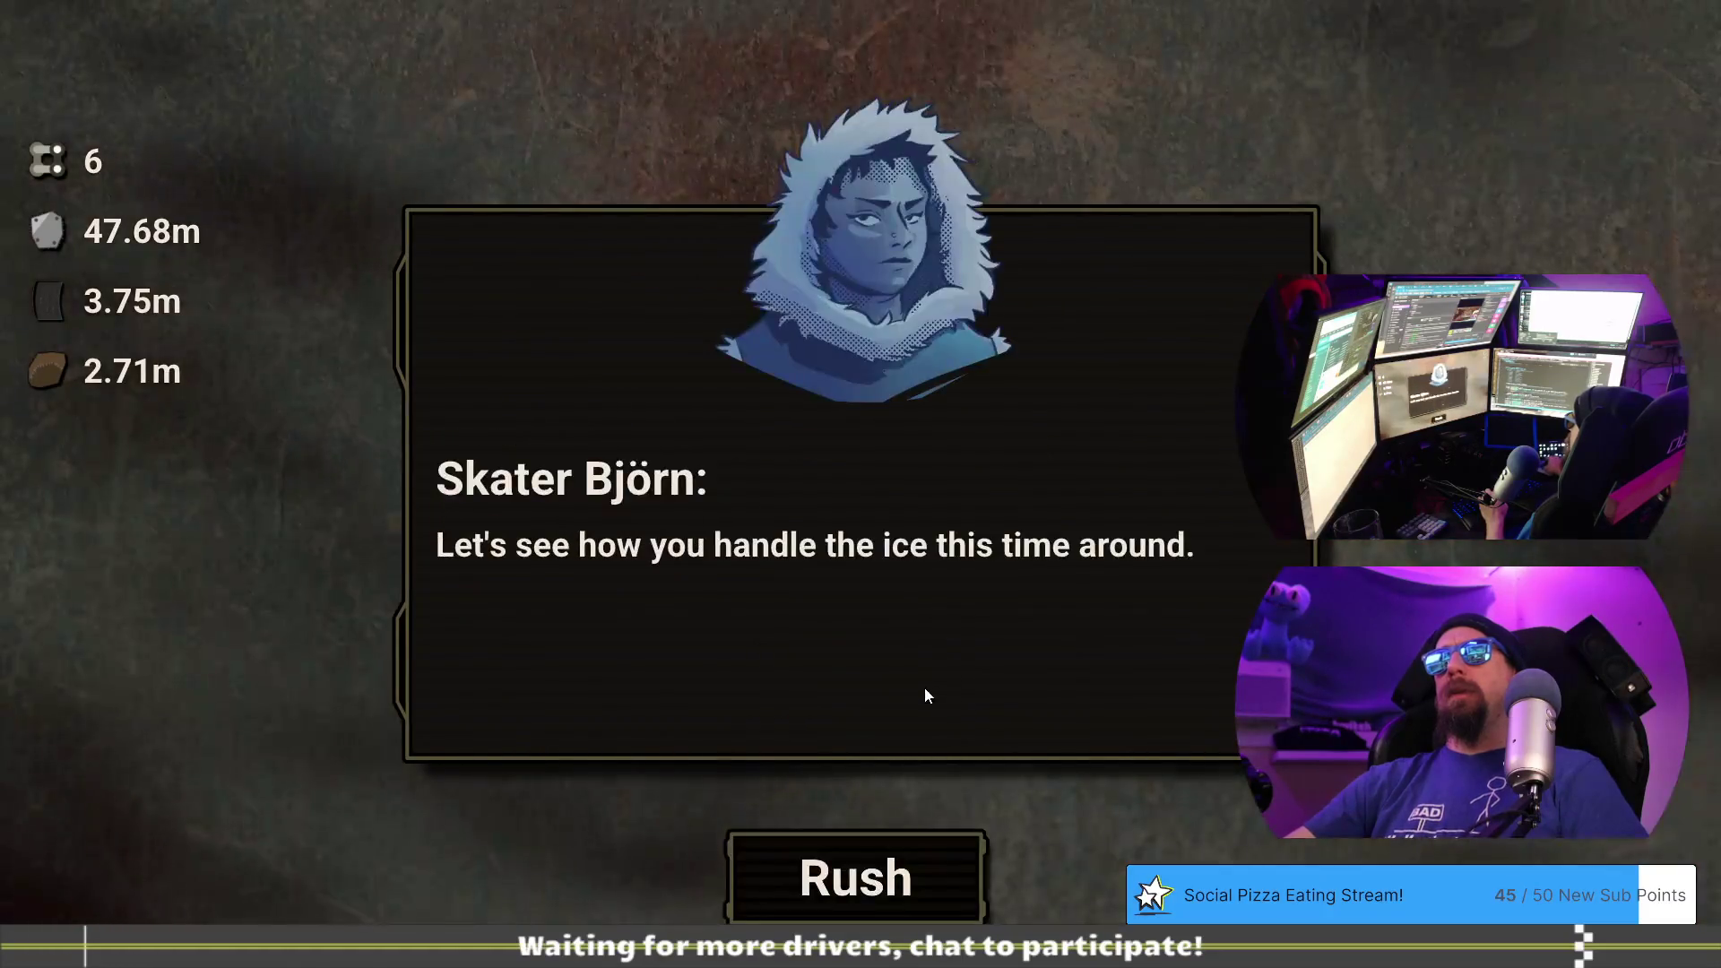
click(917, 854)
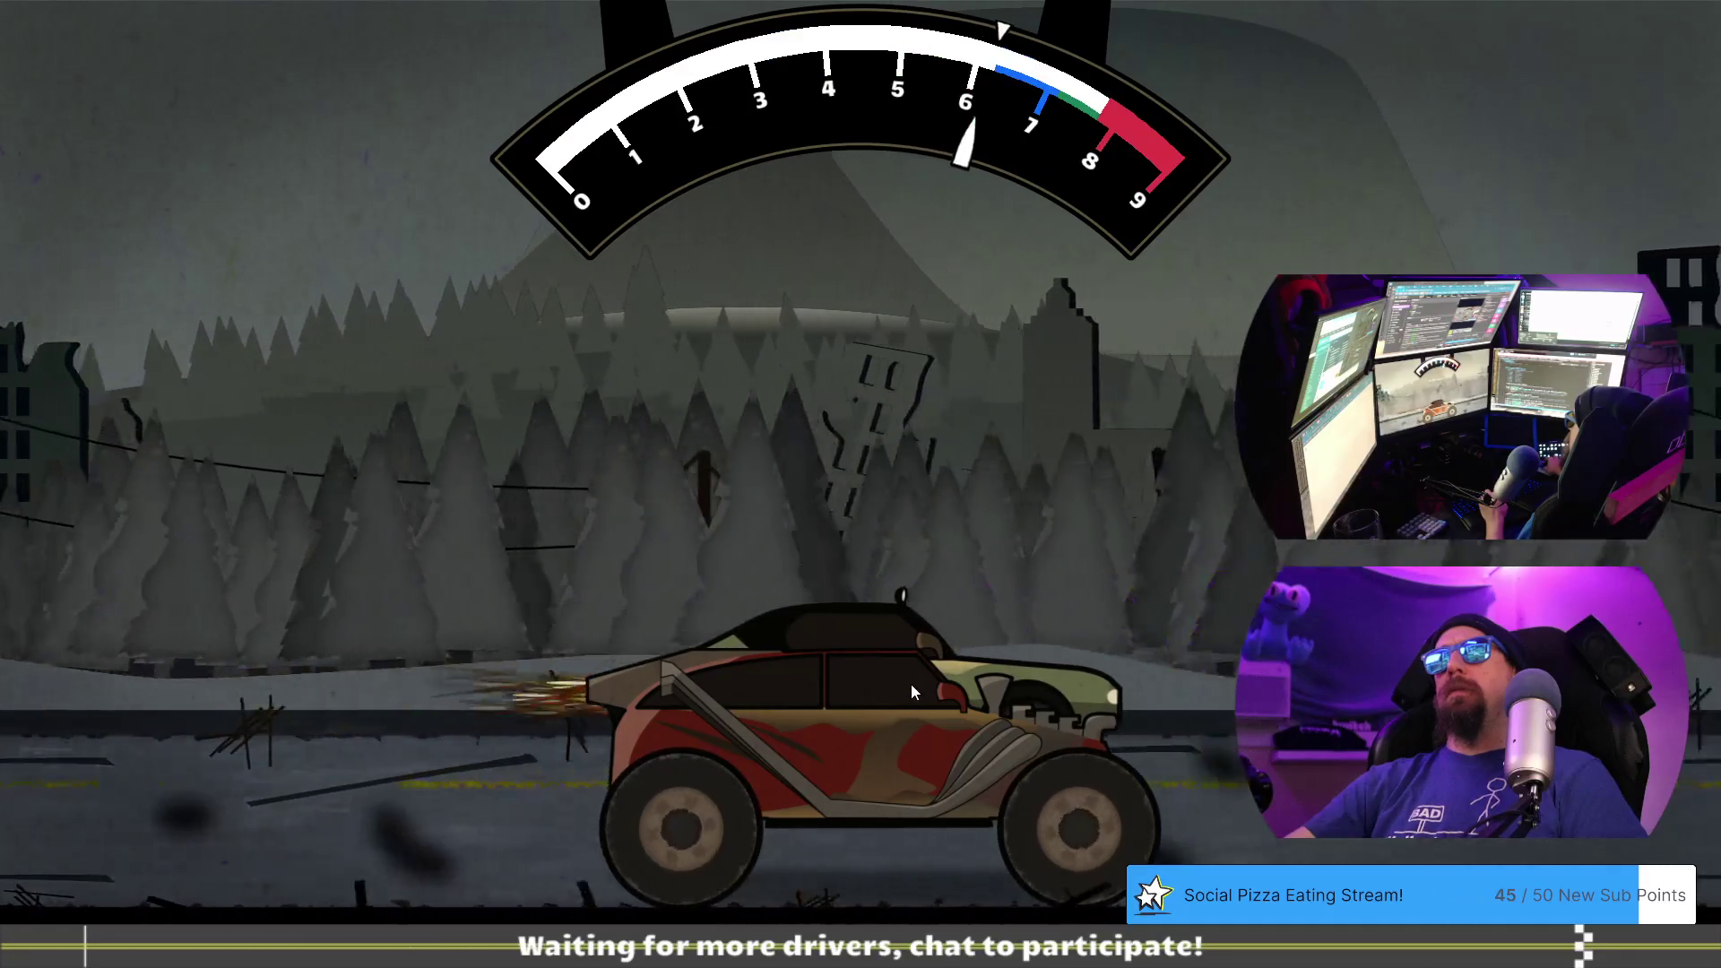
click(911, 685)
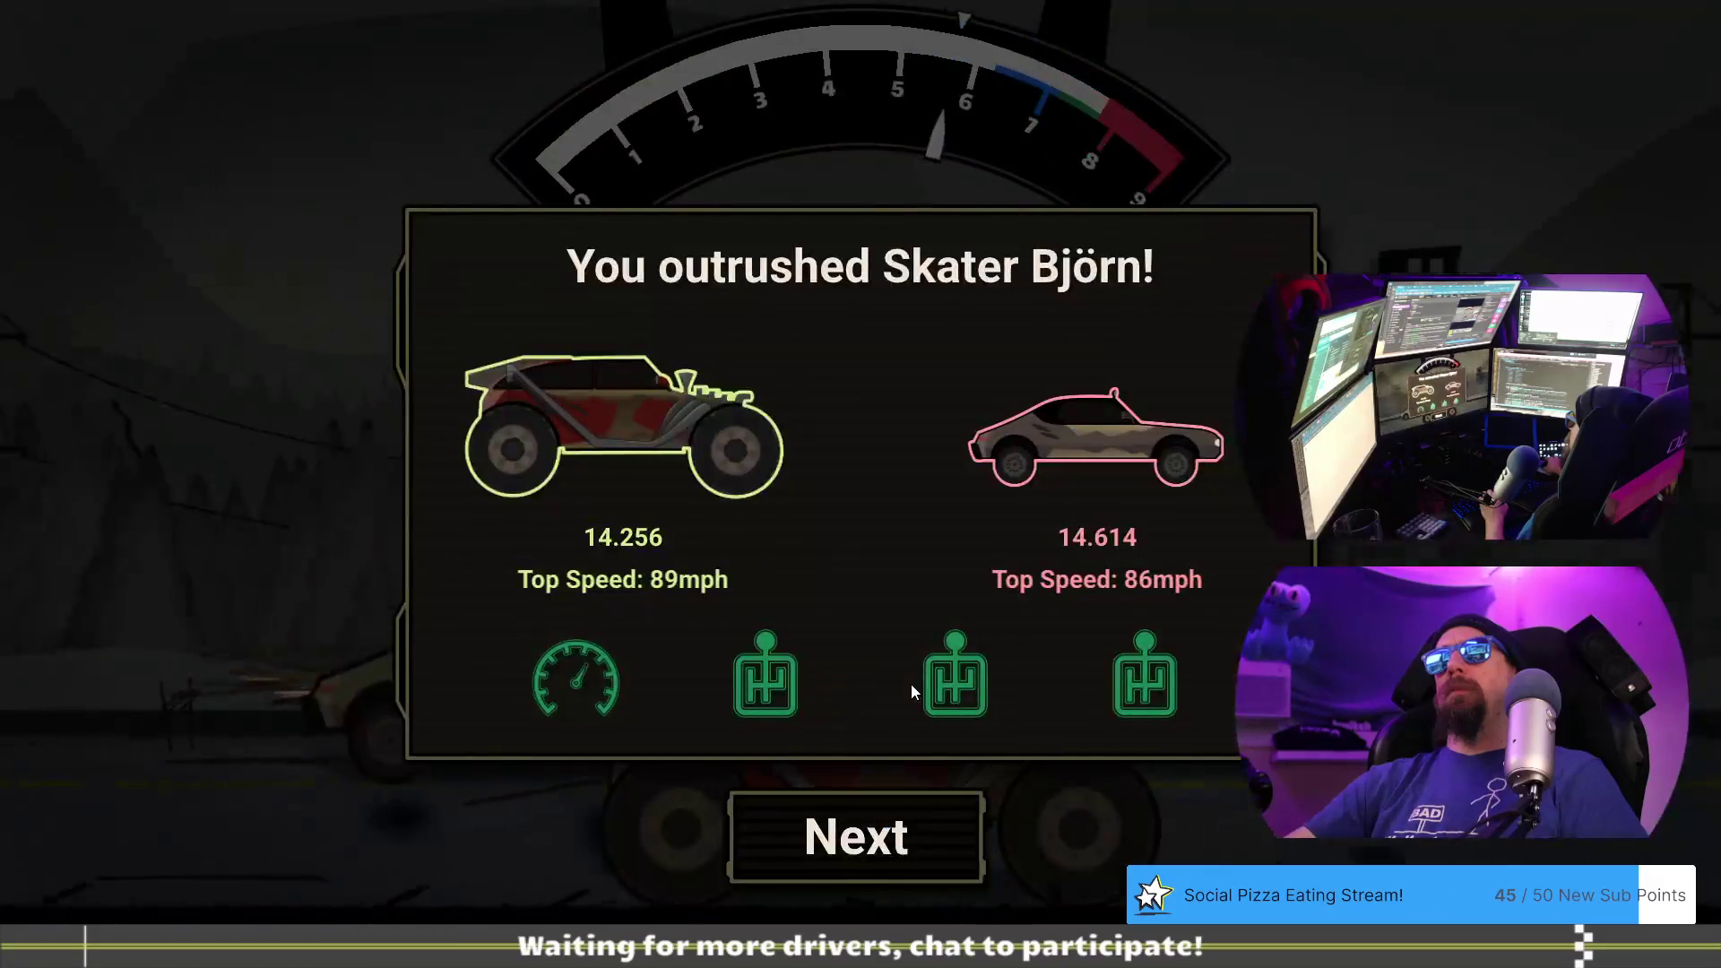
click(901, 829)
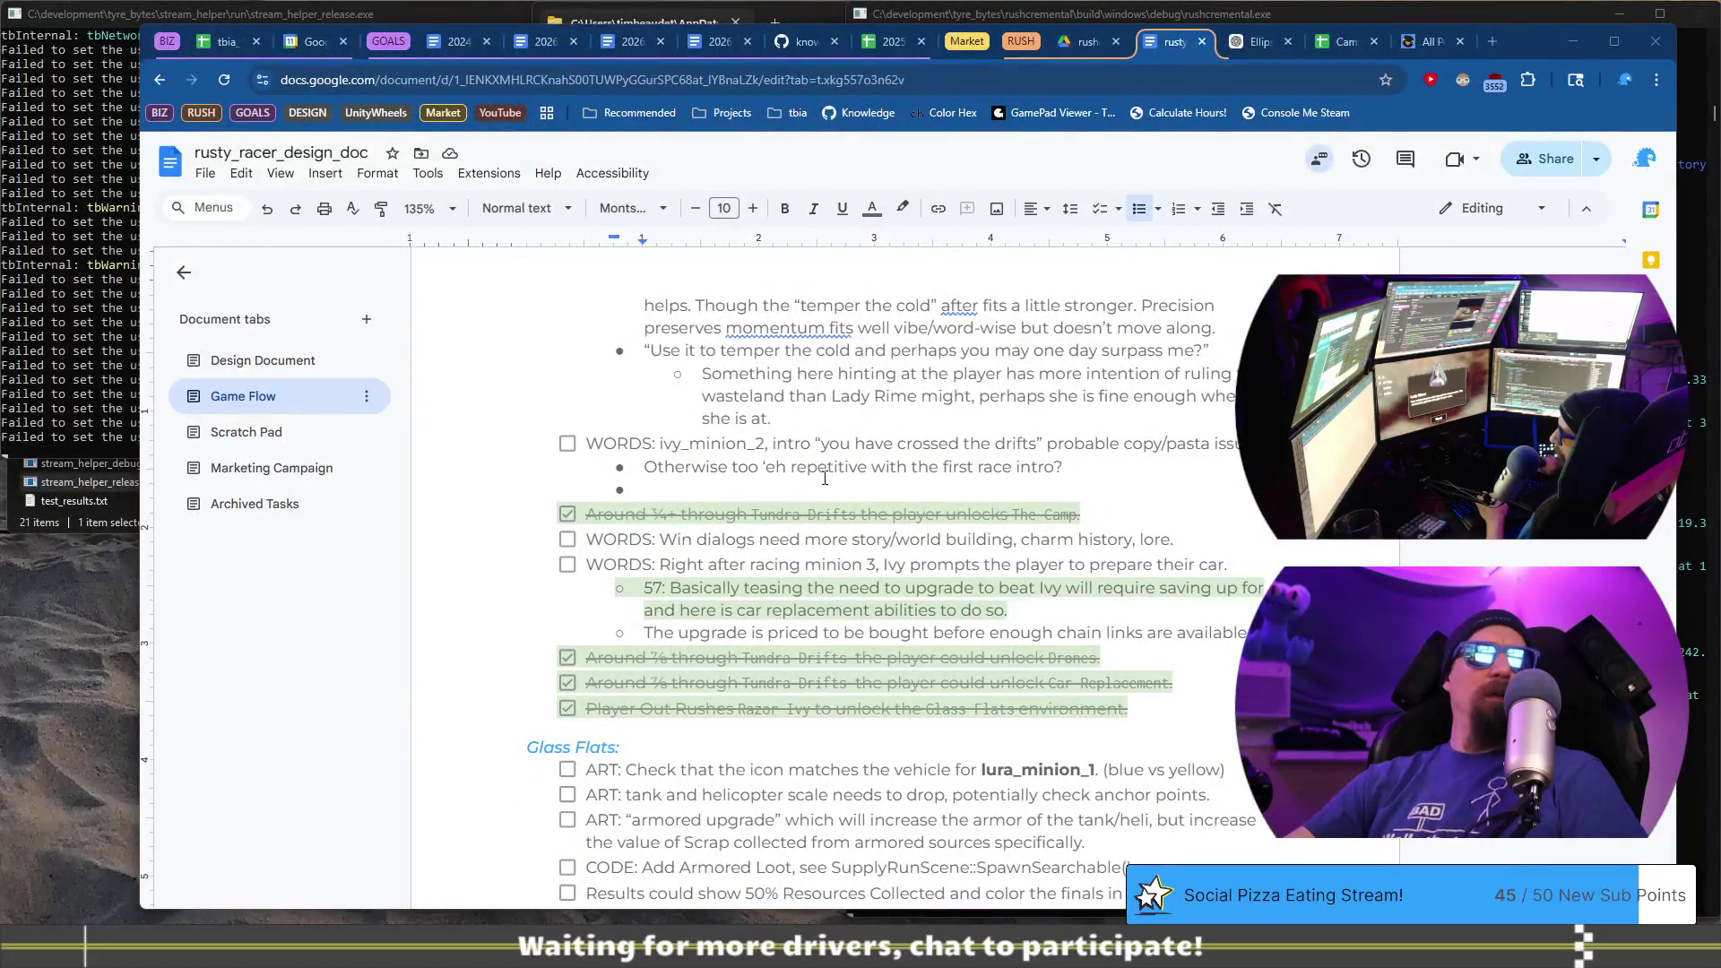
- Duplicate the 'WORDS: ivy_minion_2' intro checklist line below the intro note
click(825, 477)
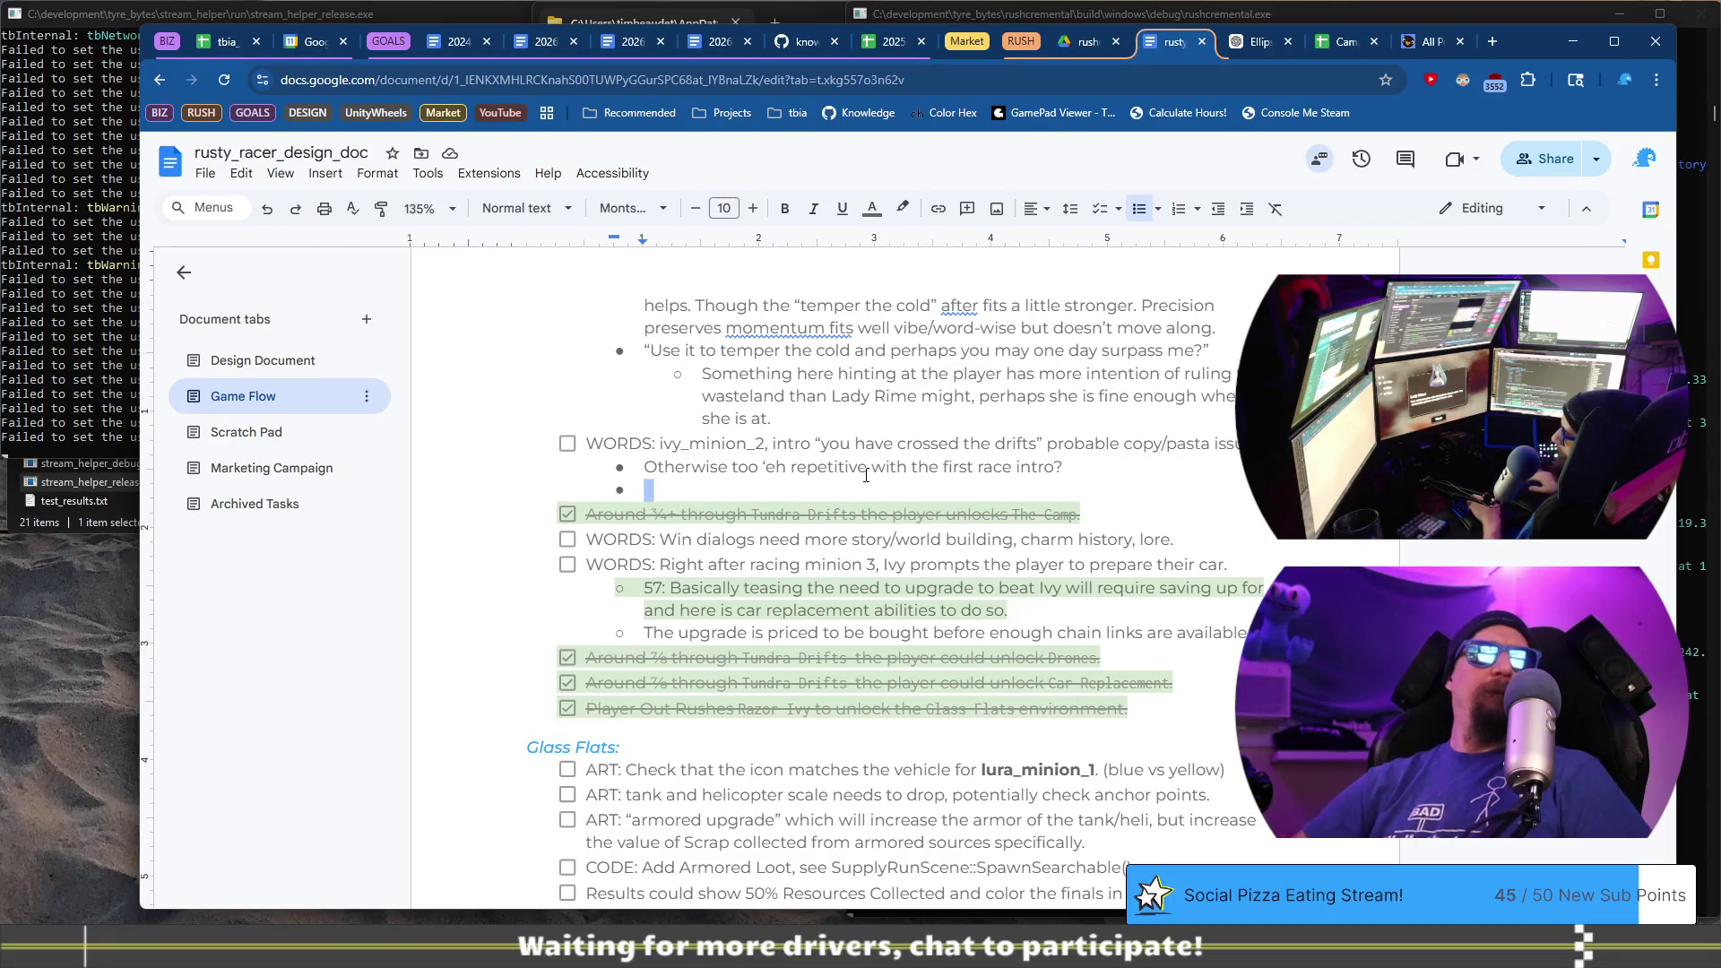
key(Up)
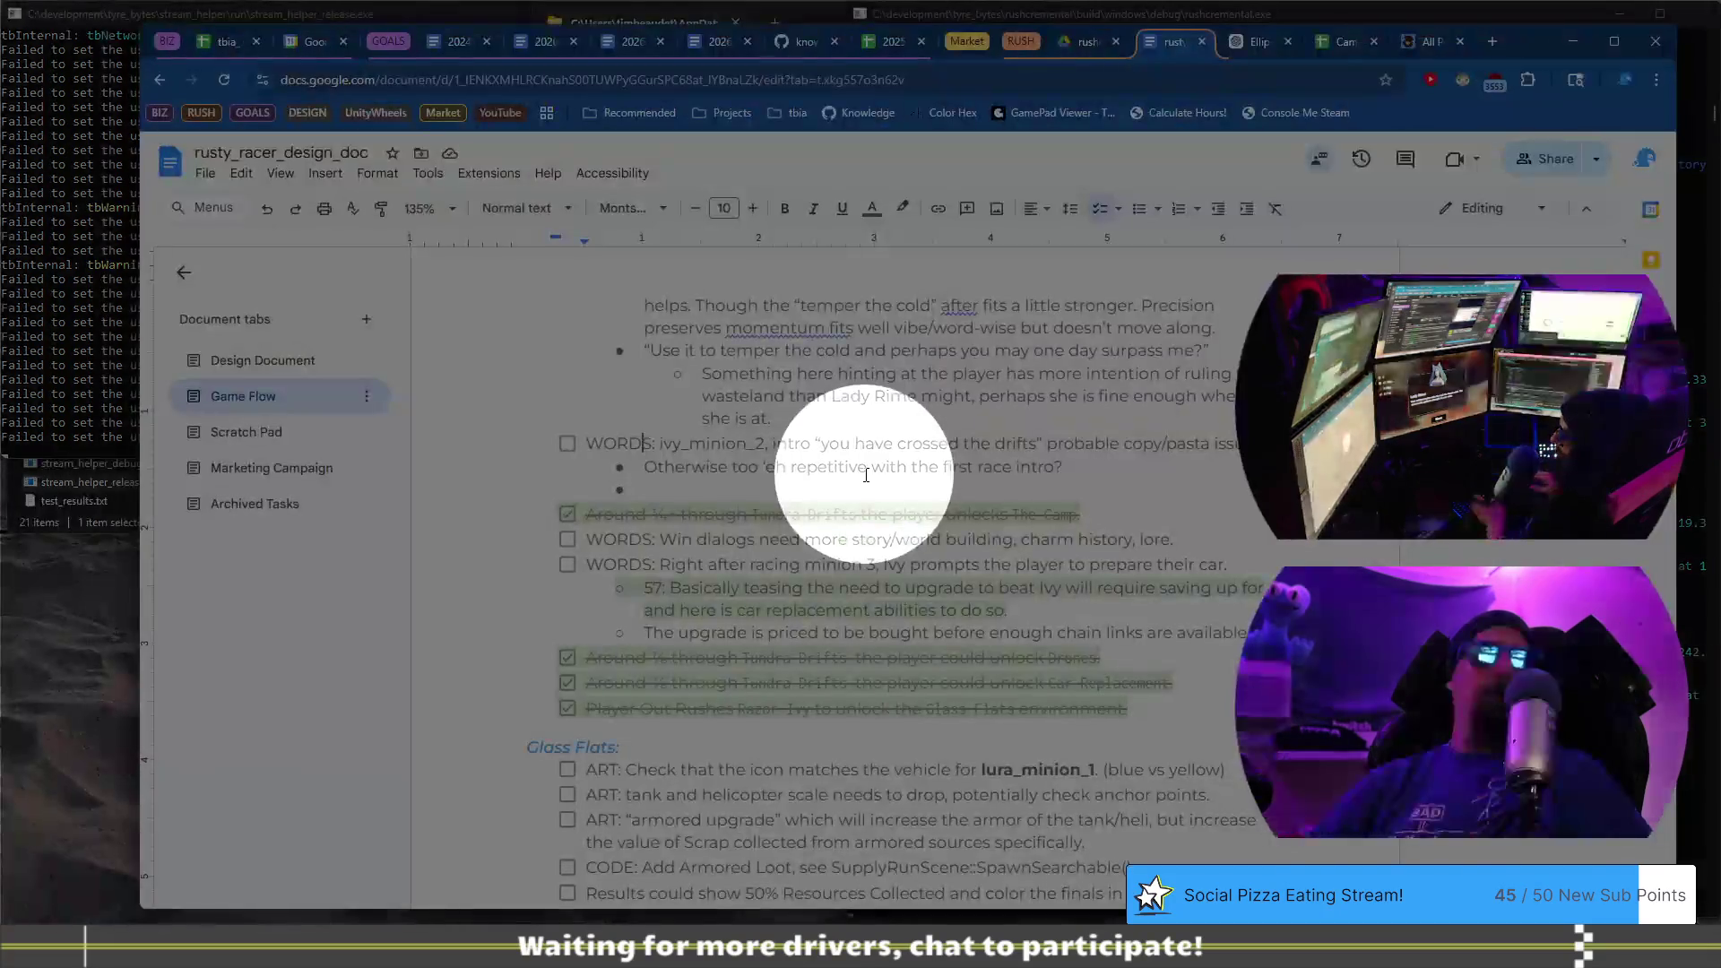
key(Home)
key(shift+End)
key(Down)
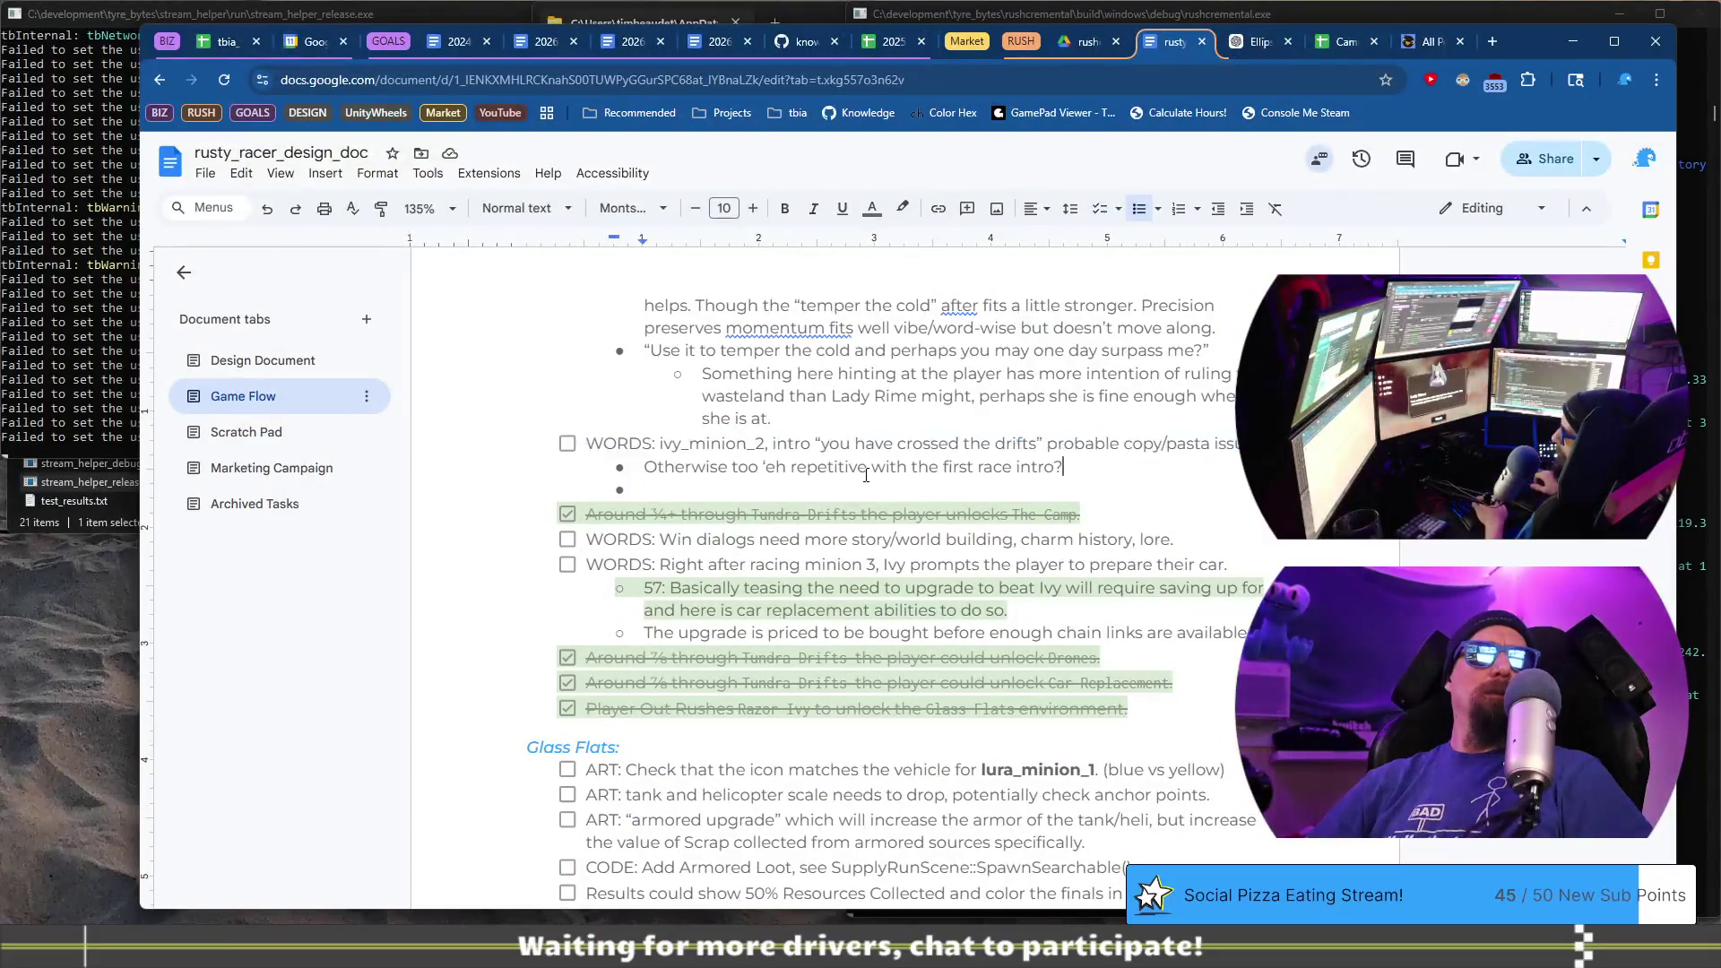
key(ctrl+v)
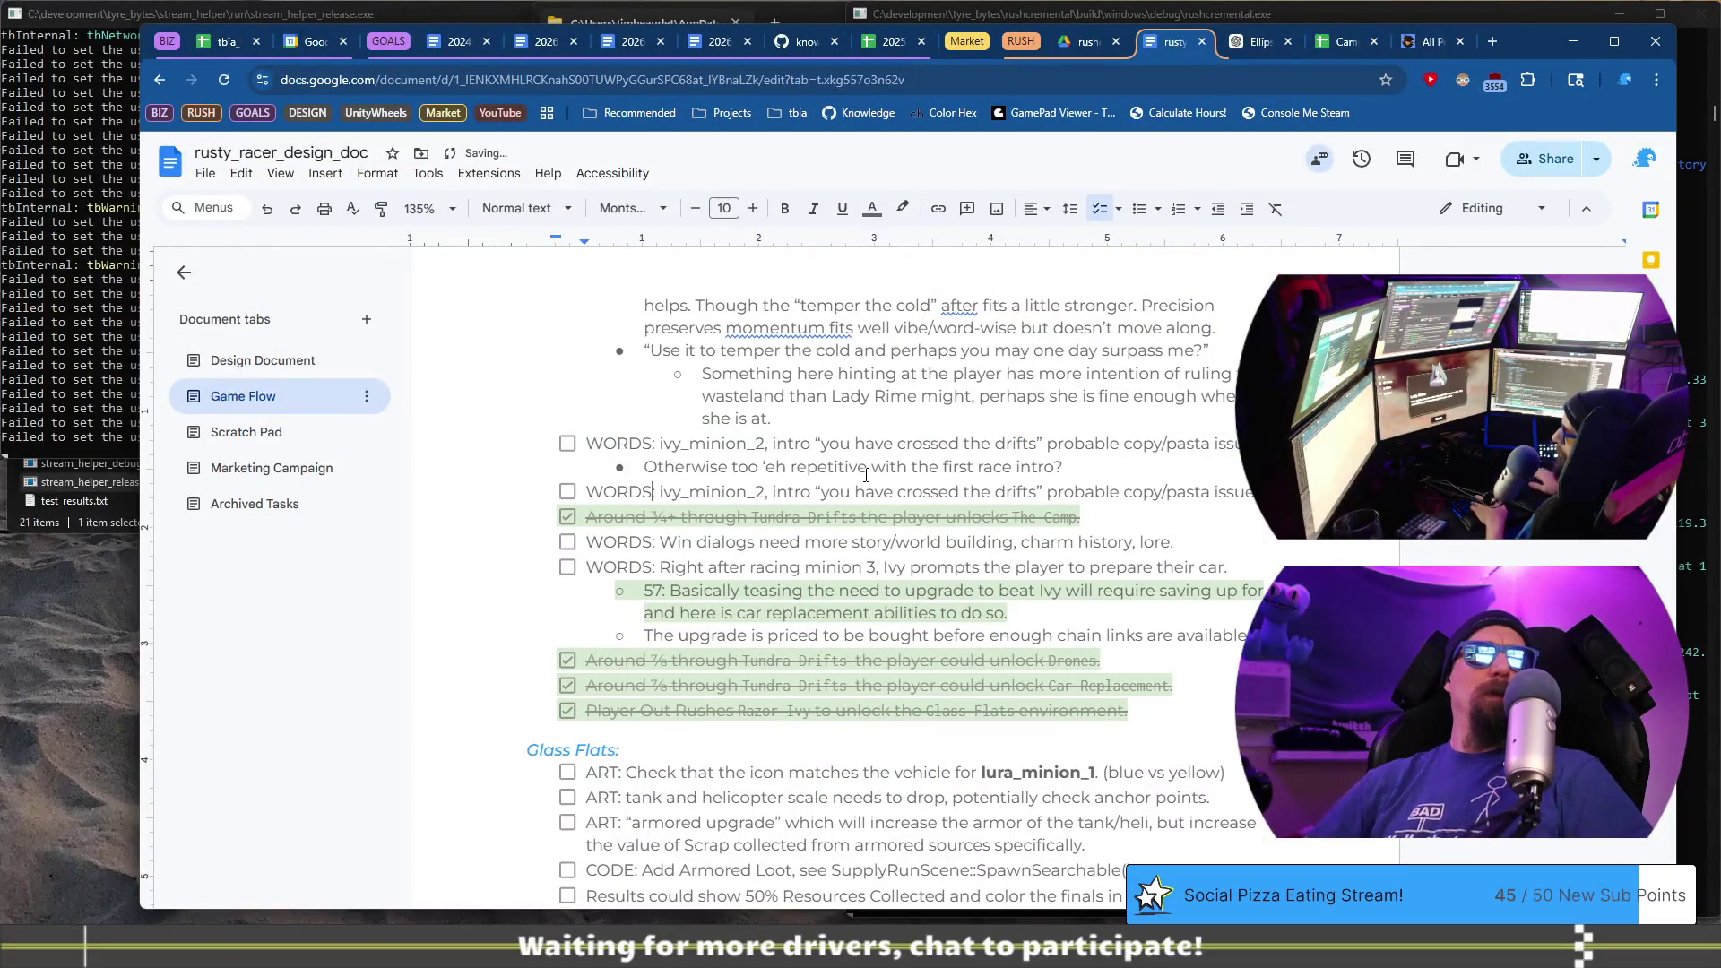
- Reword the copy to 'WORDS: ivy_minion_2, victory extra space? Between The community?'
key(ctrl+shift+Right)
text(victory)
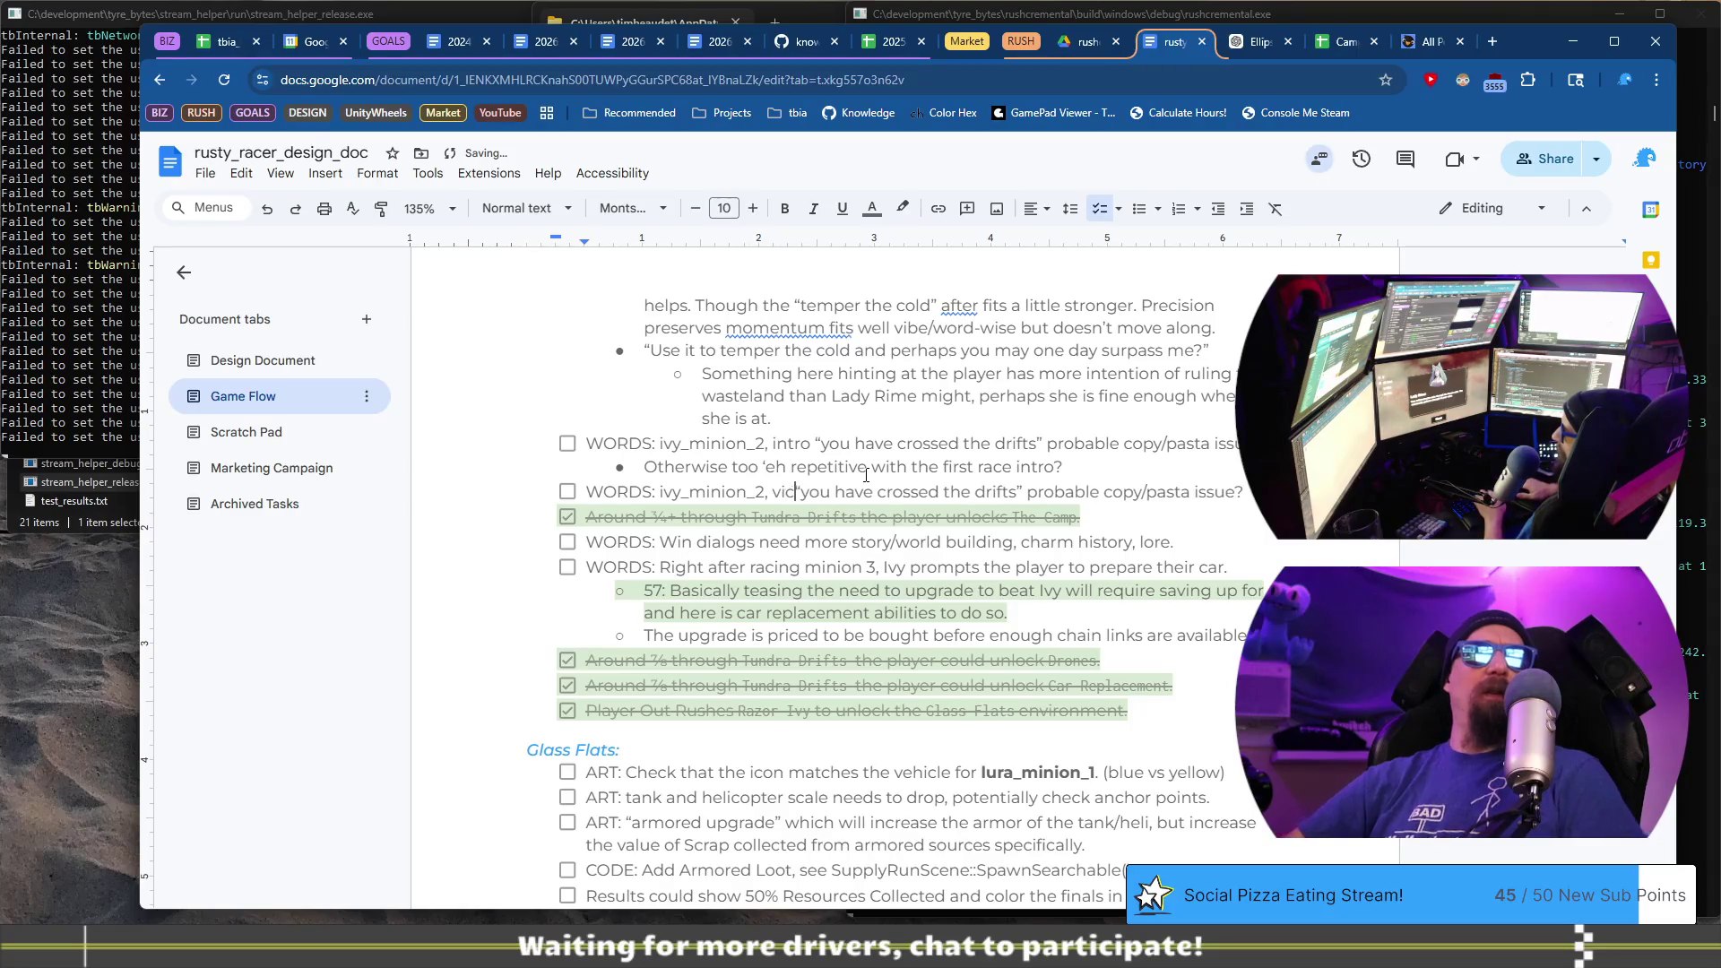
key(shift+End)
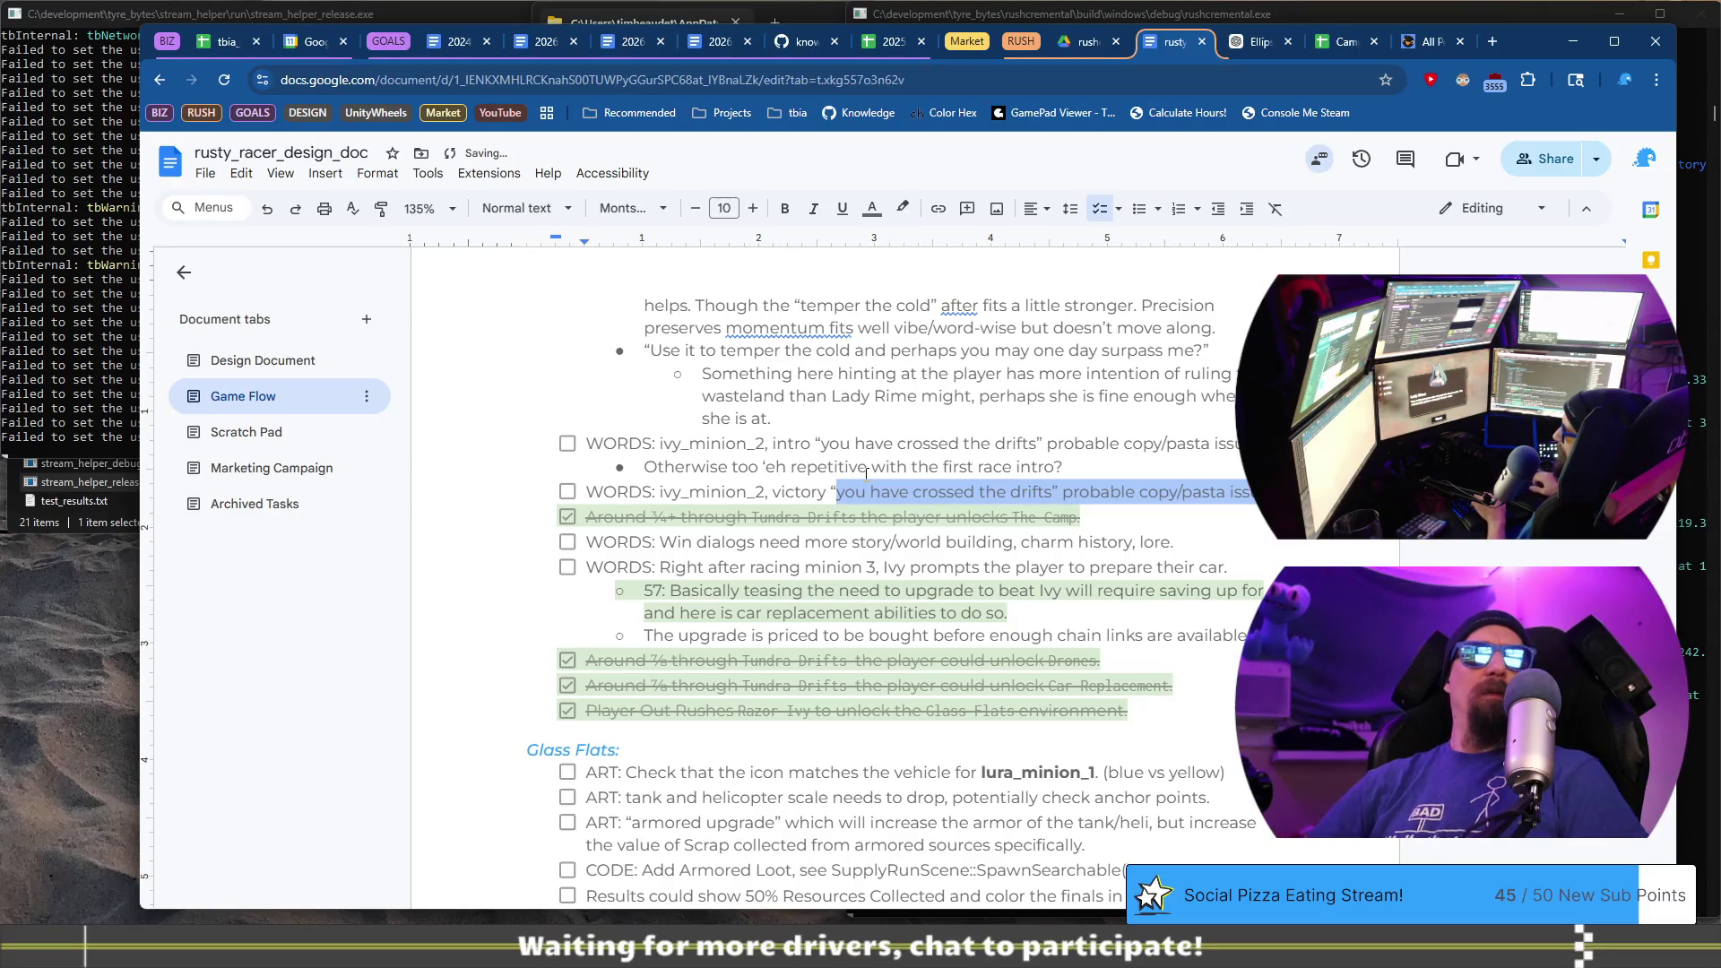
text(w)
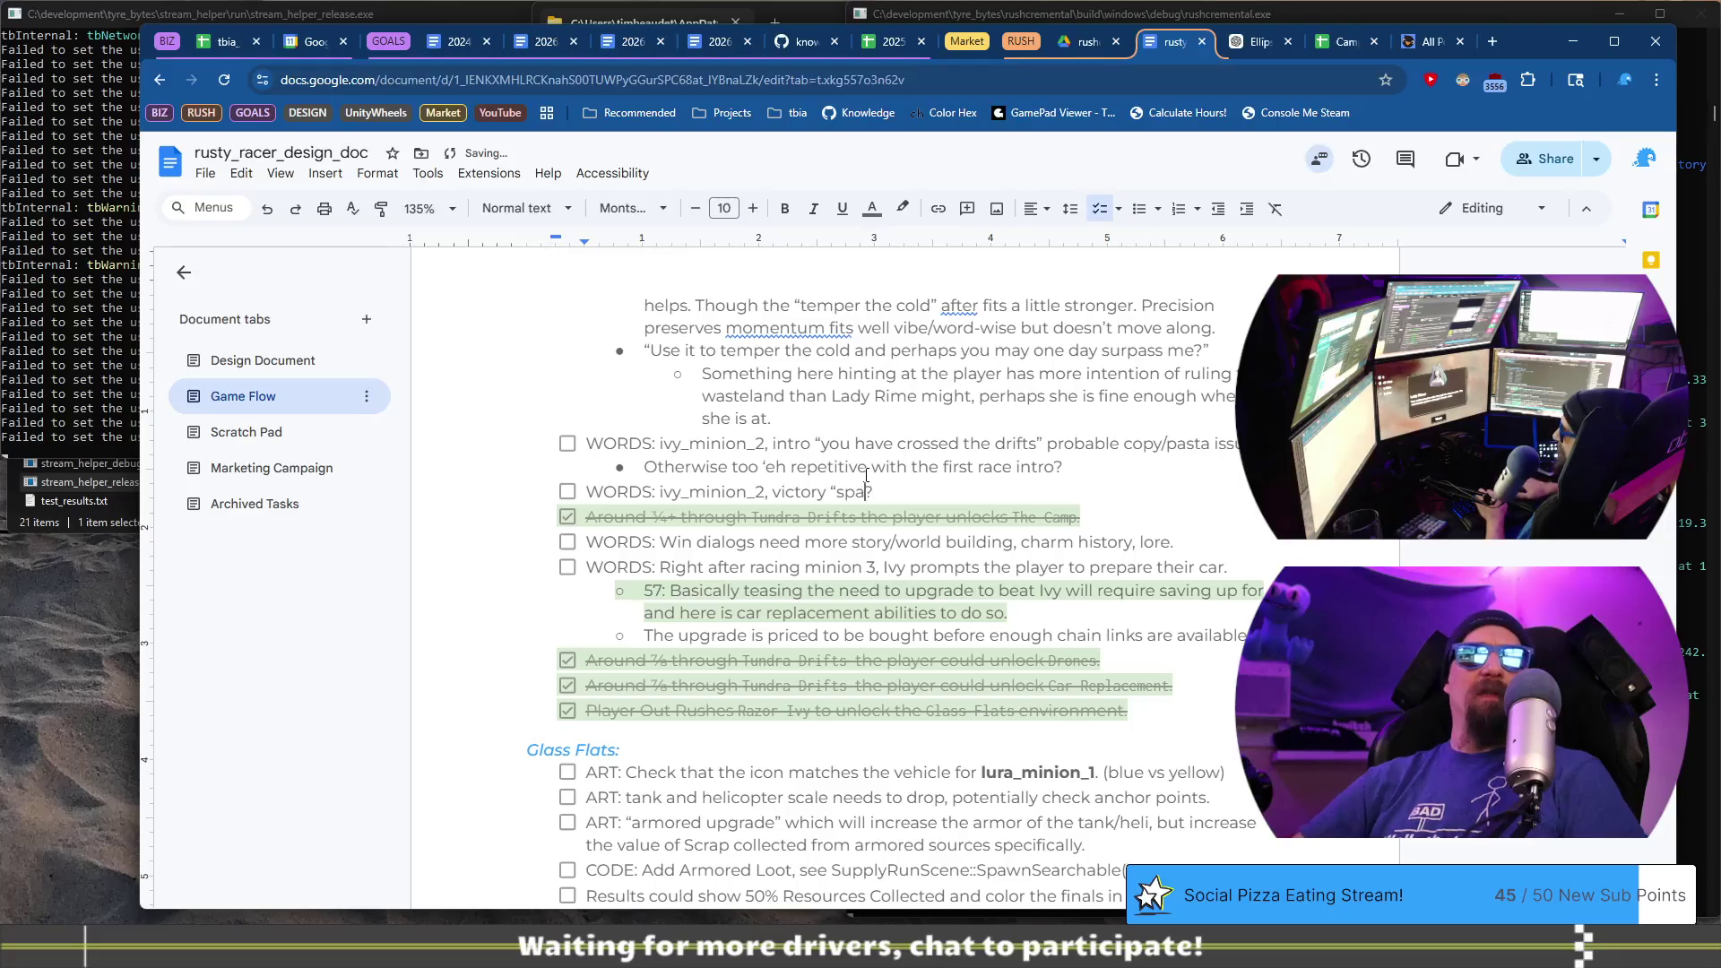
text(extra )
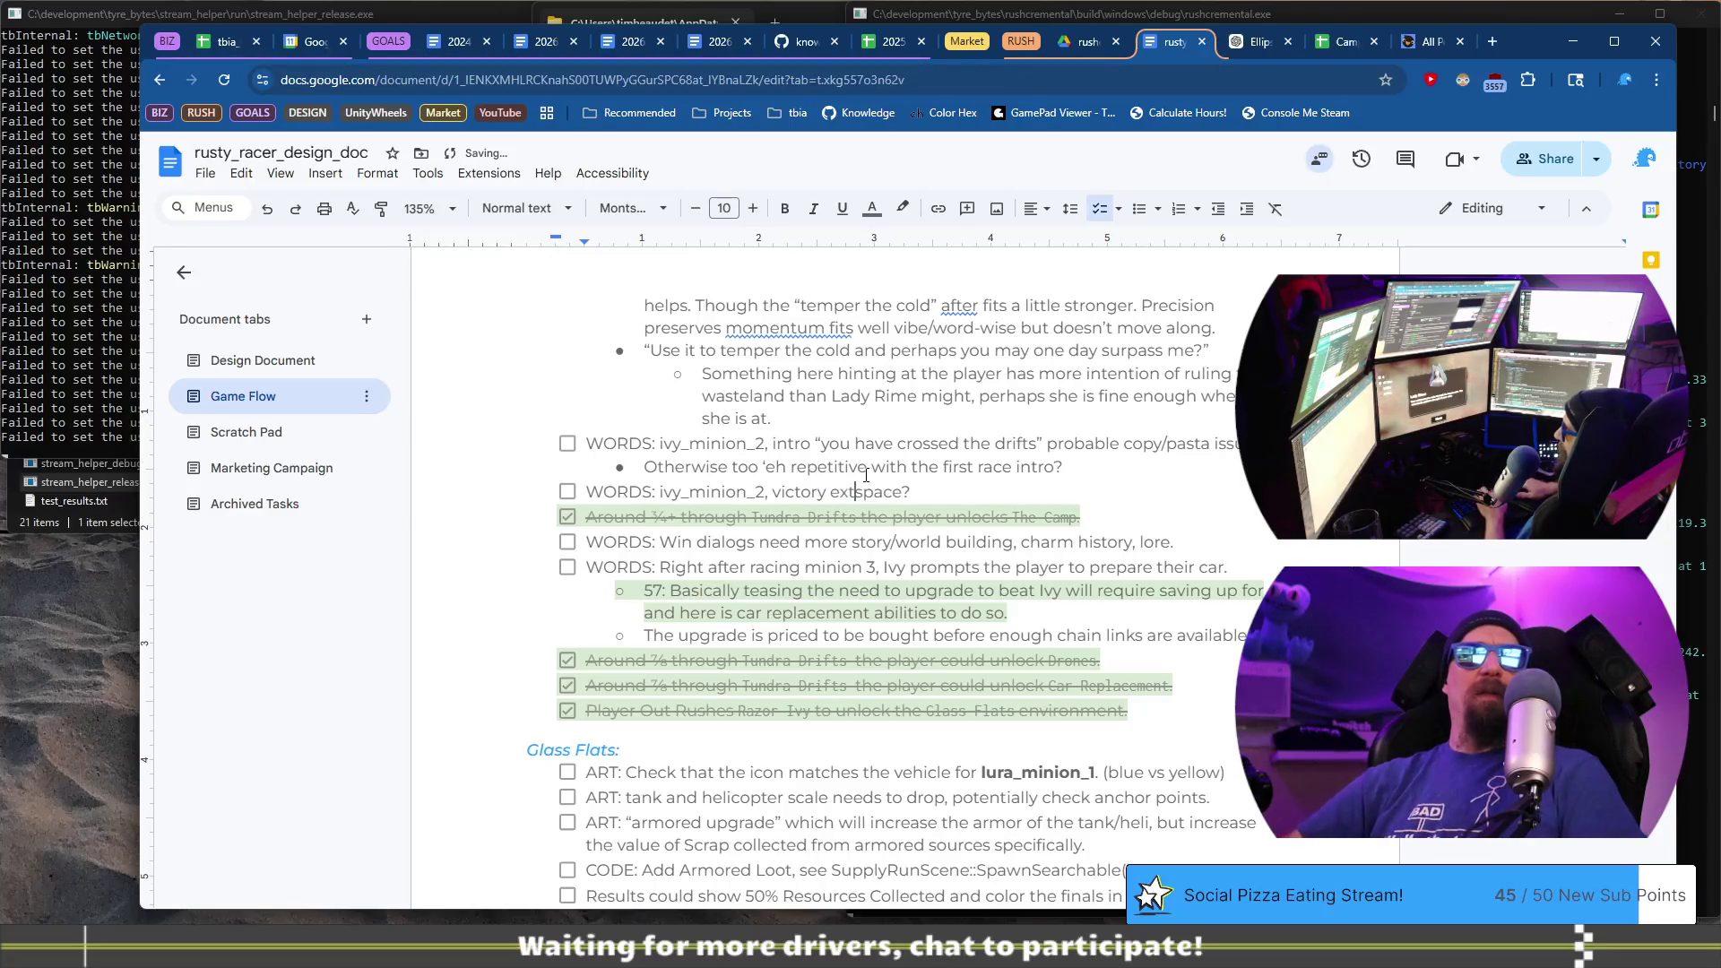
text(be)
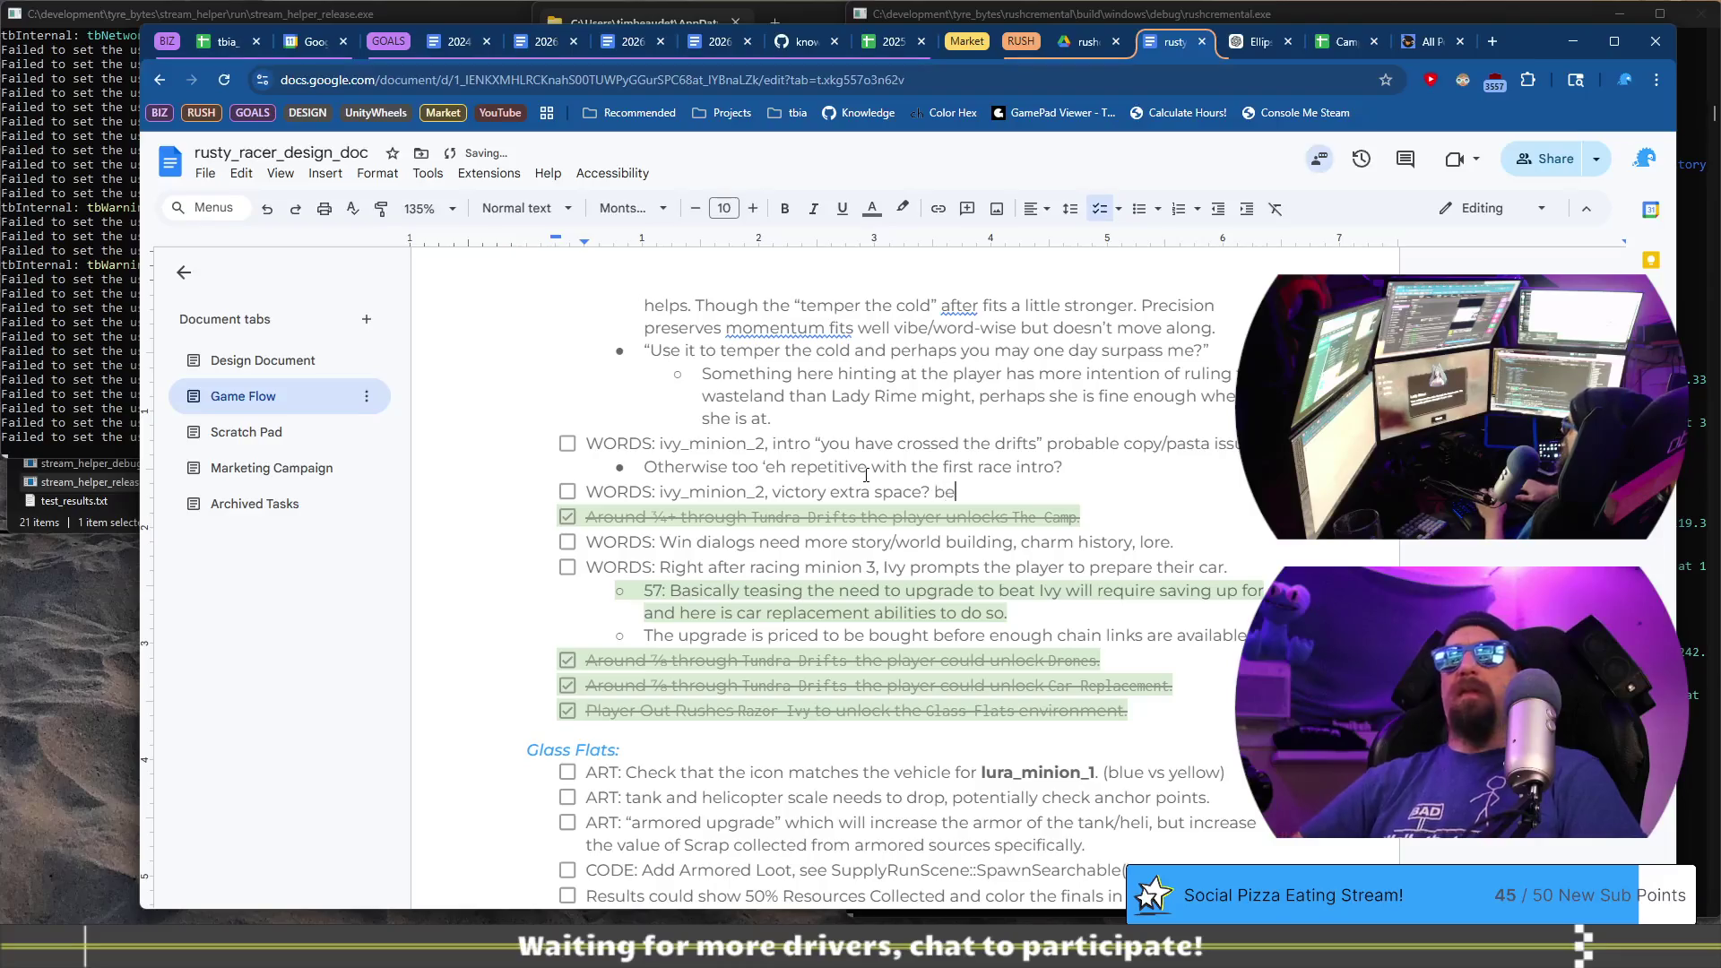
text(n)
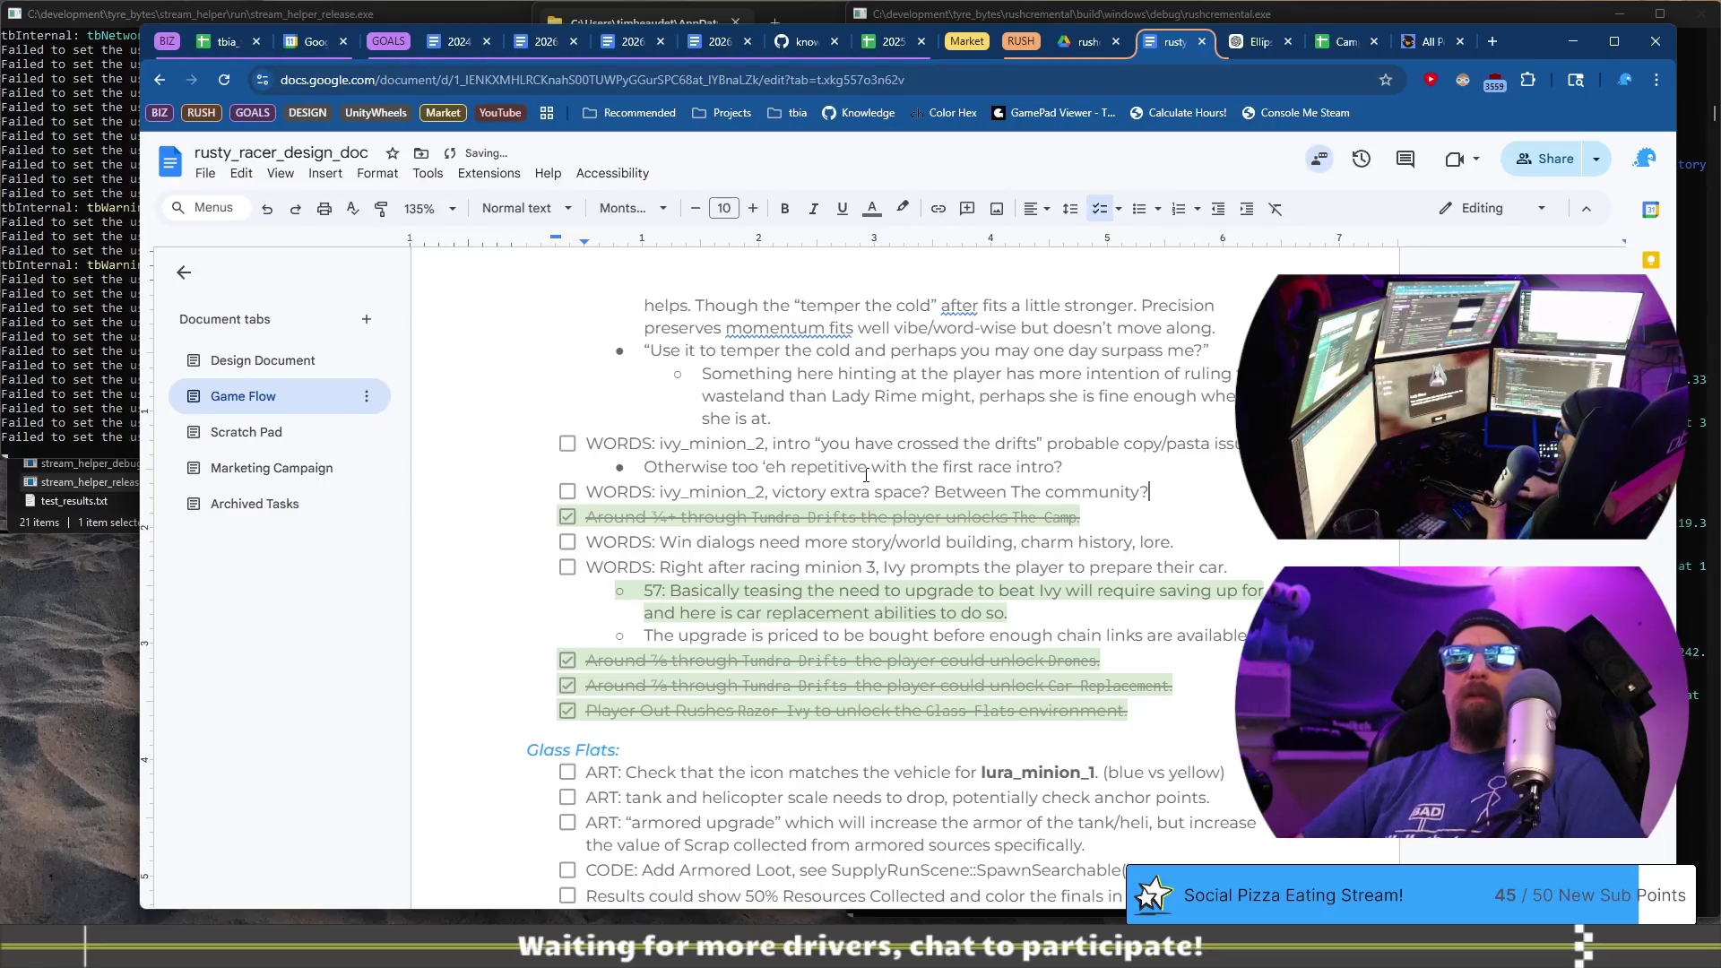
key(BackSpace)
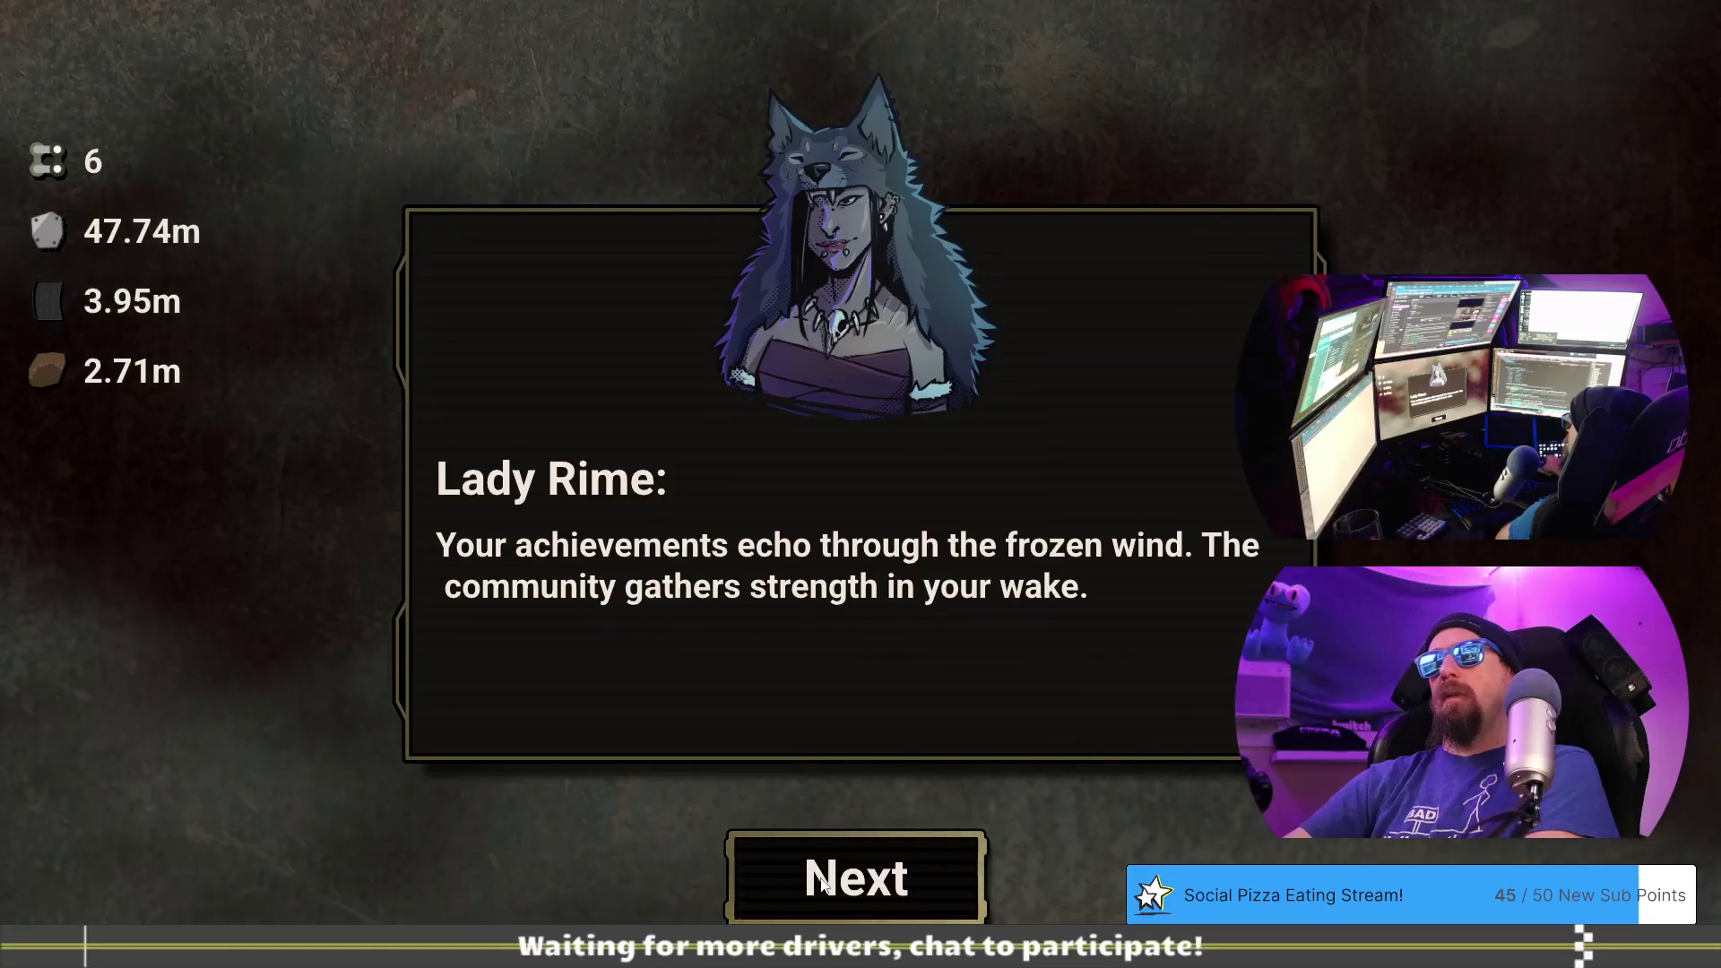
- Continue past Lady Rime's victory lines and return to the doc's WORDS victory line
click(819, 886)
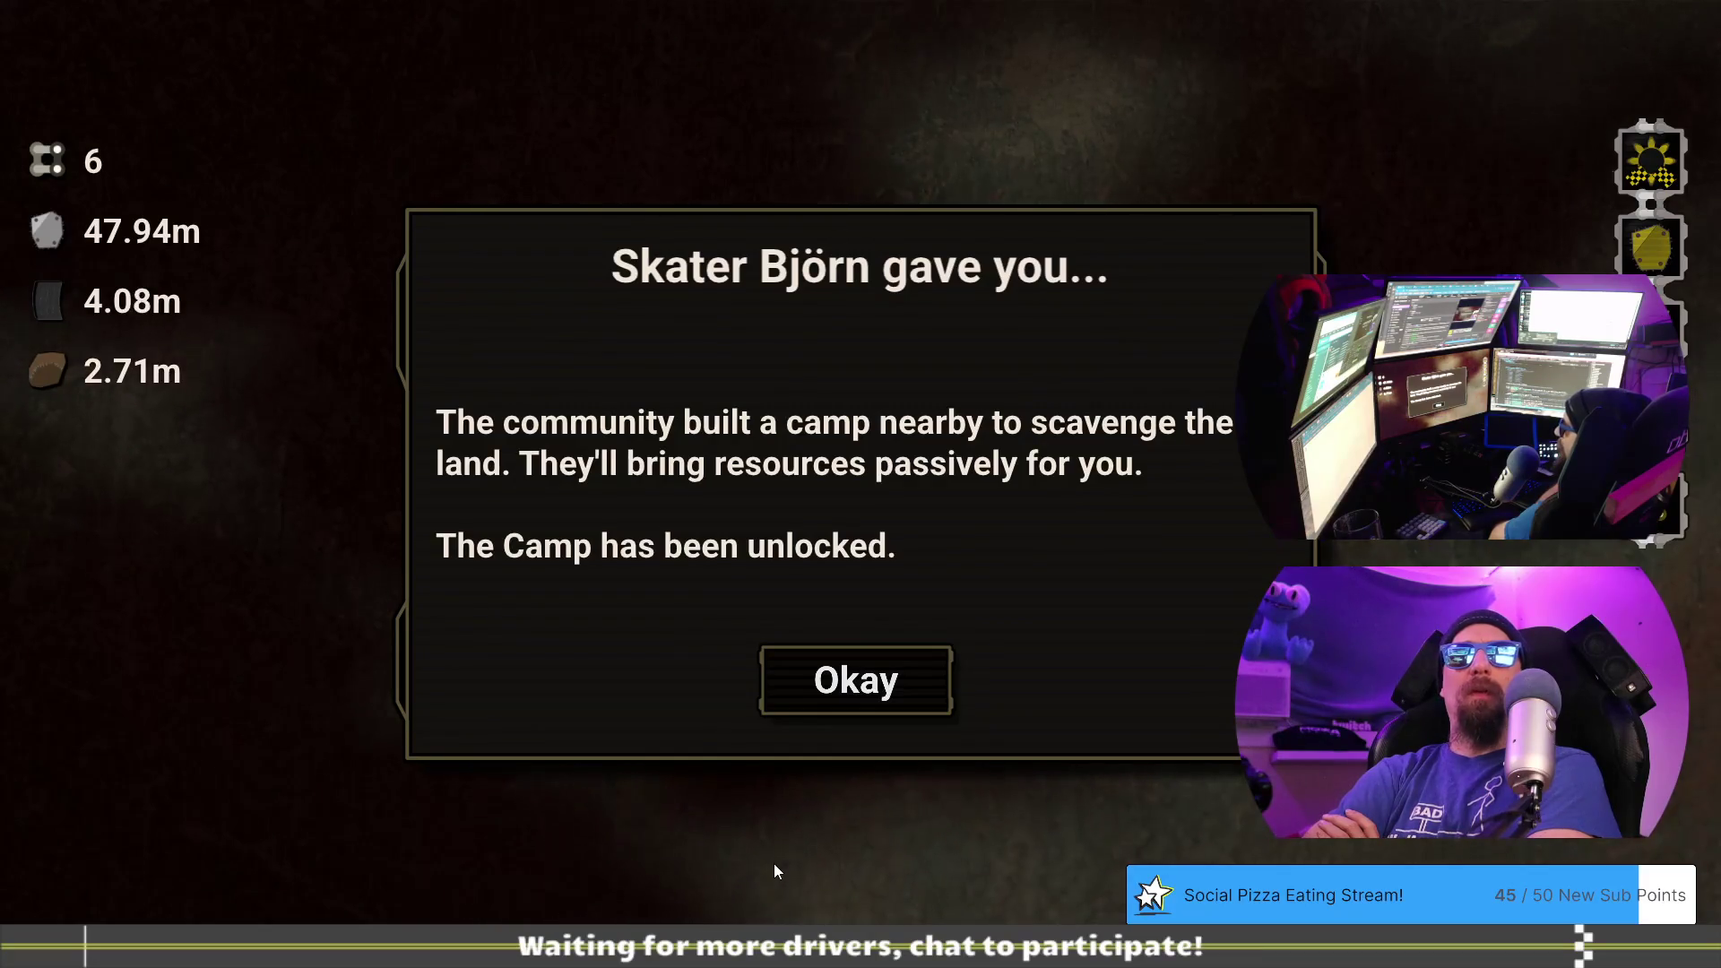
key(alt+Tab)
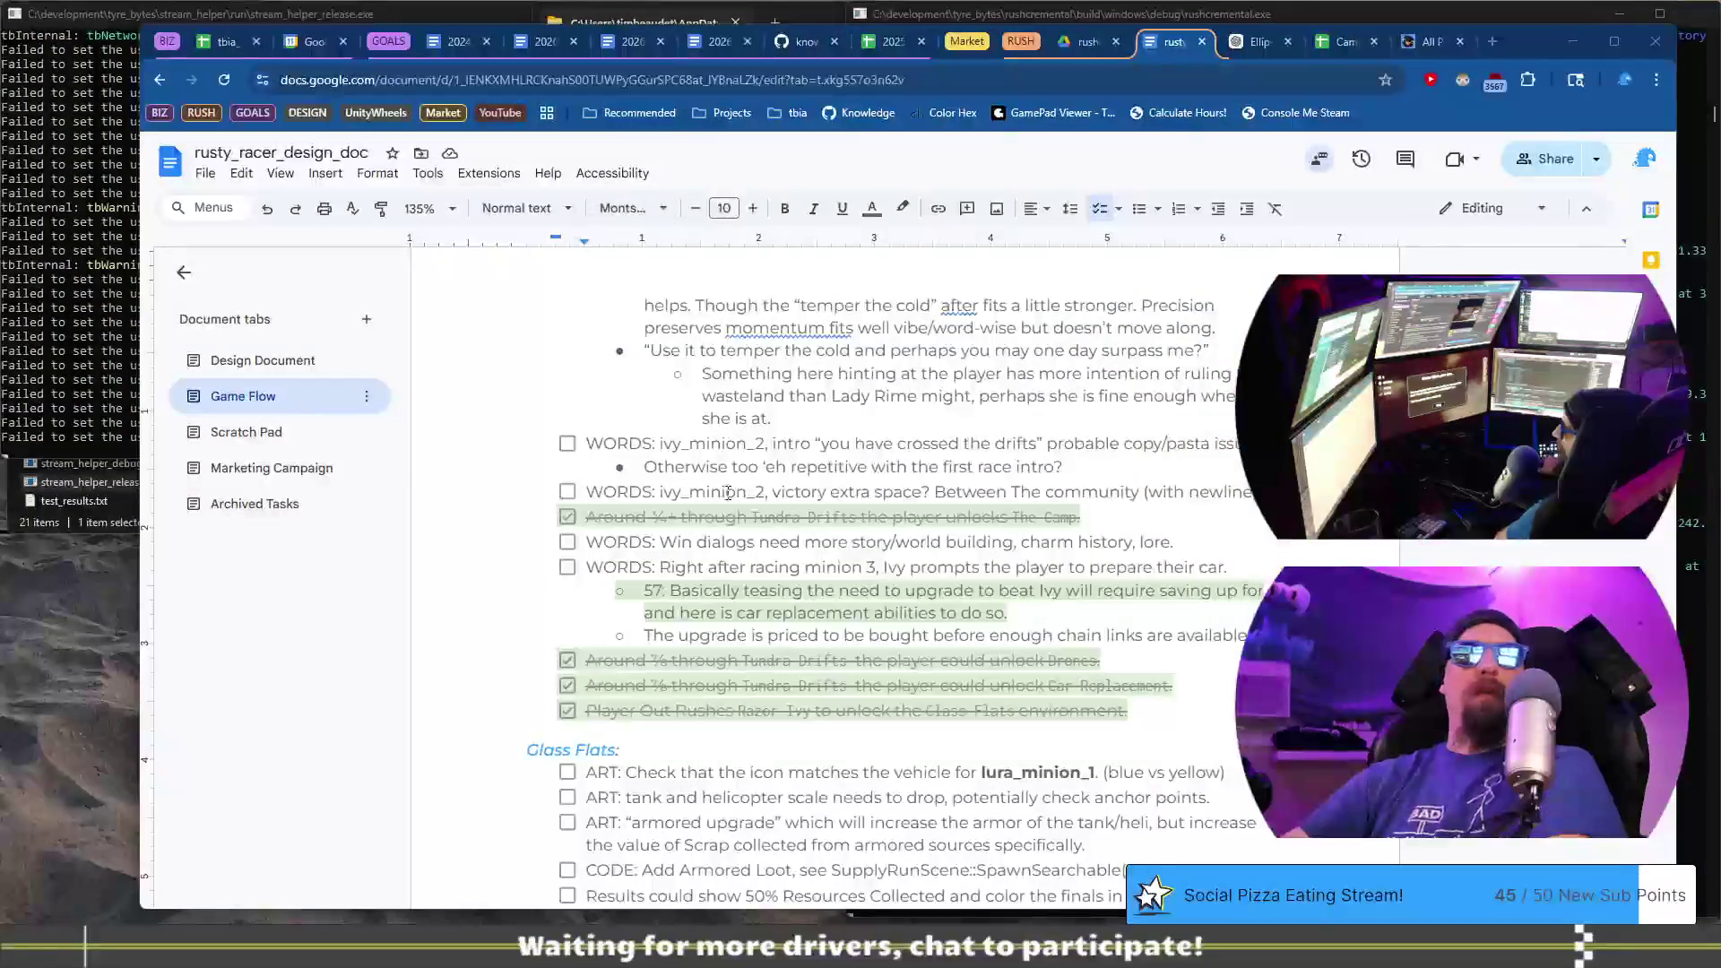
click(830, 492)
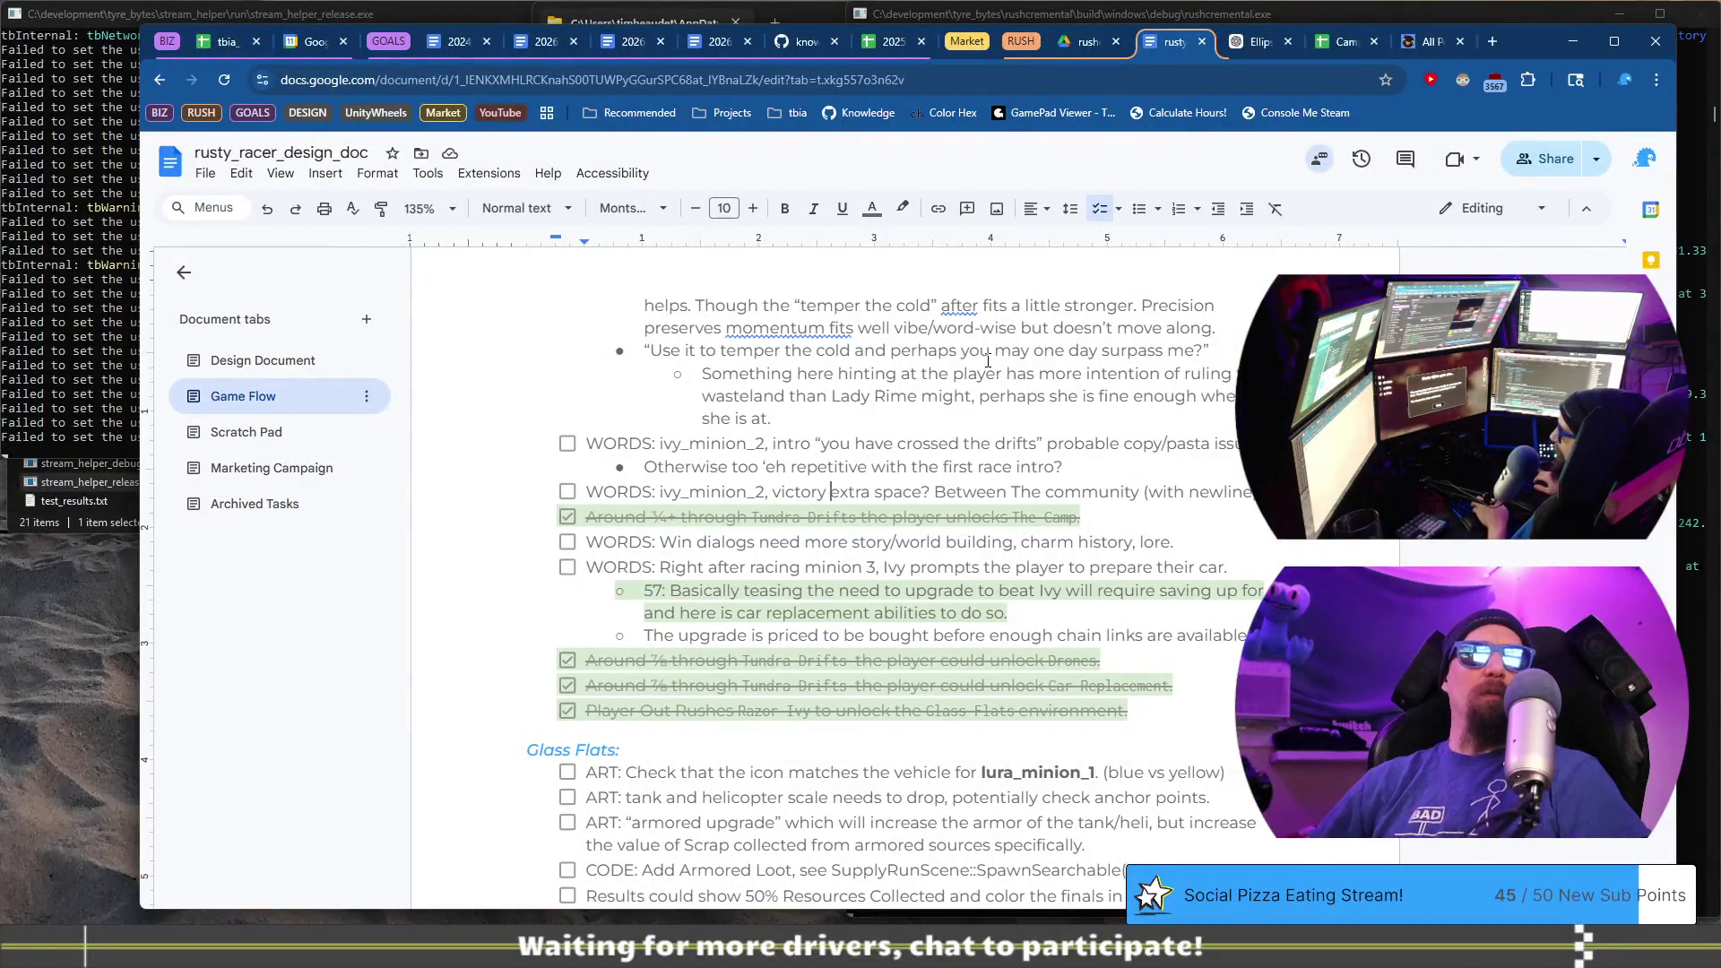
- Add a new 'WORDS: ivy_minion_2, victory' checklist item noting the 'wake' wording implies the follow
key(shift+Home)
key(ctrl+c)
key(End)
key(Return)
key(ctrl+v)
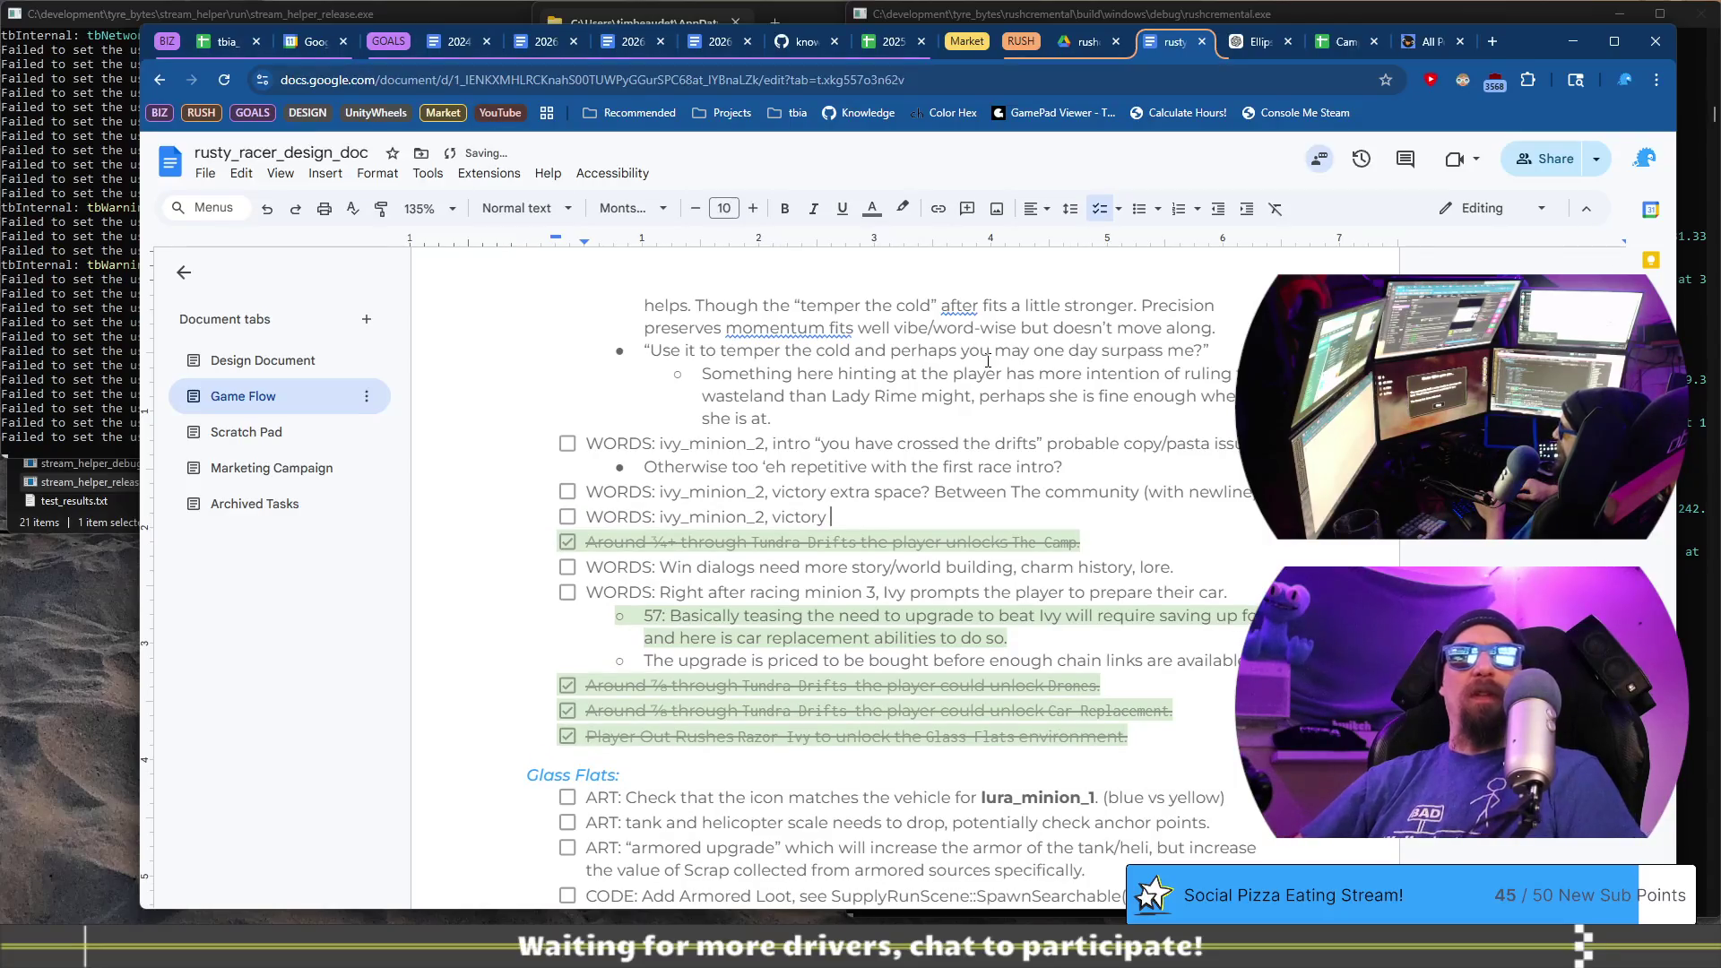
text("w)
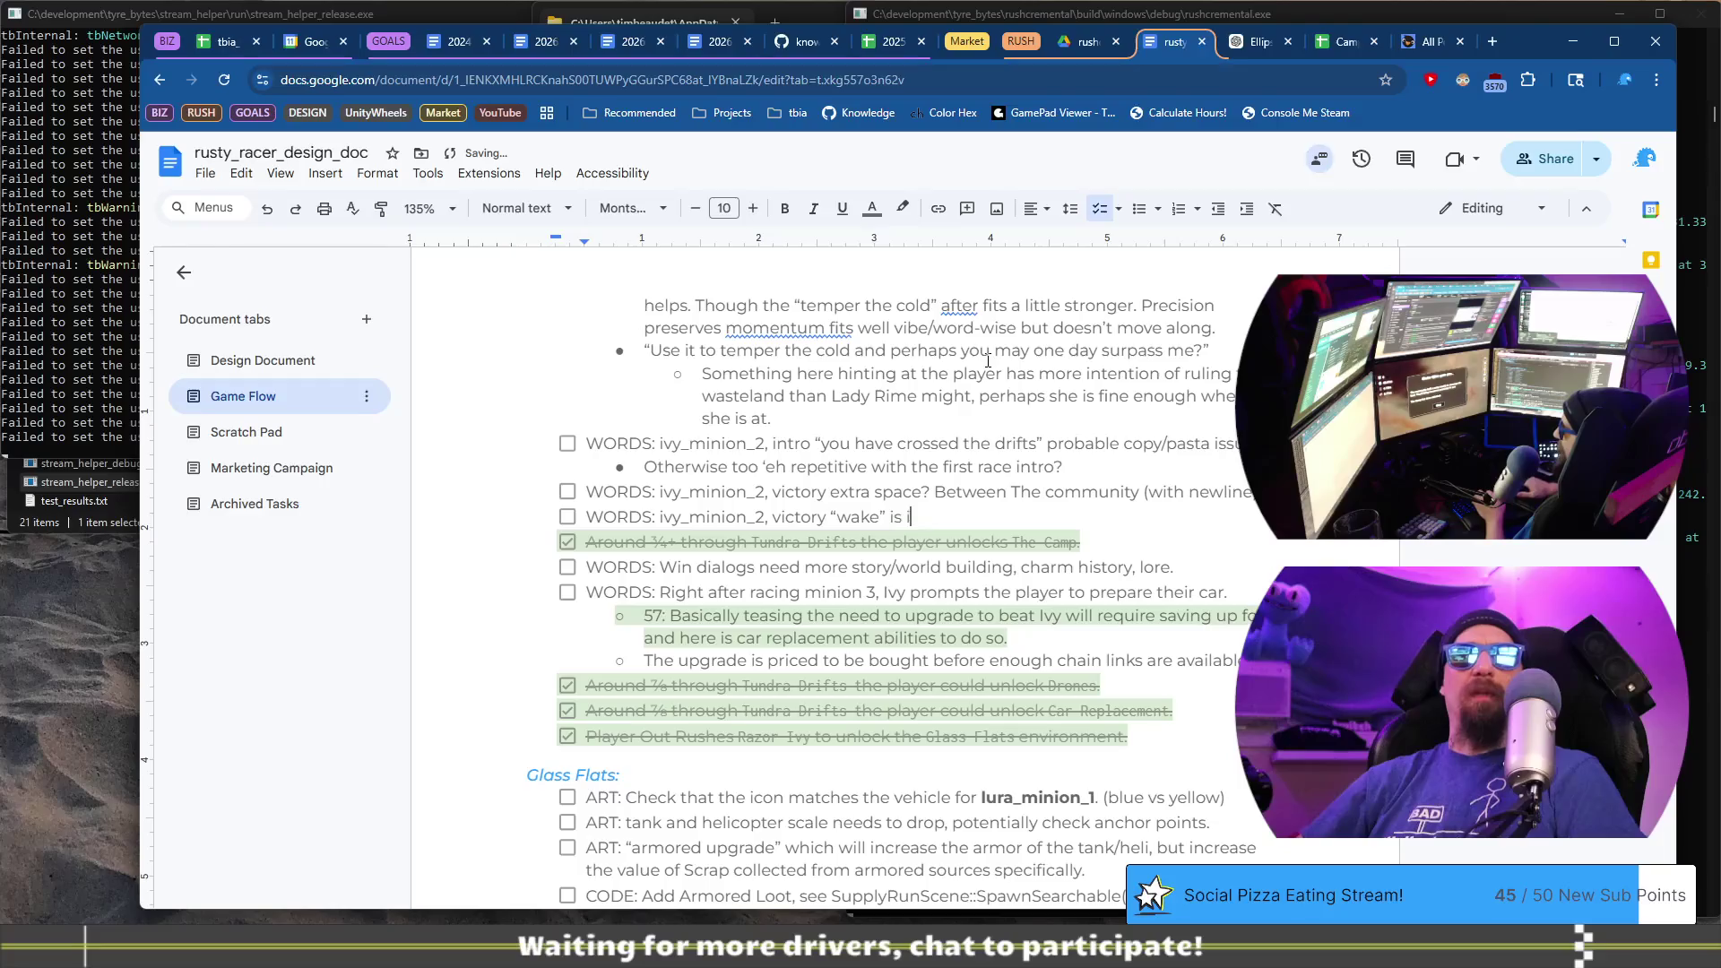
text(lying the follow, but m)
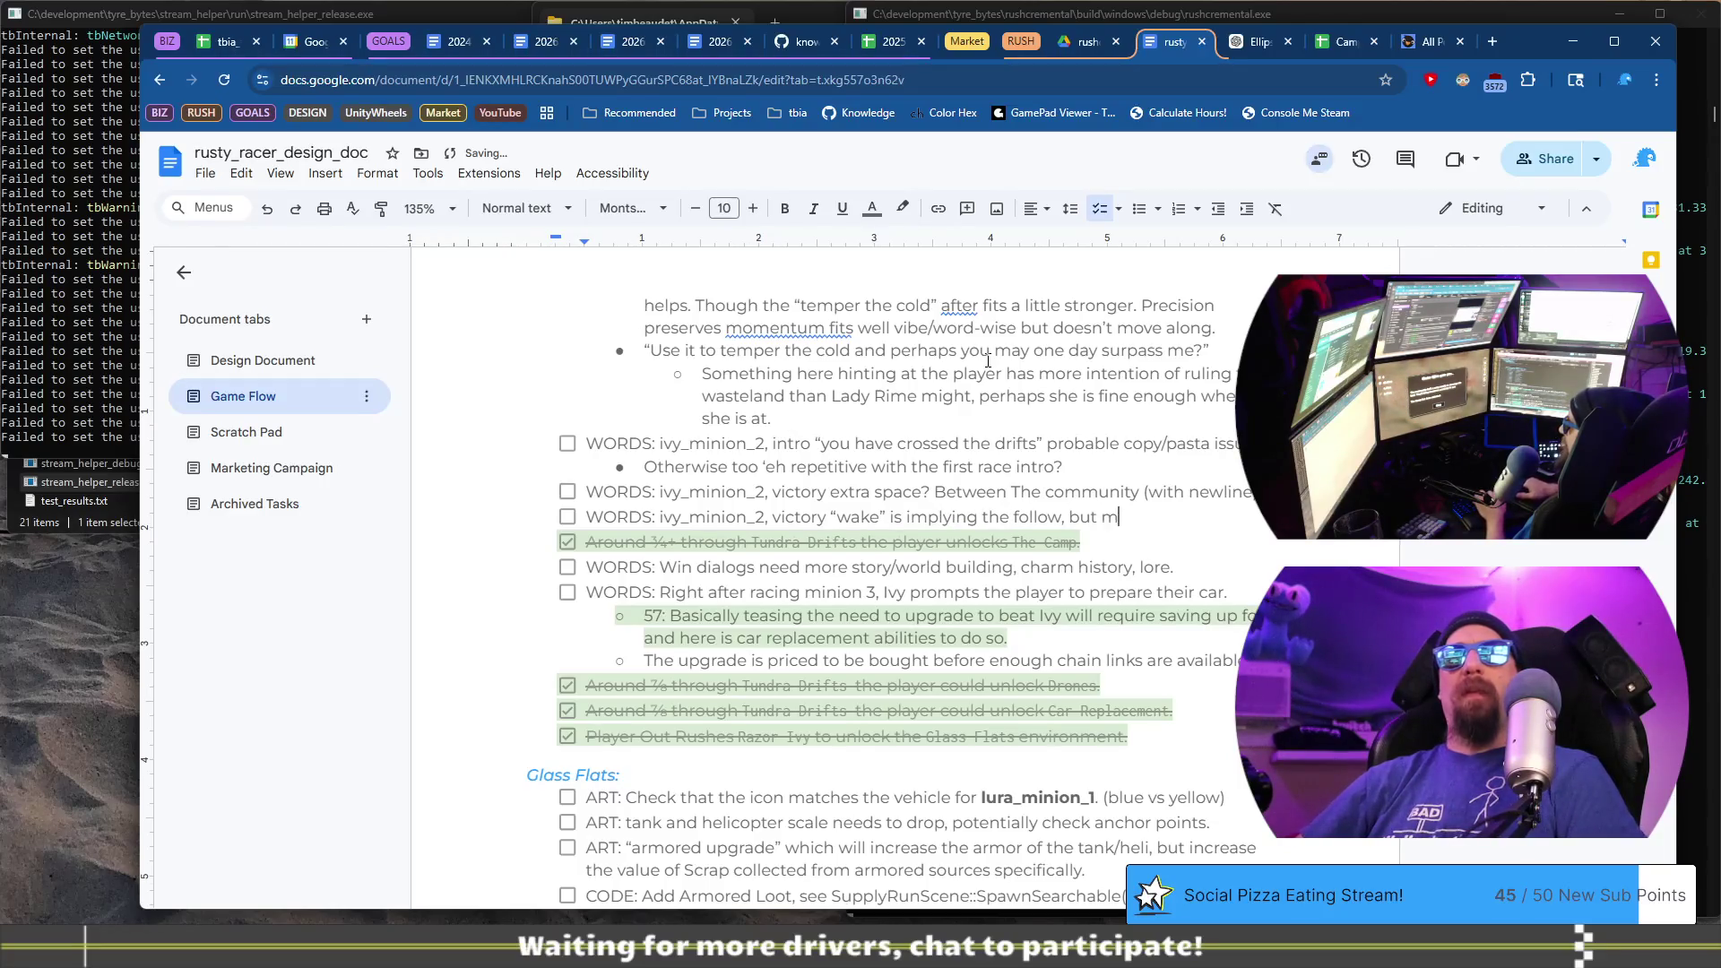
text(b)
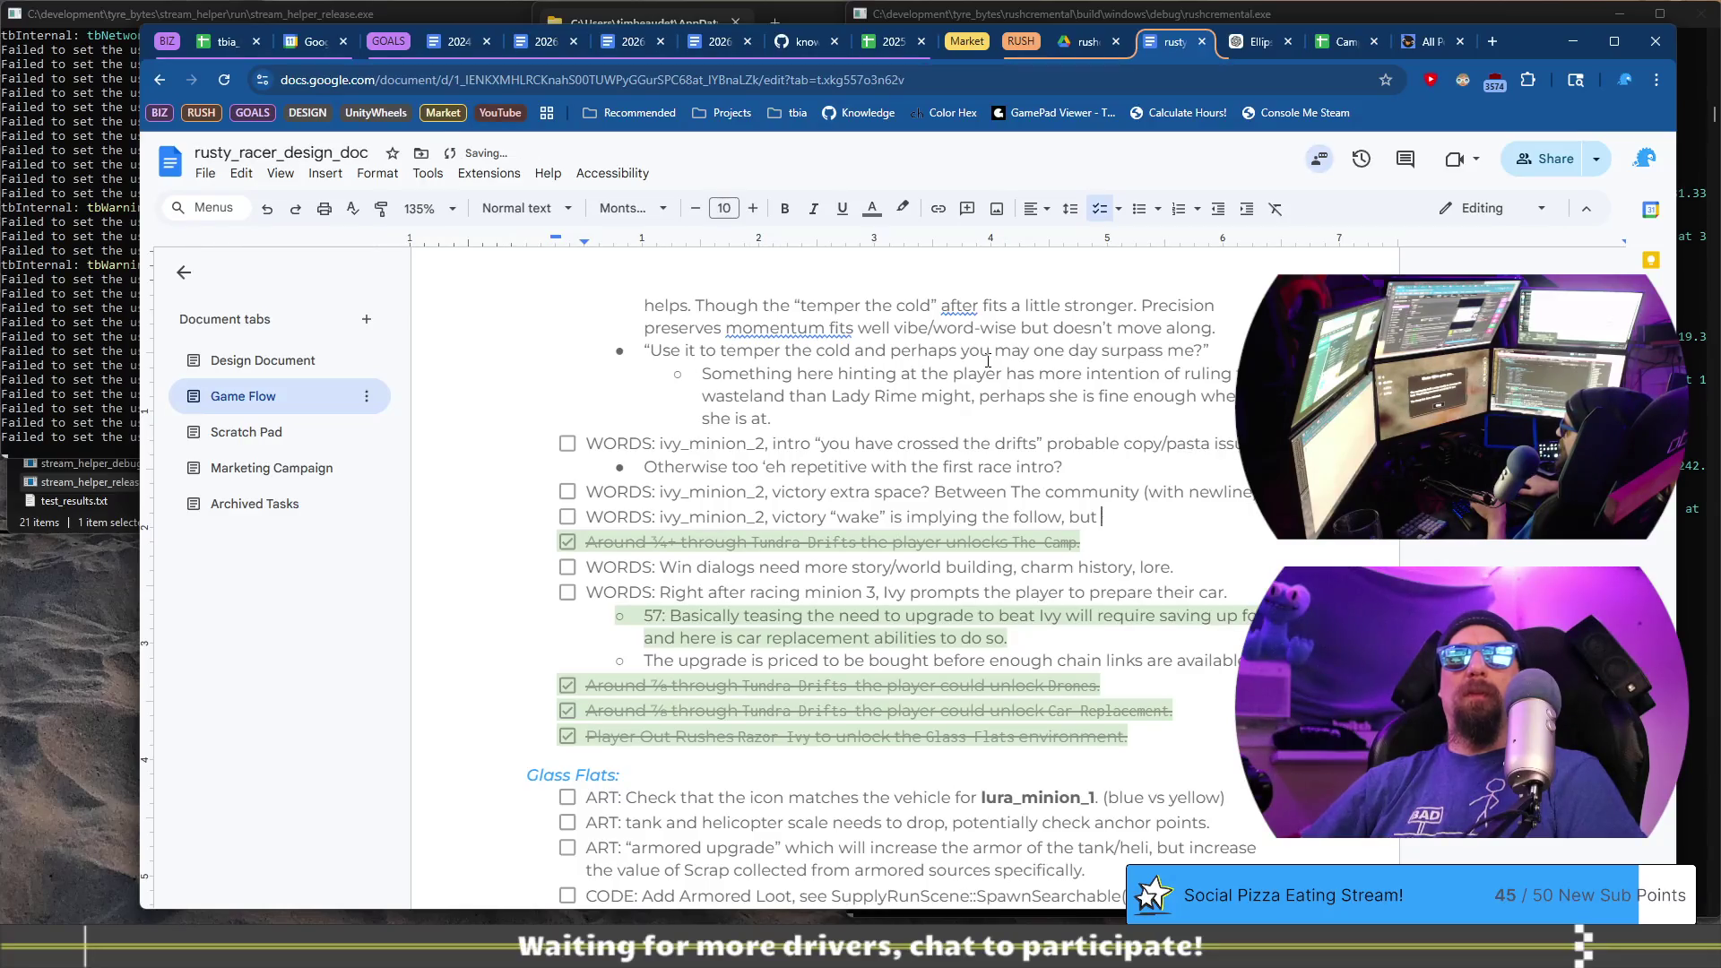
- Add a sub-bullet about being more pushy with implications, then start a bullet on Skater's line
key(Return)
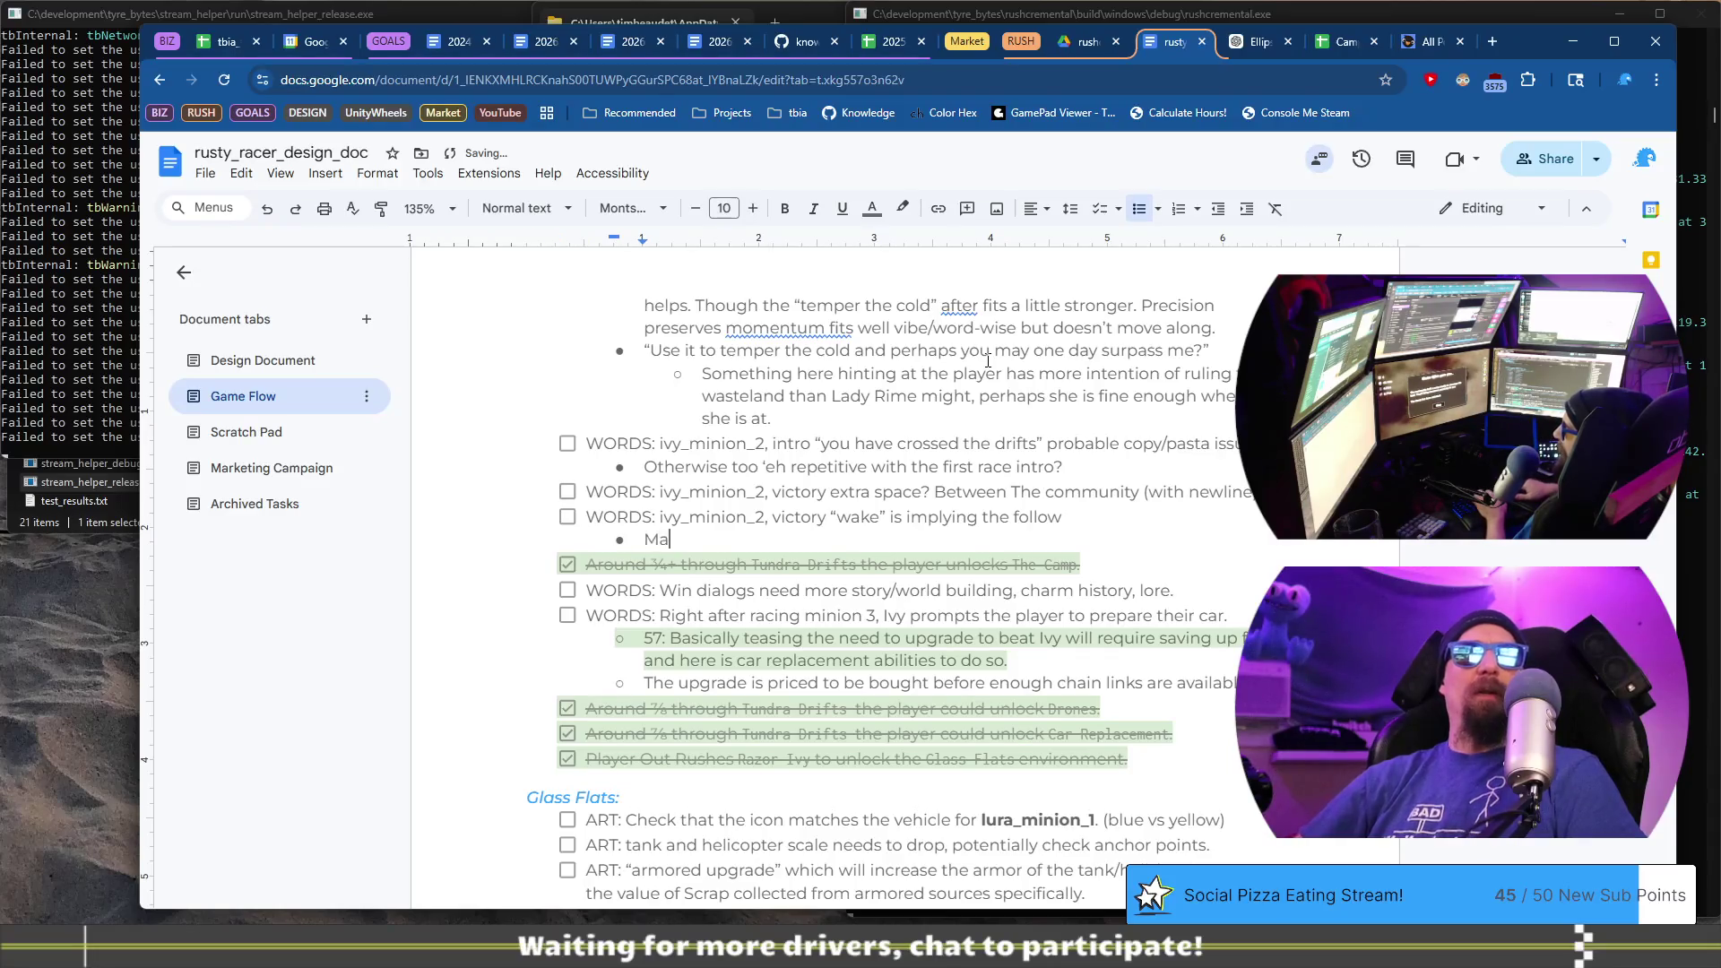
text(y want to be more)
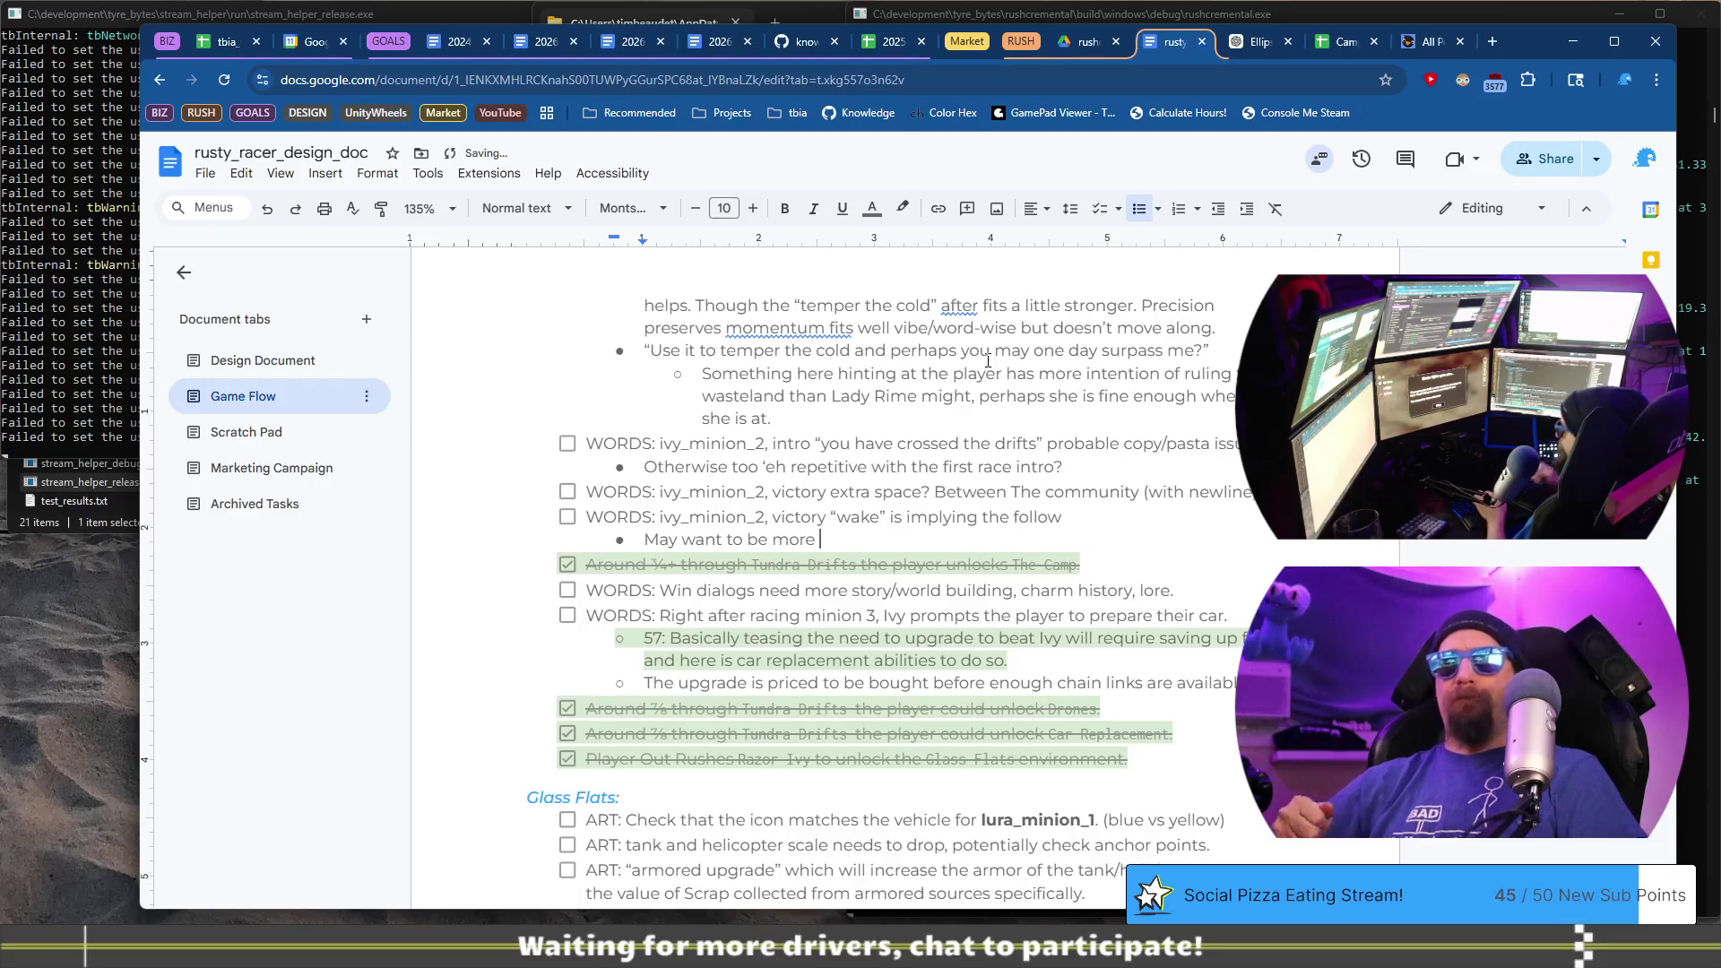
text(pushy with the following)
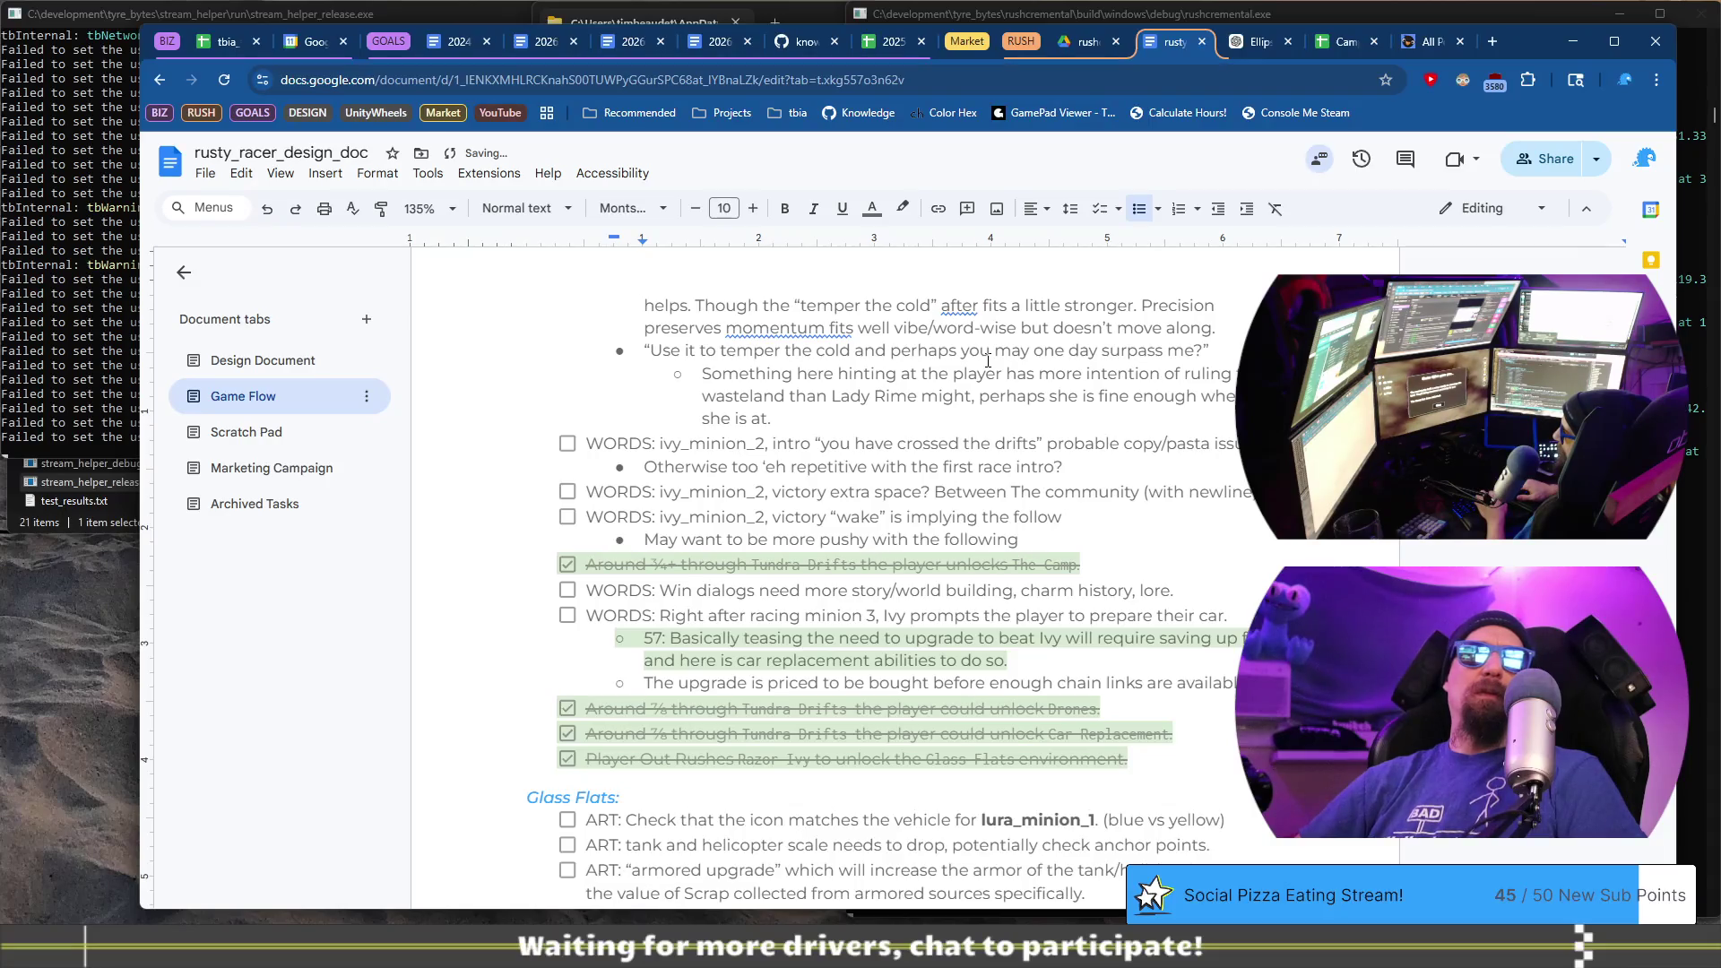
text(building)
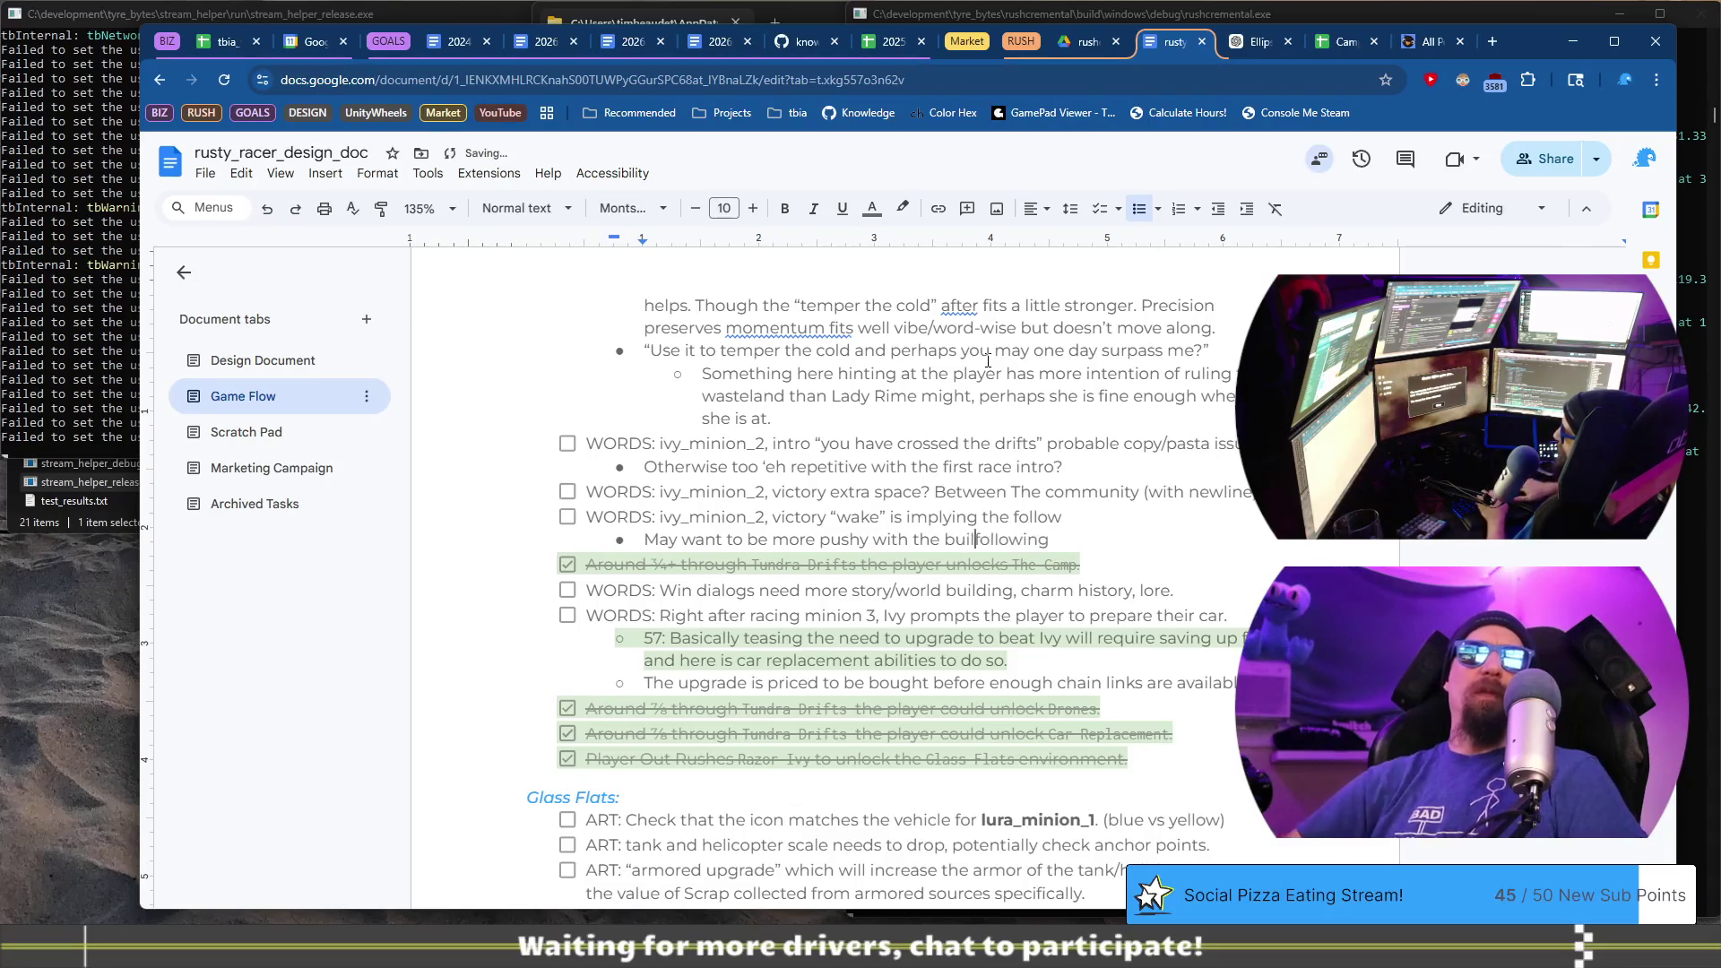
key(End)
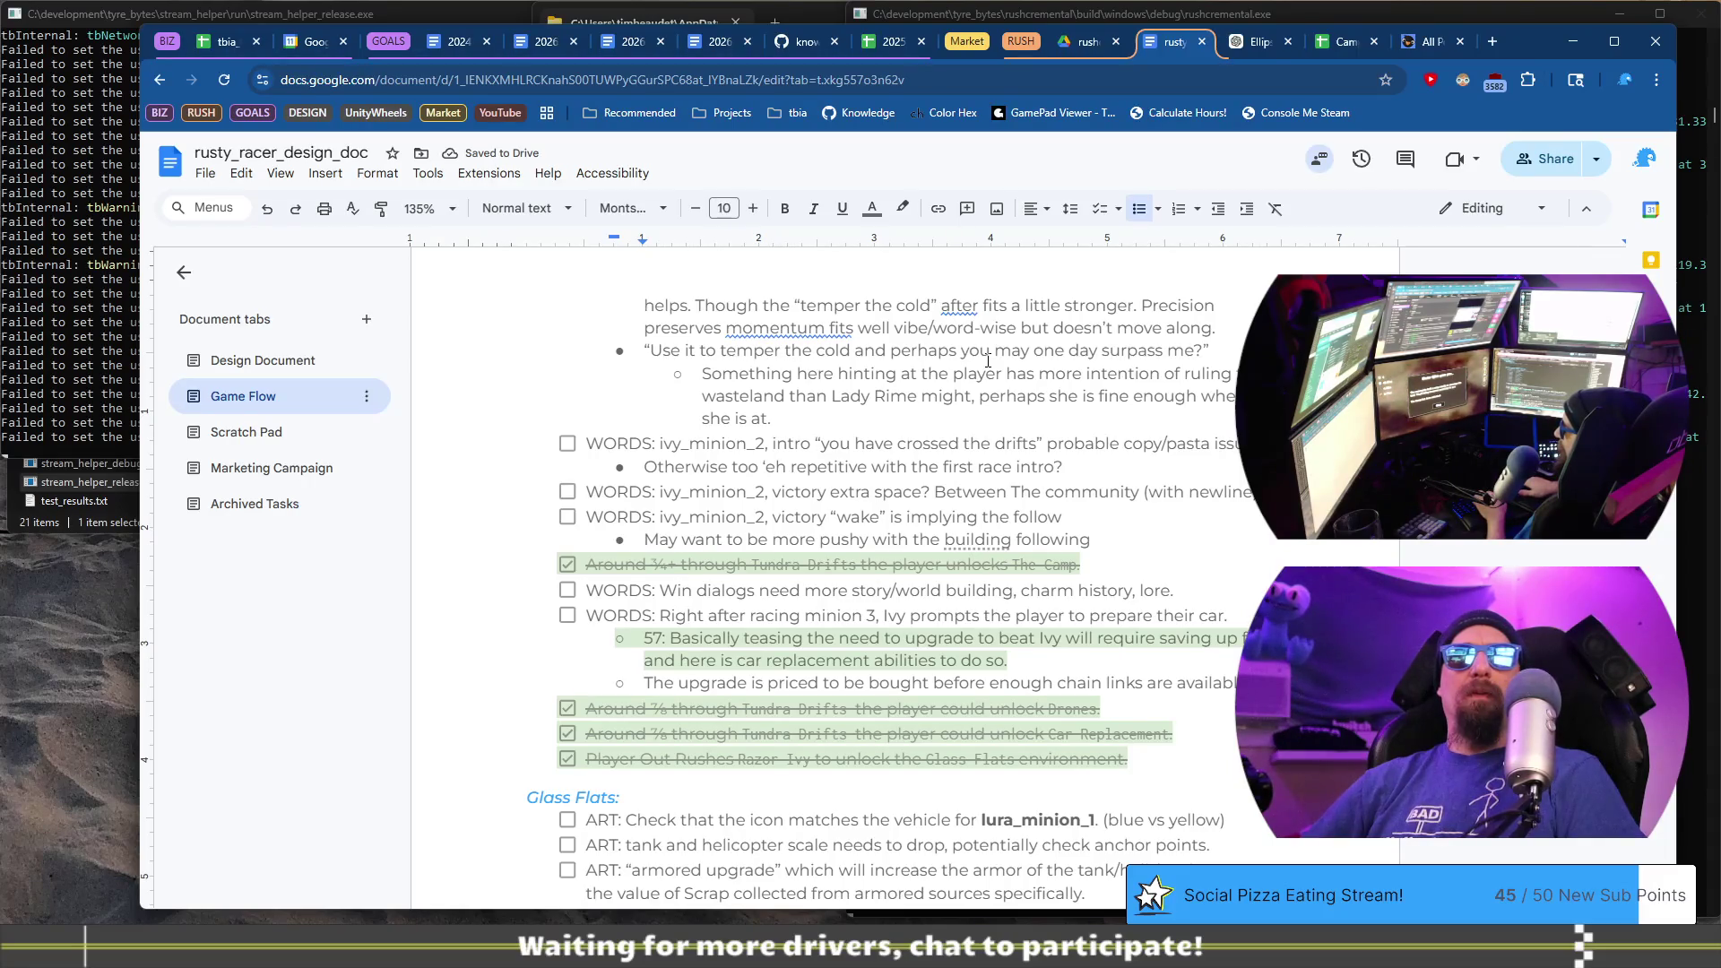
key(ctrl+Left)
key(ctrl+BackSpace)
text(implication)
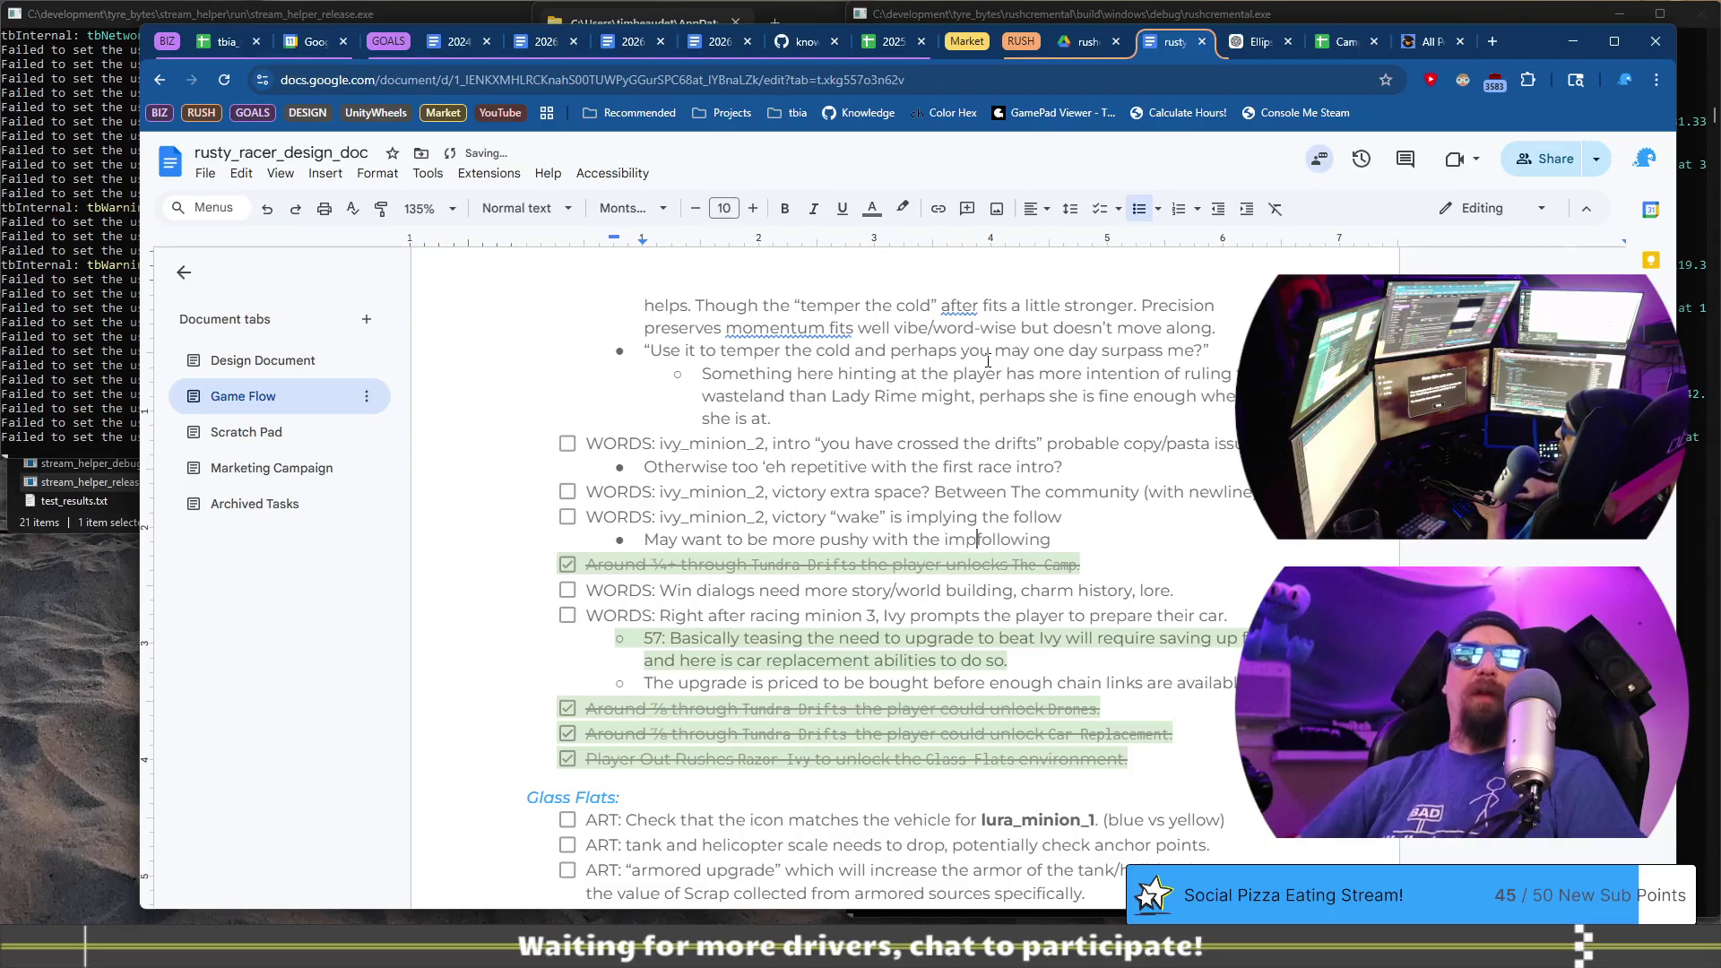
text(s.)
key(shift+End)
text(.)
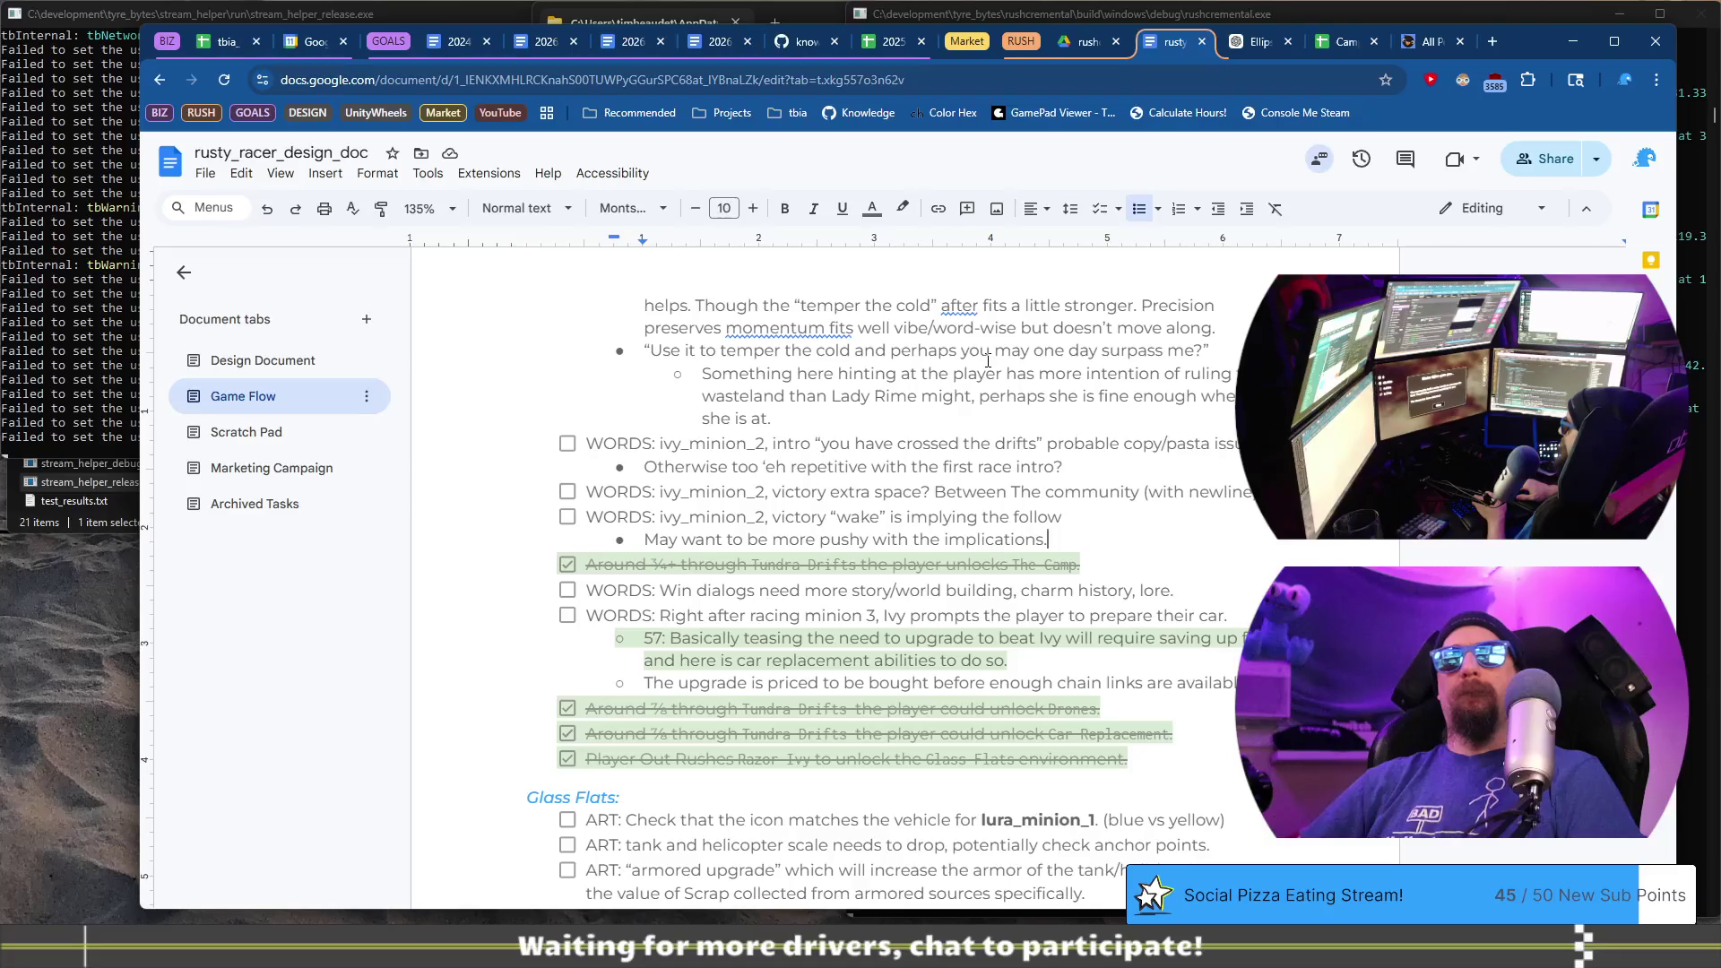
key(Return)
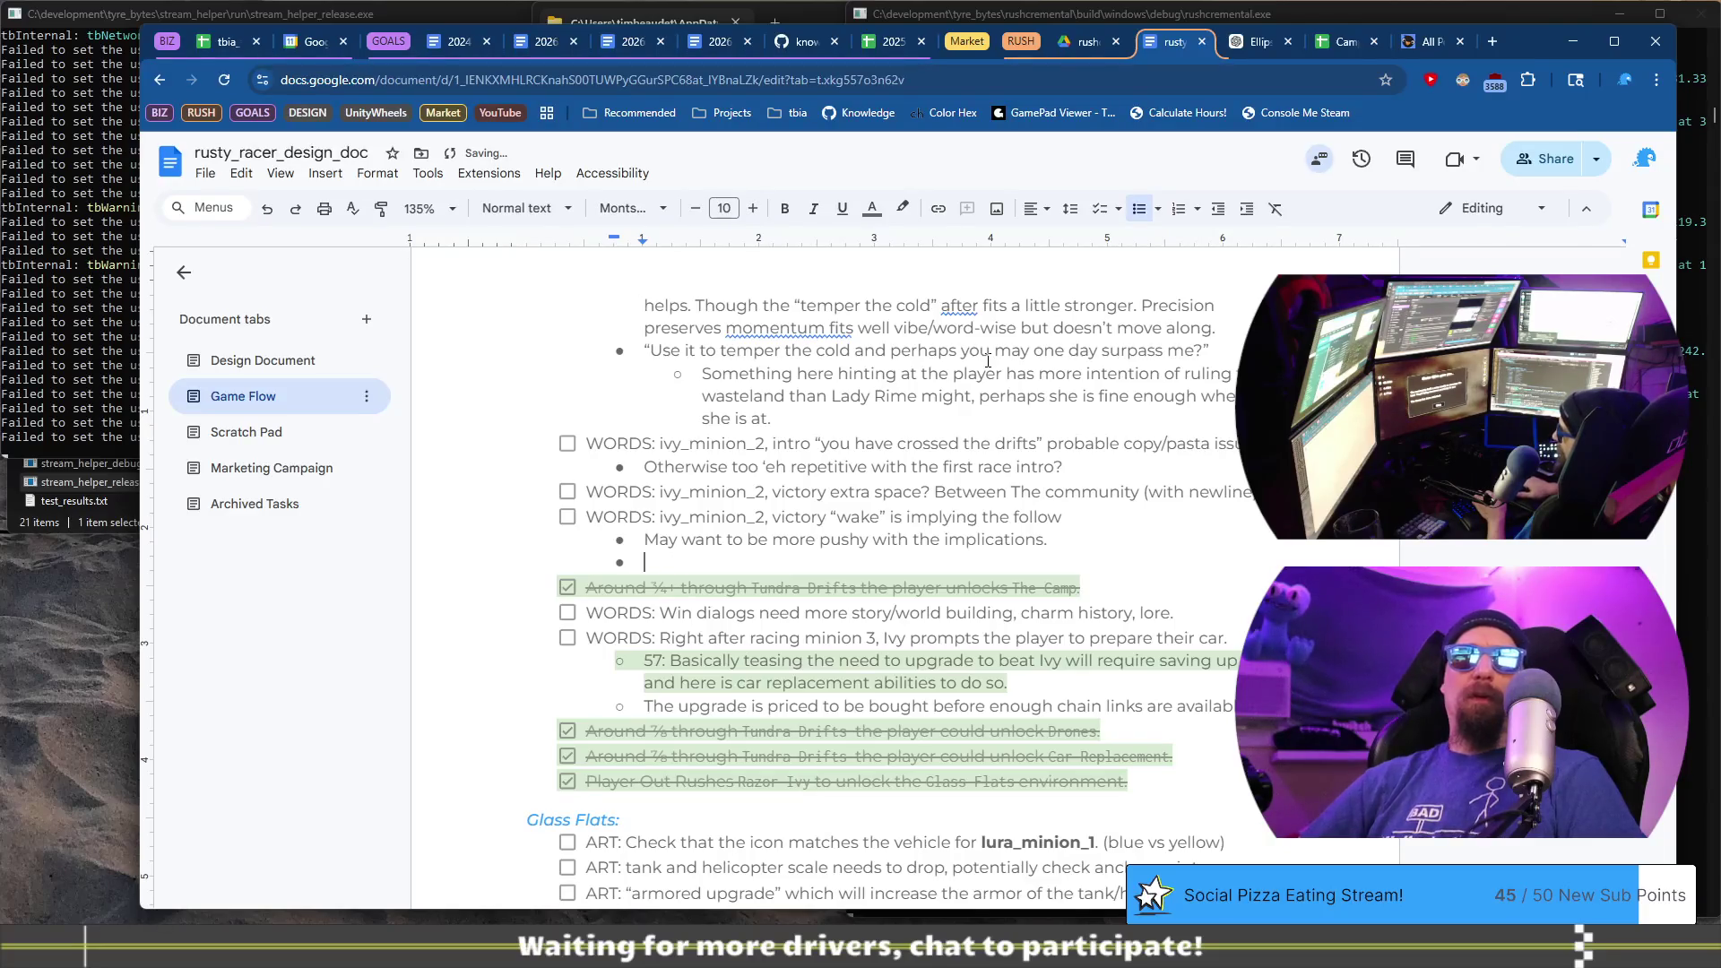
text(S)
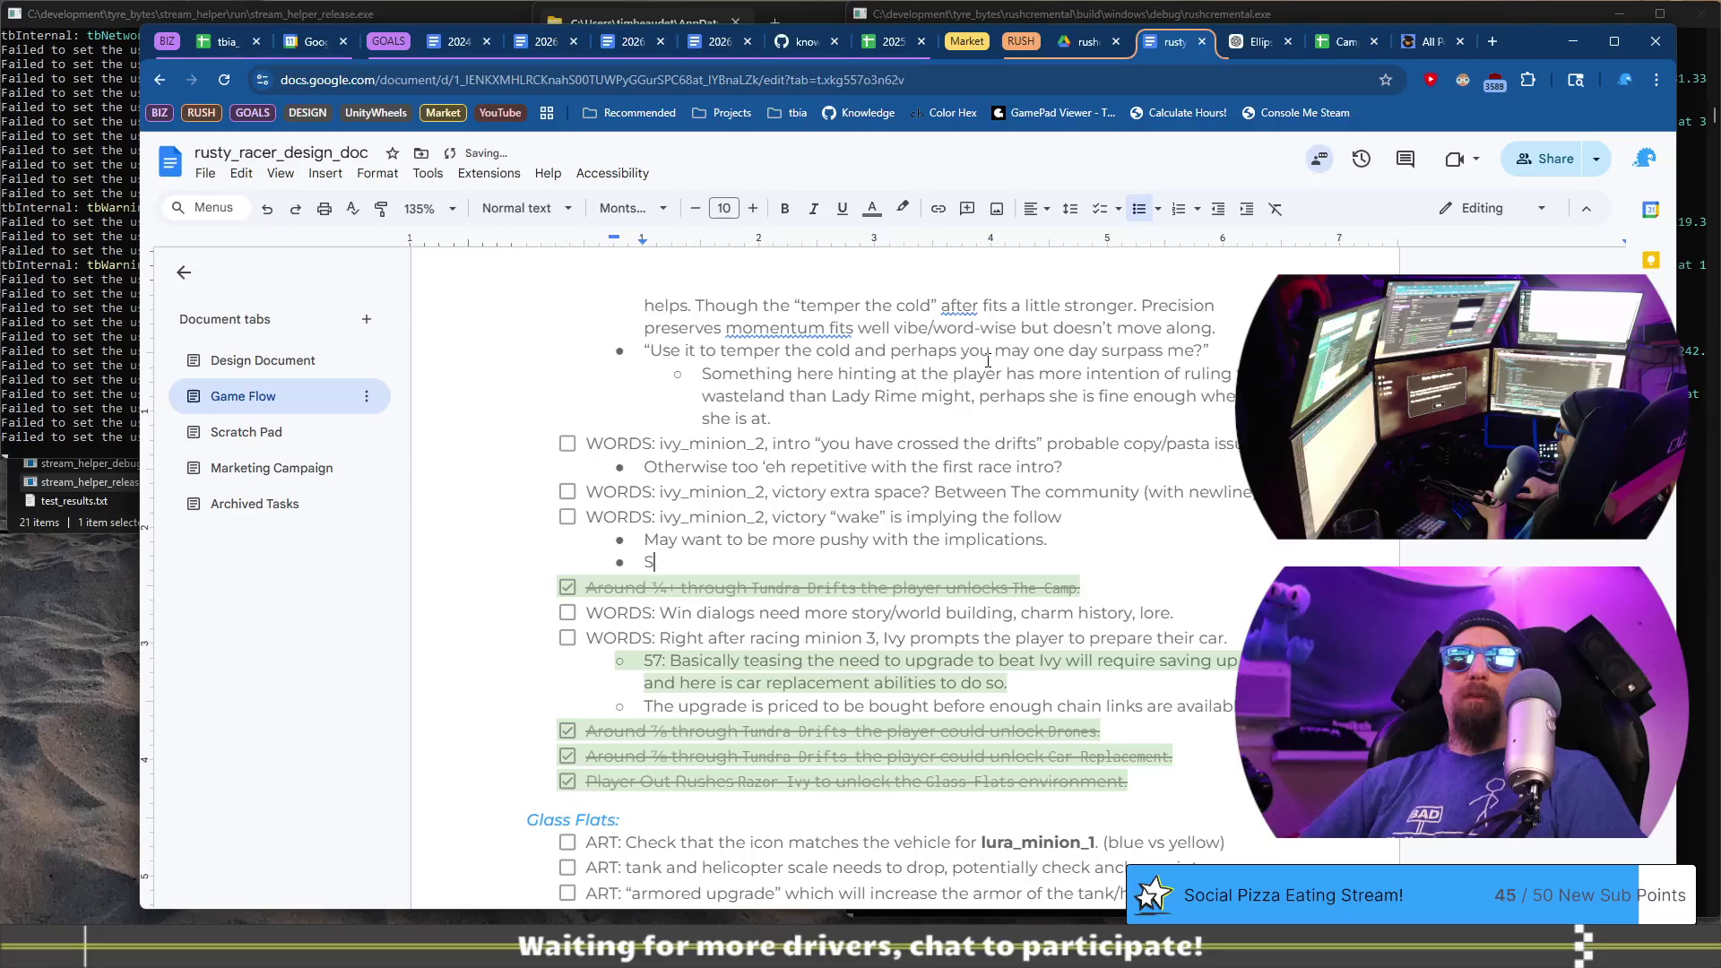
text(kater ga)
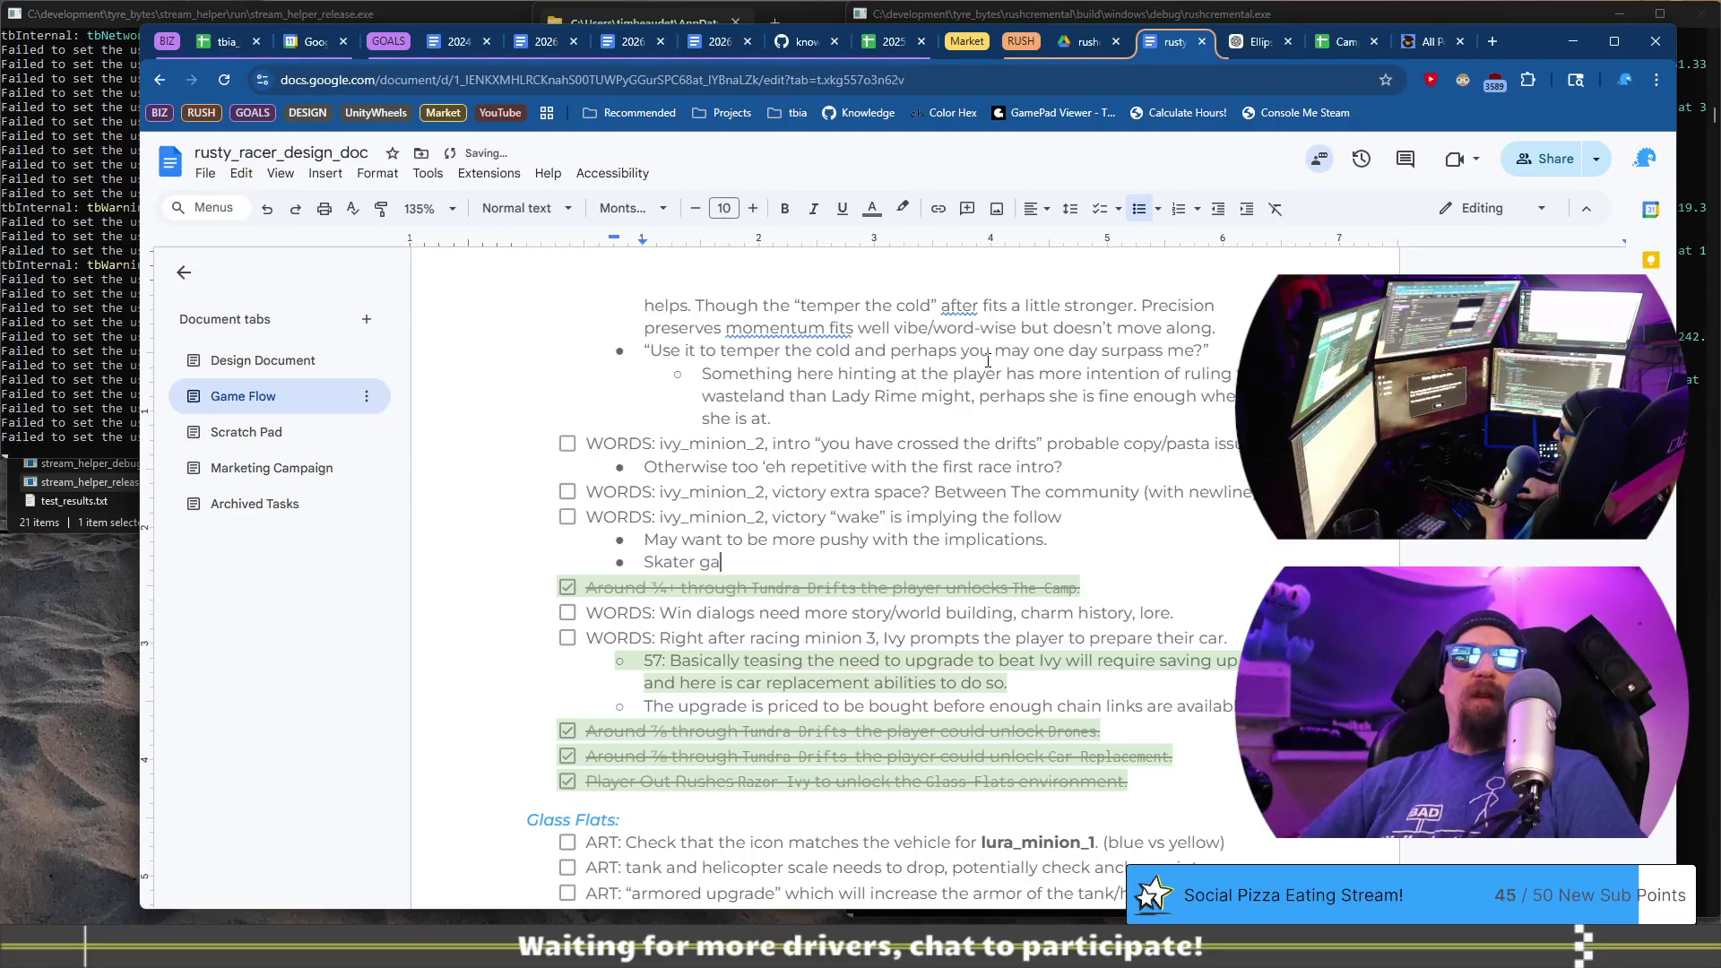
text(you should be )
text(“The Camp is Unlocked)
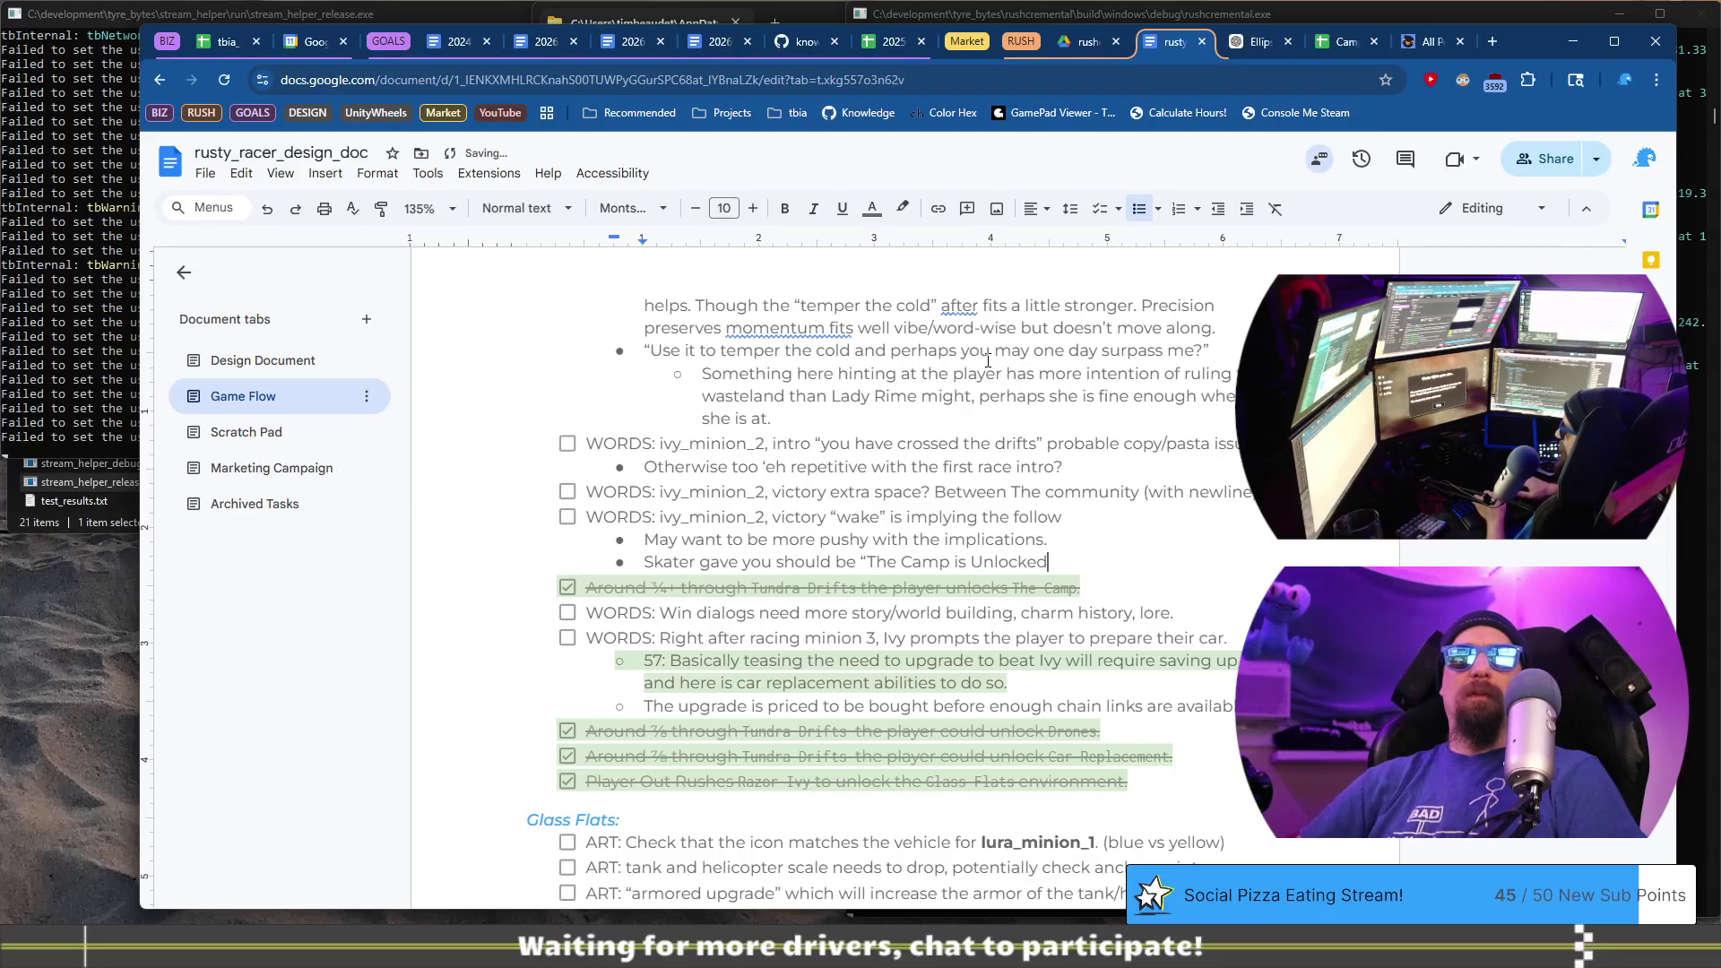
- Finish the bullet saying Skater's 'The Camp is Unlocked' line feels weird, and begin 'I like the lang'
text(r U)
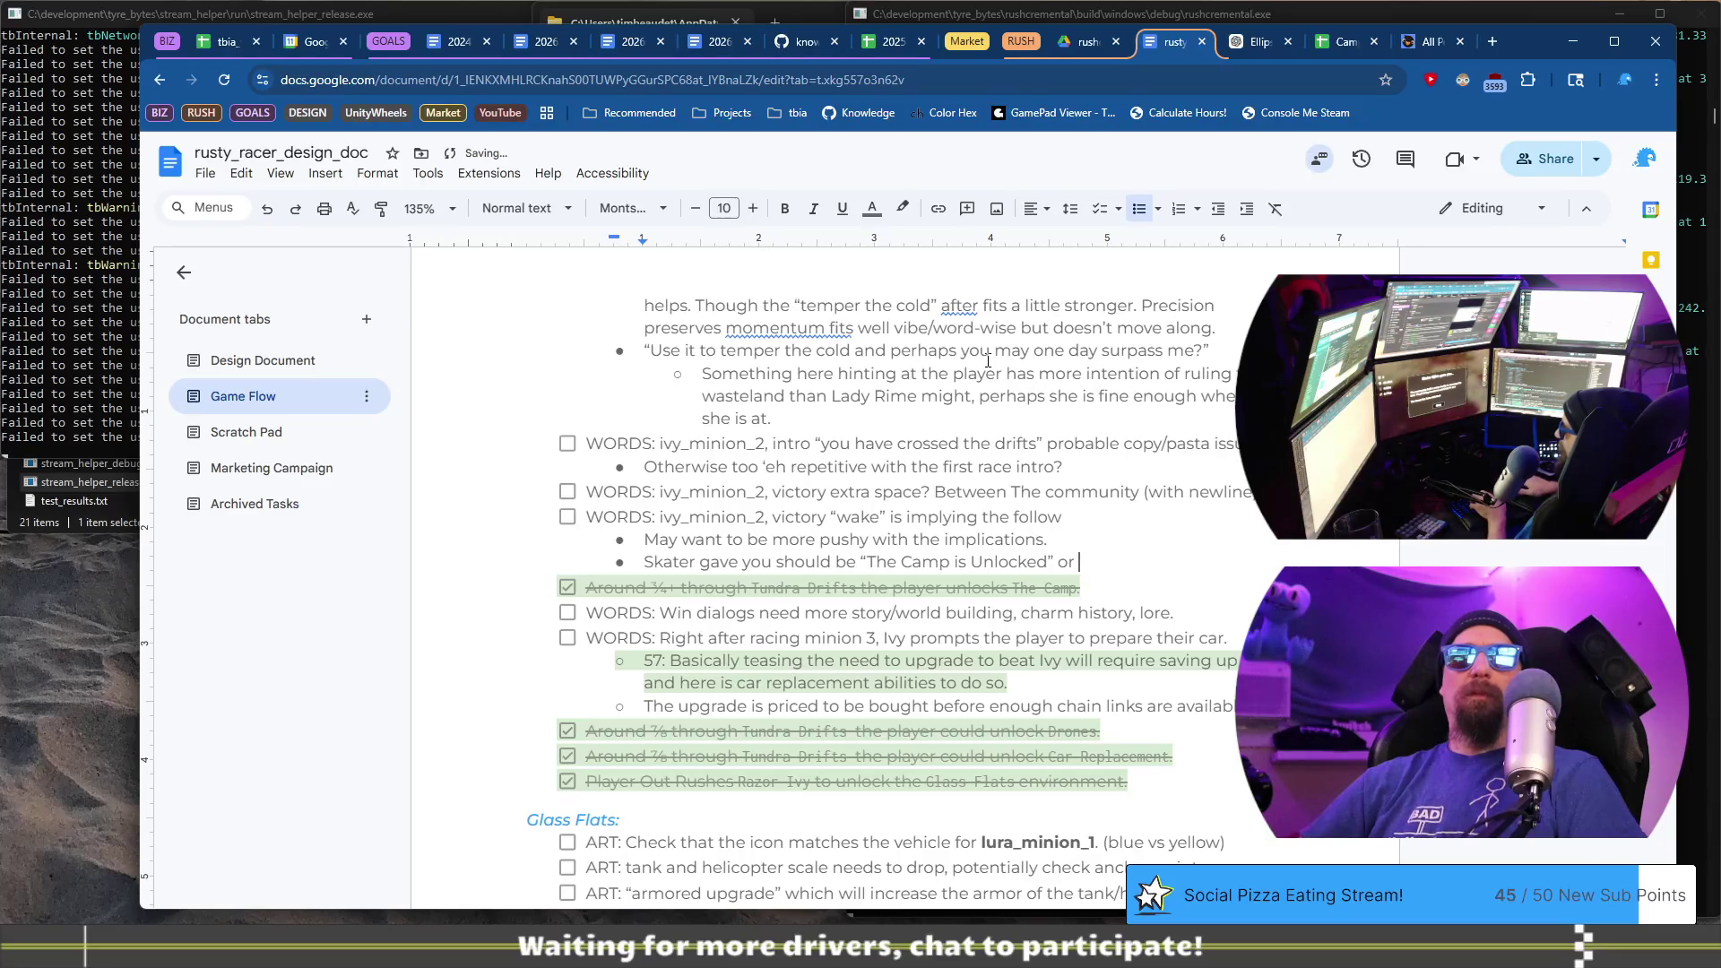
key(BackSpace)
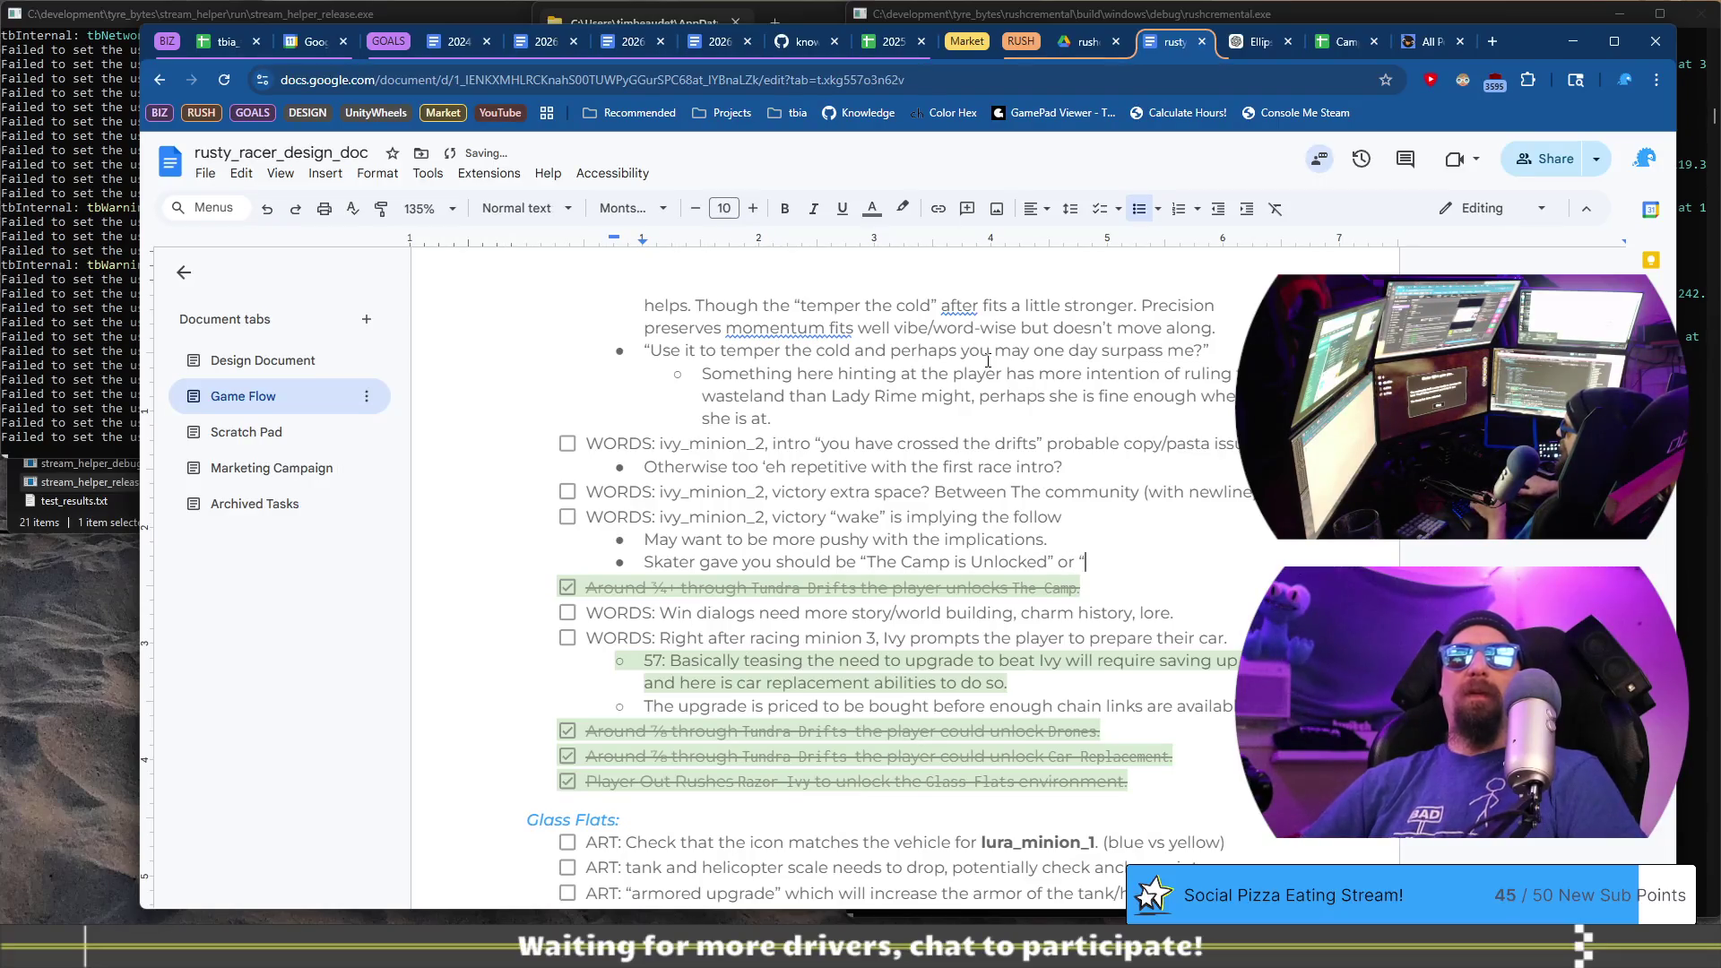
key(BackSpace)
text(such…)
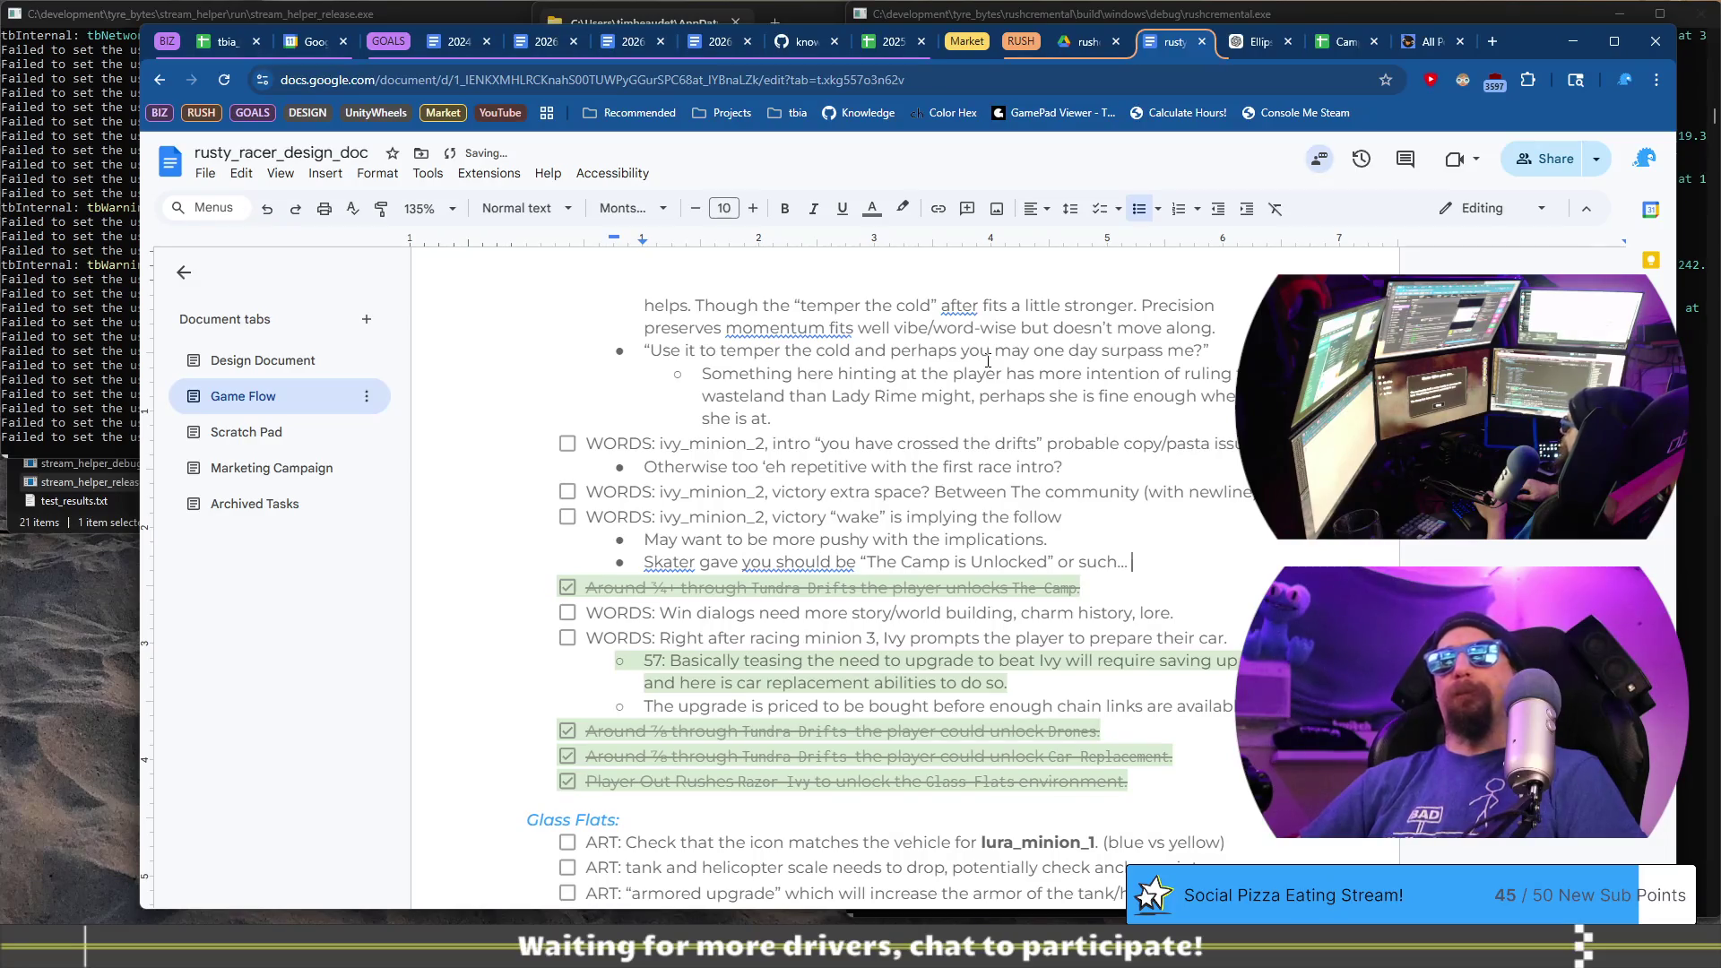
text(feels)
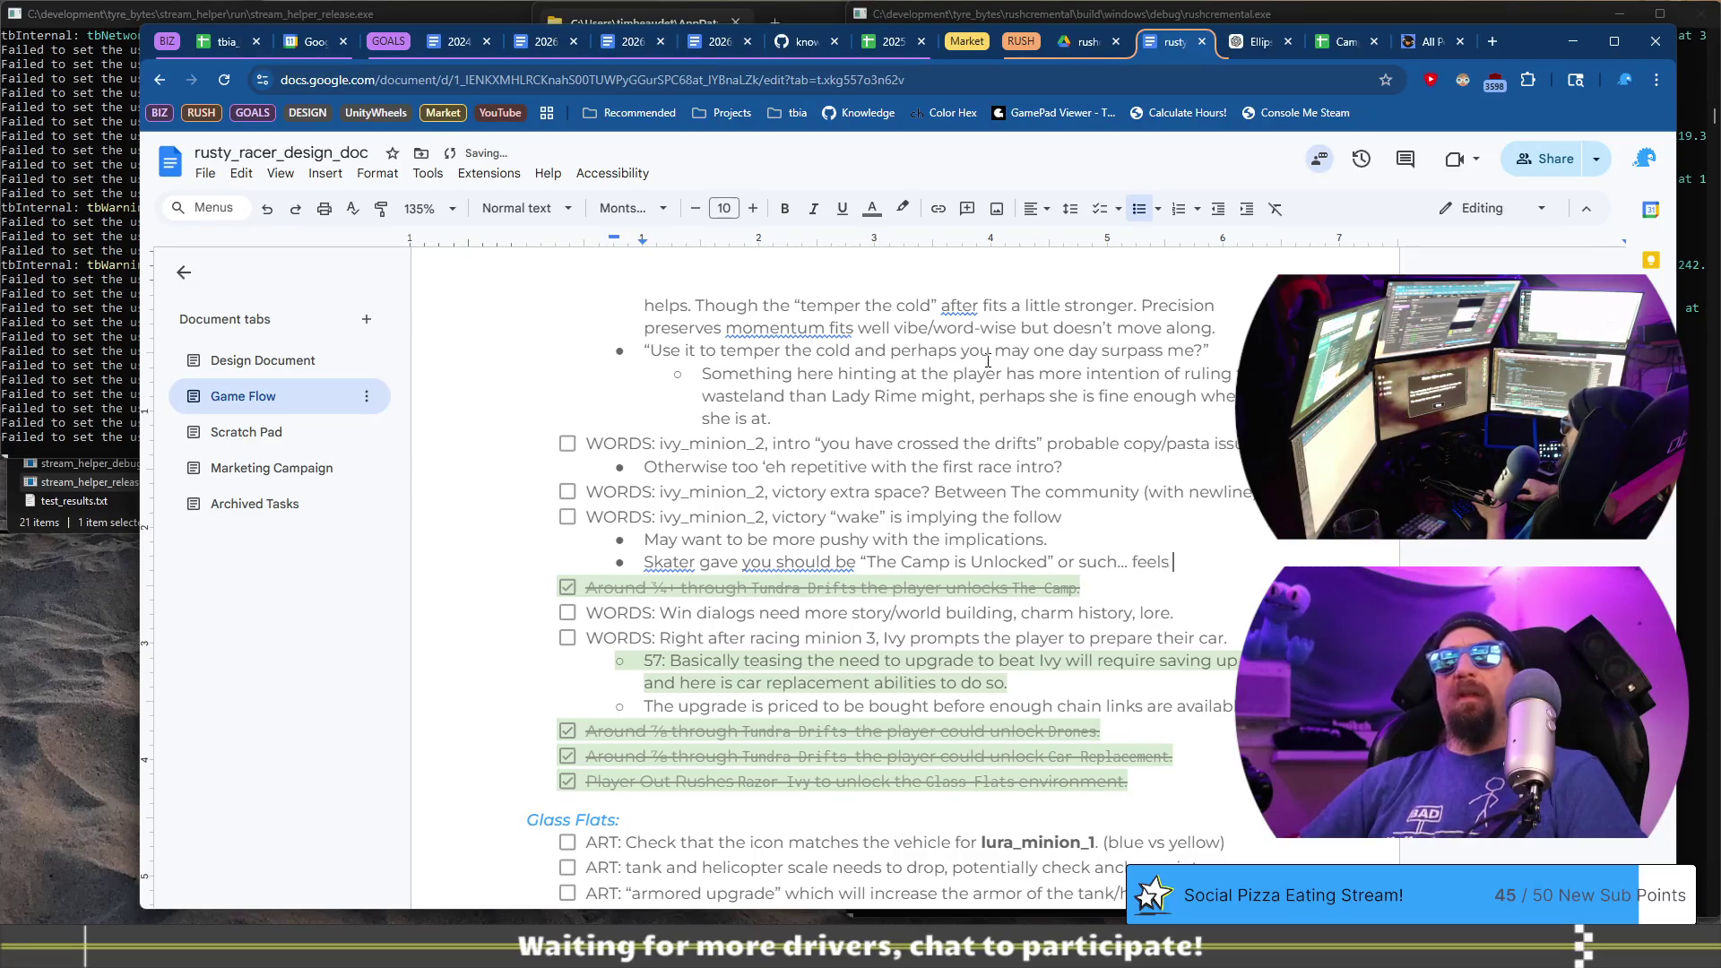
text(.)
key(Return)
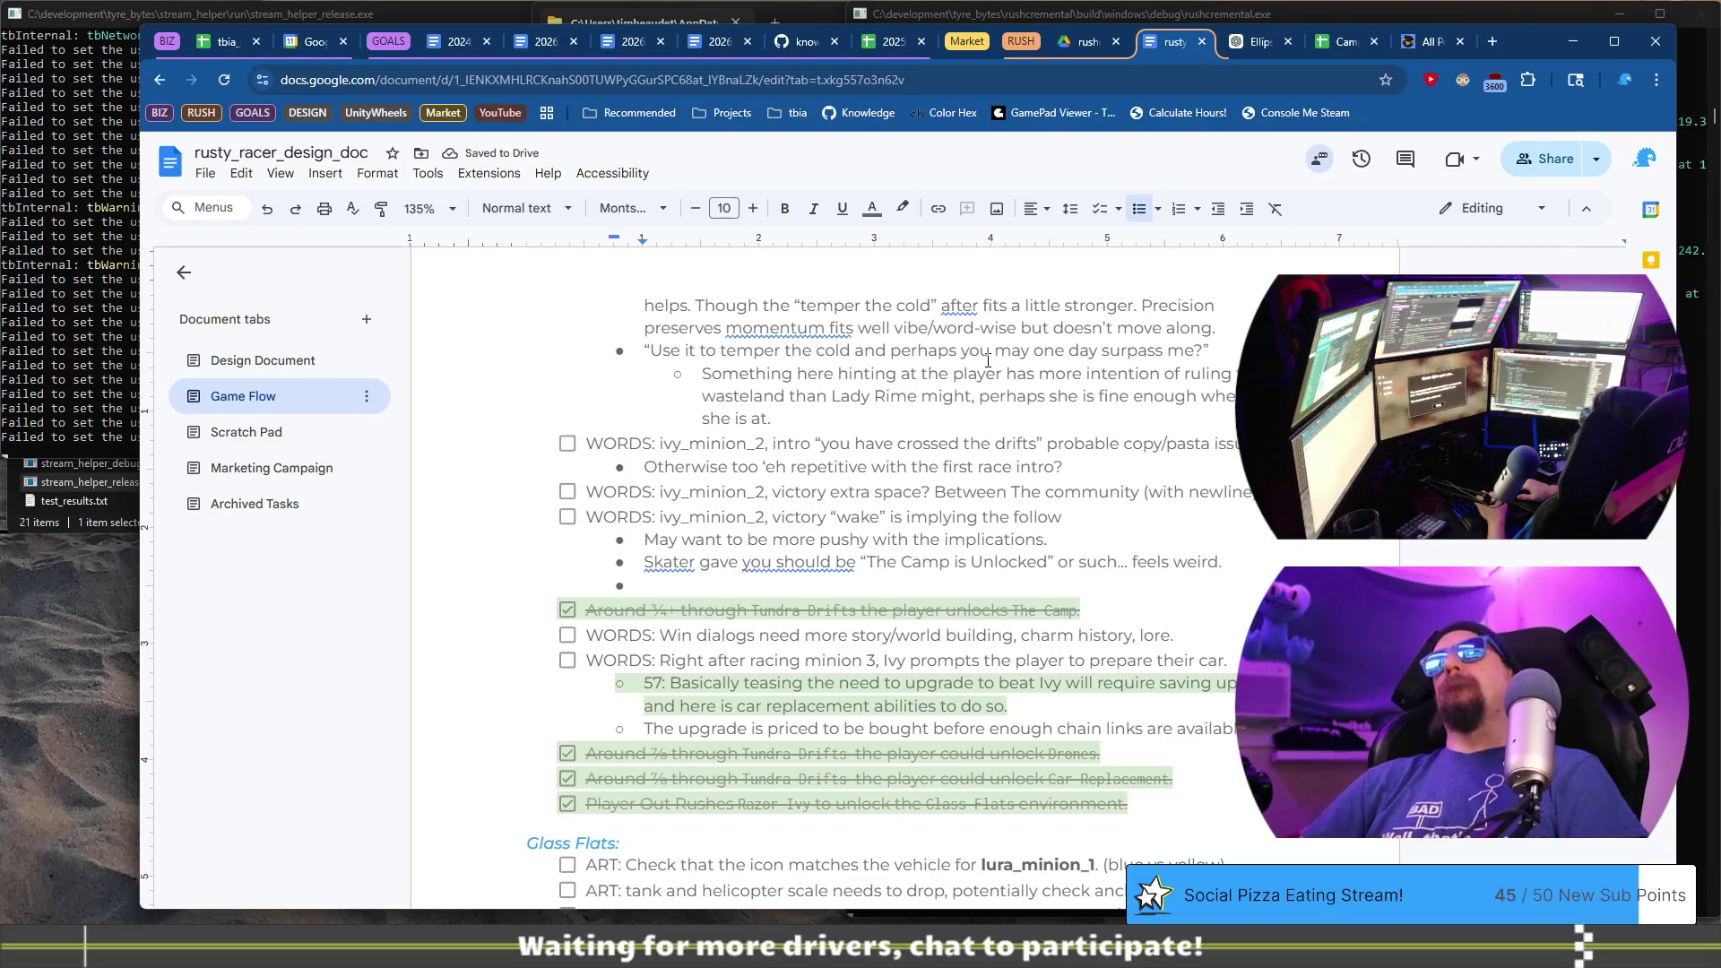
text(I like the lang)
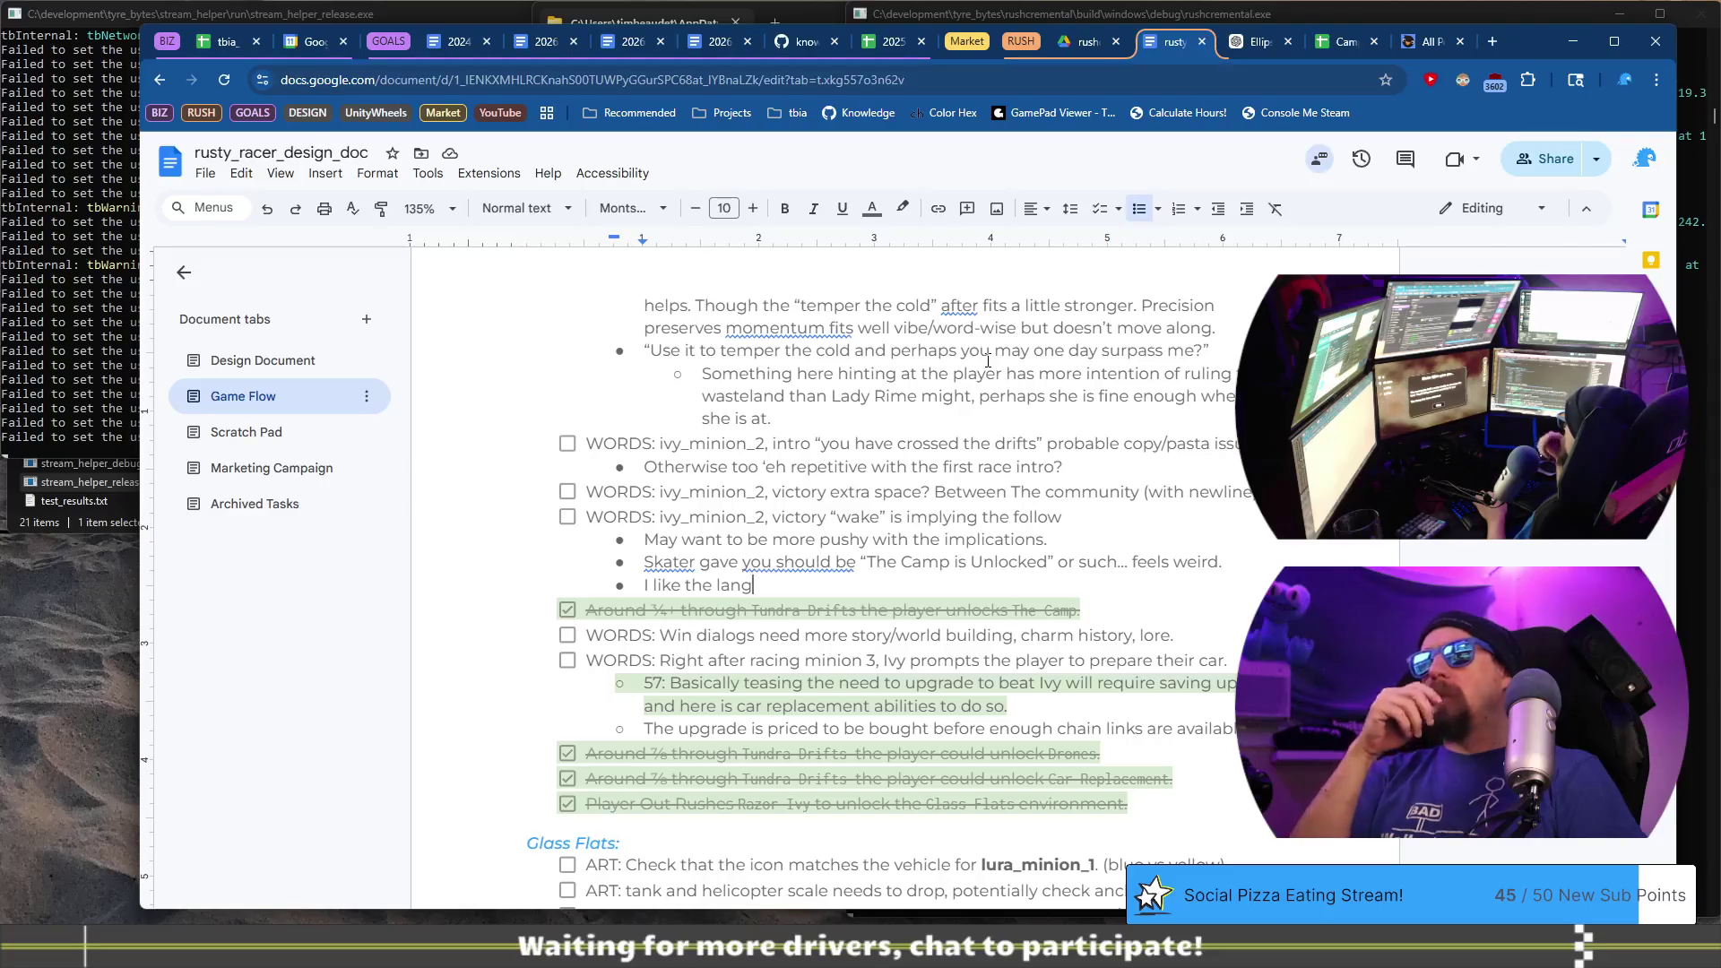
- Complete the bullet: 'I like the language on the reward, if title swaps it may need a touch extra.'
text(u)
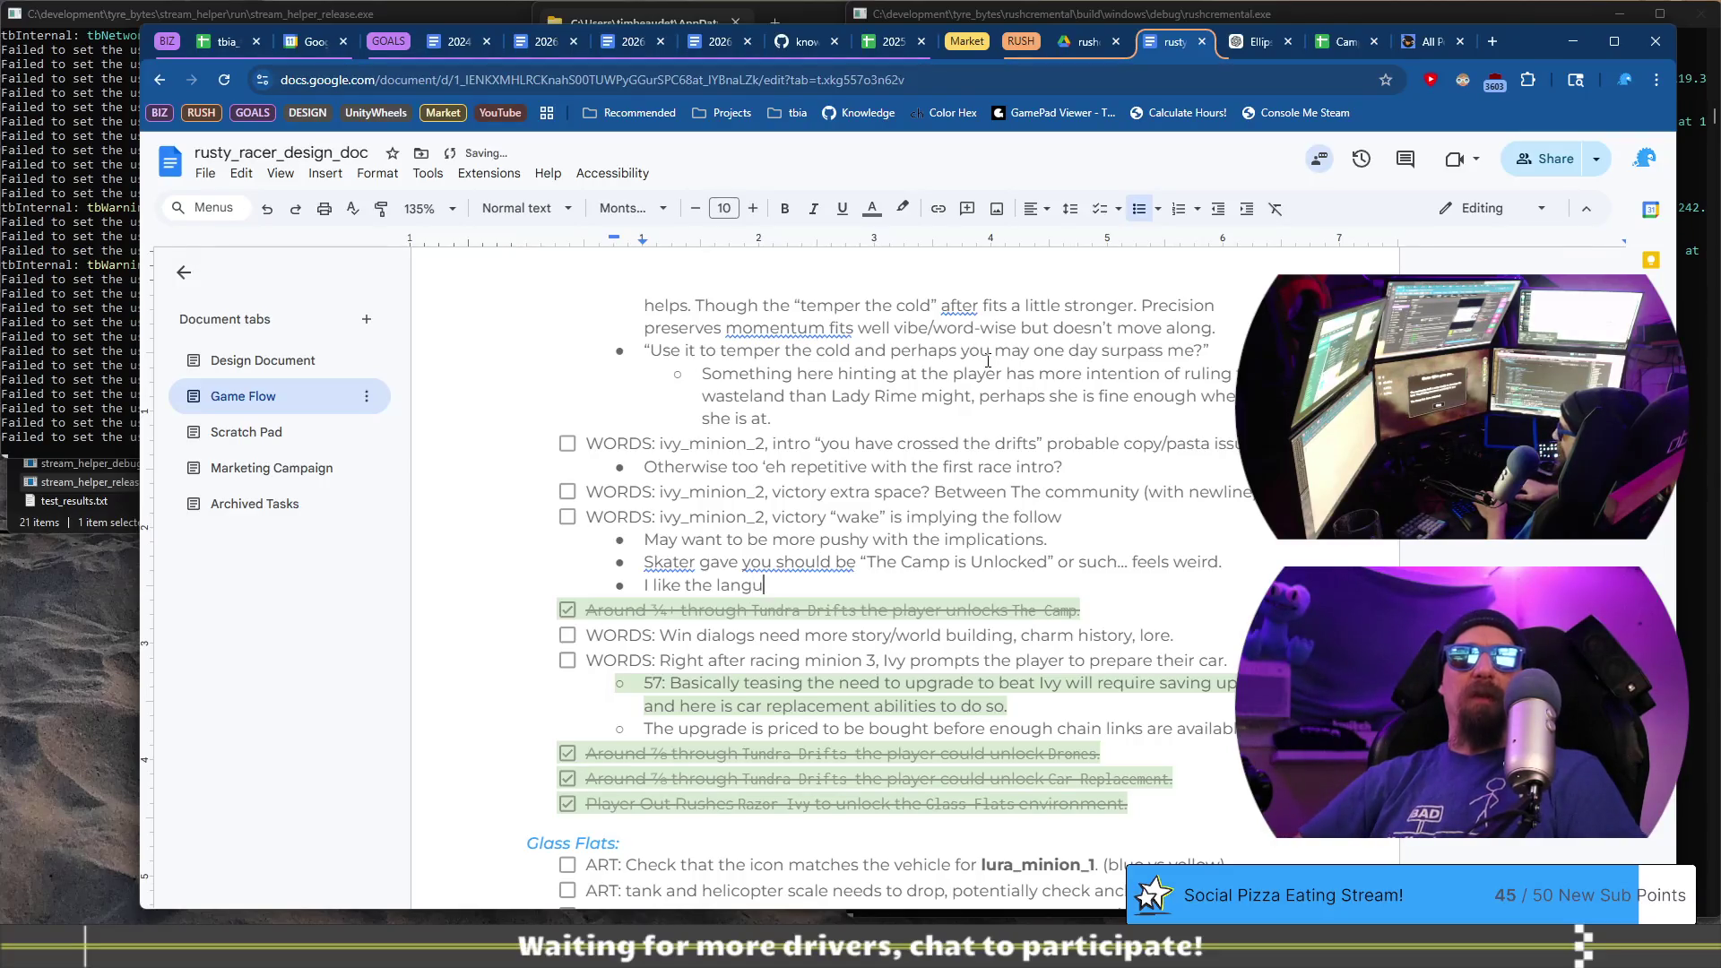
key(BackSpace)
key(BackSpace)
key(BackSpace)
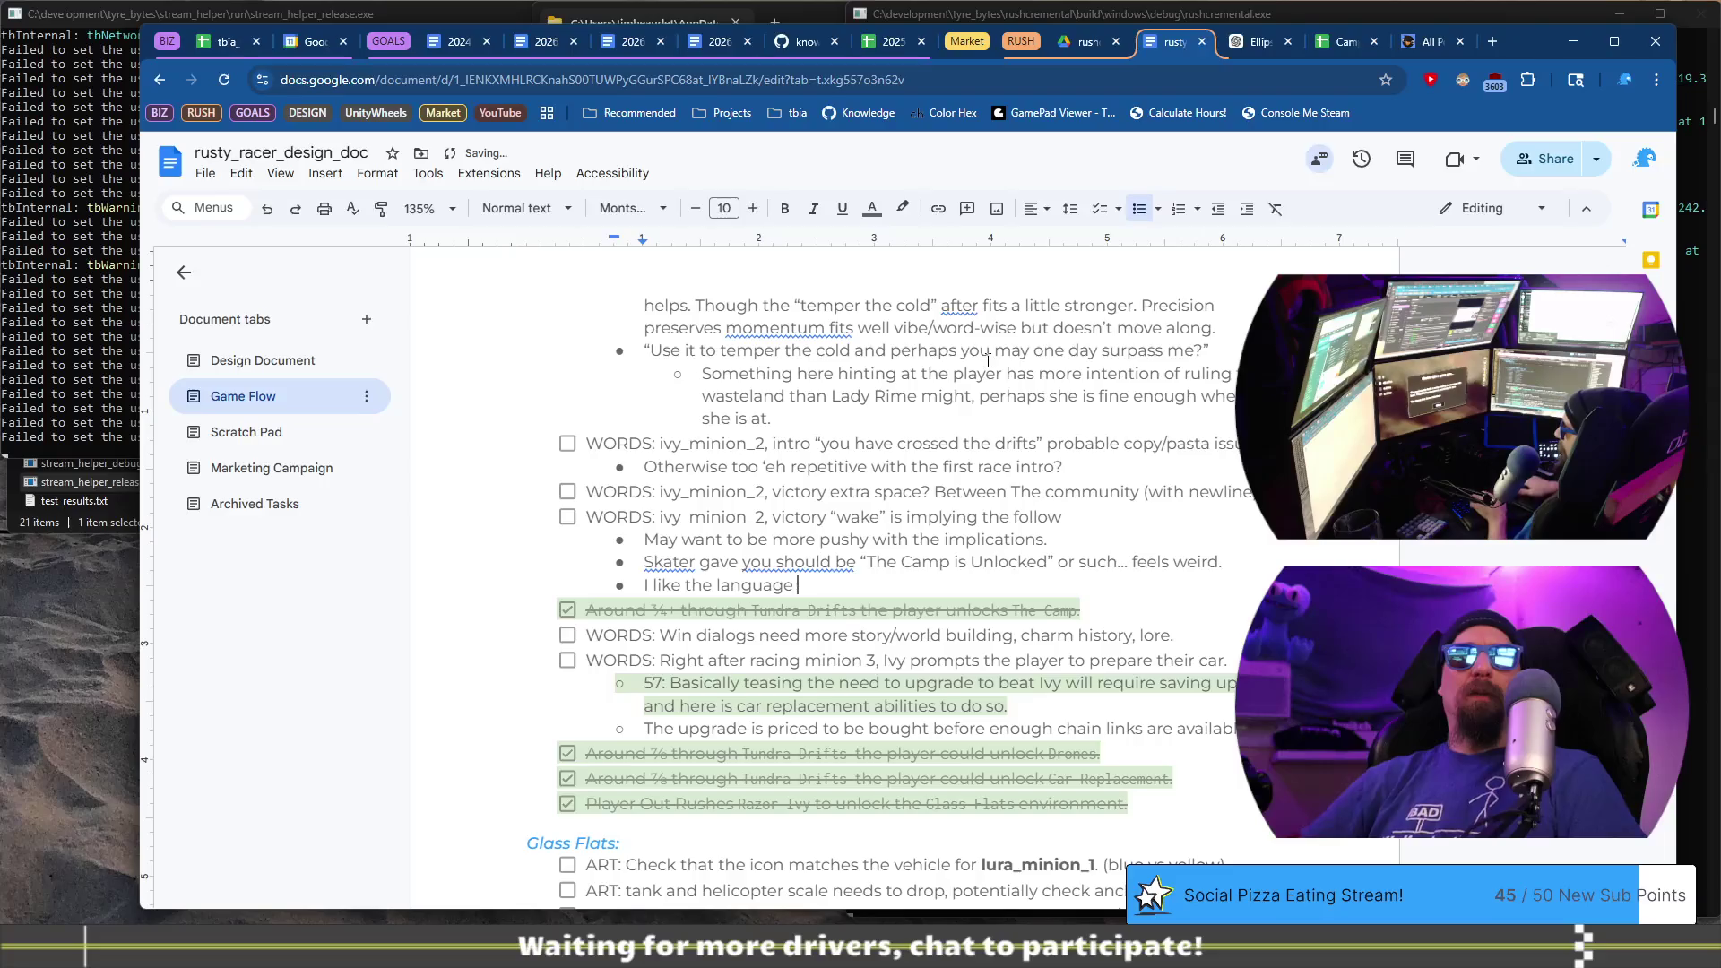
text(on the reward, )
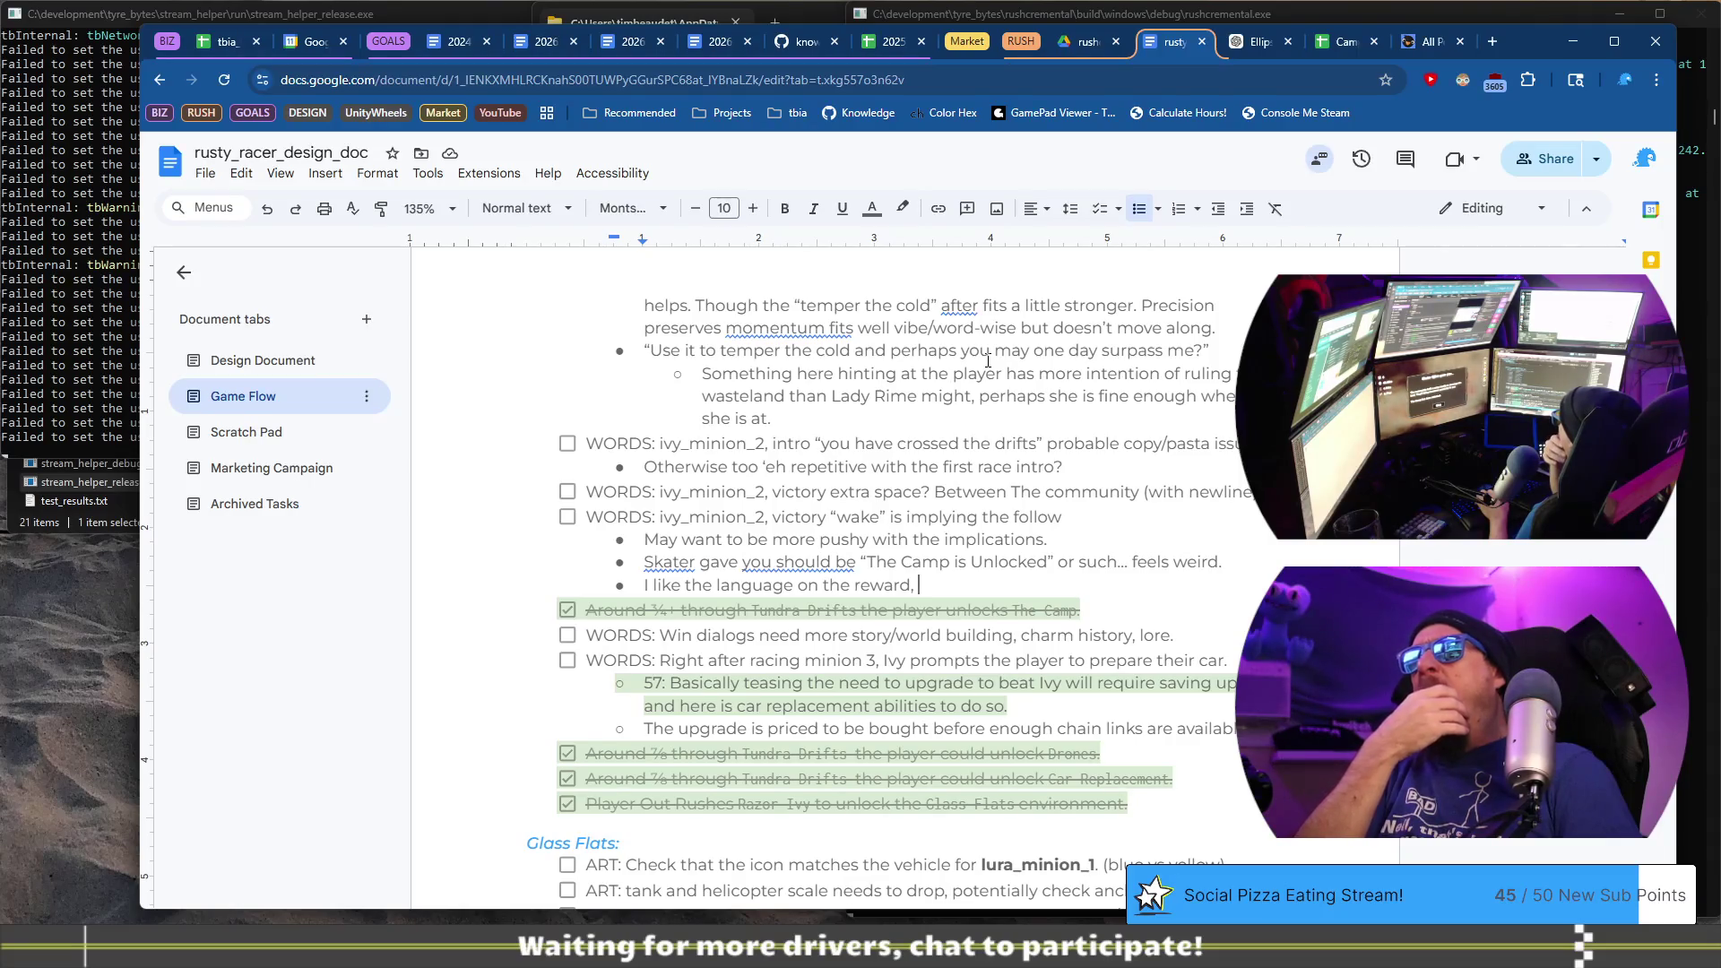
key(BackSpace)
key(BackSpace)
text(.)
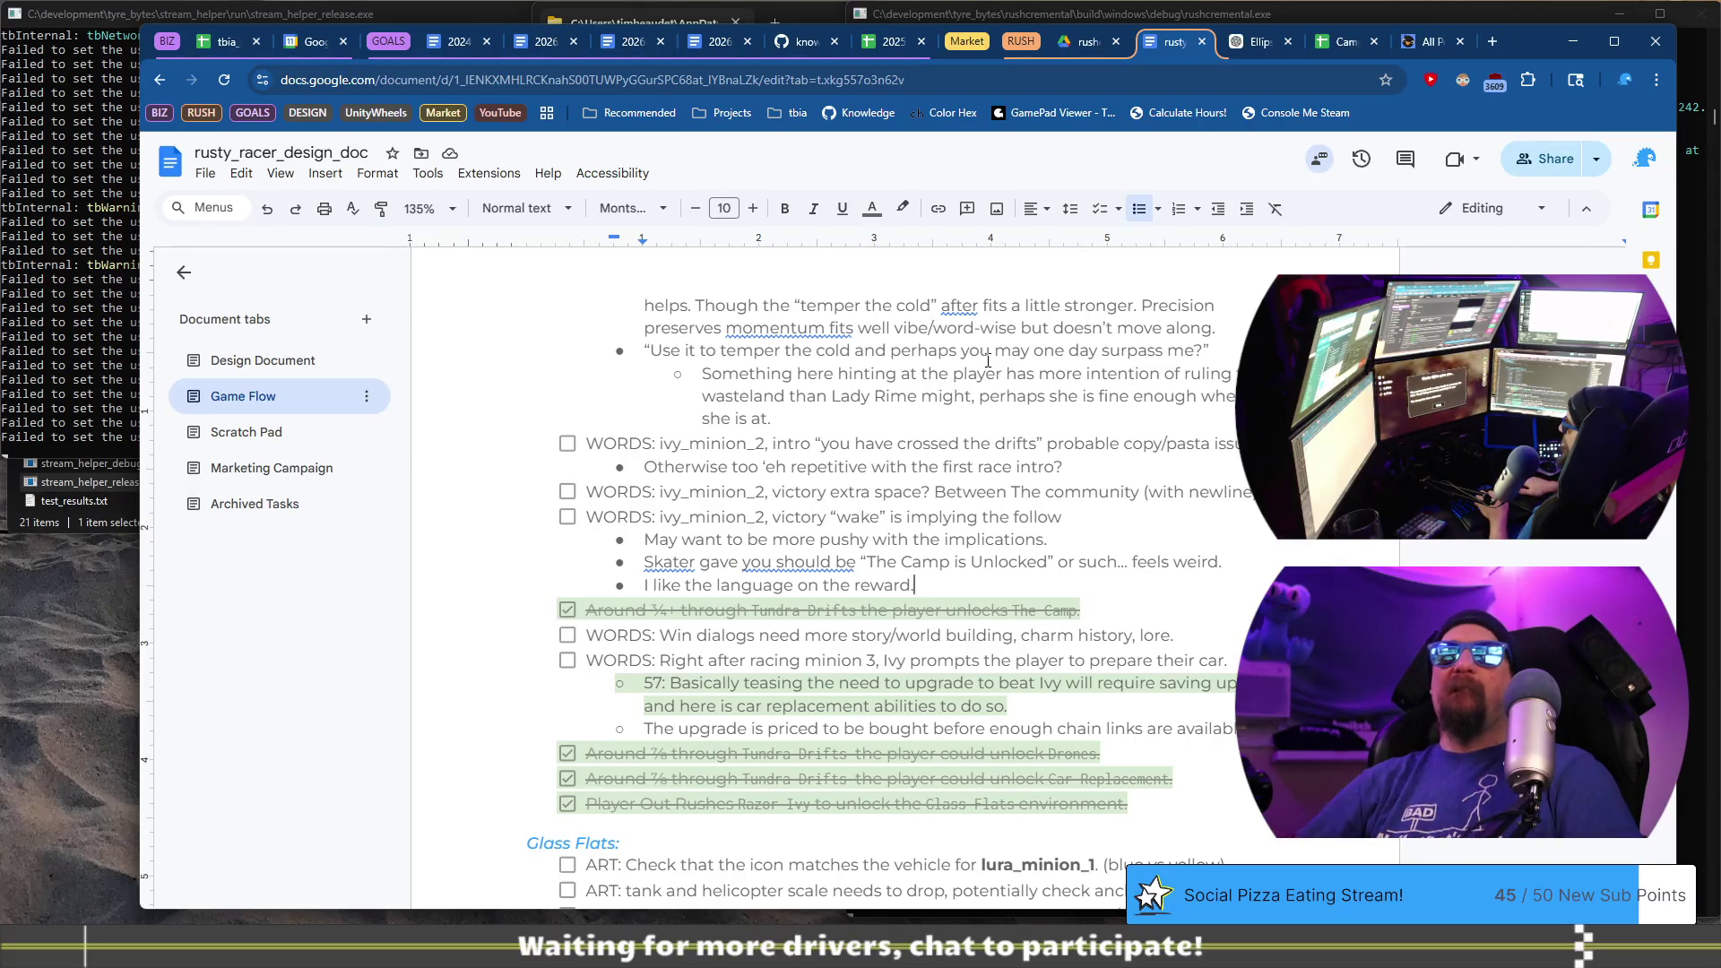
key(BackSpace)
text(, )
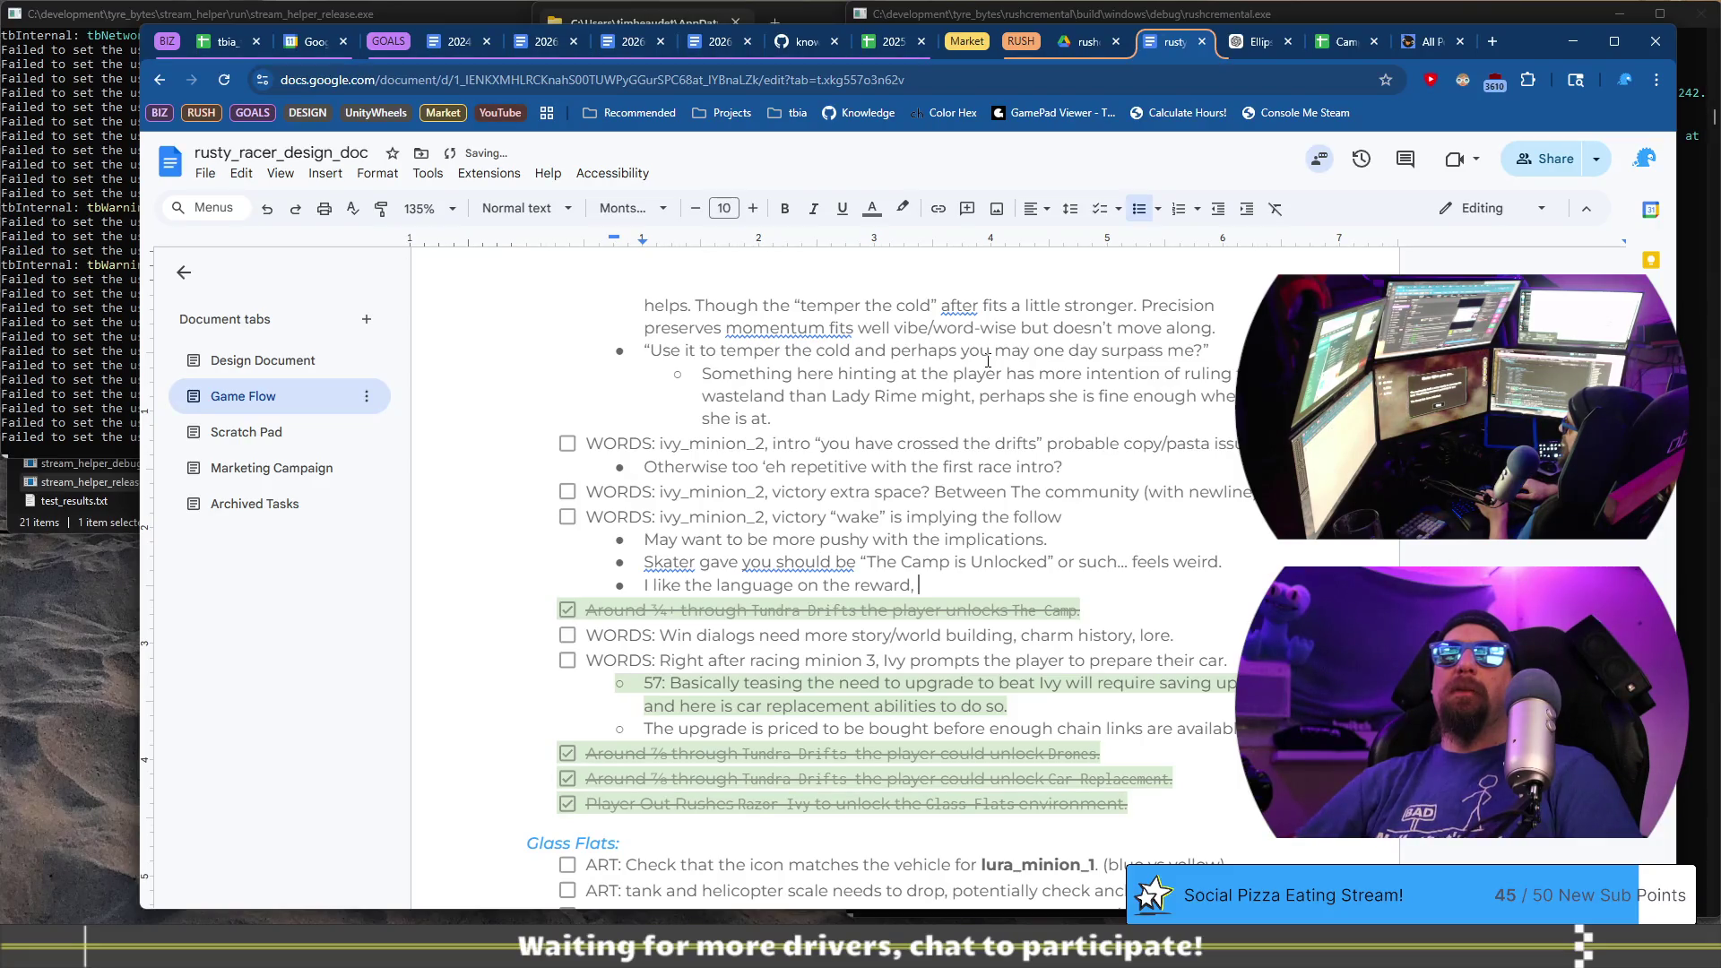
text(if title swas)
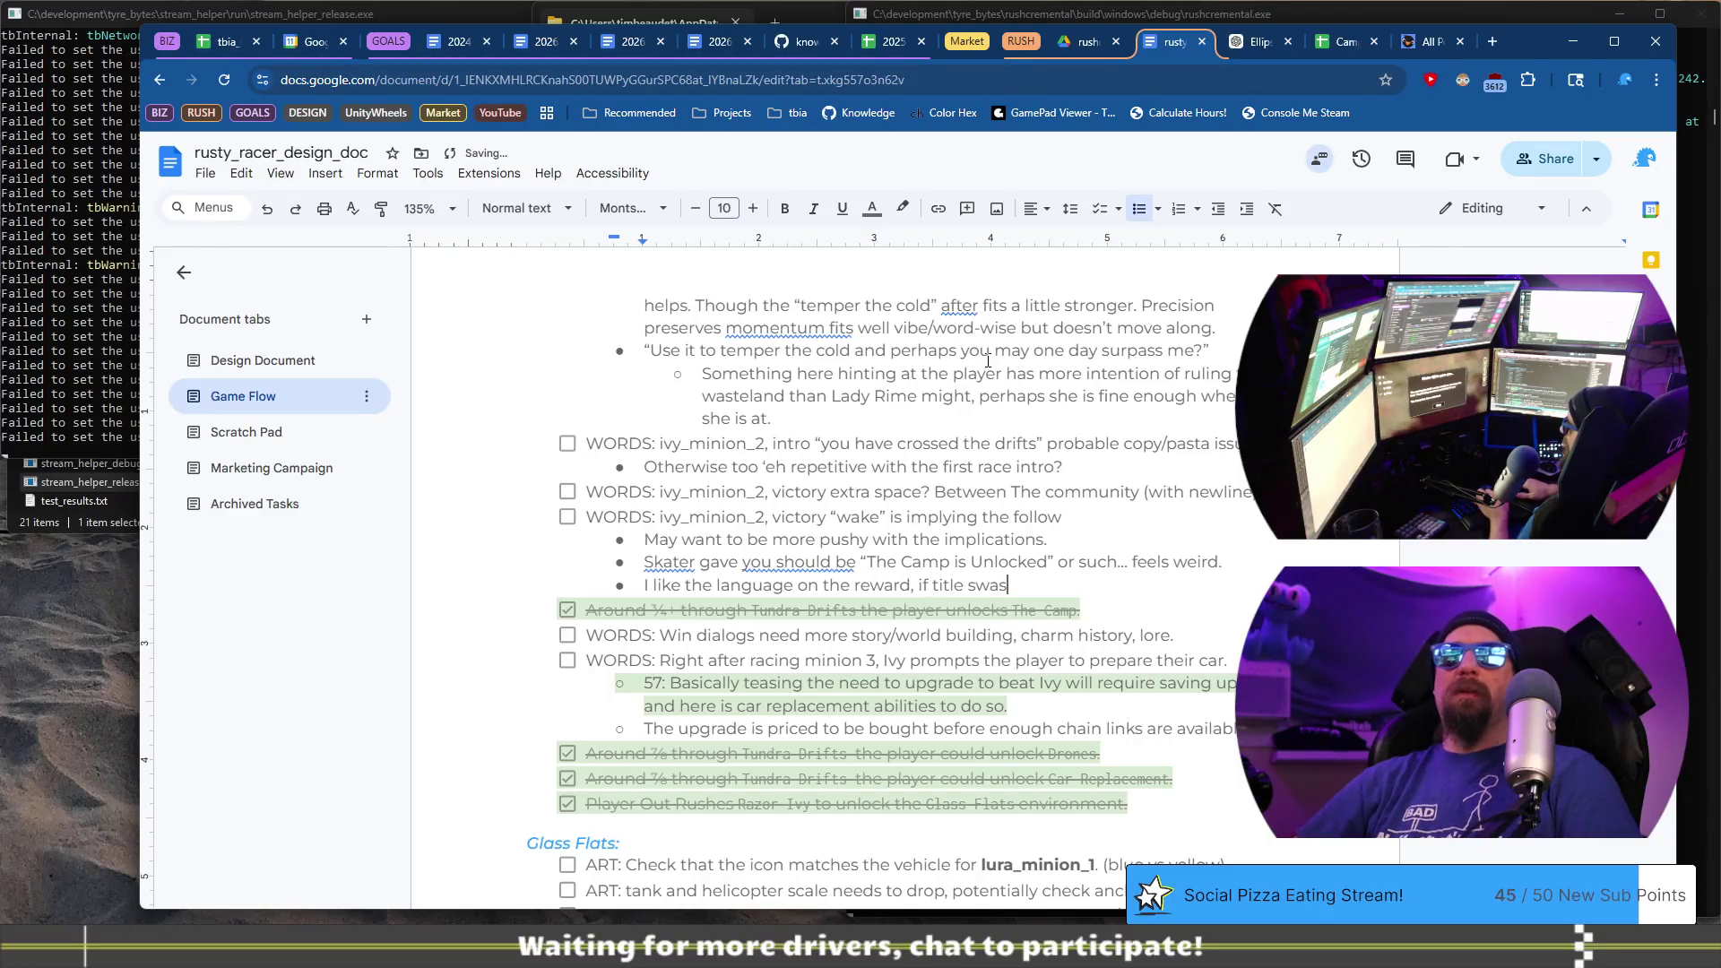
key(BackSpace)
text(ps it may need a )
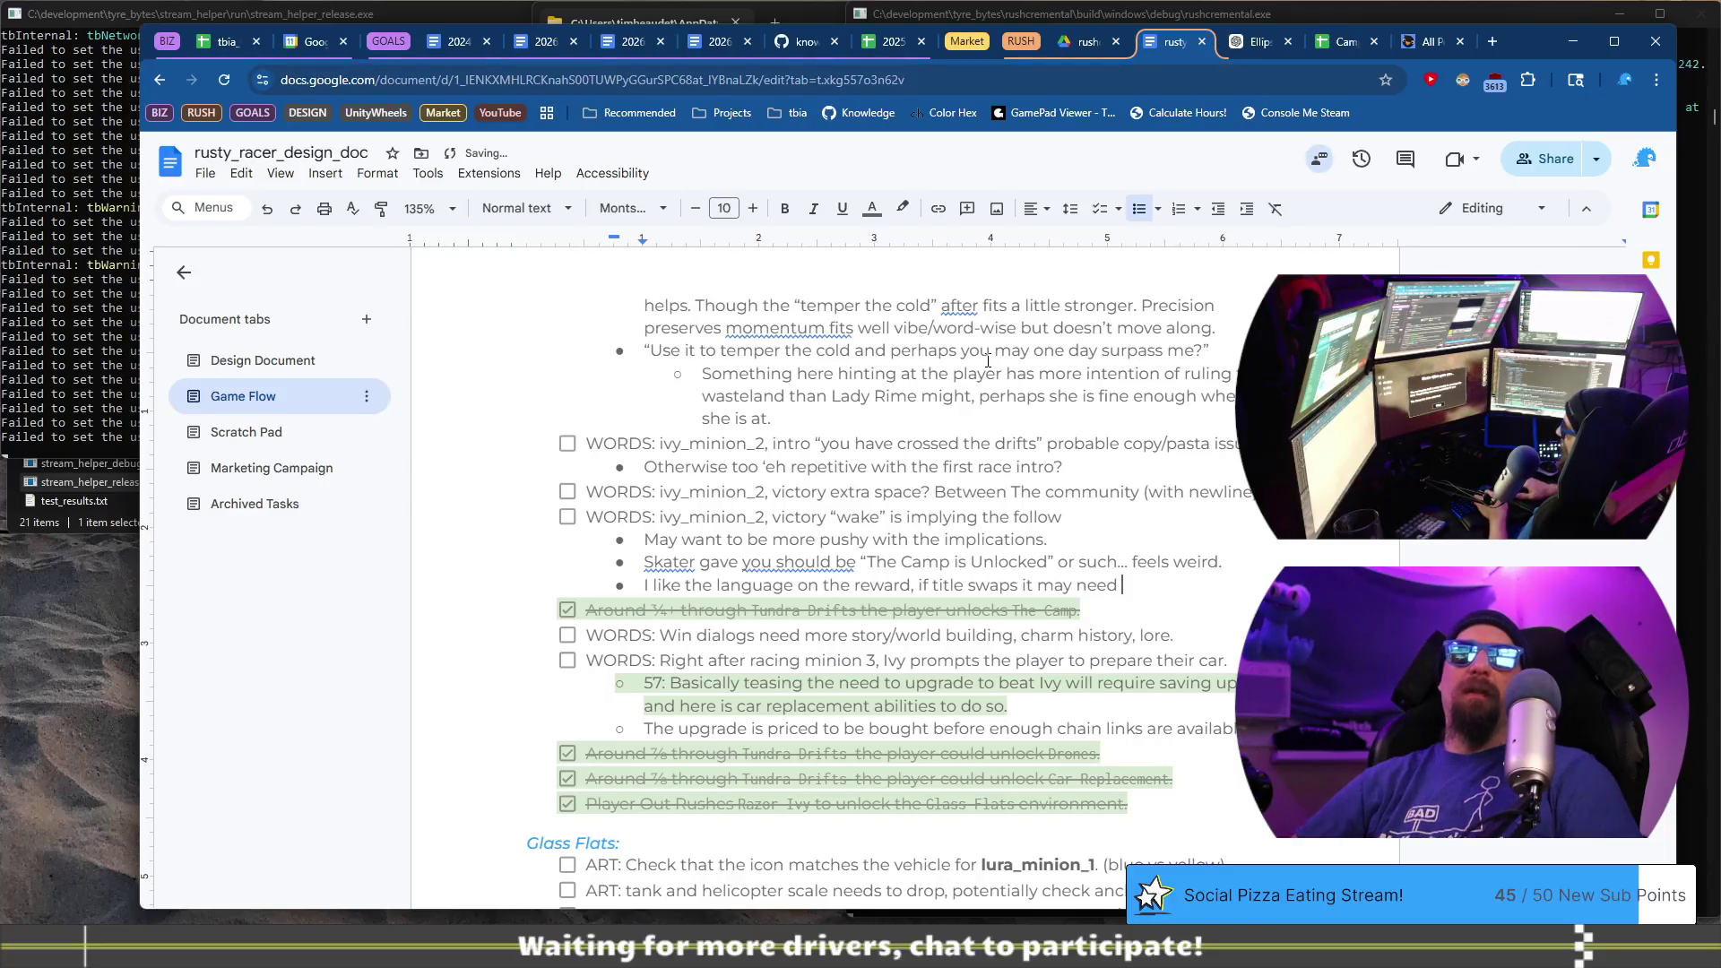
text(touch mo)
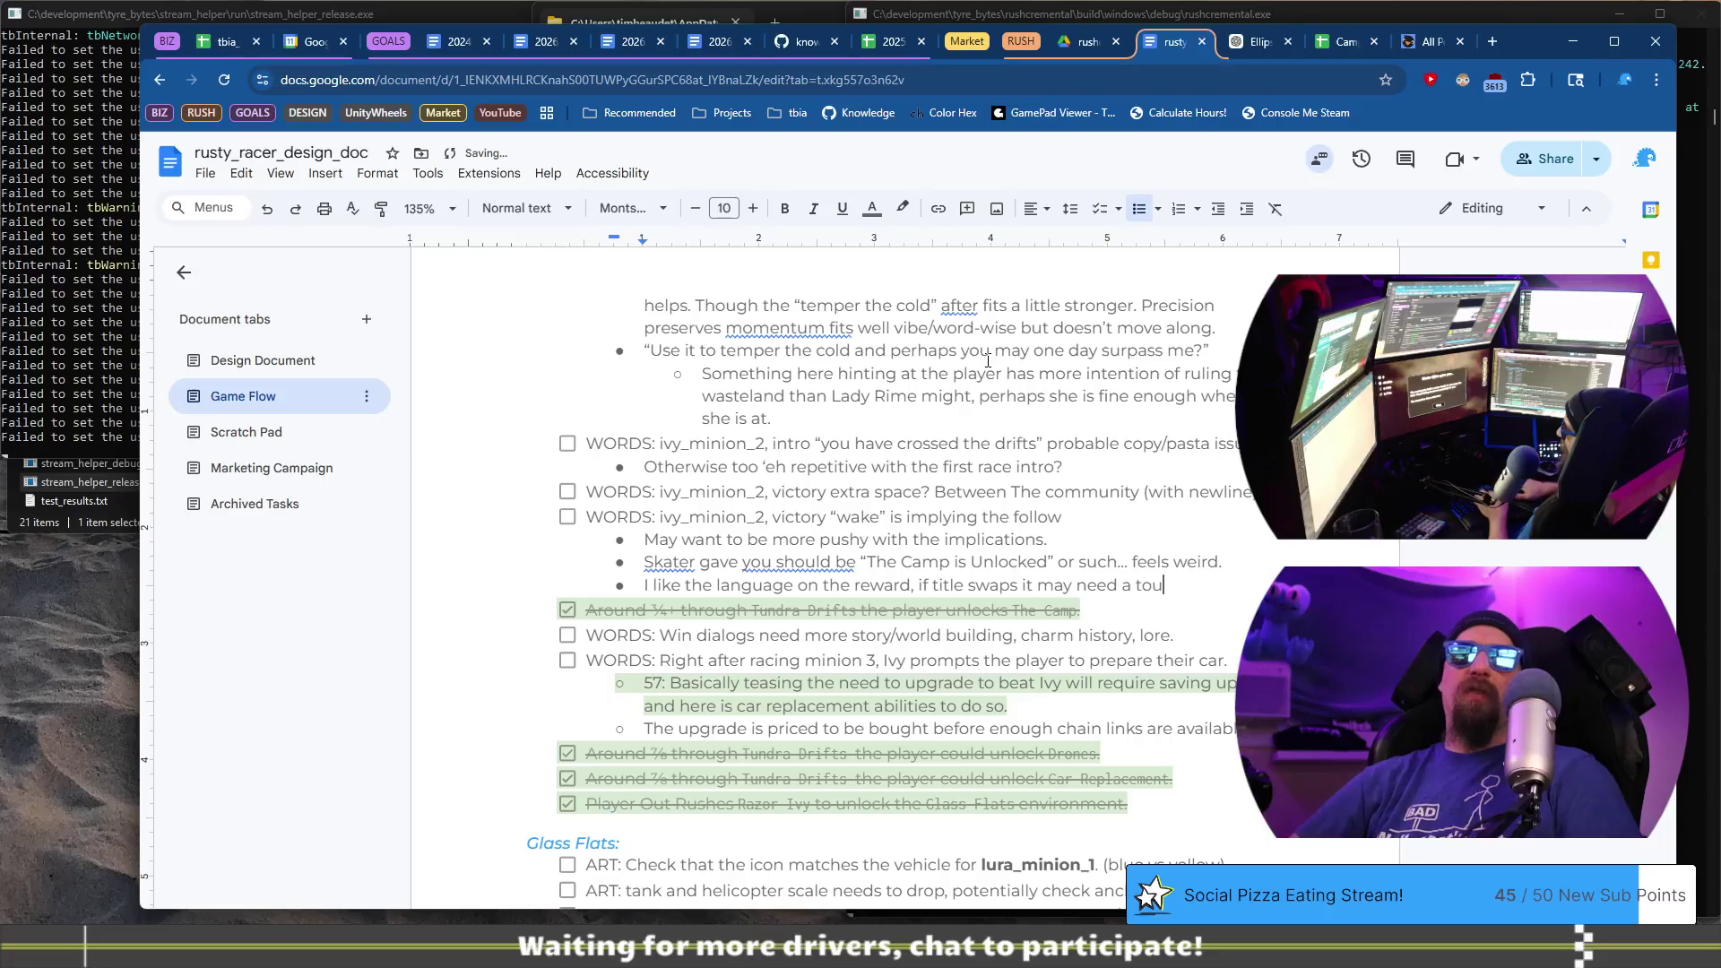
key(BackSpace)
key(BackSpace)
text(extra.)
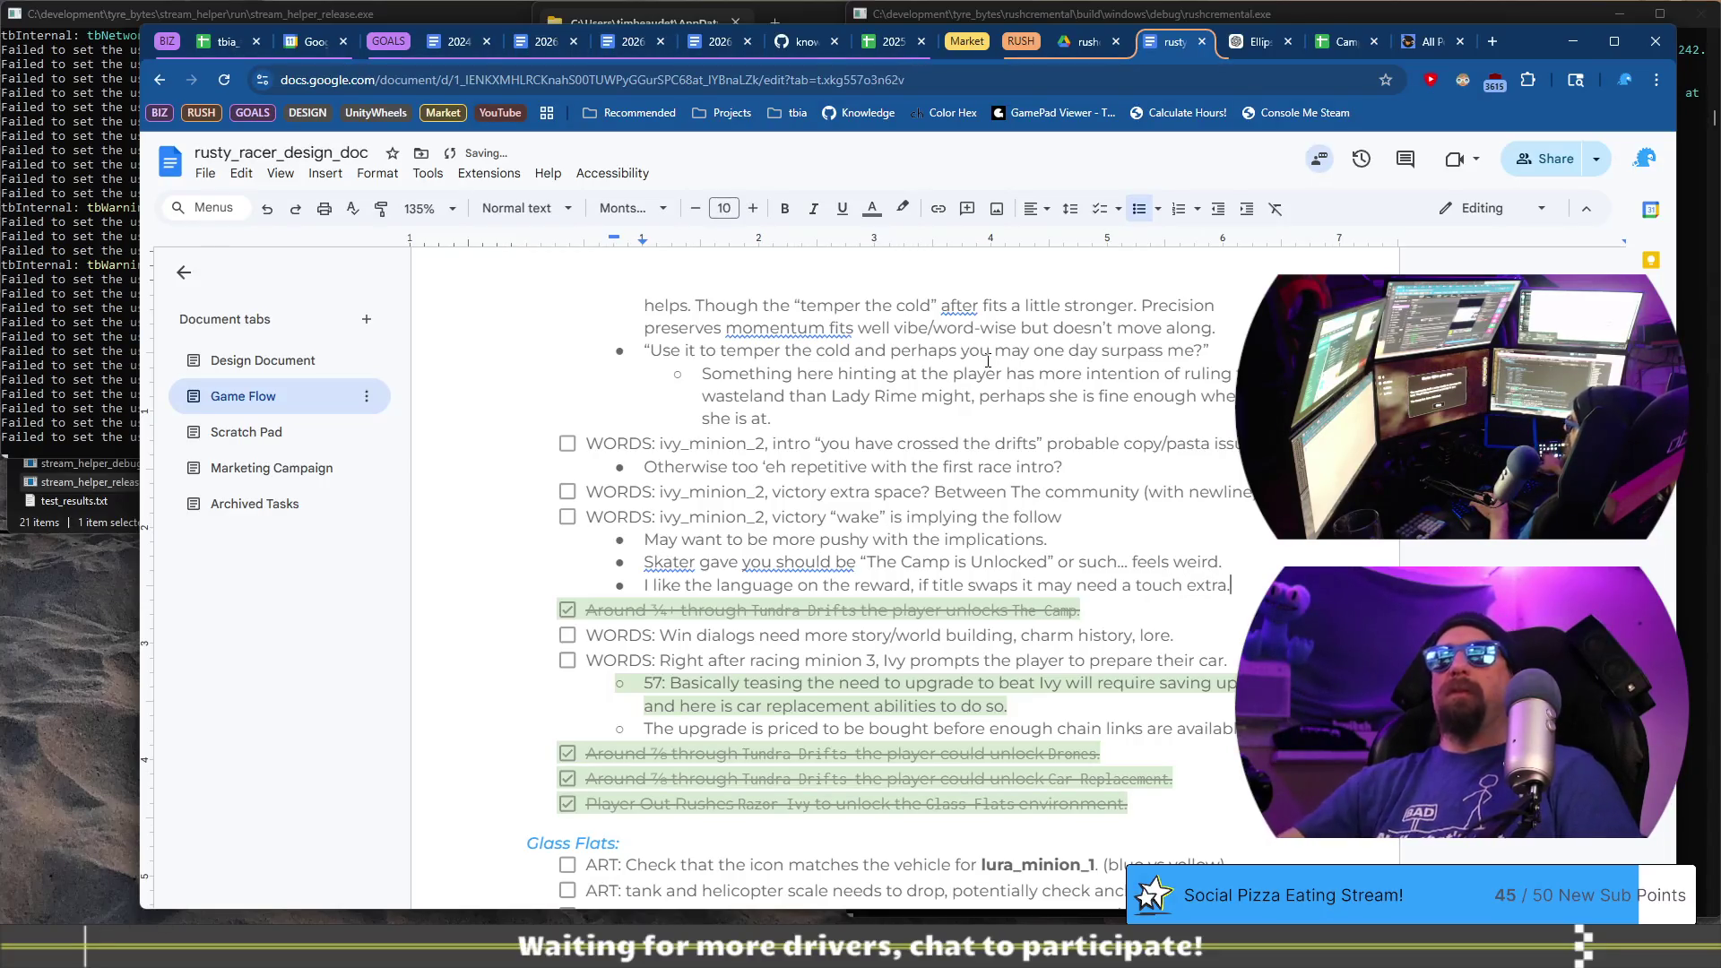
key(alt+Tab)
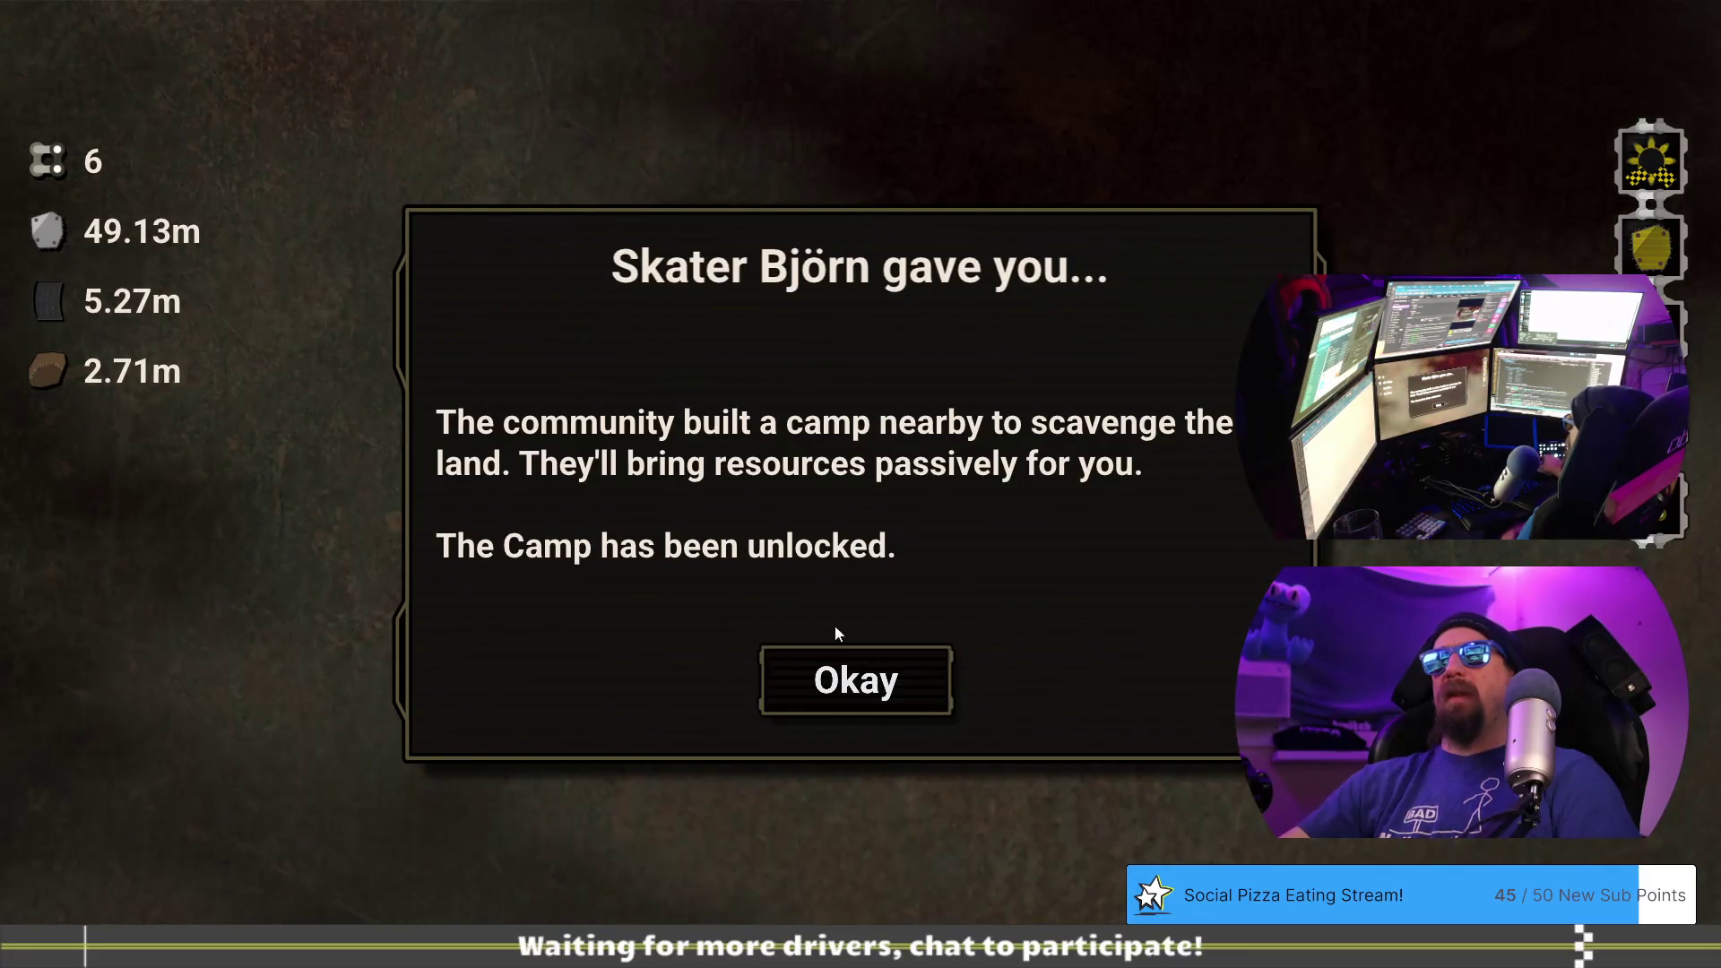
- Dismiss Skater Björn's camp reward and Lady Rime's follow-up dialog, then return to the doc
click(902, 681)
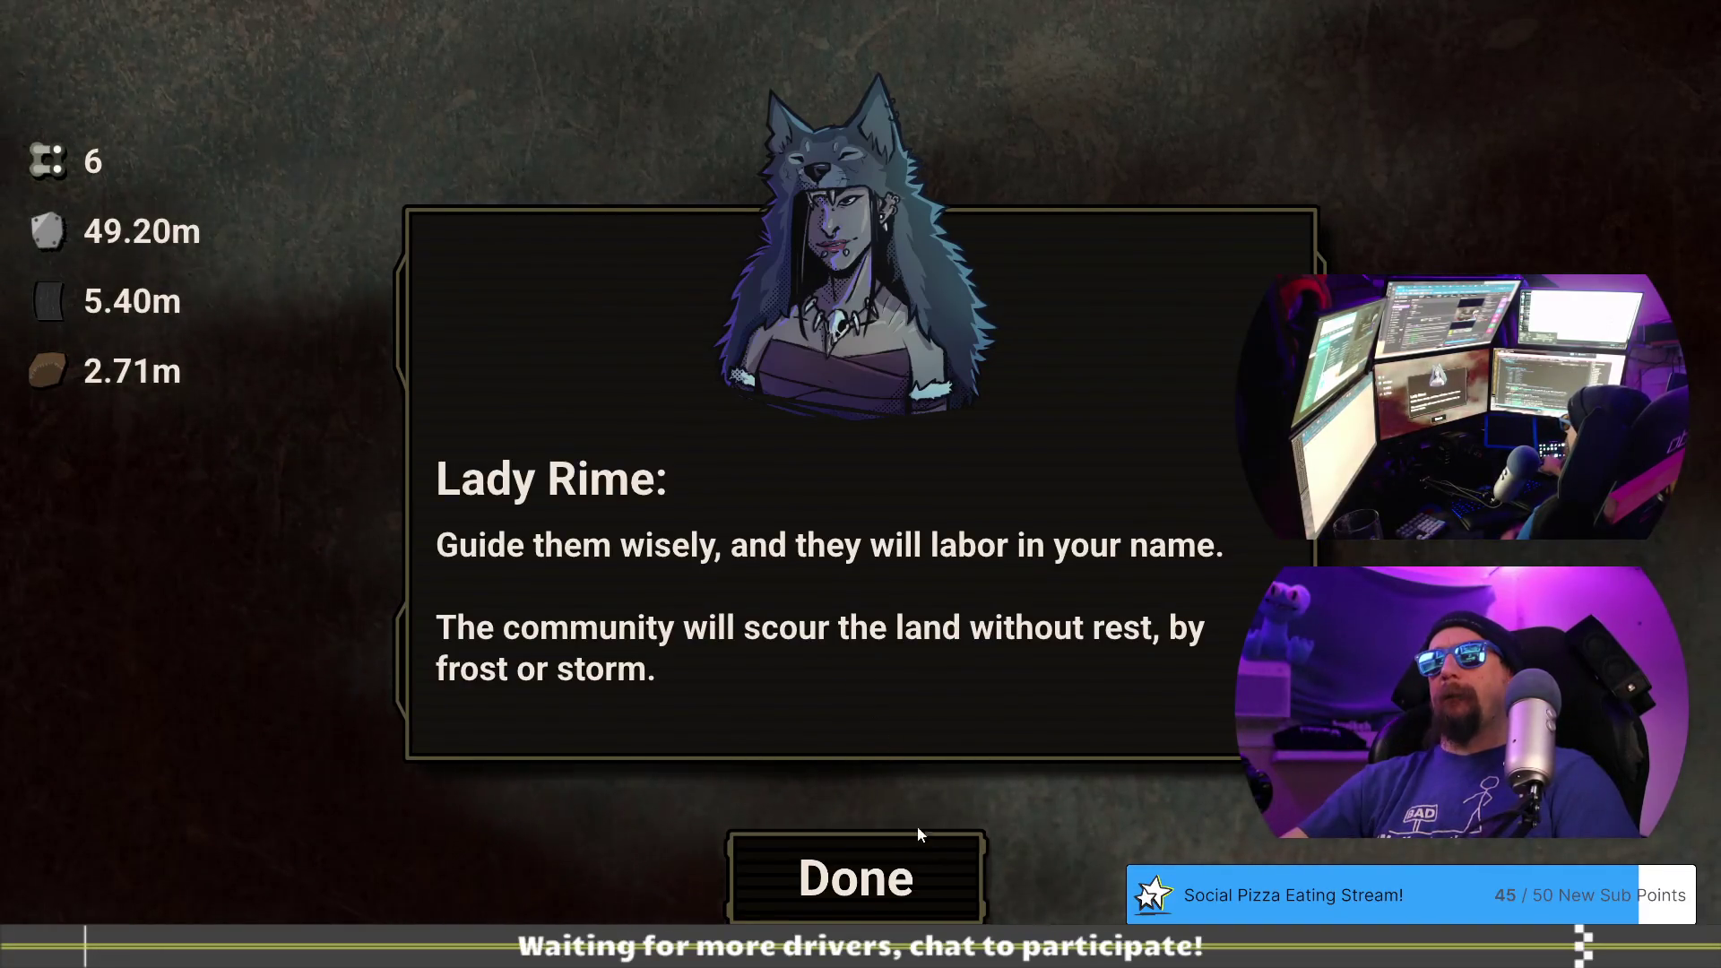
click(920, 884)
key(alt+Tab)
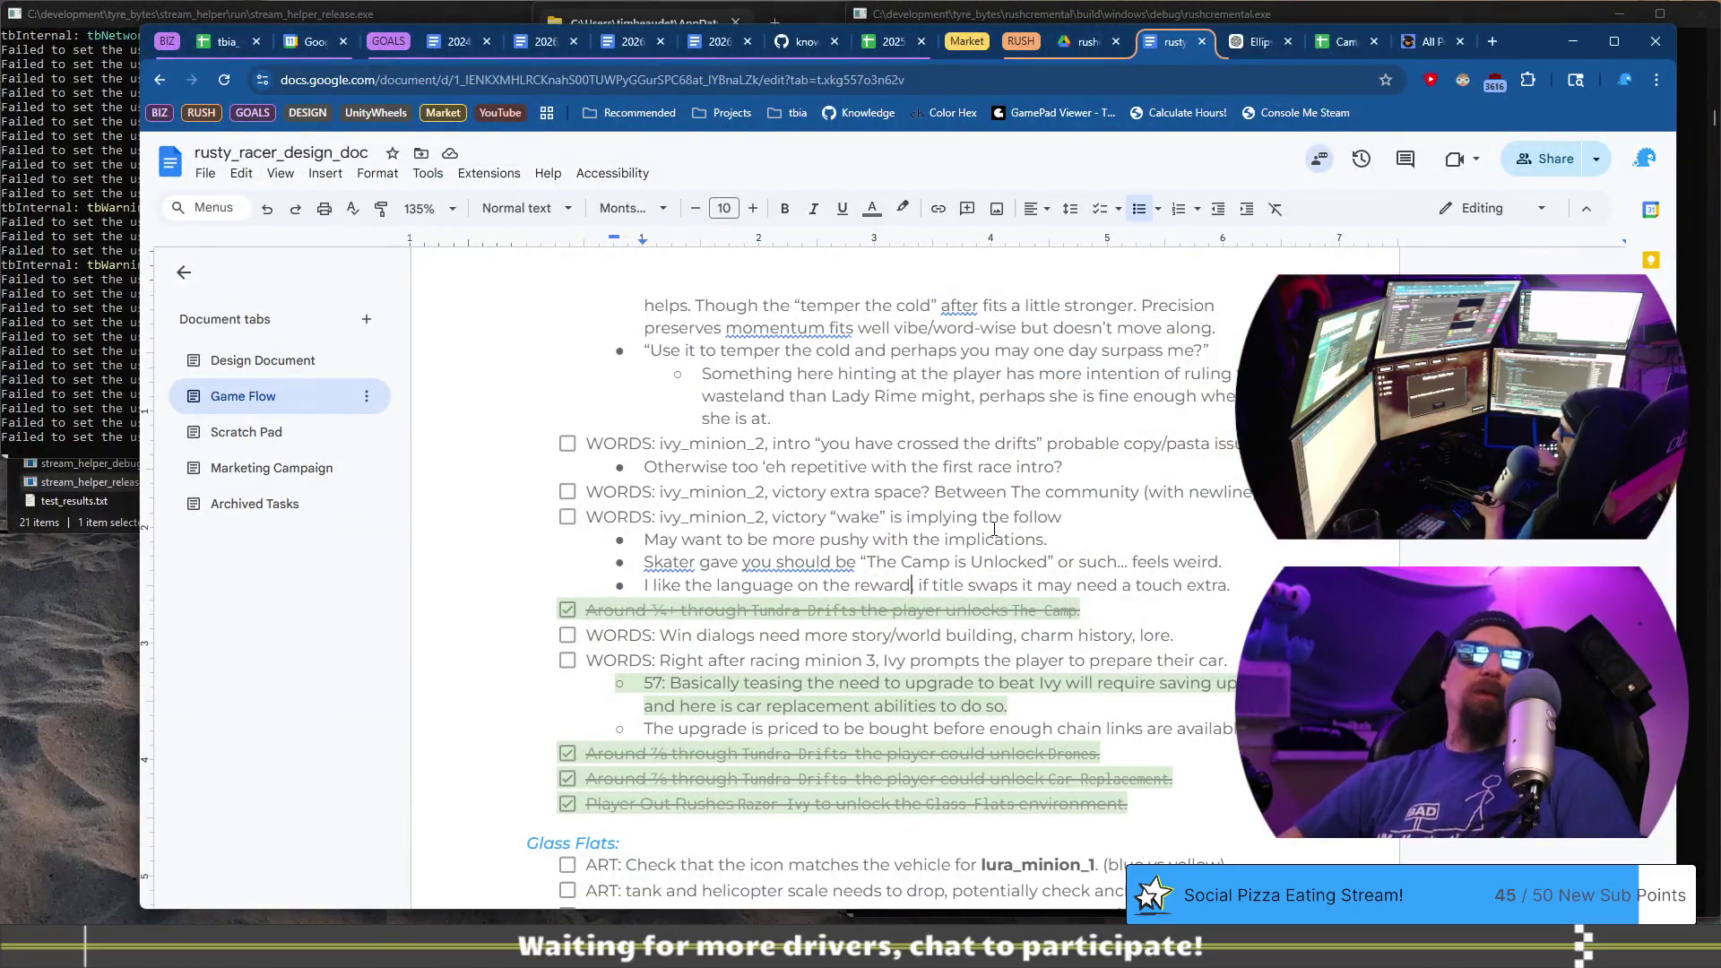
- Add a bullet saying the follow-up after the camp reward REALLY tied in and fits well
key(Return)
text(REA)
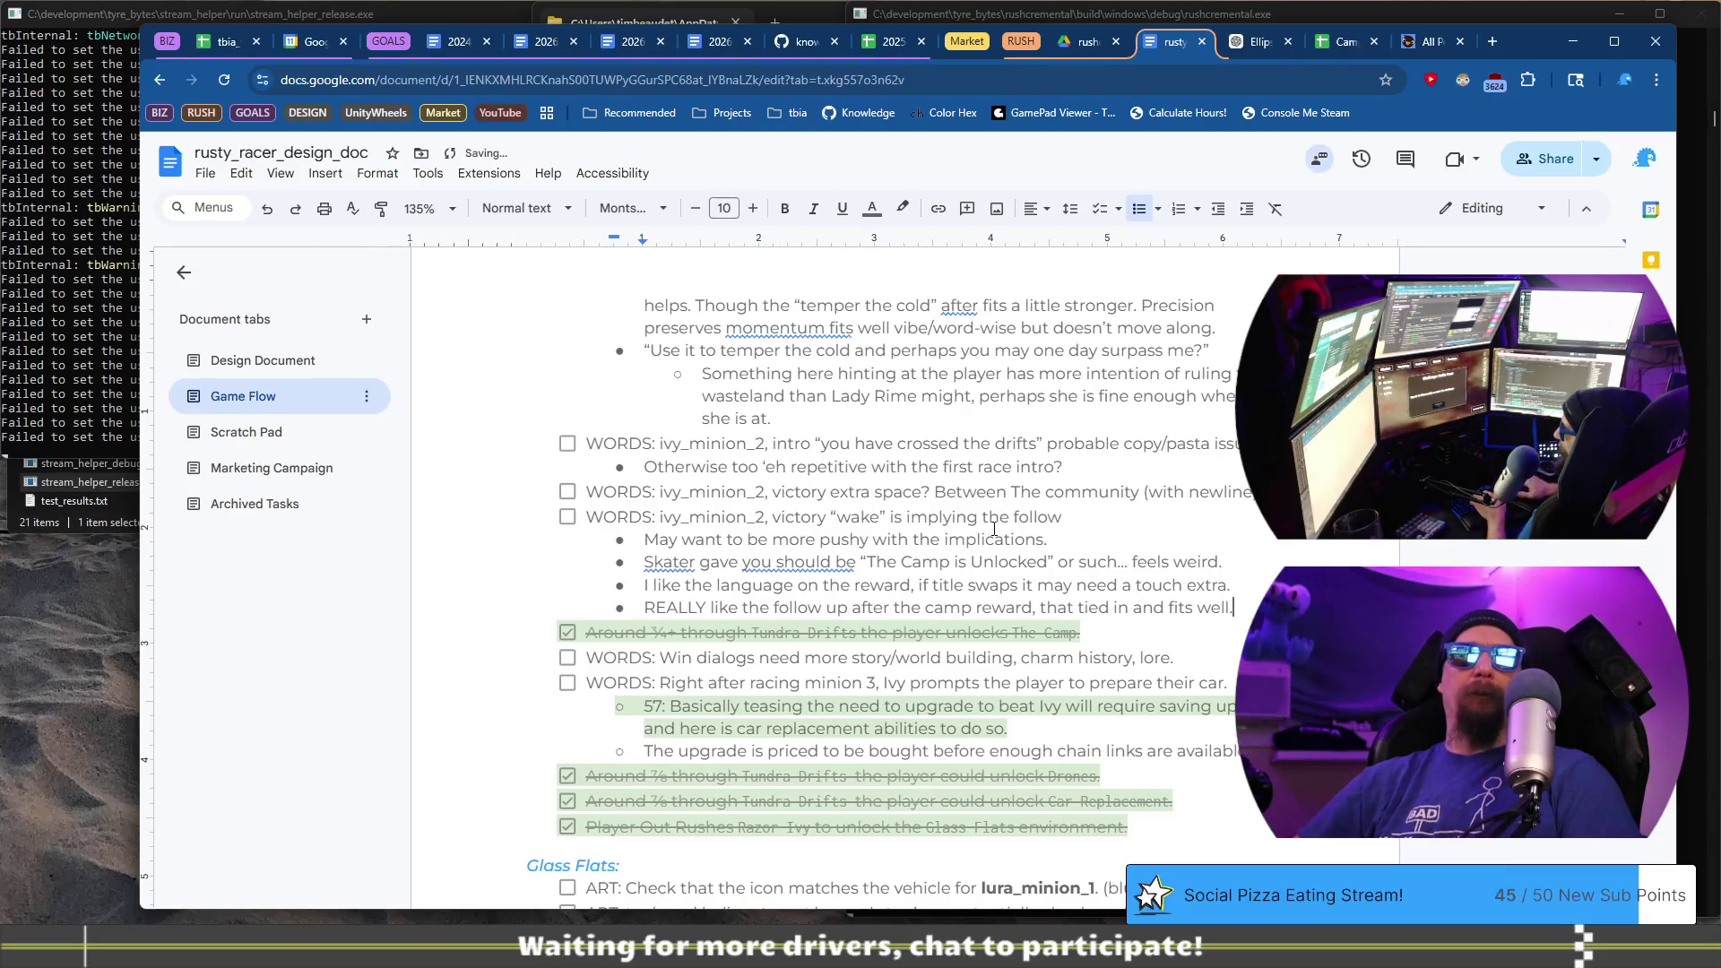
key(alt+Tab)
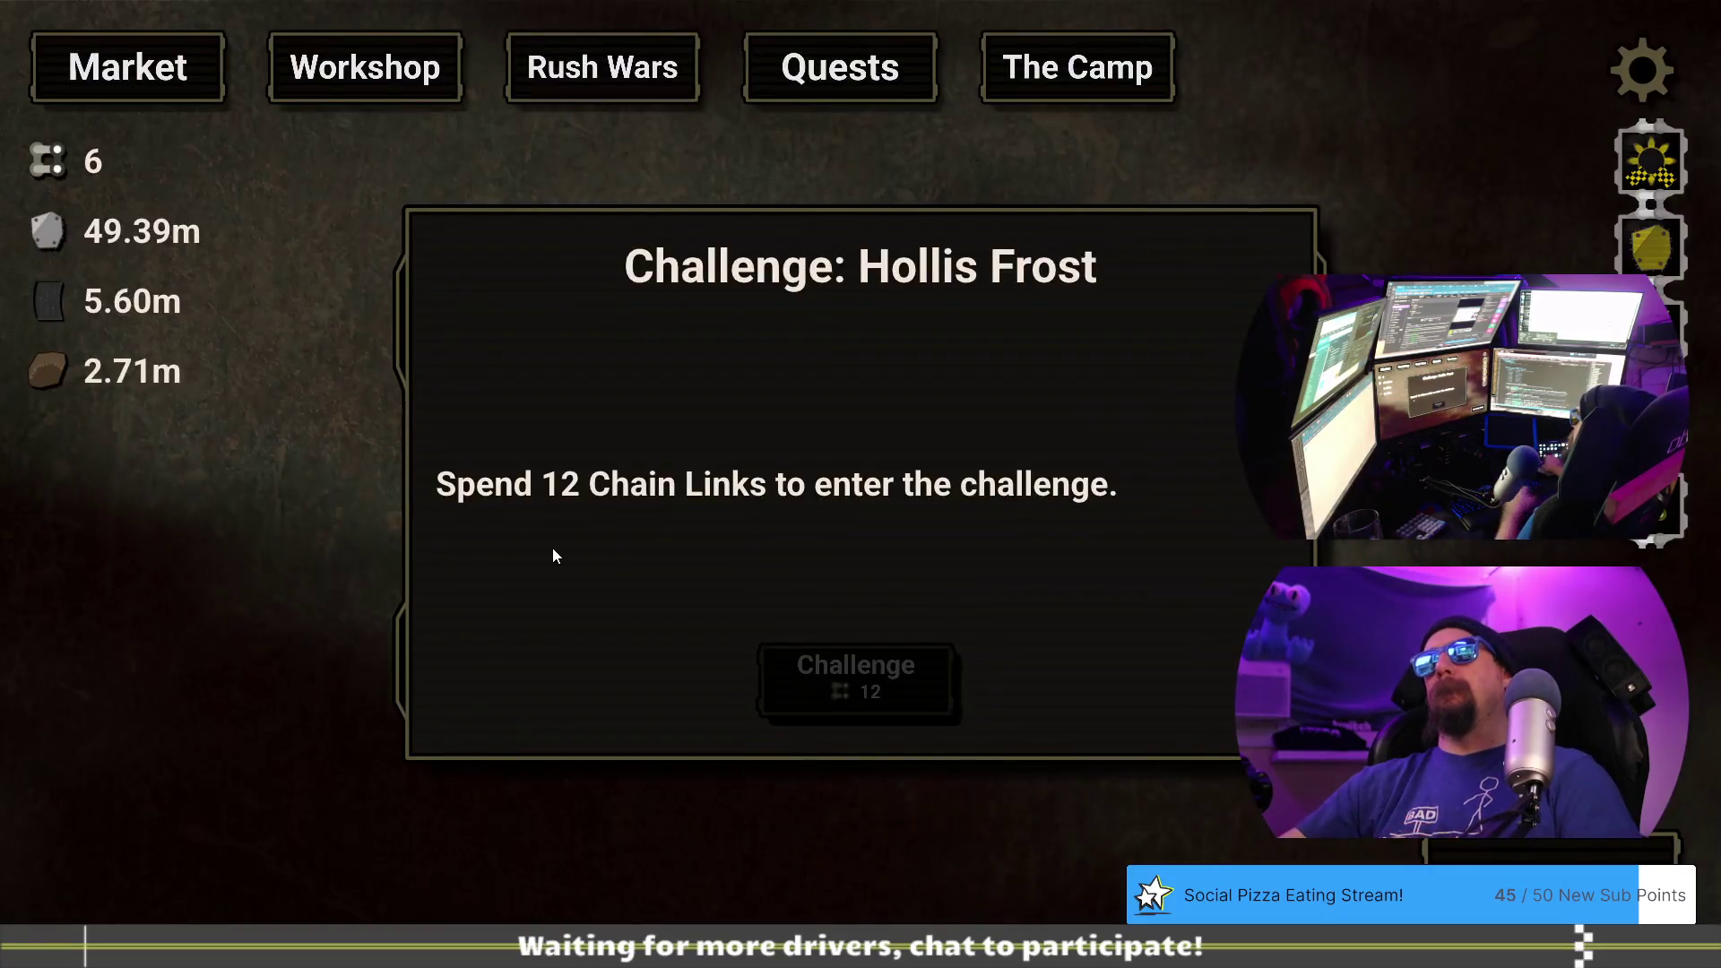
- Load the tundra_m3c save via the developer console for 14 Chain Links and reopen Hollis Frost's offer
key(Escape)
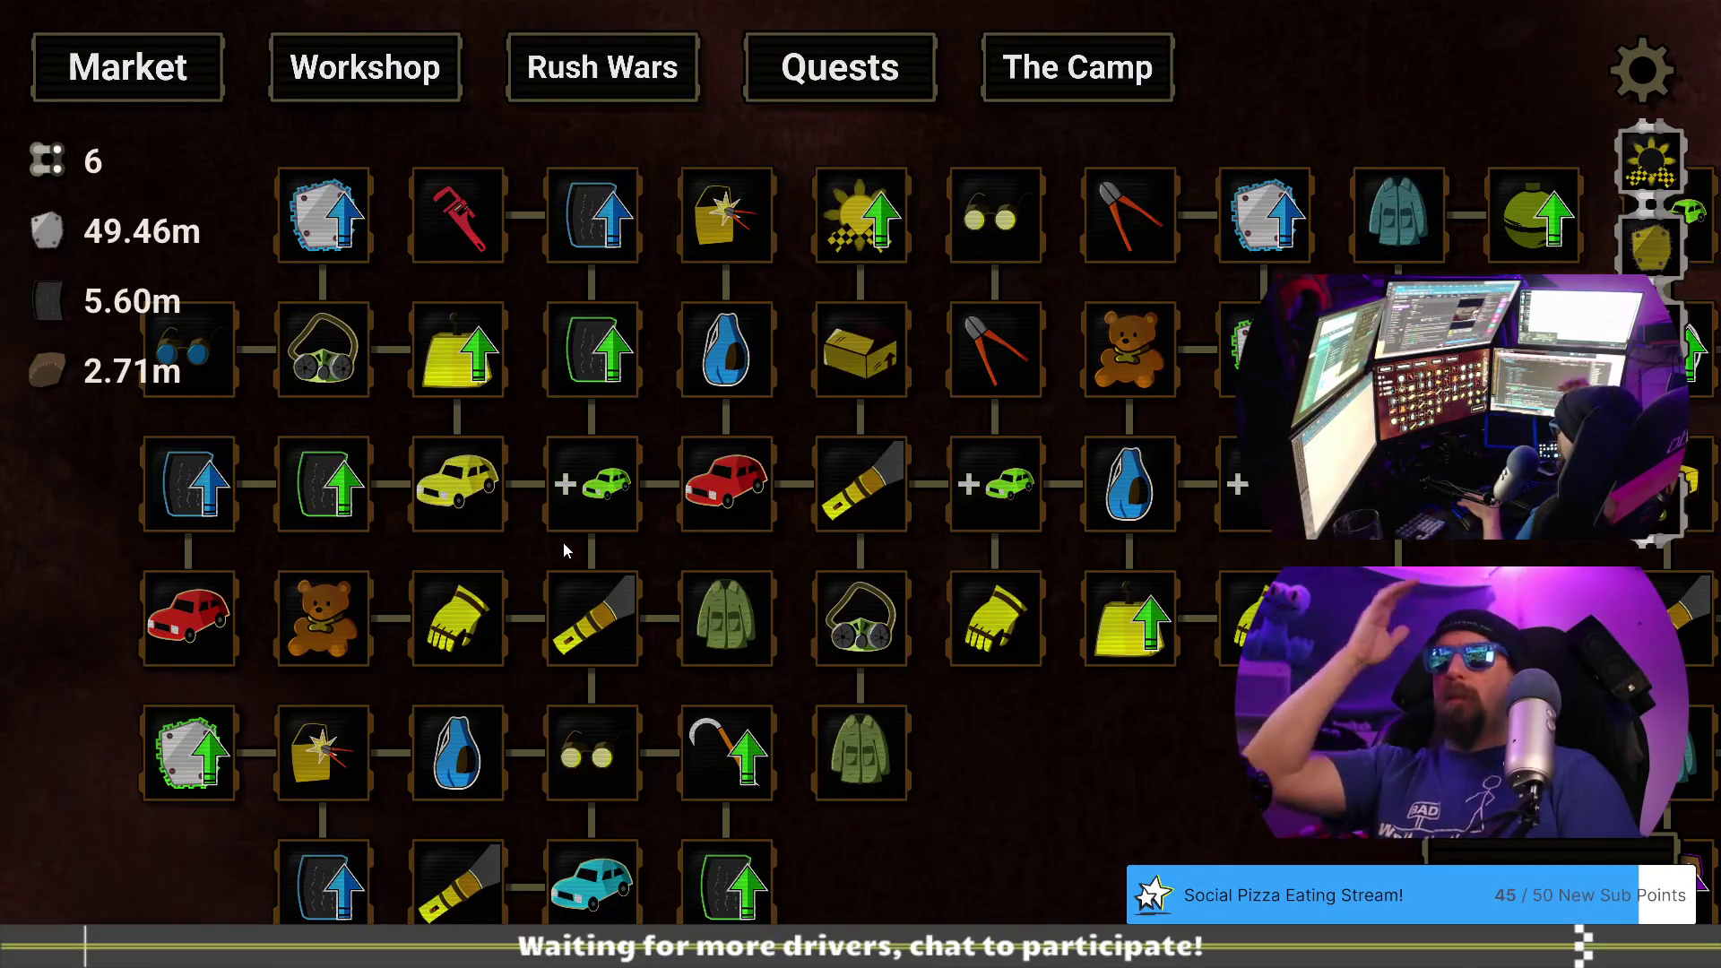
mouse_move(1218, 785)
mouse_down()
mouse_move(1144, 810)
mouse_move(1118, 793)
mouse_up()
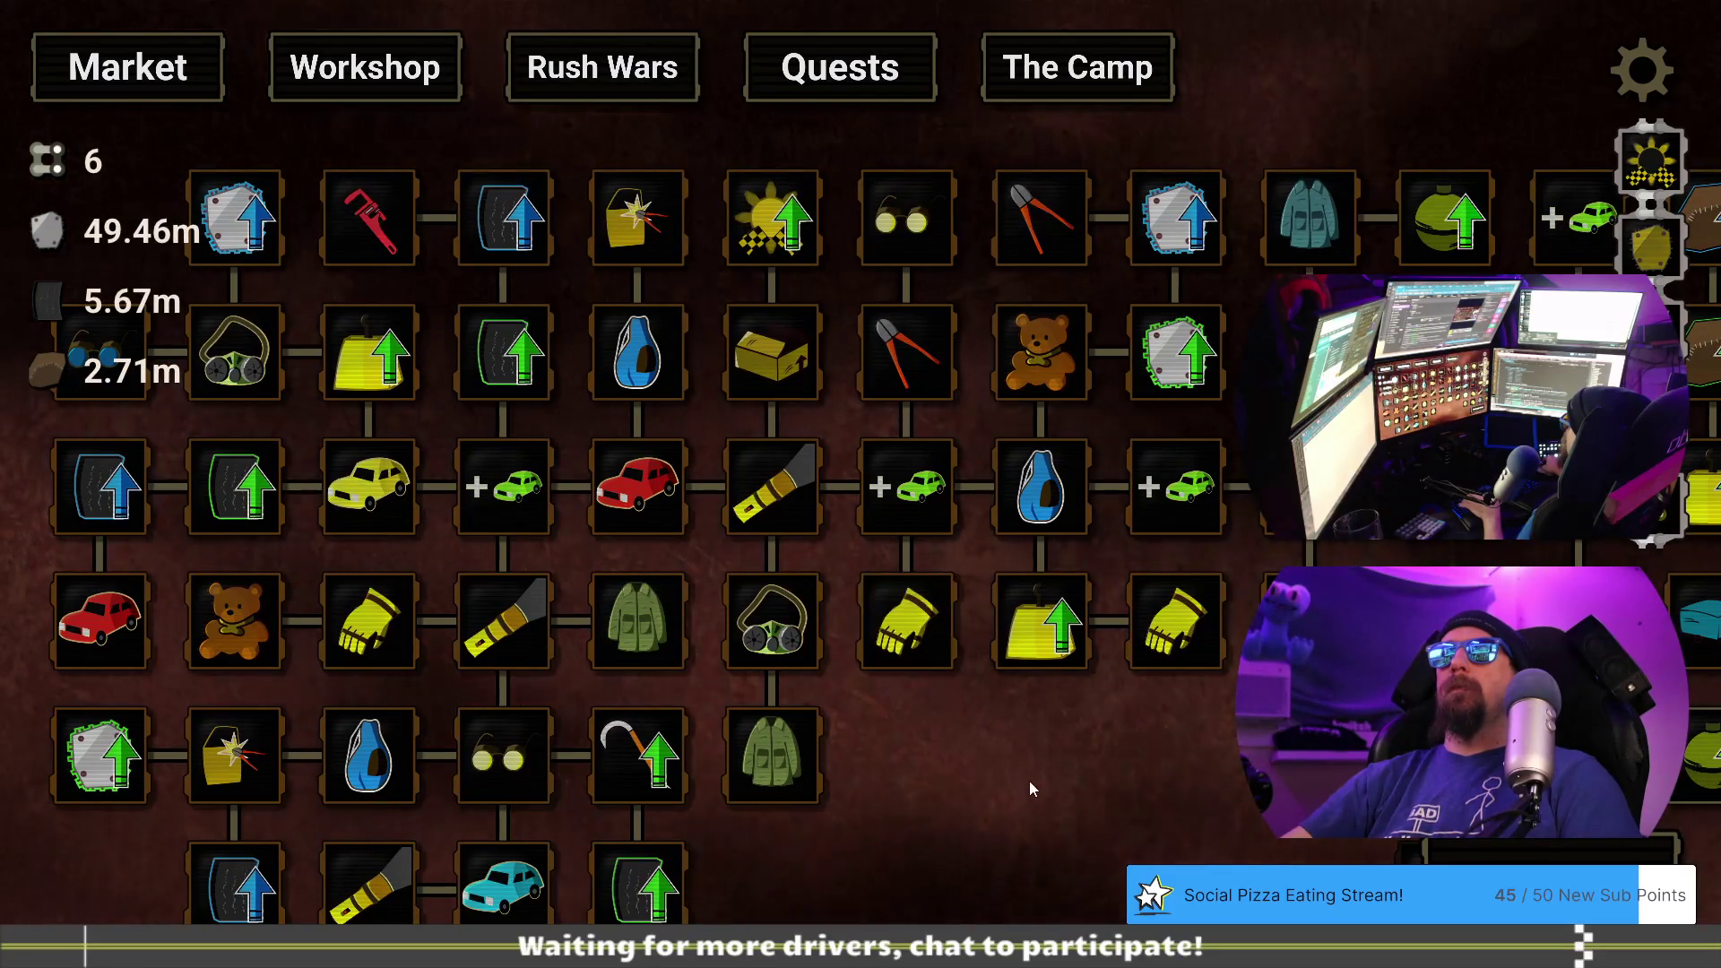
key(grave)
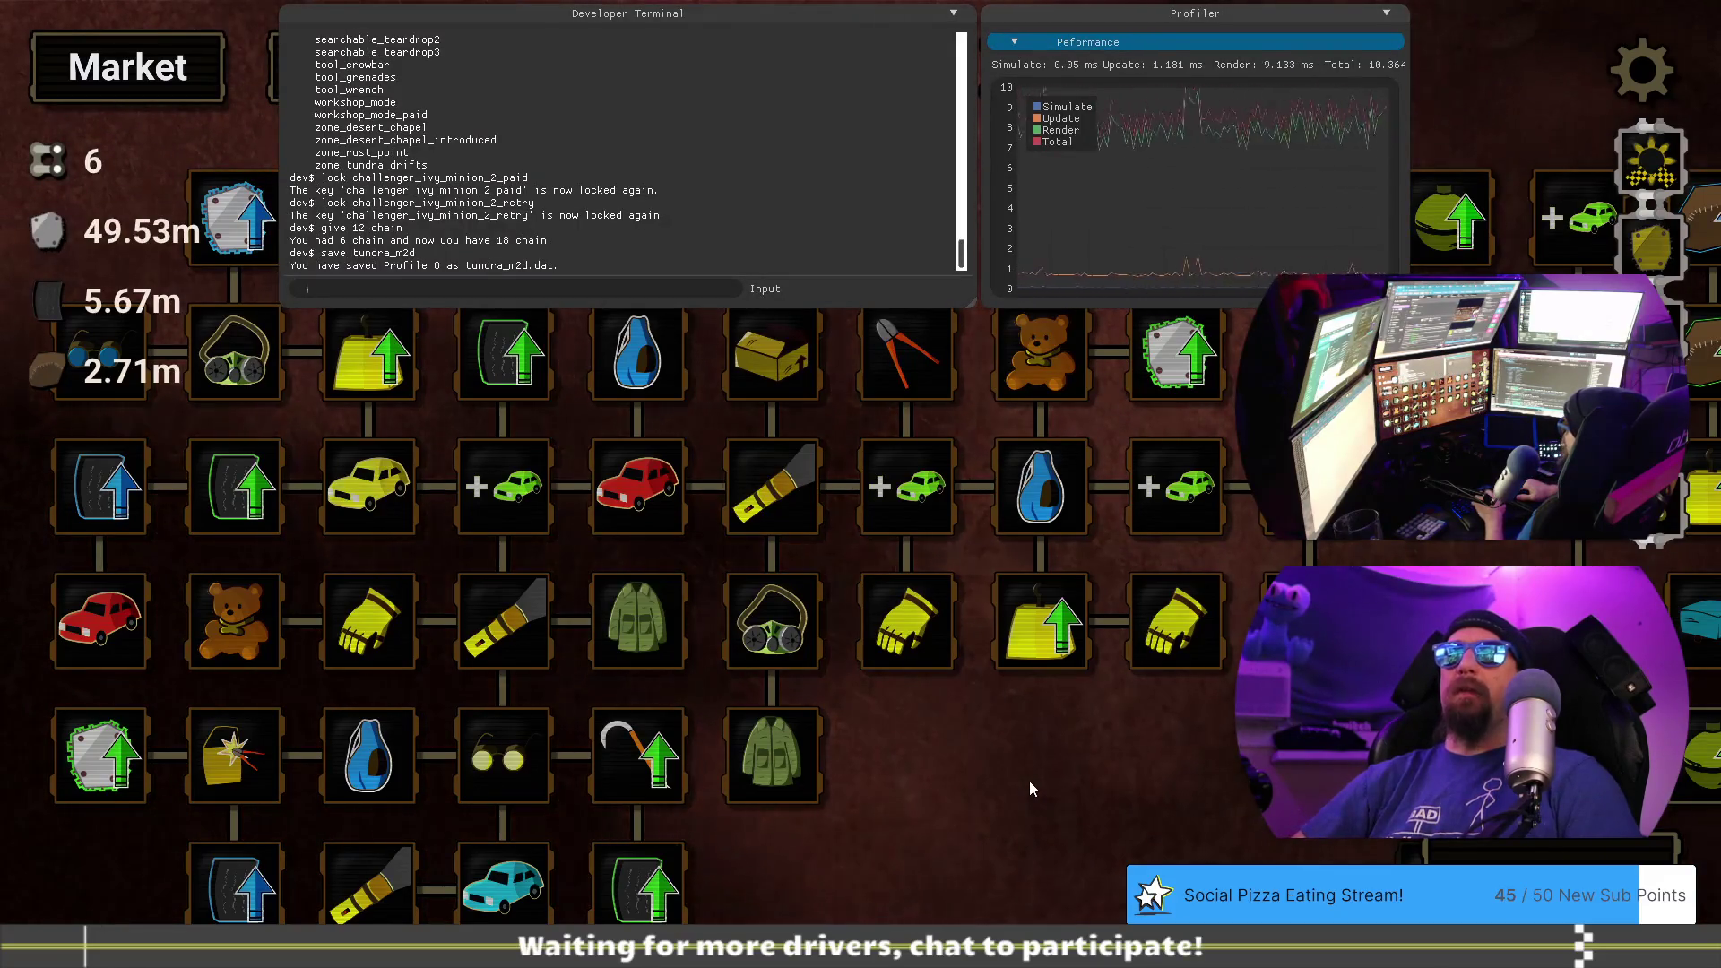
text(load tu)
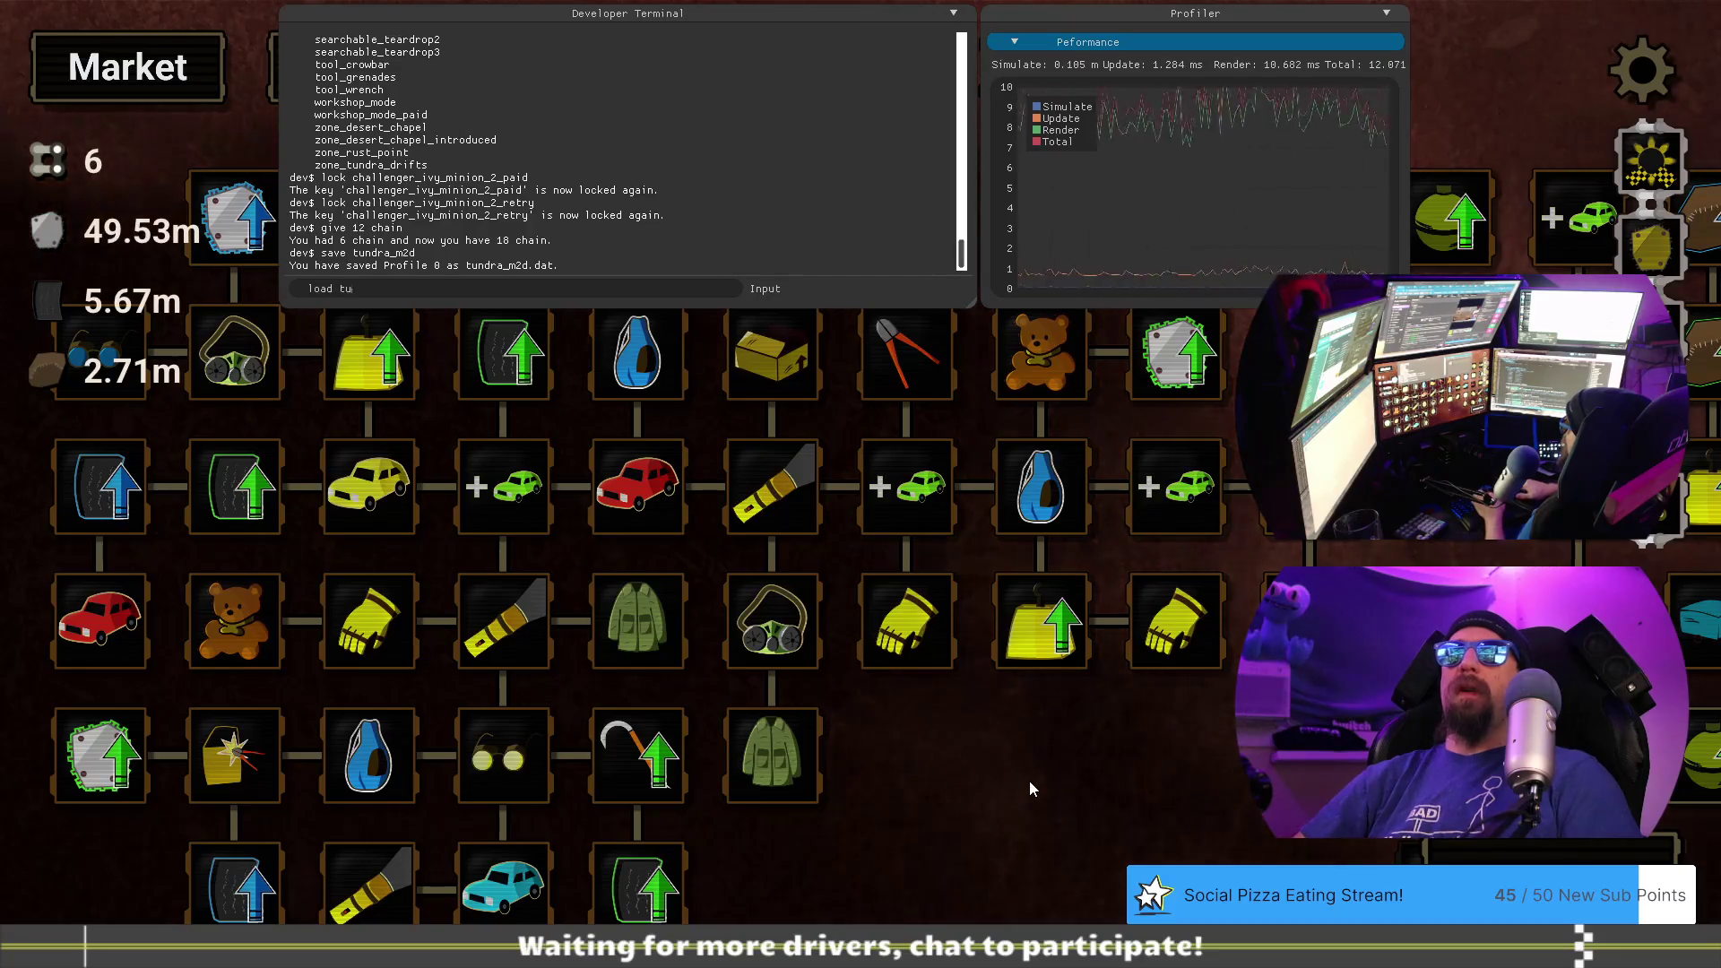
text(ndra_m3d)
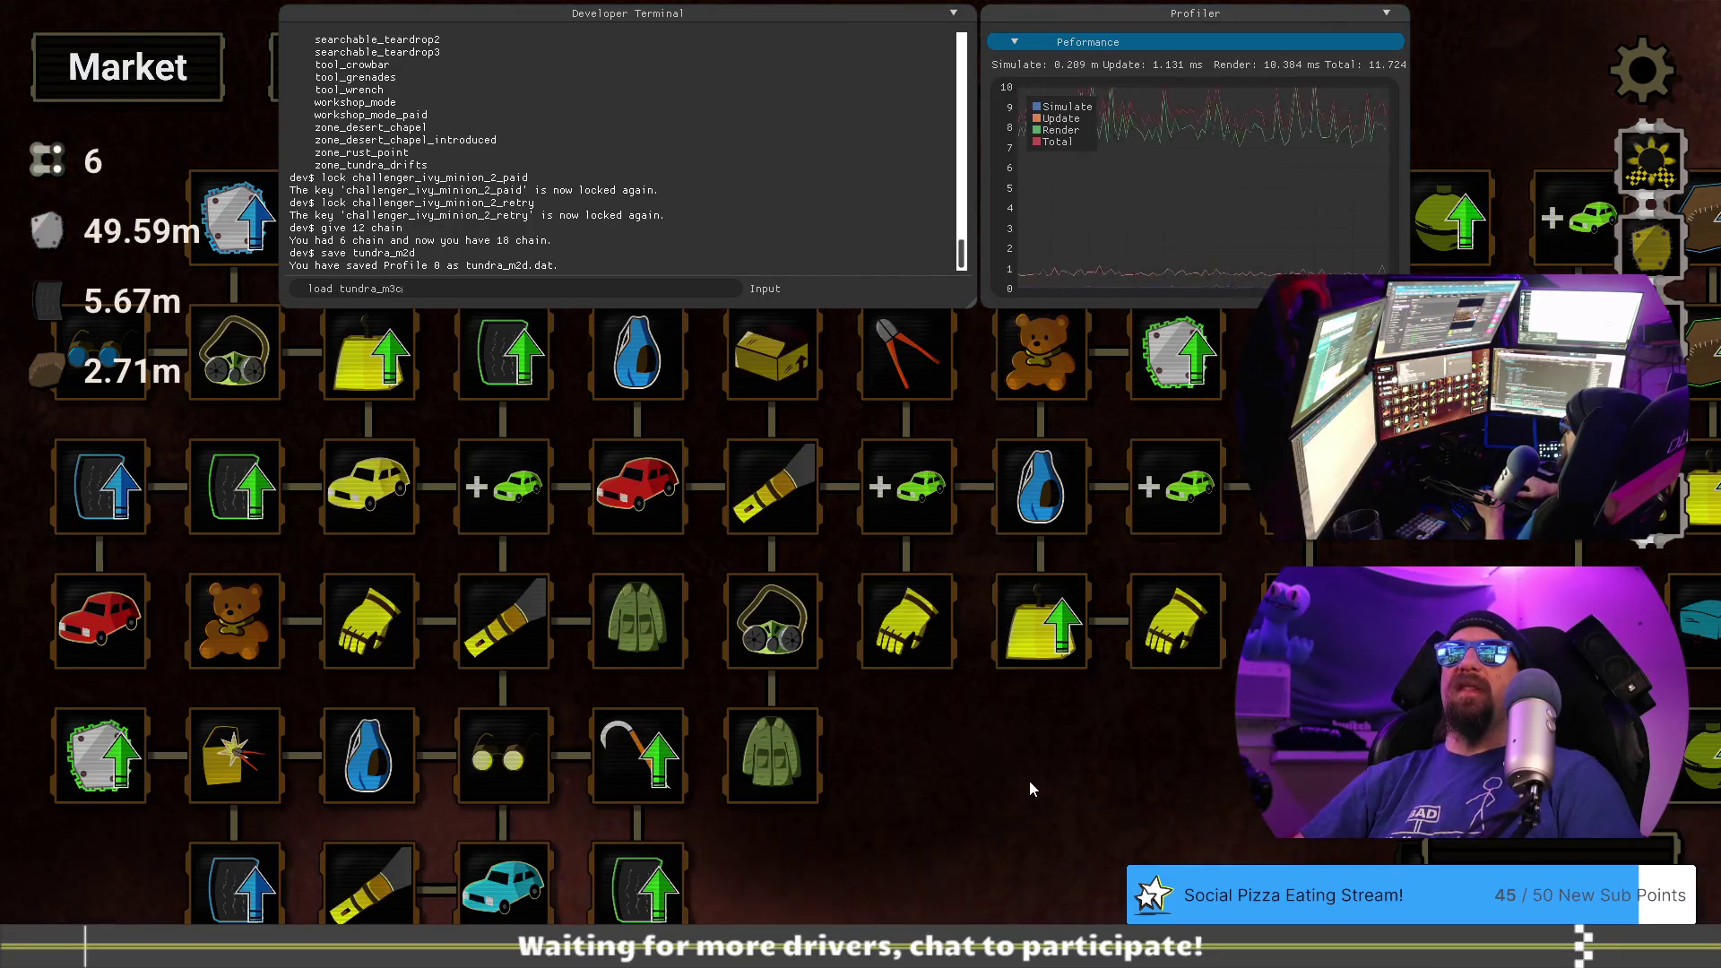
key(Return)
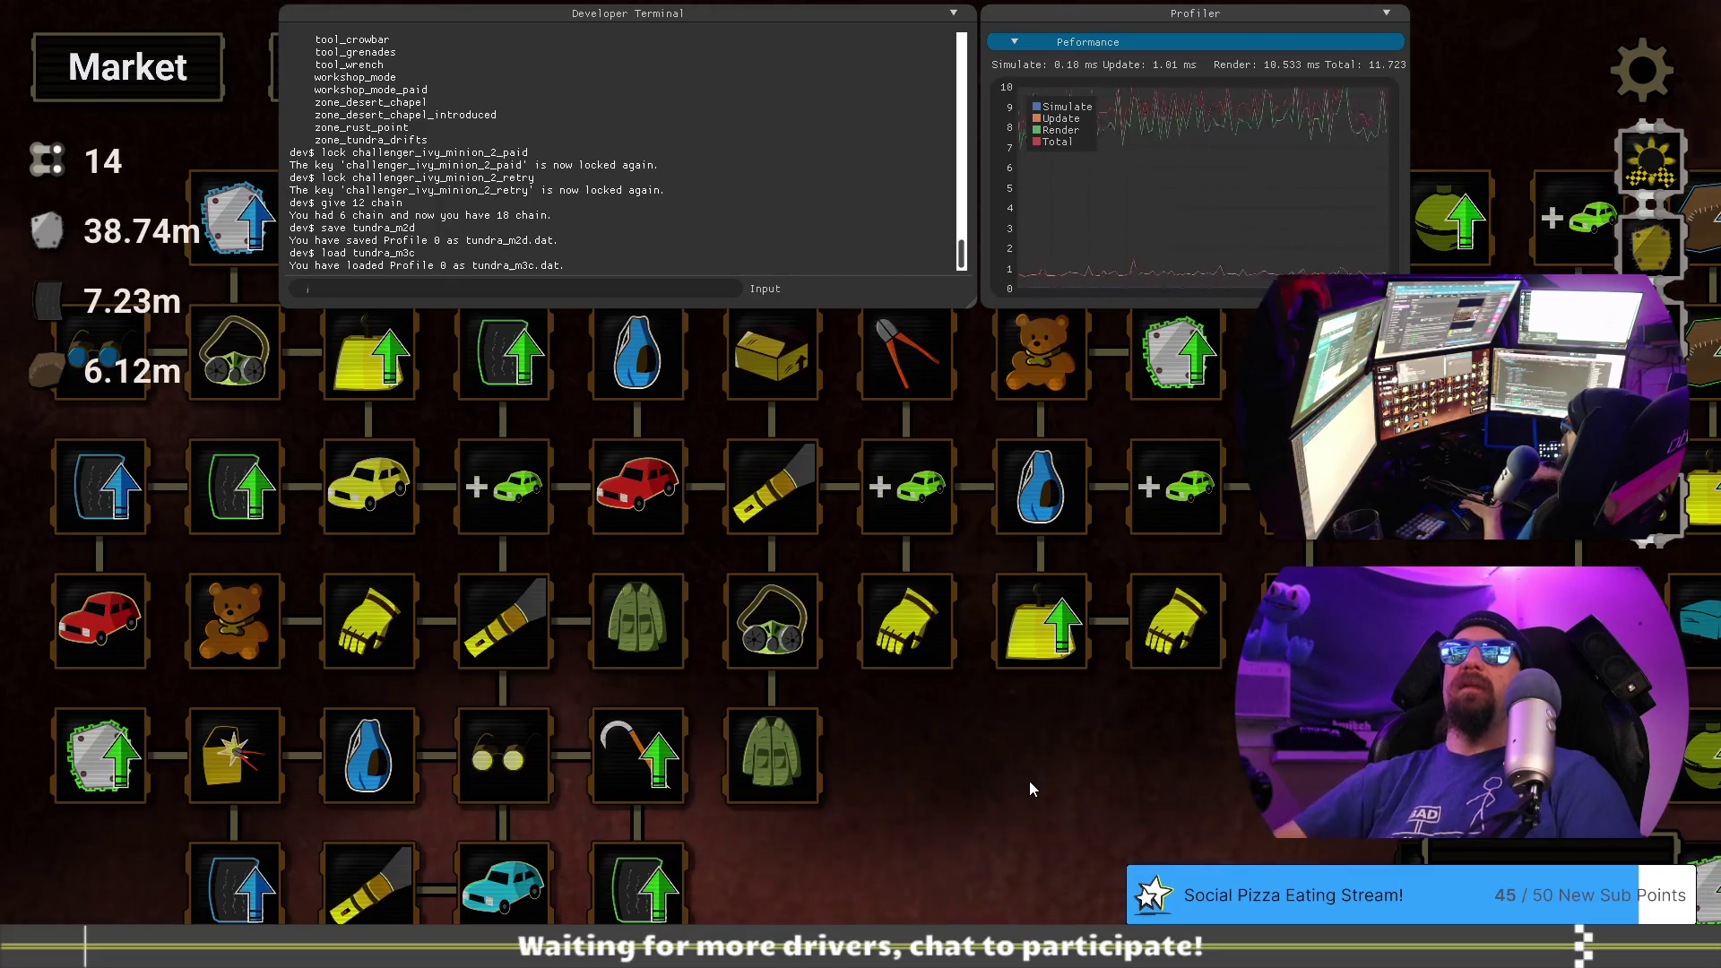
key(grave)
click(618, 72)
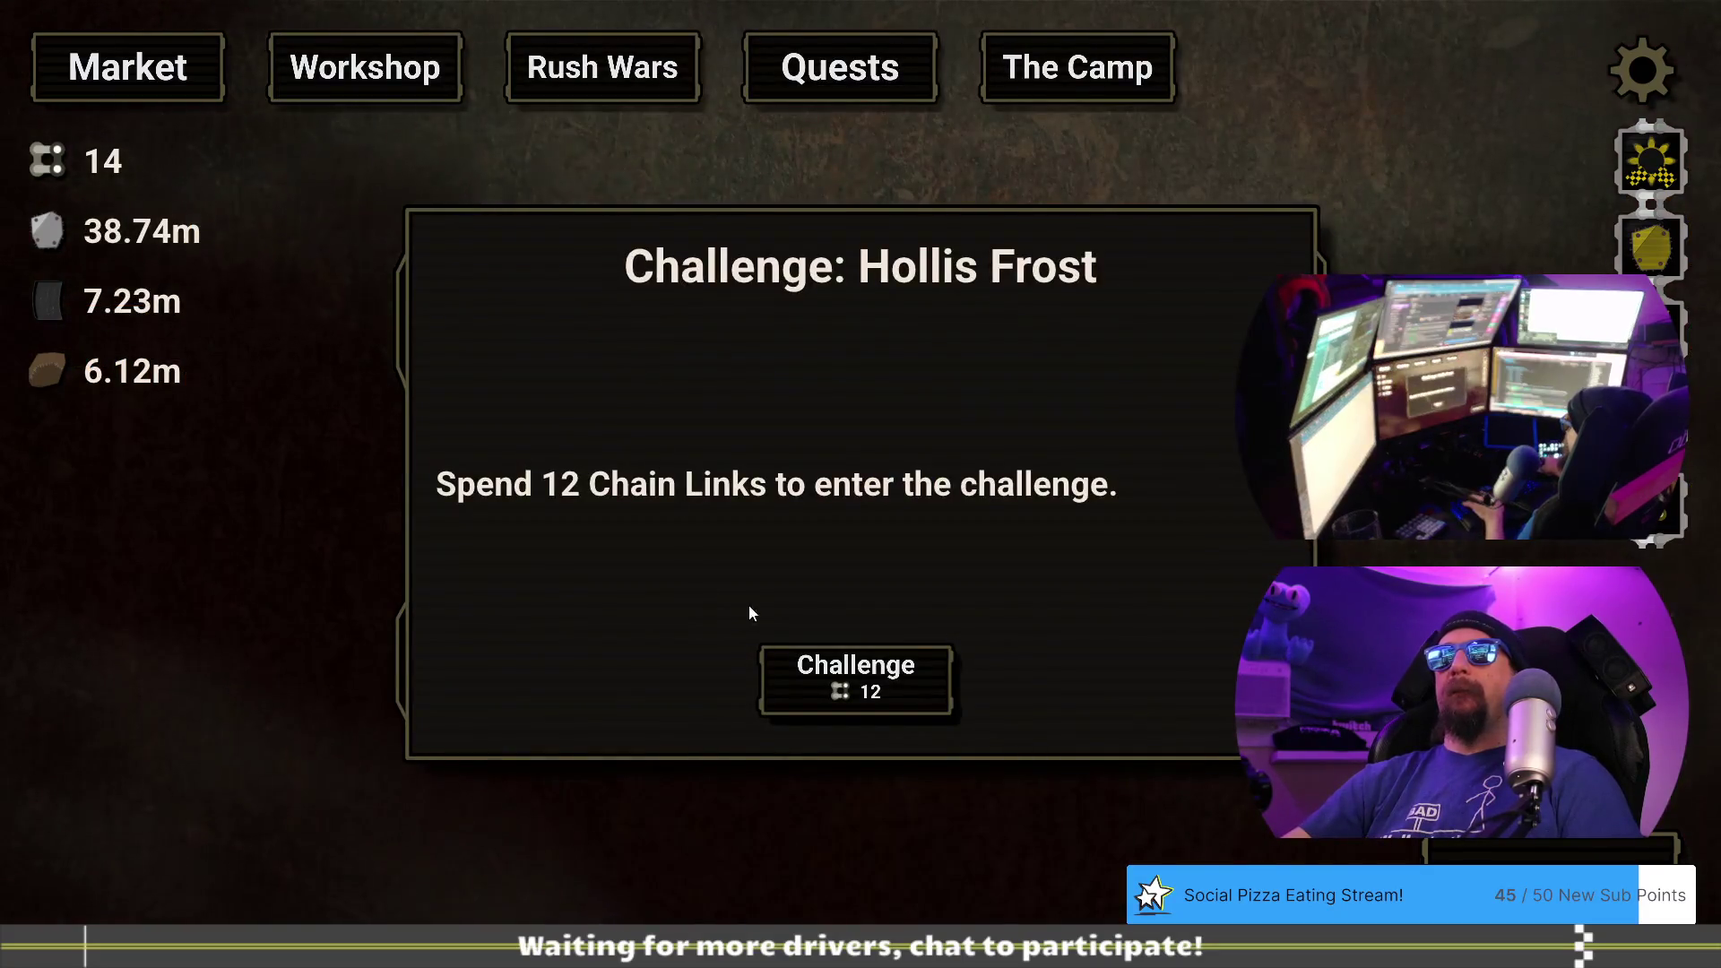
- Enter Hollis Frost's challenge for 12 Chain Links and play through the Chamberlain, Lady Rime and Hollis dialogue
click(854, 679)
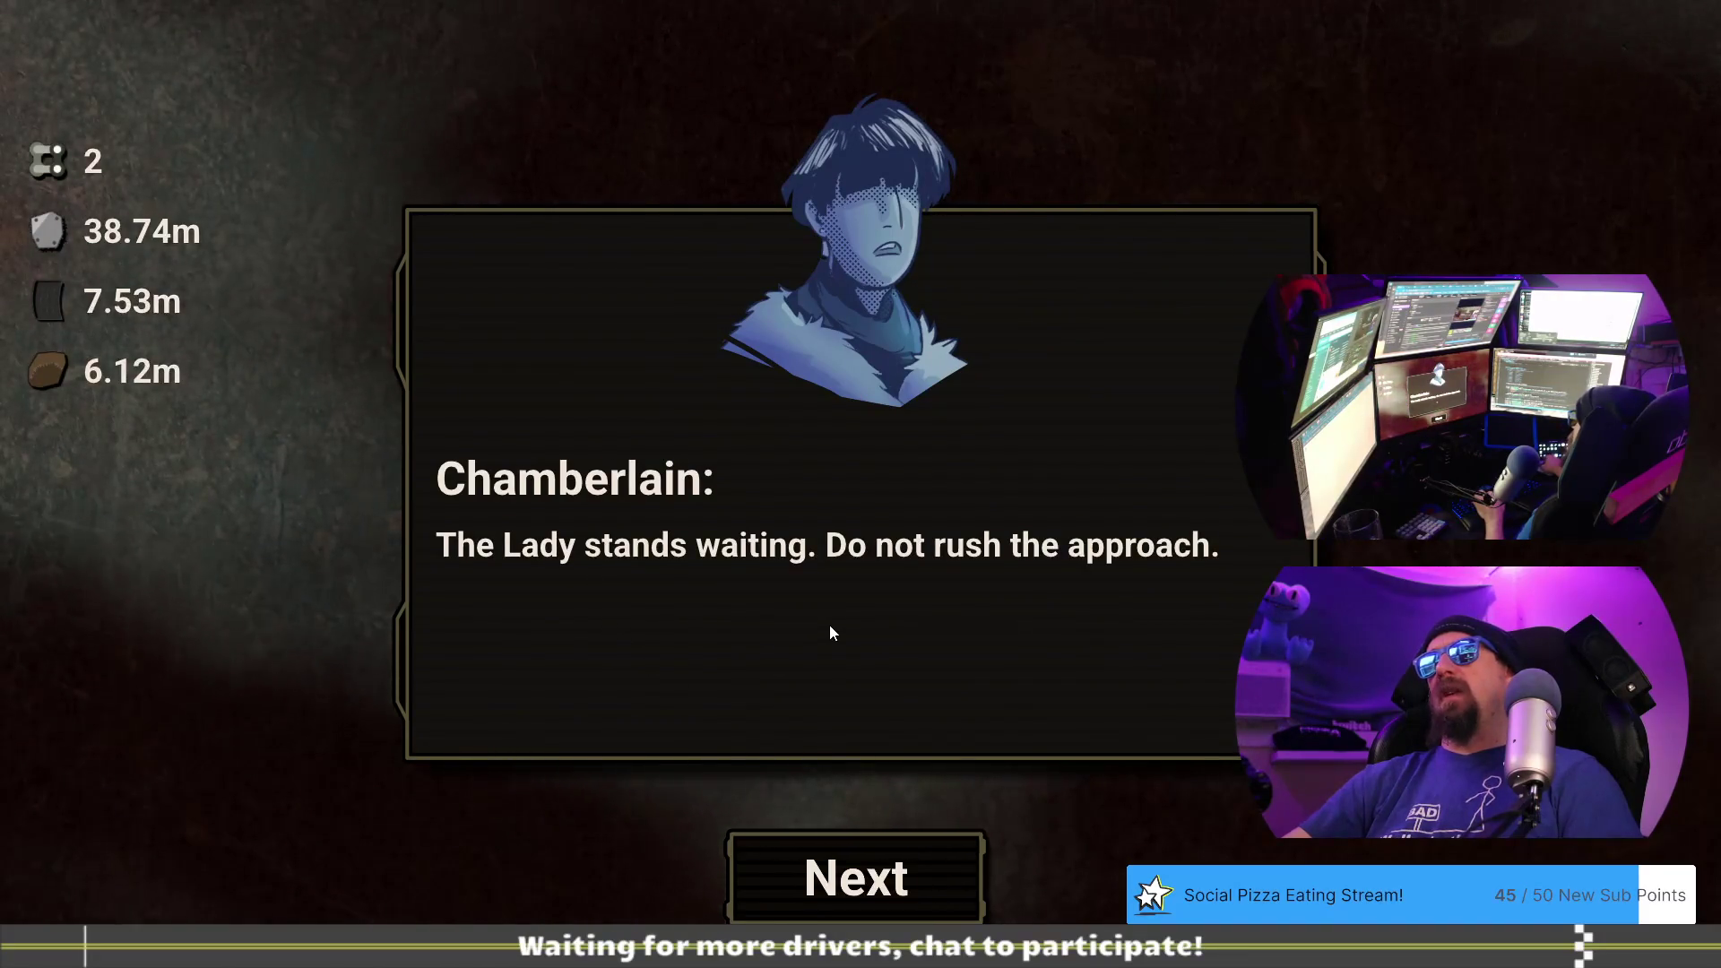
click(911, 879)
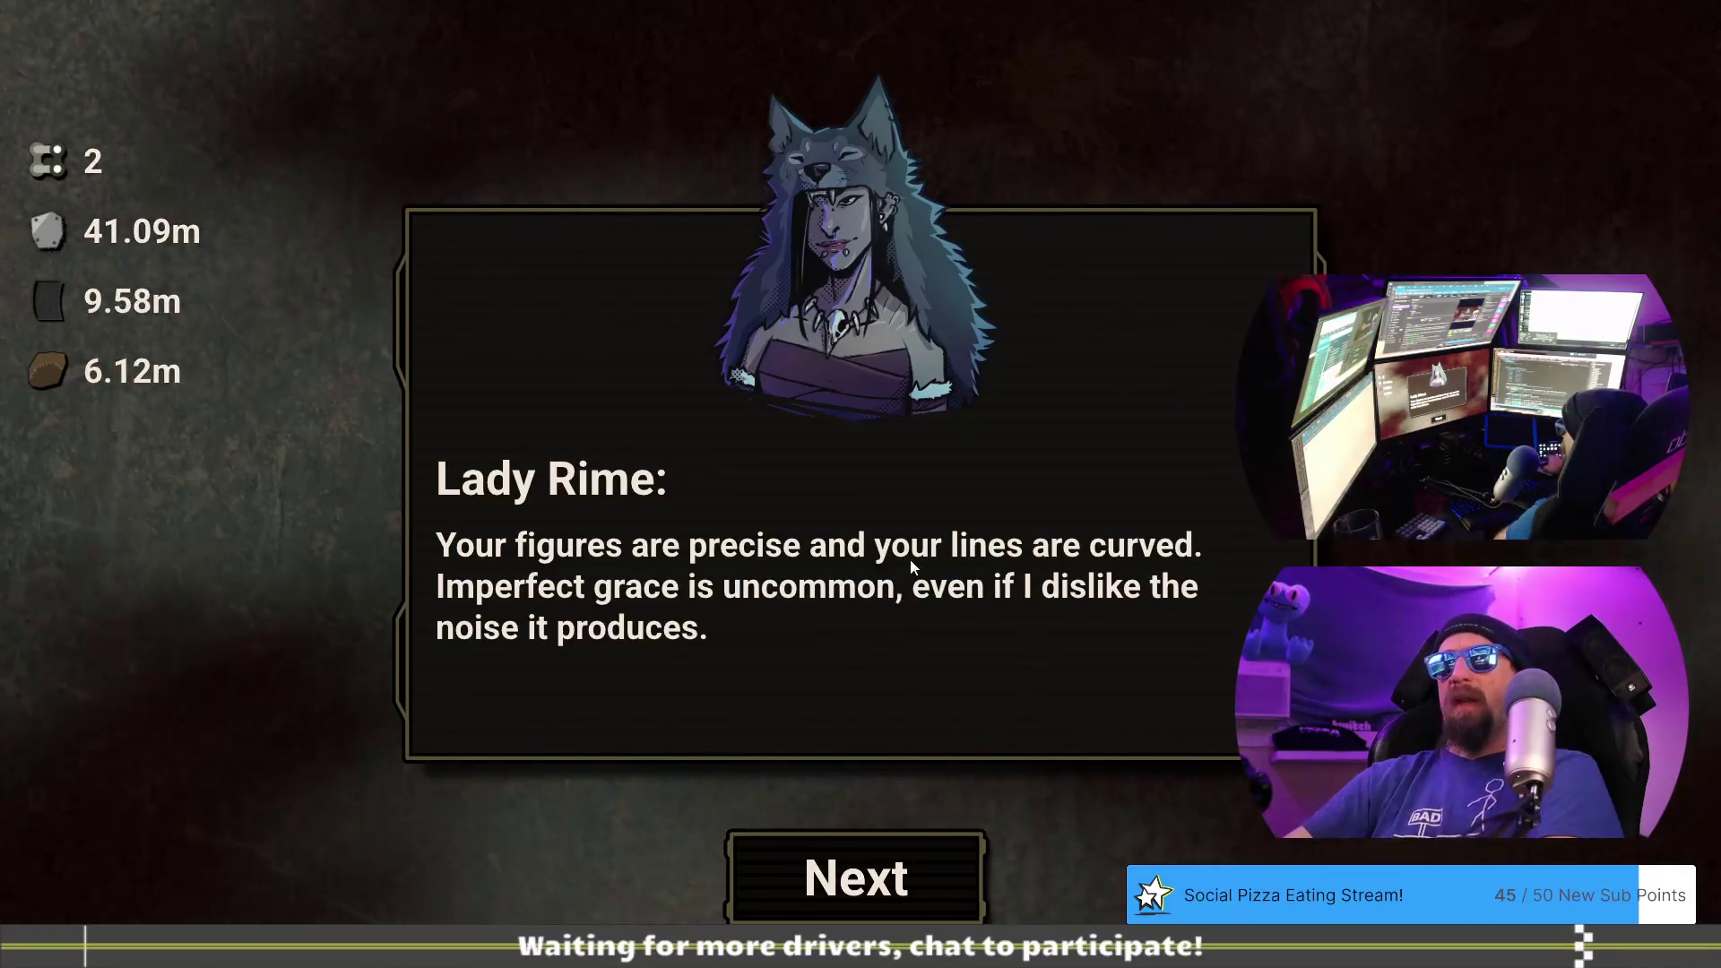
click(924, 875)
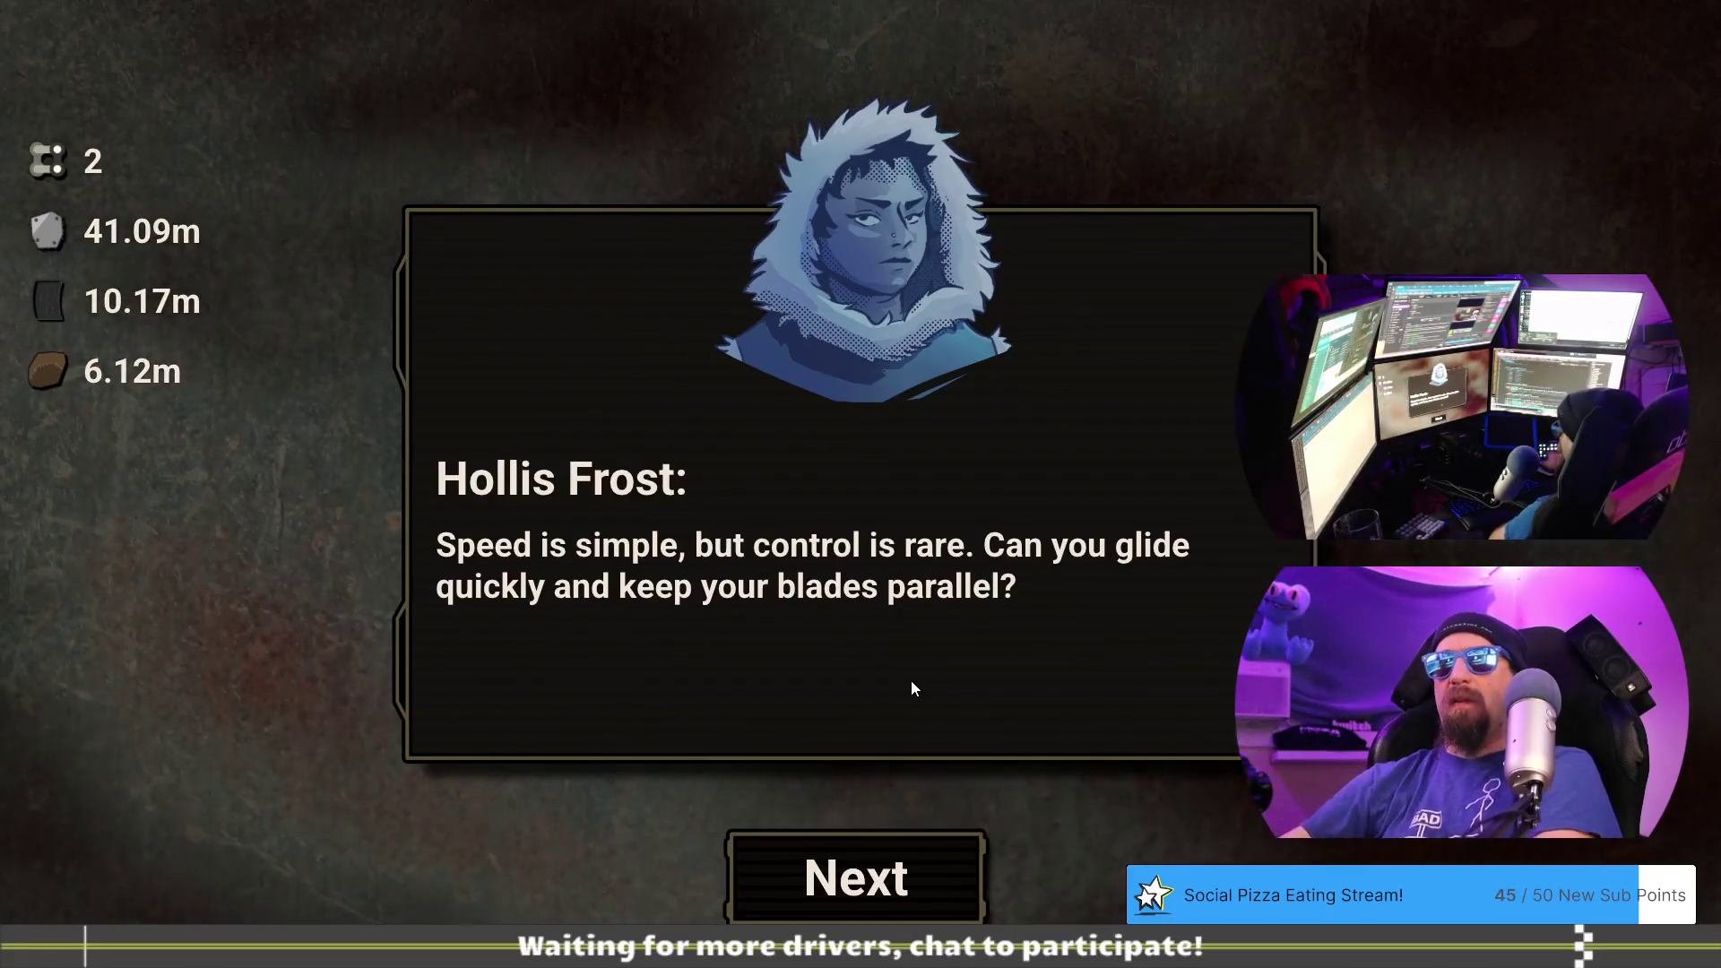
click(939, 874)
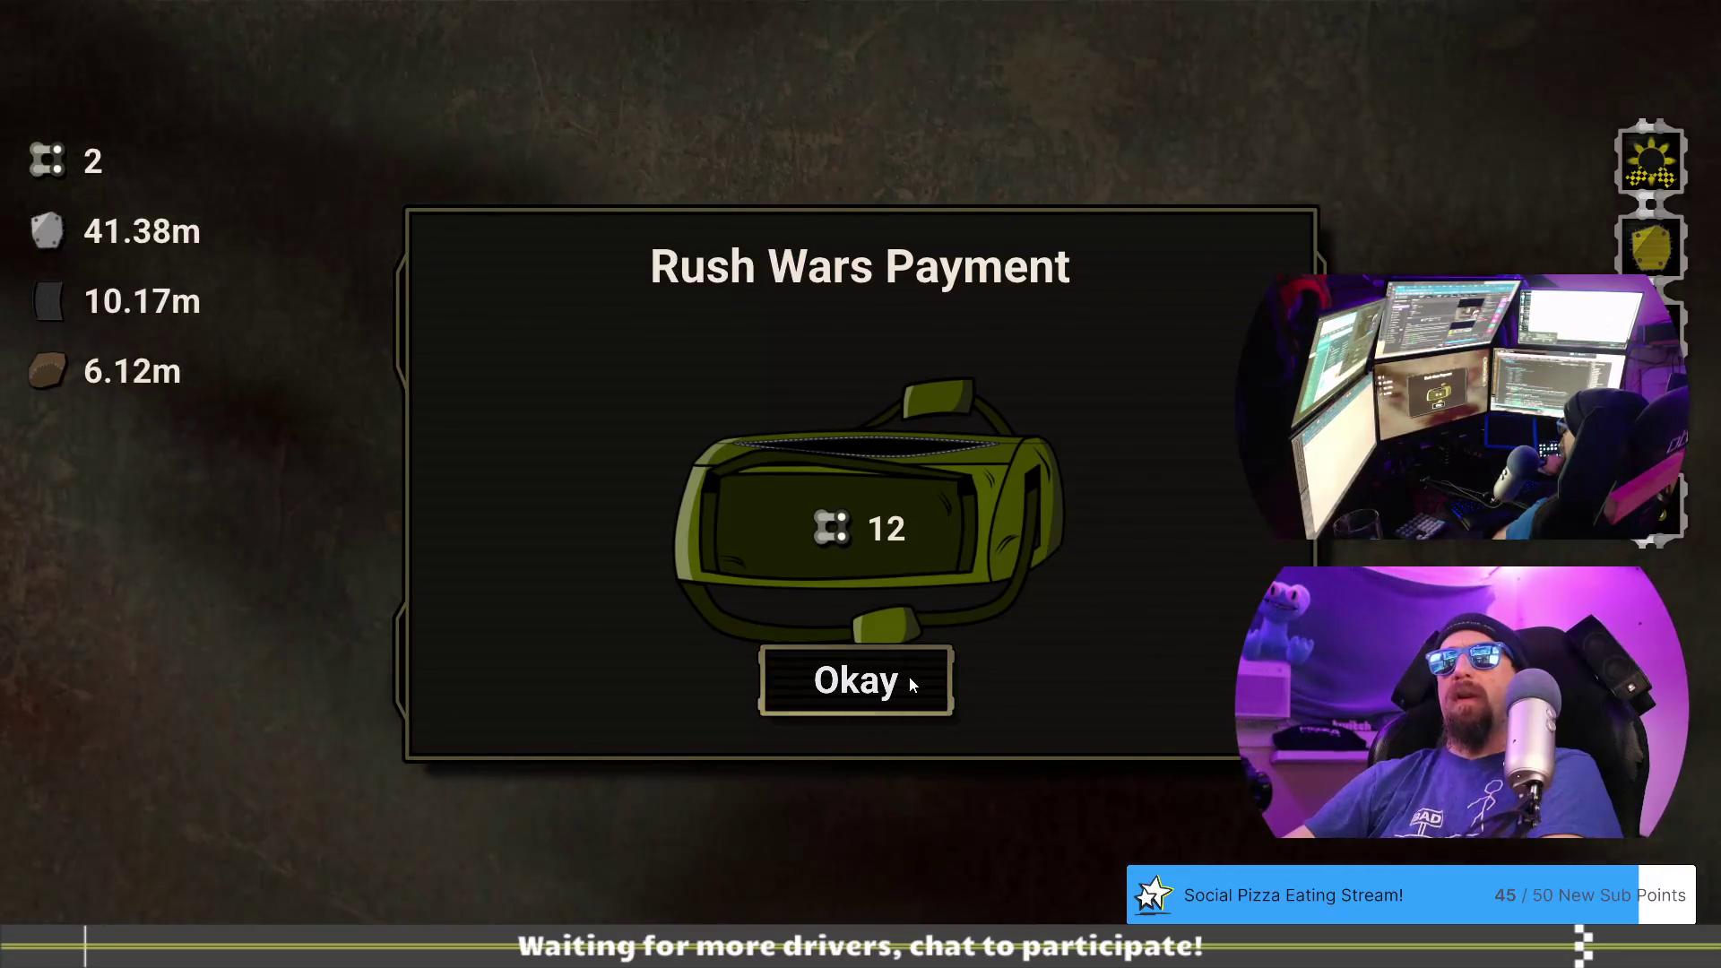
key(alt+Tab)
click(644, 666)
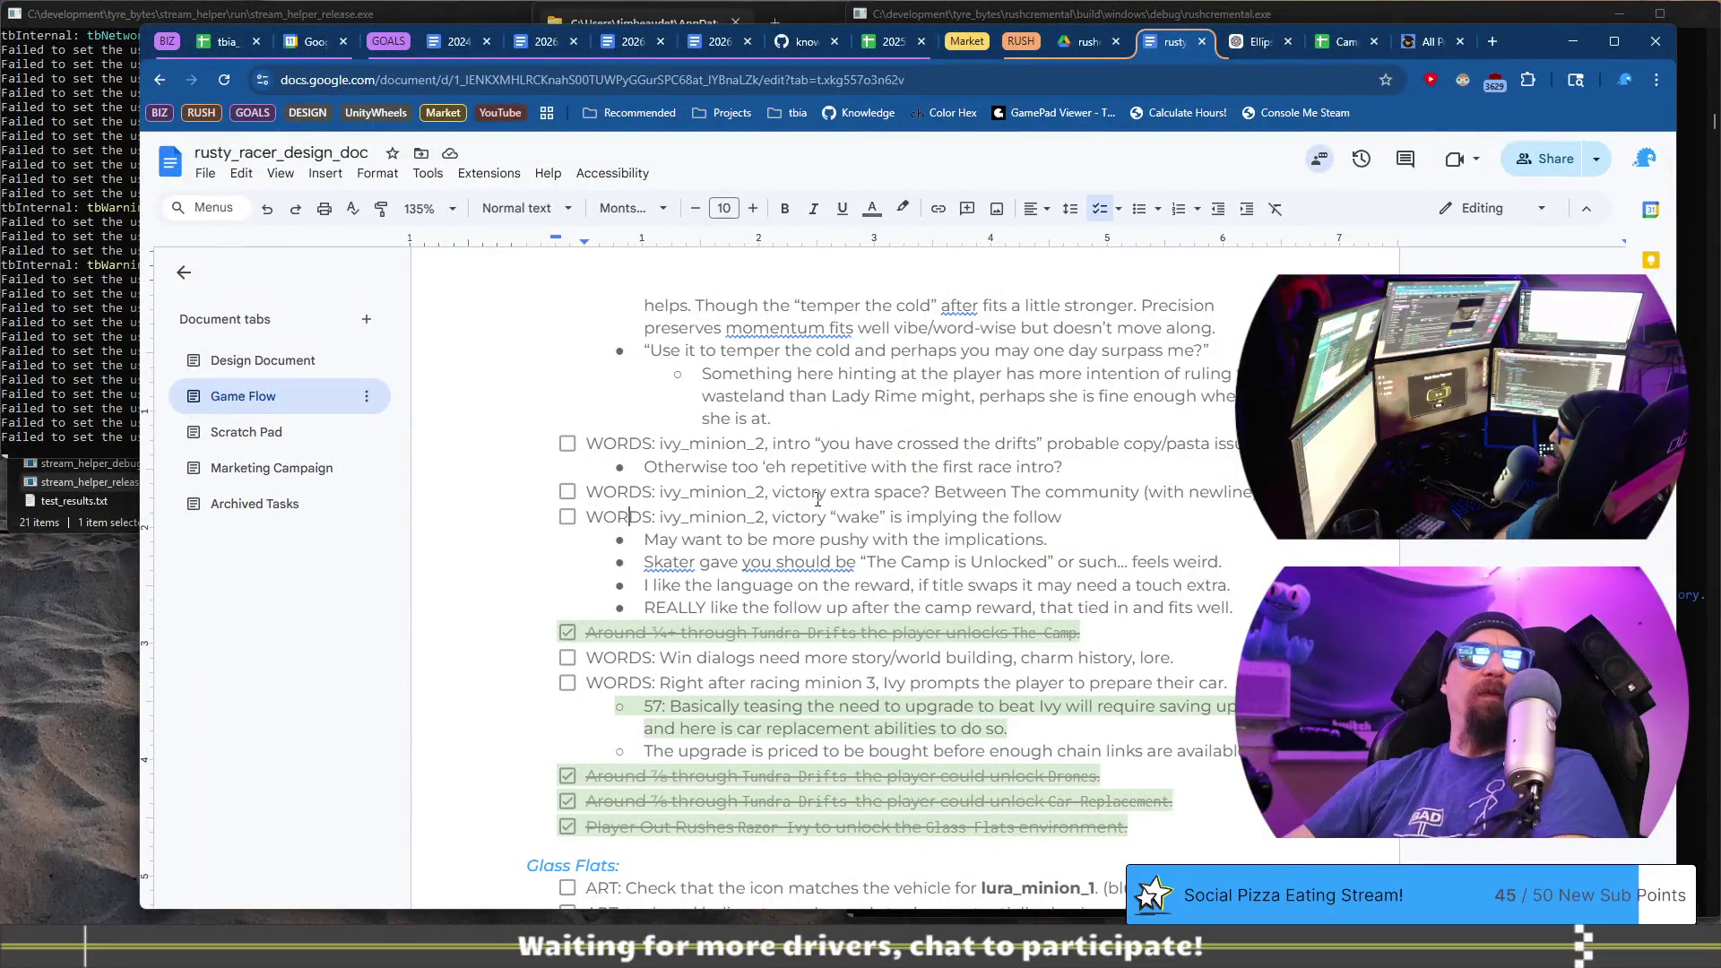
- Add a new checklist item after the reward bullets labelled 'WORDS: ivy_minion_3,' for the intro note
key(Home)
key(ctrl+shift+Right)
key(ctrl+shift+Right)
key(ctrl+shift+Right)
key(ctrl+c)
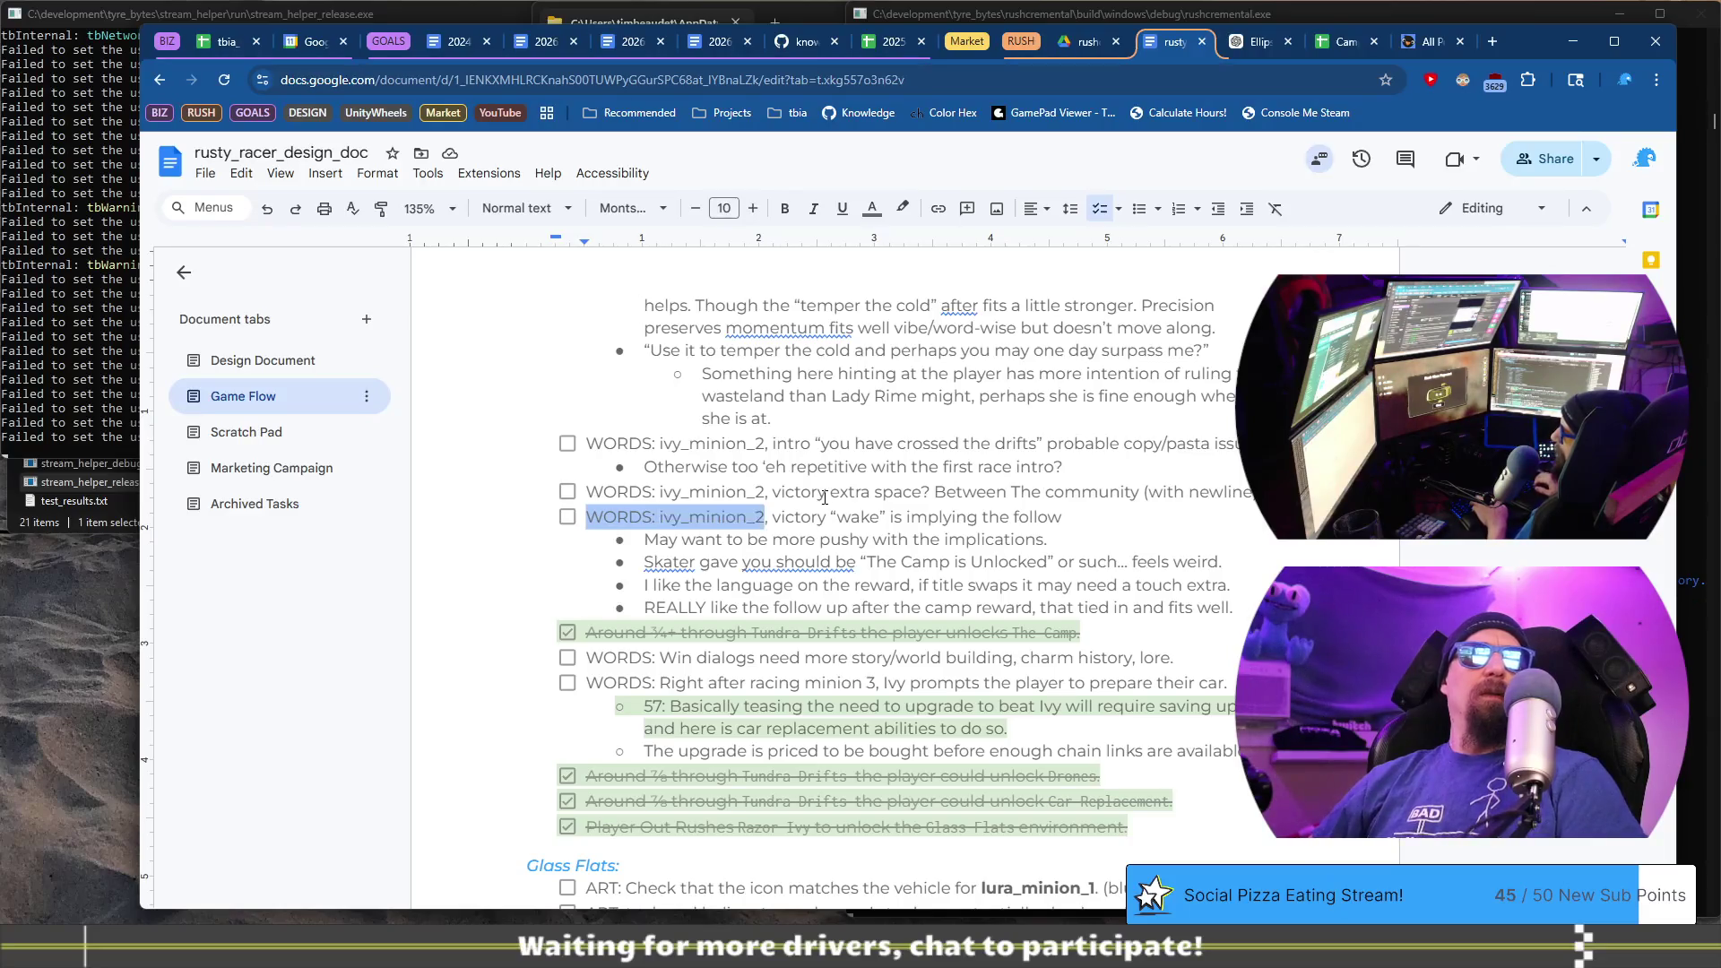
key(Down)
key(Down)
key(Down)
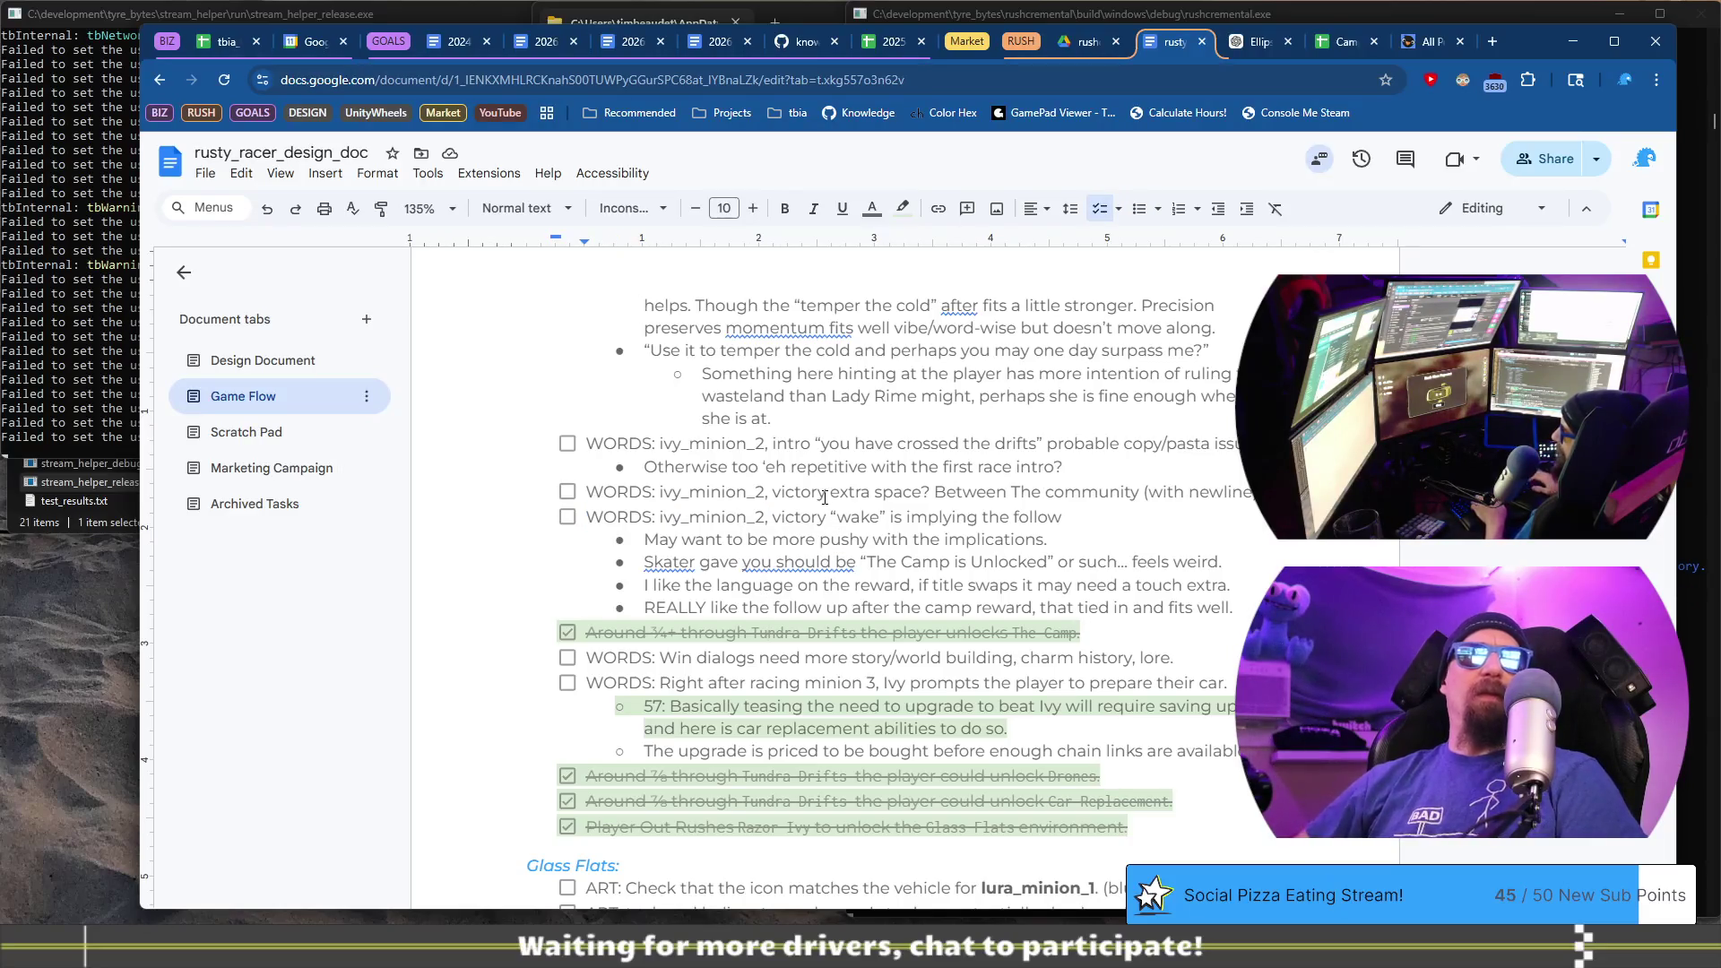
key(Up)
key(End)
key(Return)
key(BackSpace)
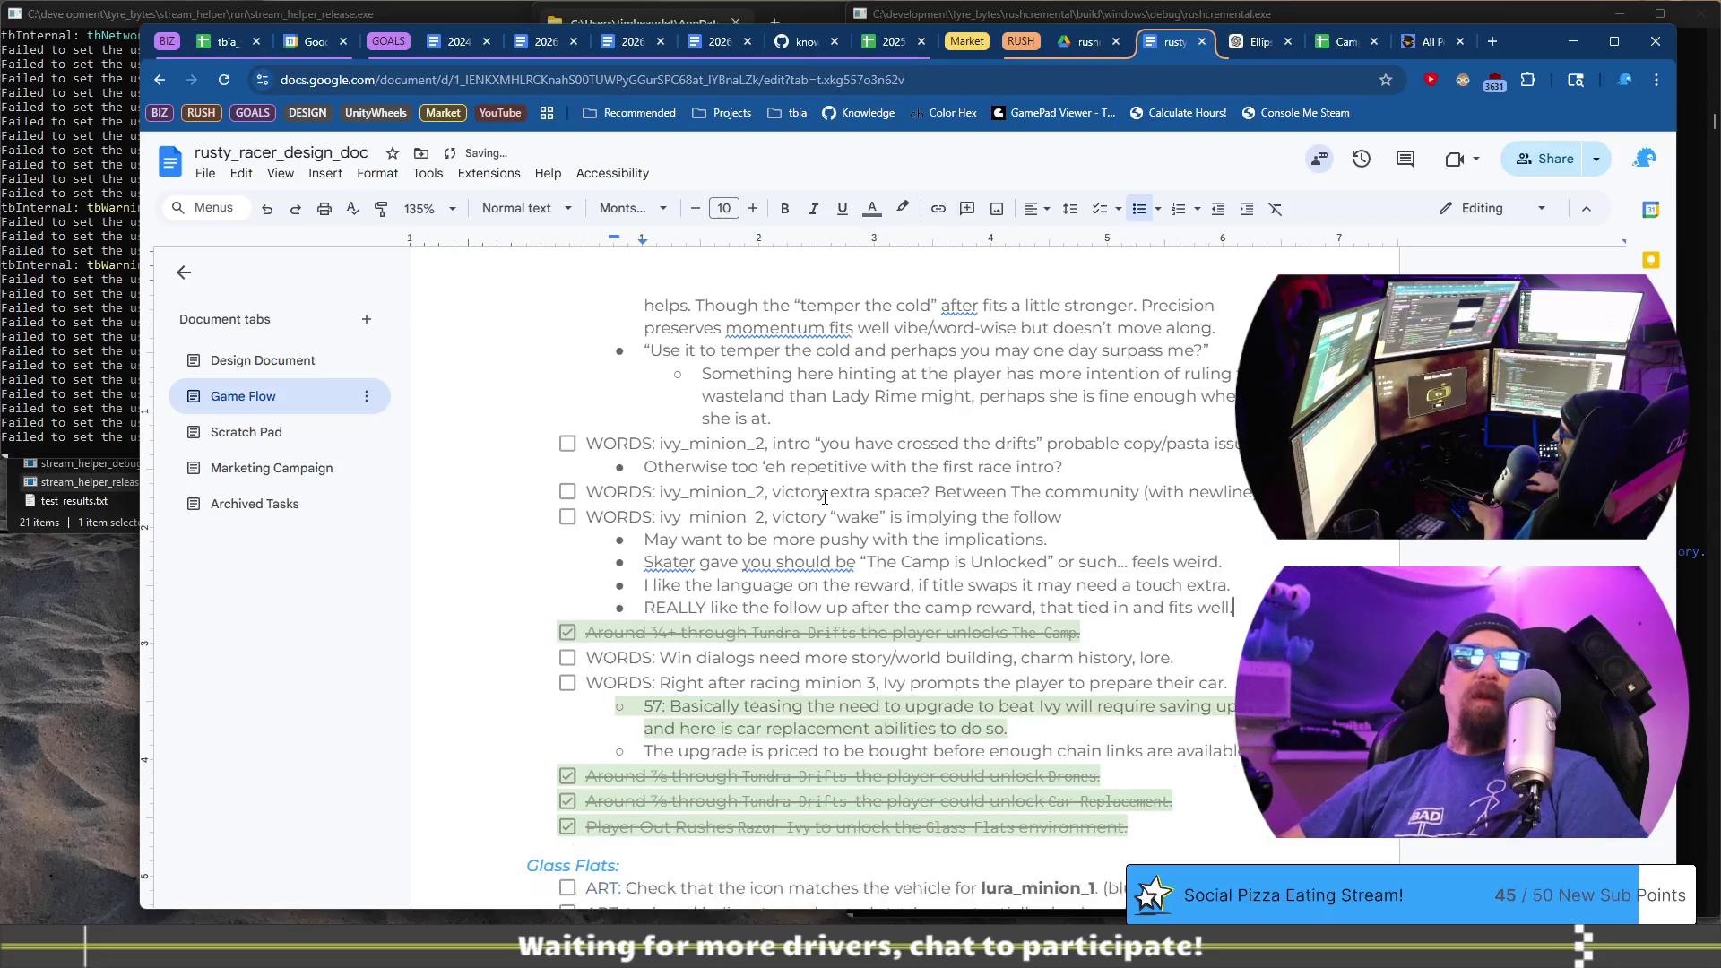
key(Return)
key(BackSpace)
key(ctrl+v)
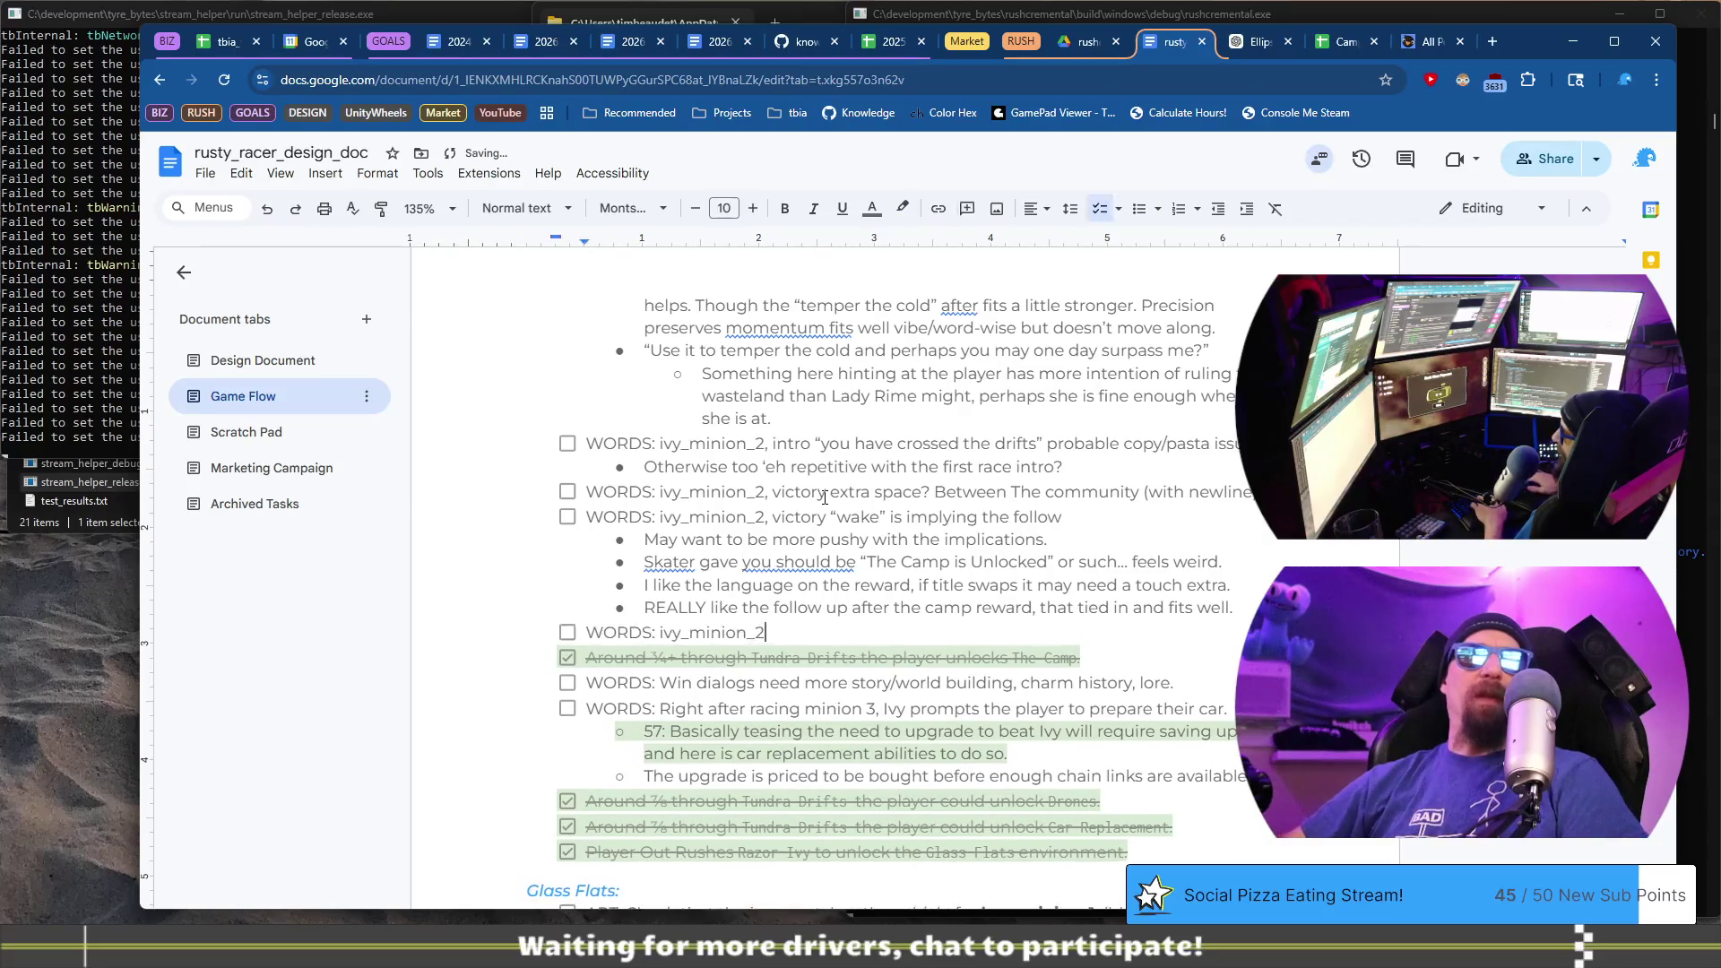
key(BackSpace)
text(3)
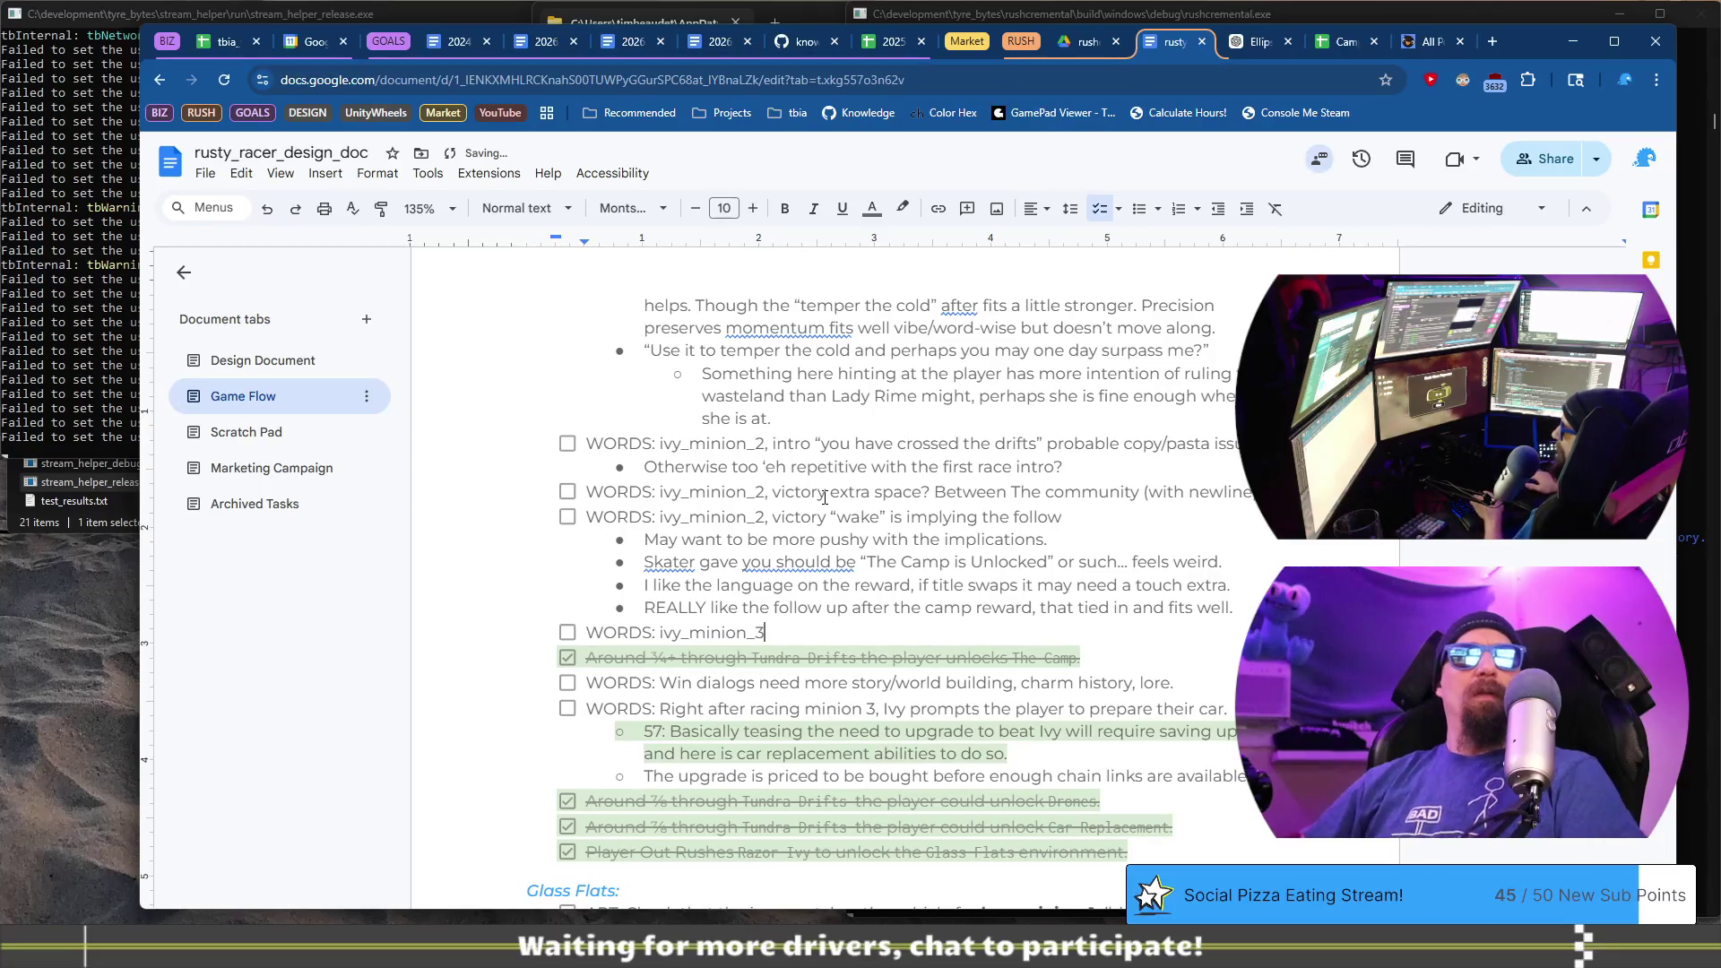
text(, intro: This has more flavor)
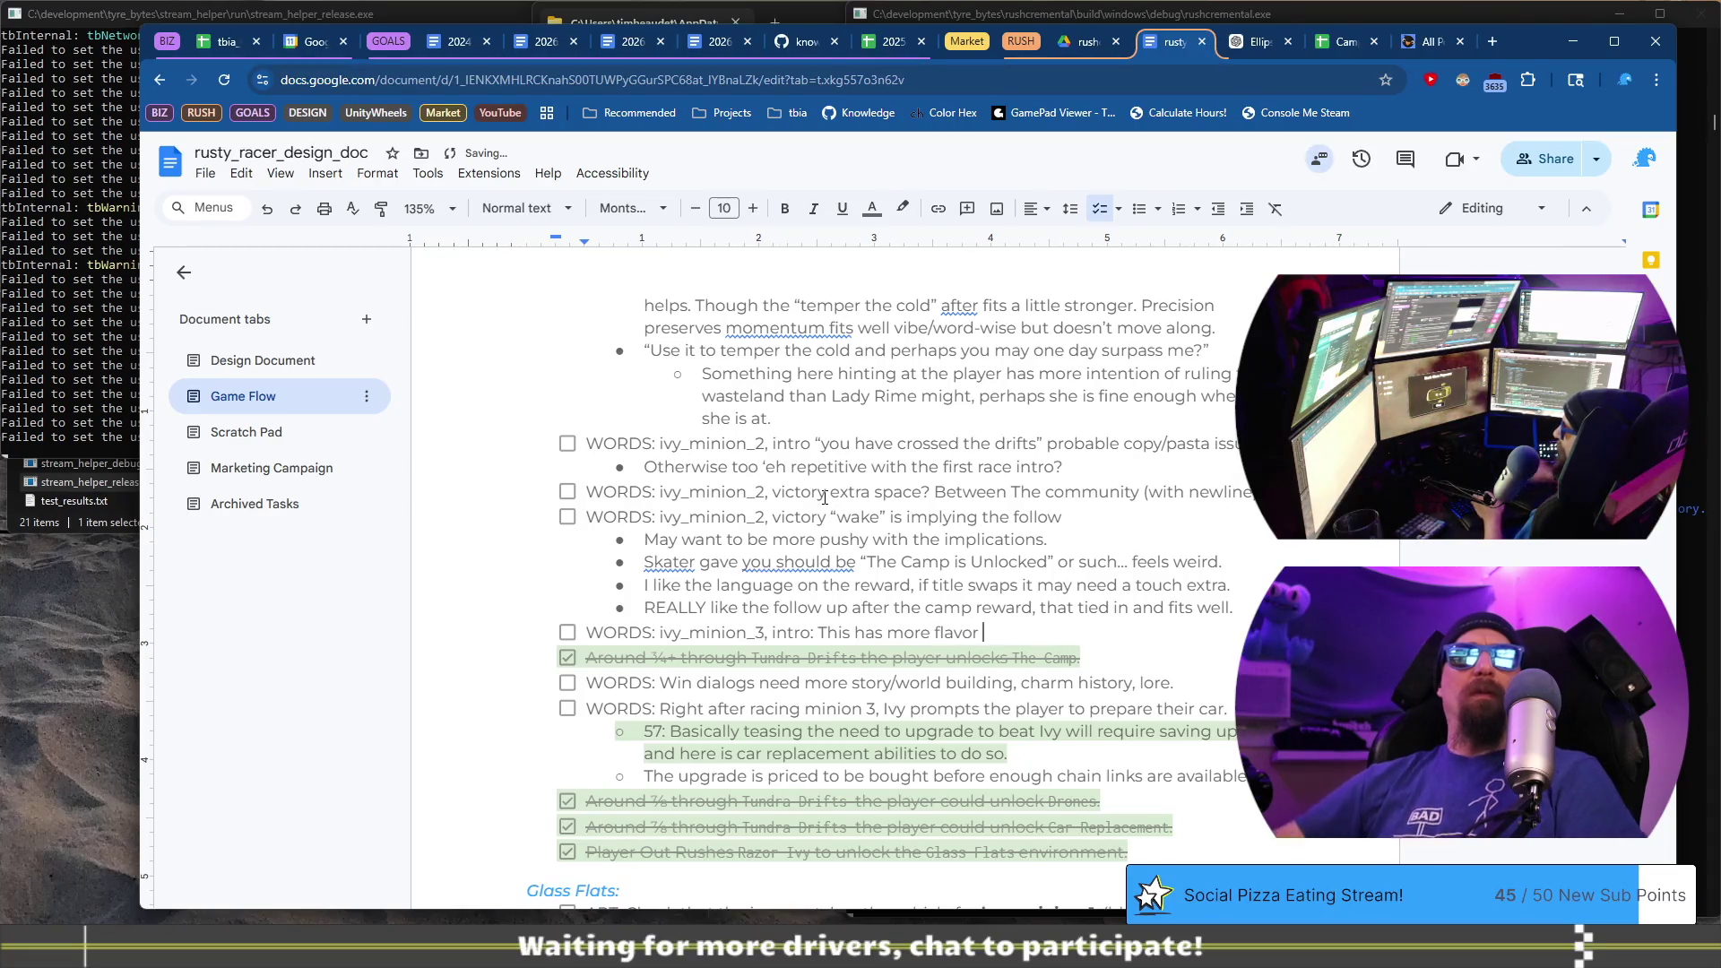
- Dismiss the Rush Wars Payment message in the game and exit to its main menu
scroll(824, 497, up, 5)
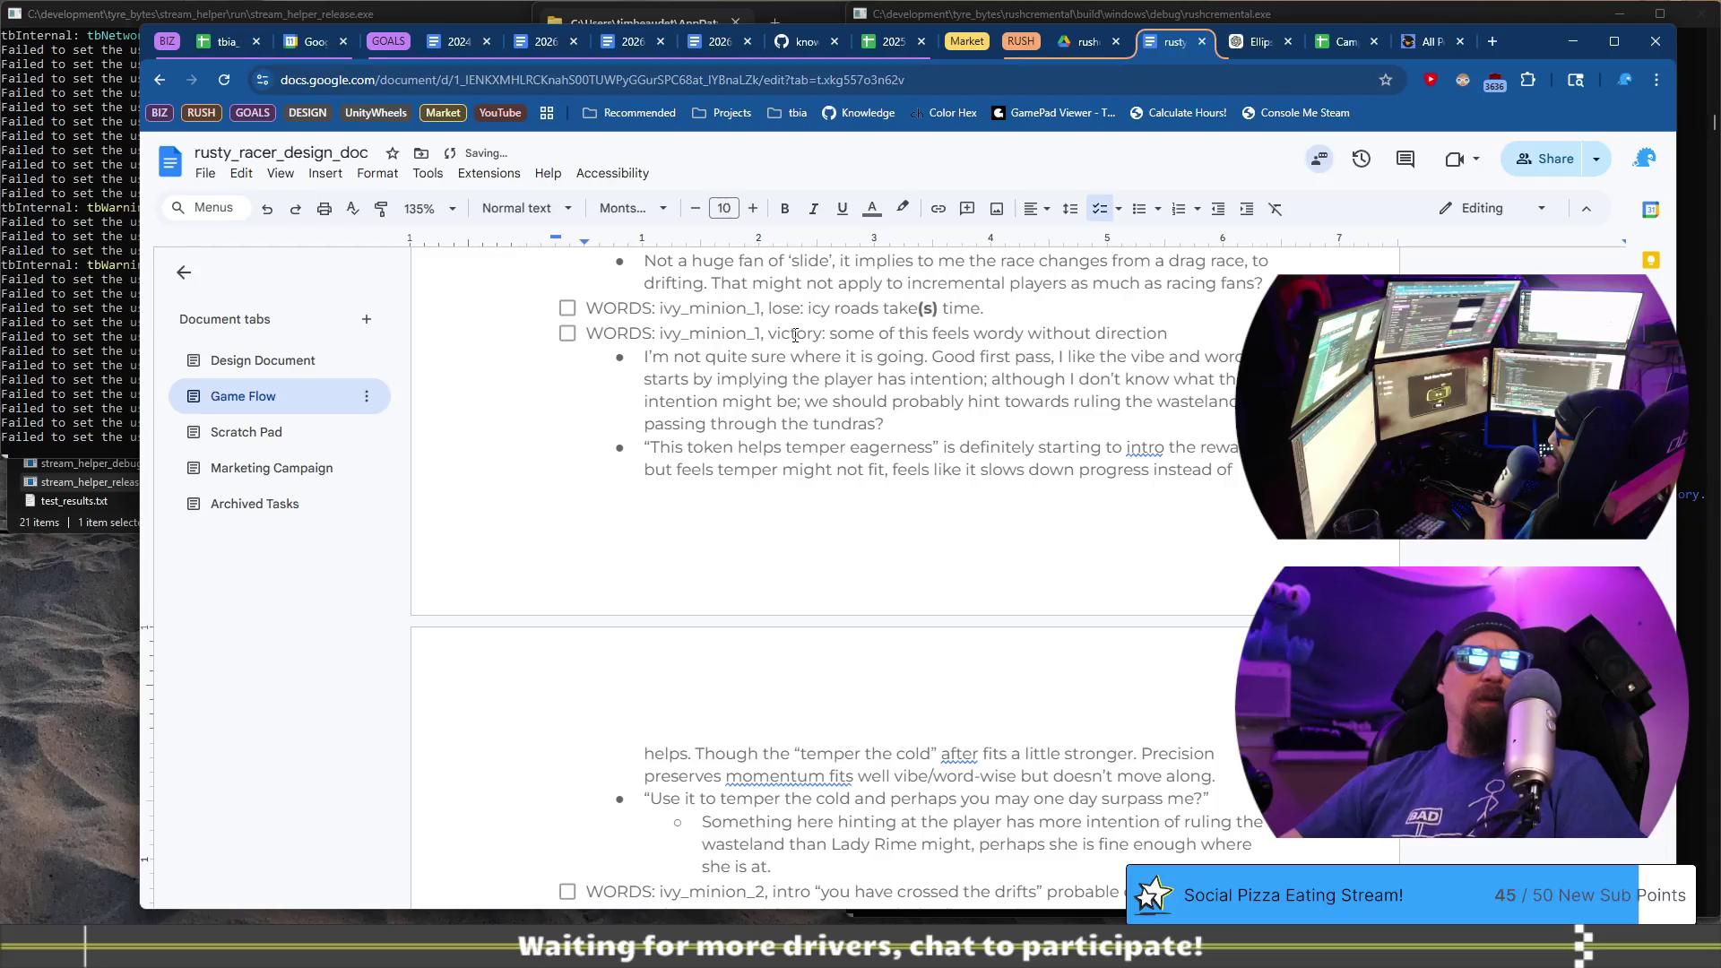
scroll(799, 342, up, 2)
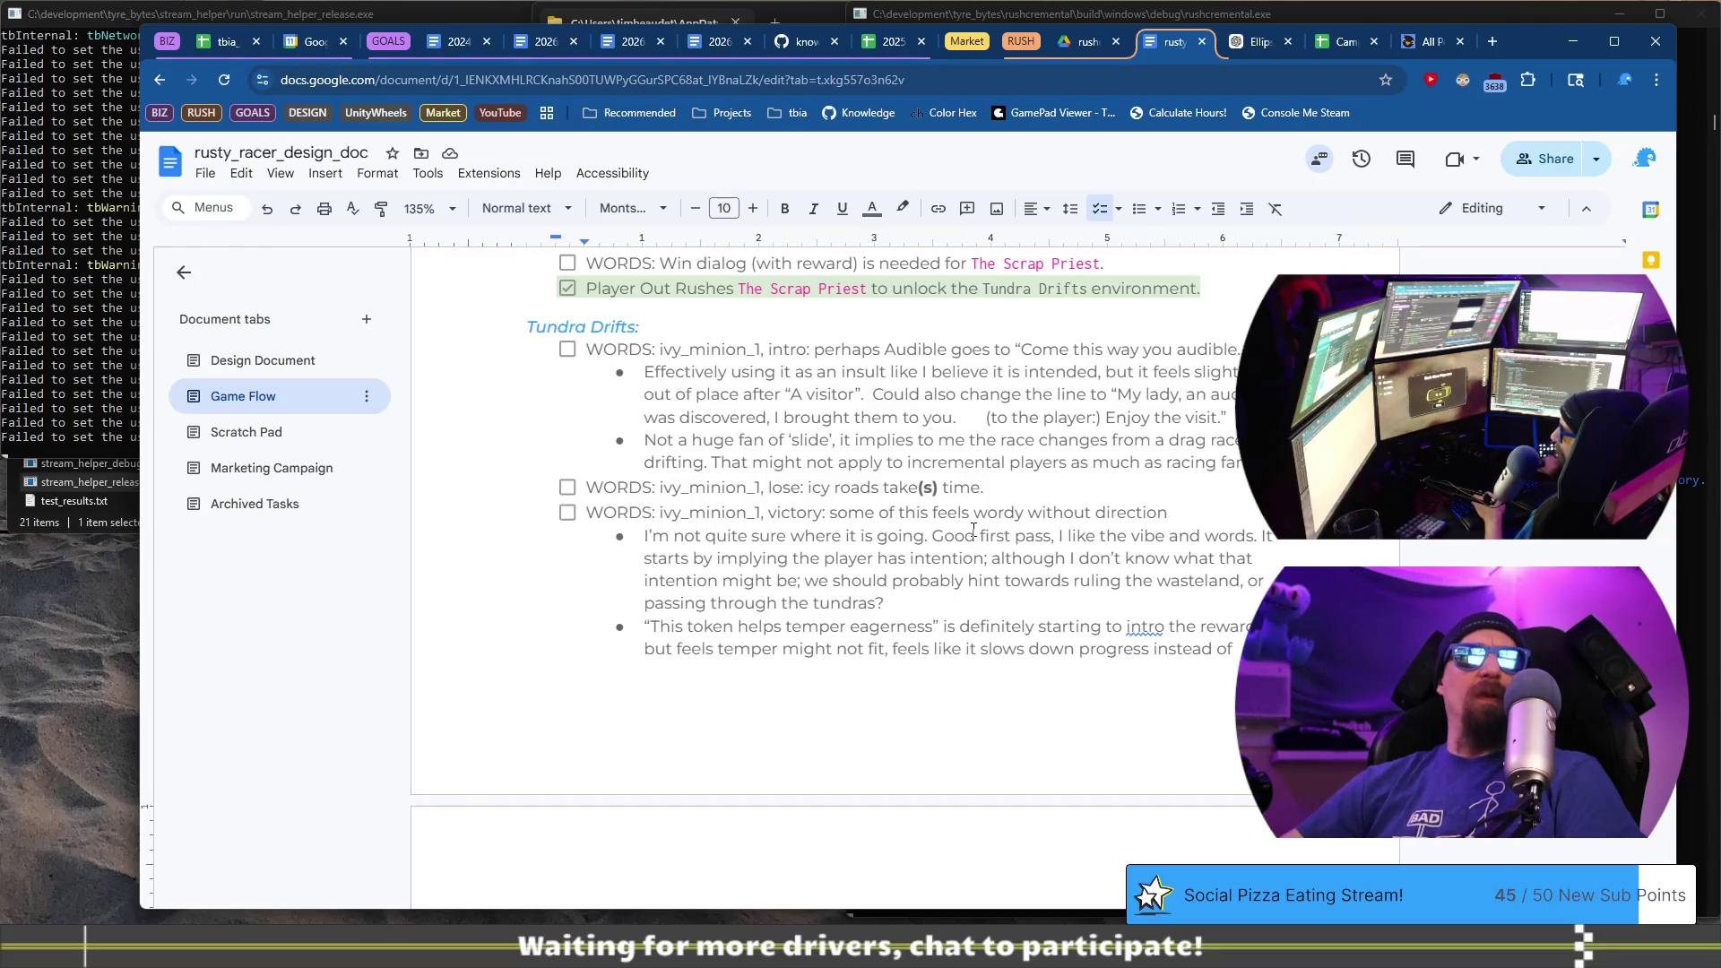
scroll(974, 529, down, 8)
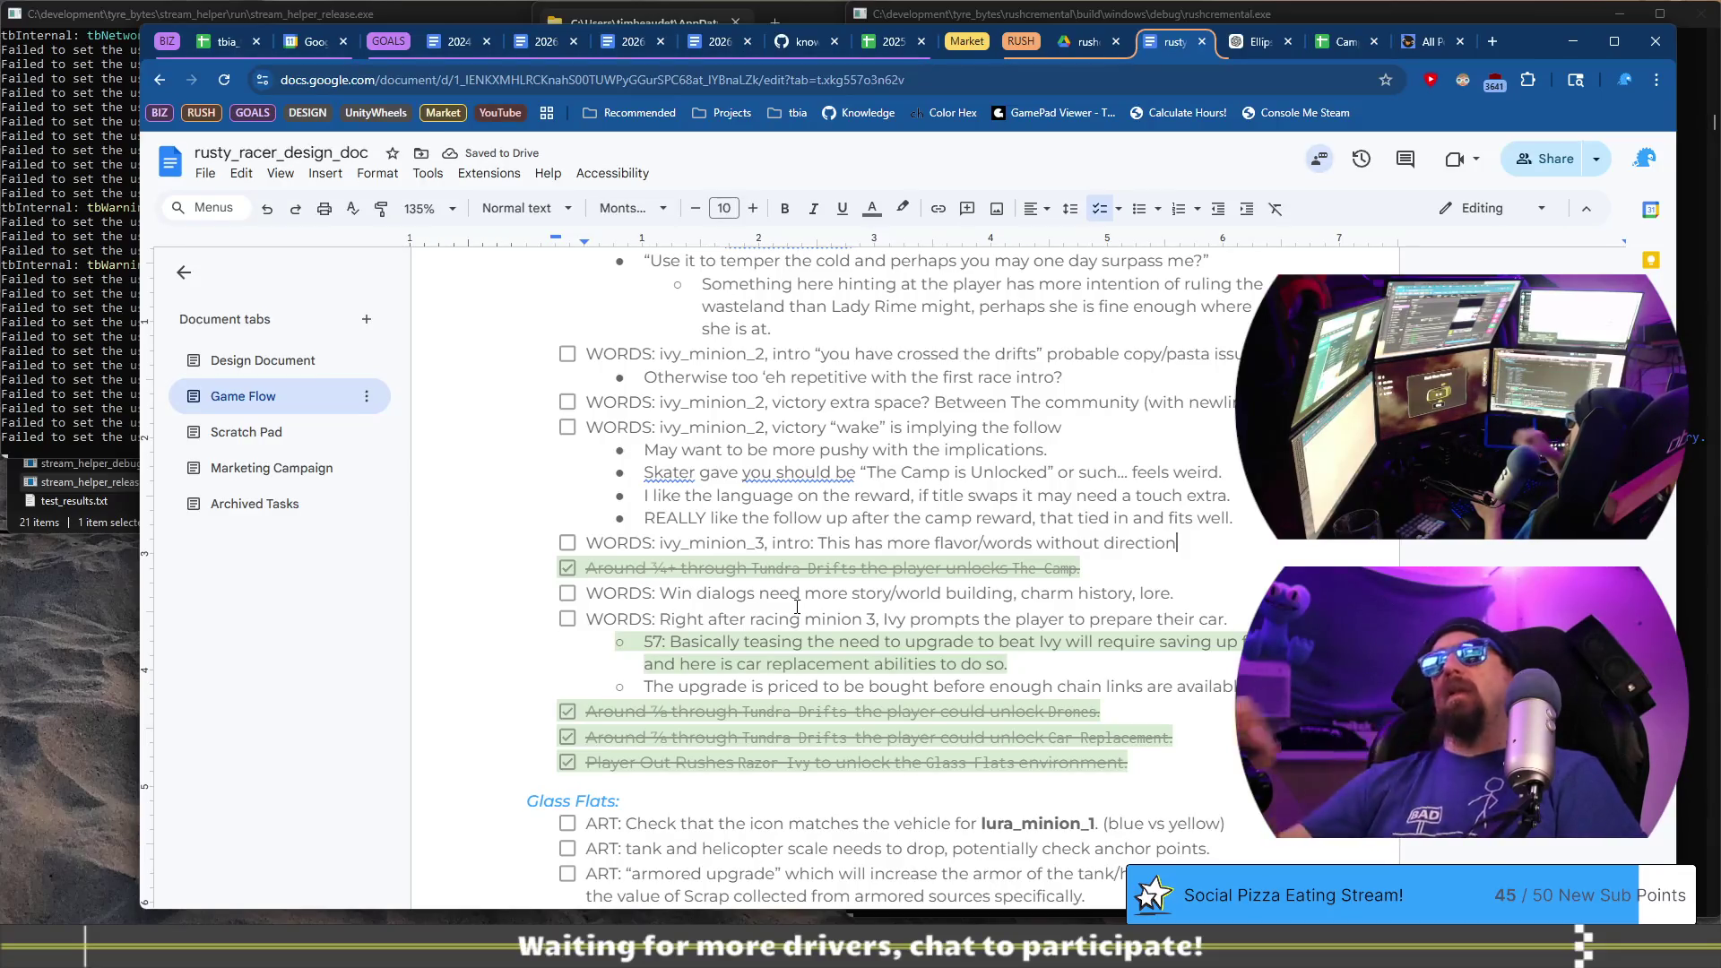
key(alt+Tab)
click(830, 568)
key(Escape)
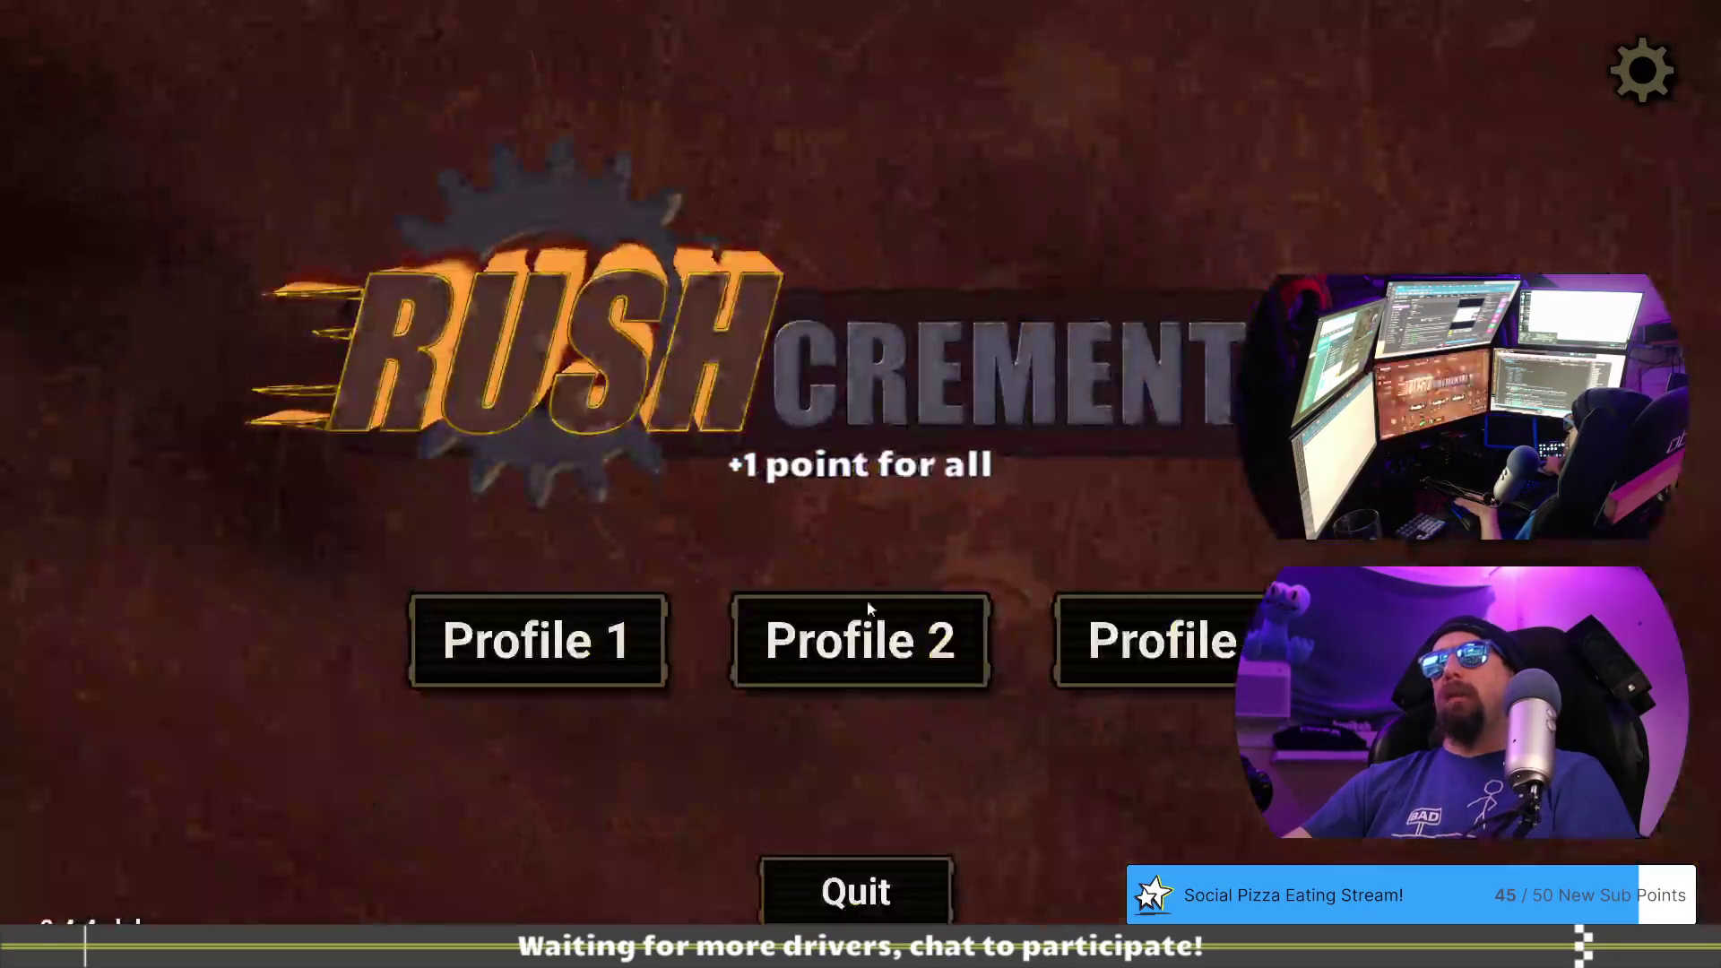
- Load the tundra save with 'load tundra_md' in the developer console and start Profile 1
key(alt+Tab)
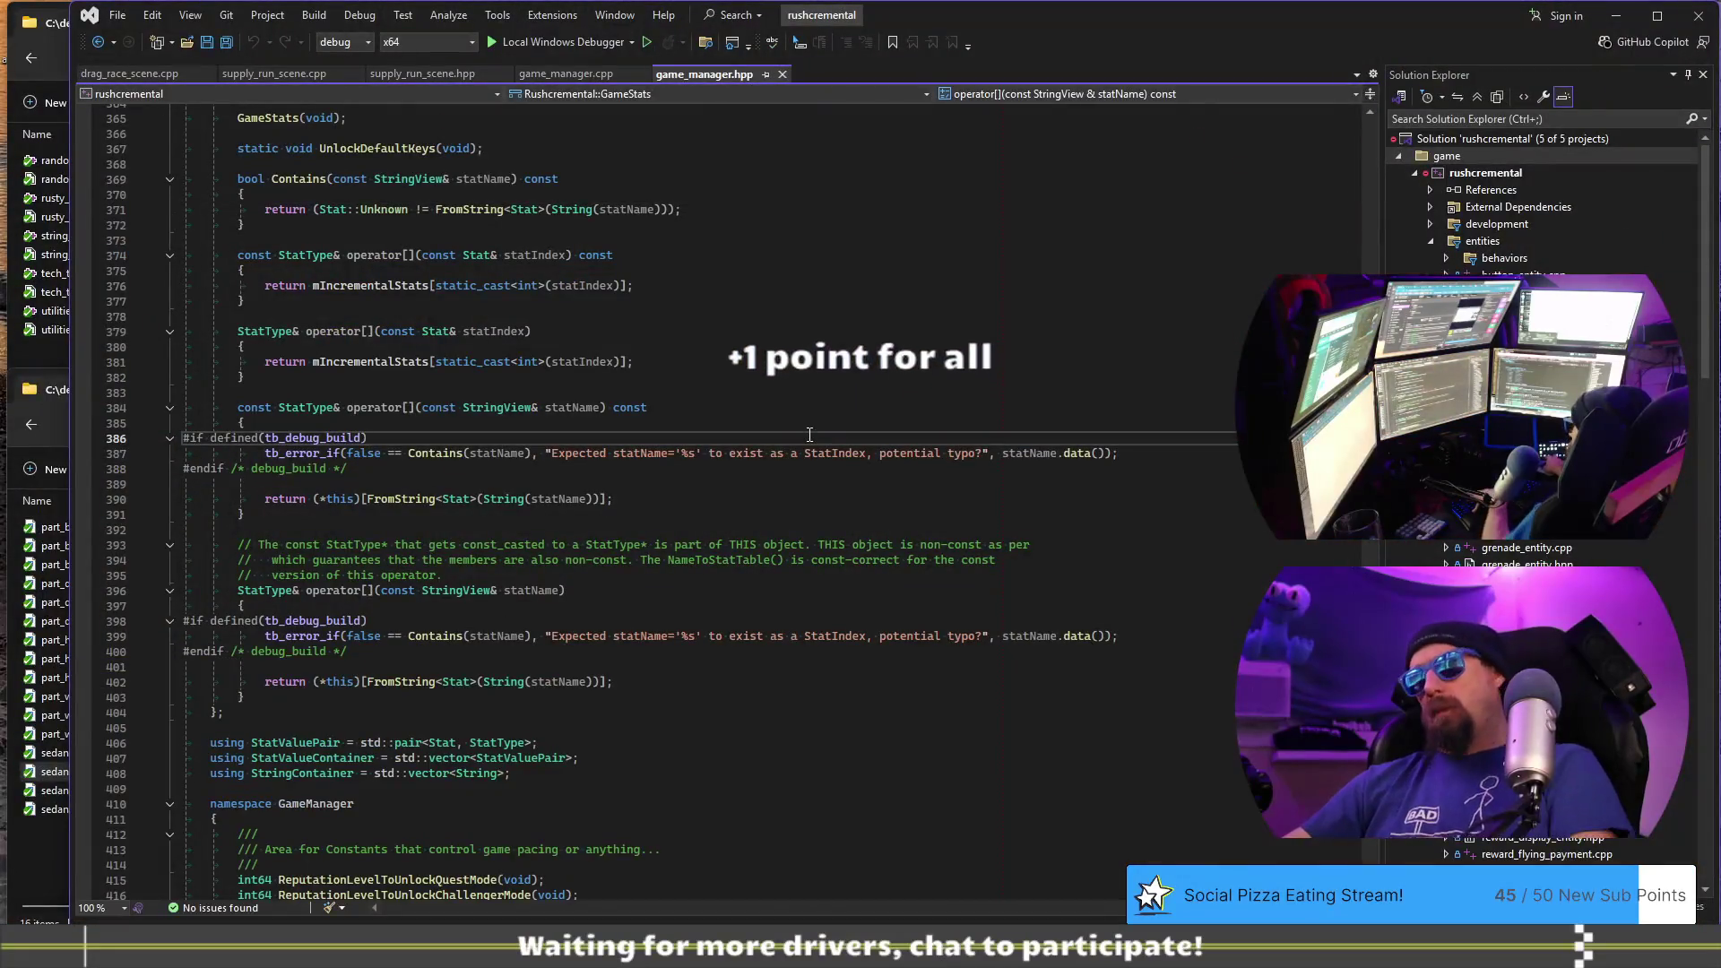
key(alt+Tab)
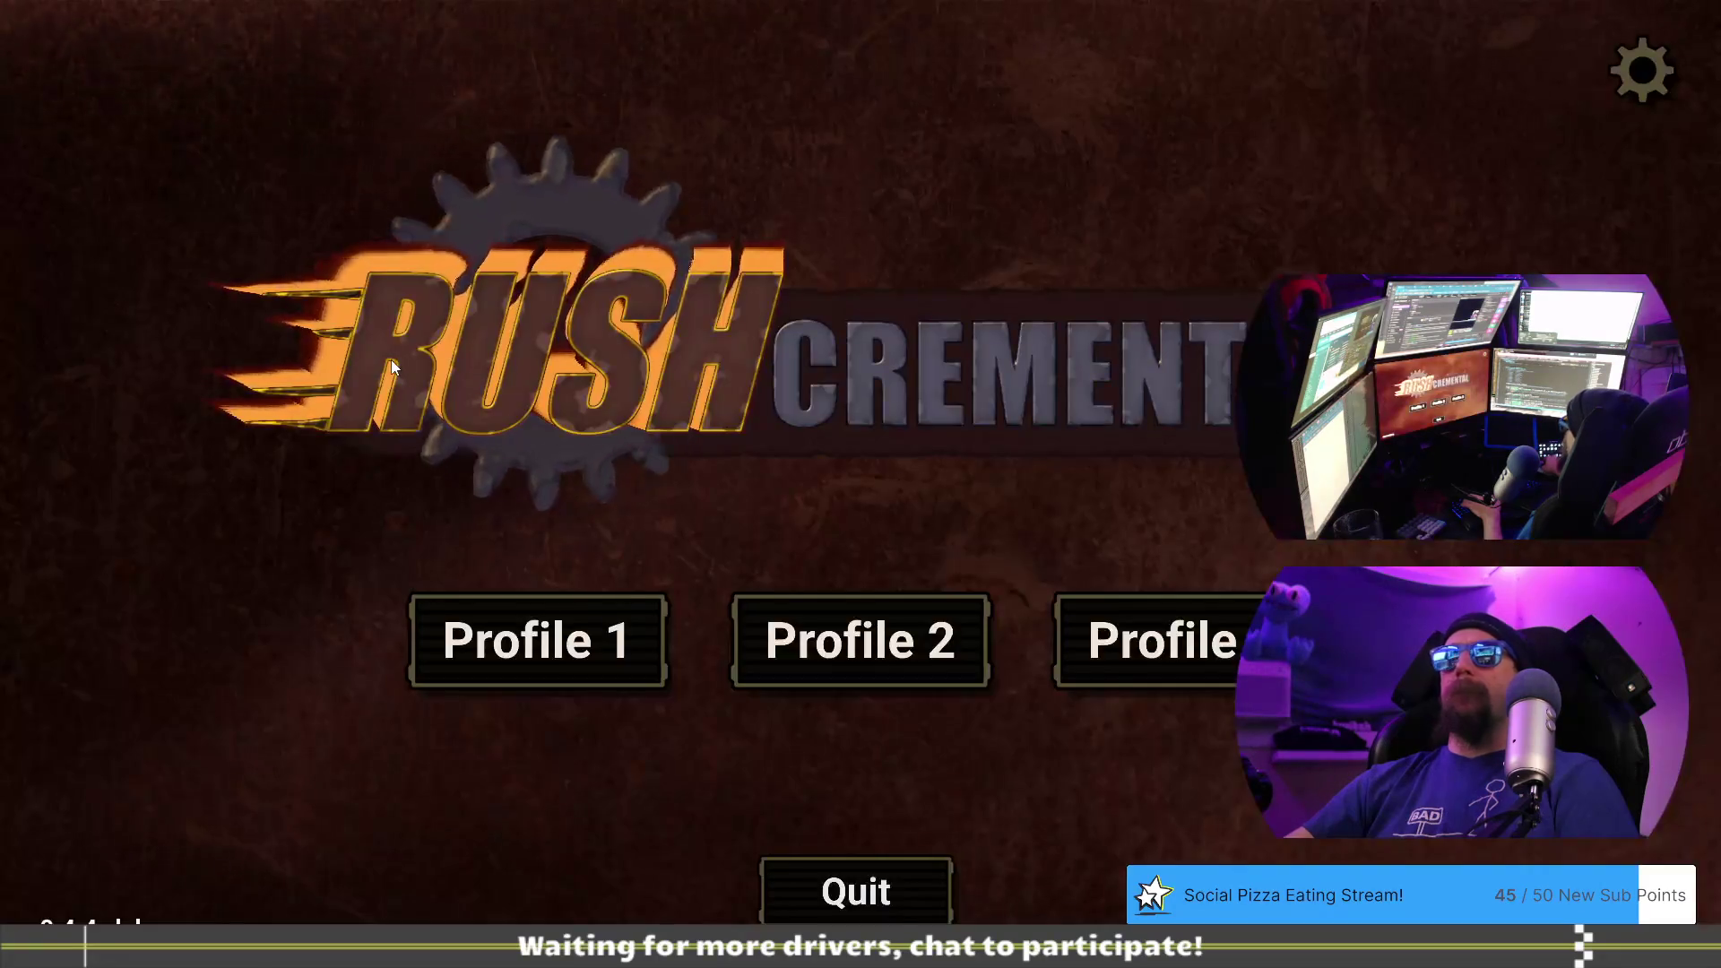
key(grave)
text(load )
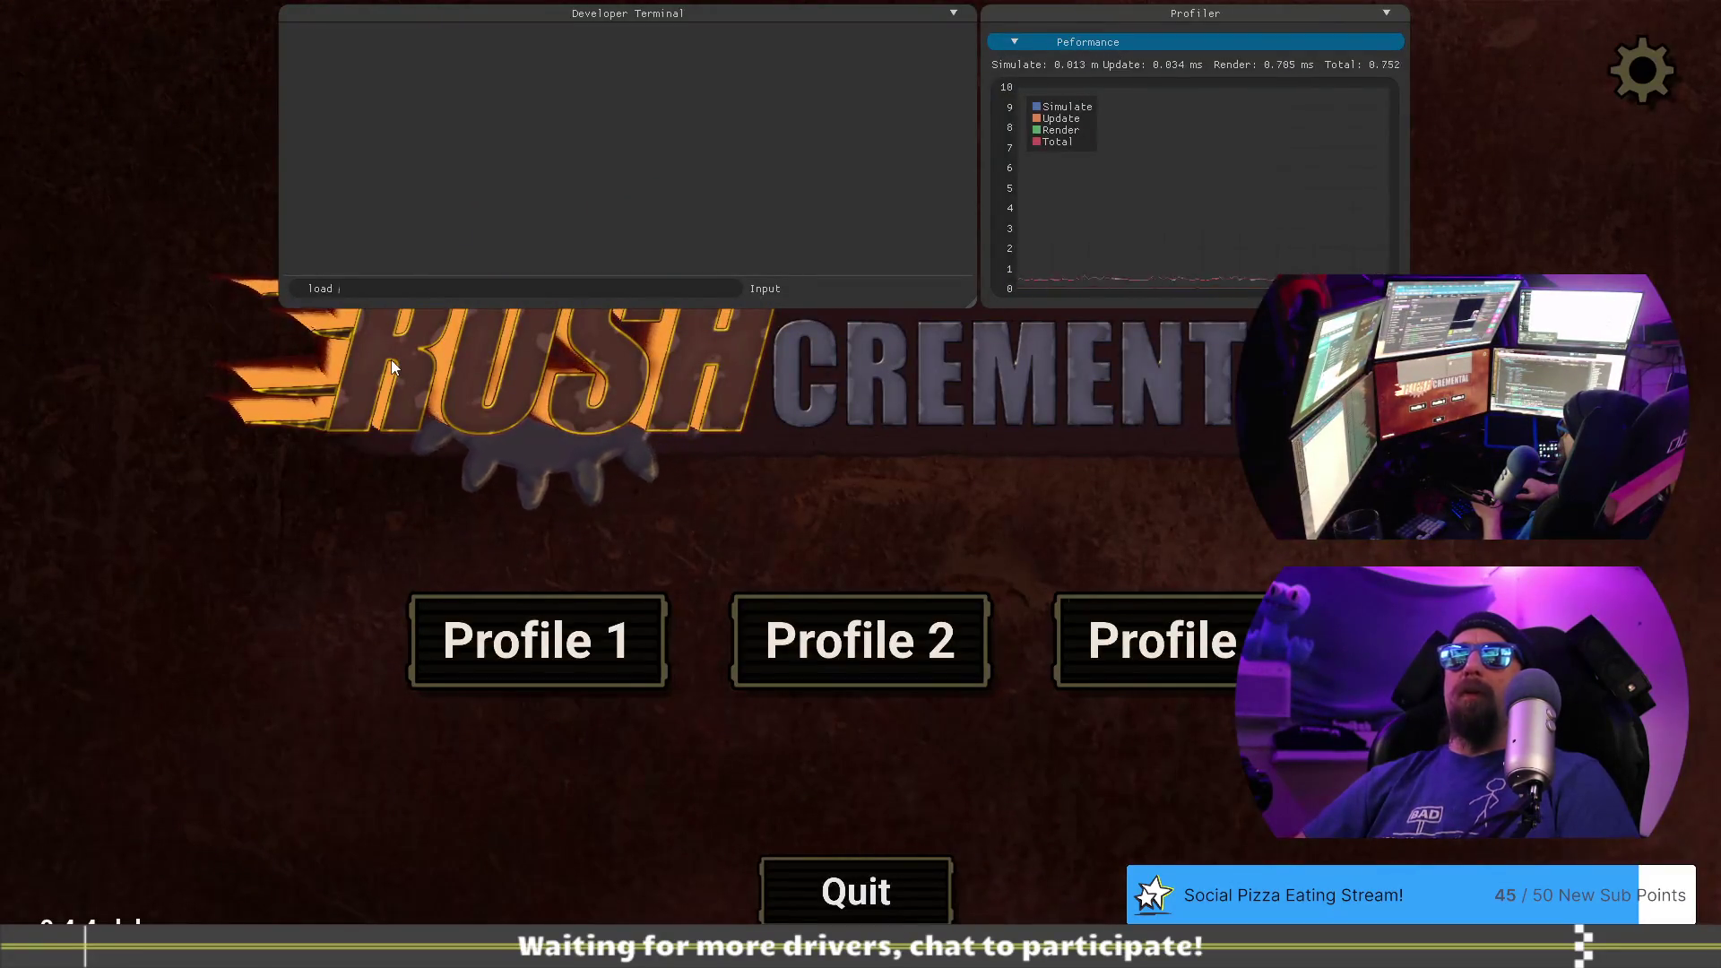
text(tund)
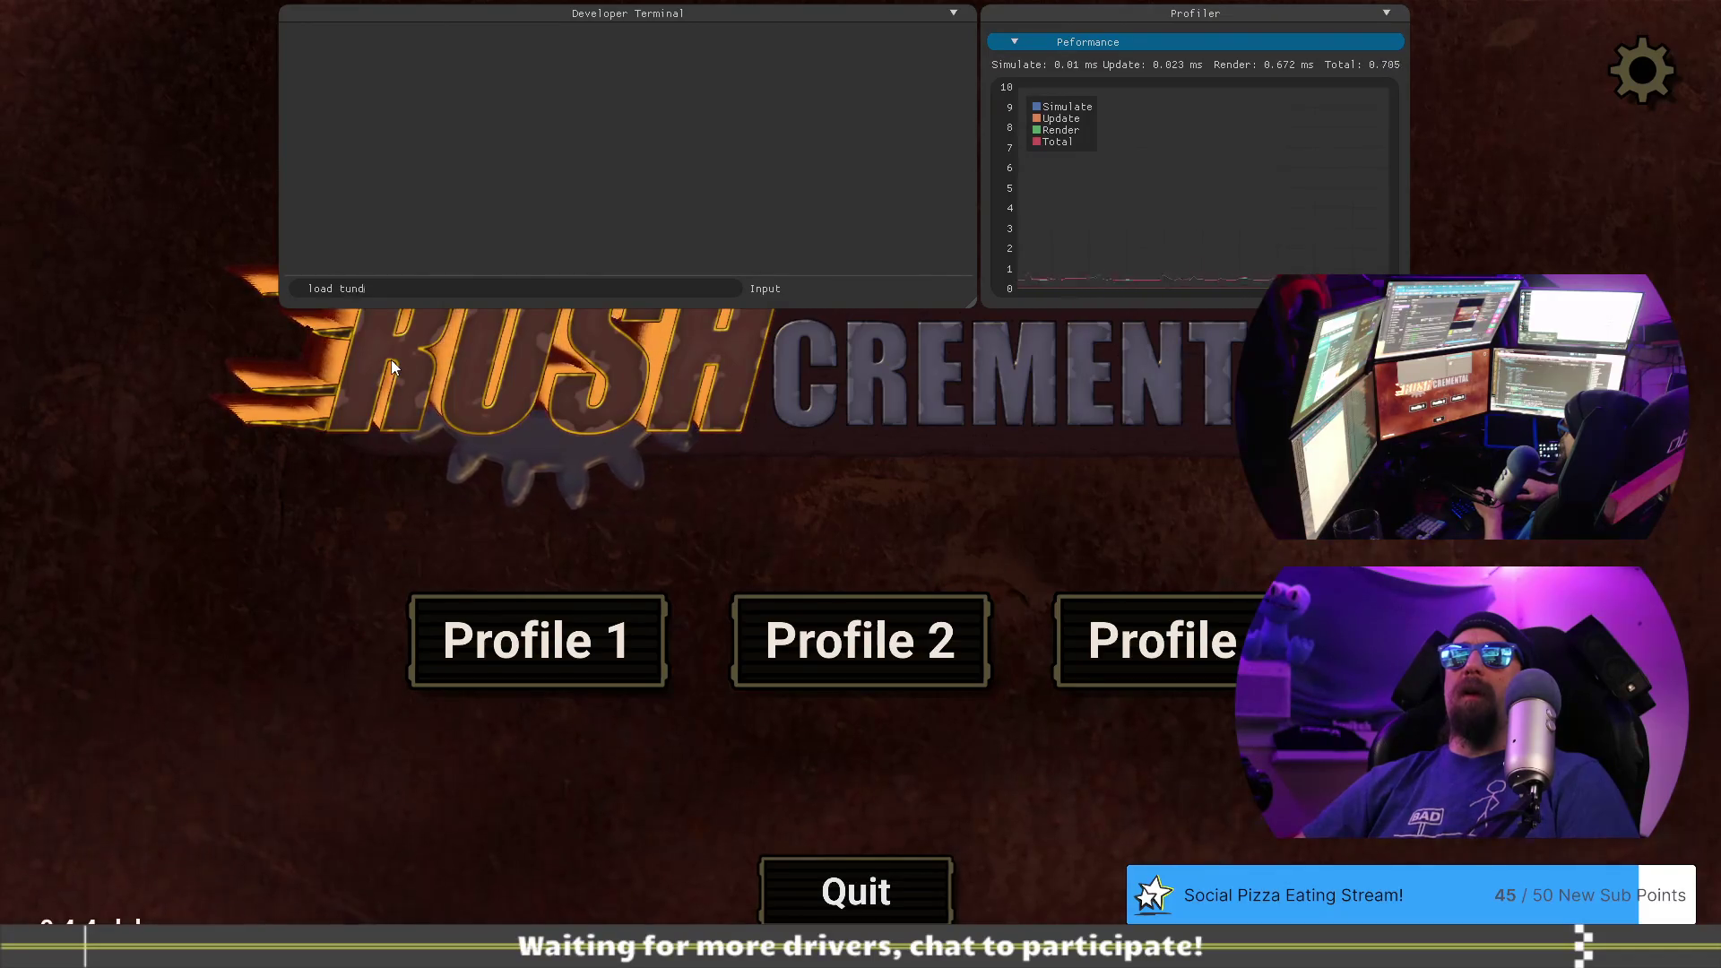
text(ra_md)
key(Return)
key(grave)
click(536, 640)
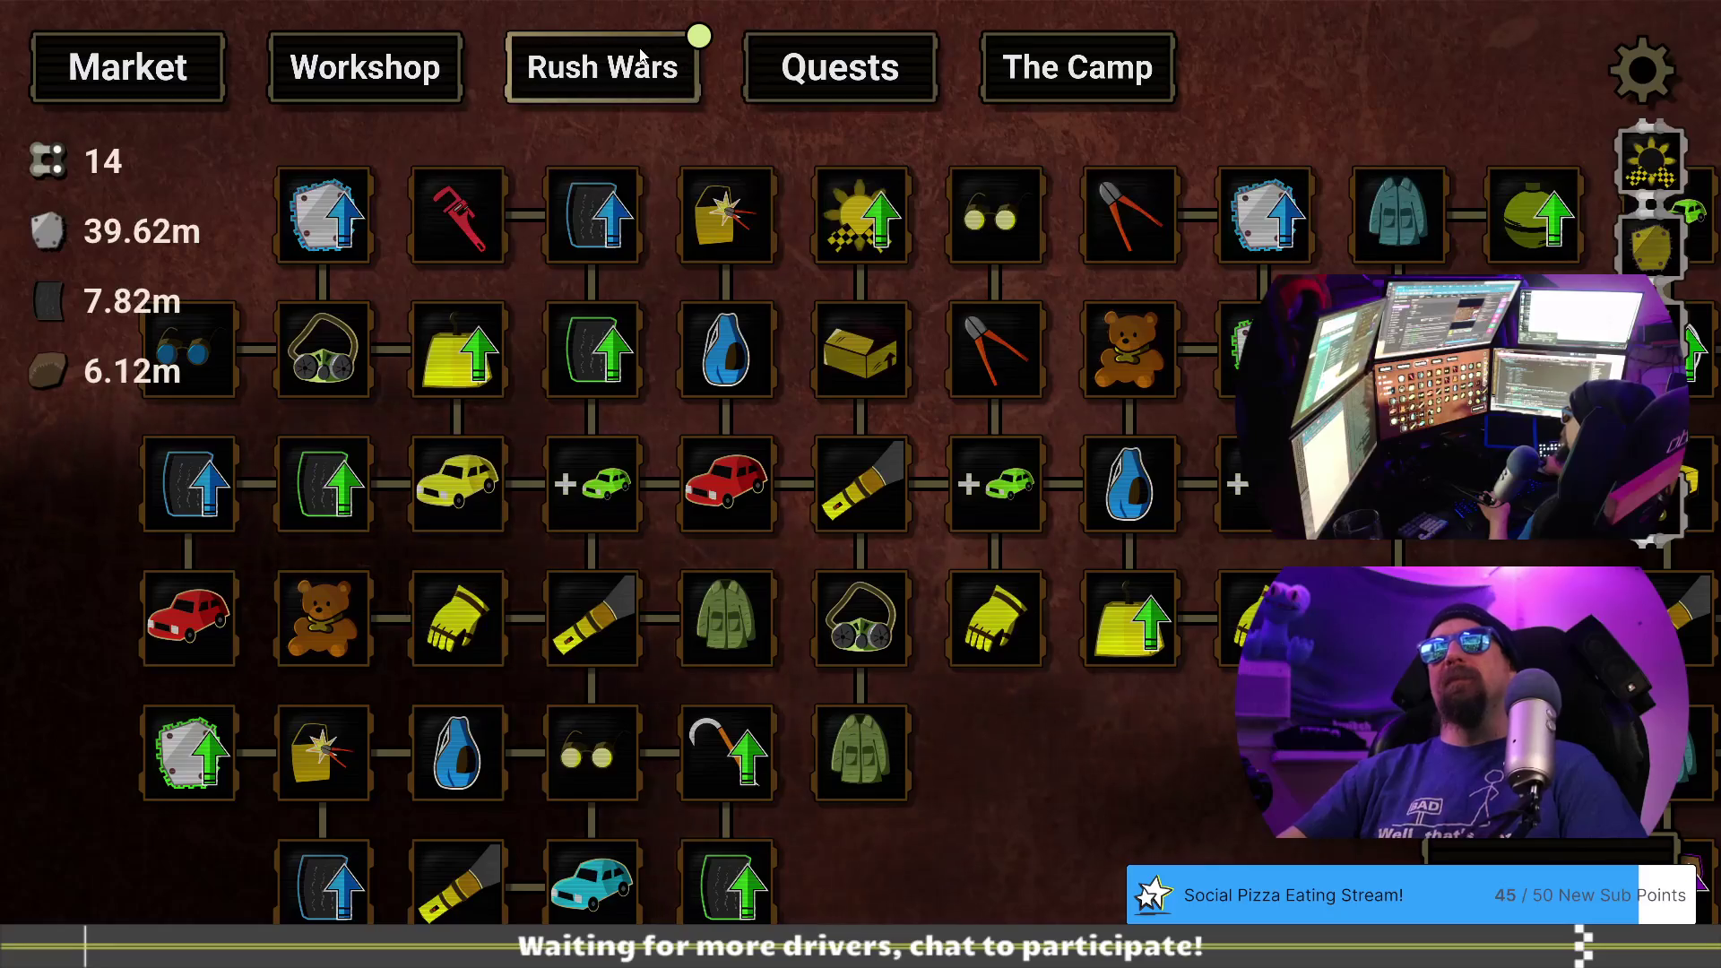
- Pay 12 Chain Links for the Hollis Frost challenge, advance to Lady Rime's line, then return to the doc
click(668, 69)
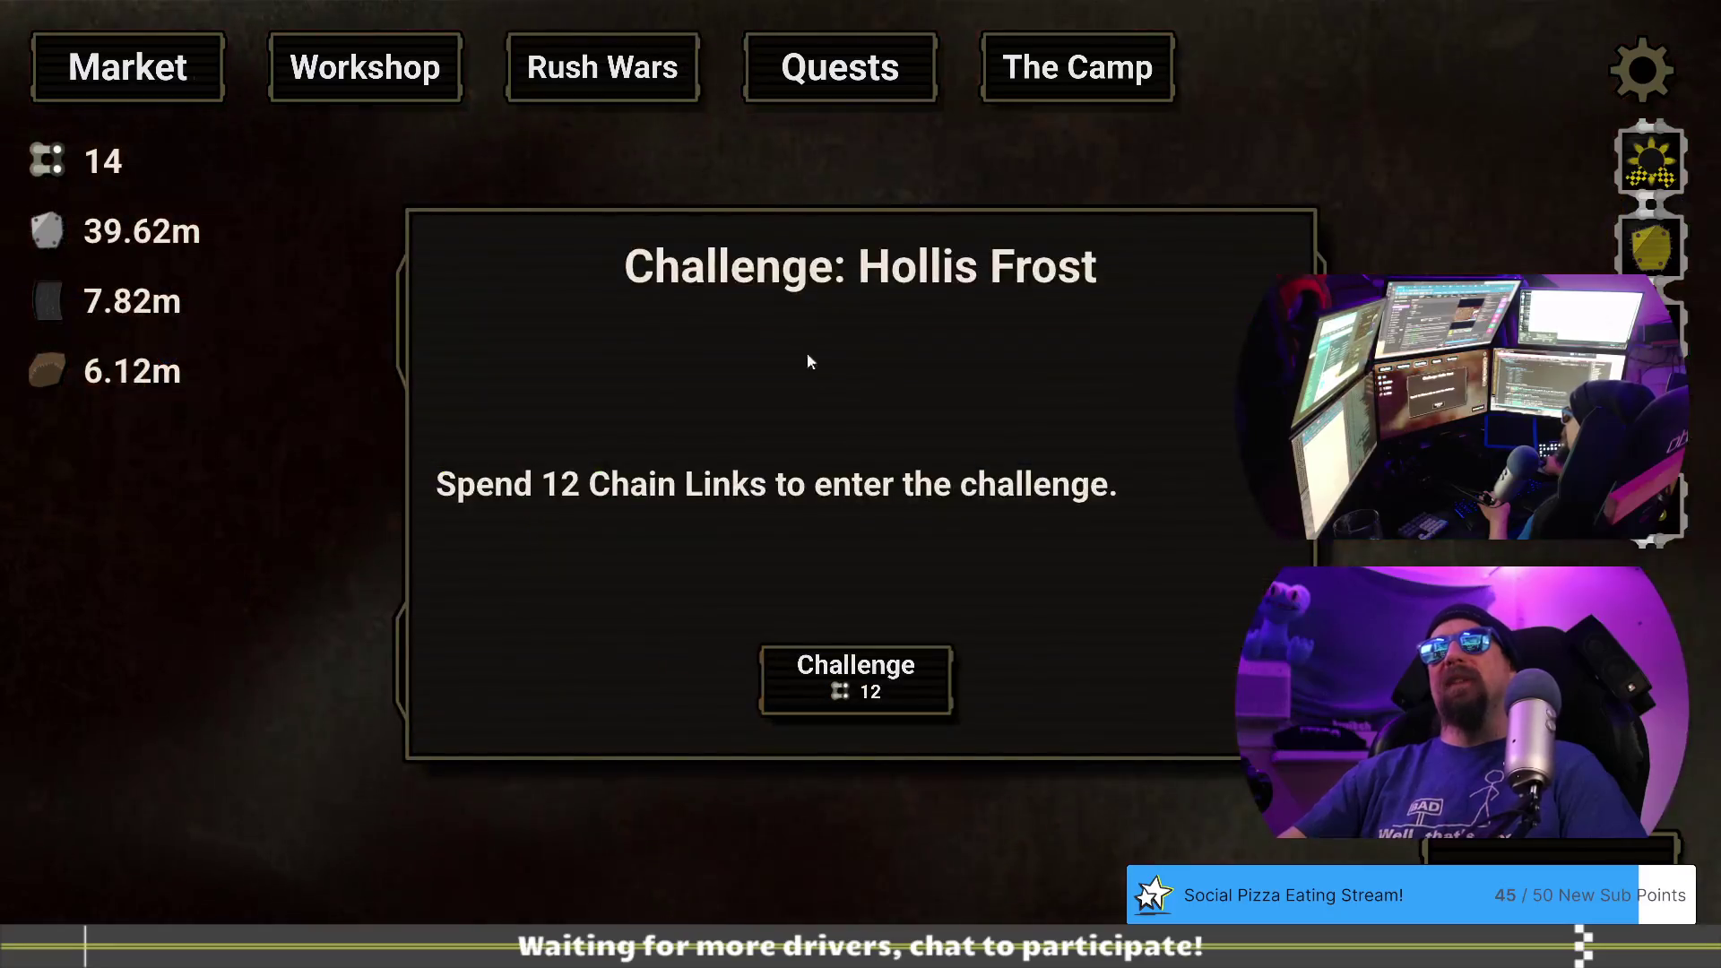
click(911, 674)
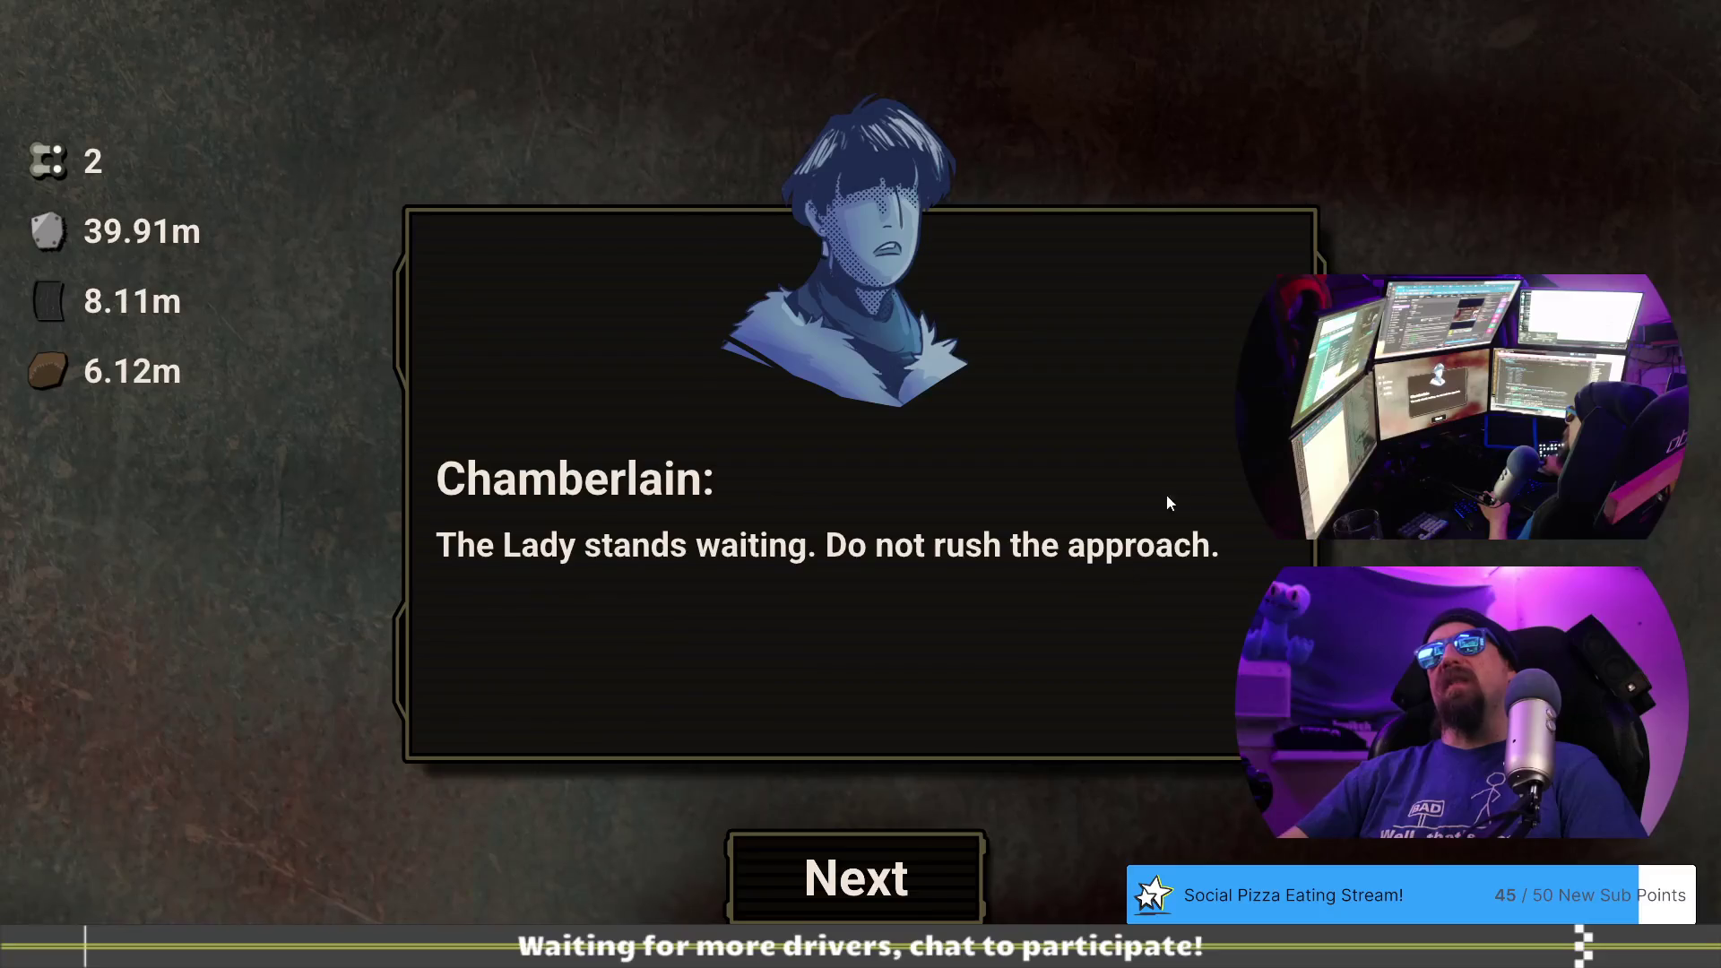
click(955, 847)
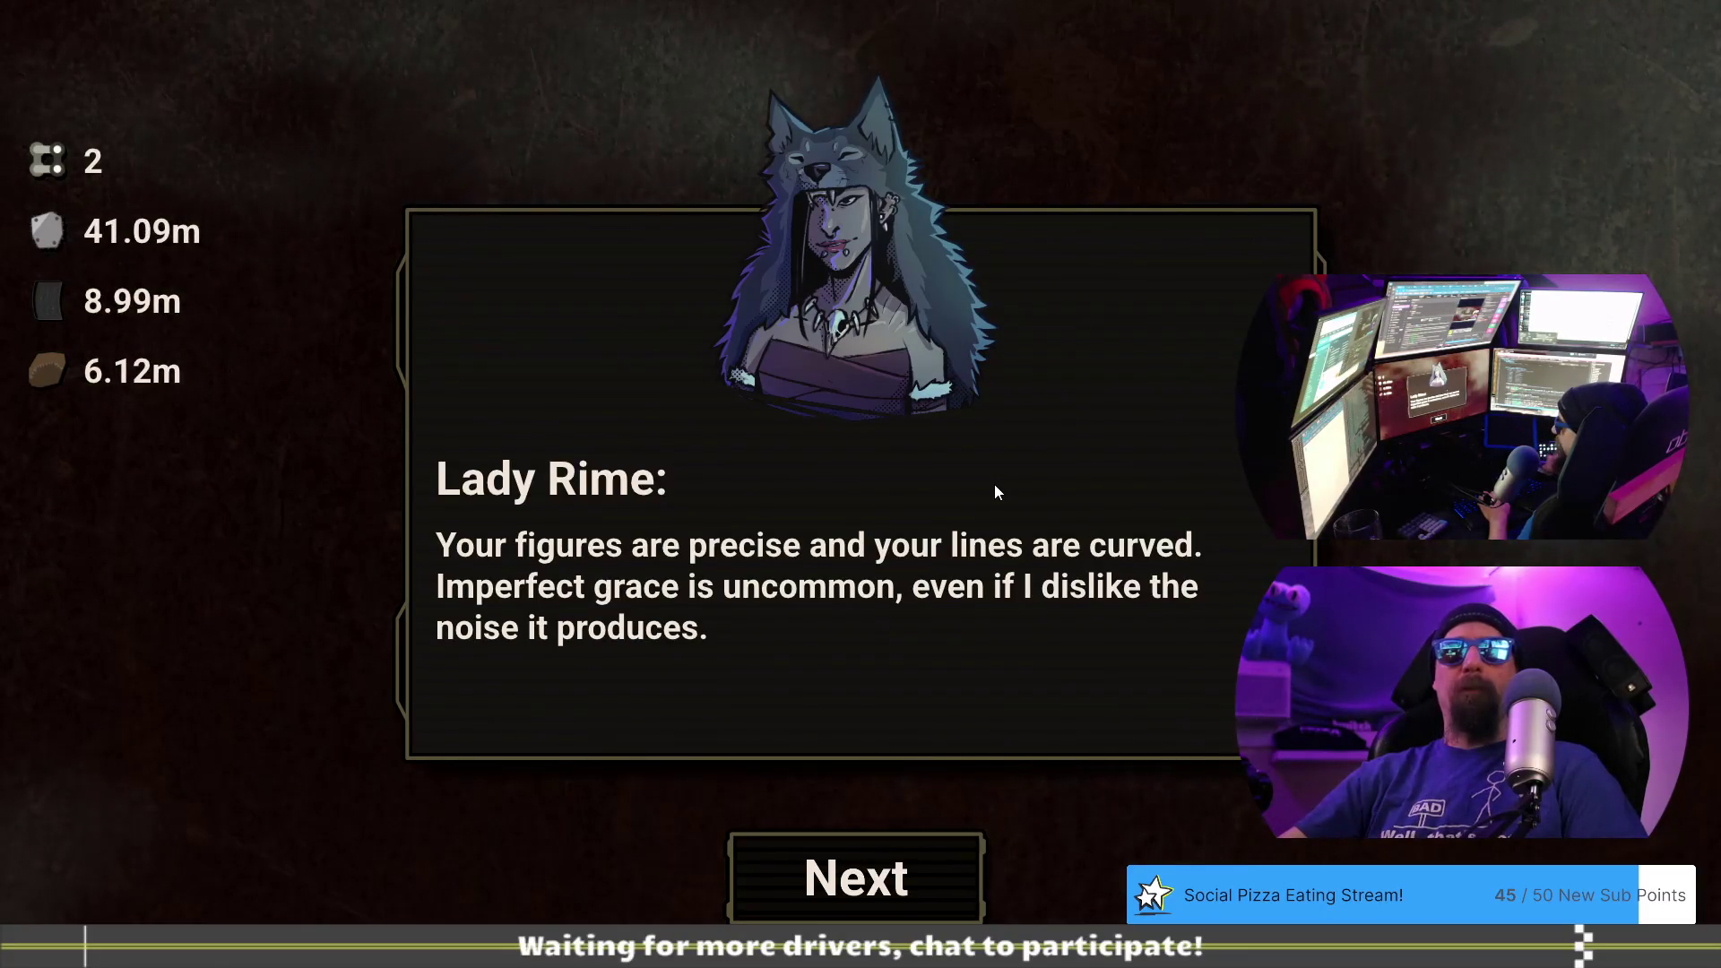
key(alt+Tab)
click(679, 518)
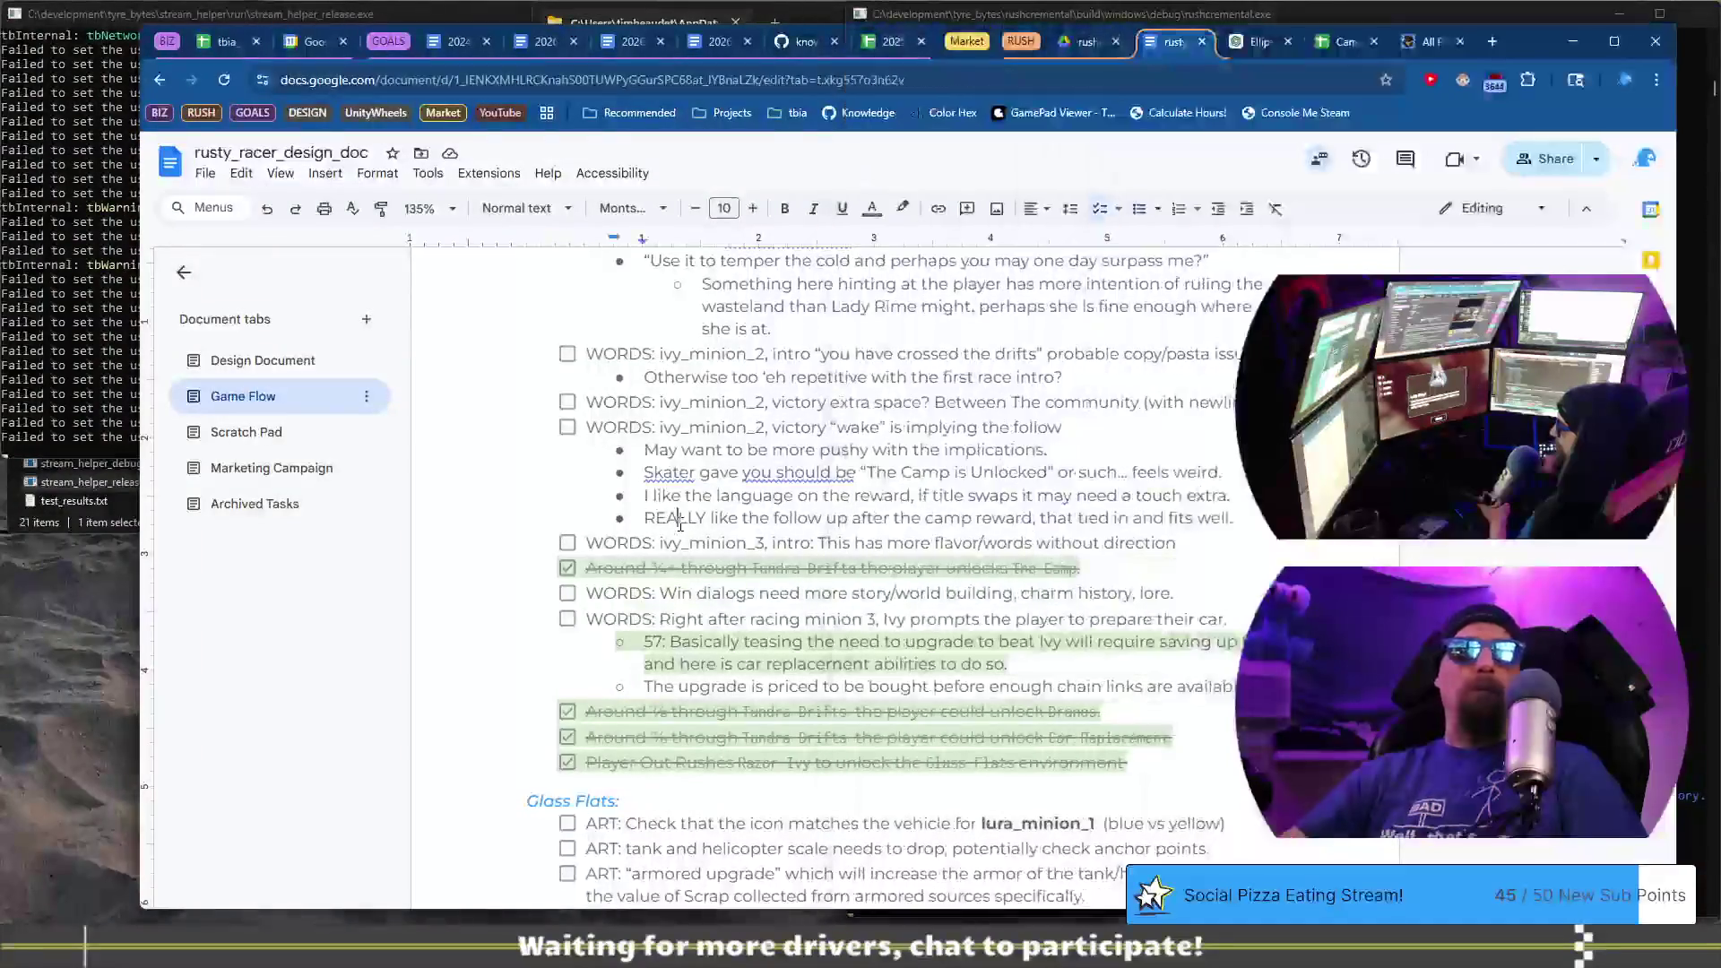
- Add a sub-bullet under the ivy_minion_3 intro suggesting it open with respect for imperfect grace
scroll(683, 567, down, 2)
click(664, 440)
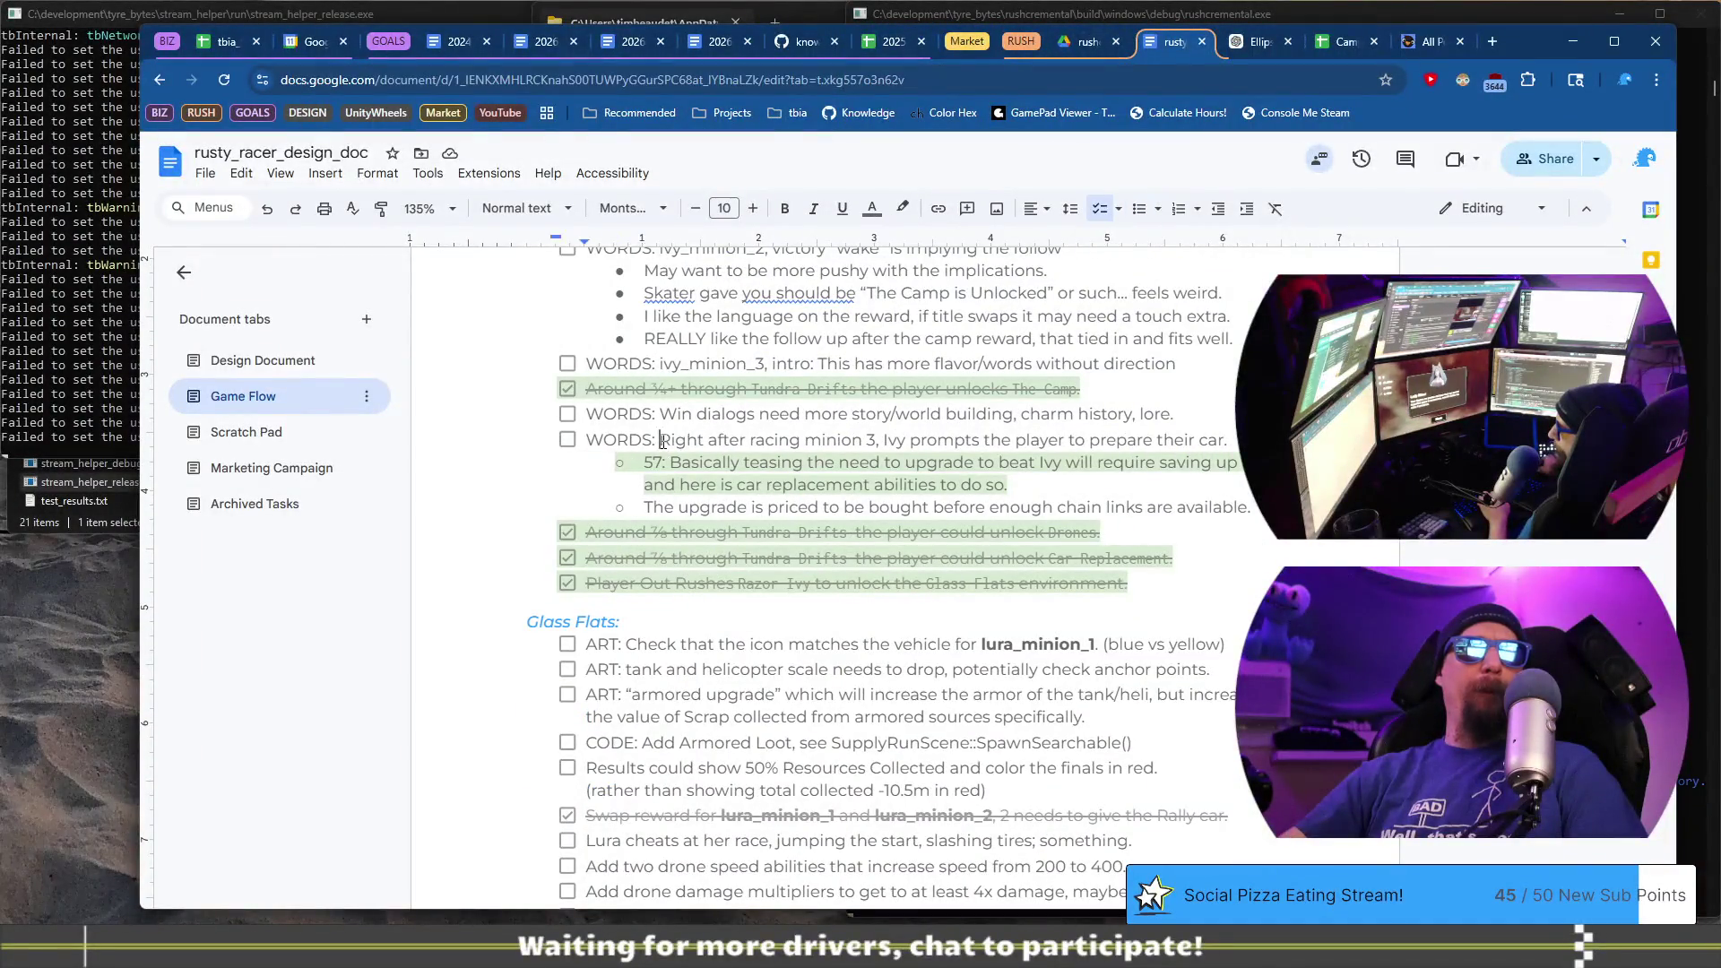
scroll(663, 452, up, 1)
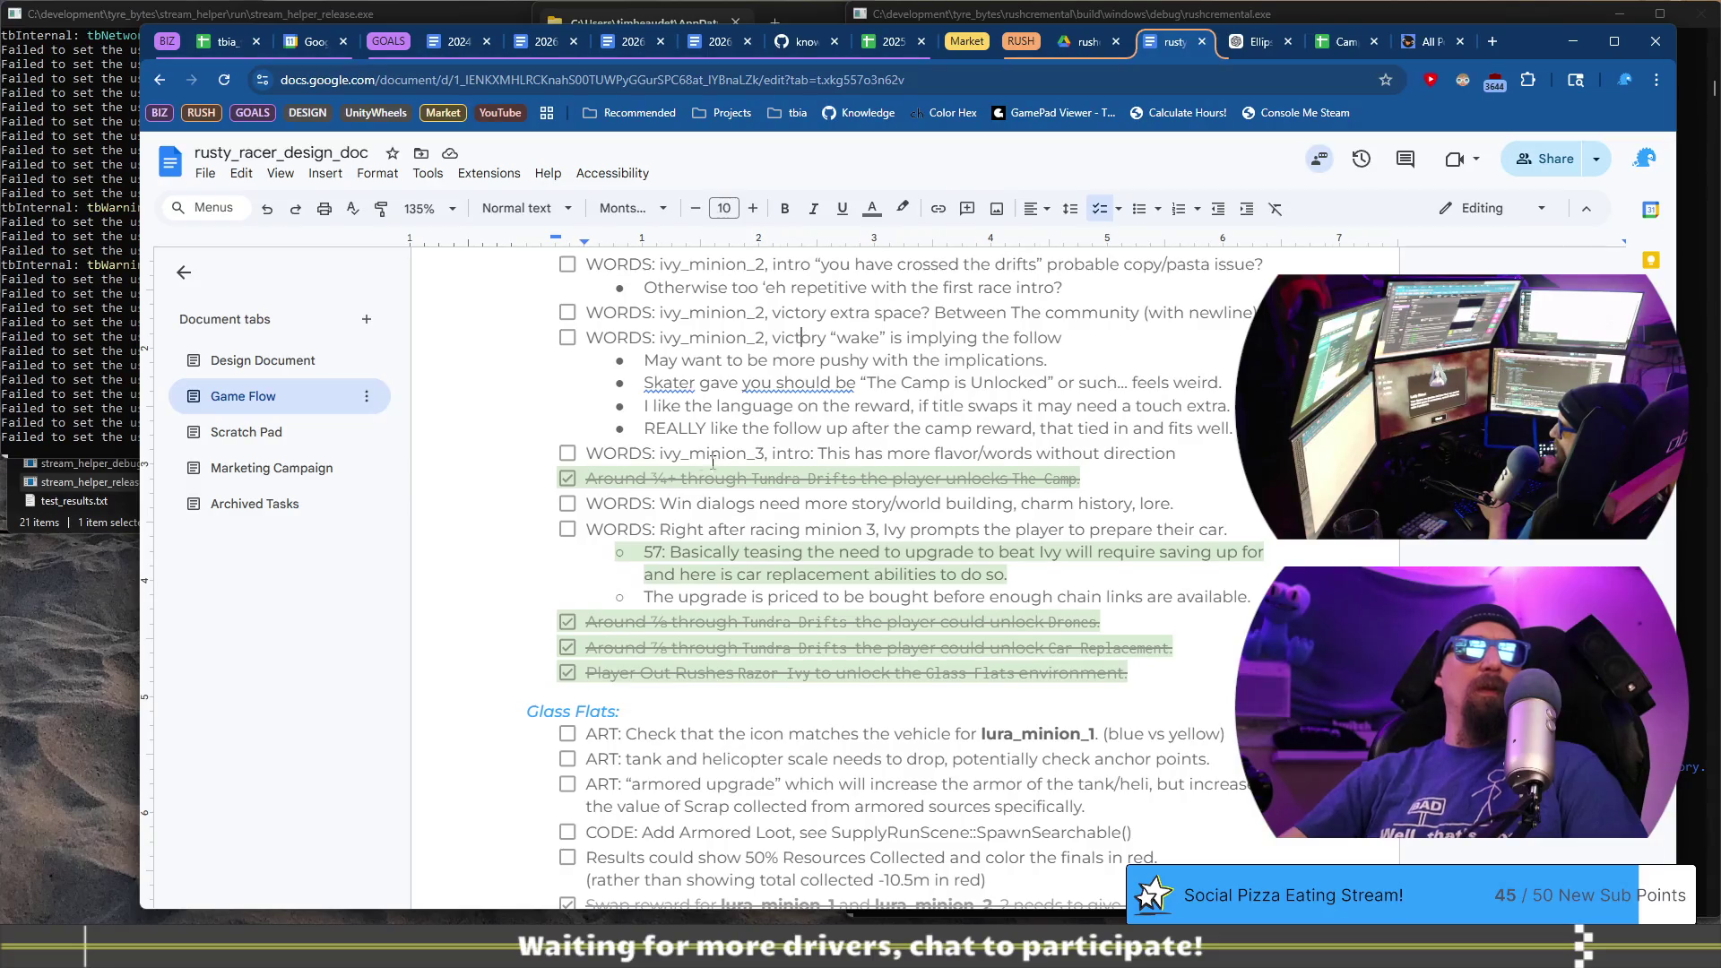
key(End)
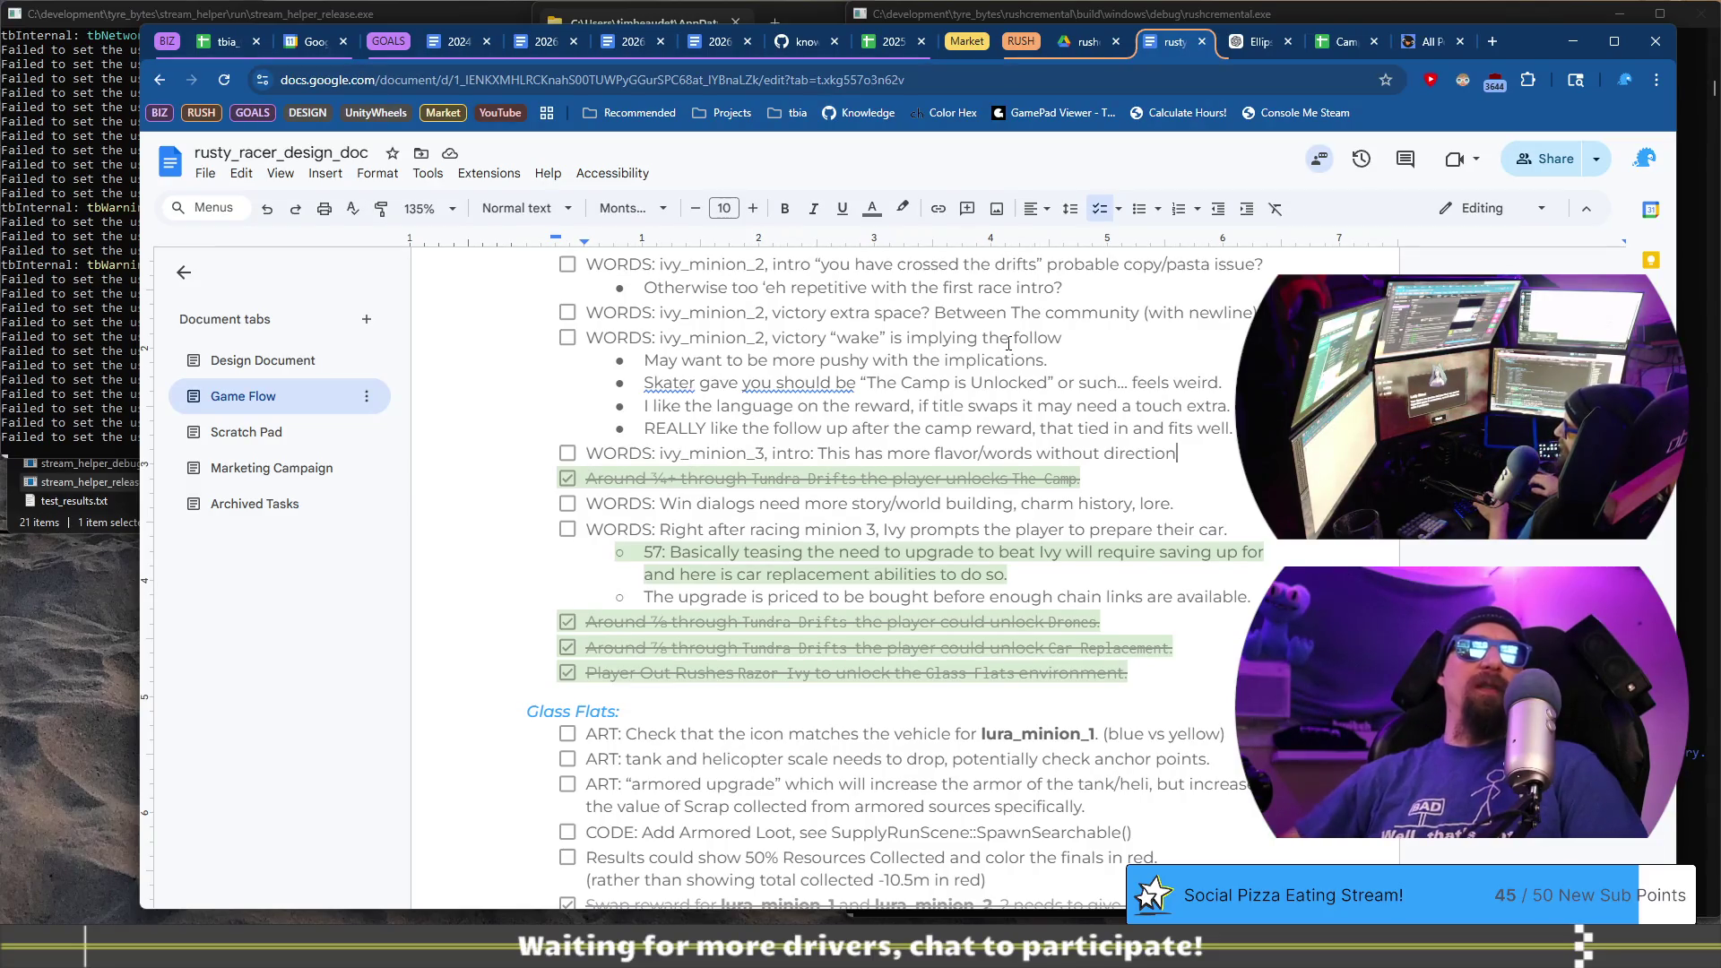
key(Return)
key(BackSpace)
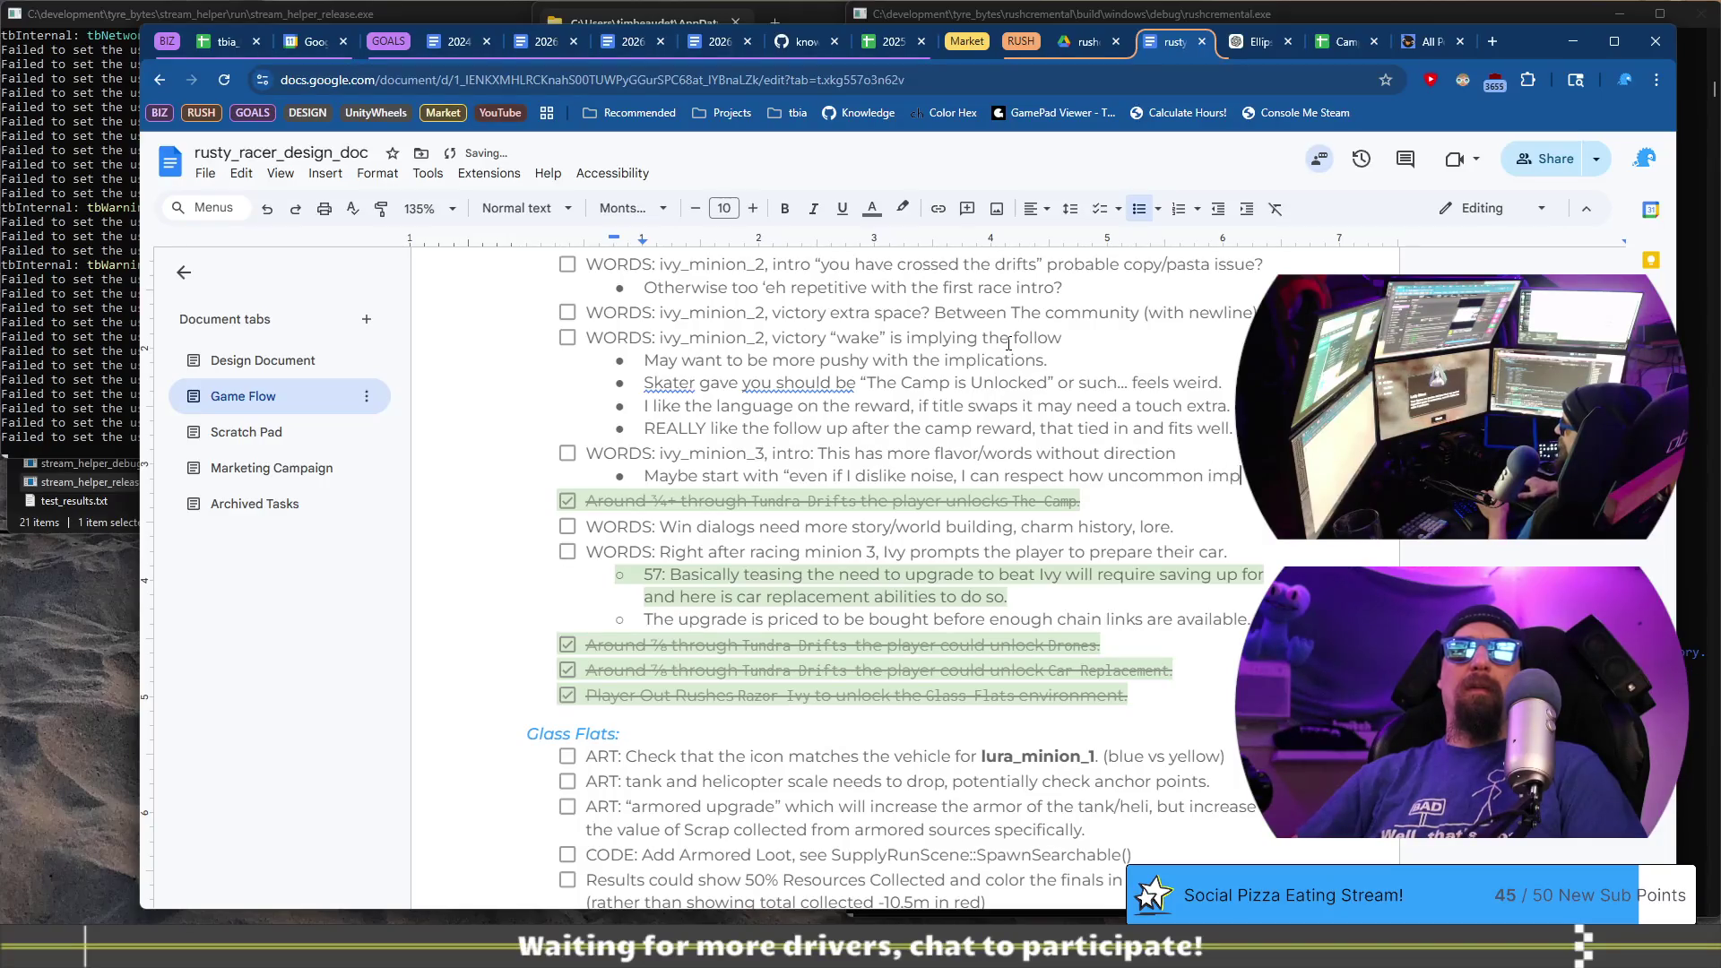
text(erfect grace is” leading to you sh)
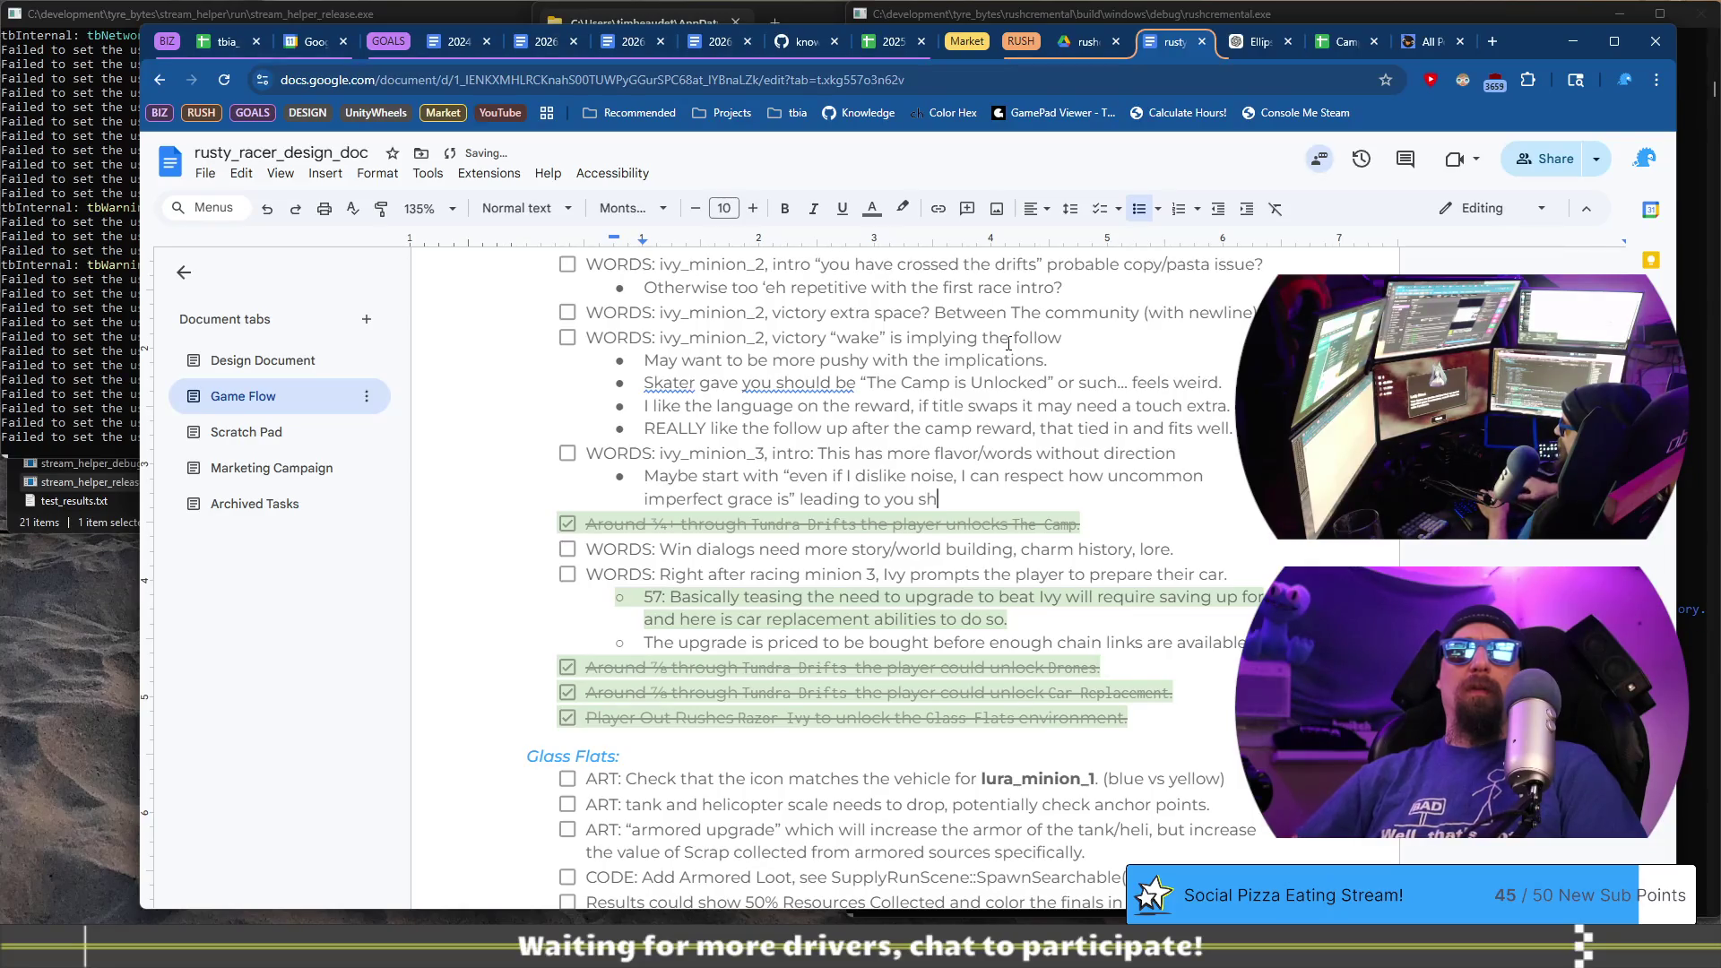
text(ow the potential of ruling much wid)
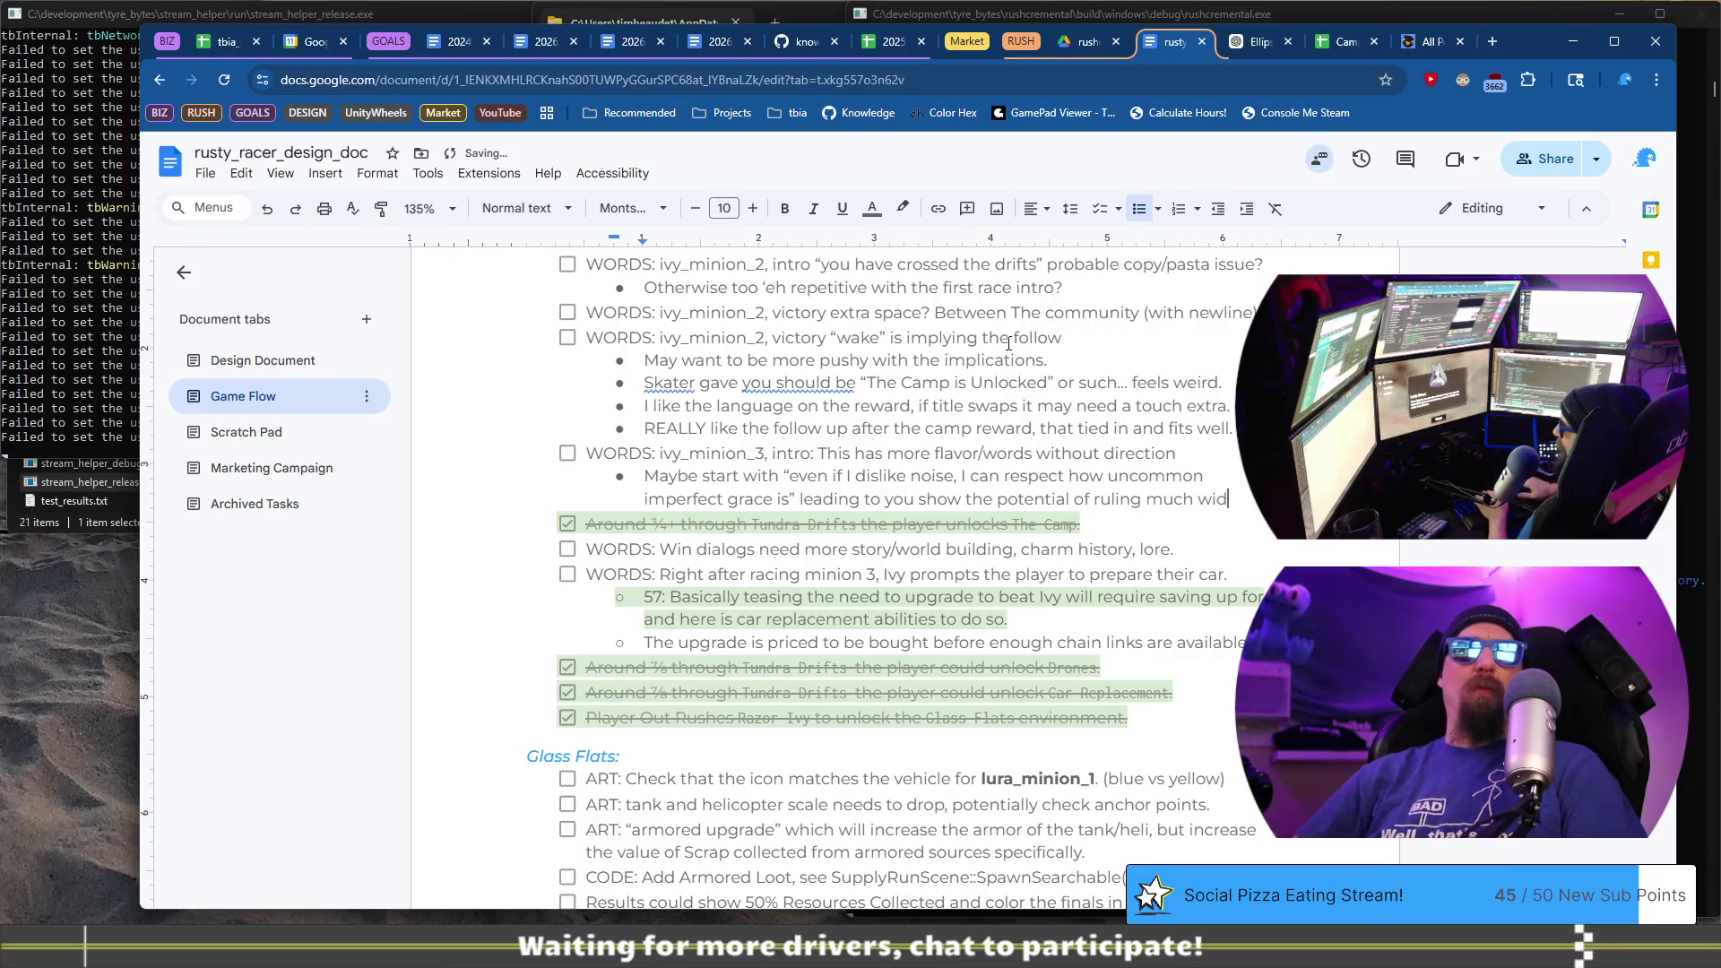
text(er than just the Tunda)
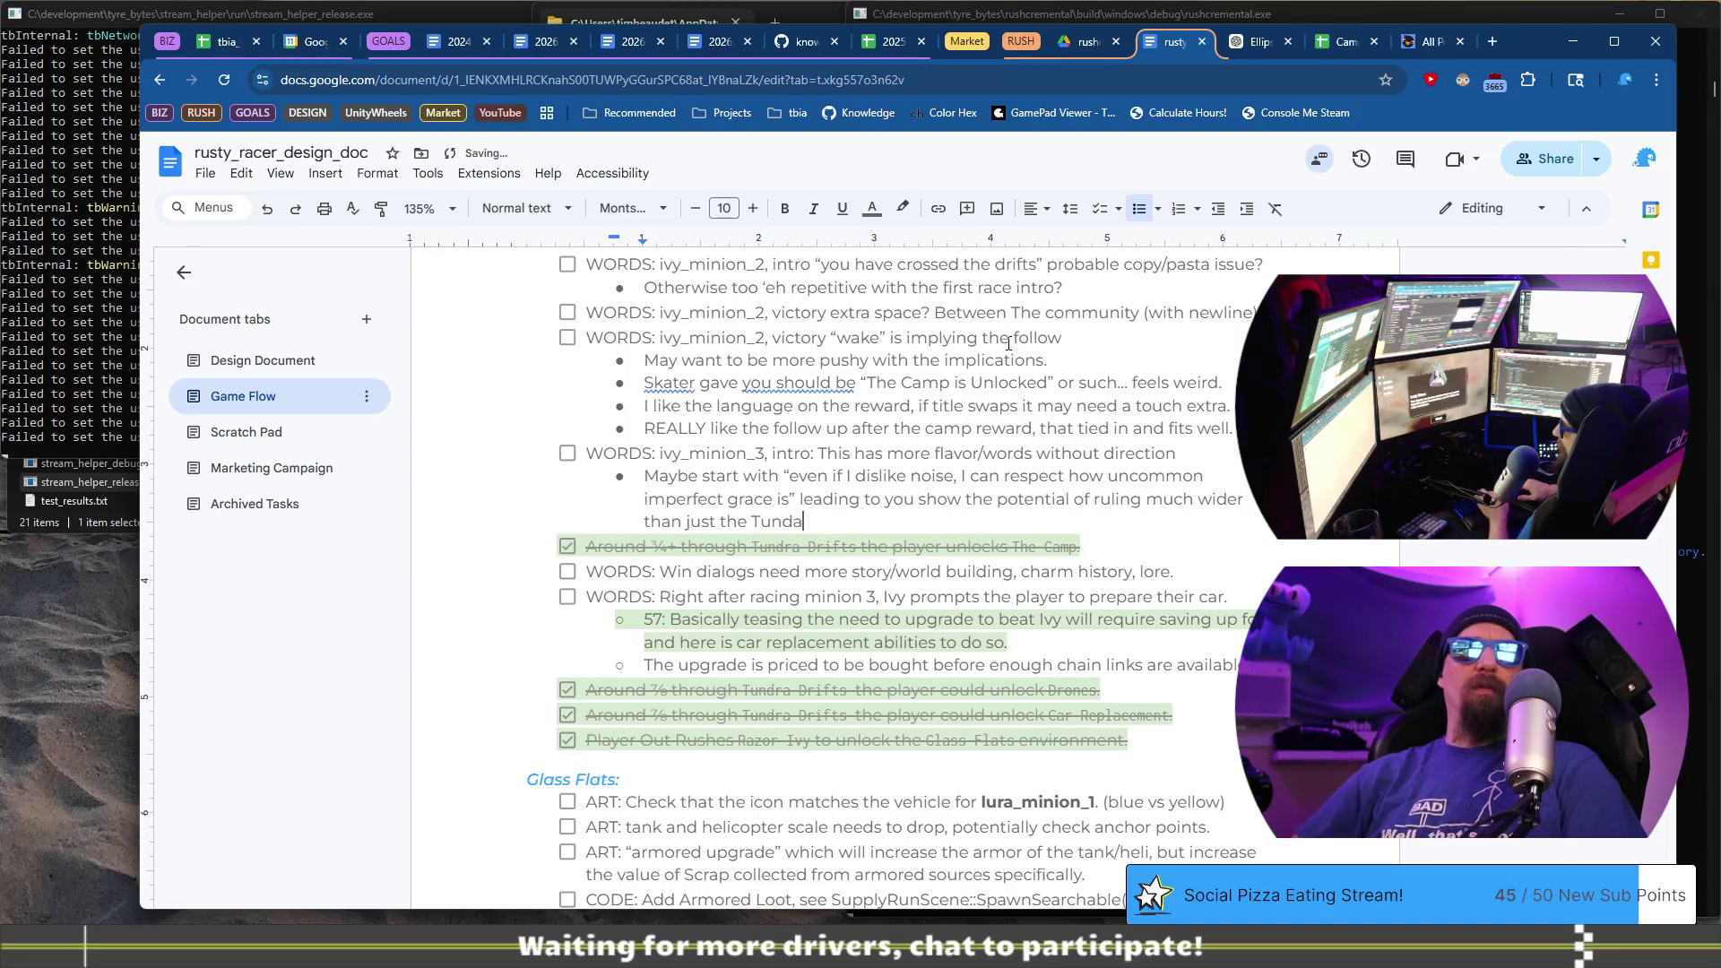
key(BackSpace)
text(ra with you)
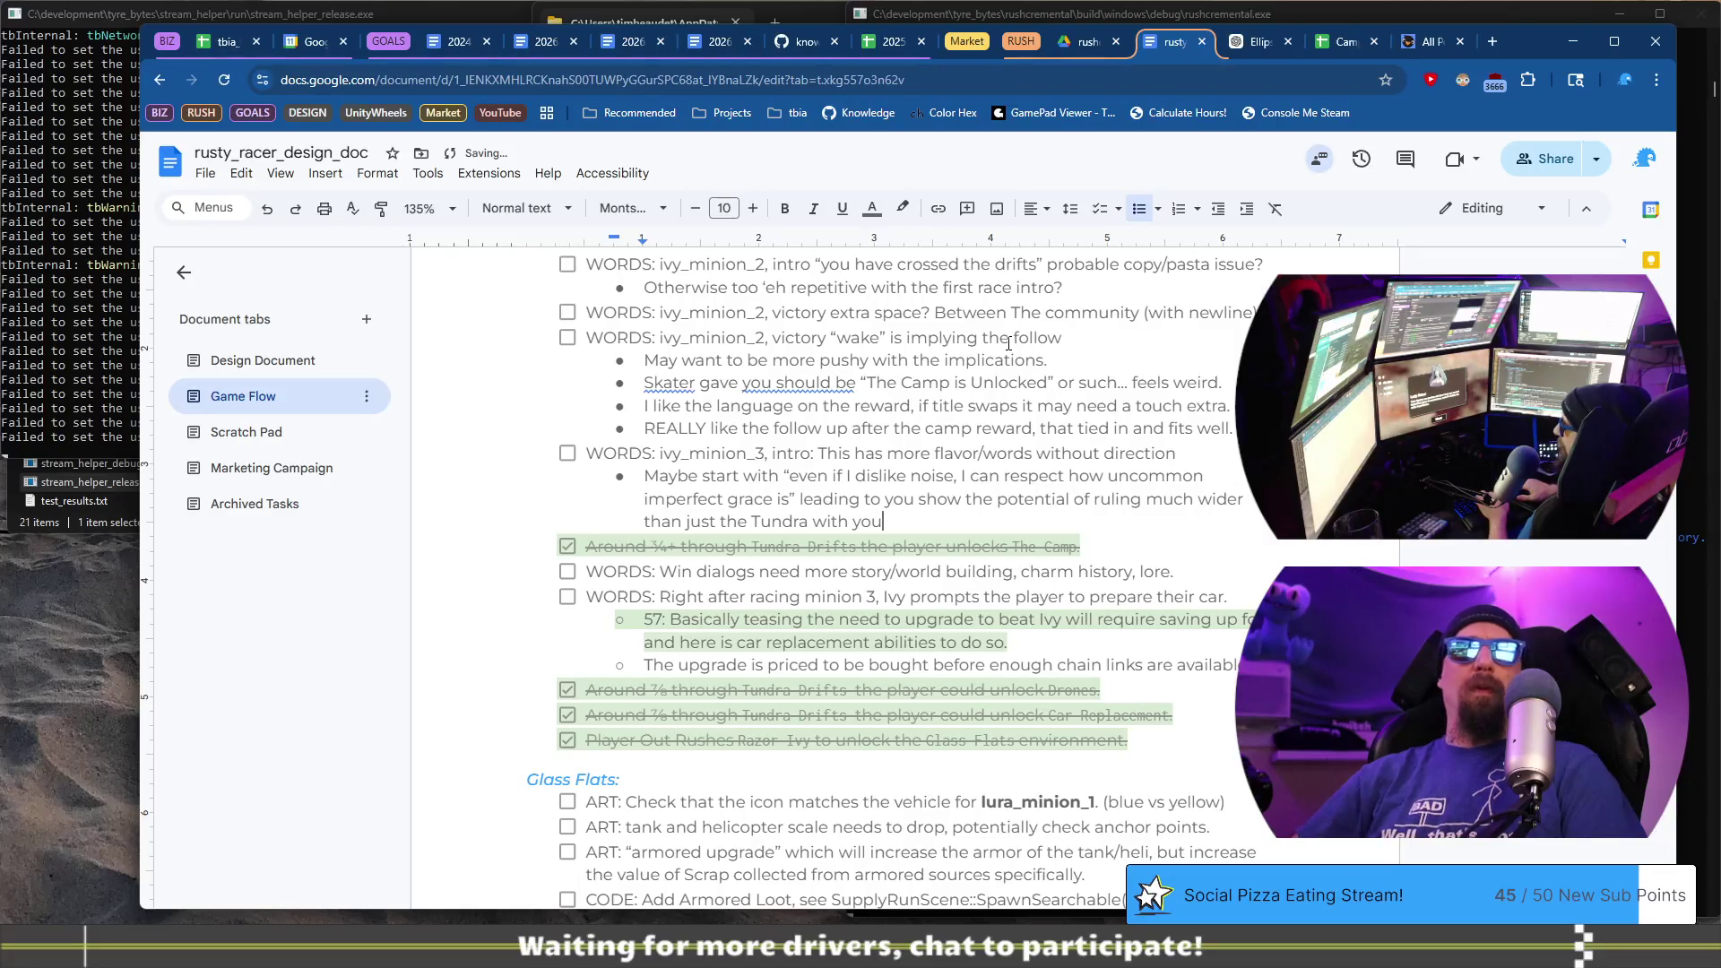
text( and curved lines.)
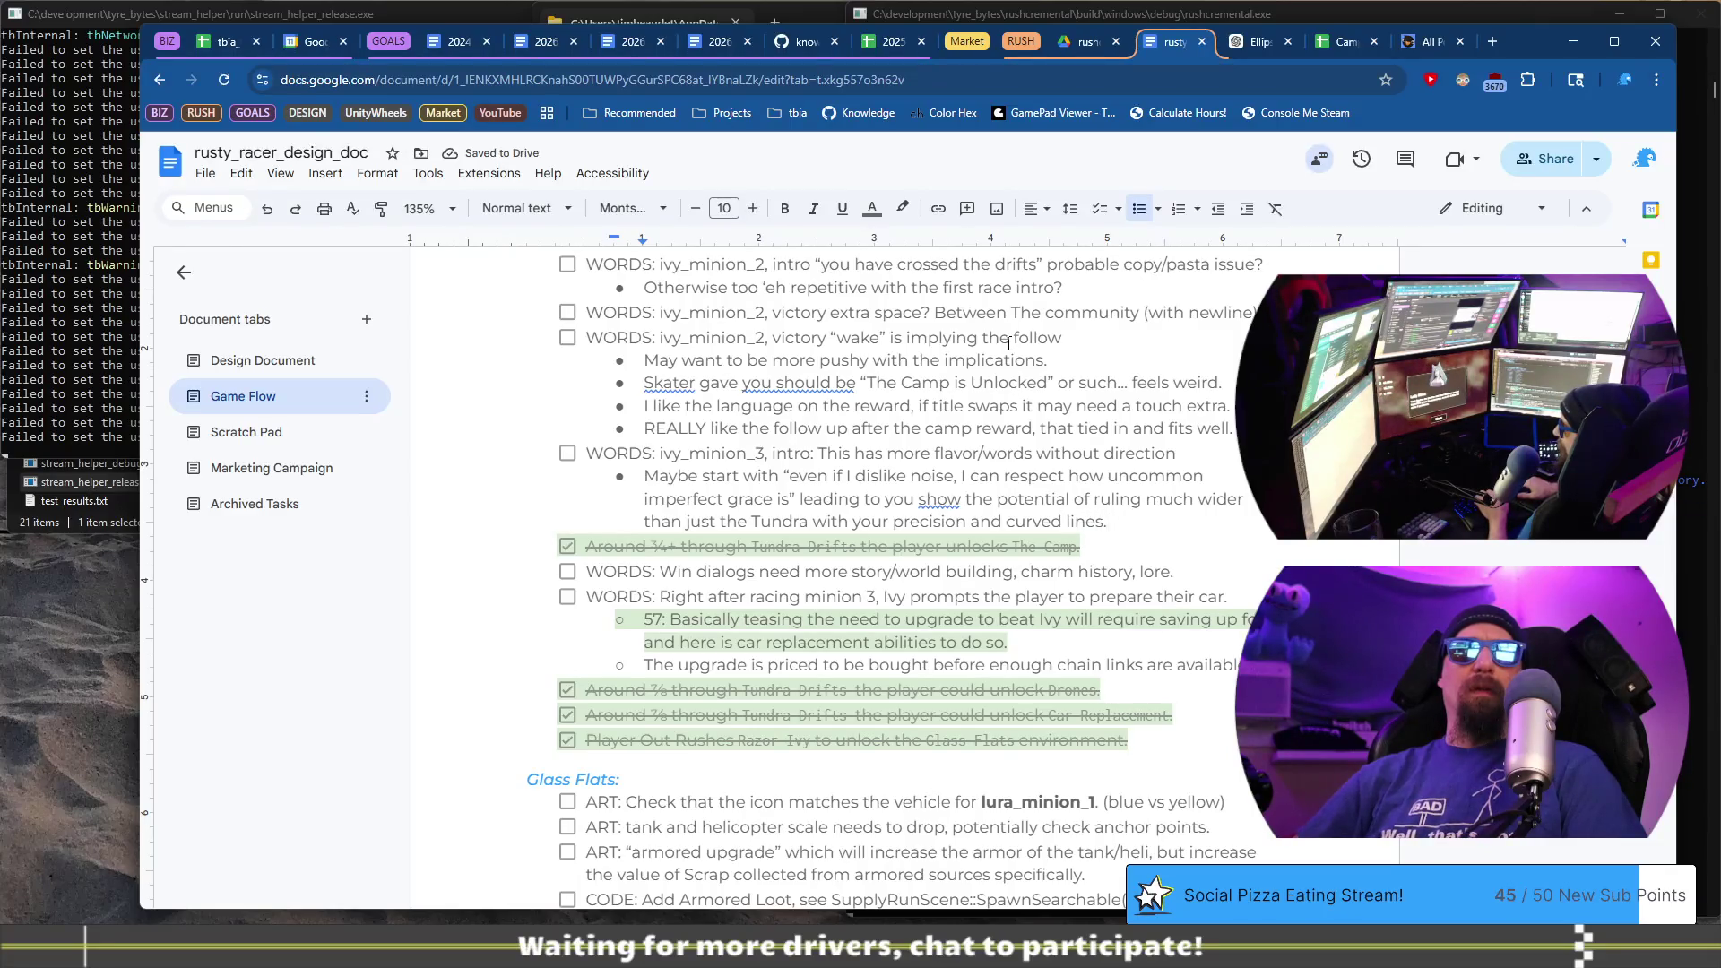
text(/figures.)
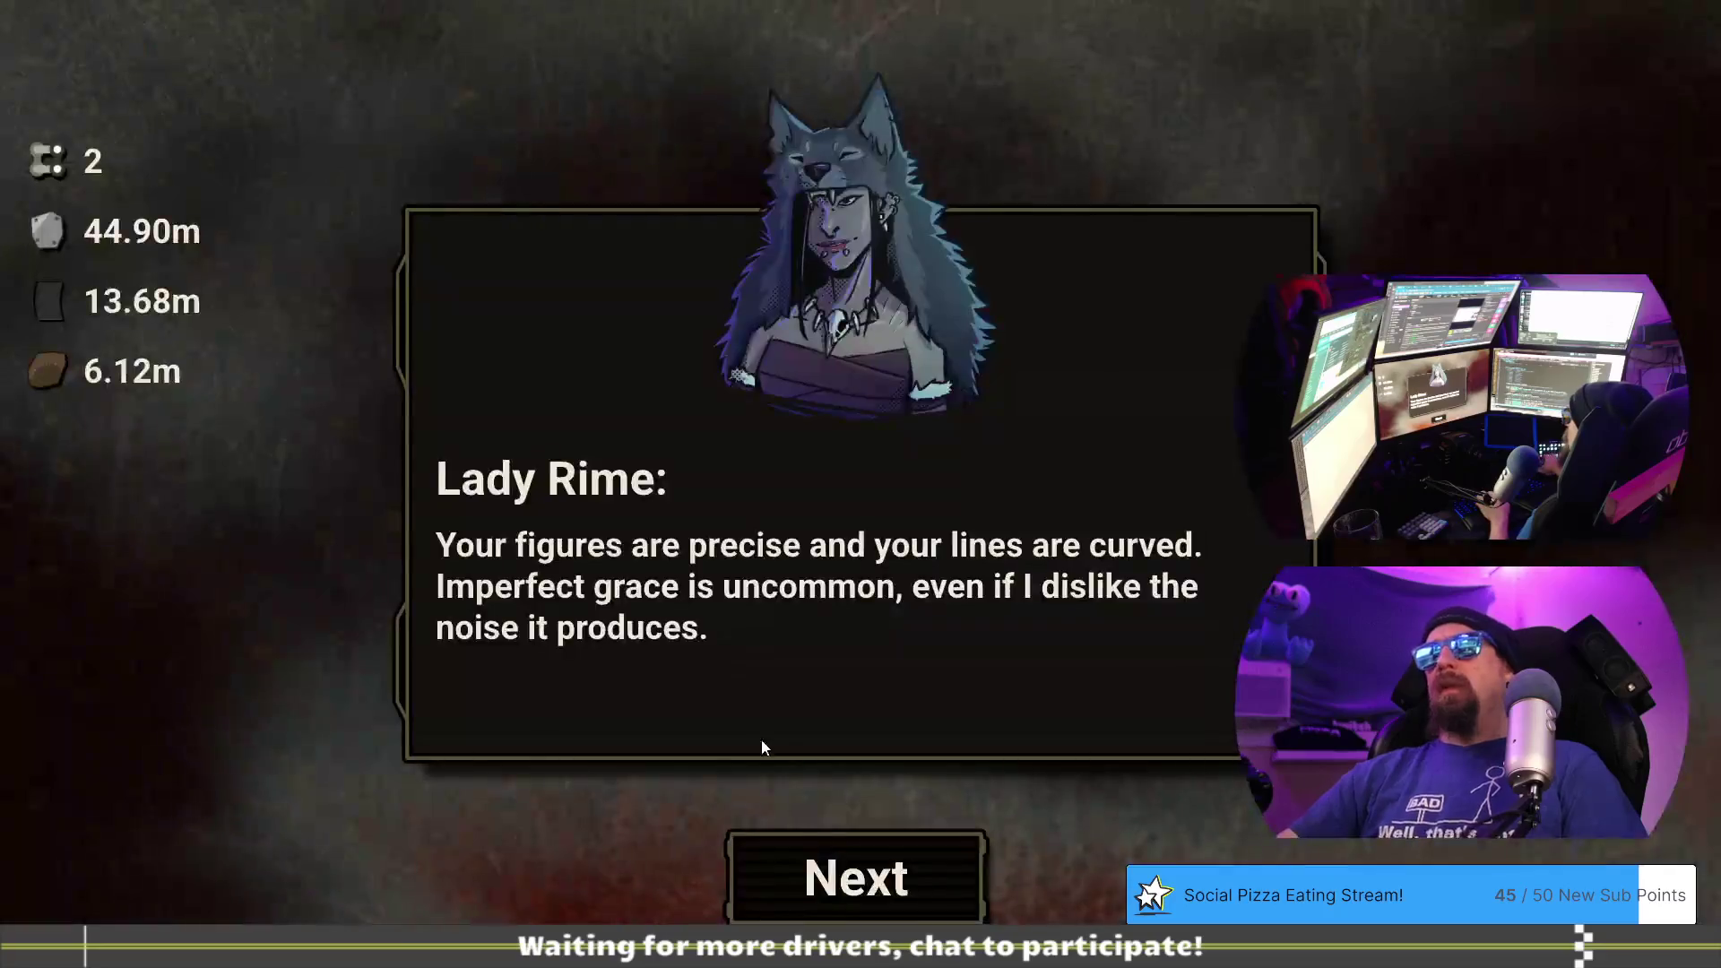
- Advance past Lady Rime and Hollis Frost and confirm the 12 Chain Link payment
click(802, 839)
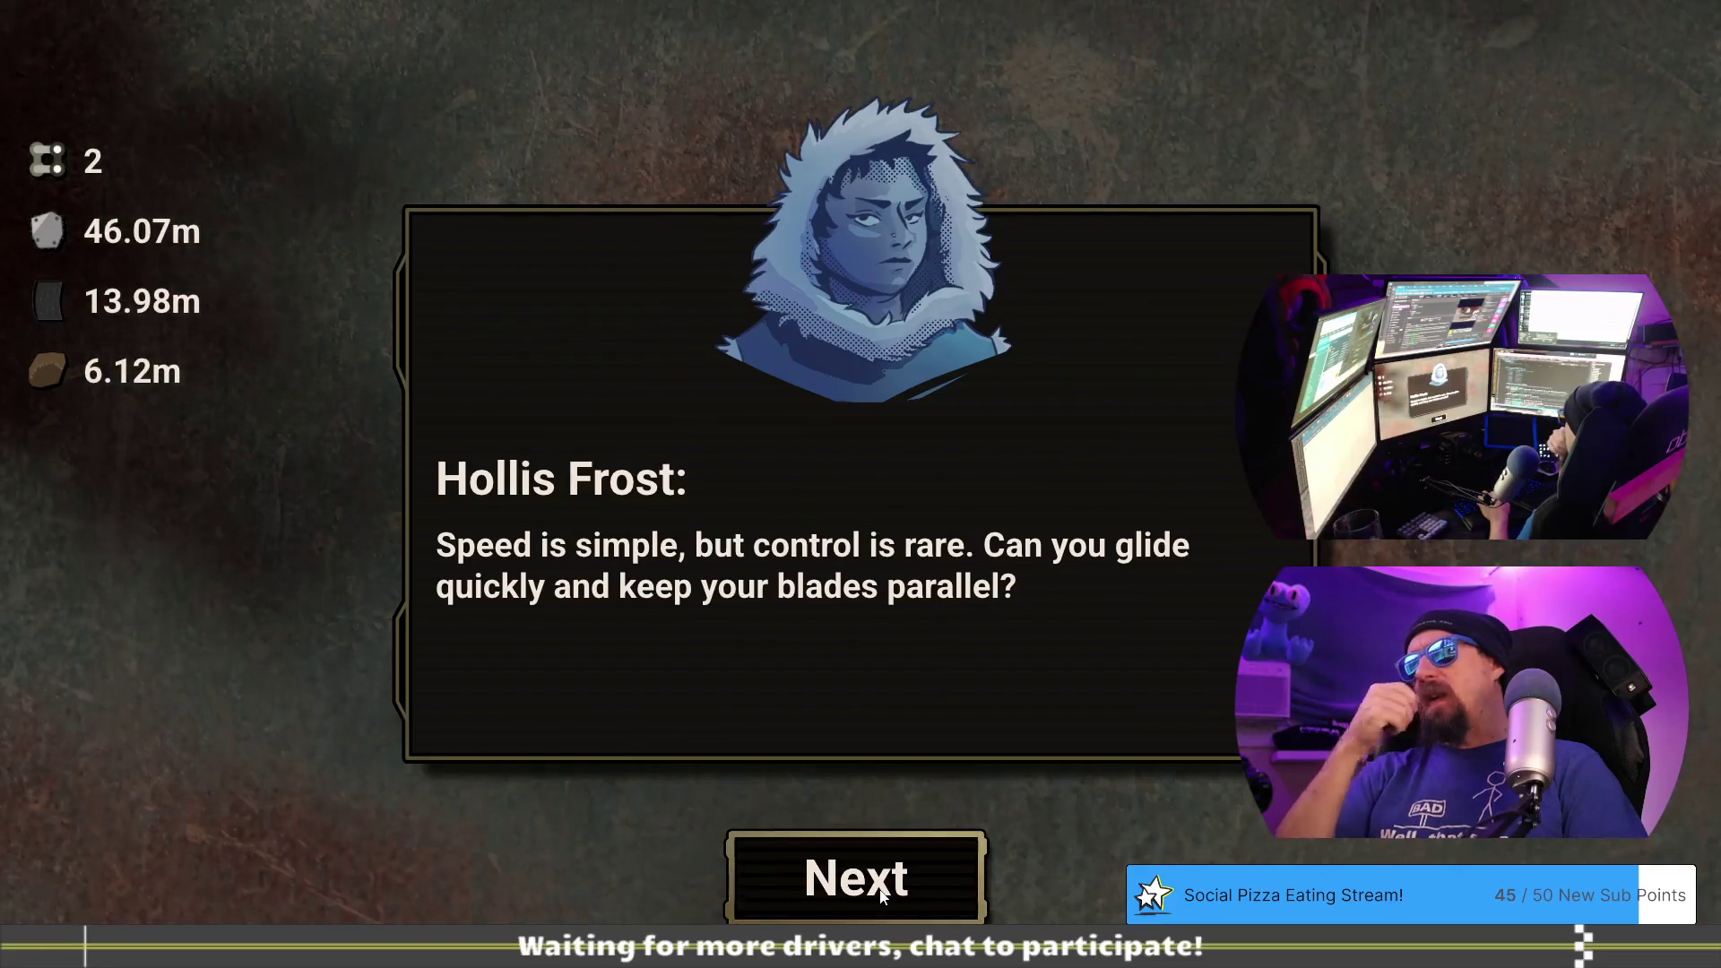
click(881, 893)
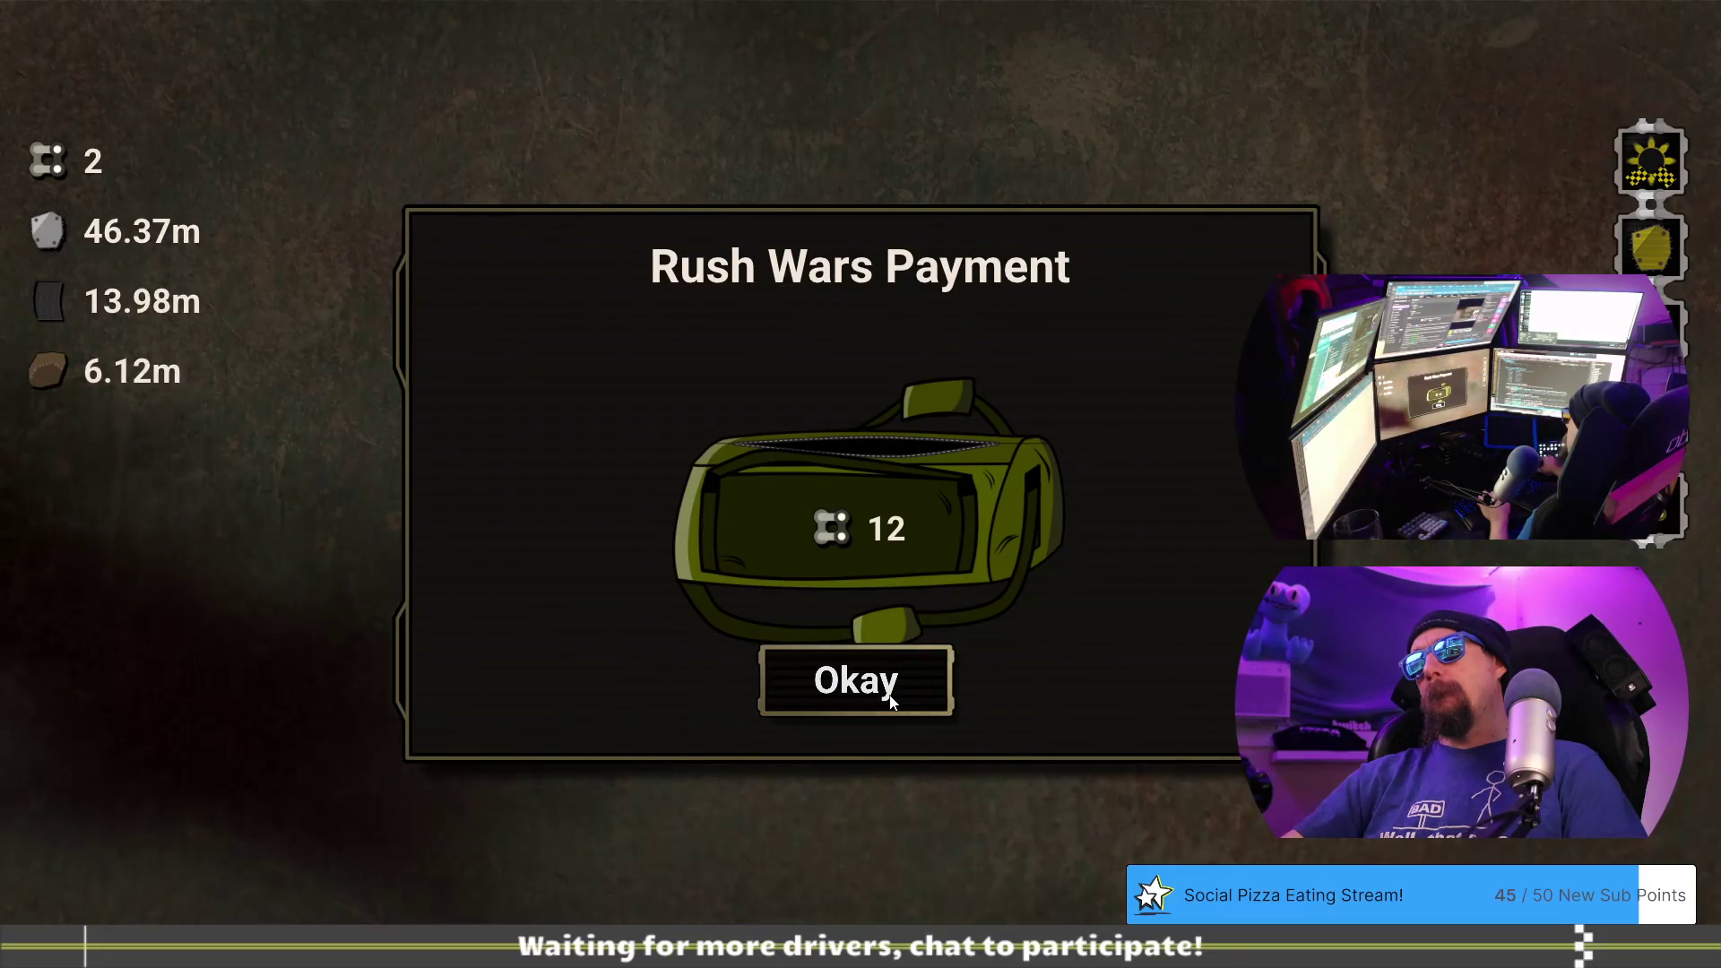
key(alt+Tab)
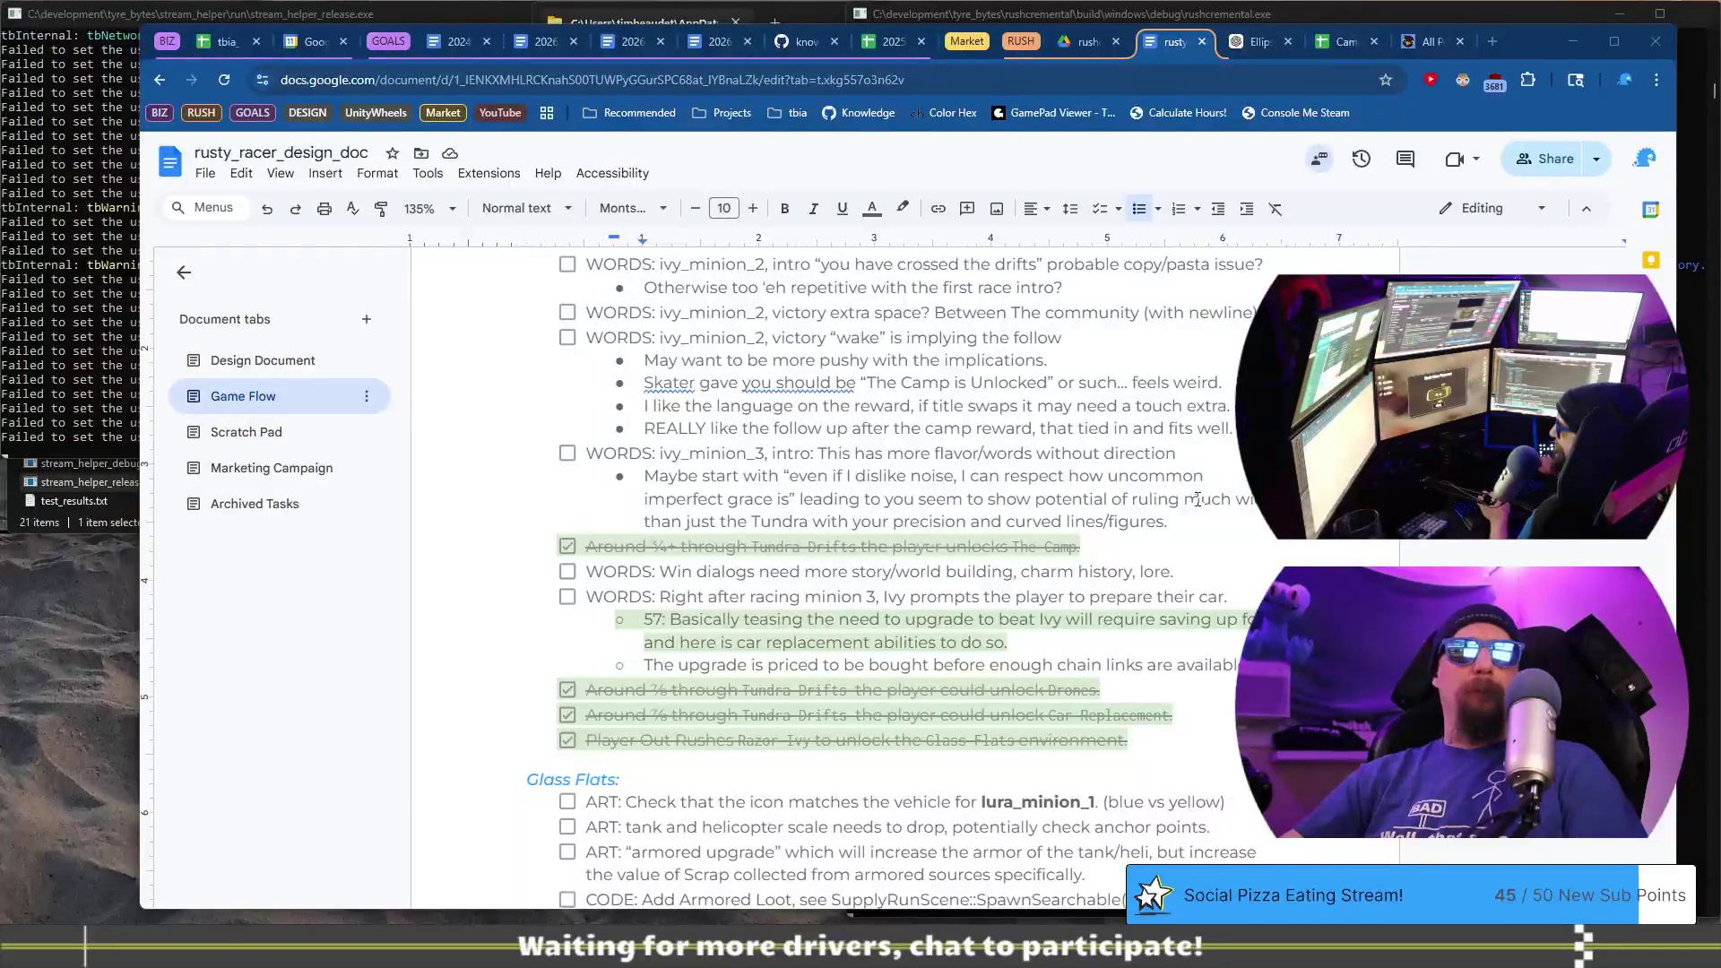
click(1210, 520)
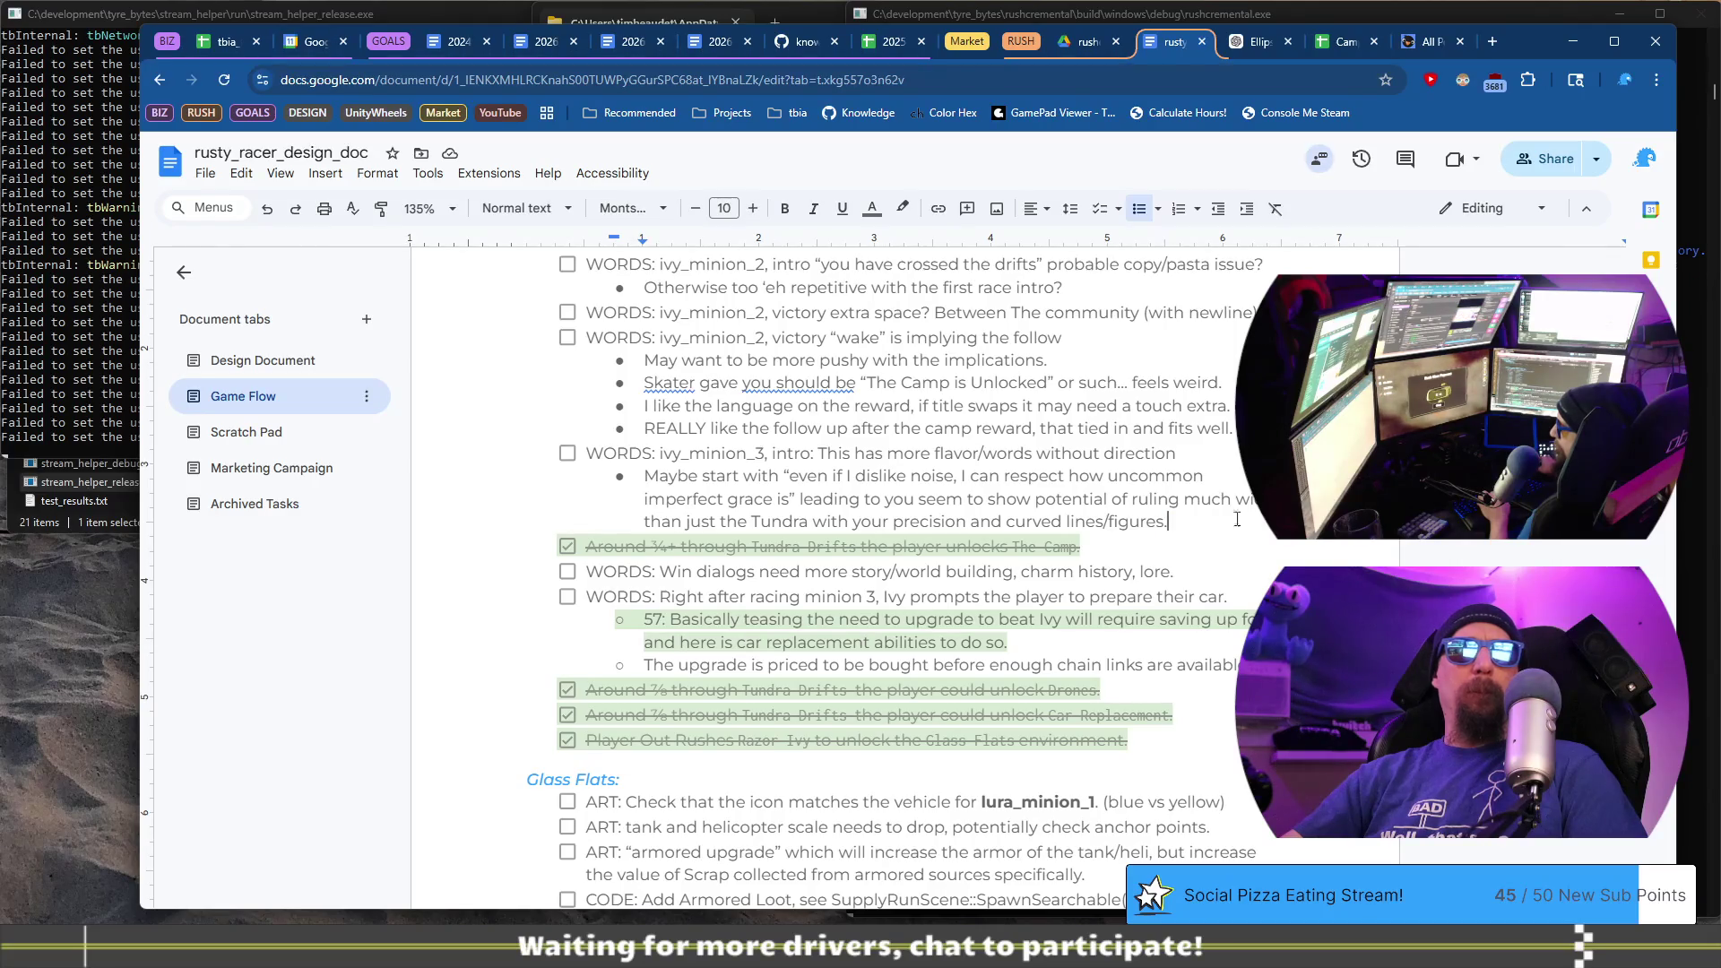
key(alt+Tab)
click(837, 704)
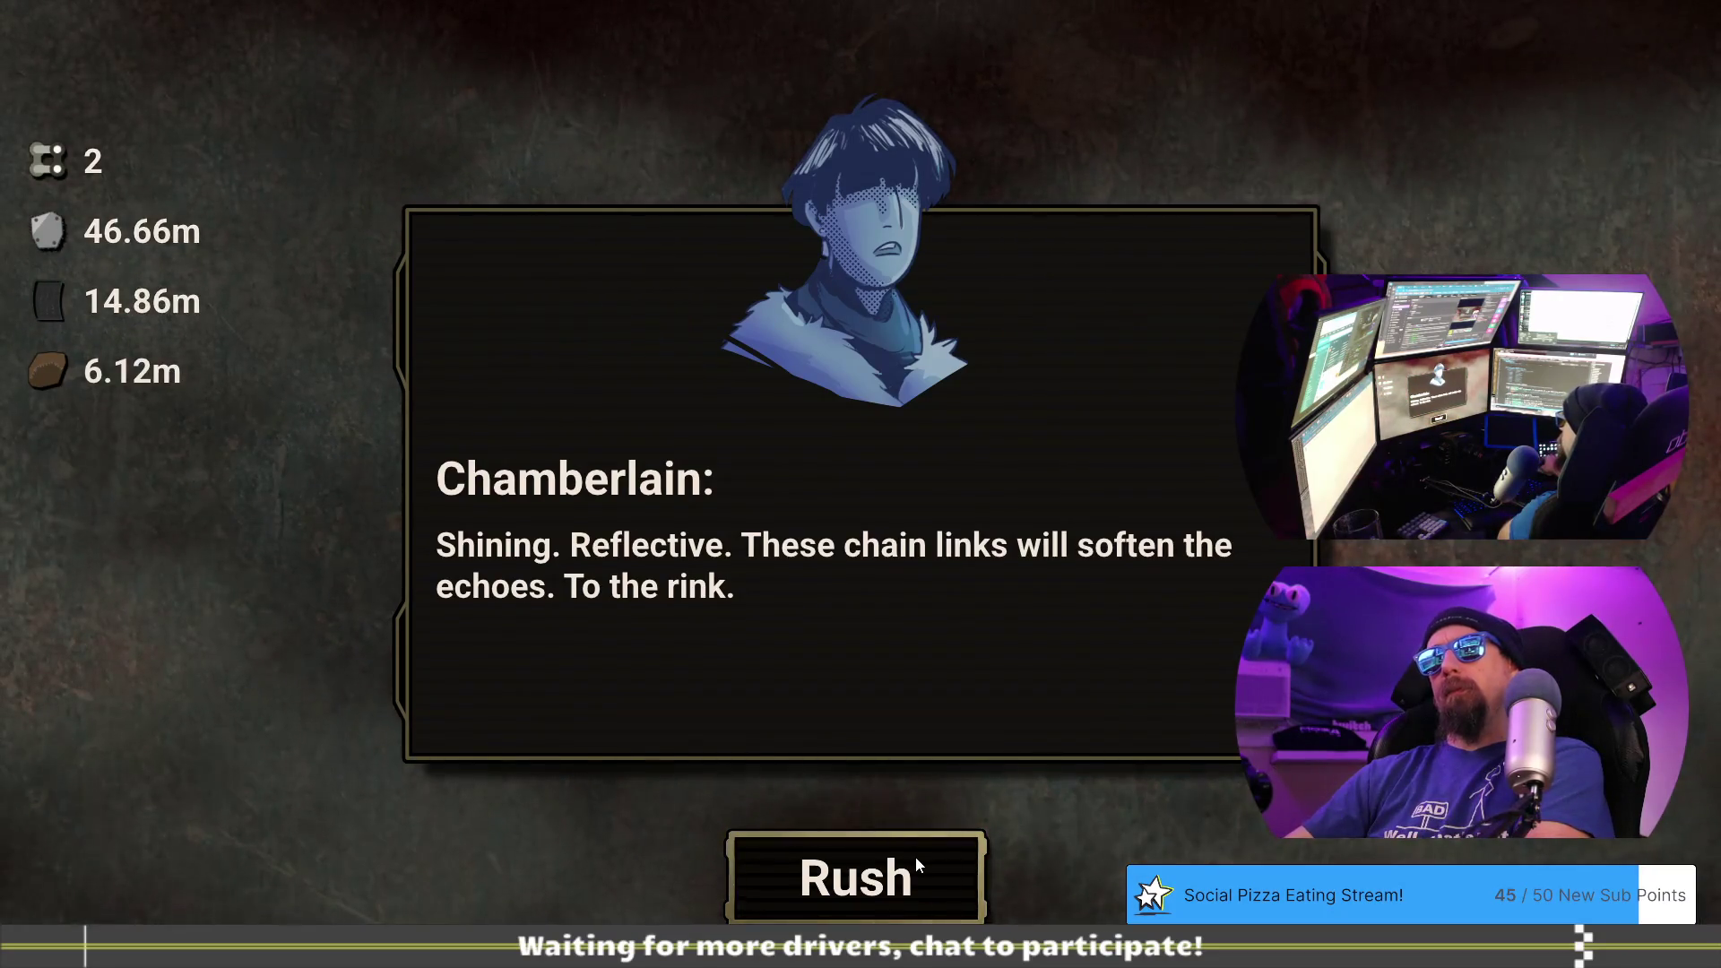
key(alt+Tab)
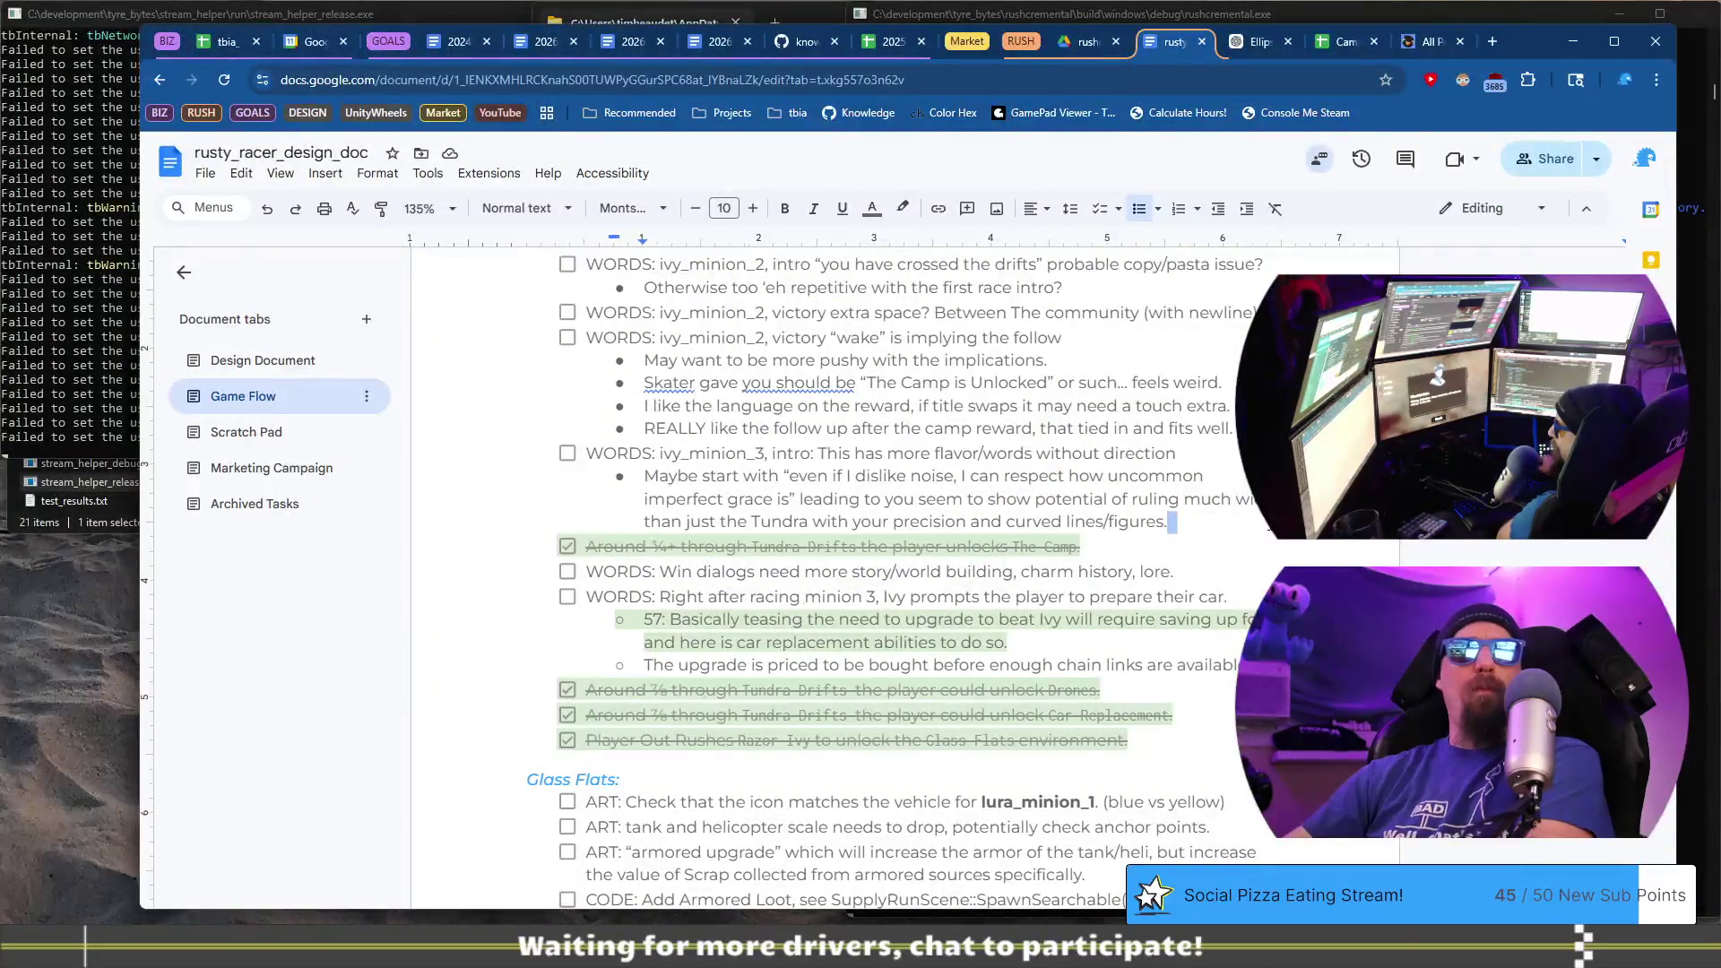
- Add a bullet suggesting 'To the rink' stand on its own line, correct 'it own', and start the race
key(Return)
text(To the rink may wish to stand on it own line separated from the others)
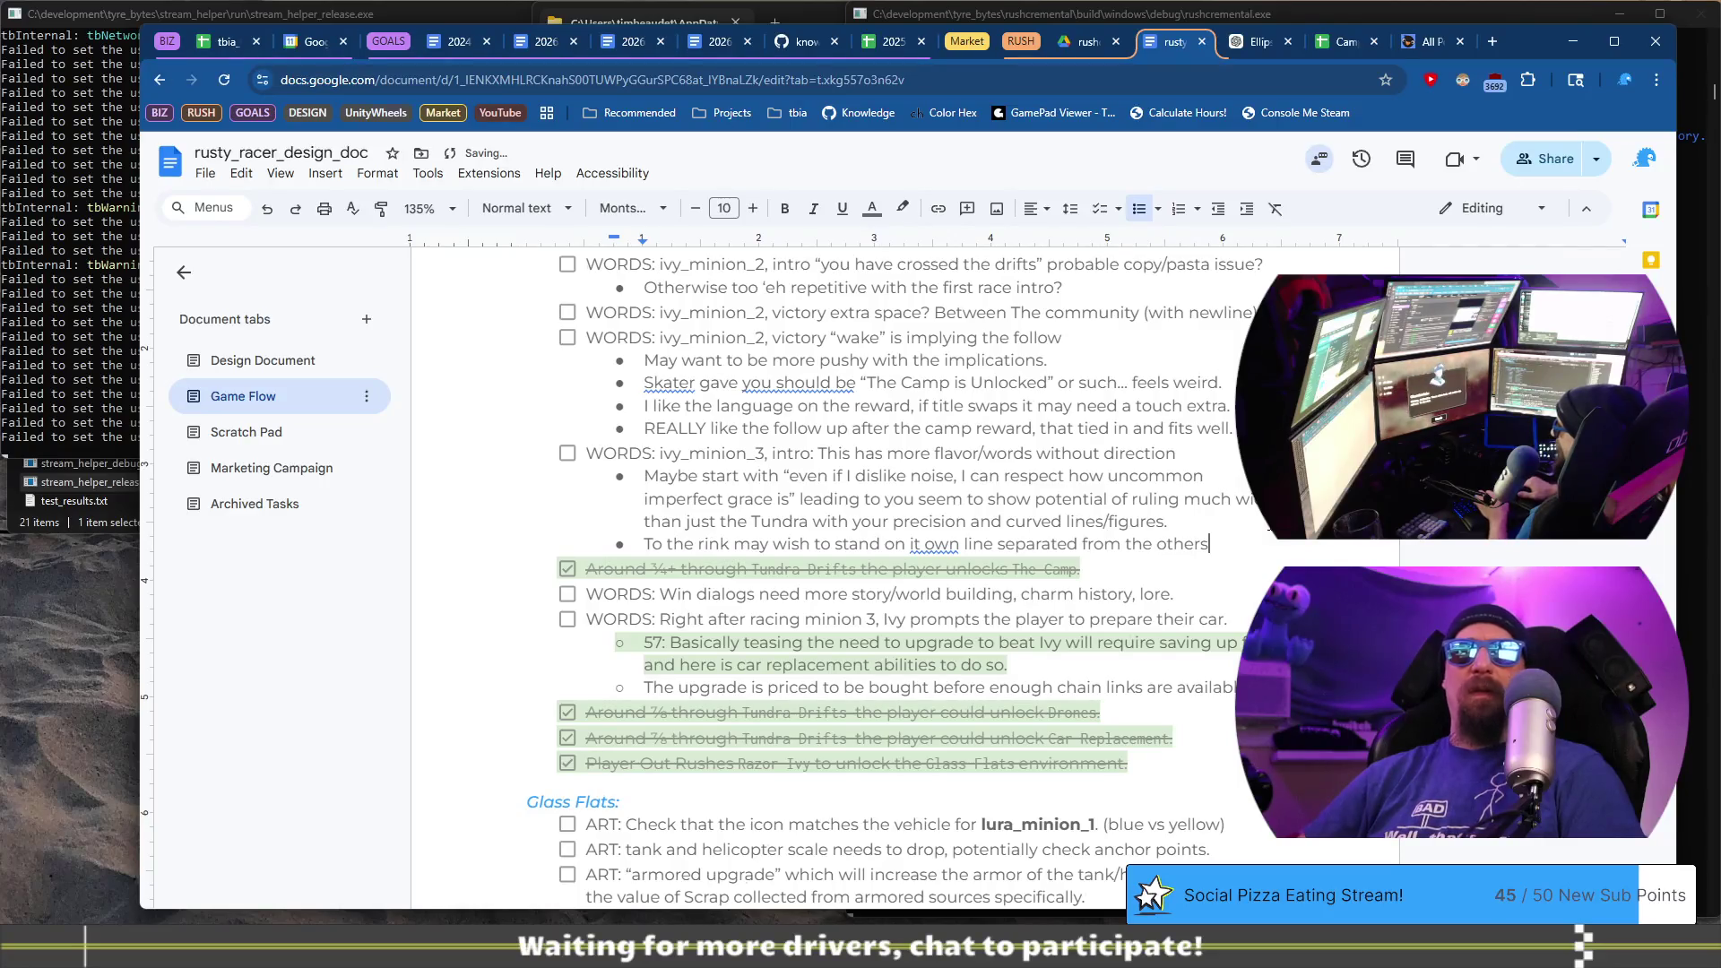
text(.)
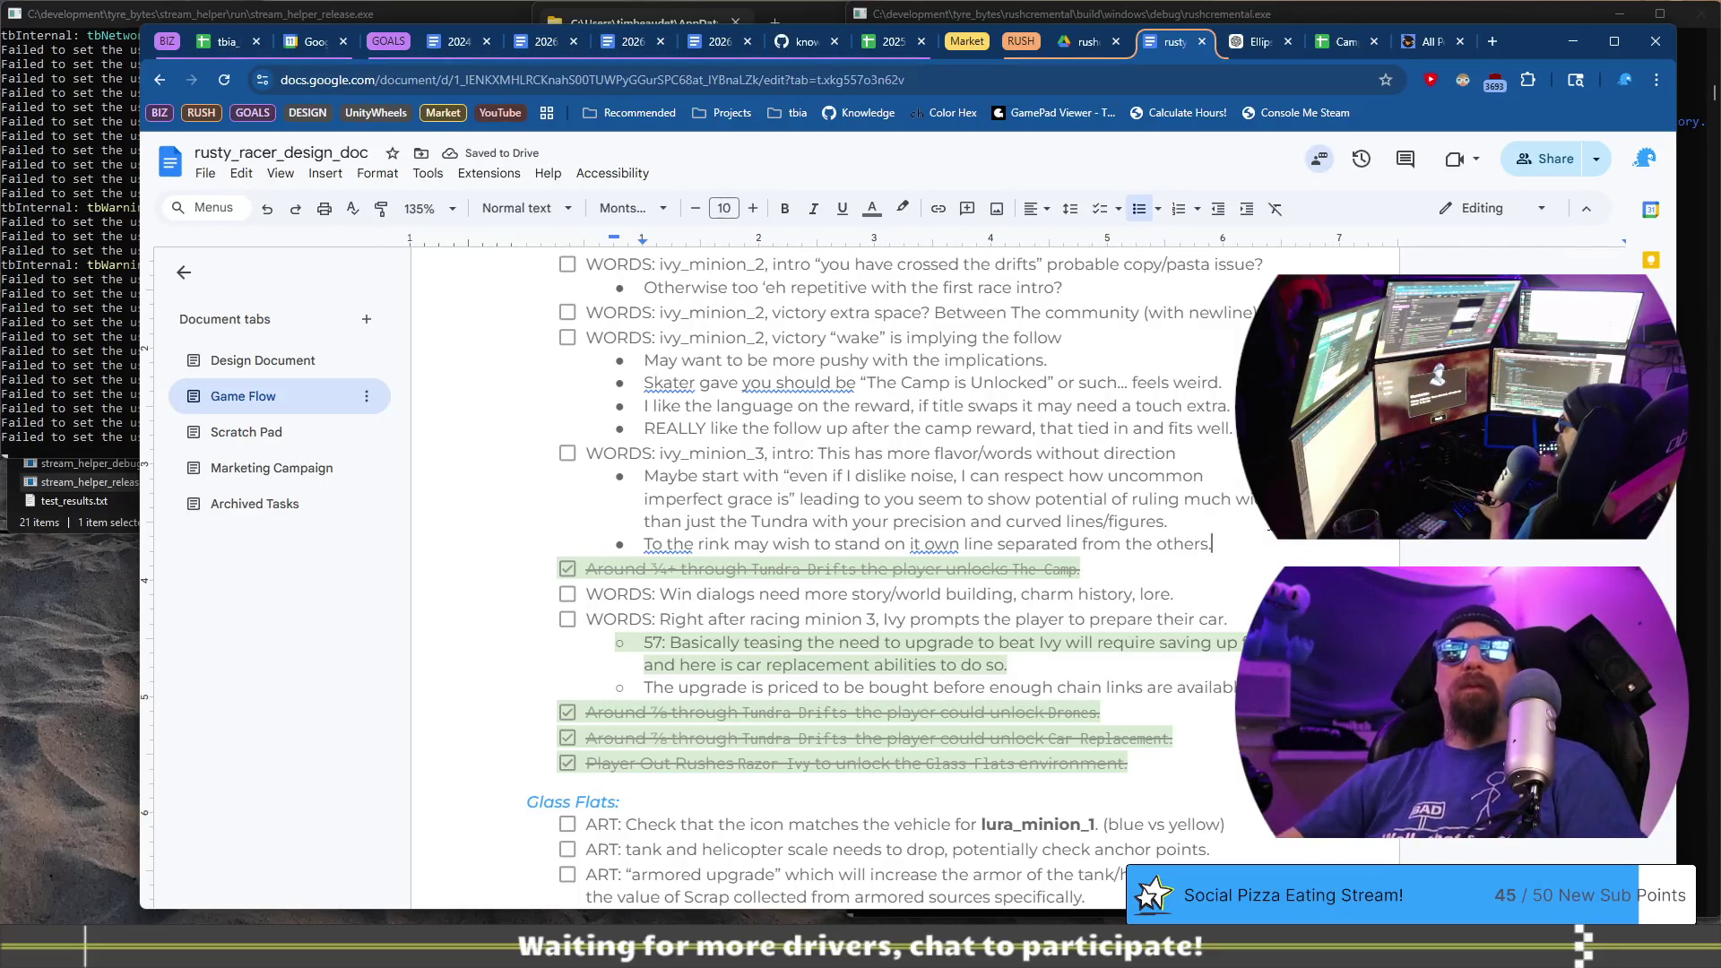
click(921, 543)
click(940, 517)
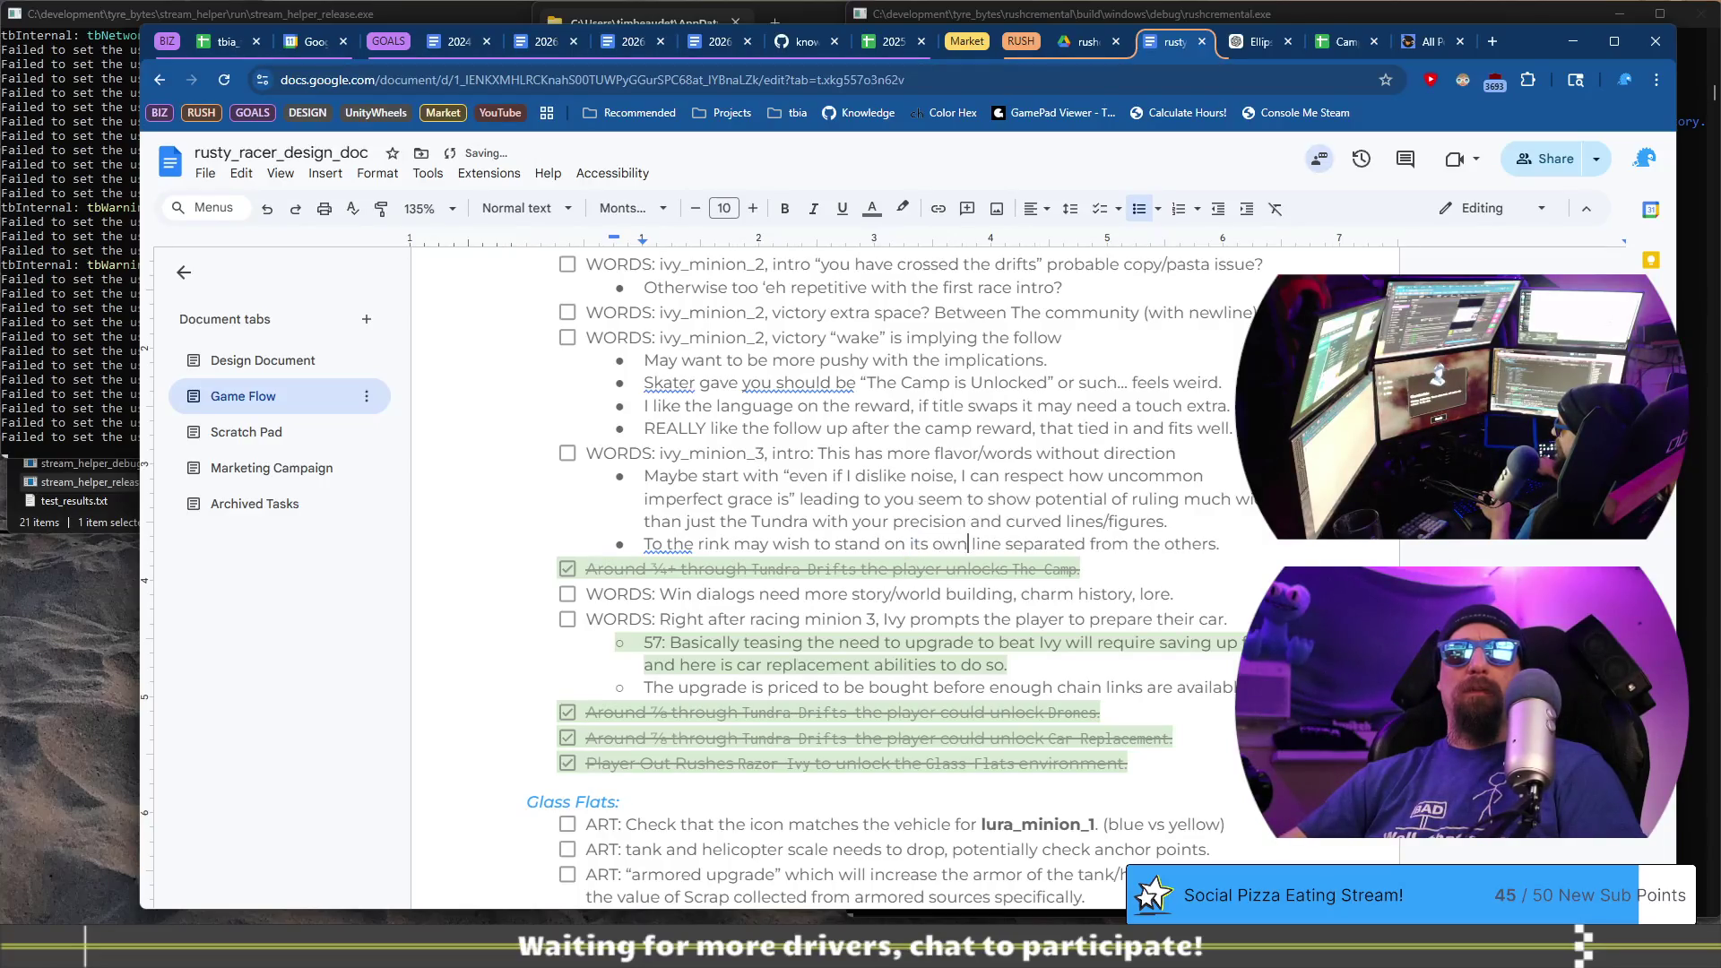
click(937, 870)
key(space)
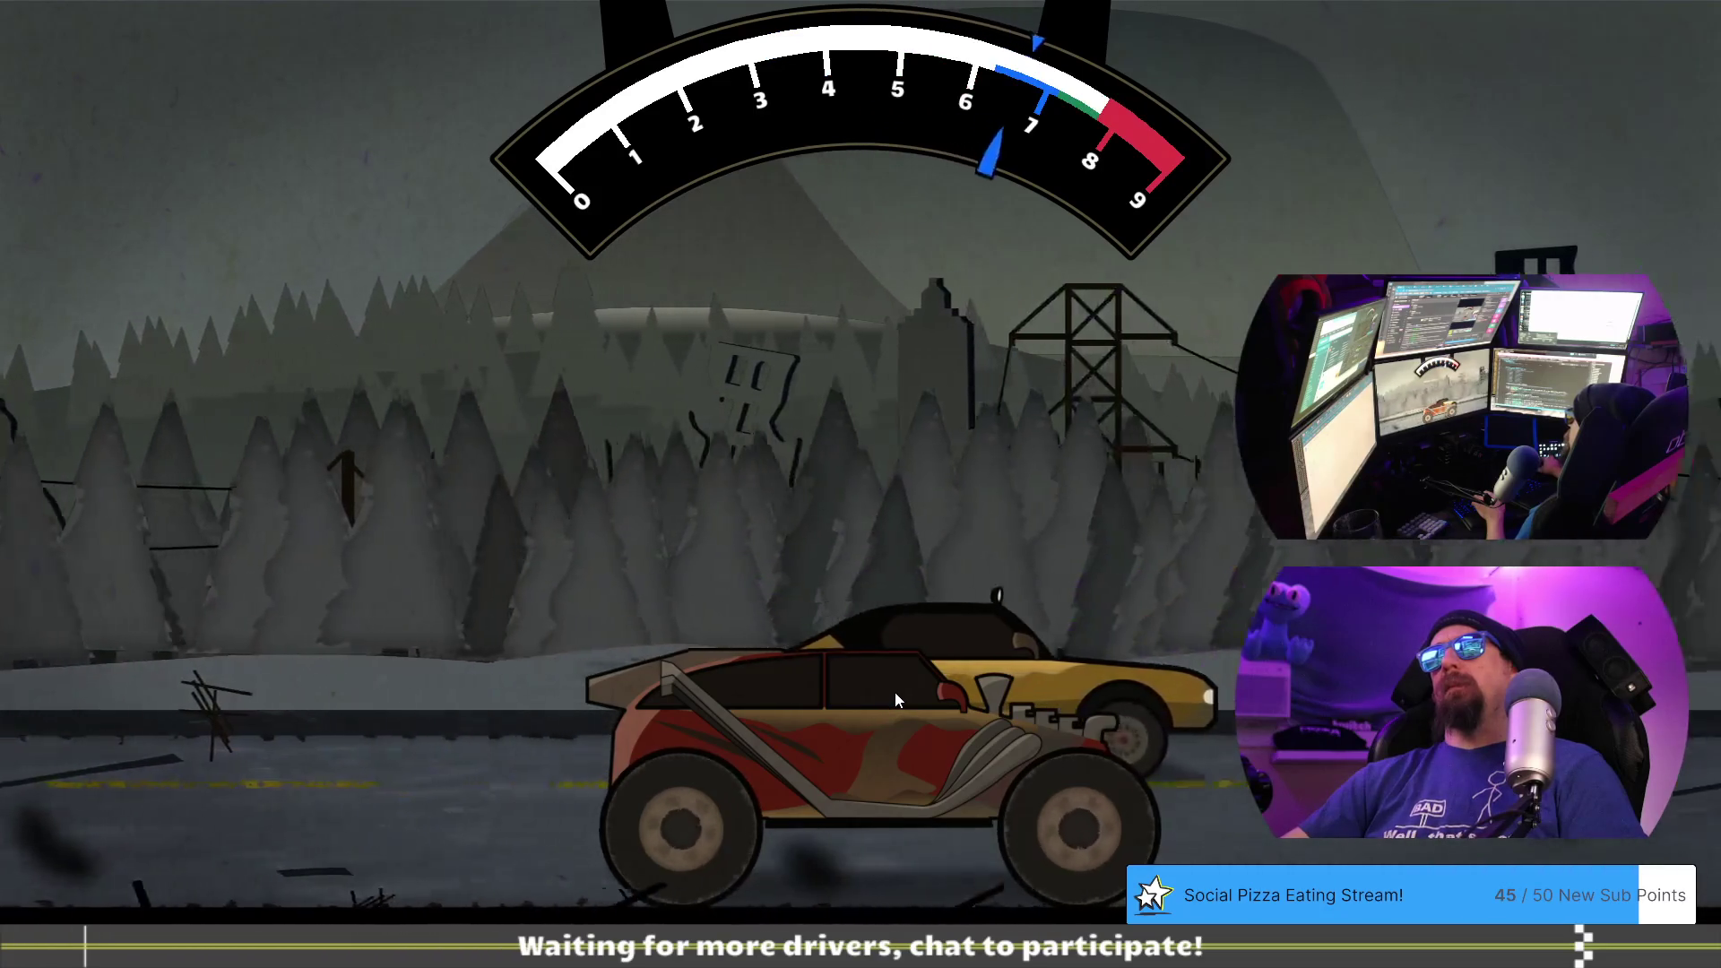
- Race Hollis Frost by shifting through the gears, lose 14.447 to 14.682, and dismiss his dialogue
key(space)
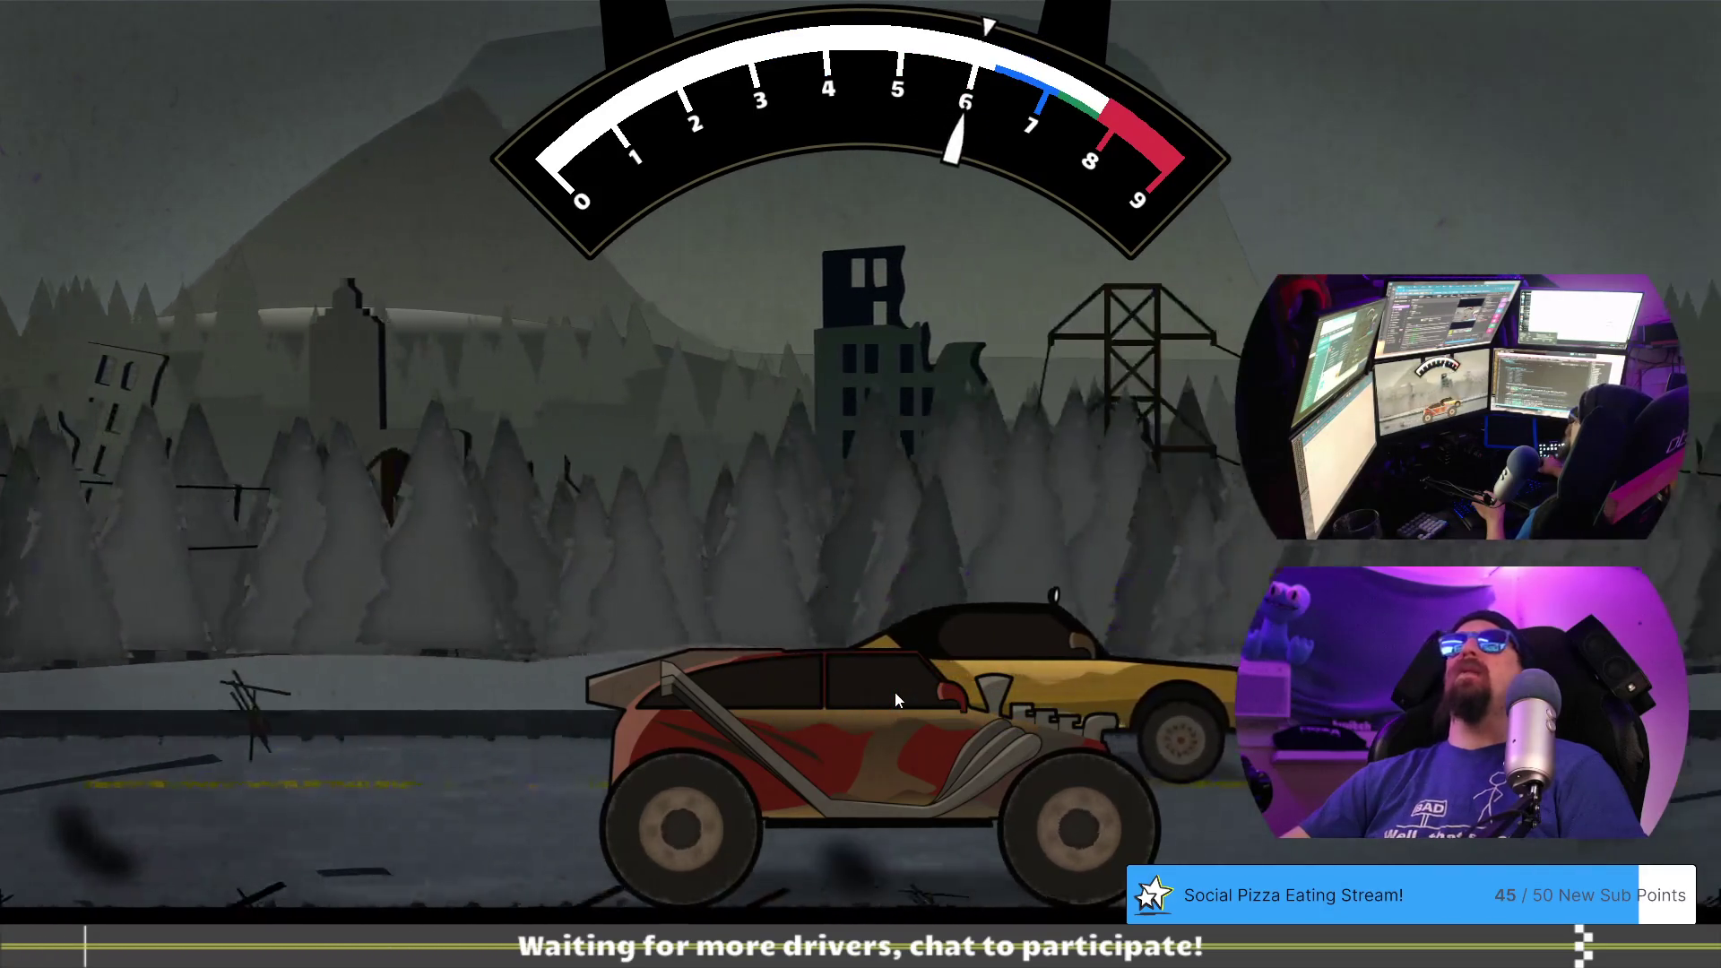
key(space)
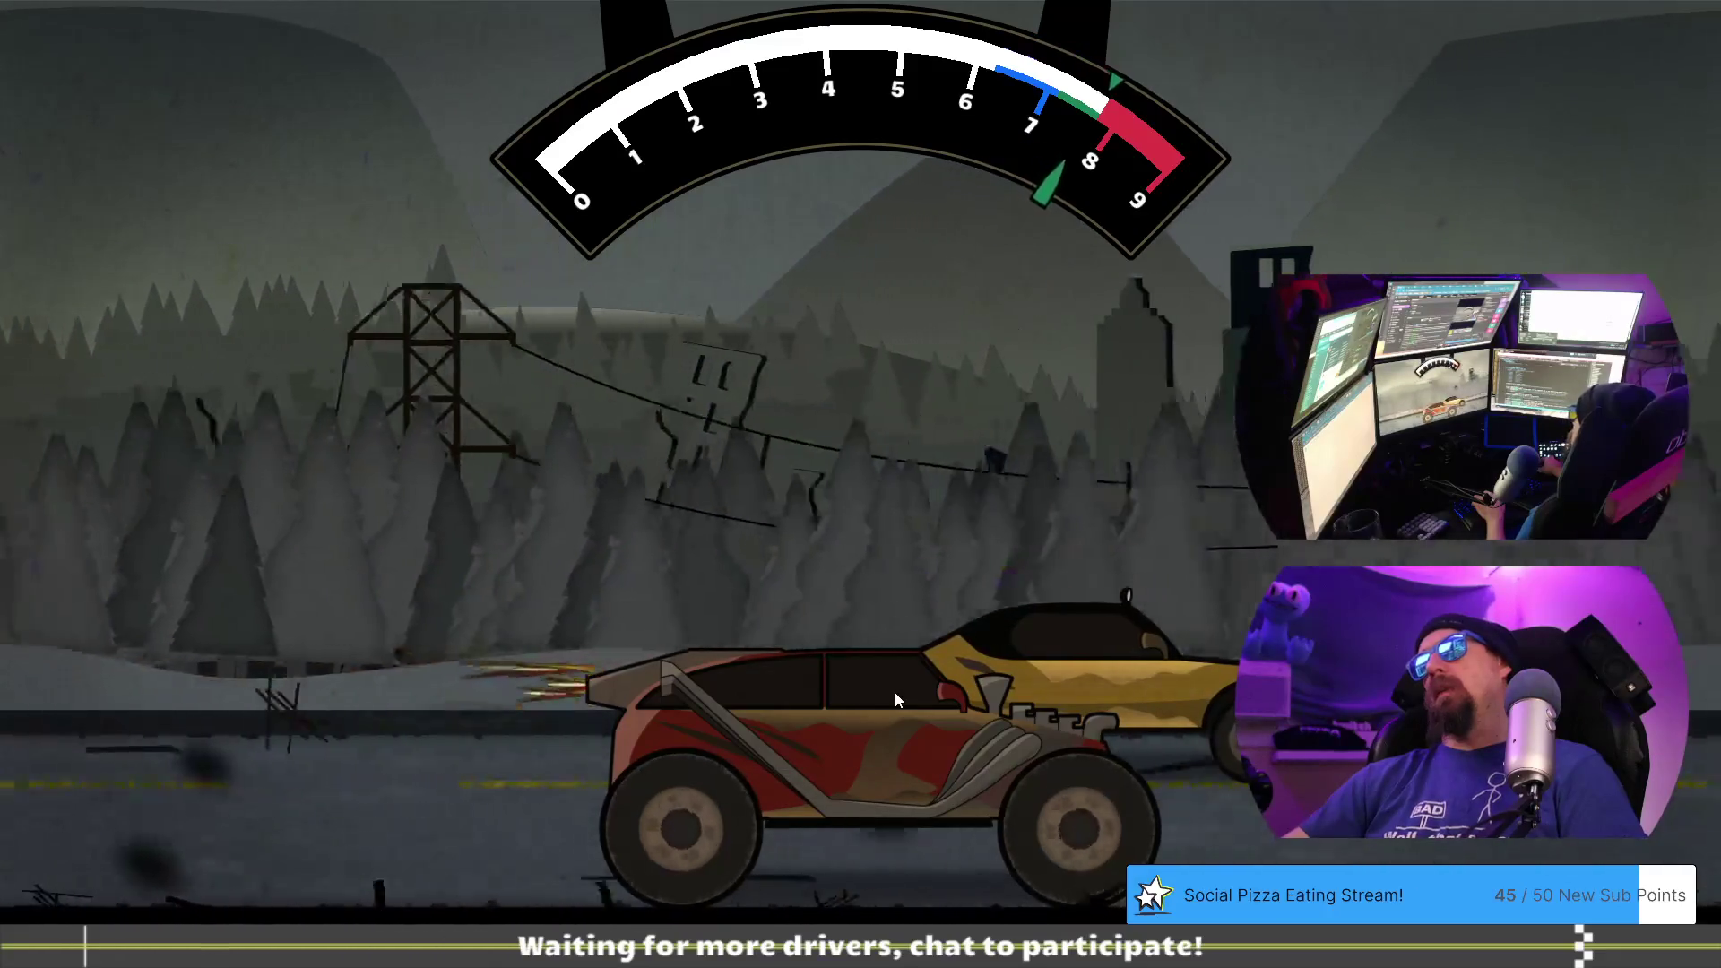
key(space)
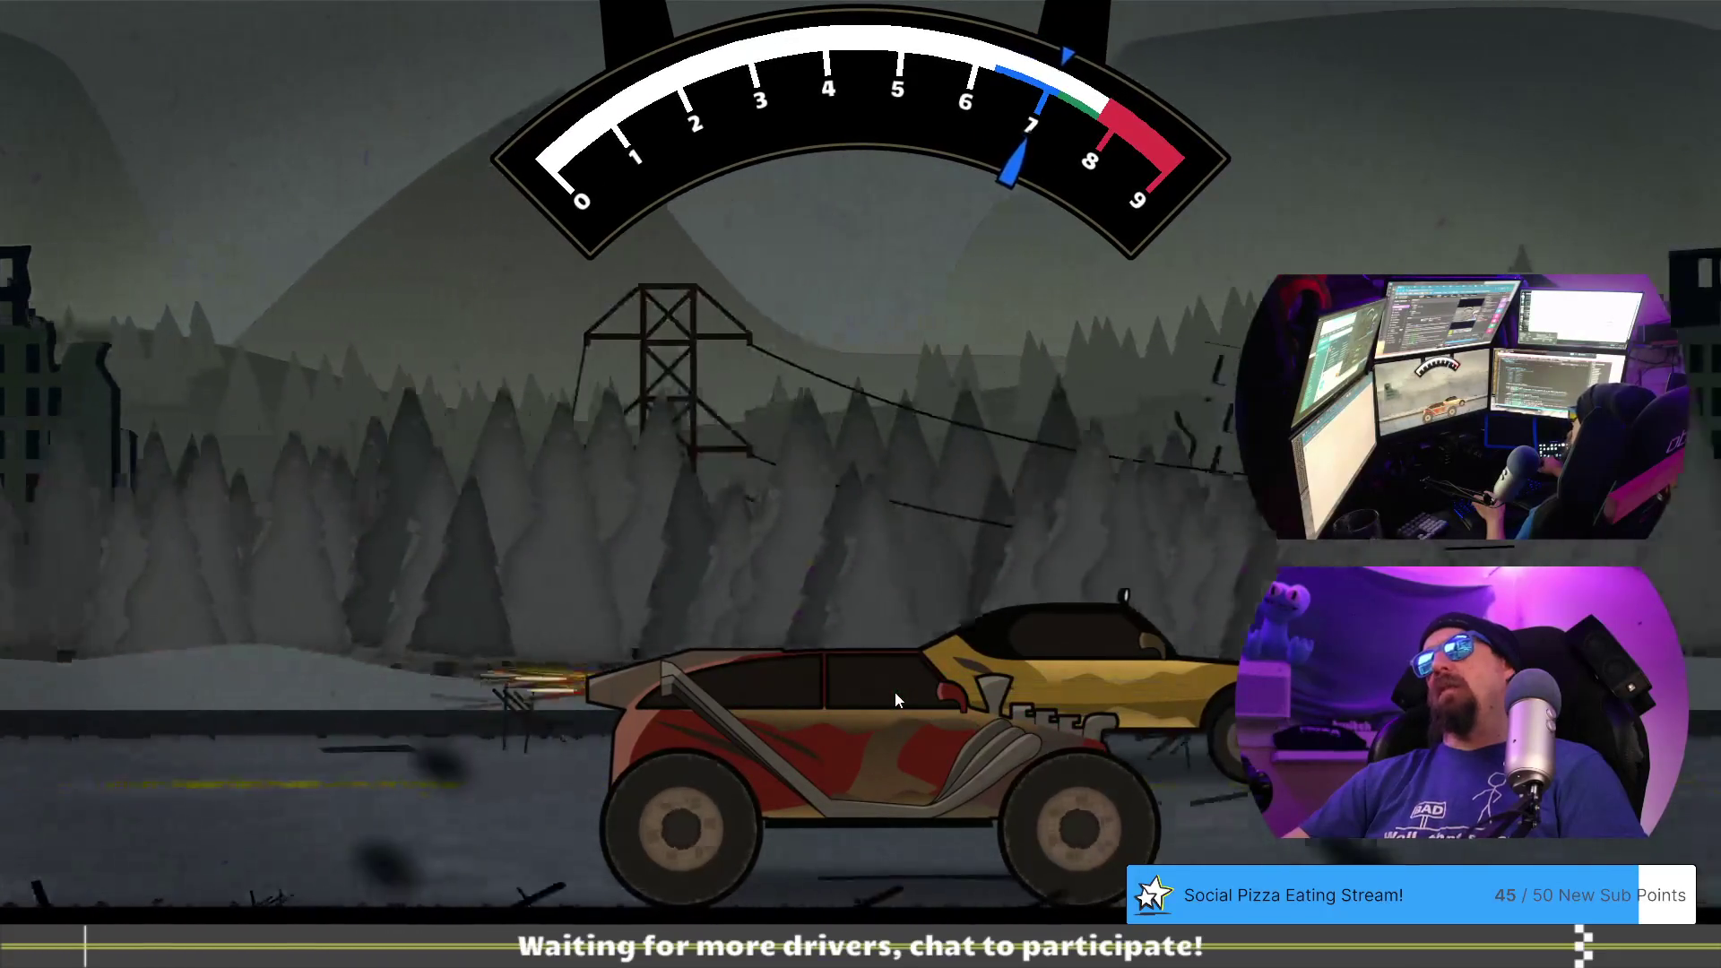
key(space)
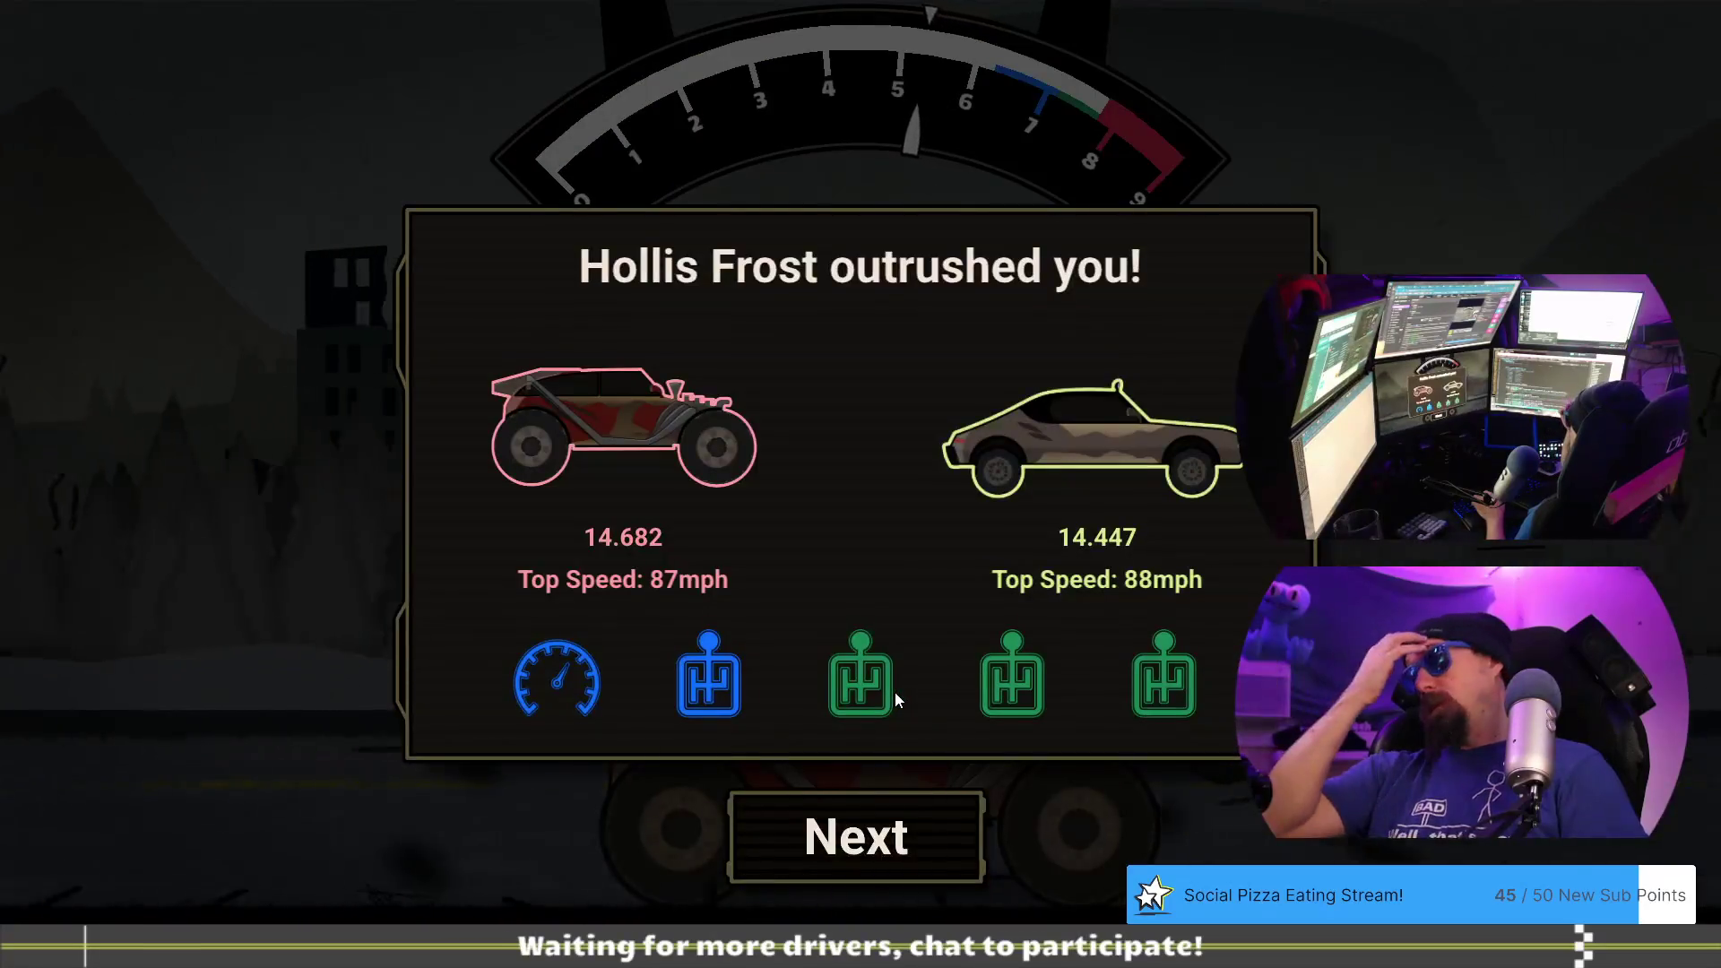
click(863, 838)
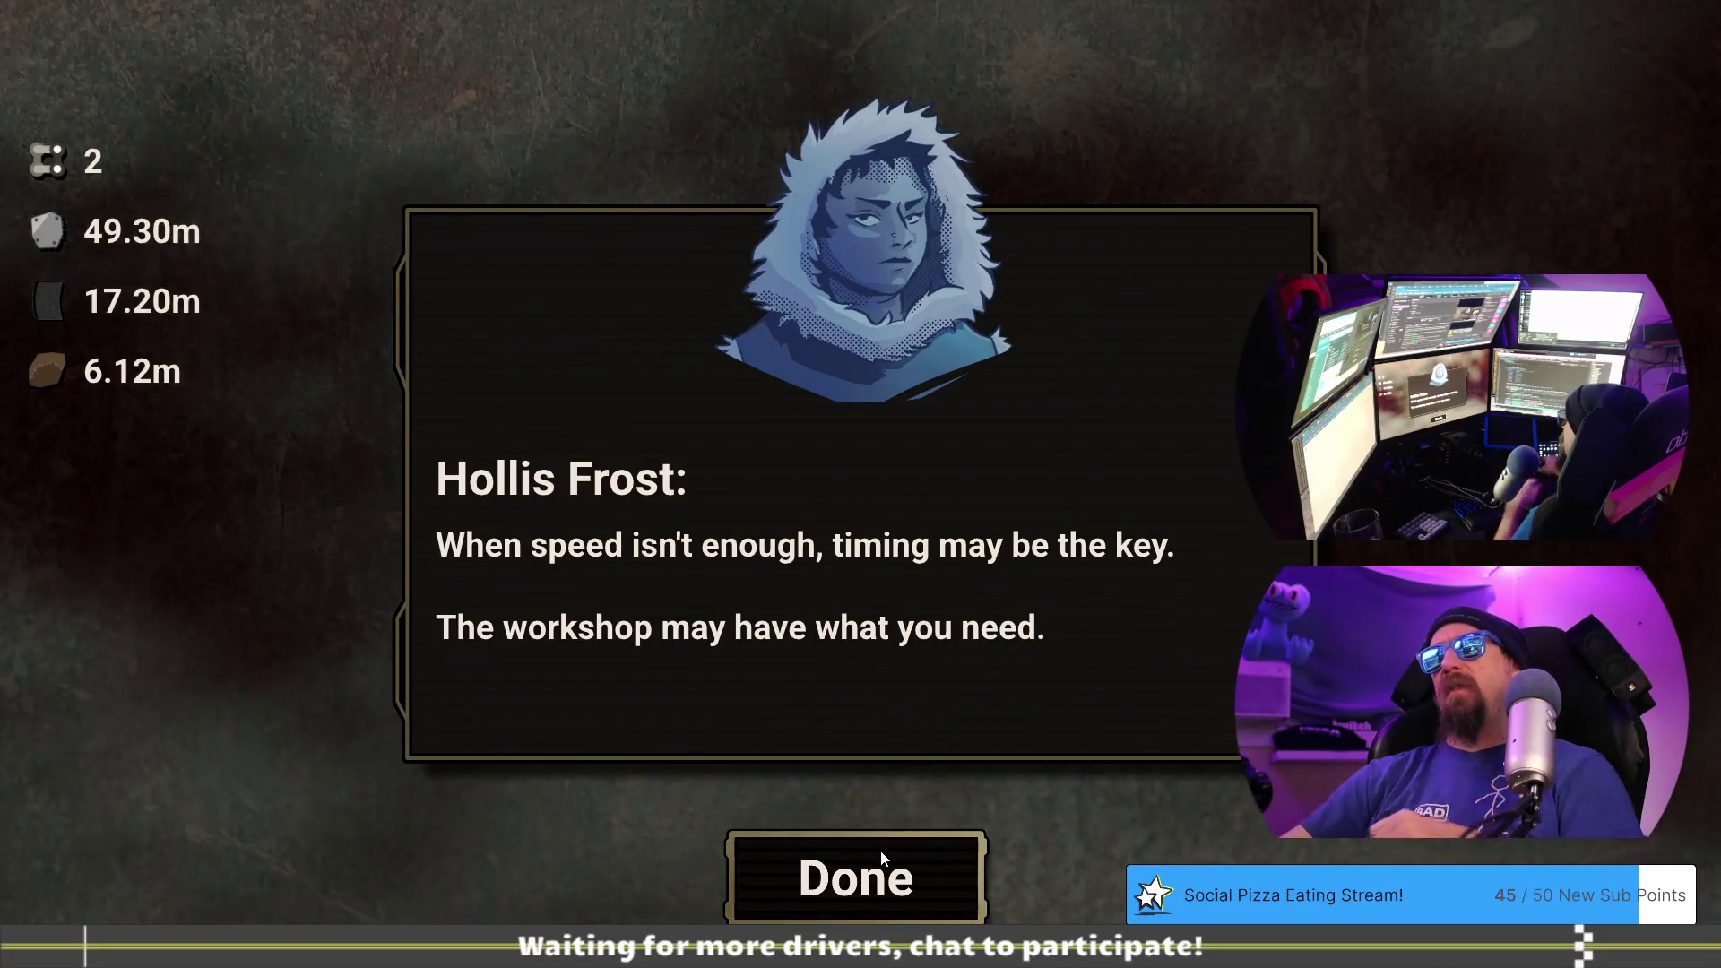
click(883, 852)
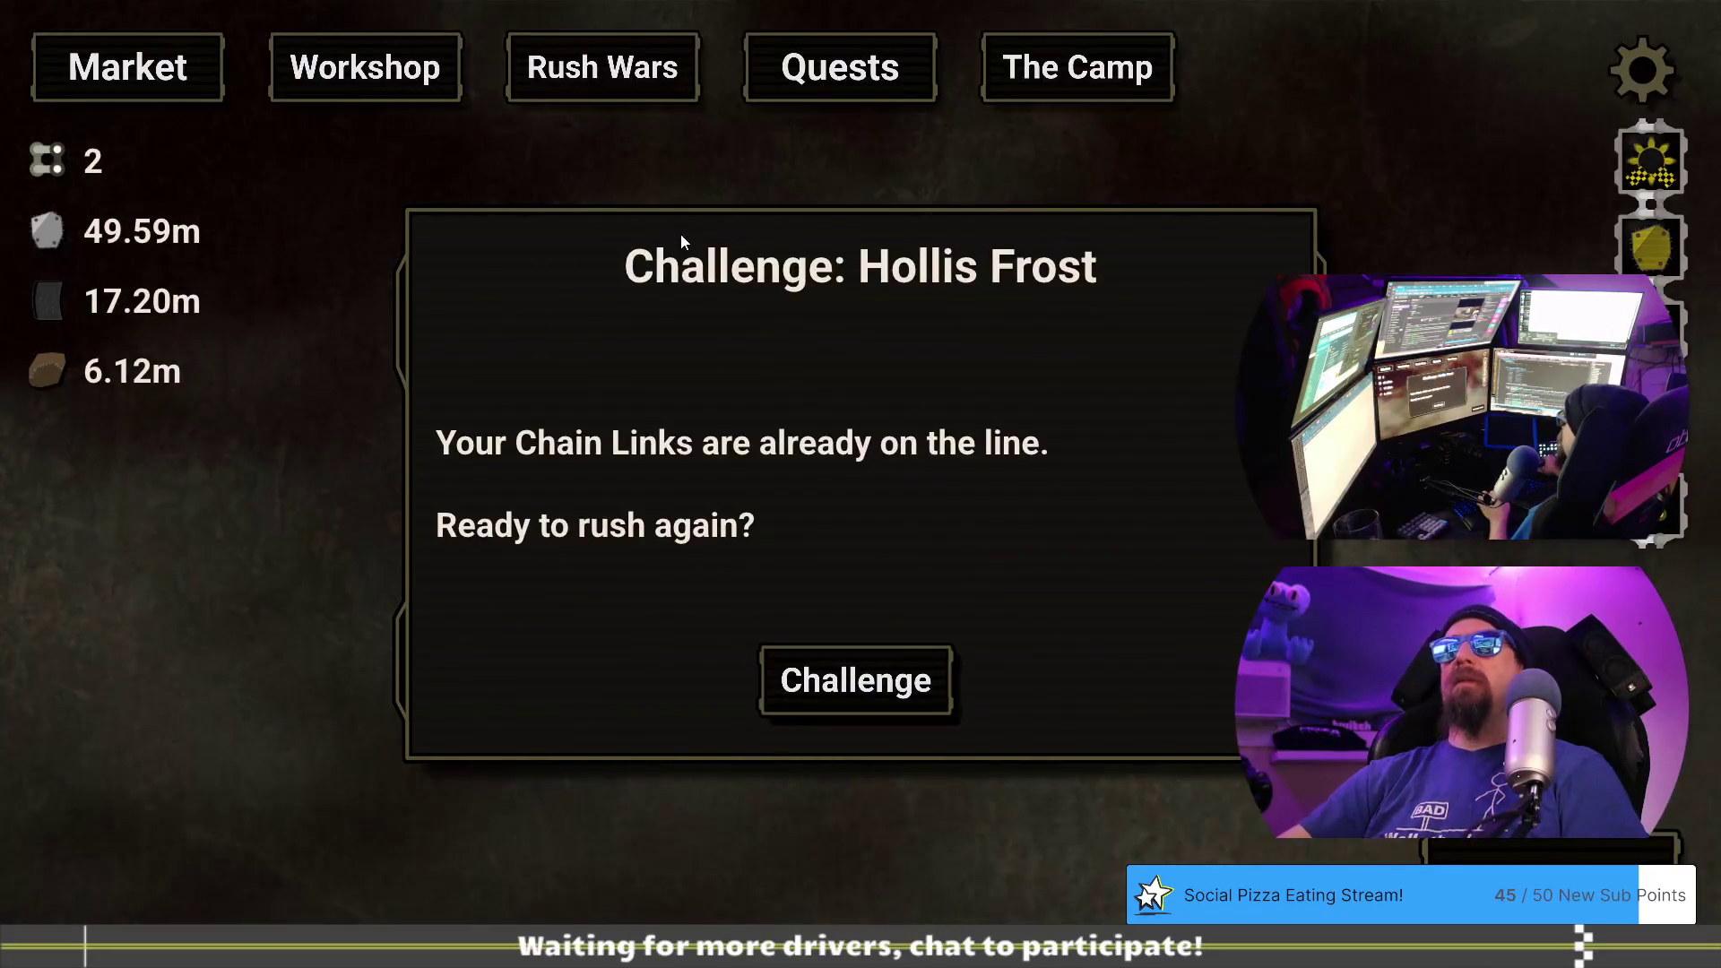
- Re-enter the Hollis Frost challenge, run the race, and continue past the results to Lady Rime
click(418, 73)
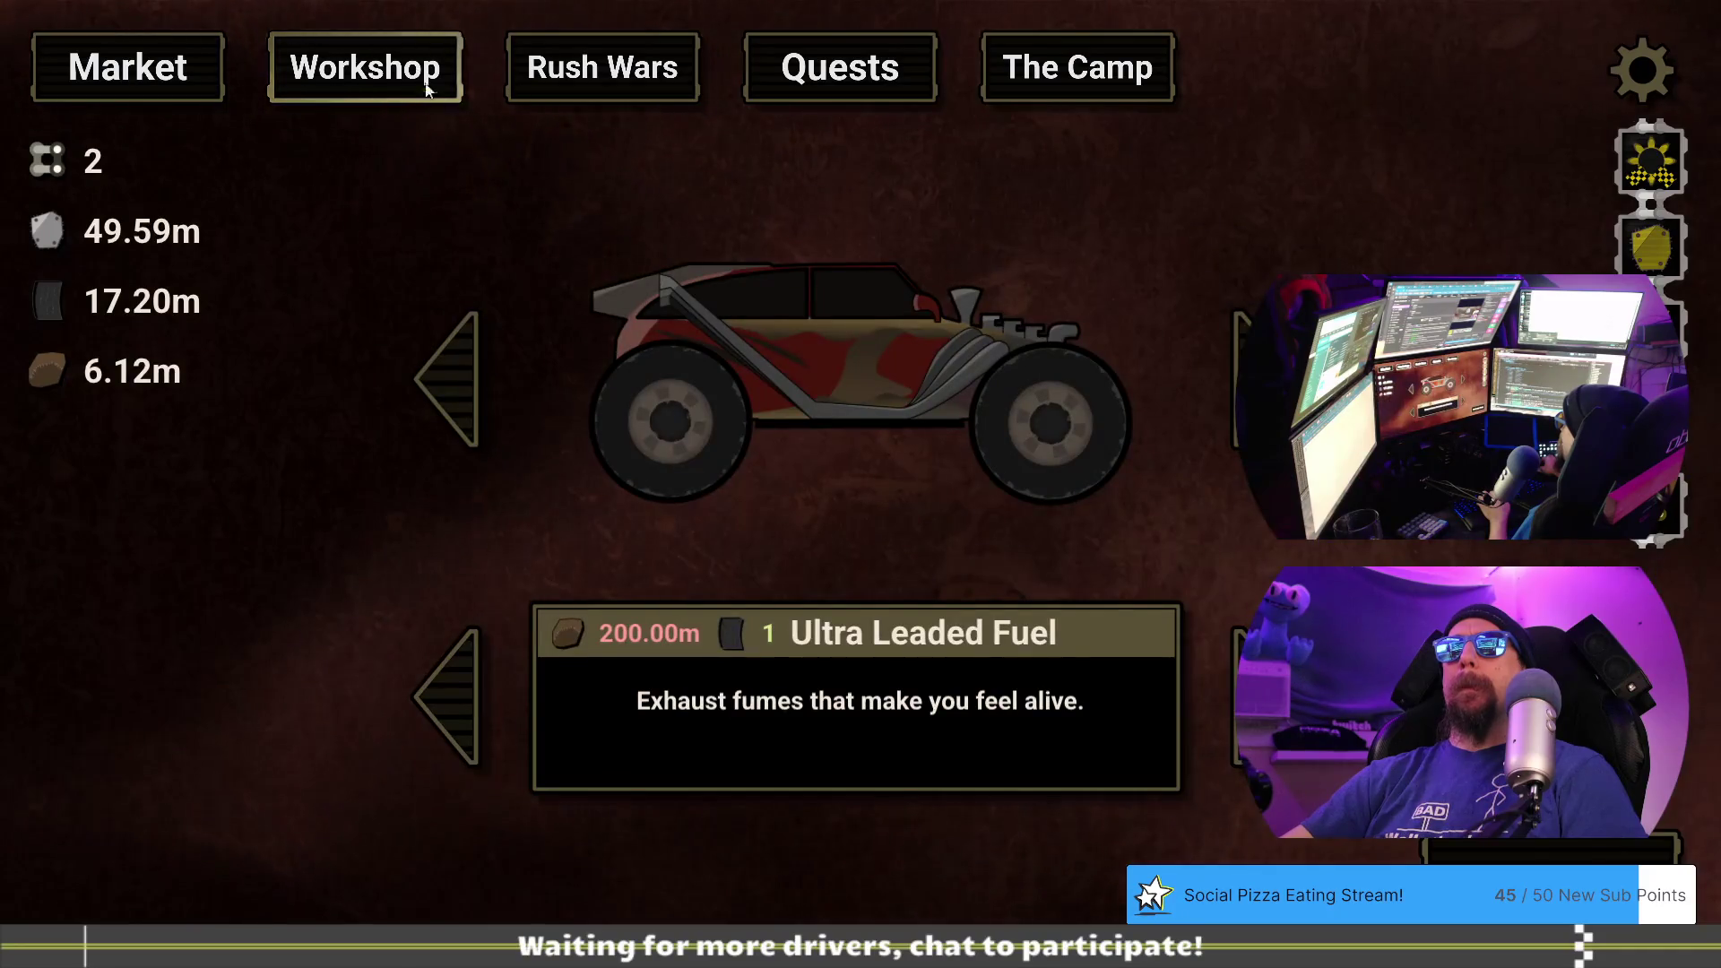
click(812, 83)
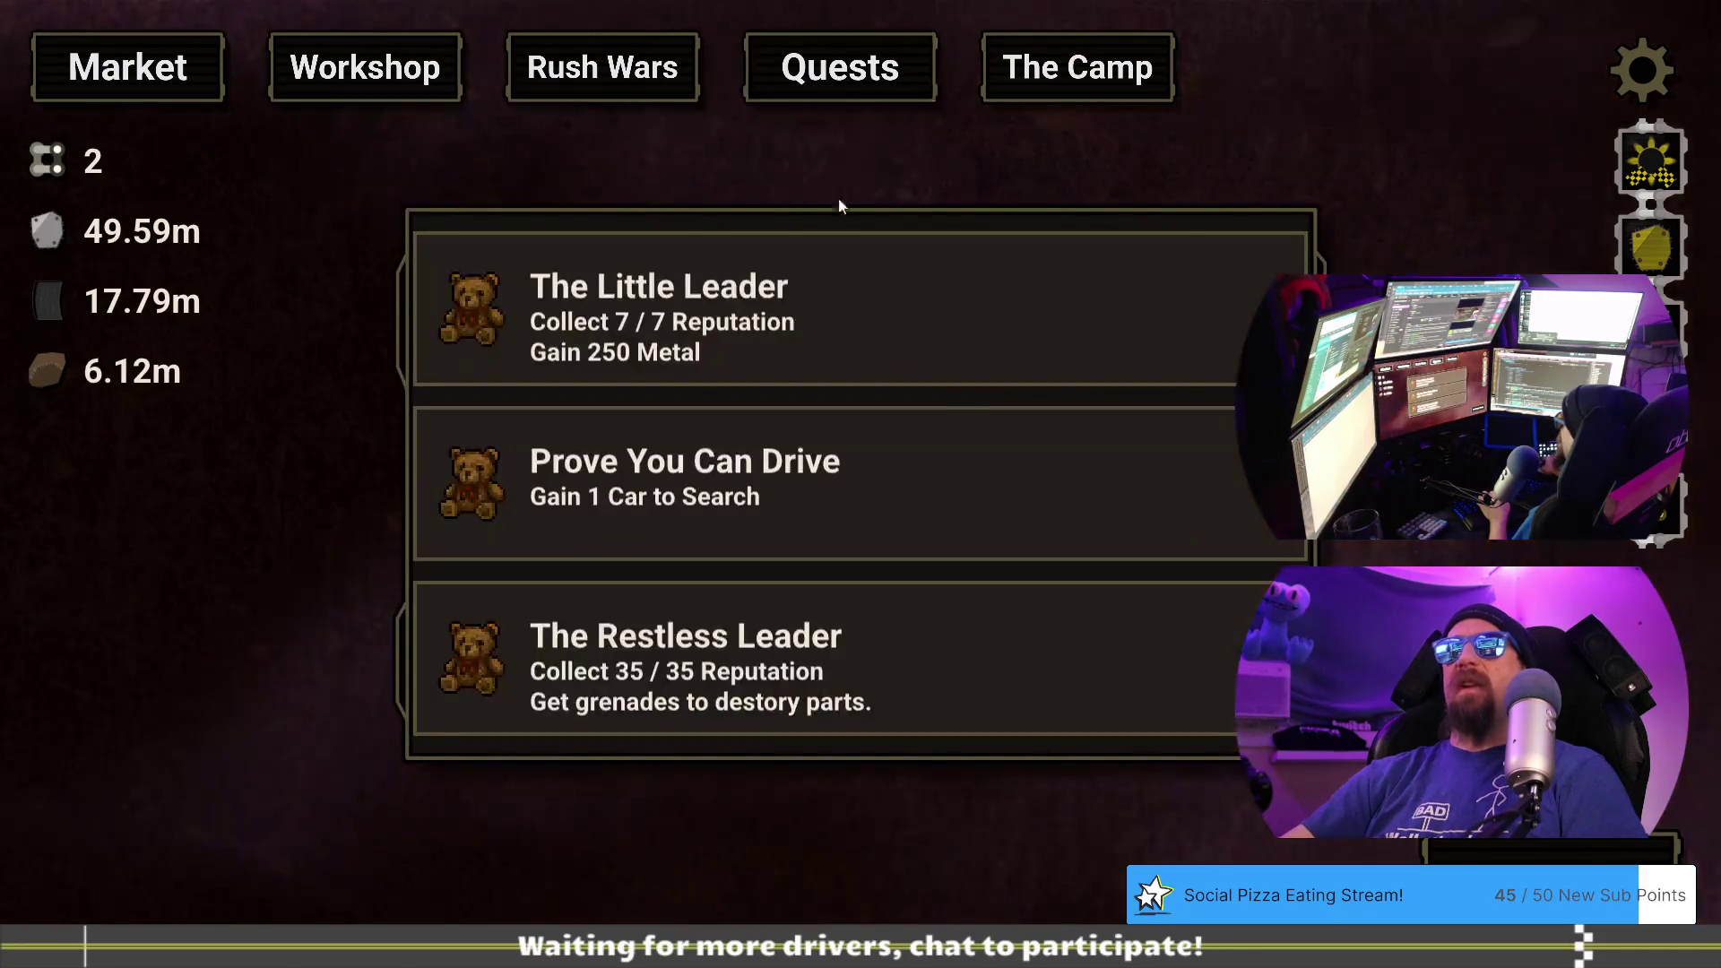
click(542, 79)
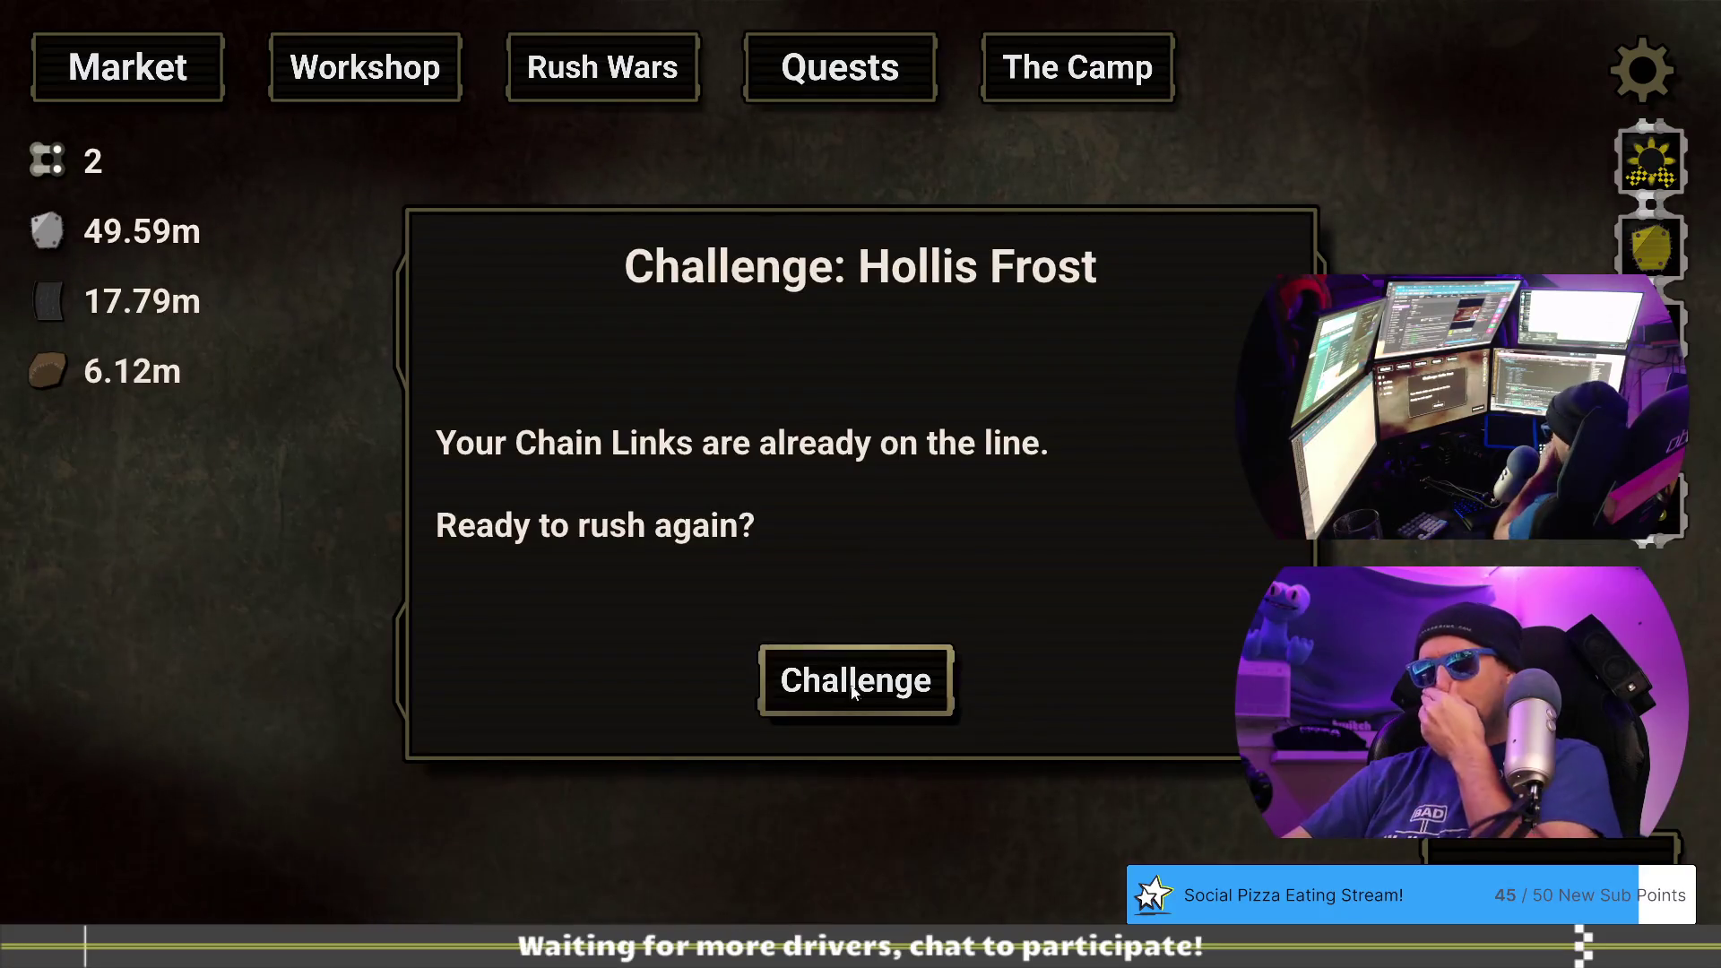
click(853, 704)
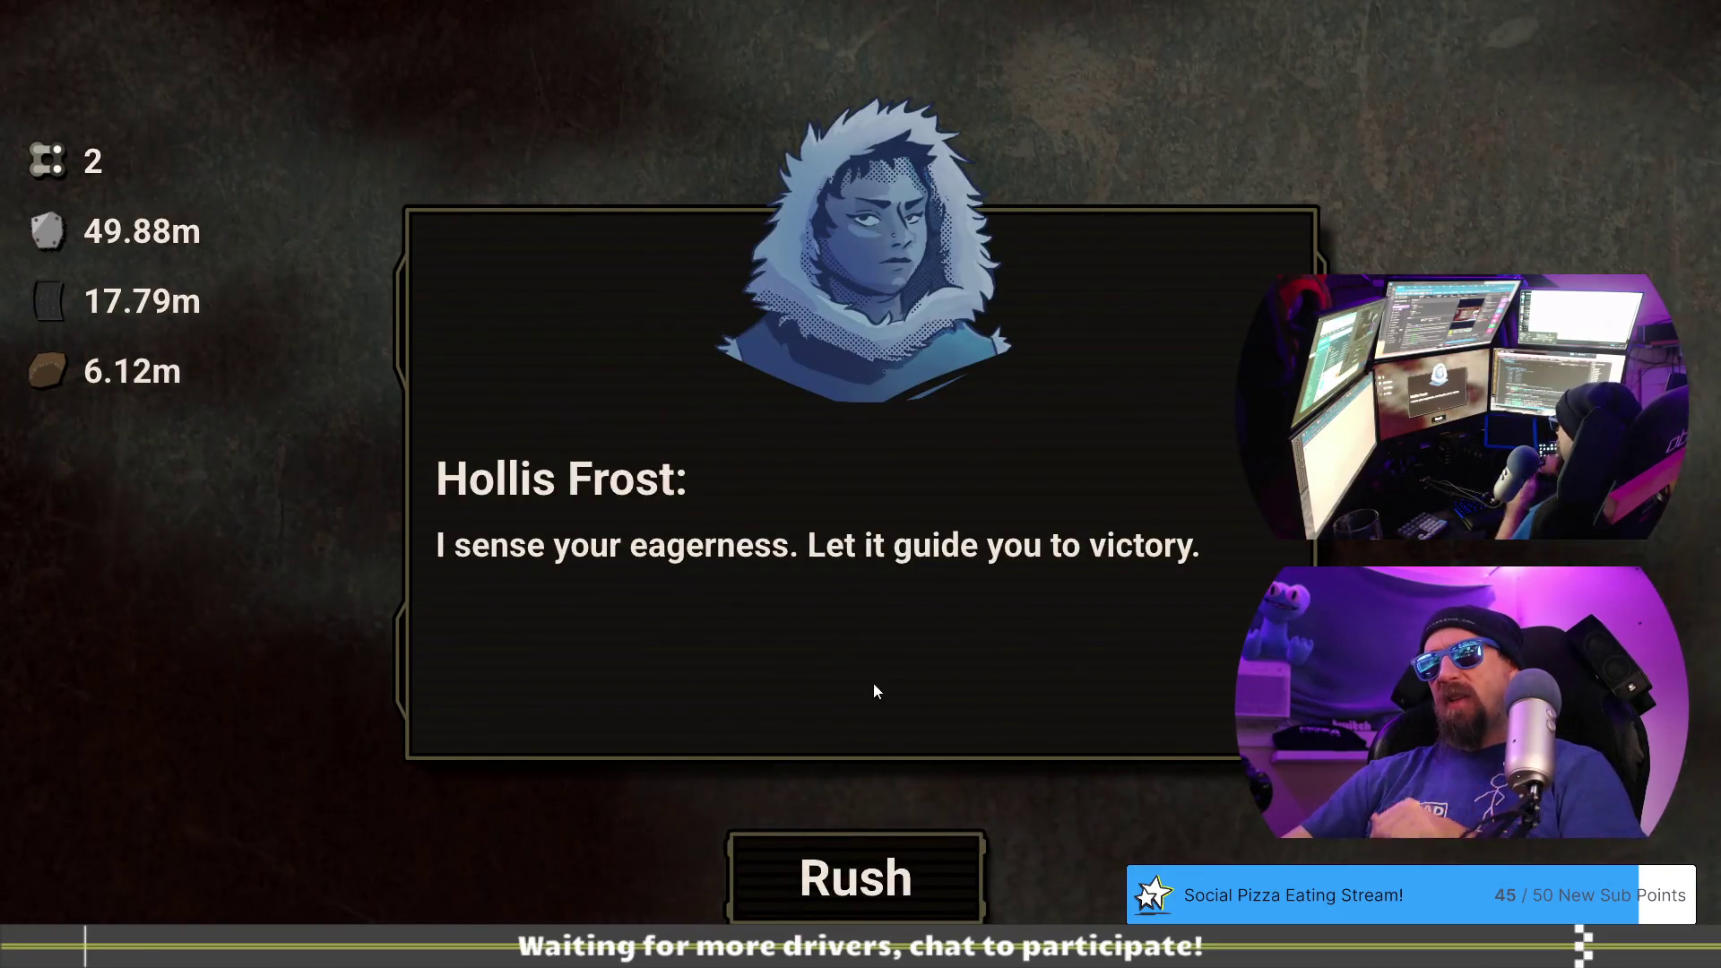
click(929, 891)
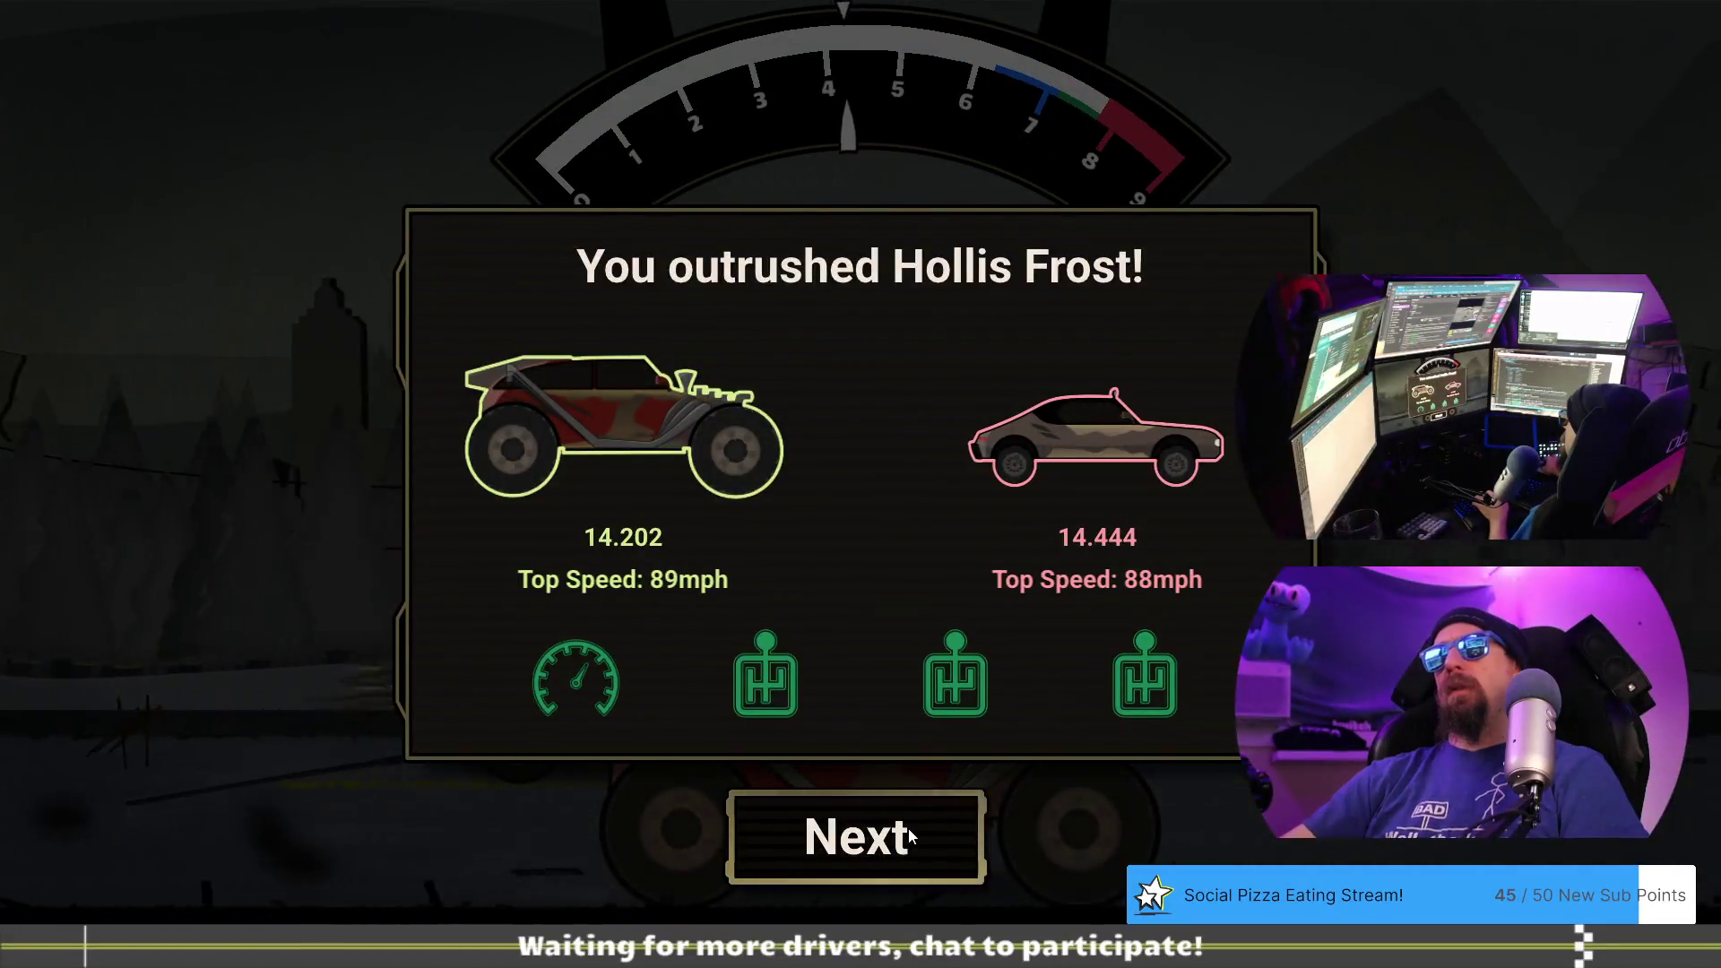
click(907, 827)
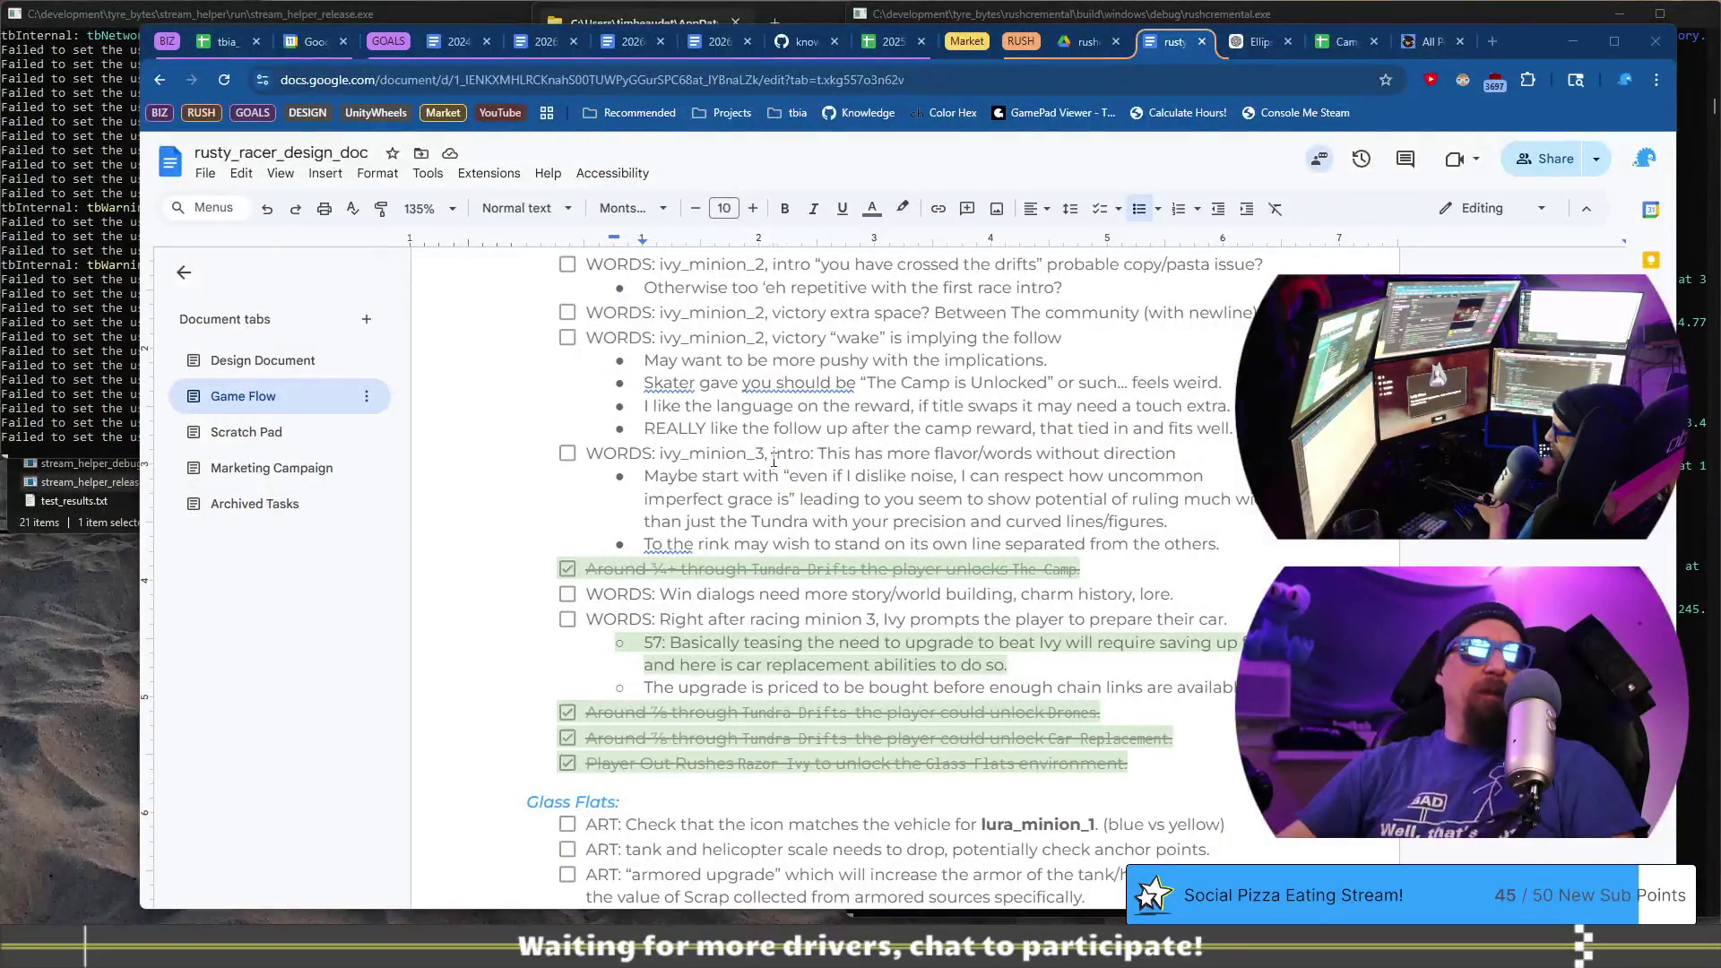
- Create a 'WORDS: ivy_minion_3, victory:' checklist item below the intro notes
click(774, 460)
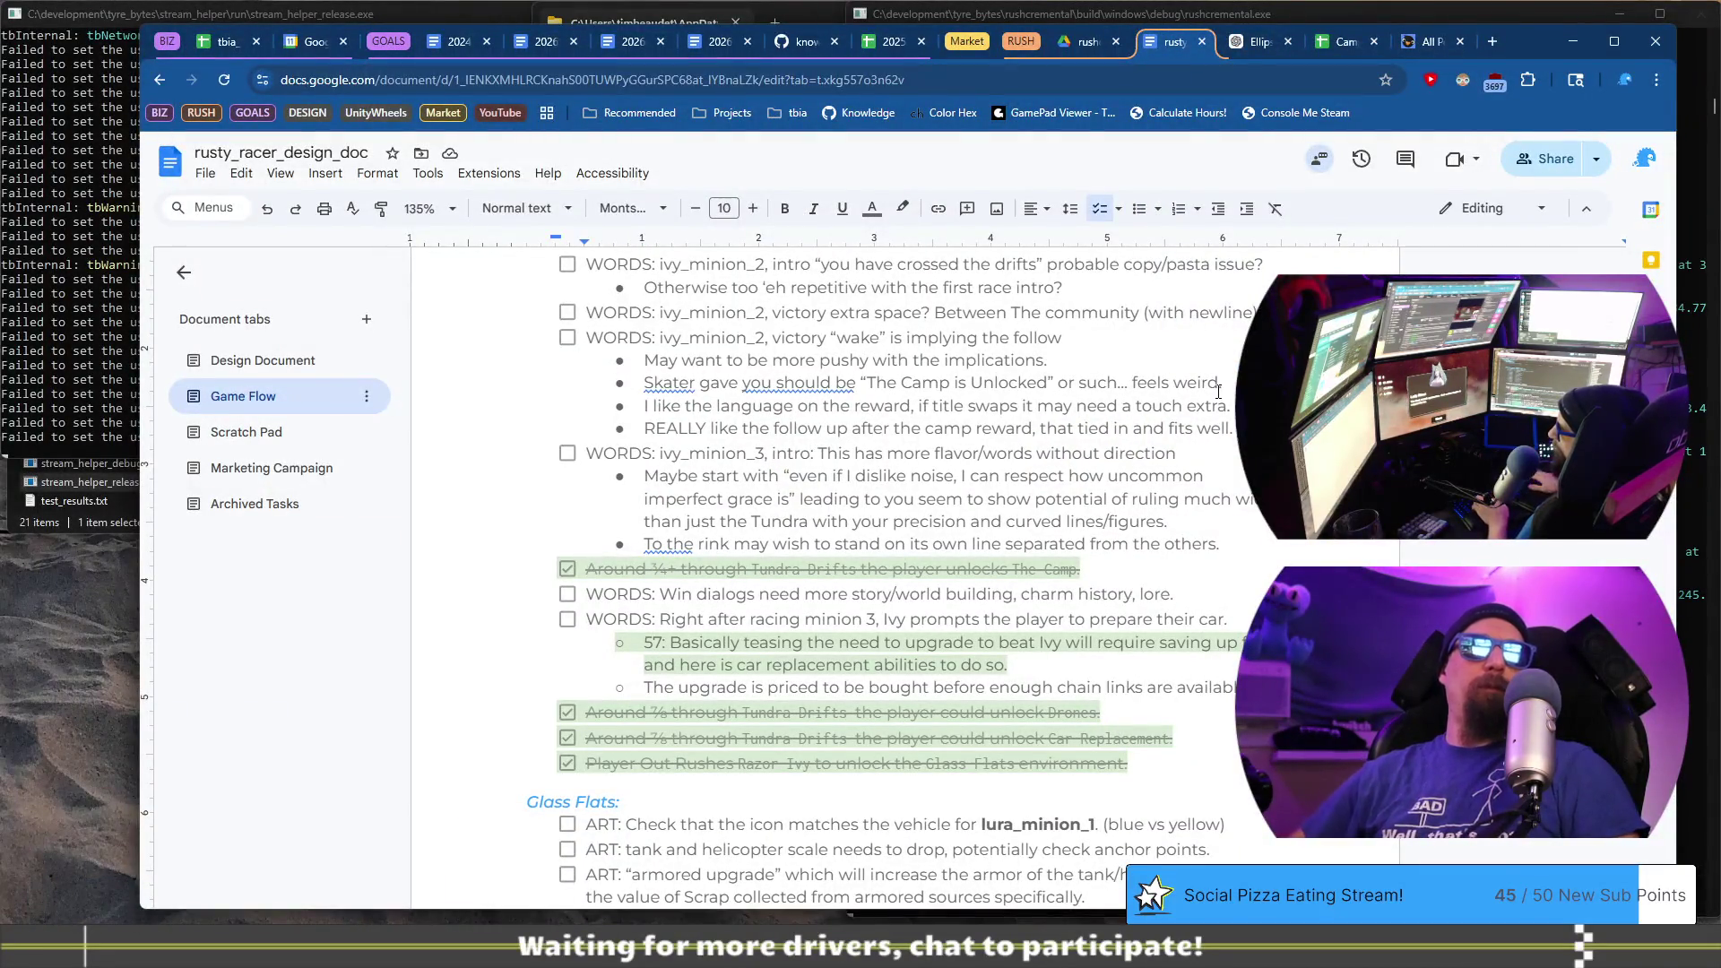
key(shift+Home)
key(ctrl+c)
key(Down)
key(Down)
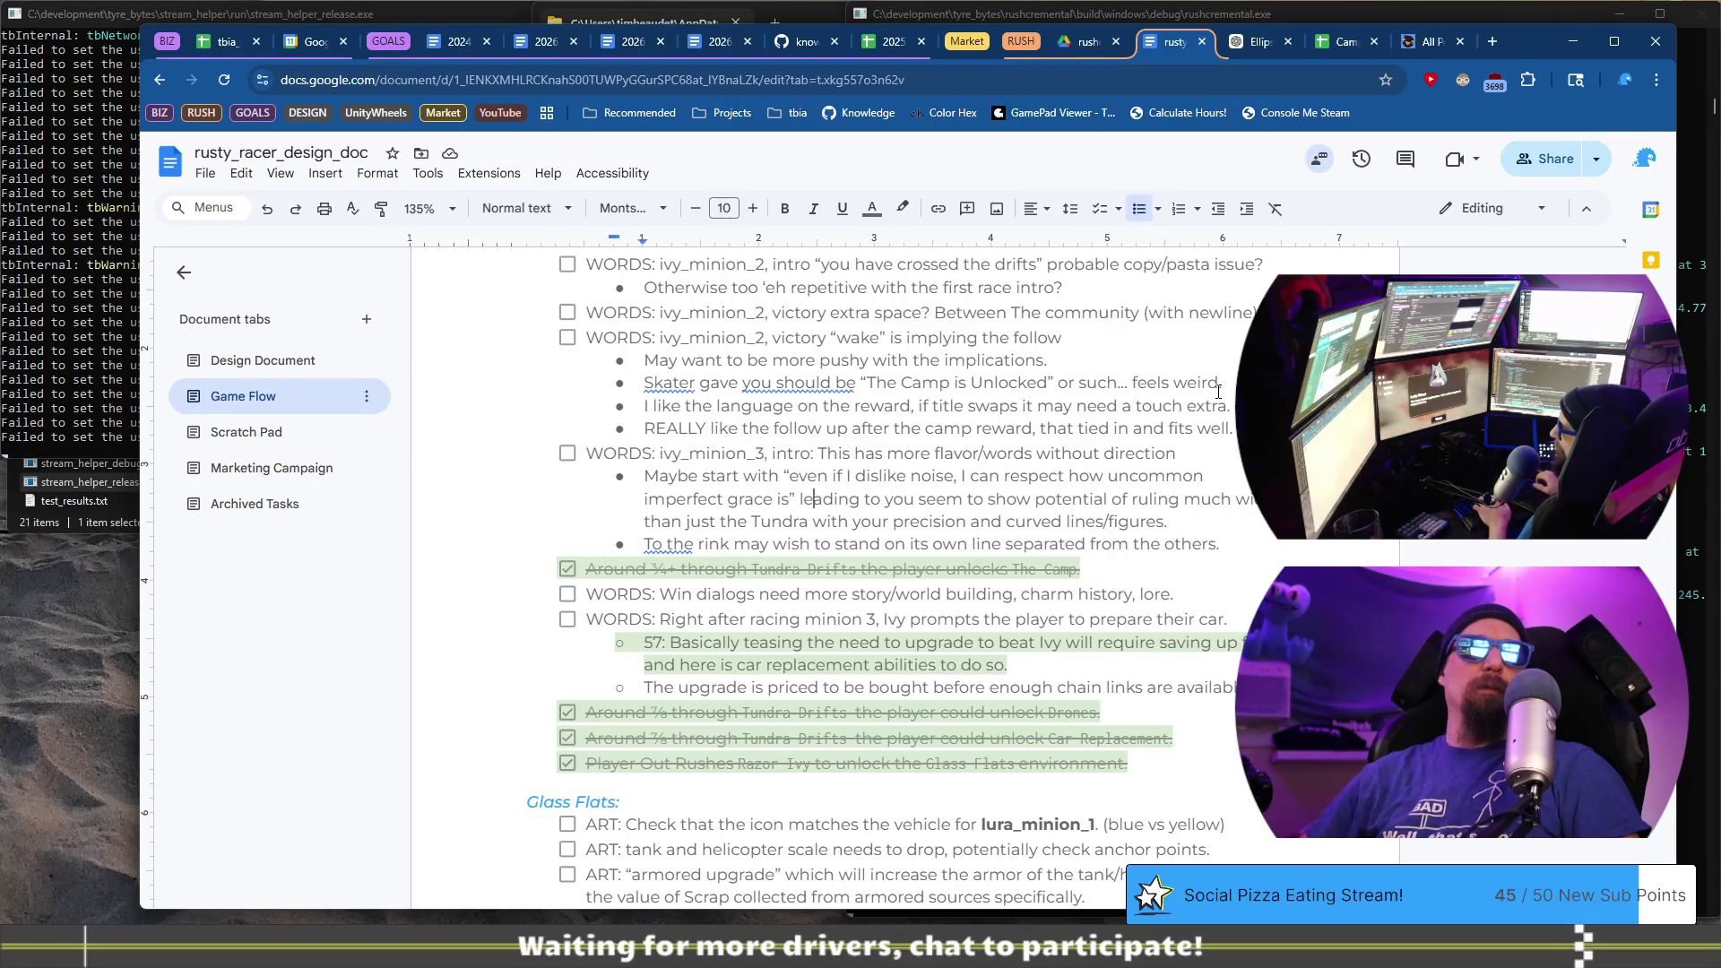
key(End)
key(Return)
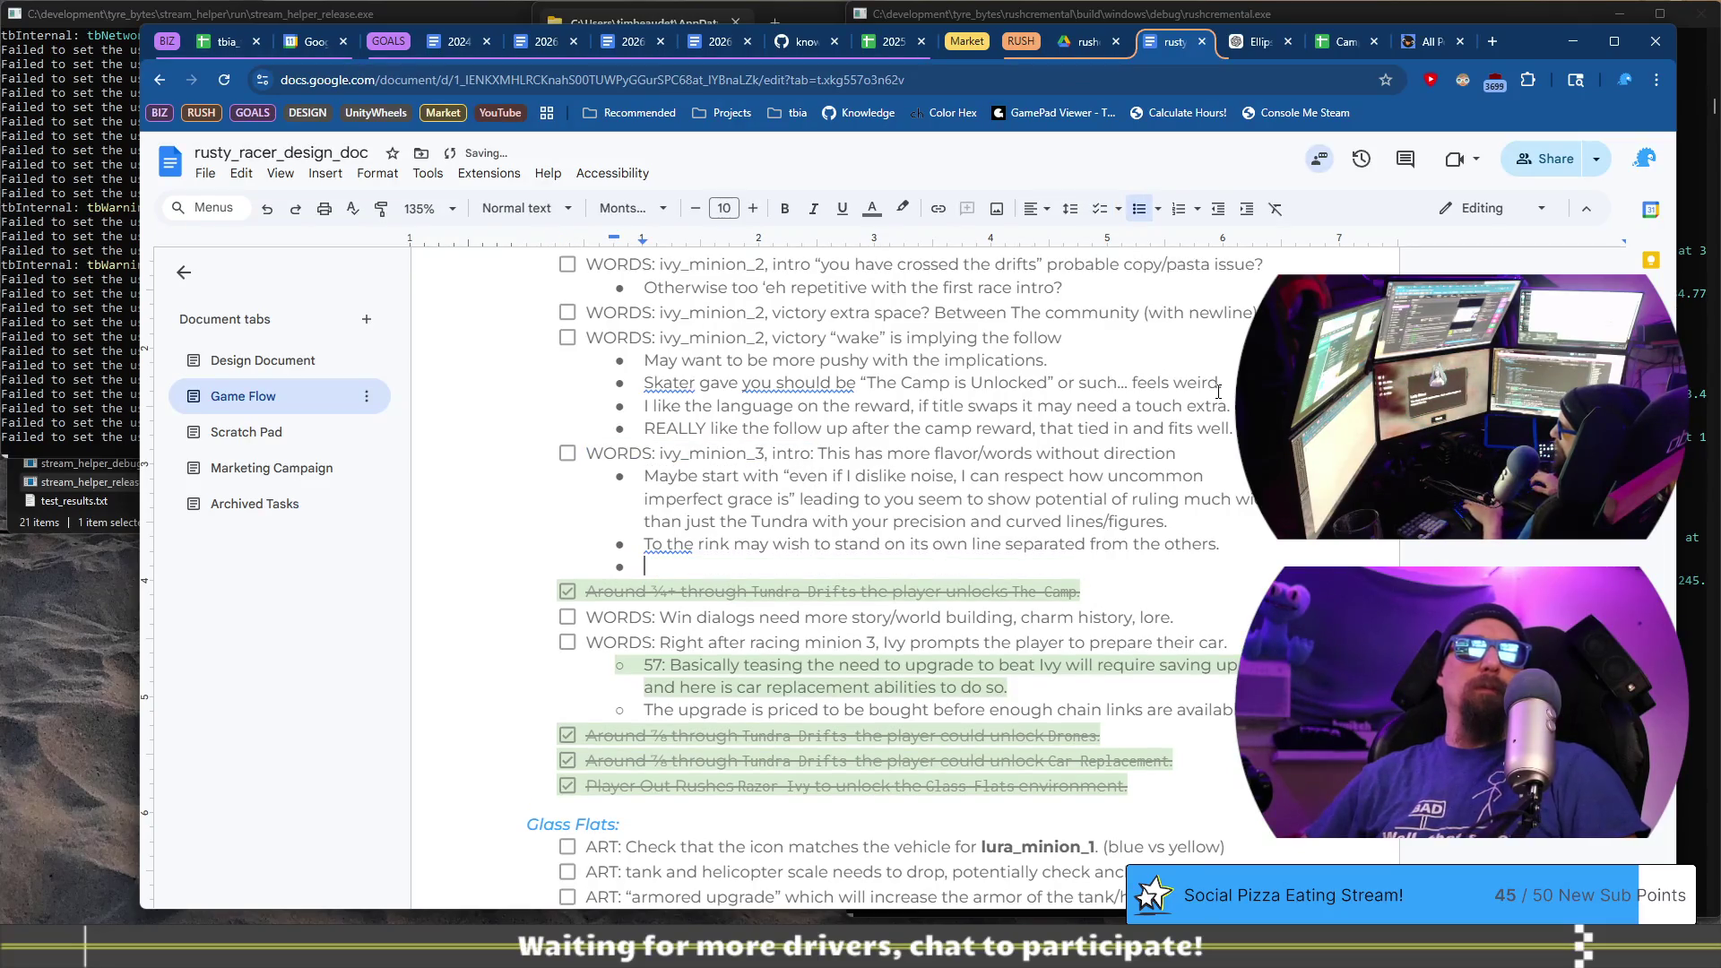
key(ctrl+v)
key(BackSpace)
key(BackSpace)
key(BackSpace)
text(v)
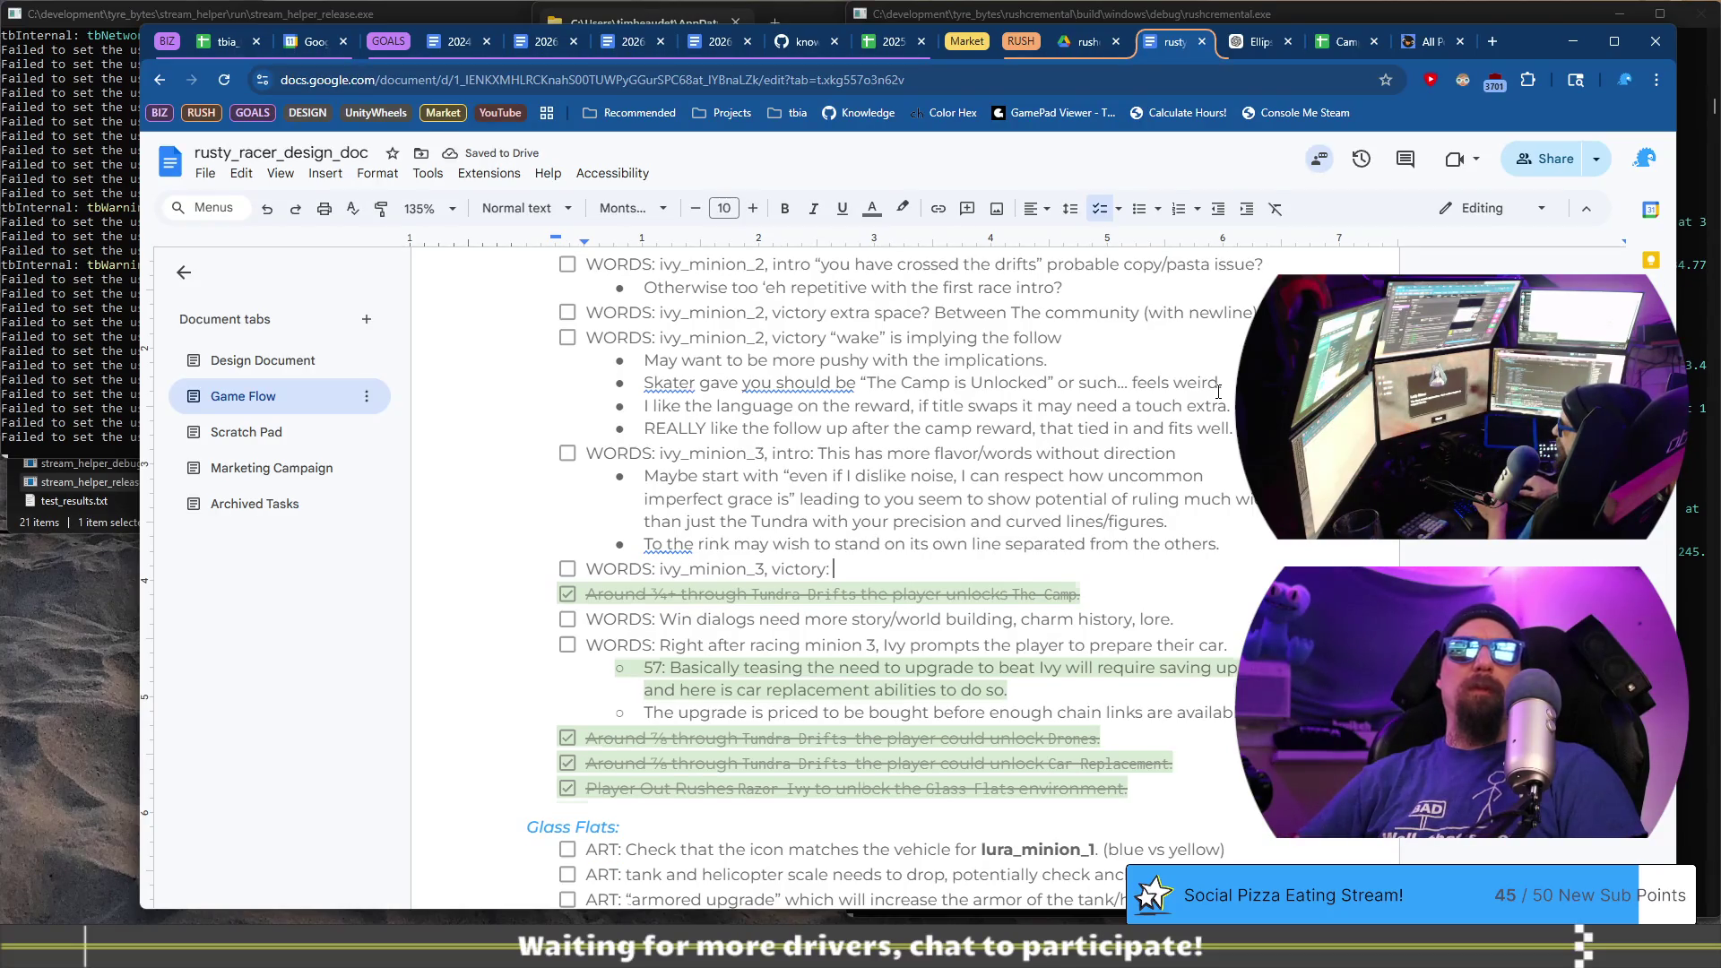
- Note that “You seem to be finding respect for the ice” may fit as a complement a bit more
key(Return)
key(Return)
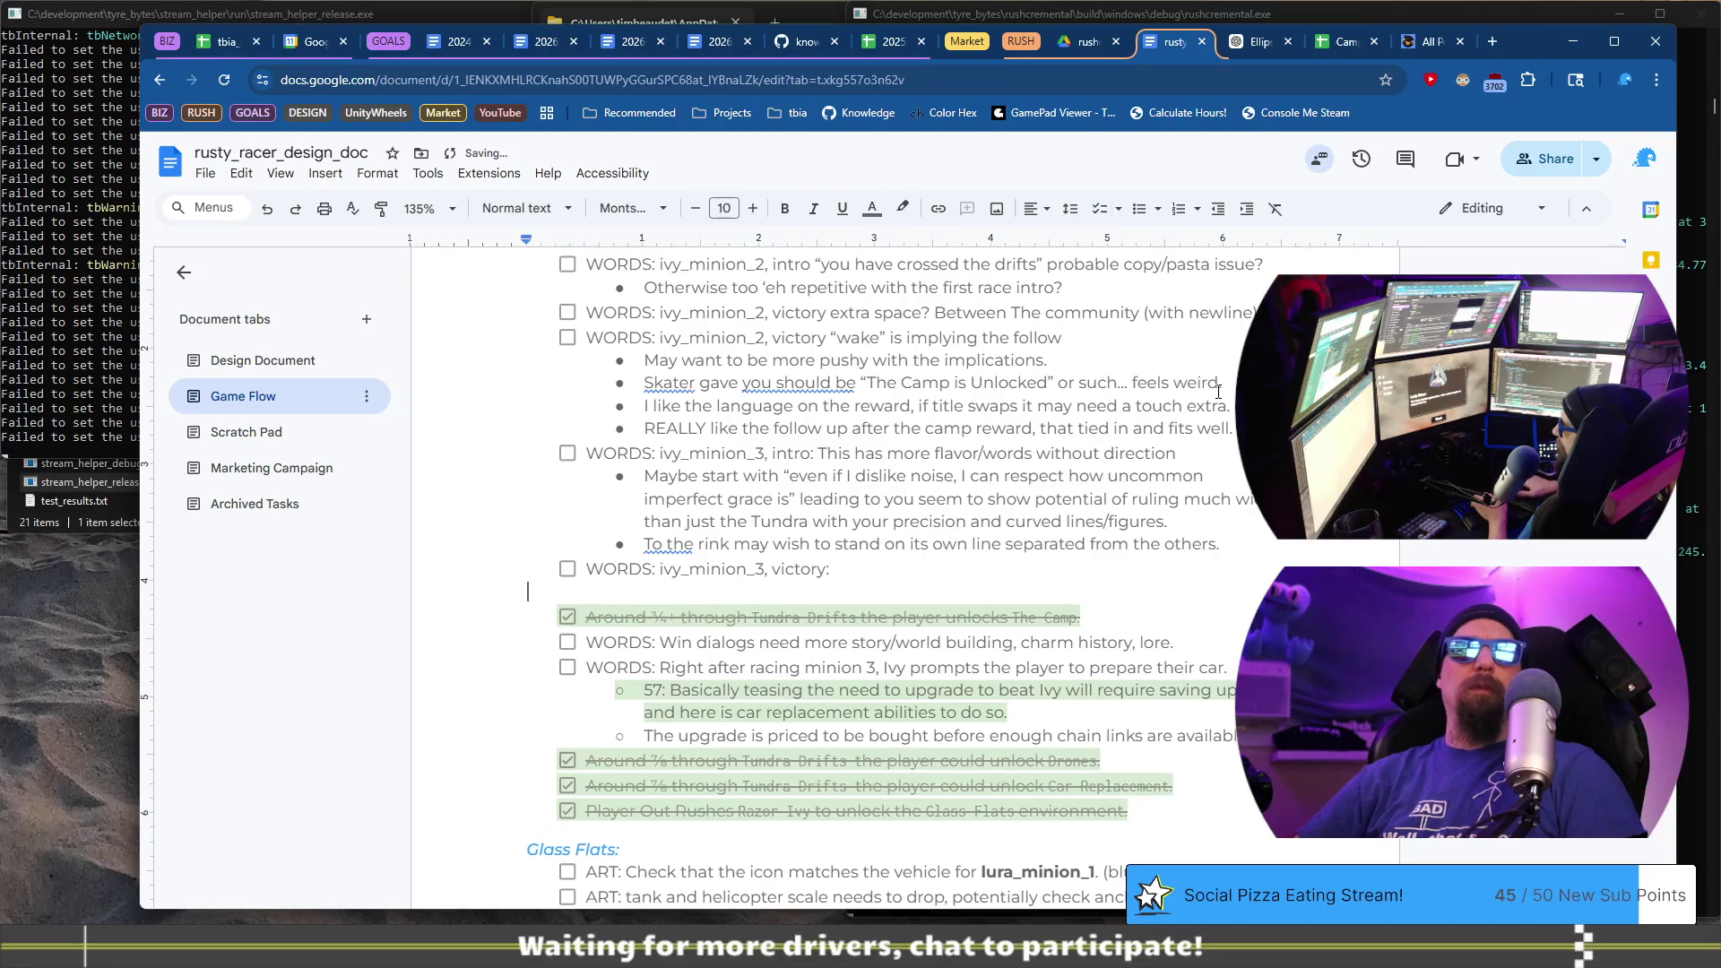
key(BackSpace)
text(“You seem)
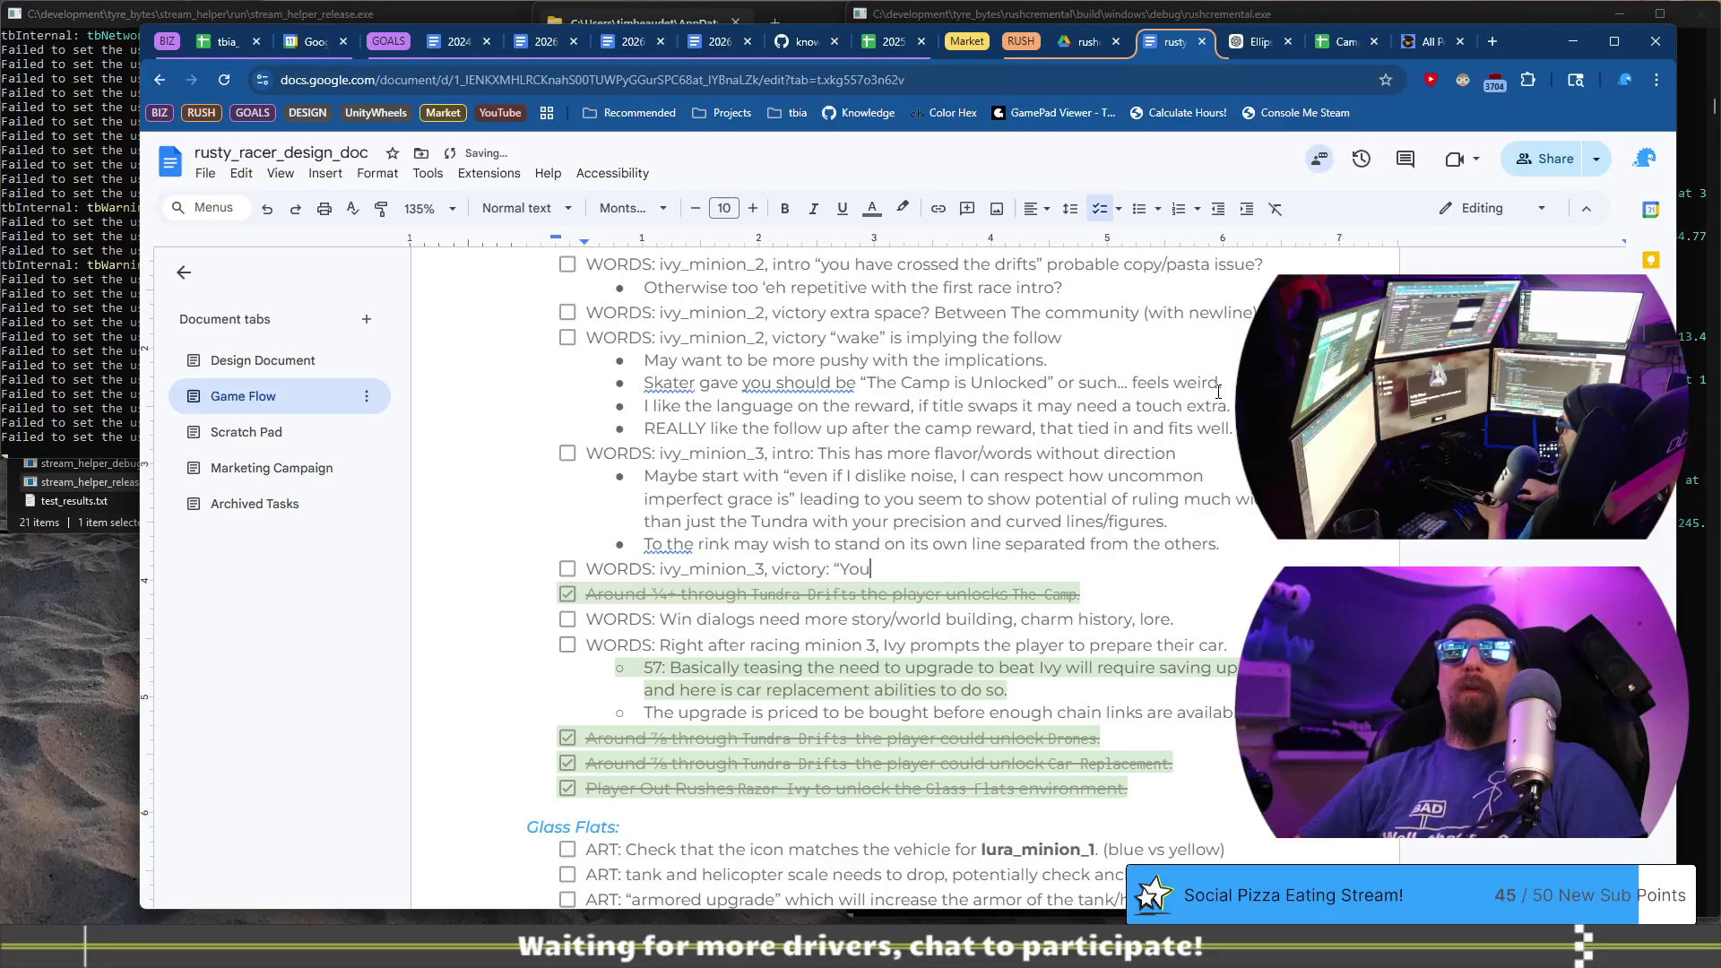
text(to be finding r)
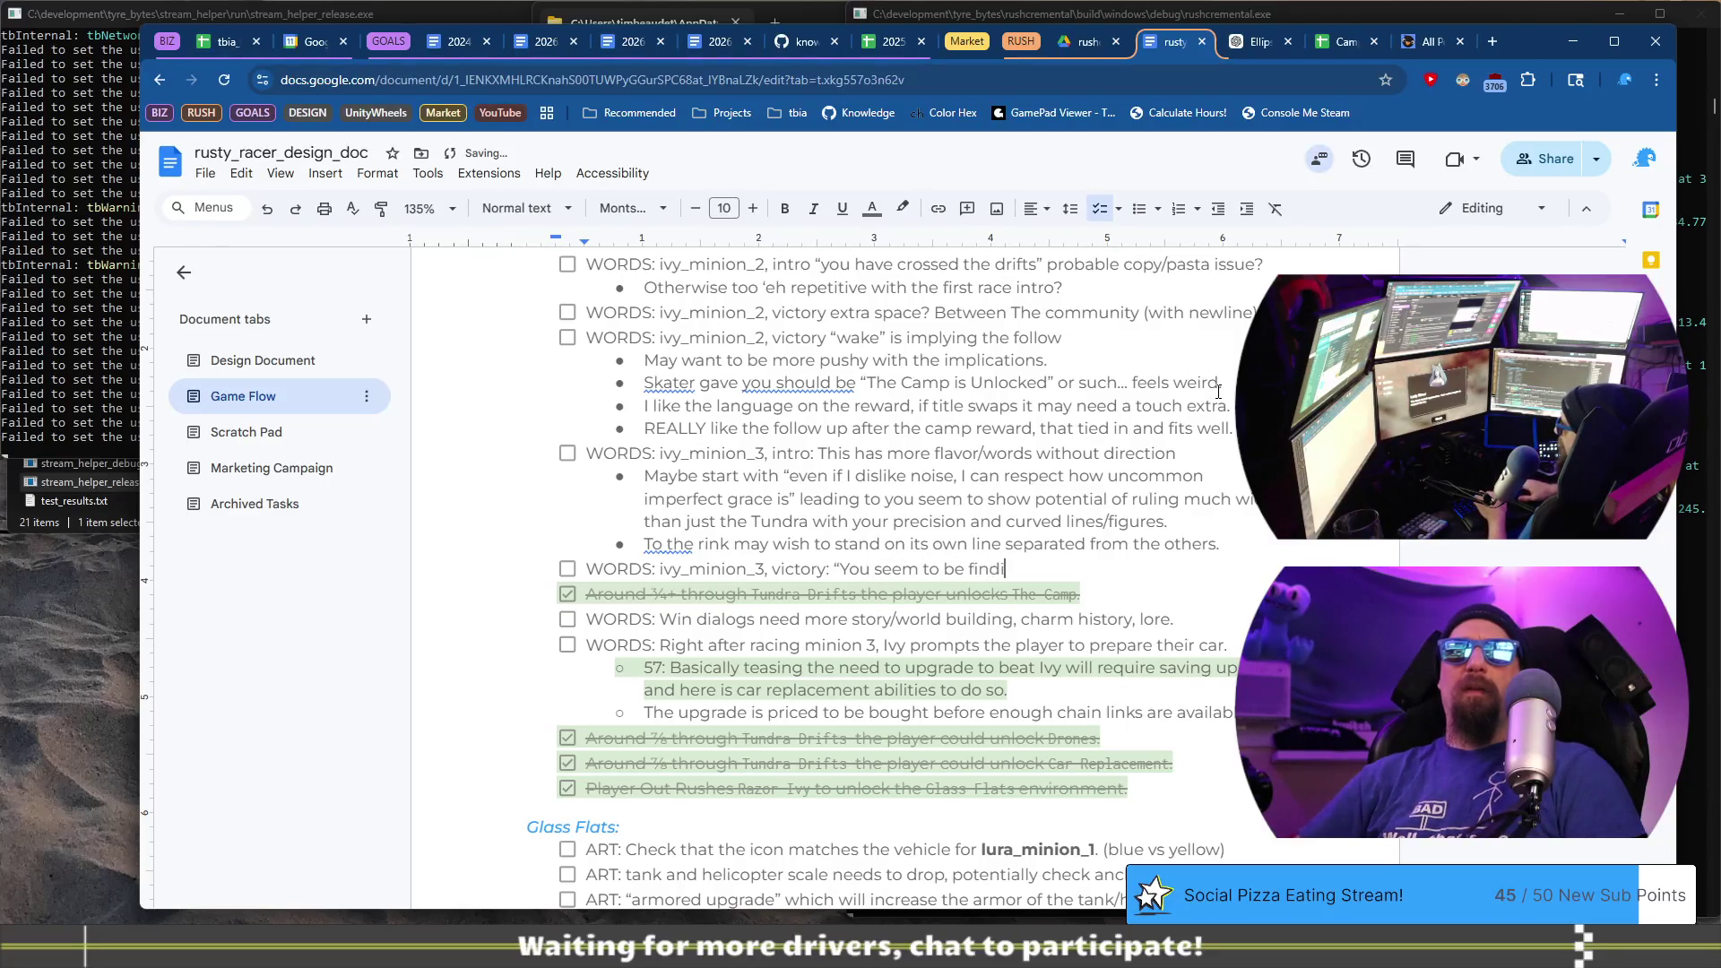
text(es)
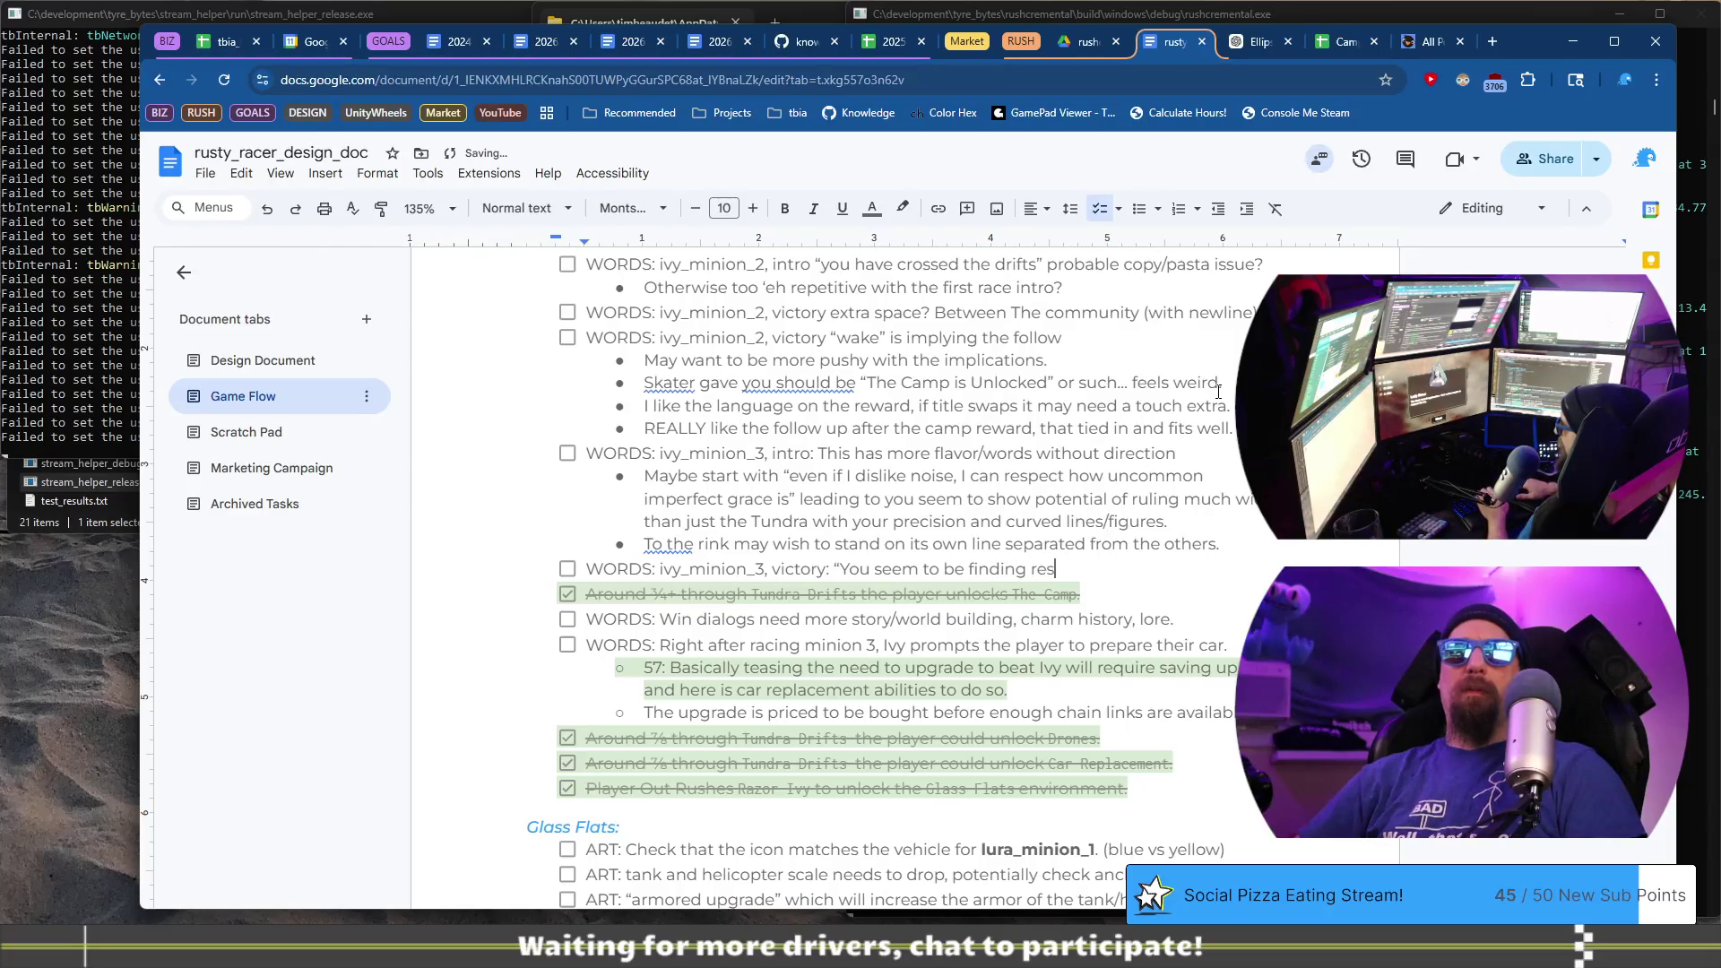
text(pect for the ice” m)
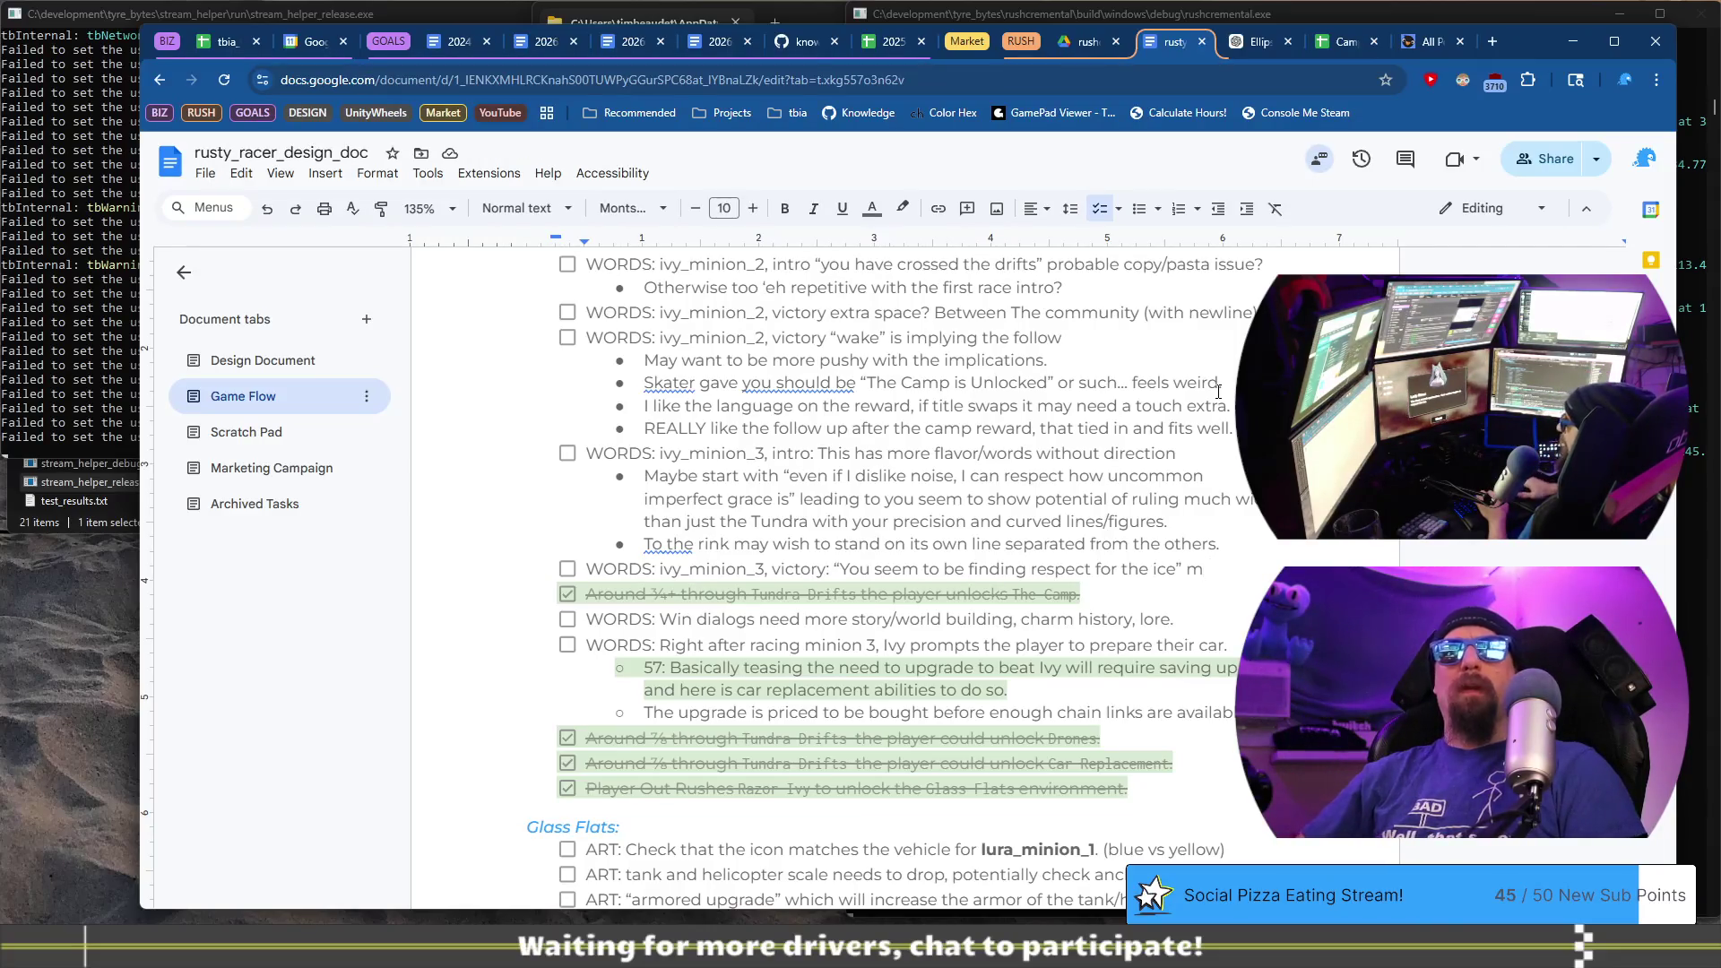
text(ay b)
key(BackSpace)
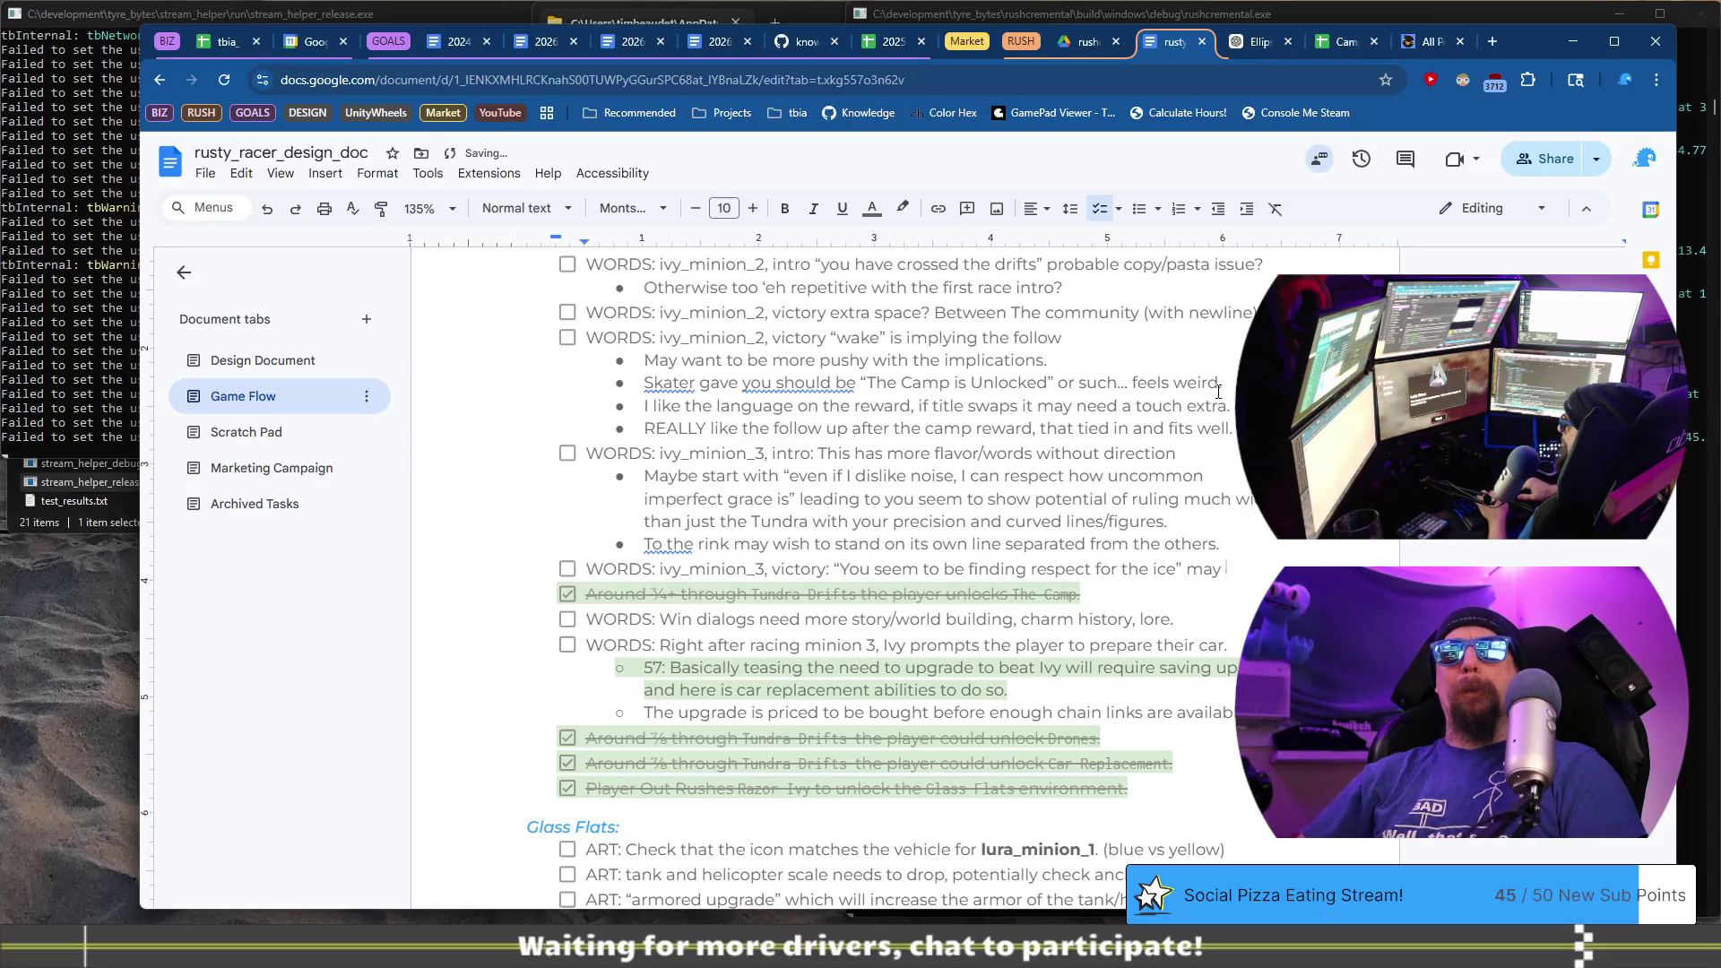
text(fit as a complement a bit more.)
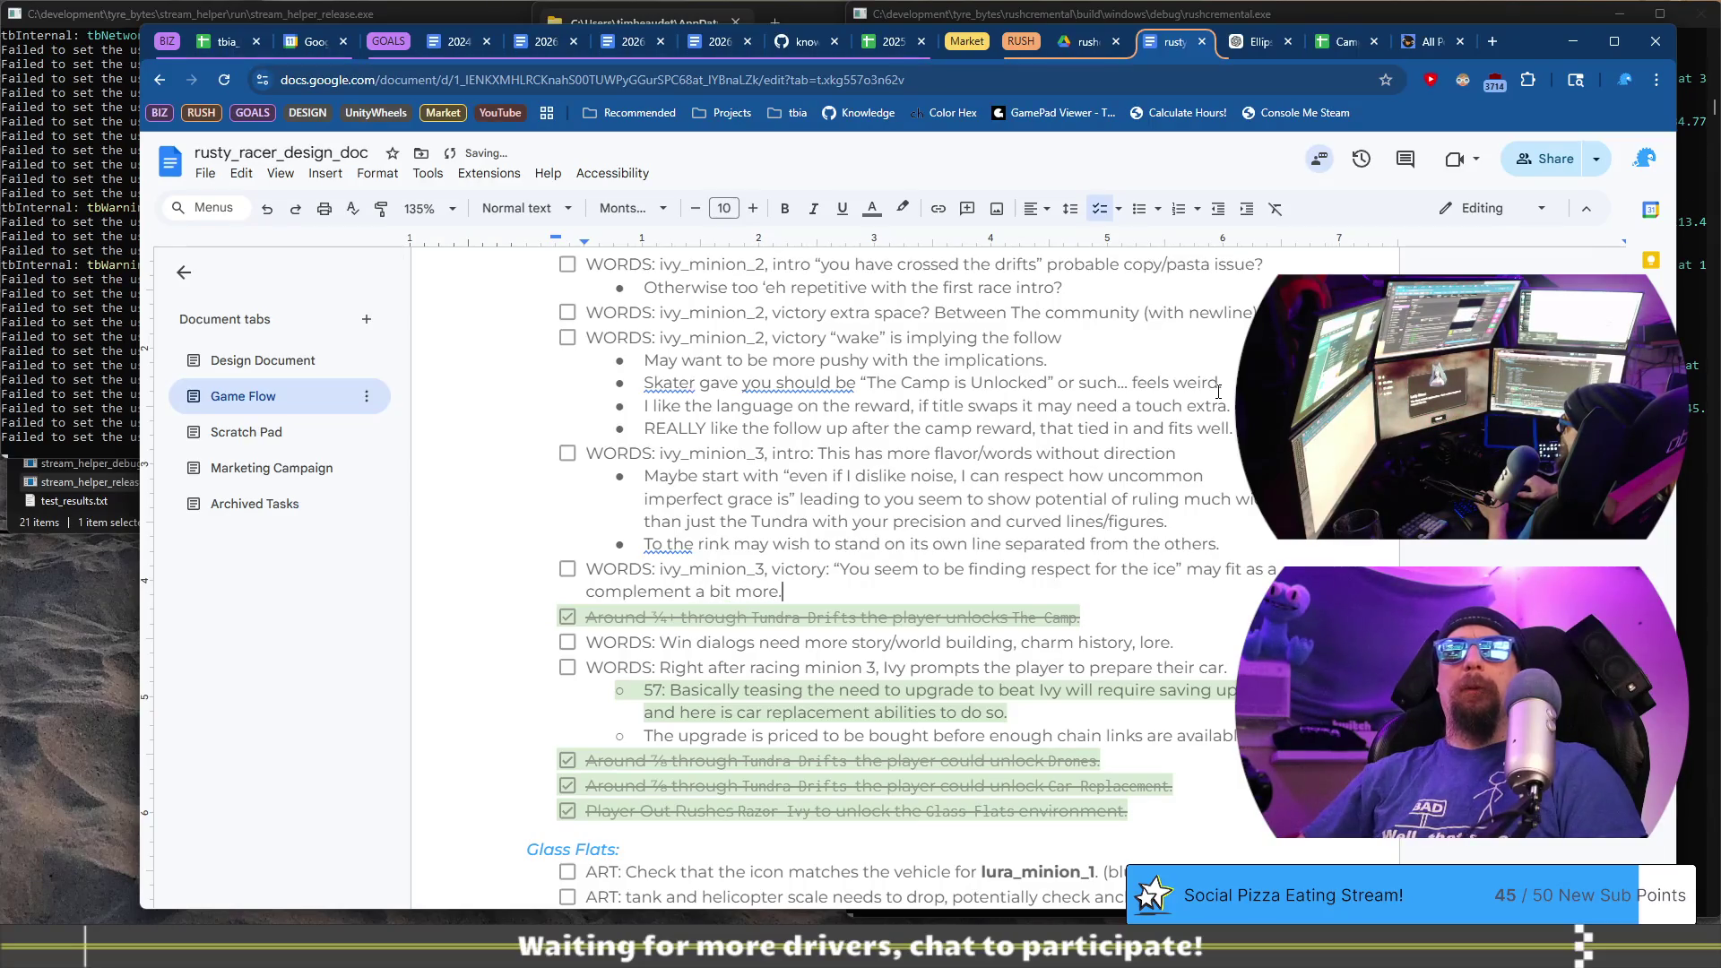
- Check Lady Rime's dialogue lines in the game
key(alt+Tab)
click(913, 864)
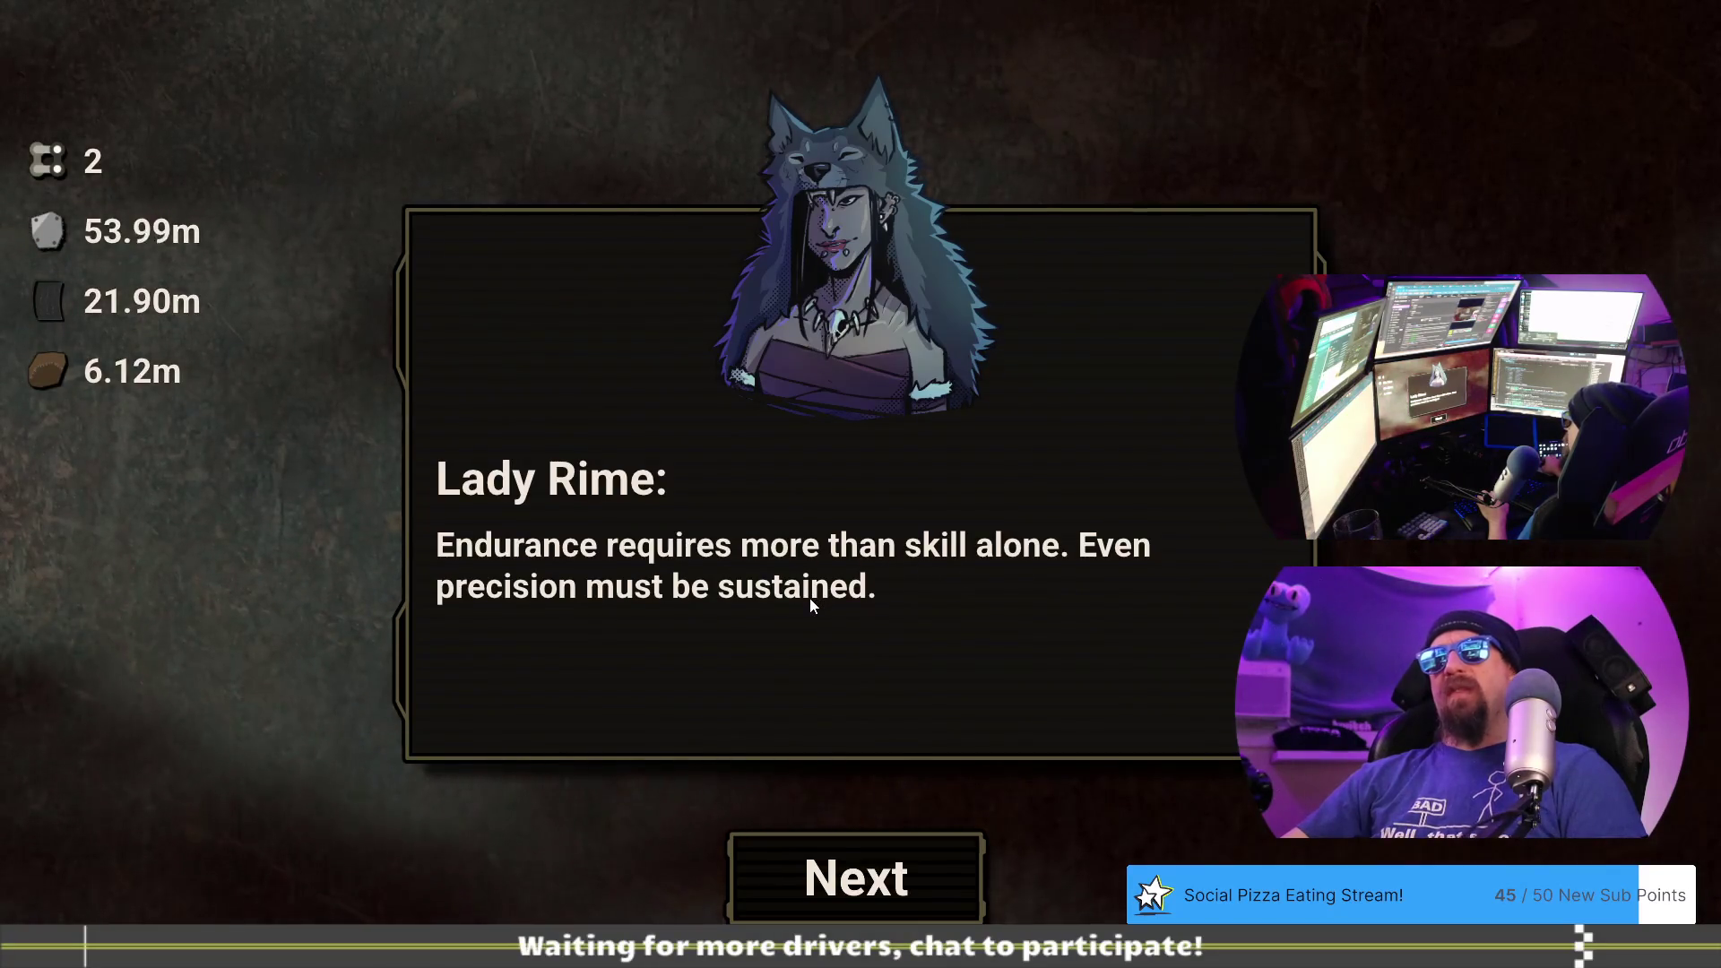
click(847, 878)
key(alt+Tab)
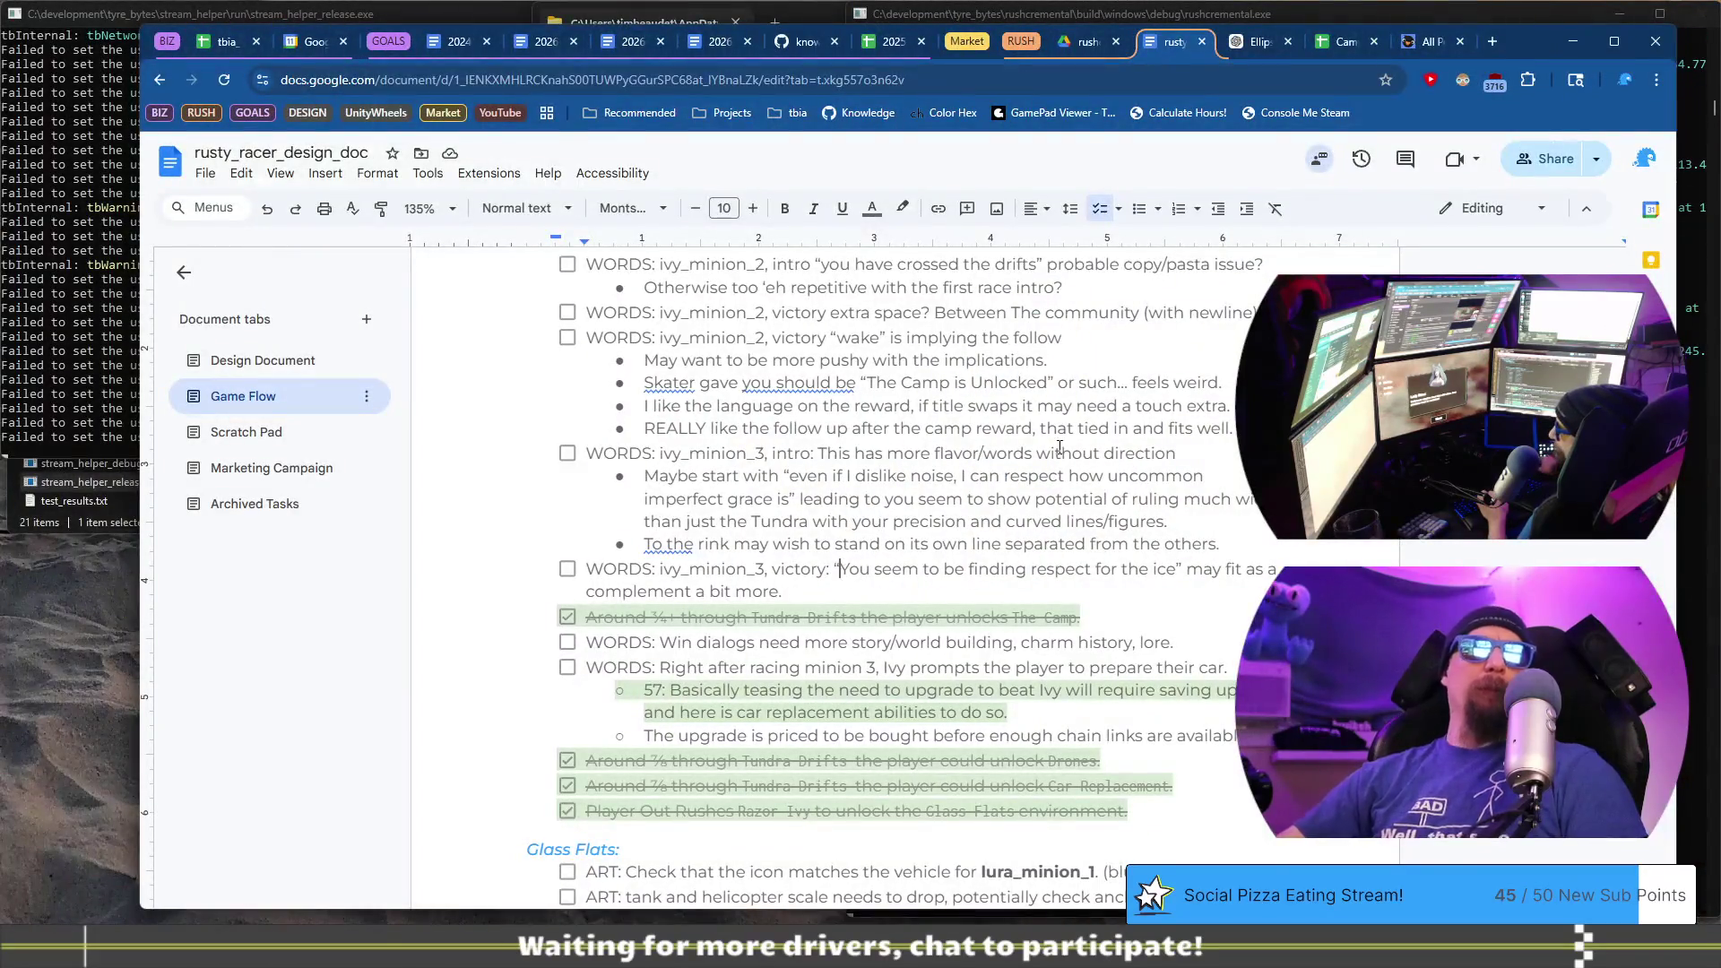
- Indent the quoted sentence as a bullet and add 'I think it was going for a complement anyway.'
key(Return)
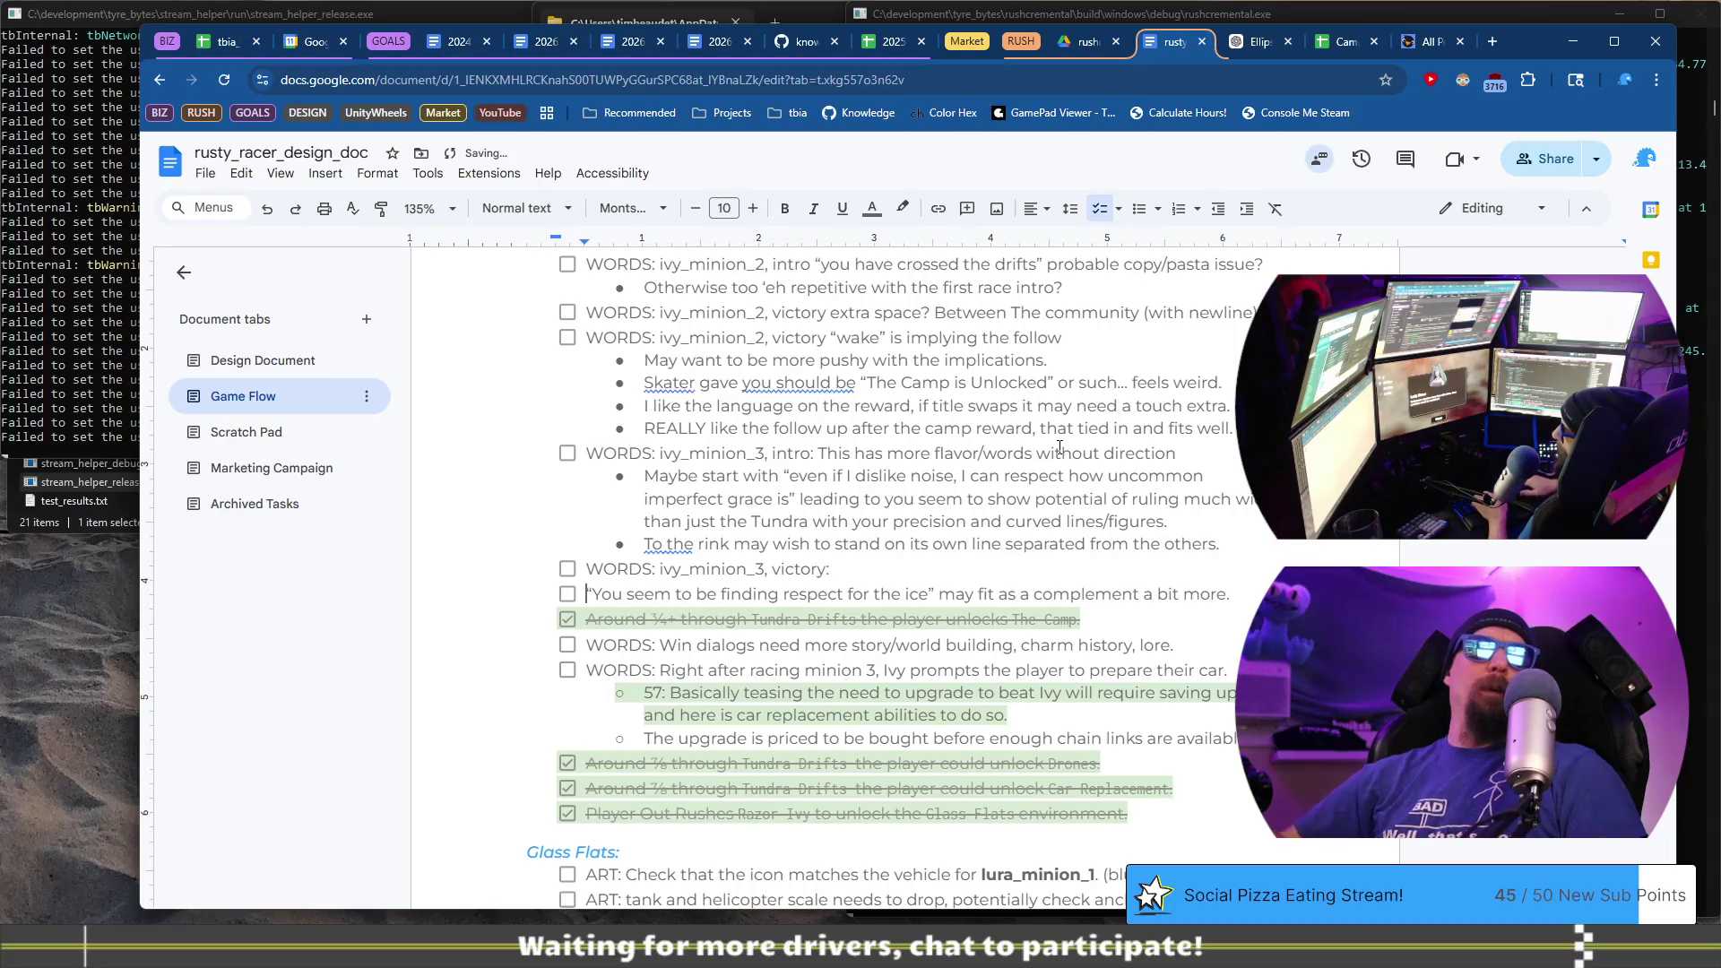
key(ctrl+shift+8)
key(Tab)
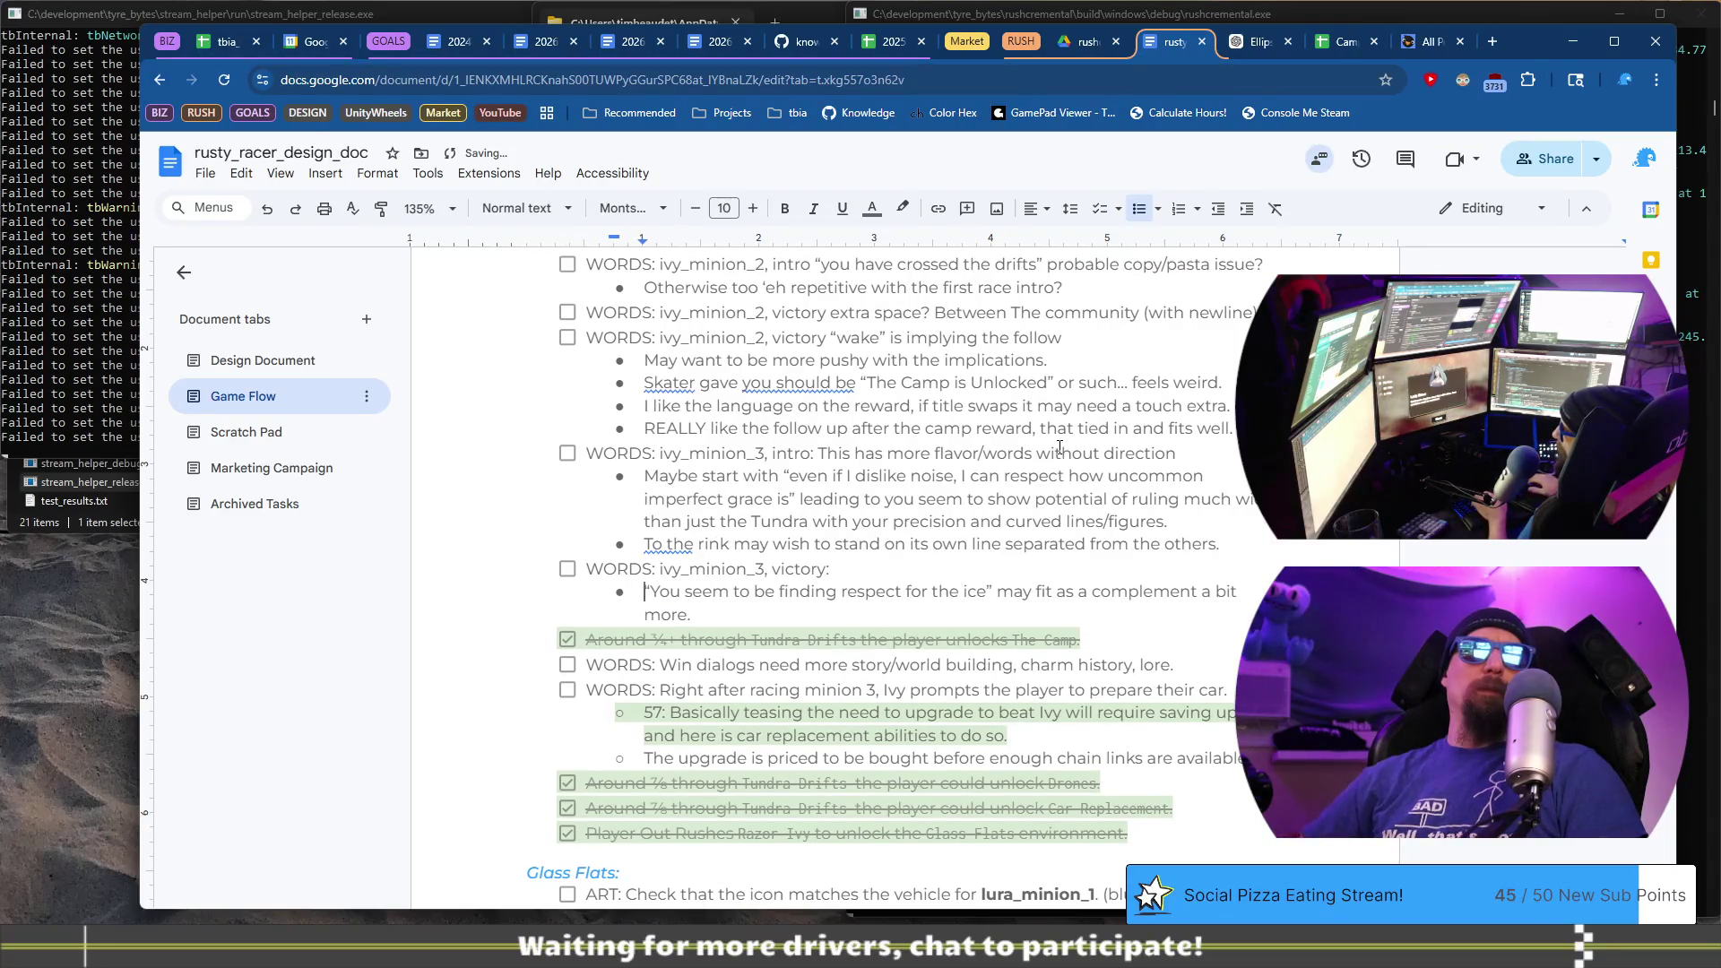
key(Down)
key(End)
text(I thin)
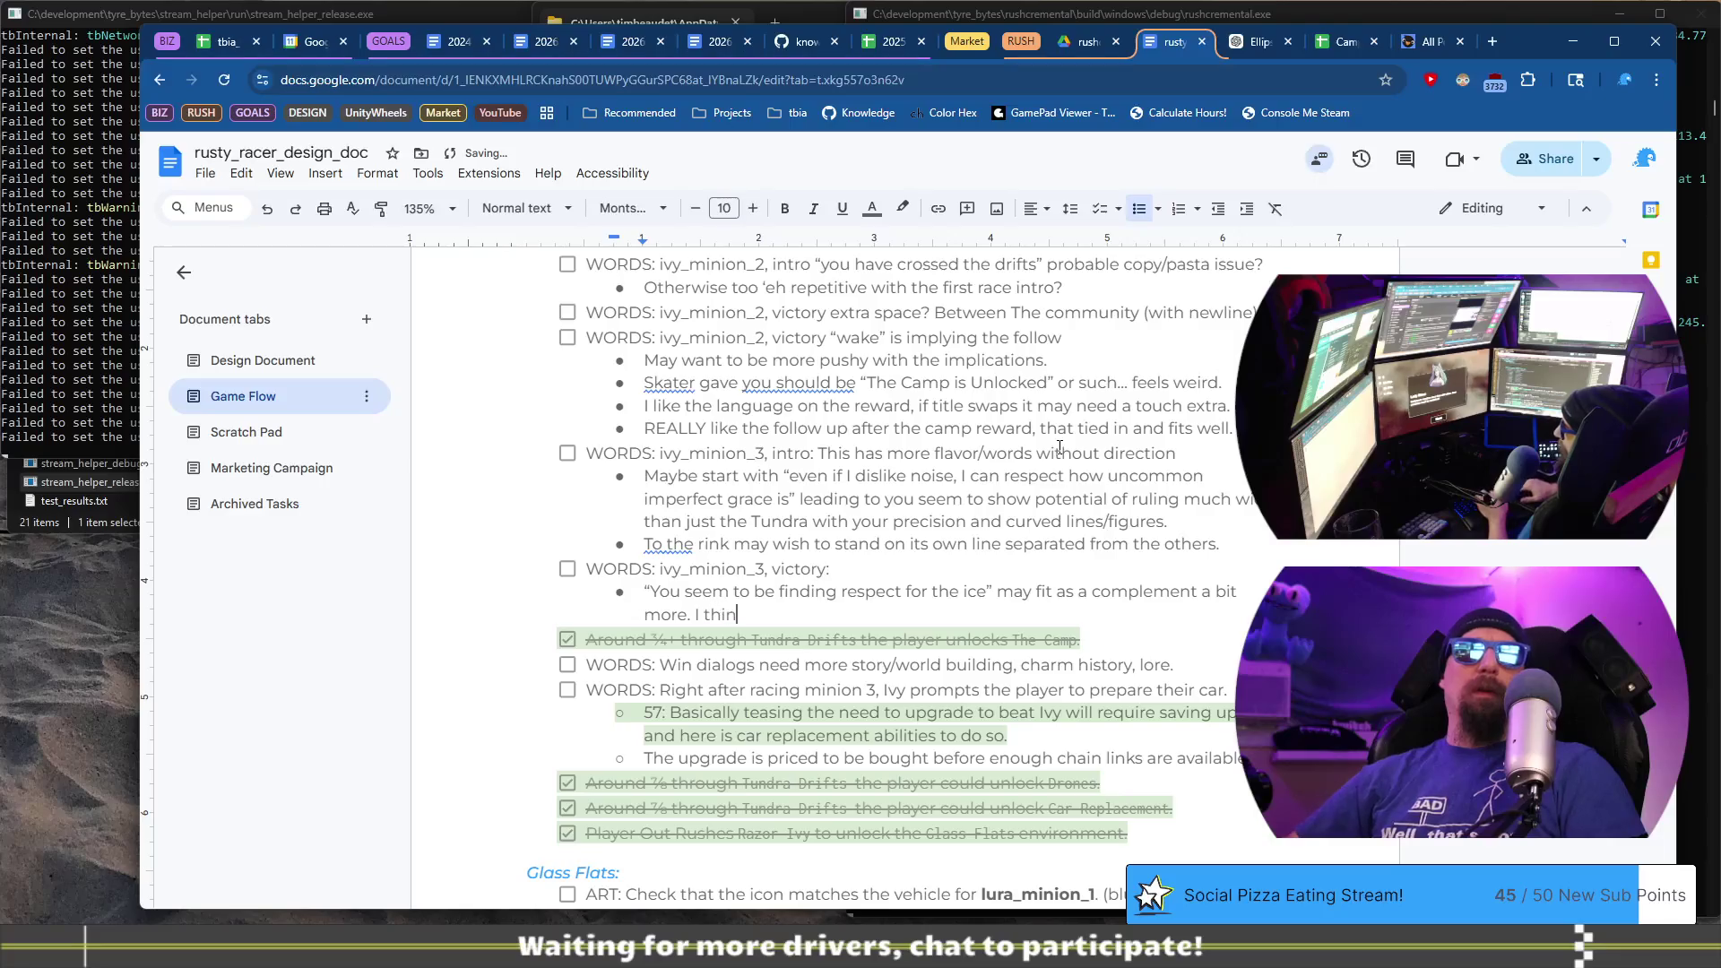
text(k it was going)
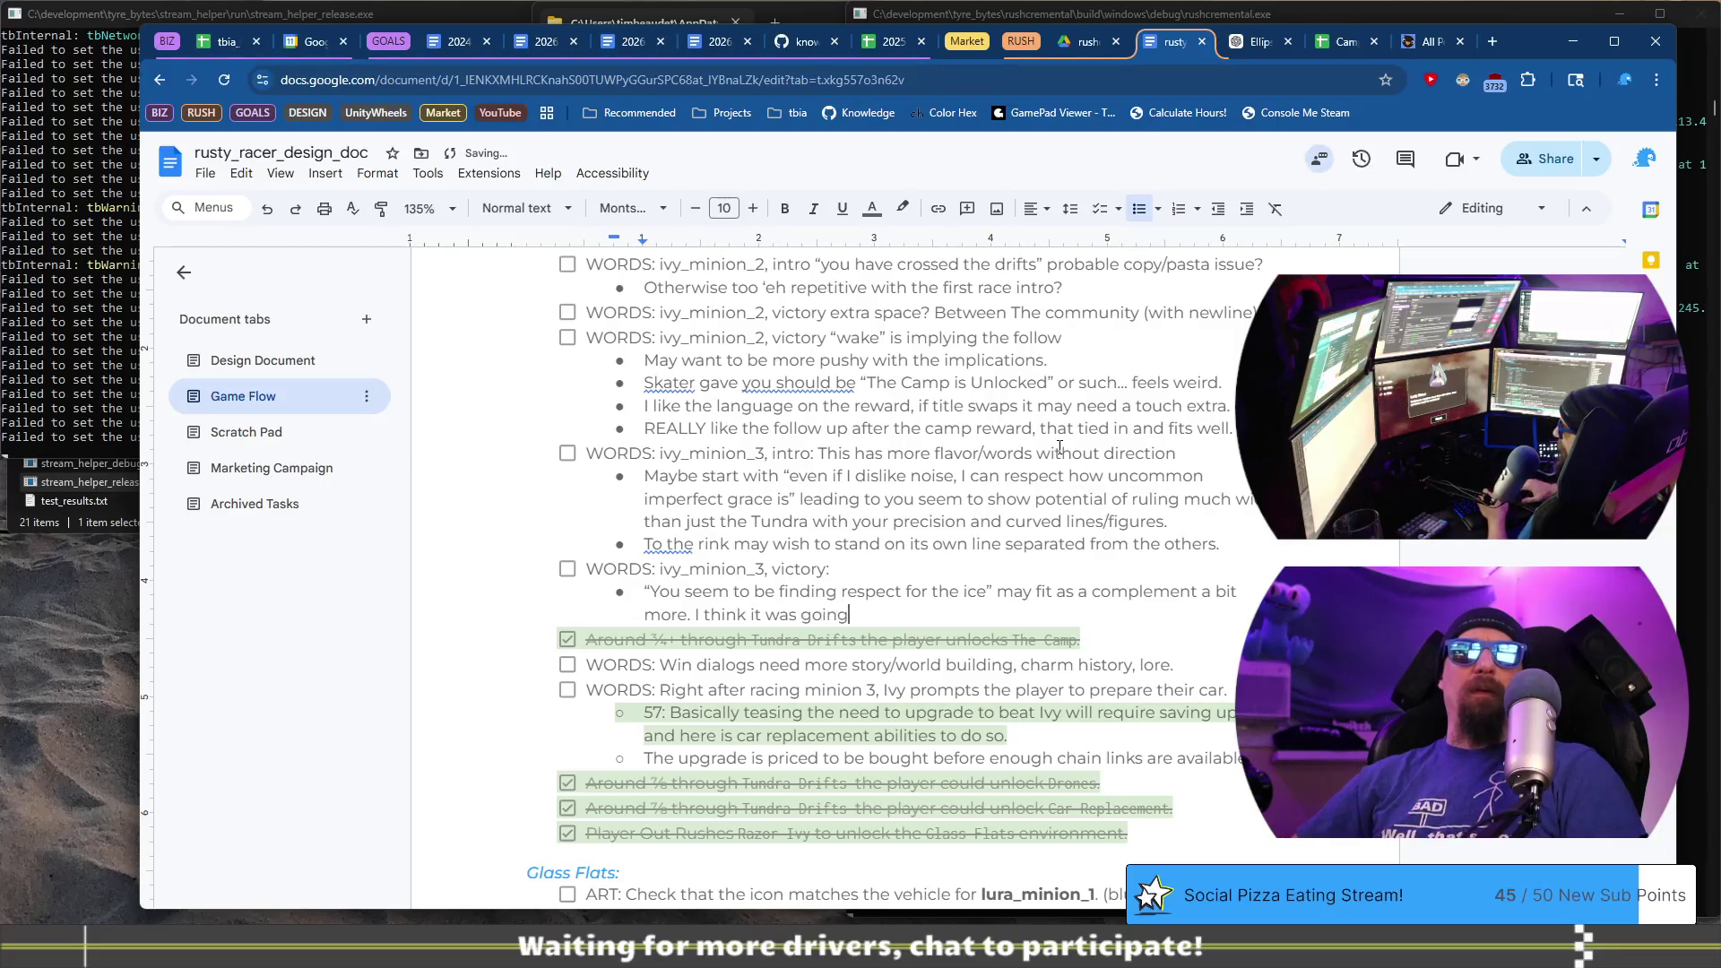
text( for a complement, )
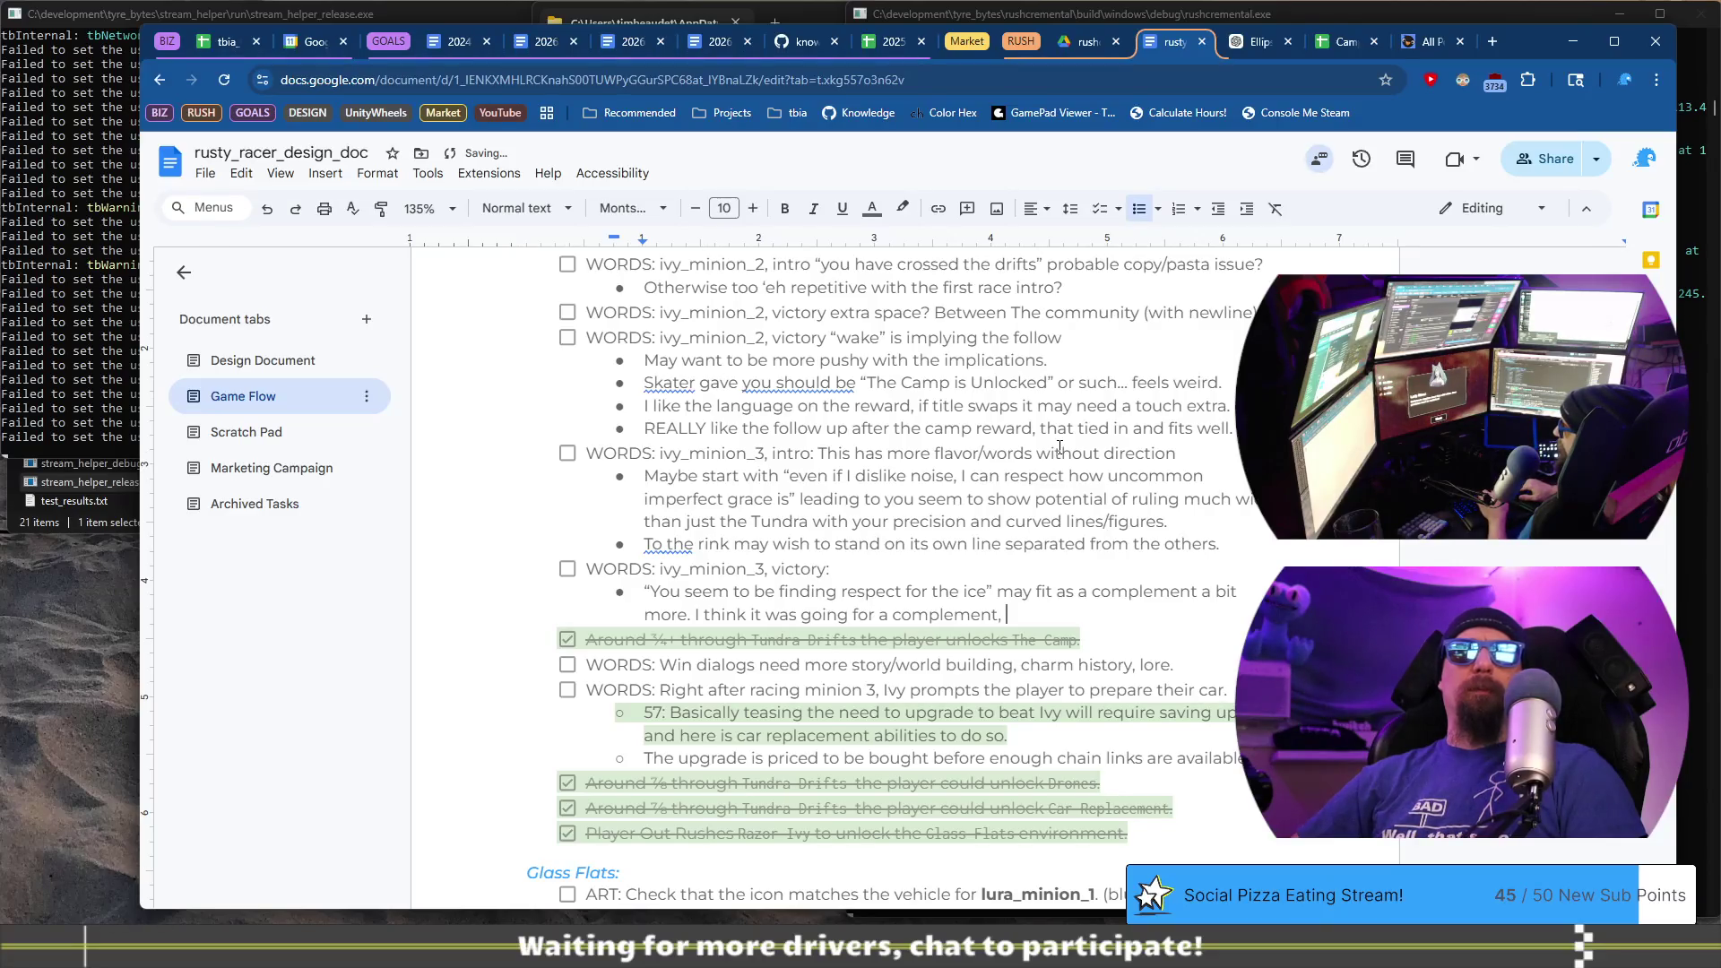
key(BackSpace)
key(BackSpace)
text( anyway.)
key(Return)
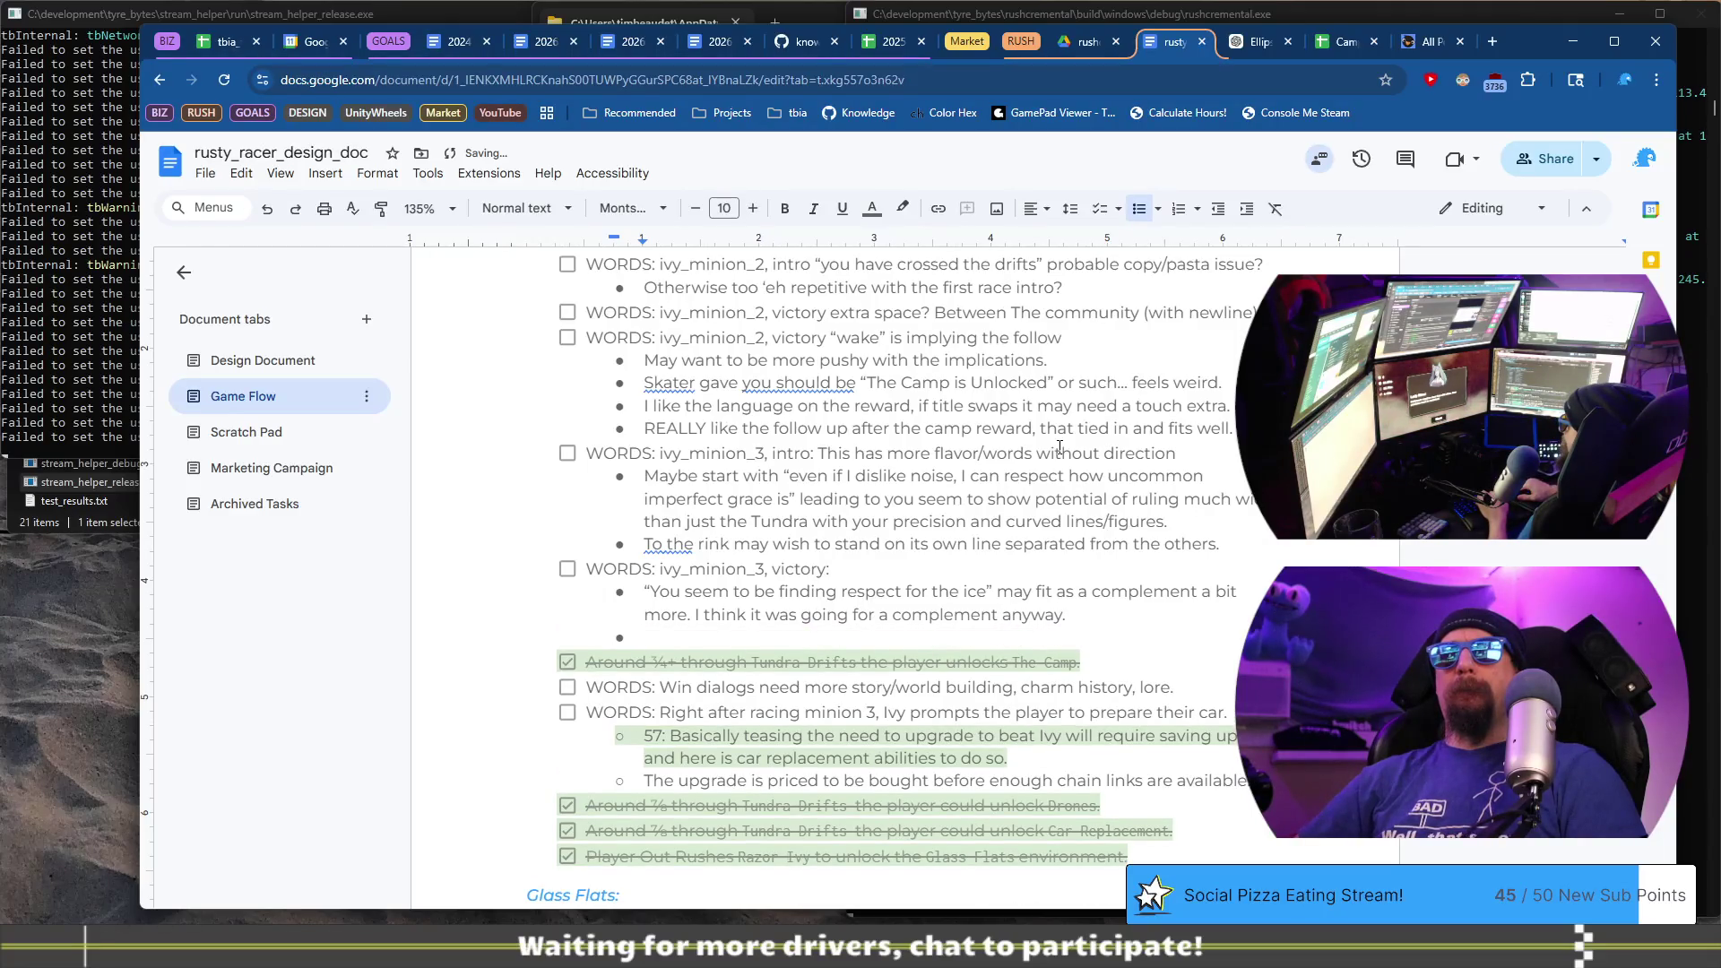
- Write the bullet 'Endurance/precision must be sustained - why? How?' and begin the next sentence
text(I)
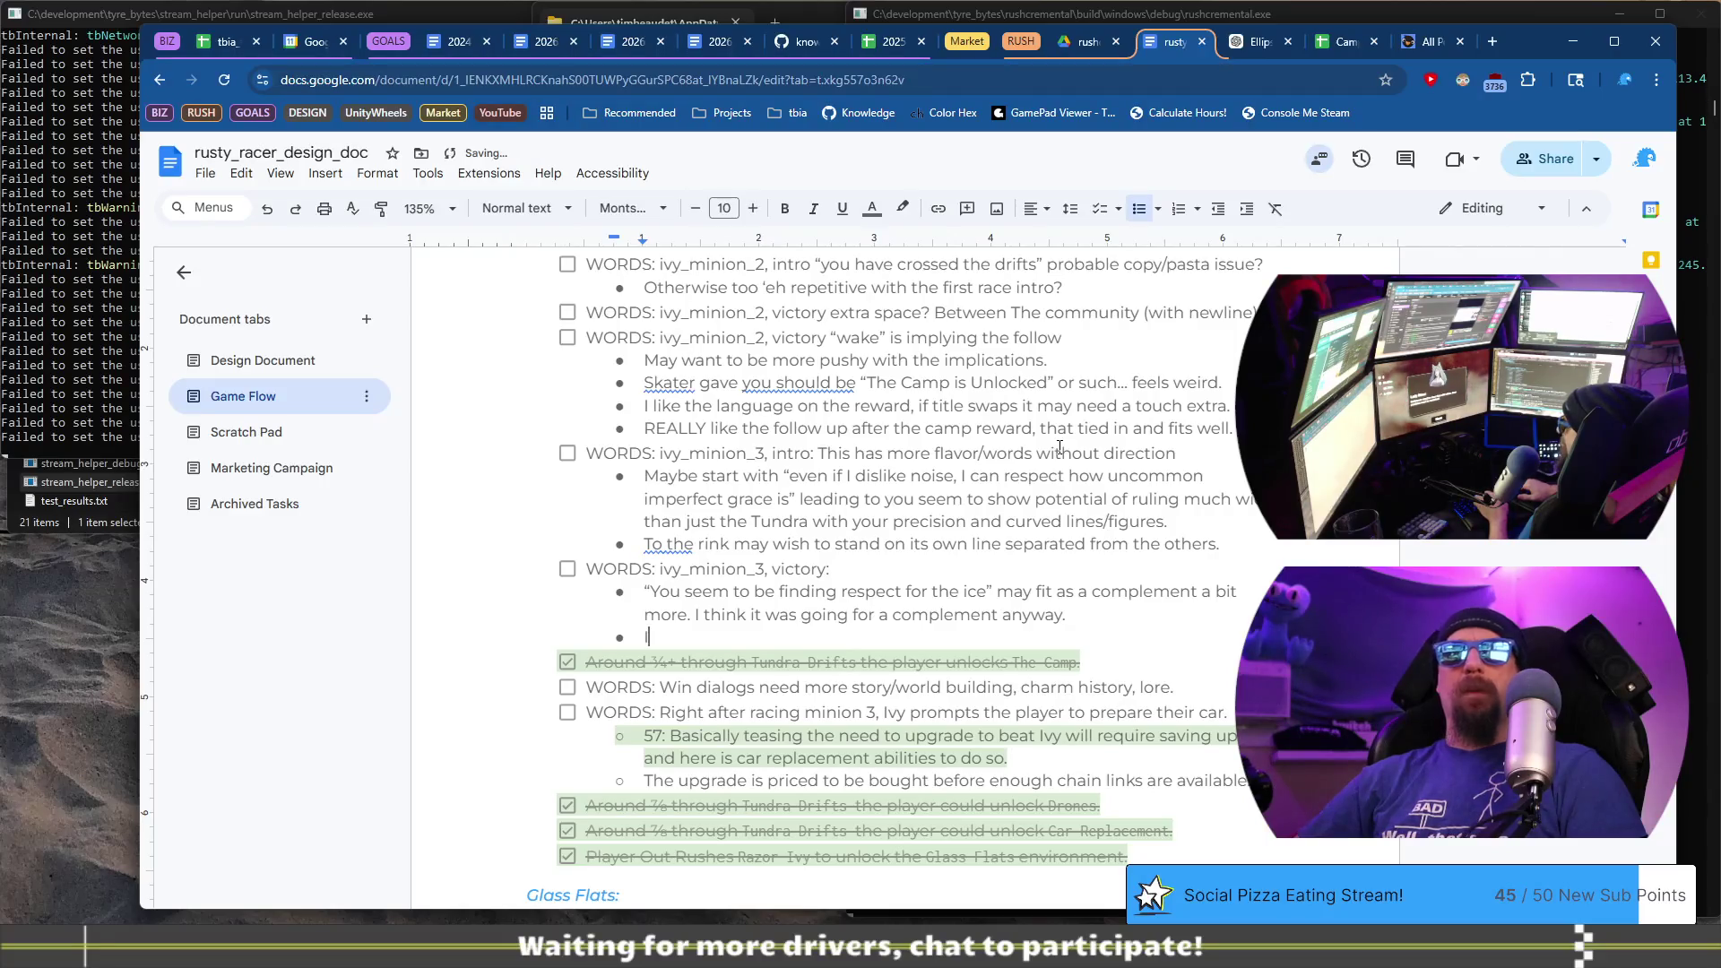
key(BackSpace)
text(“Ecen)
key(BackSpace)
key(BackSpace)
key(BackSpace)
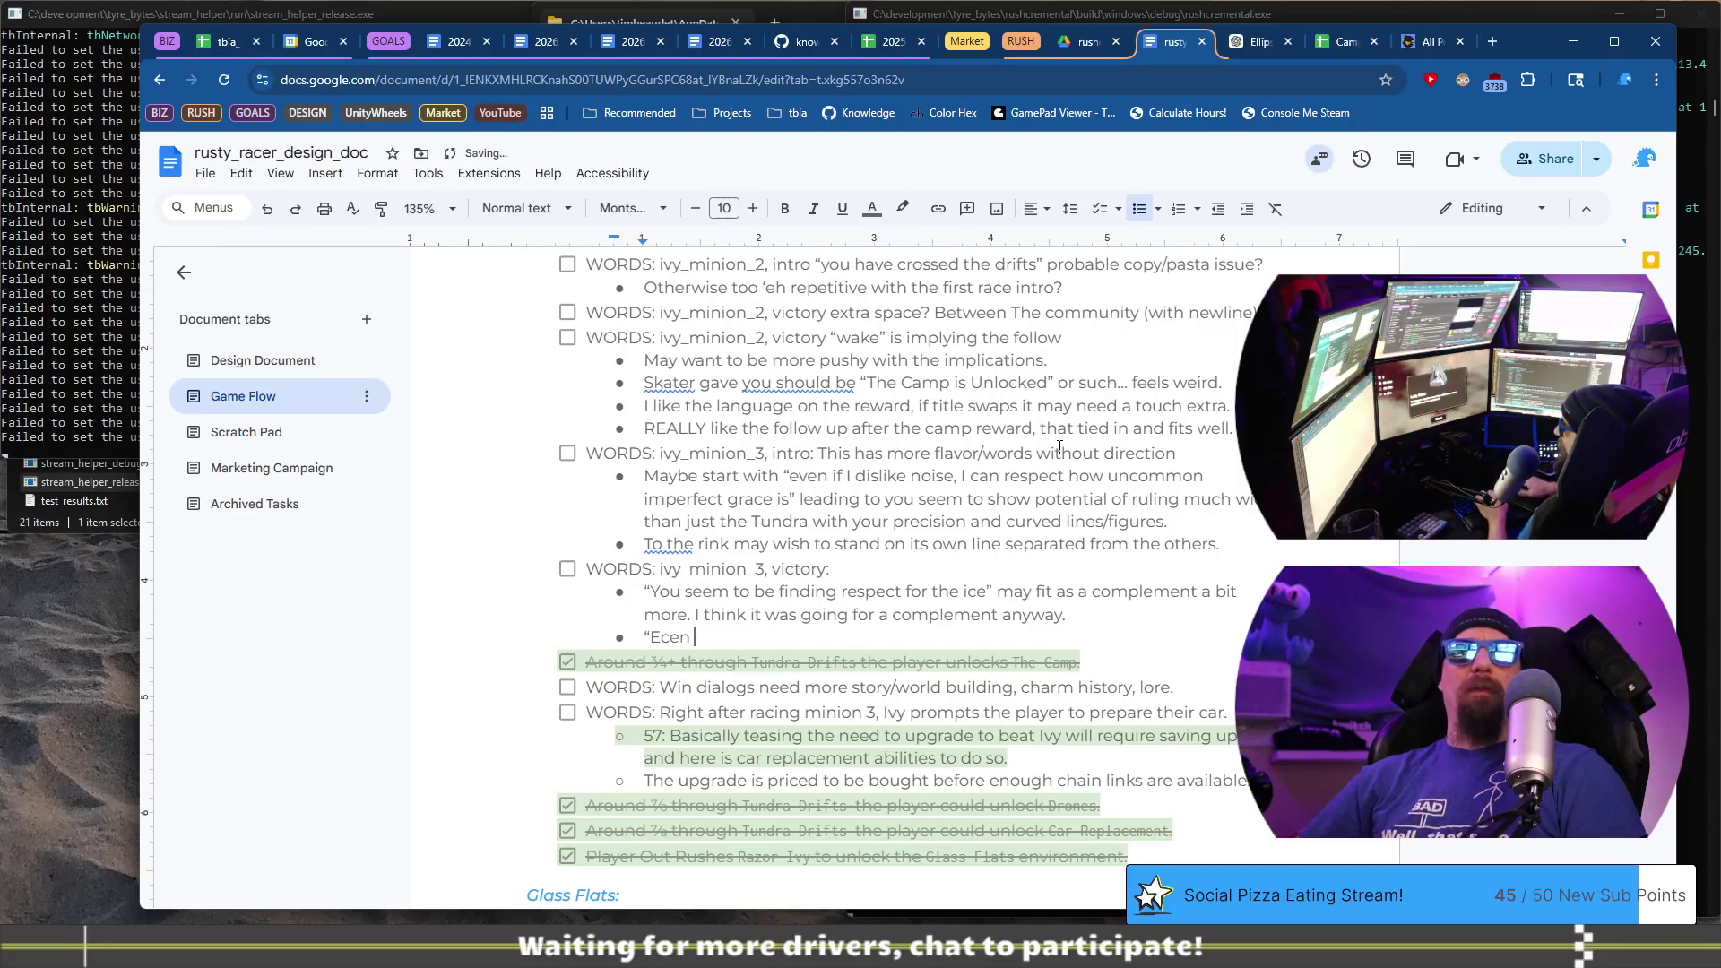
key(BackSpace)
key(BackSpace)
text(E)
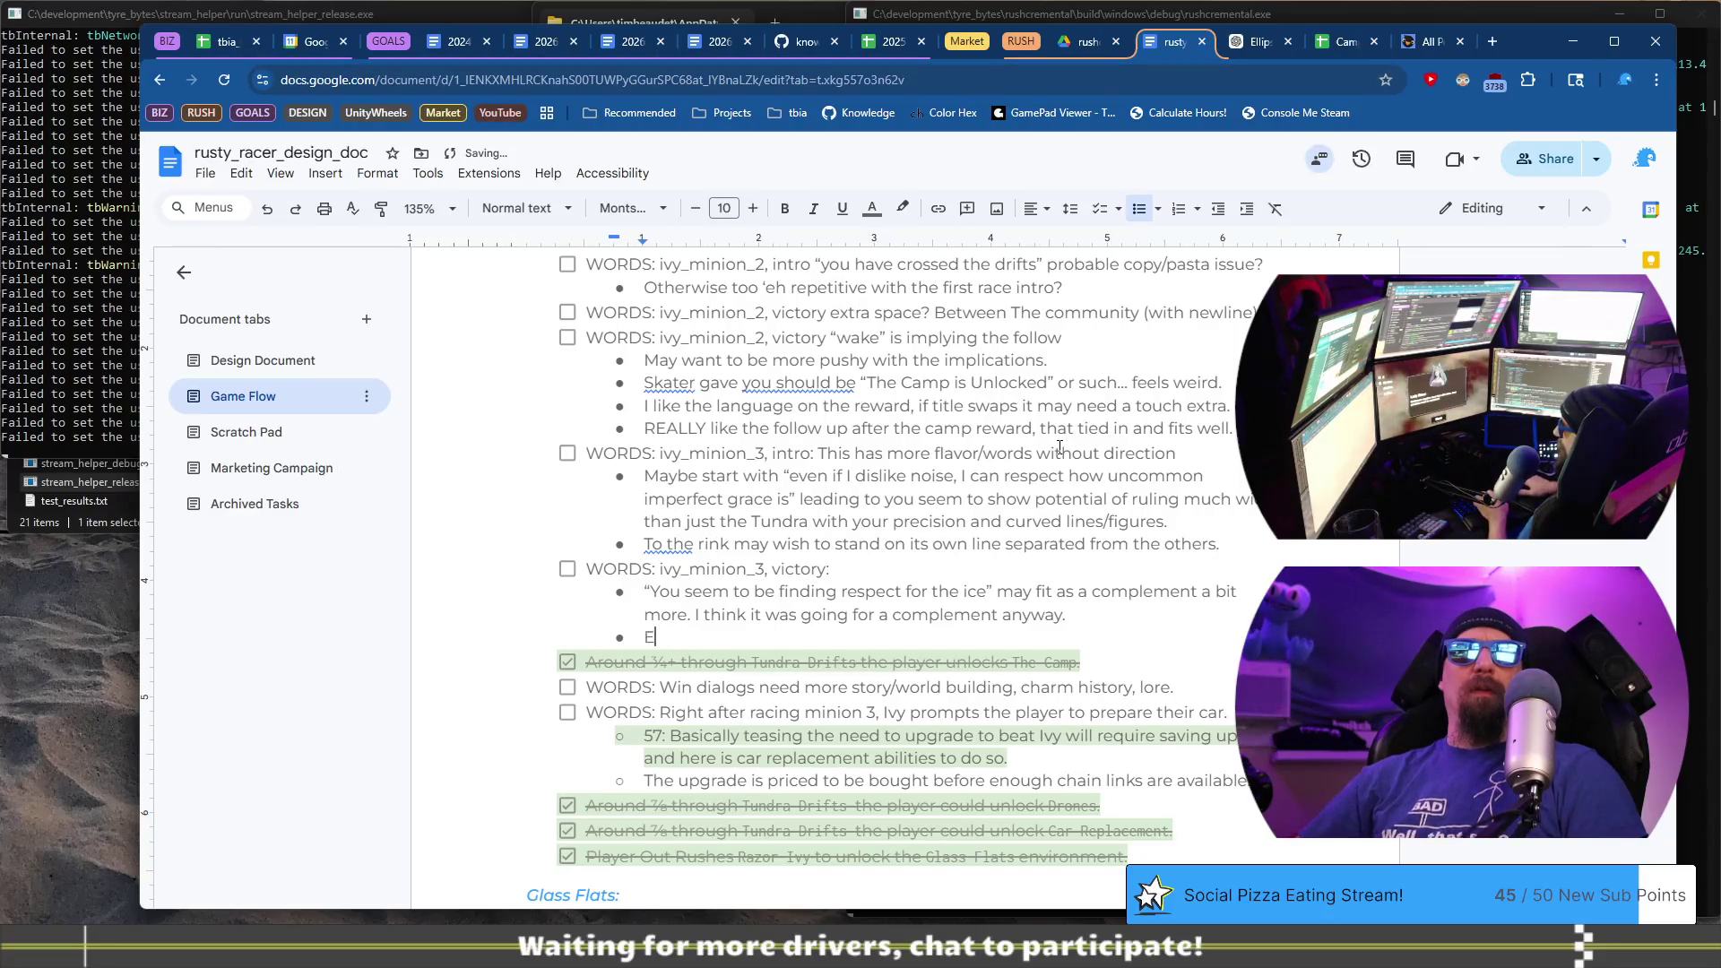
text(nduranc)
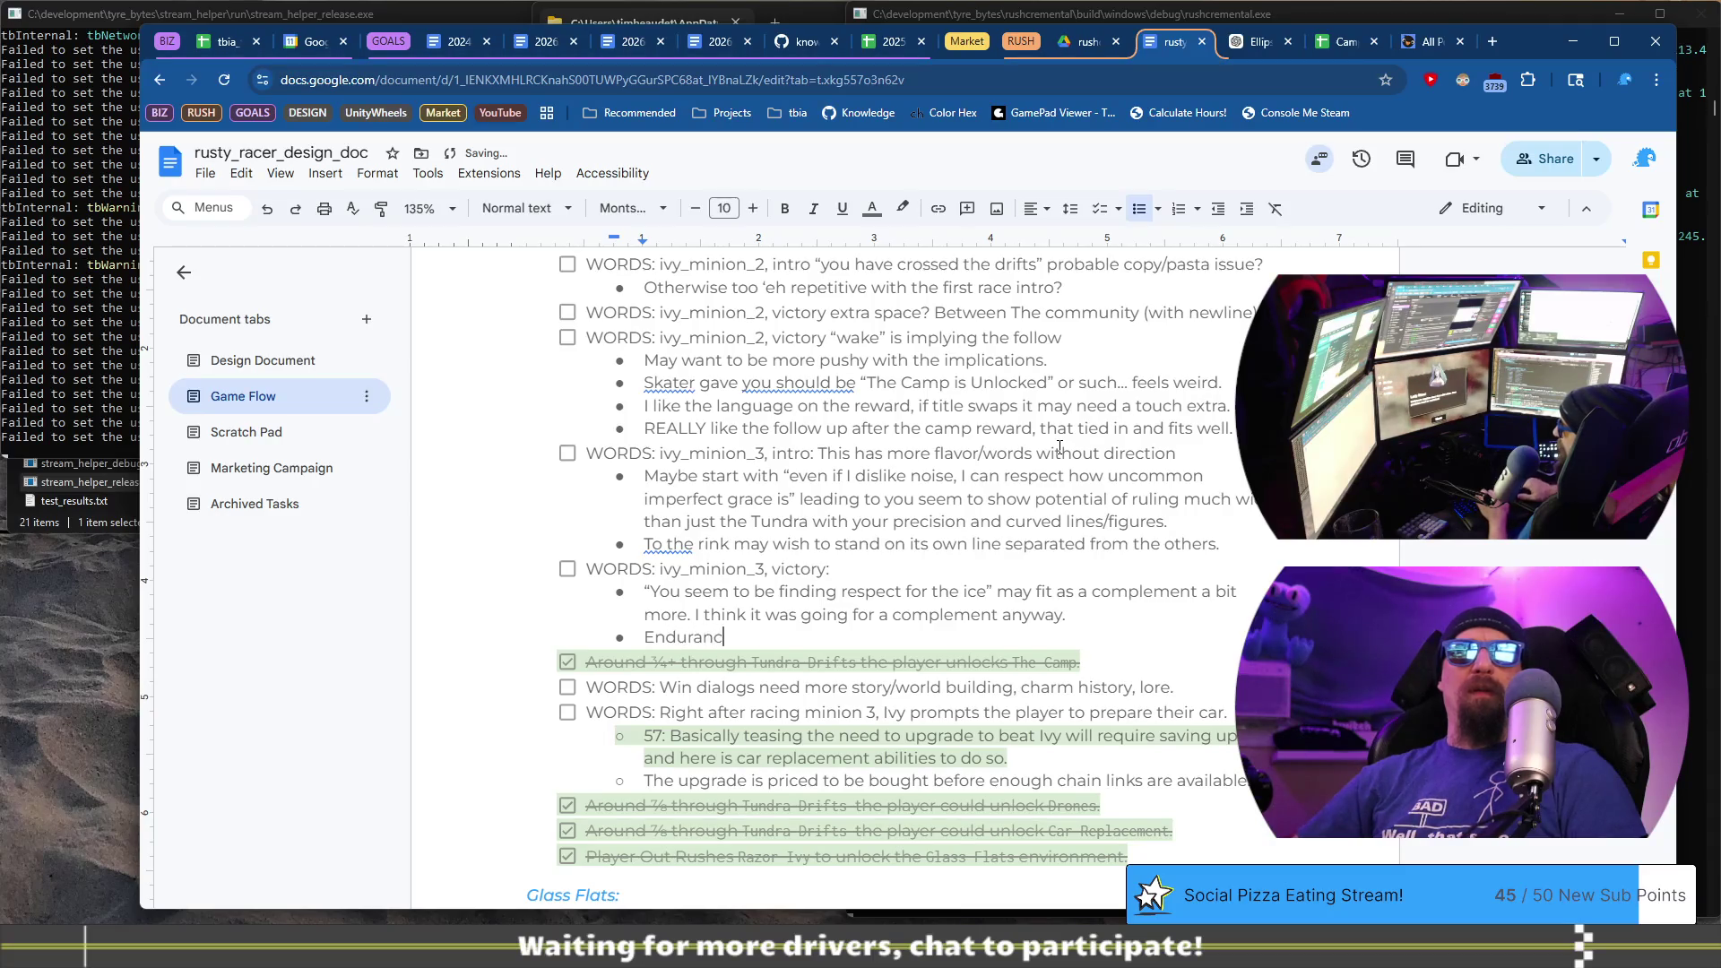
text(e/precision)
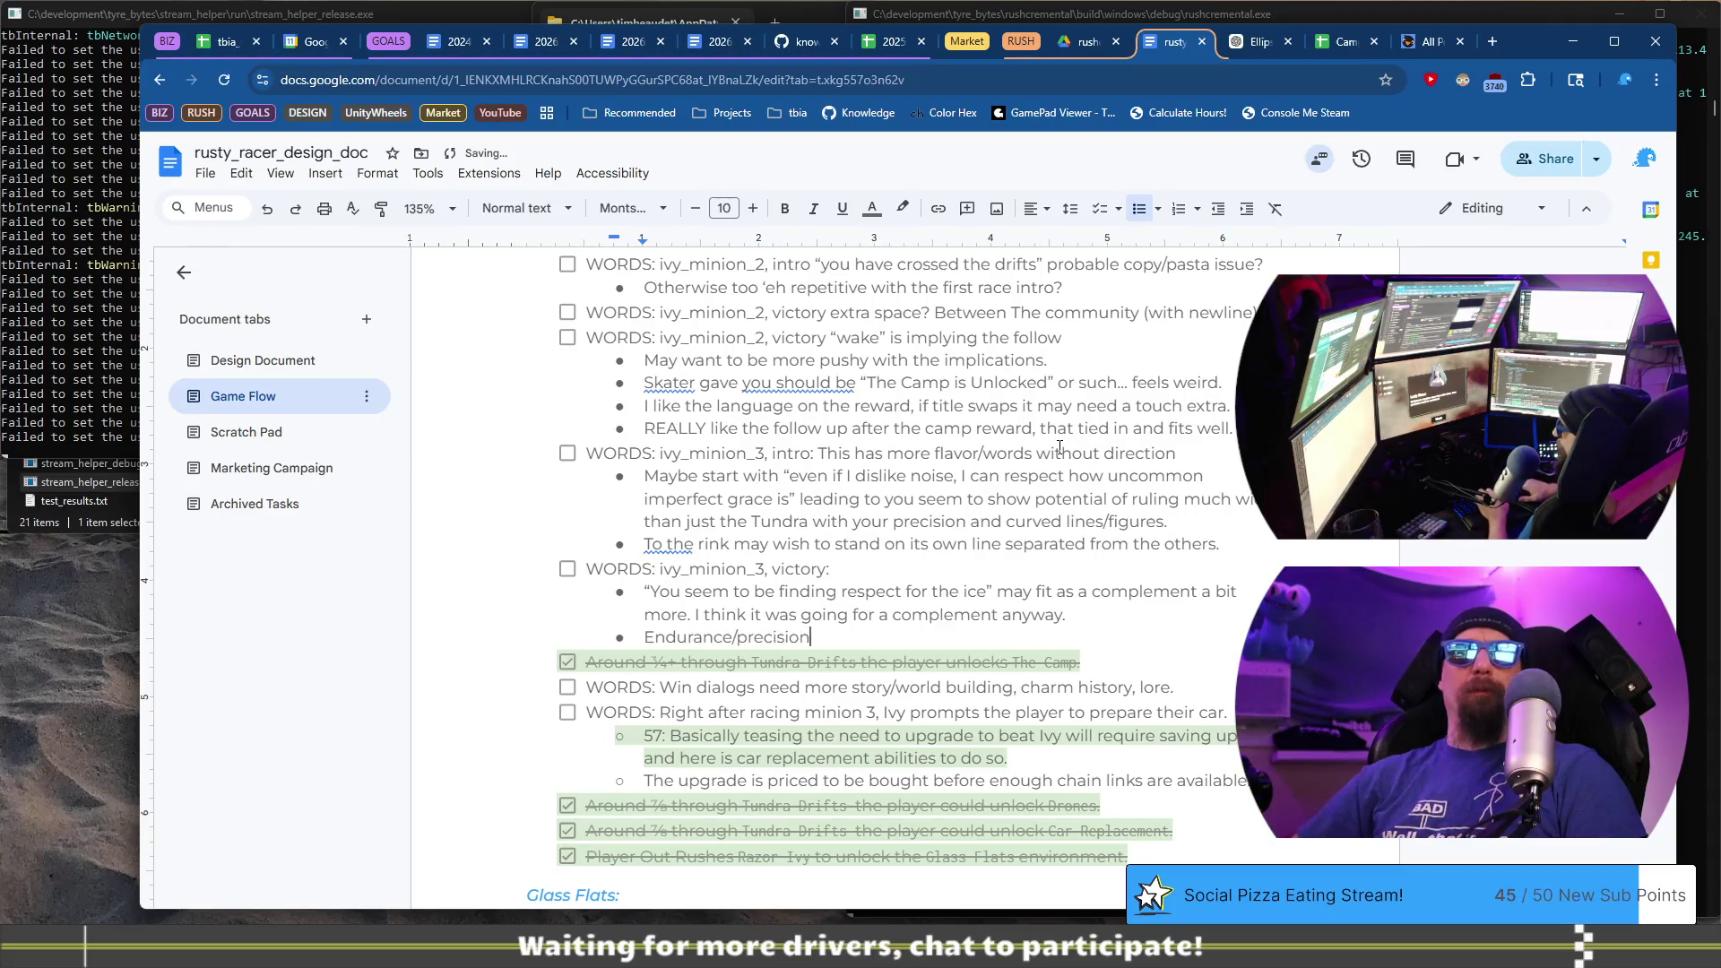
text(; why)
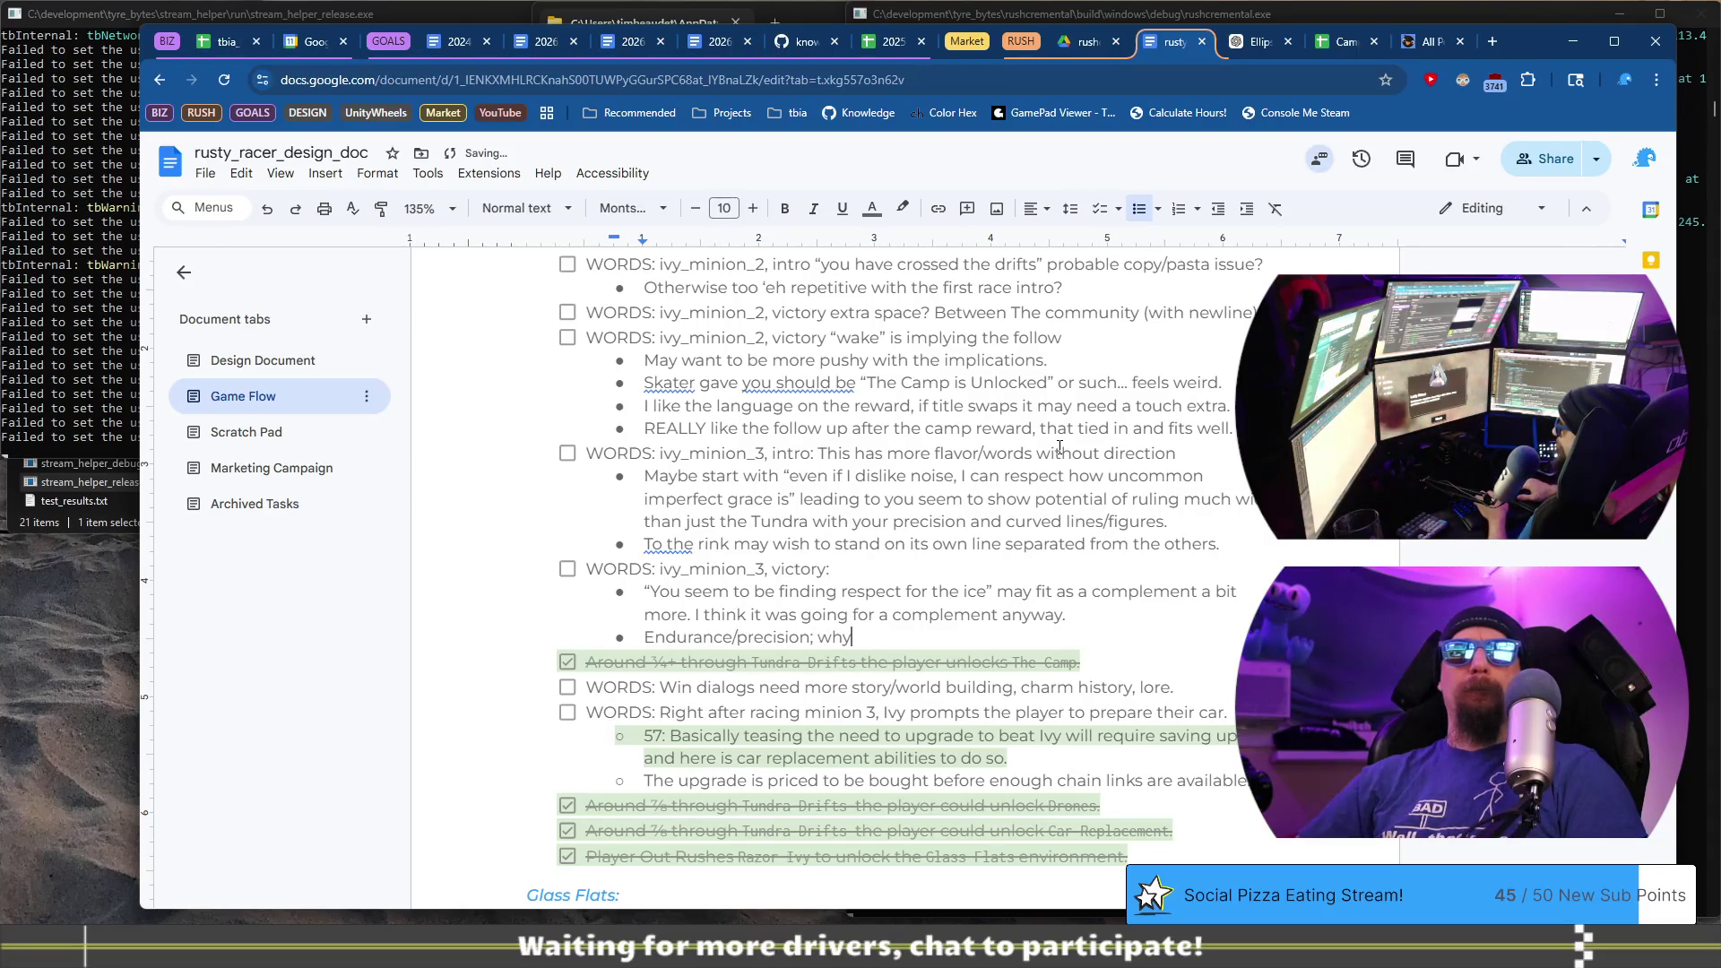
key(BackSpace)
key(BackSpace)
key(BackSpace)
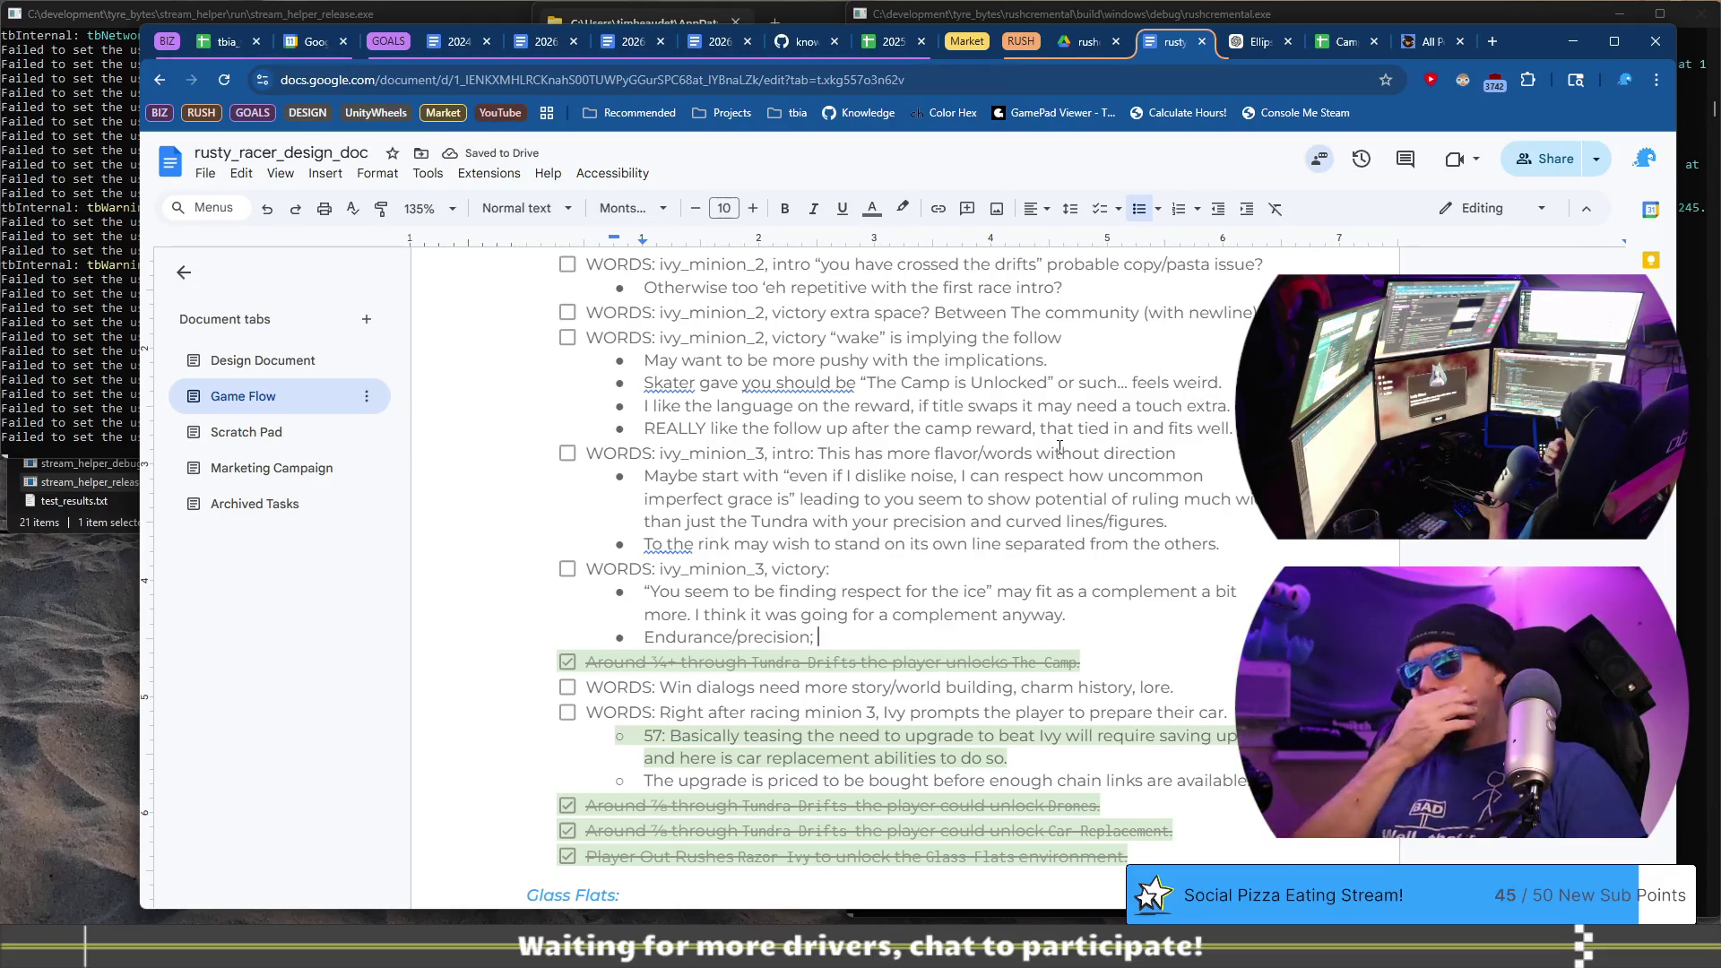
key(BackSpace)
key(BackSpace)
text(m)
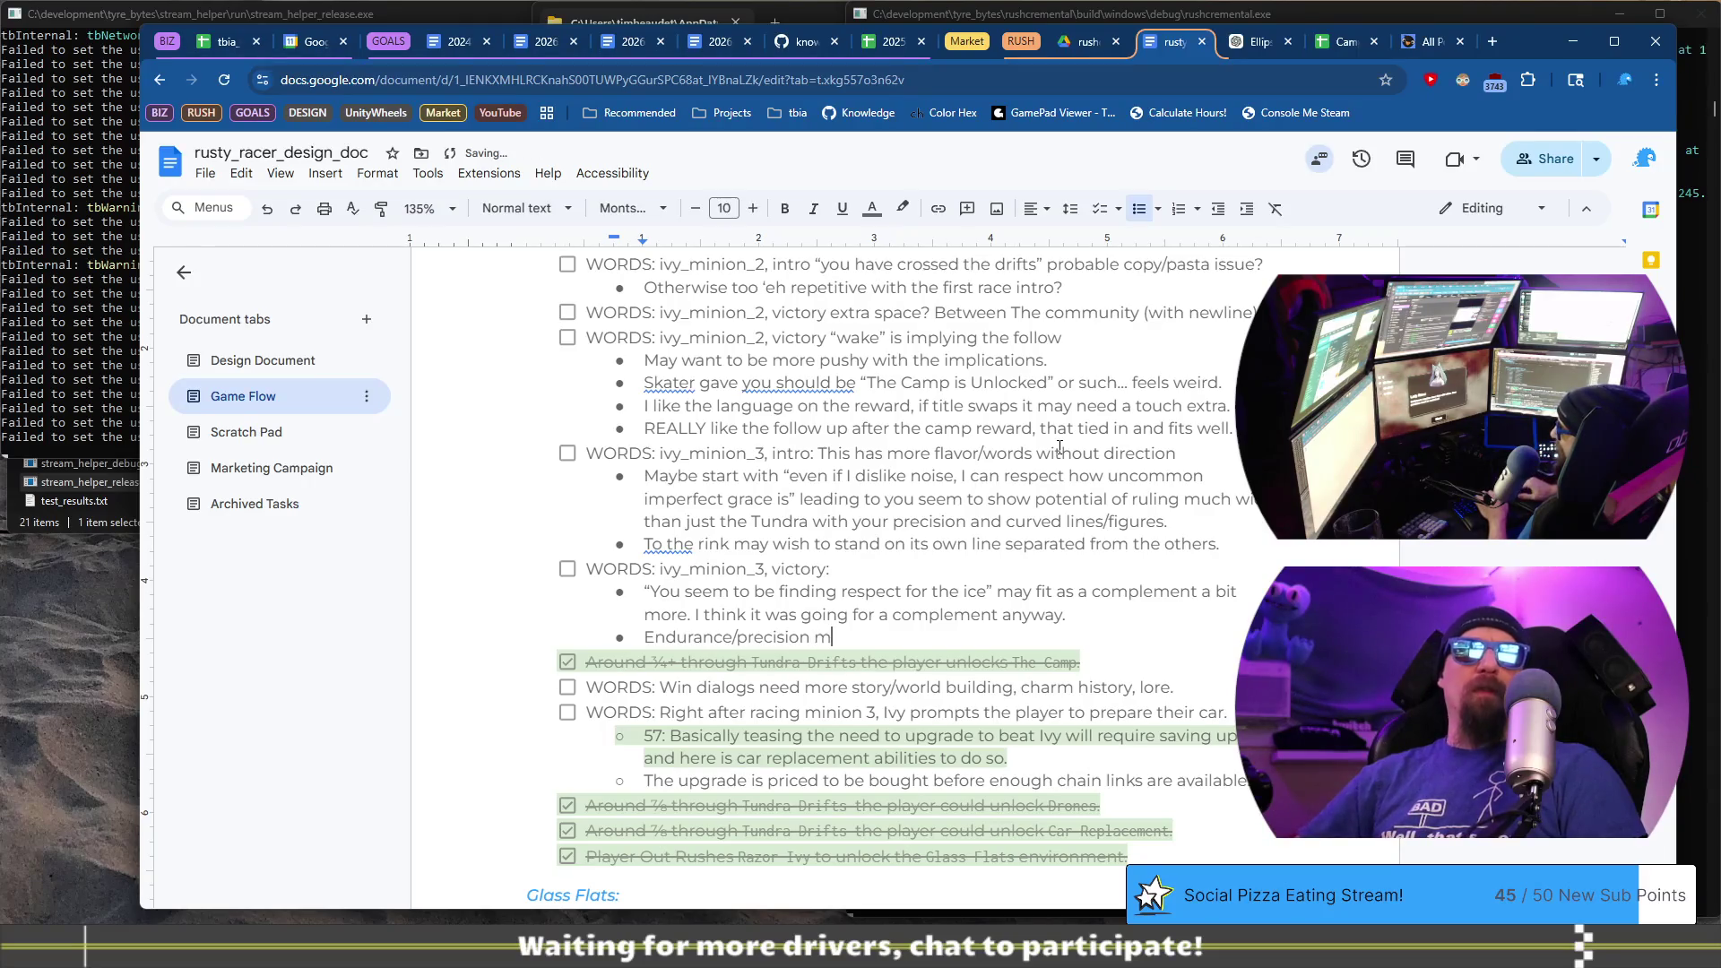
text(ust )
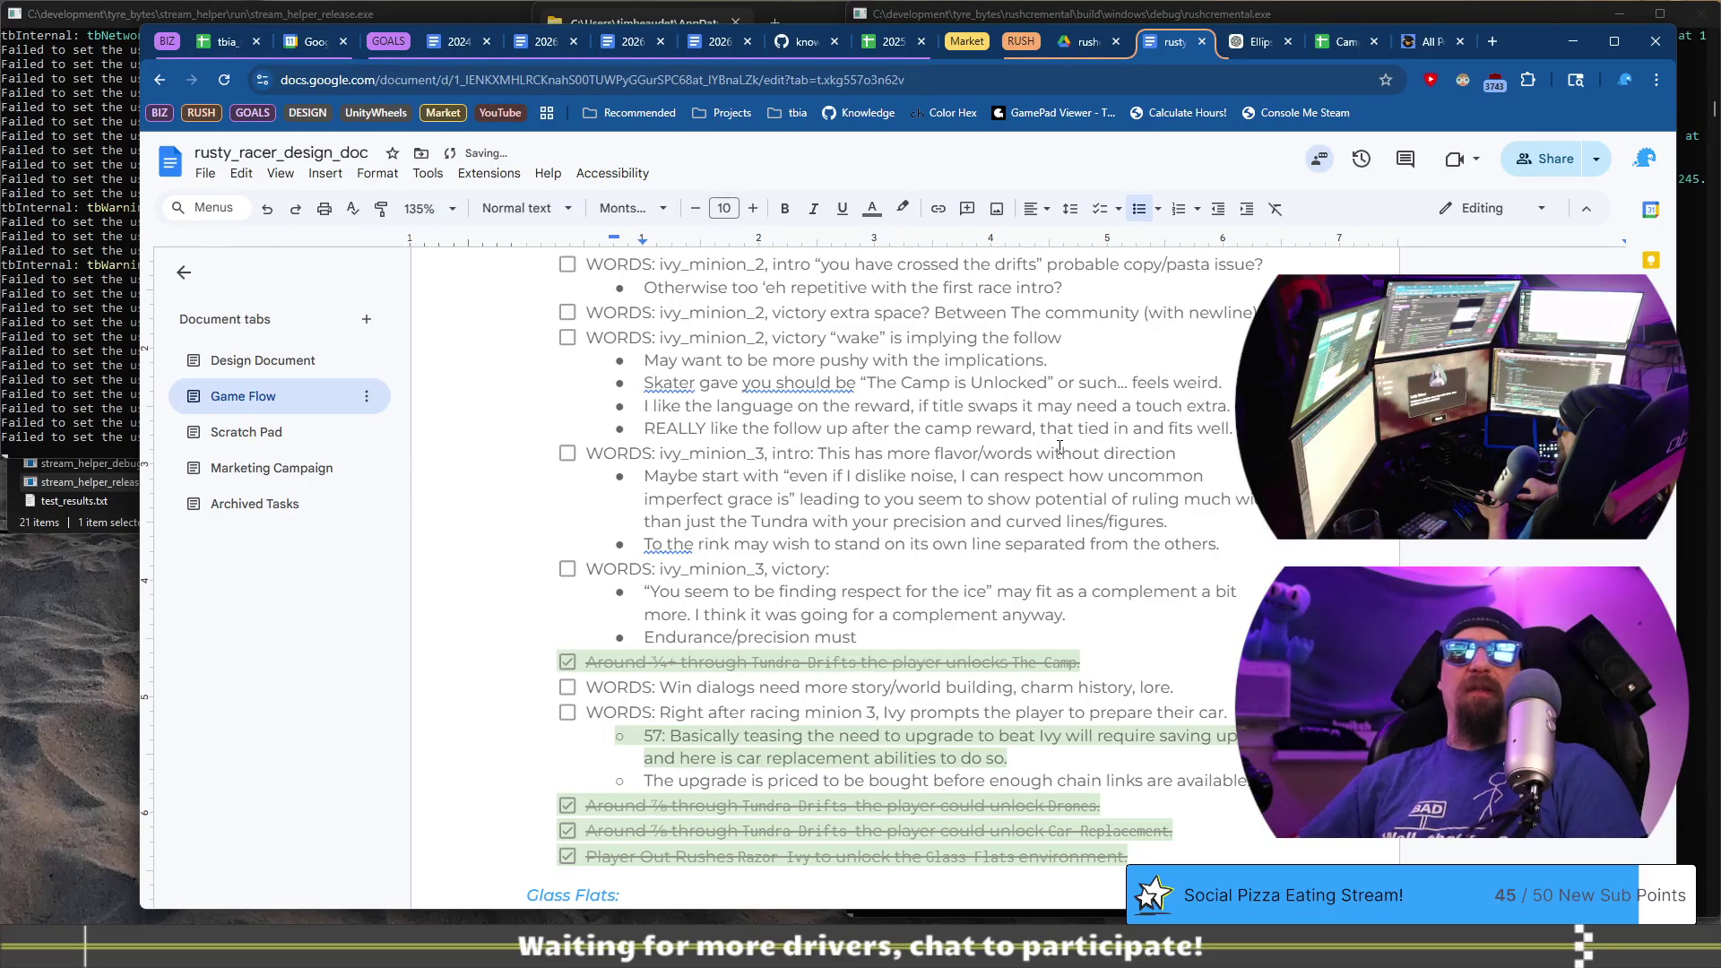
text(be susteaind)
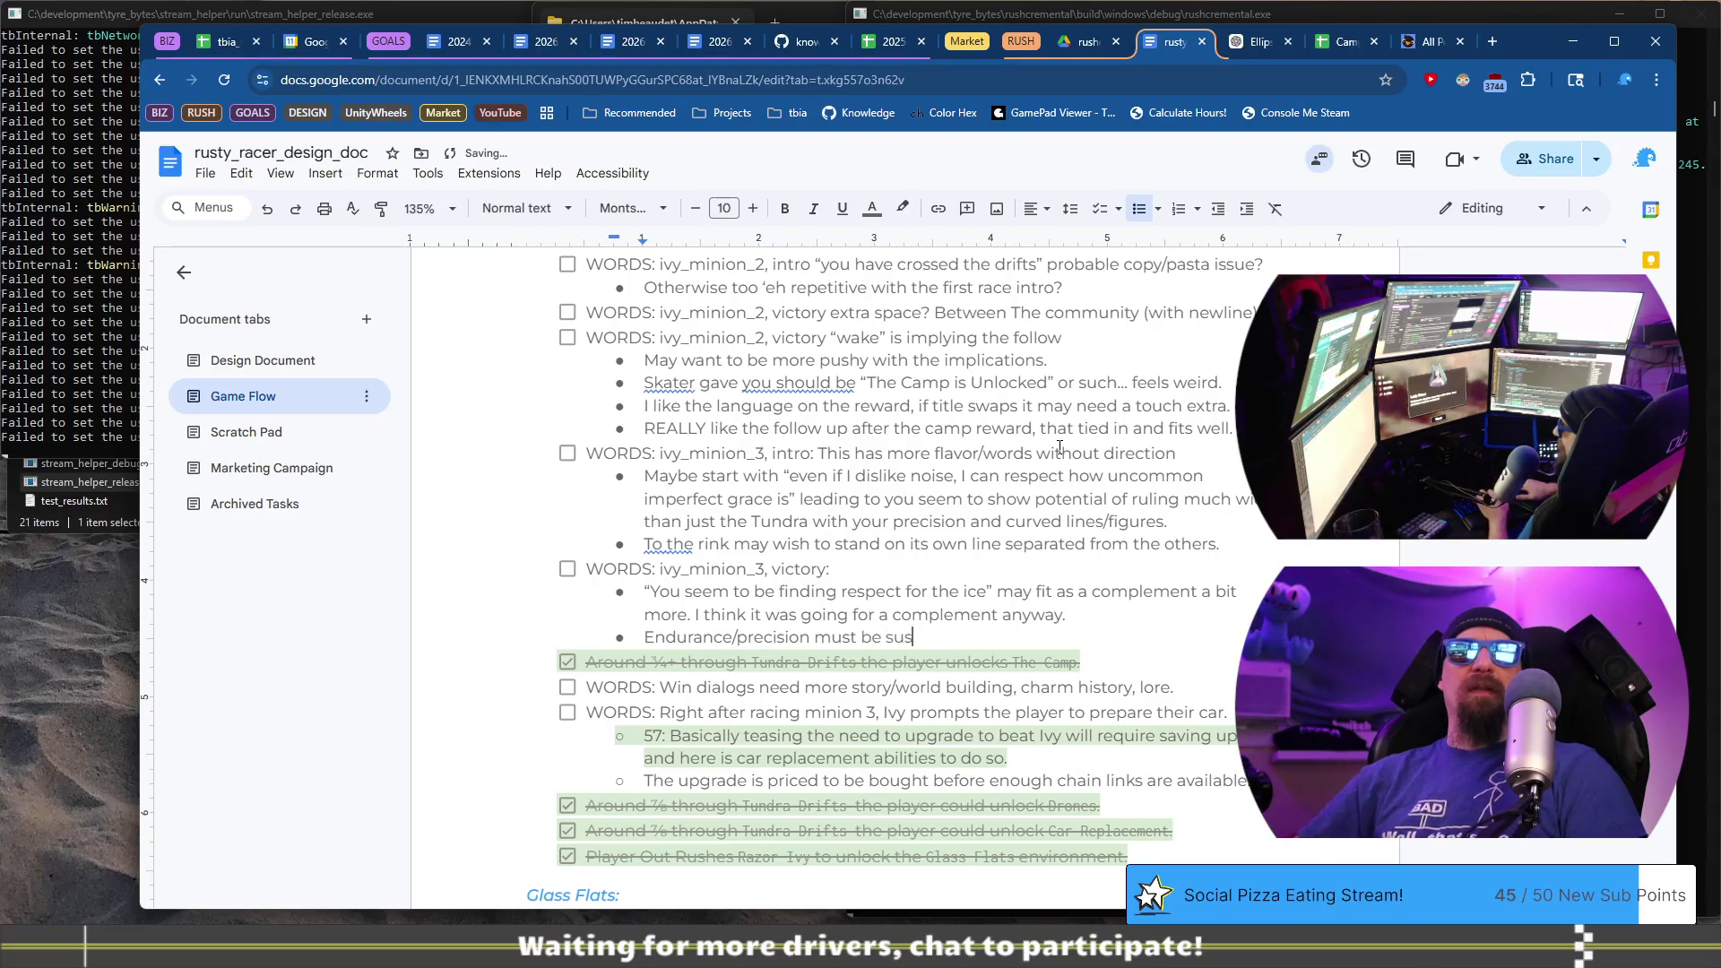
key(BackSpace)
key(BackSpace)
key(BackSpace)
text(ained -)
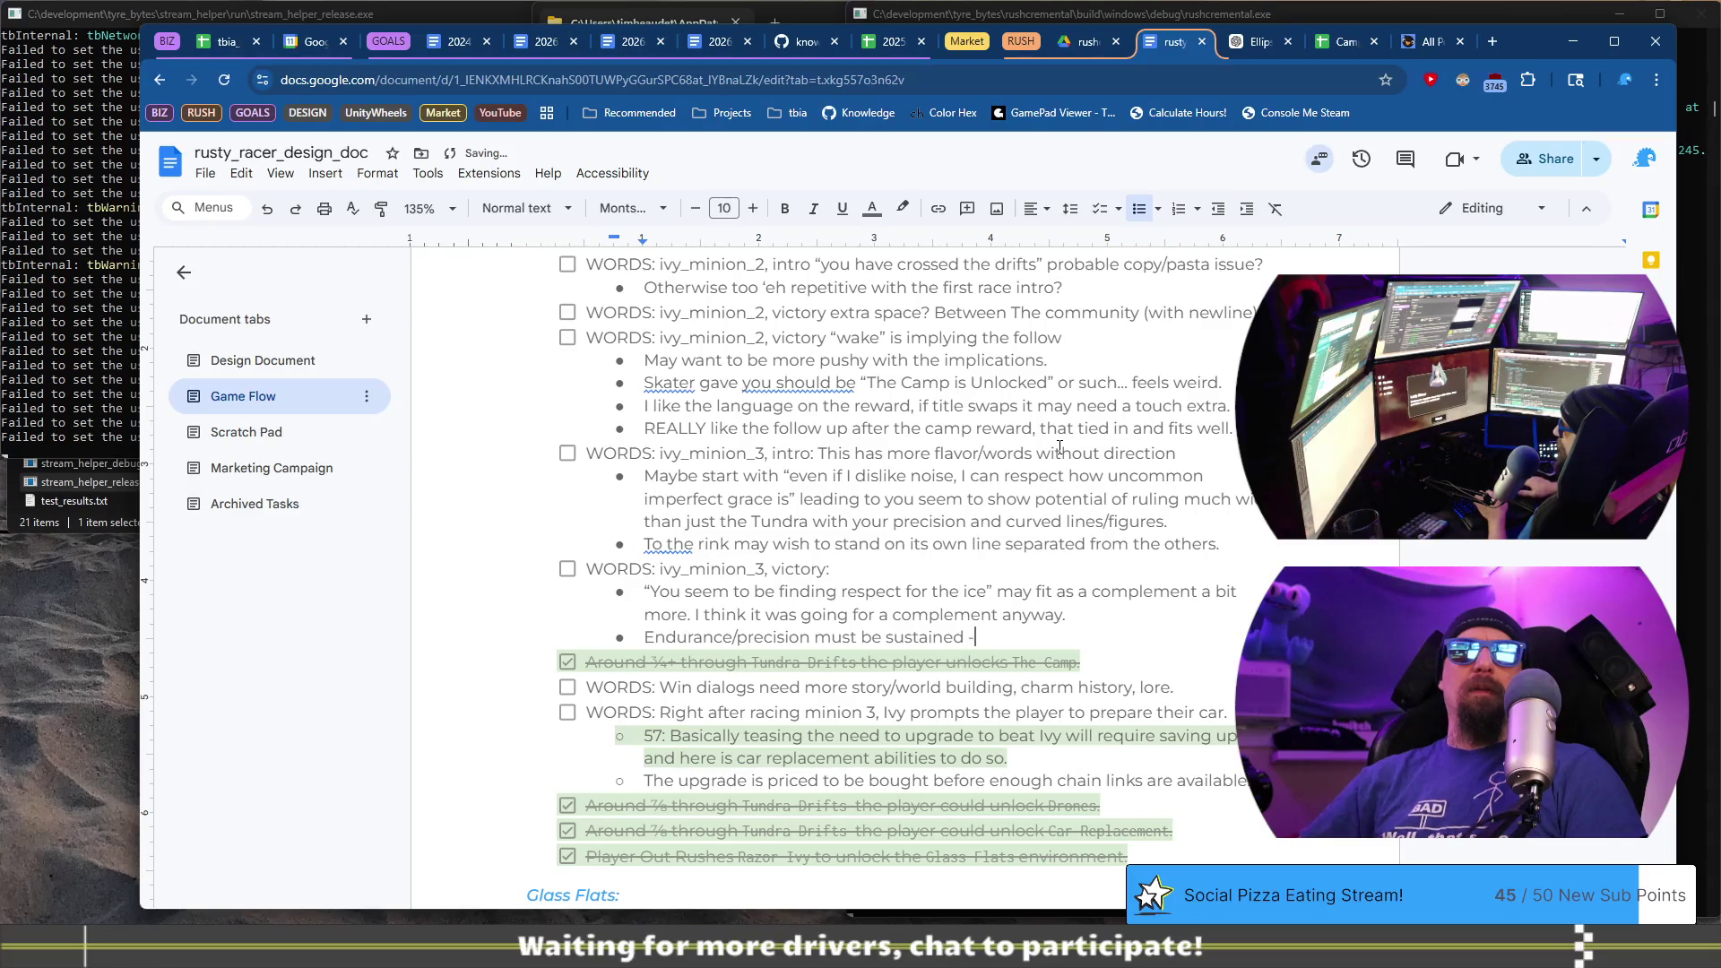
text( why?)
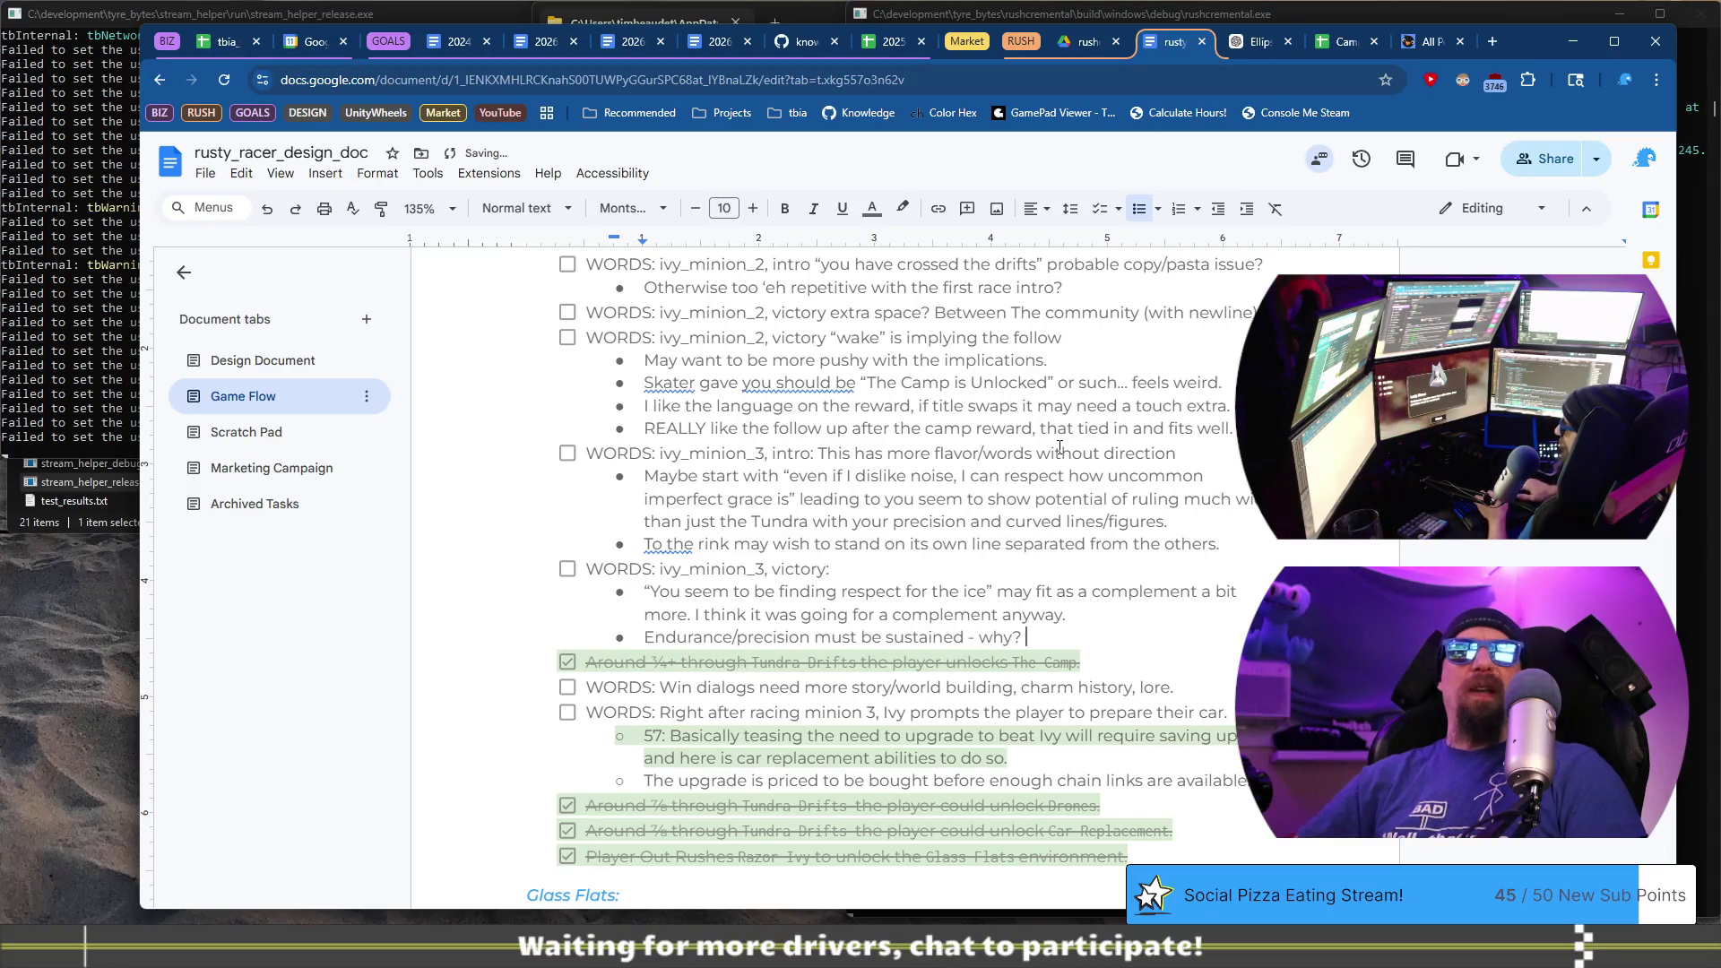
text(ho)
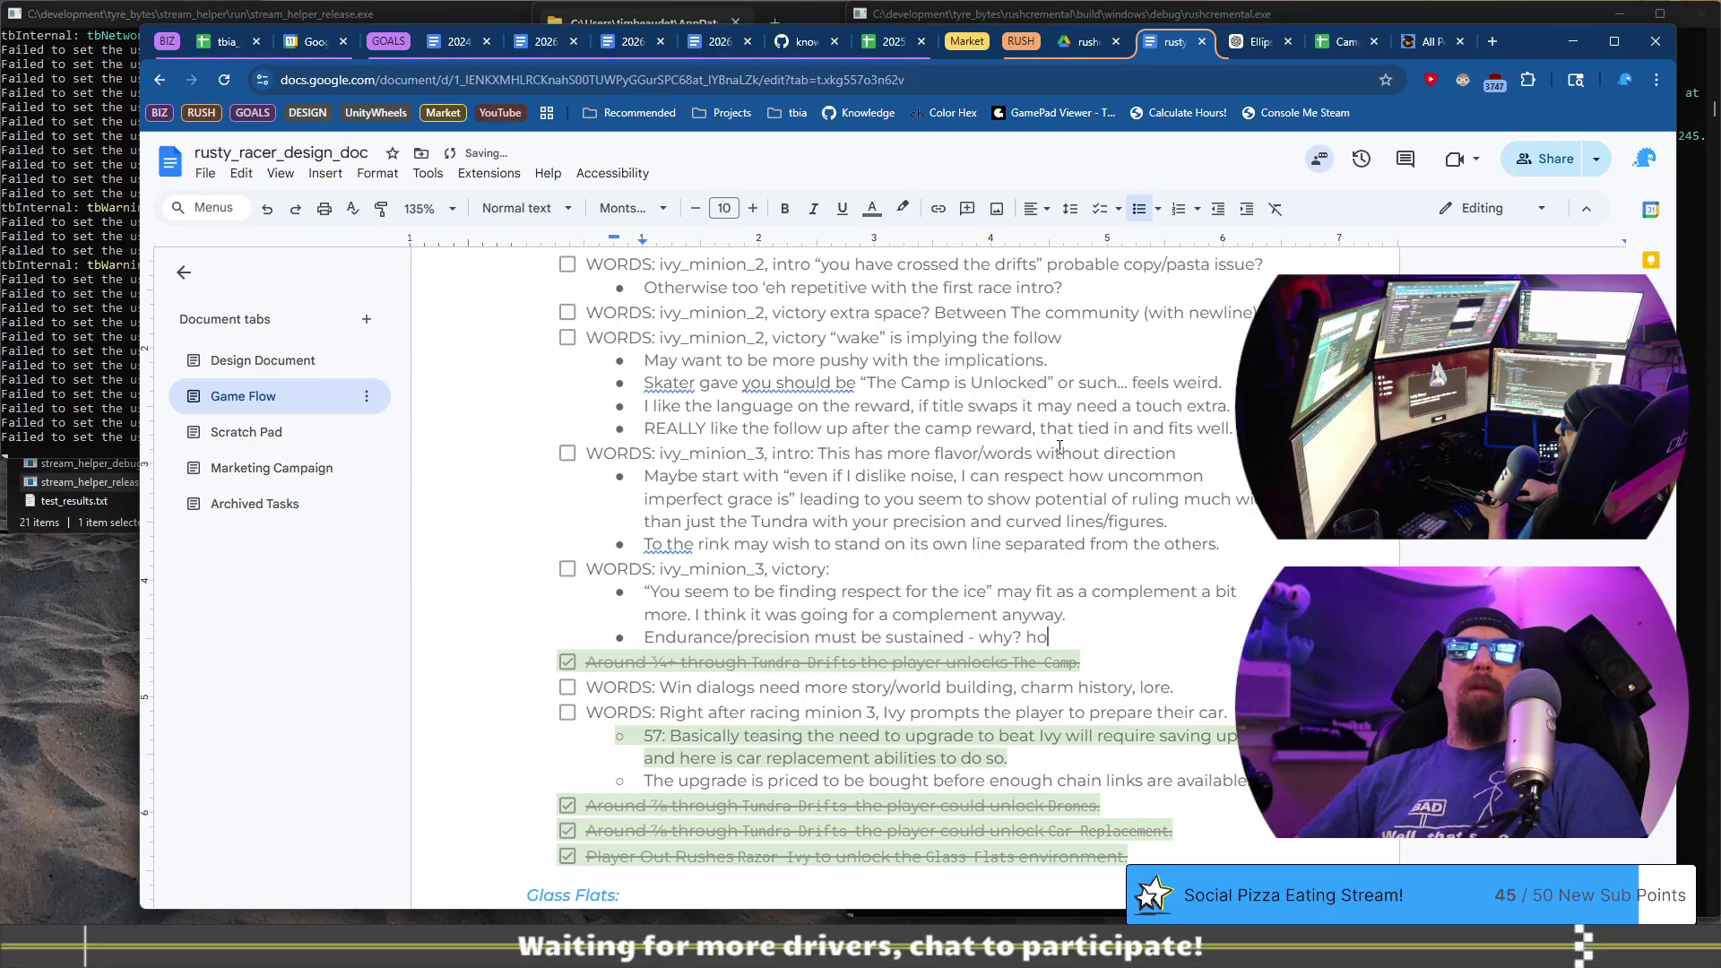
text(?)
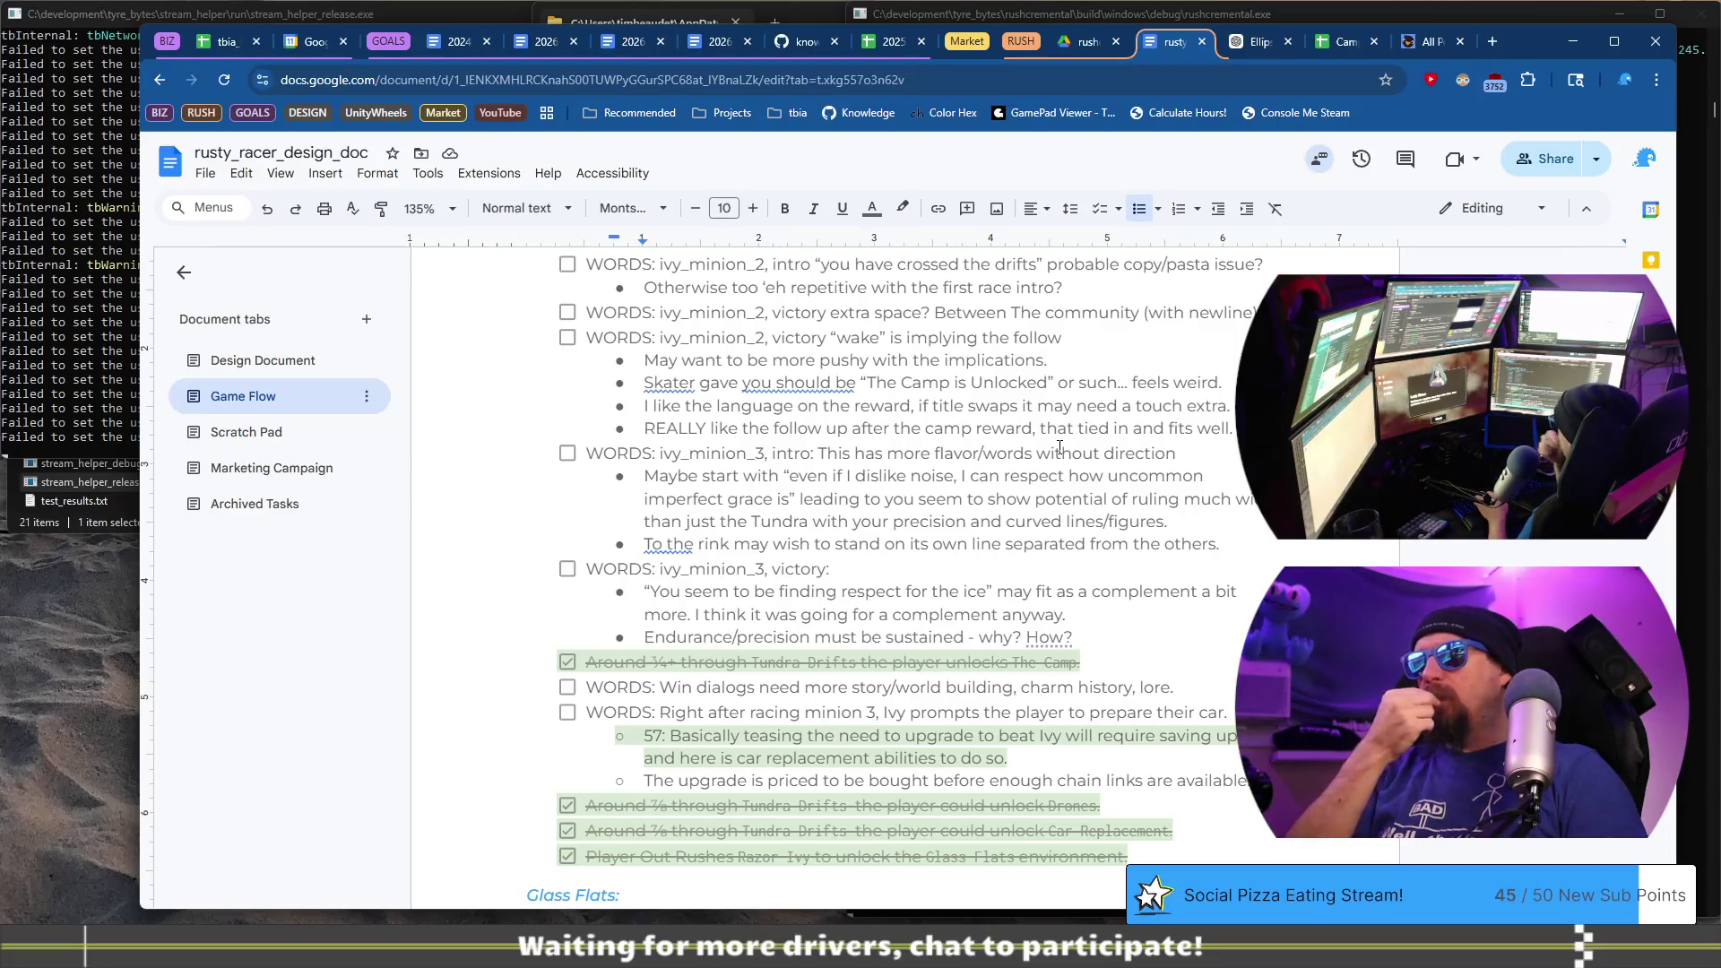
text( I know)
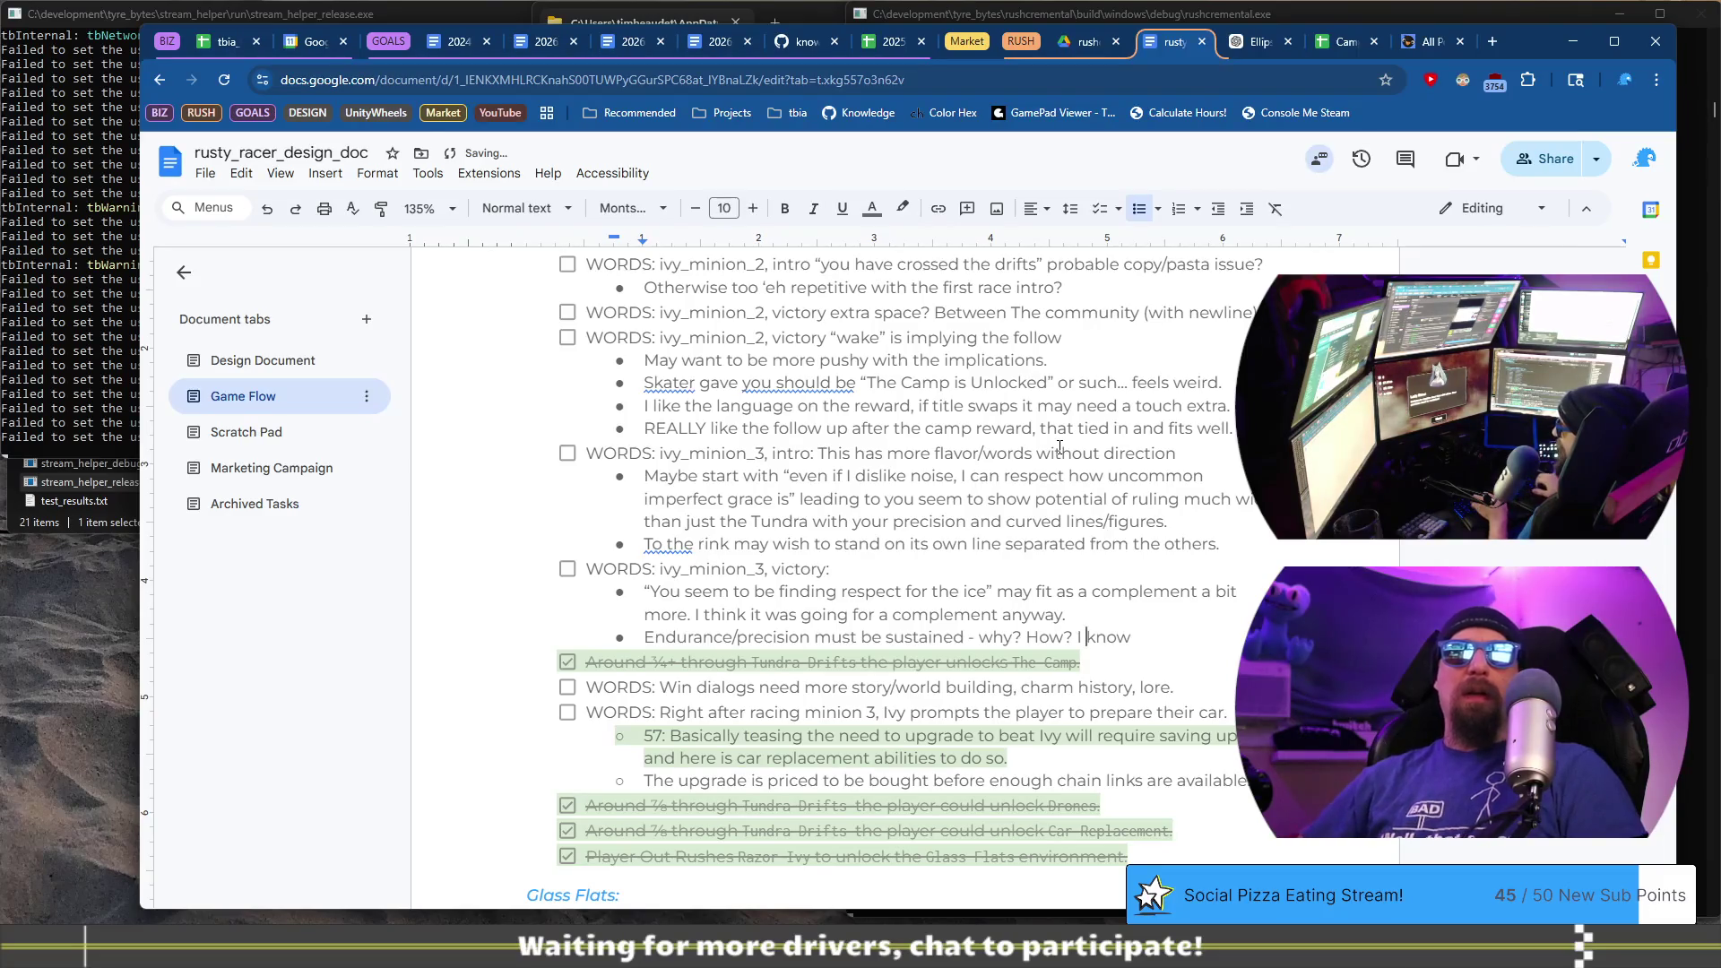
- Continue with 'I/we know the Tundra about precision, and quiet, but why/how does the player care'
text(/we)
key(End)
text(the Tundra)
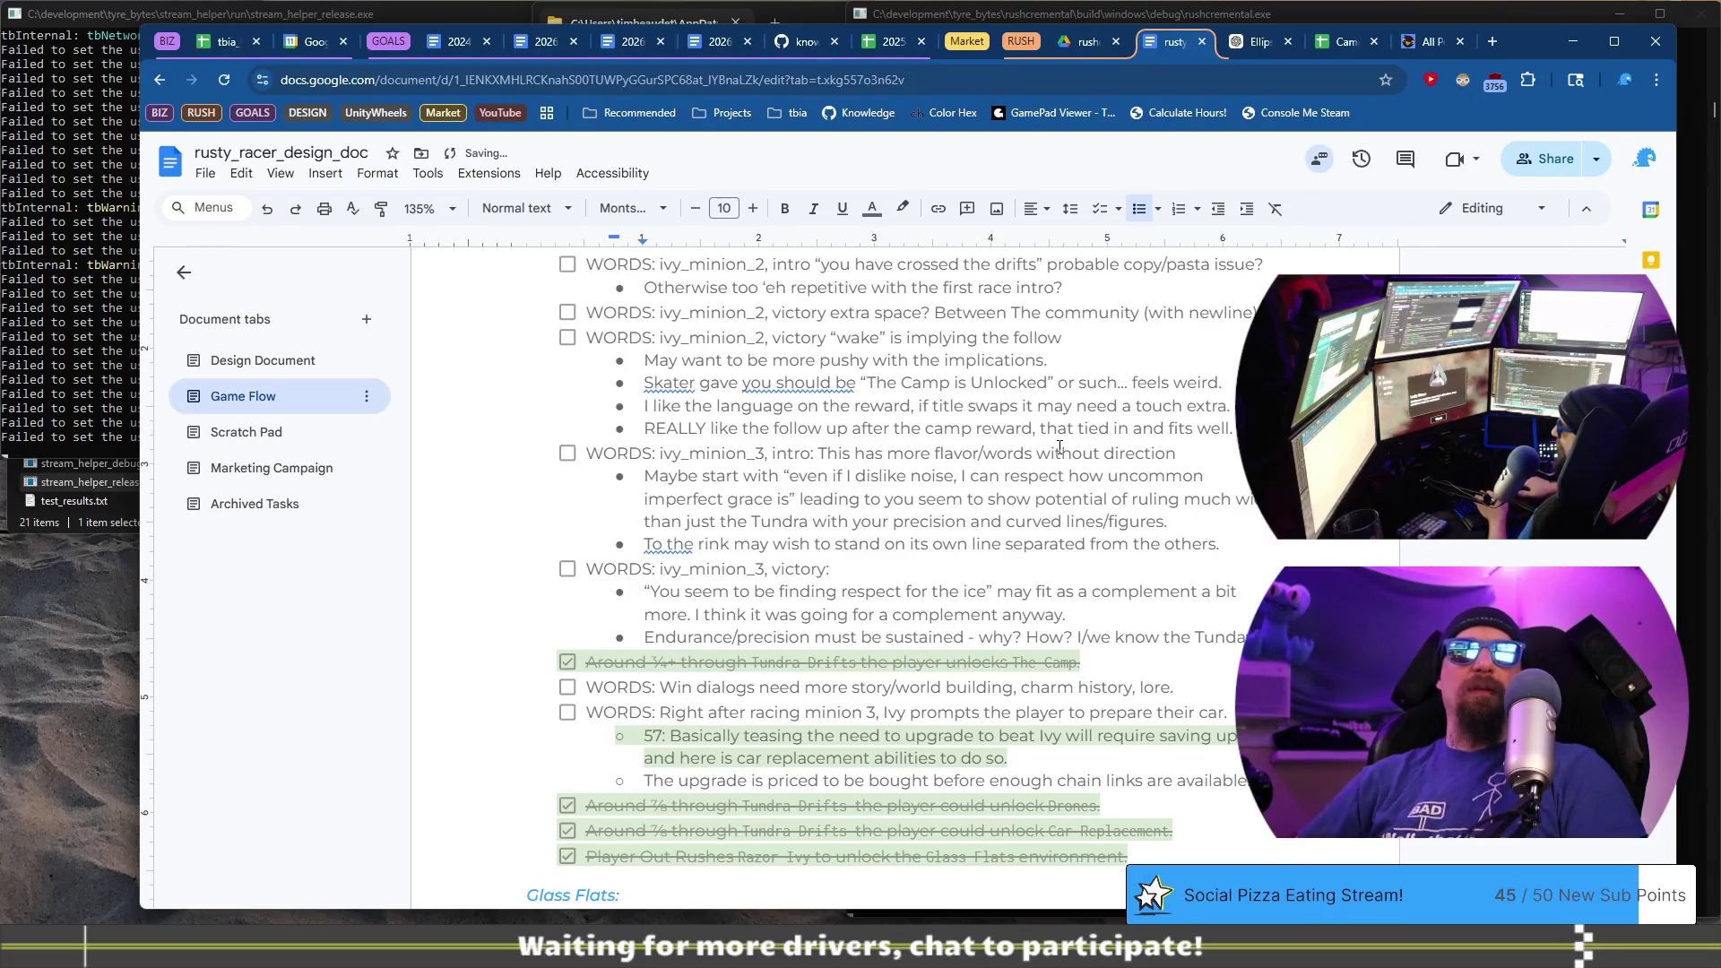
text( about precision,)
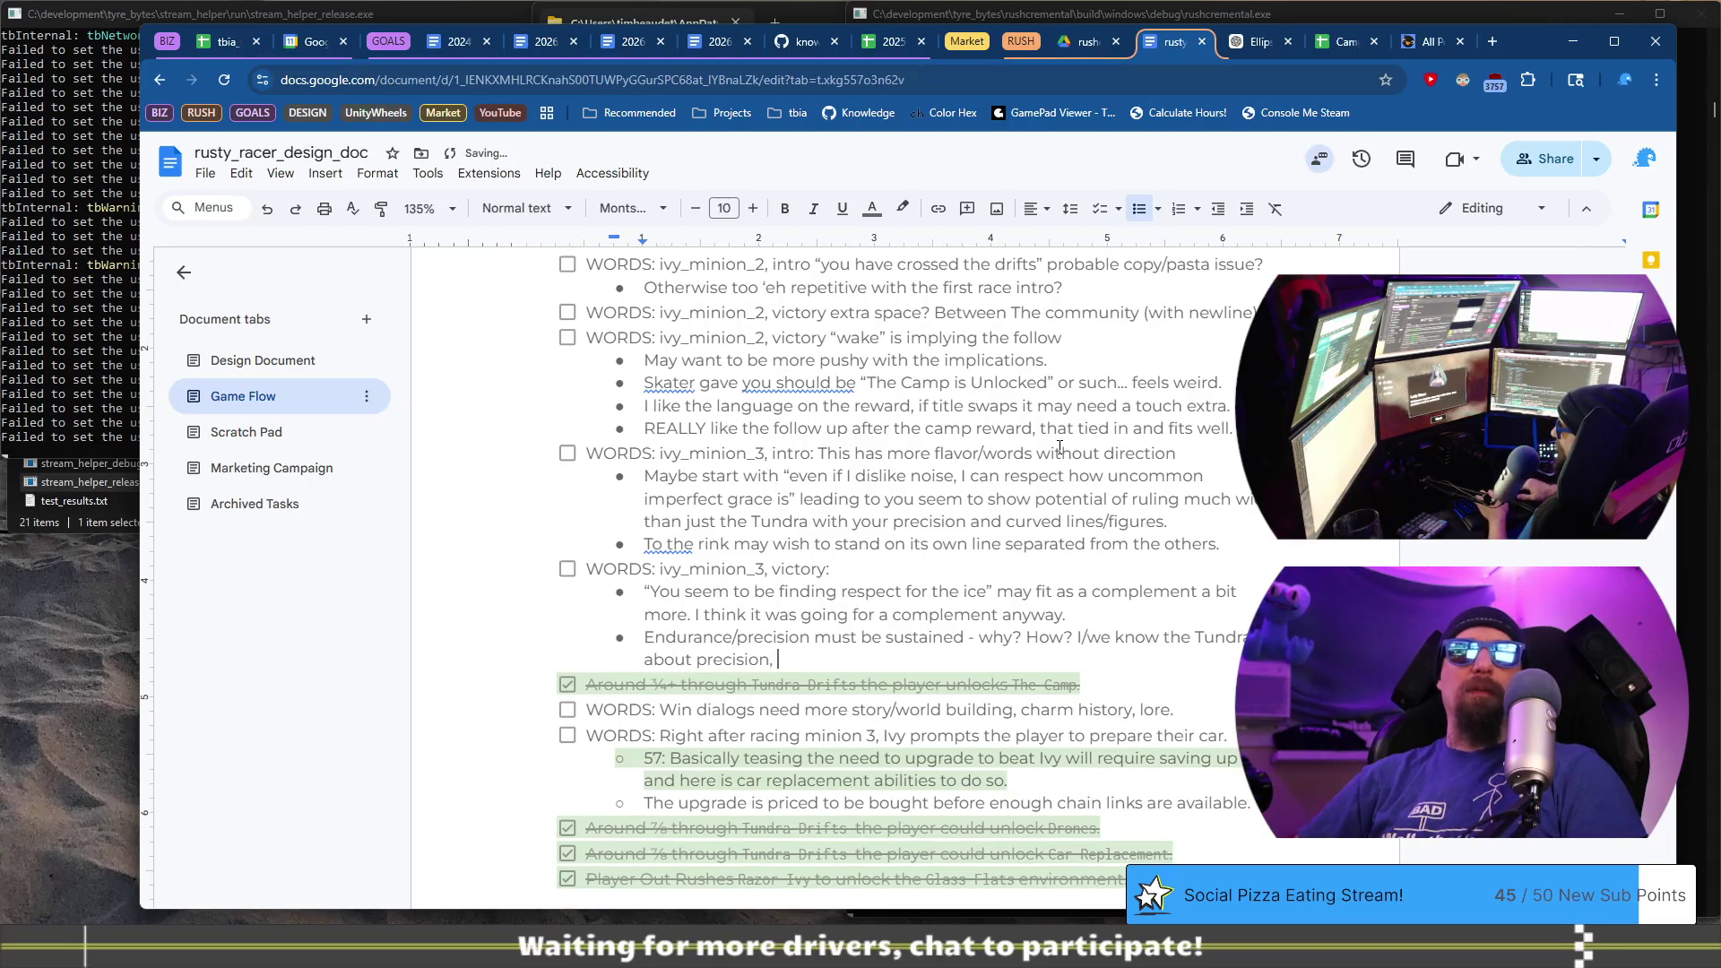
text( and quiet, but)
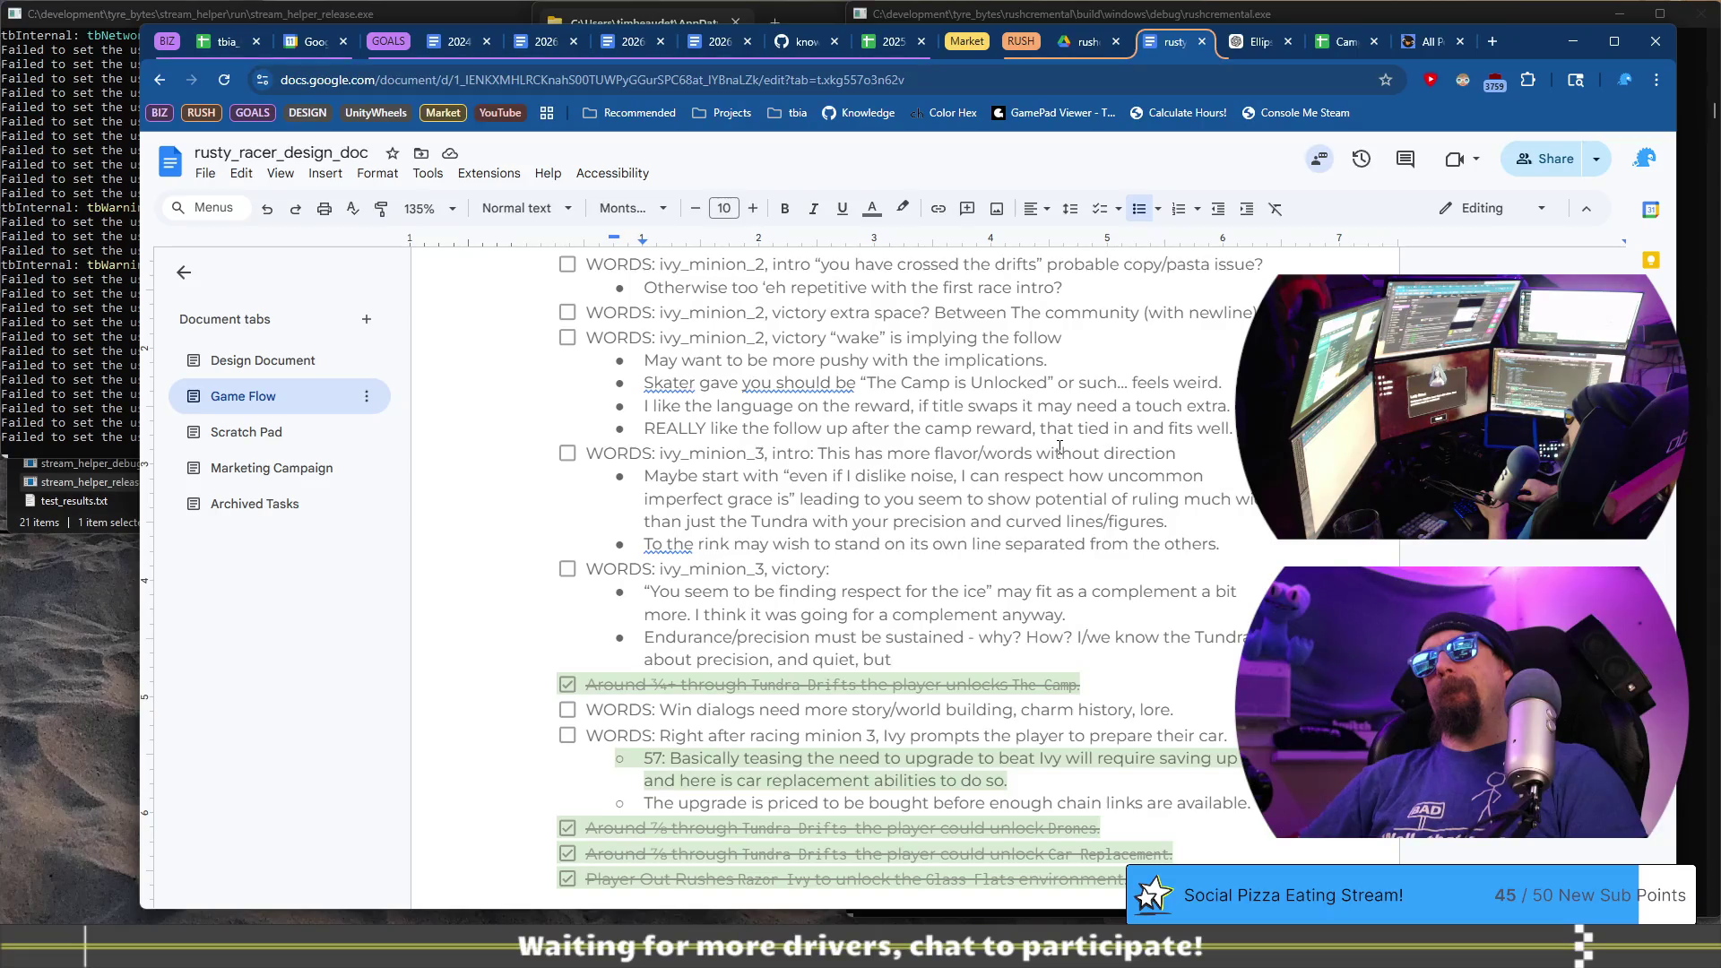
text(how )
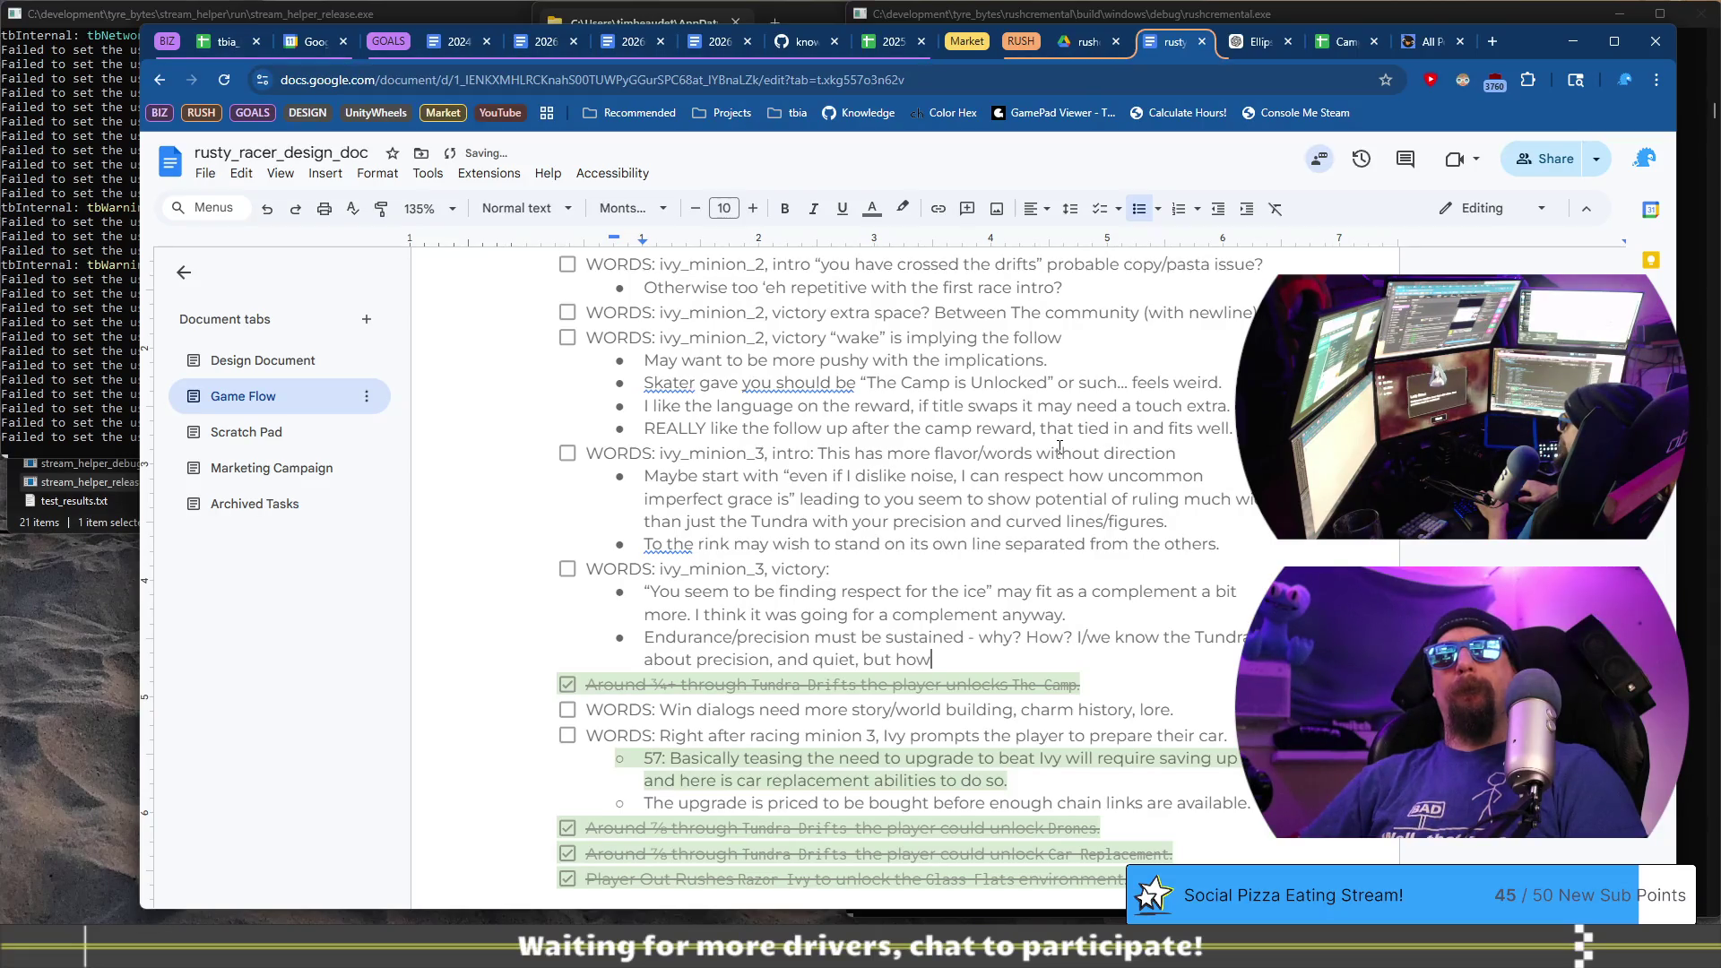
text(does)
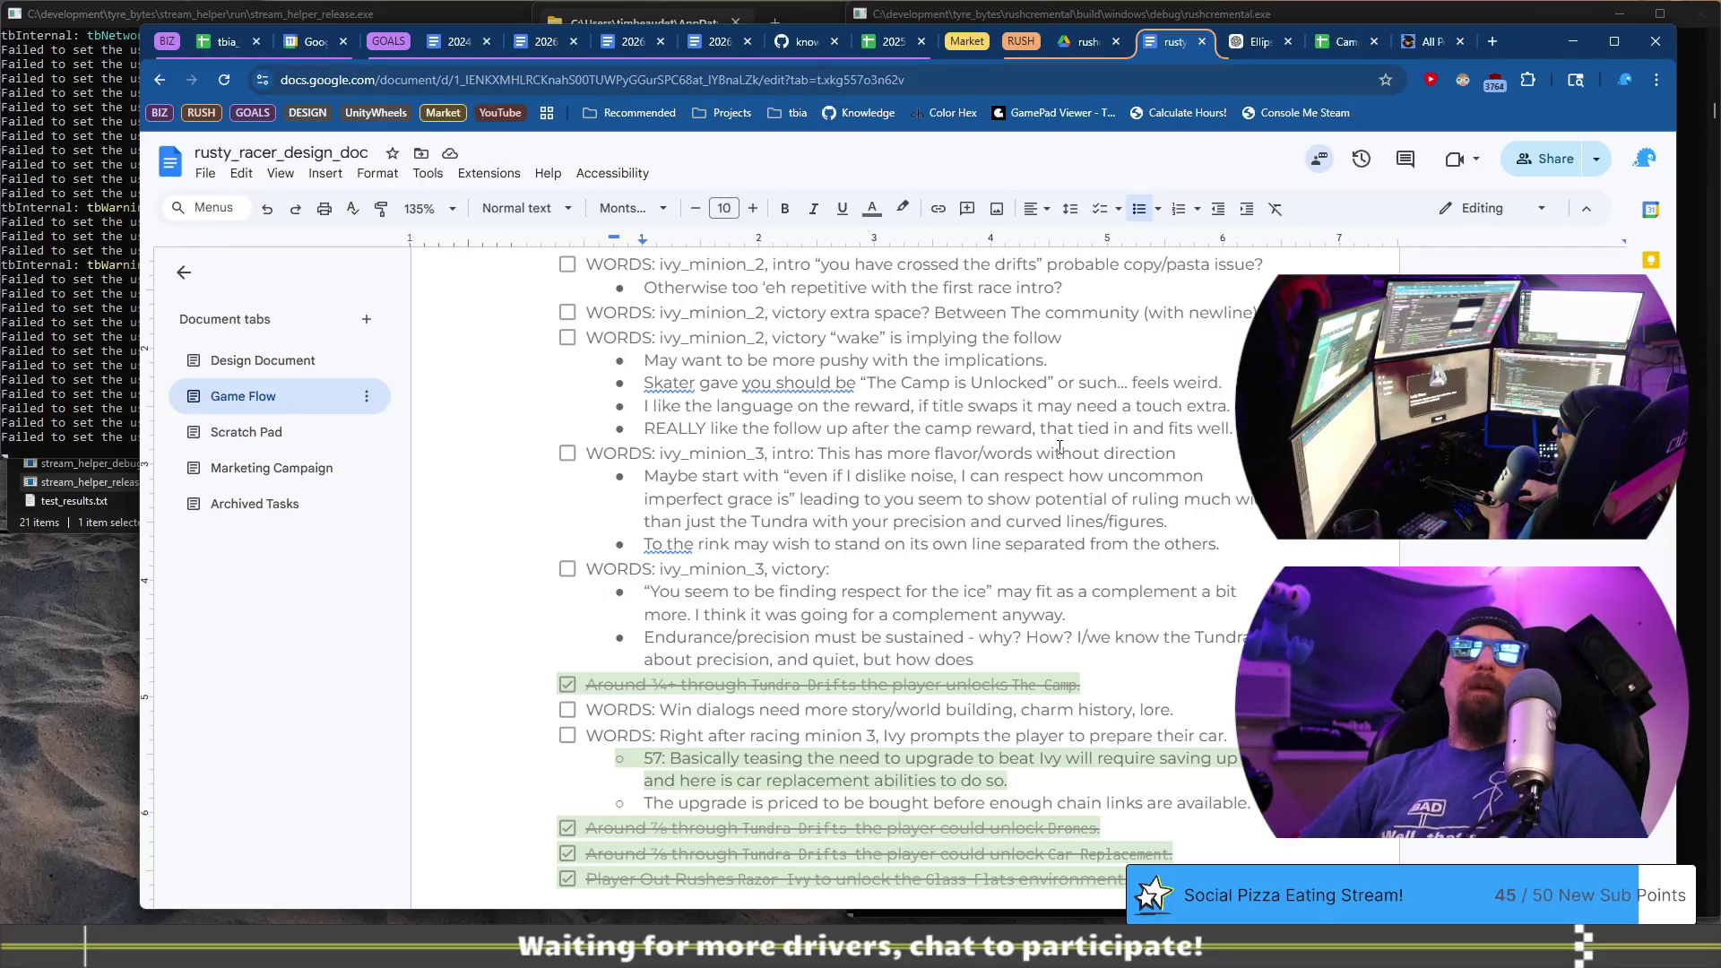
key(ctrl+Left)
key(ctrl+Left)
text(why/)
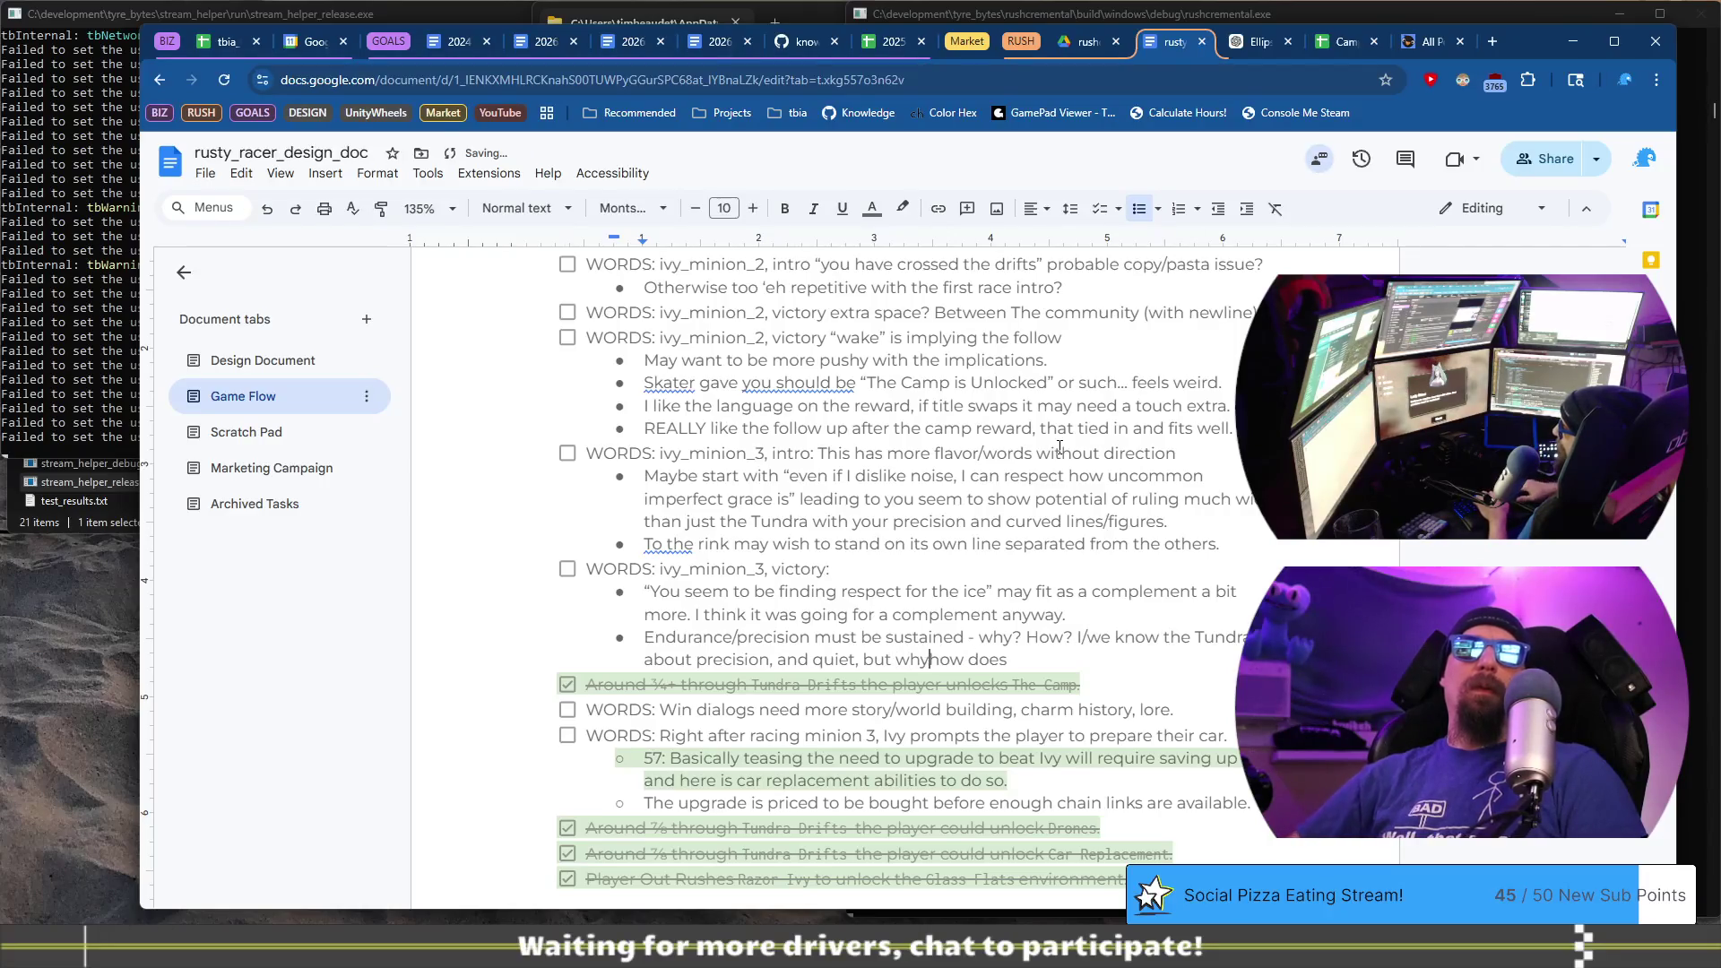
key(End)
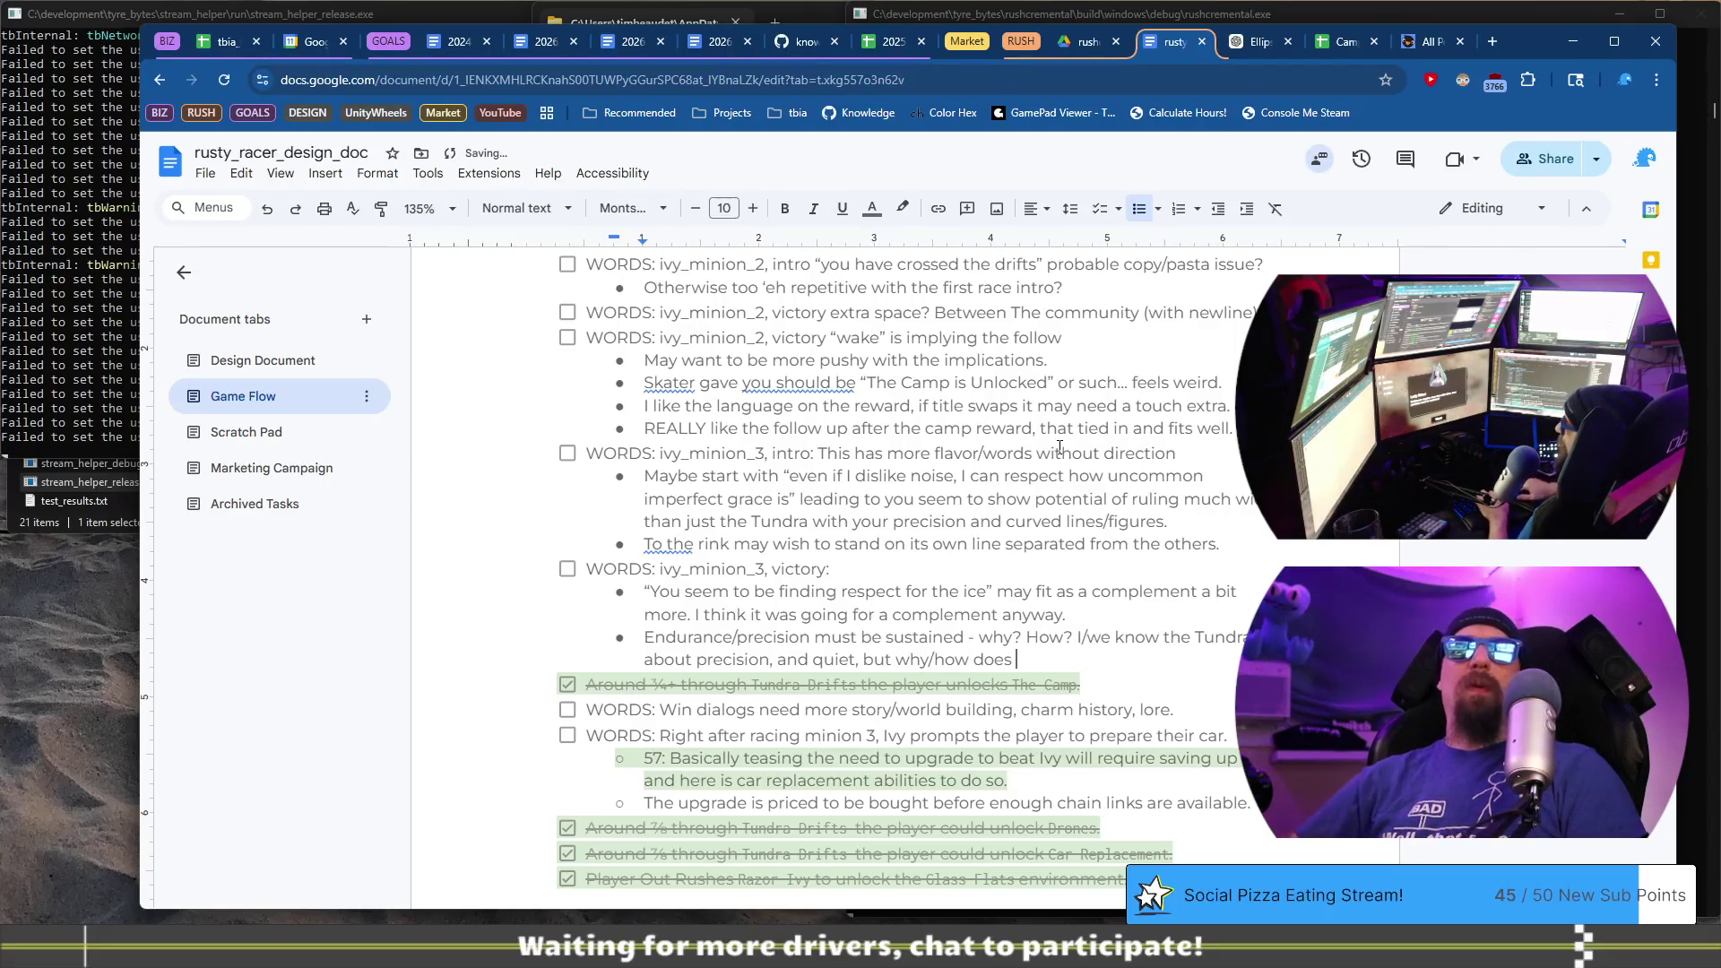
text(the palayer ca)
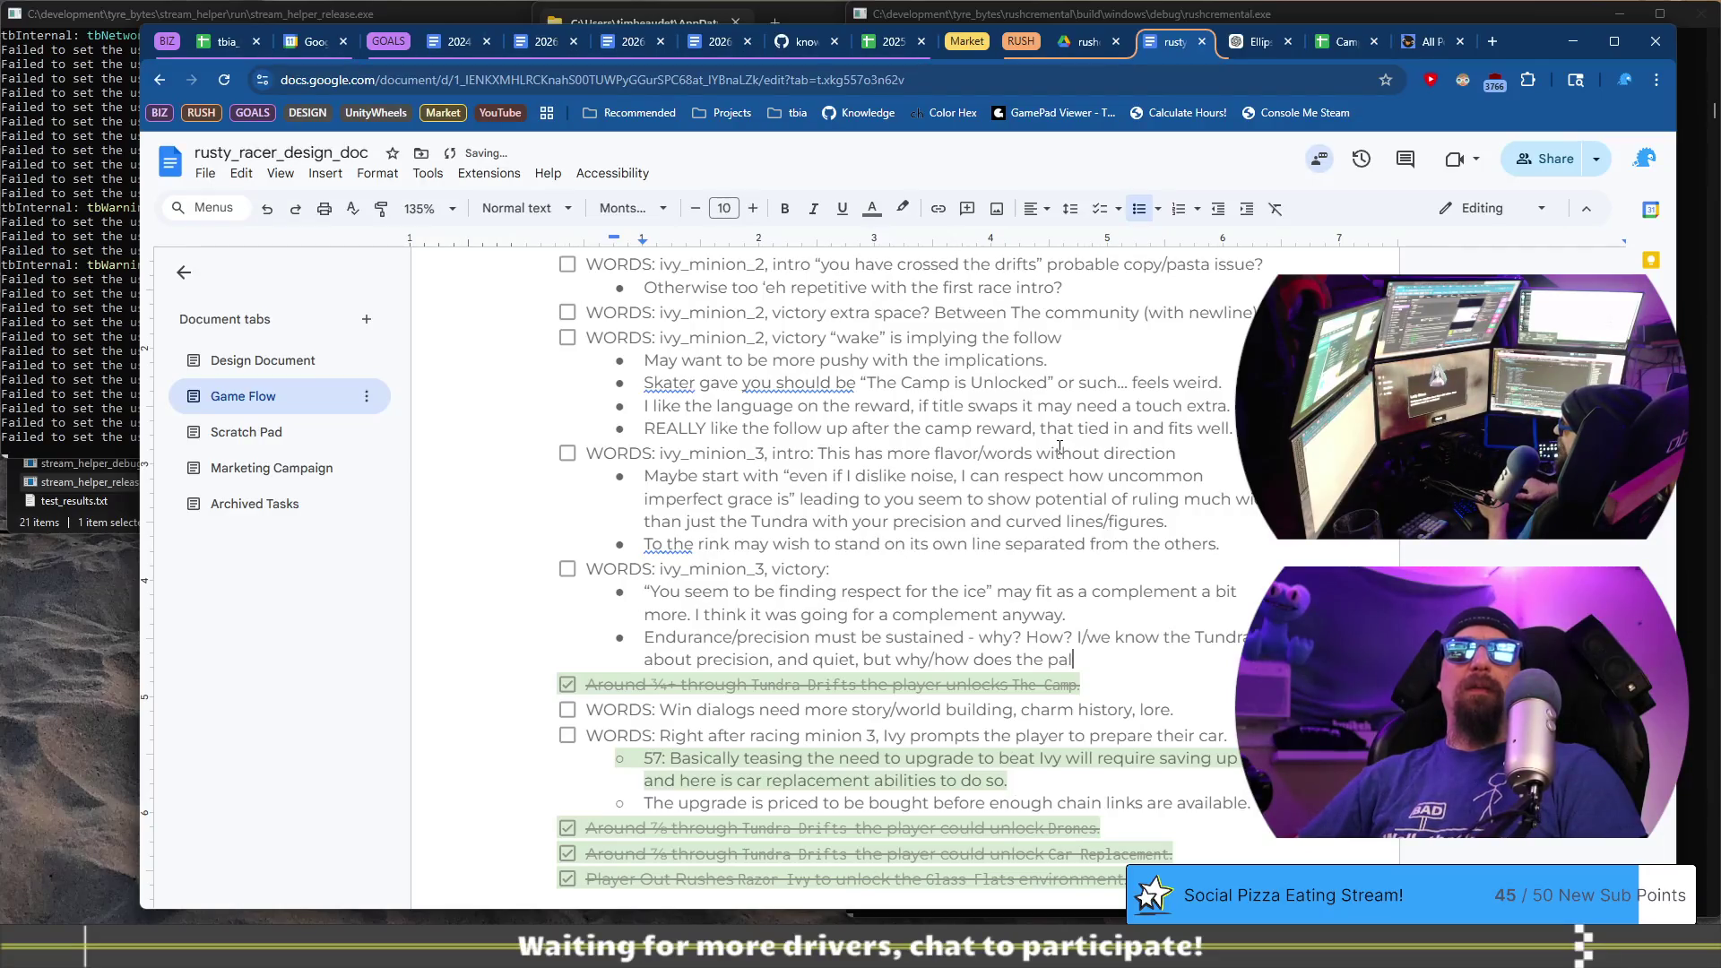
text(re)
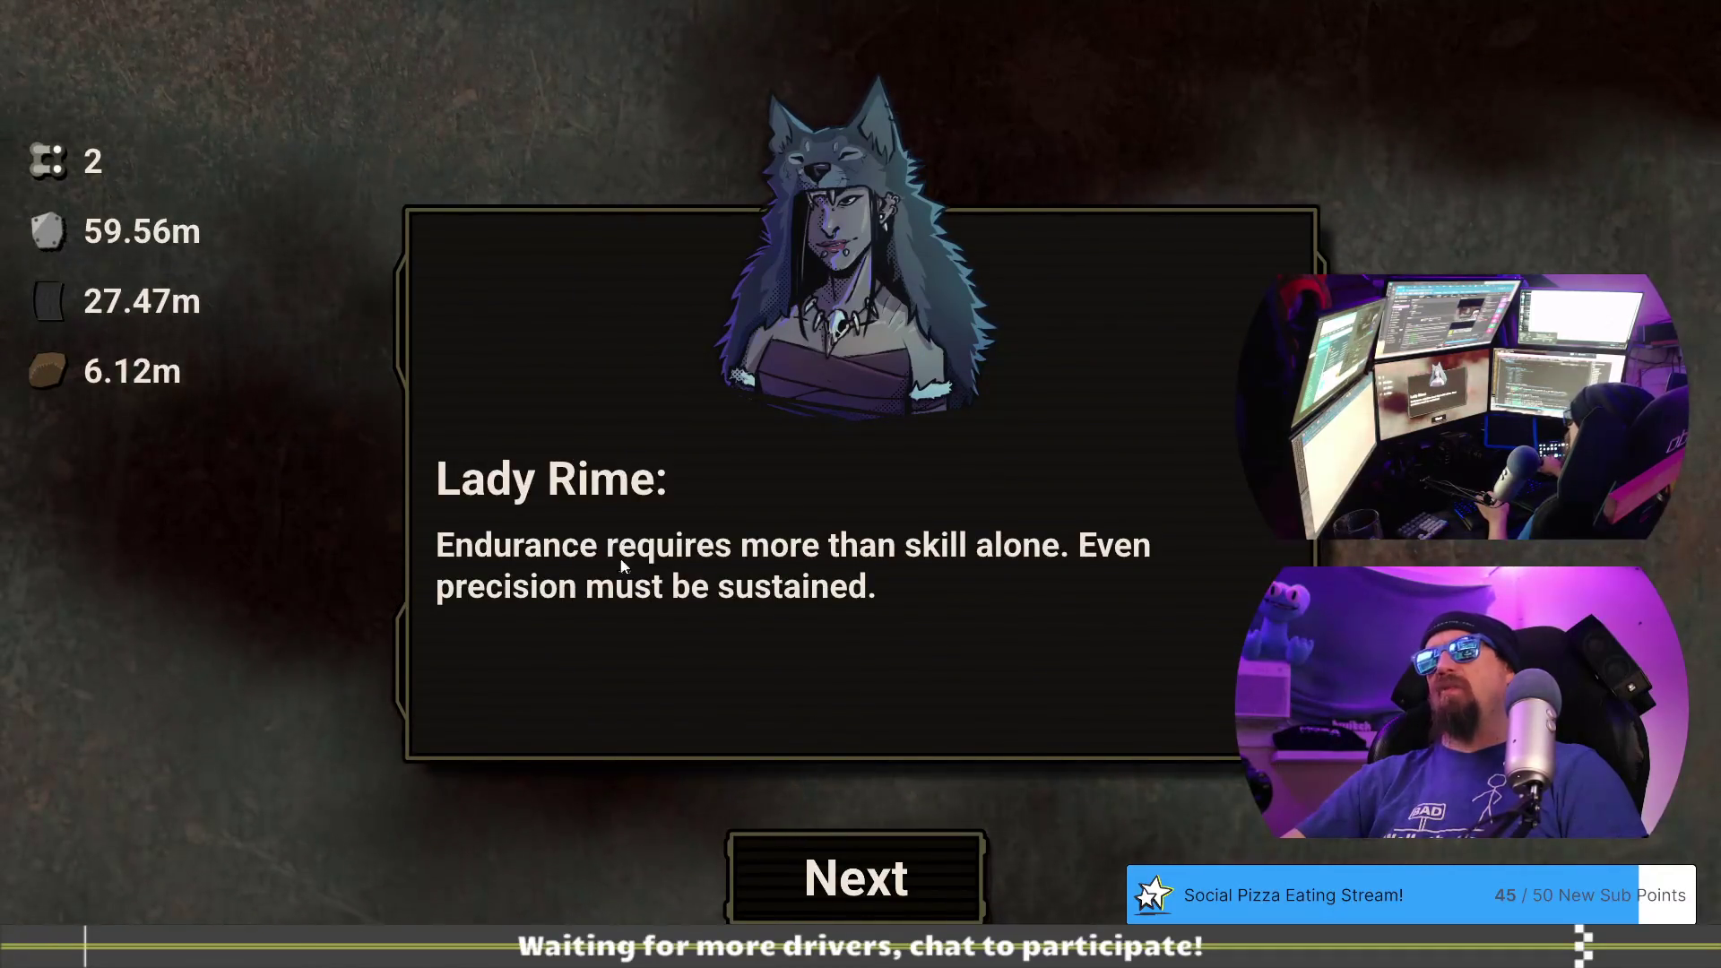
- Advance past Lady Rime's victory line to the drone reward popup, then return to the design doc
click(913, 875)
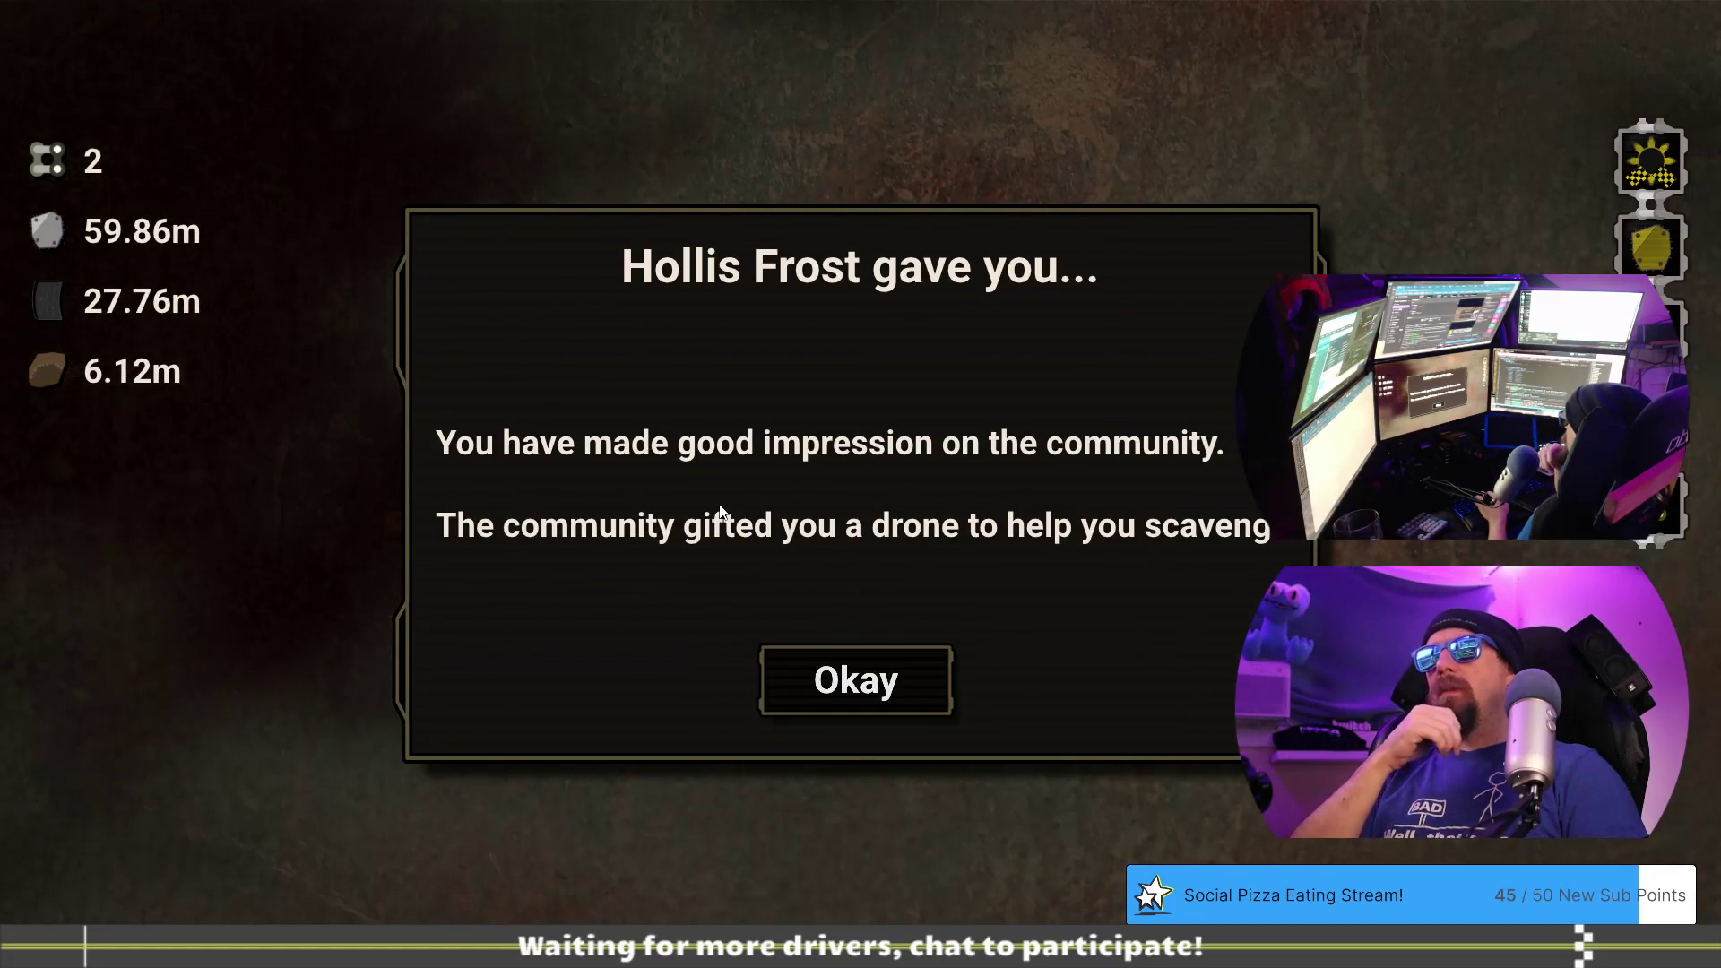
key(alt+Tab)
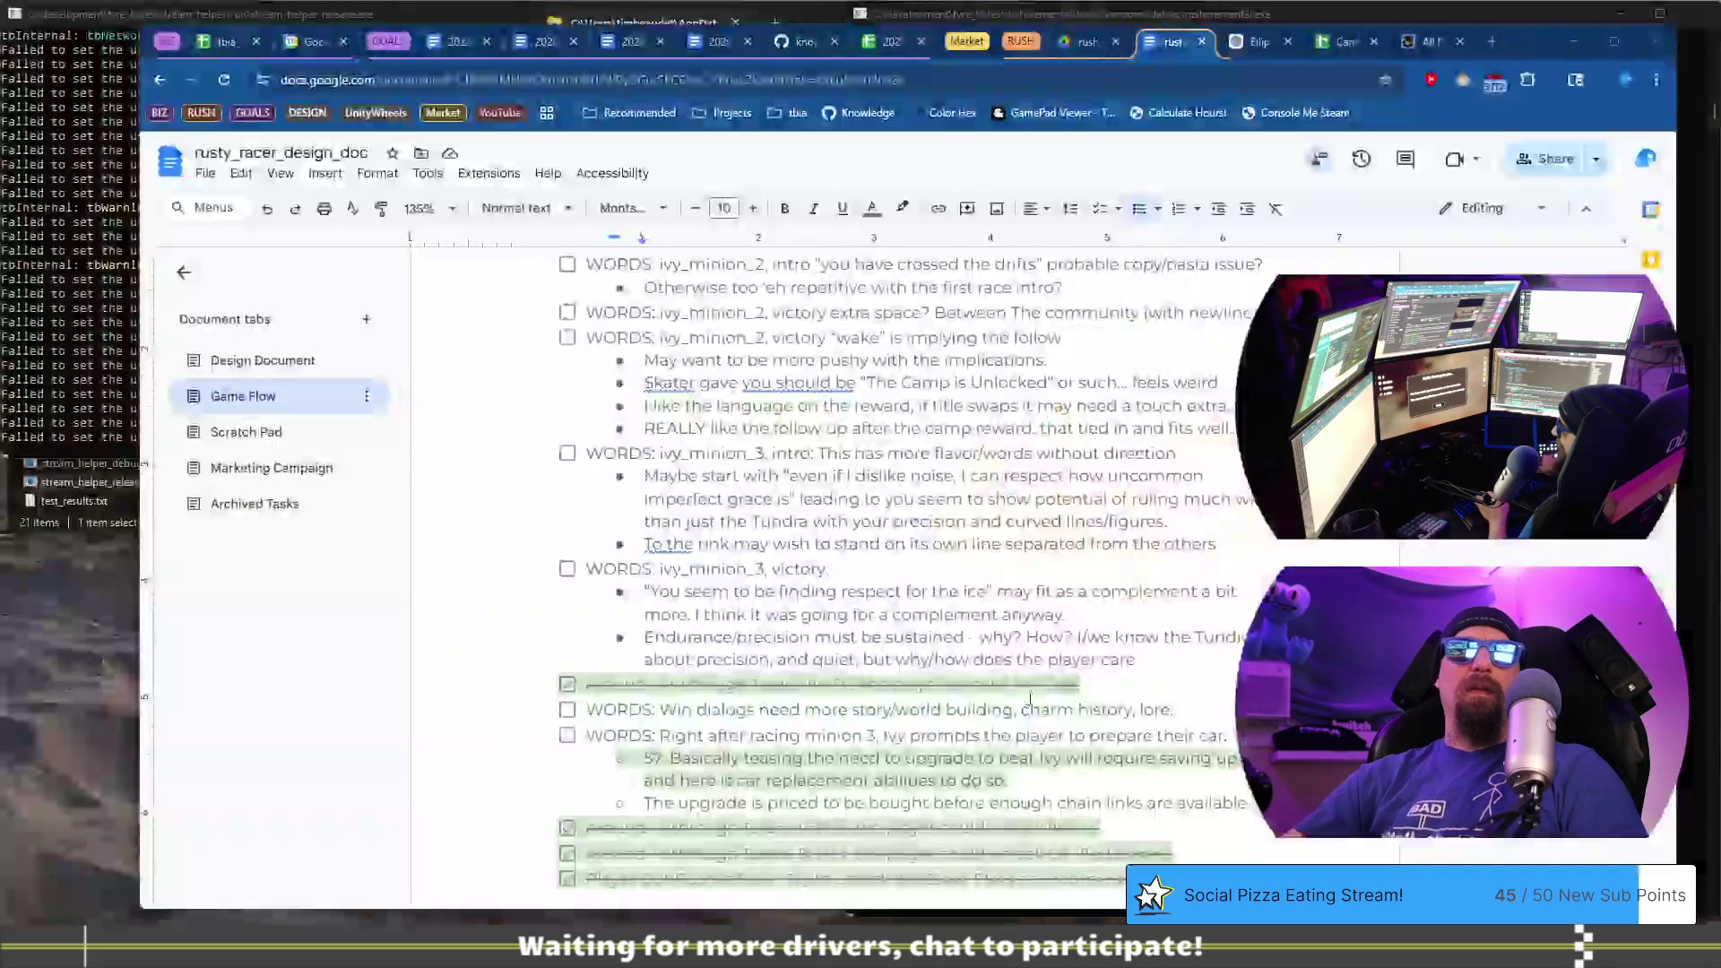
- End the Endurance bullet with 'care?' and add the sub-note 'I guess this was trying to hint into the reward??'
click(798, 661)
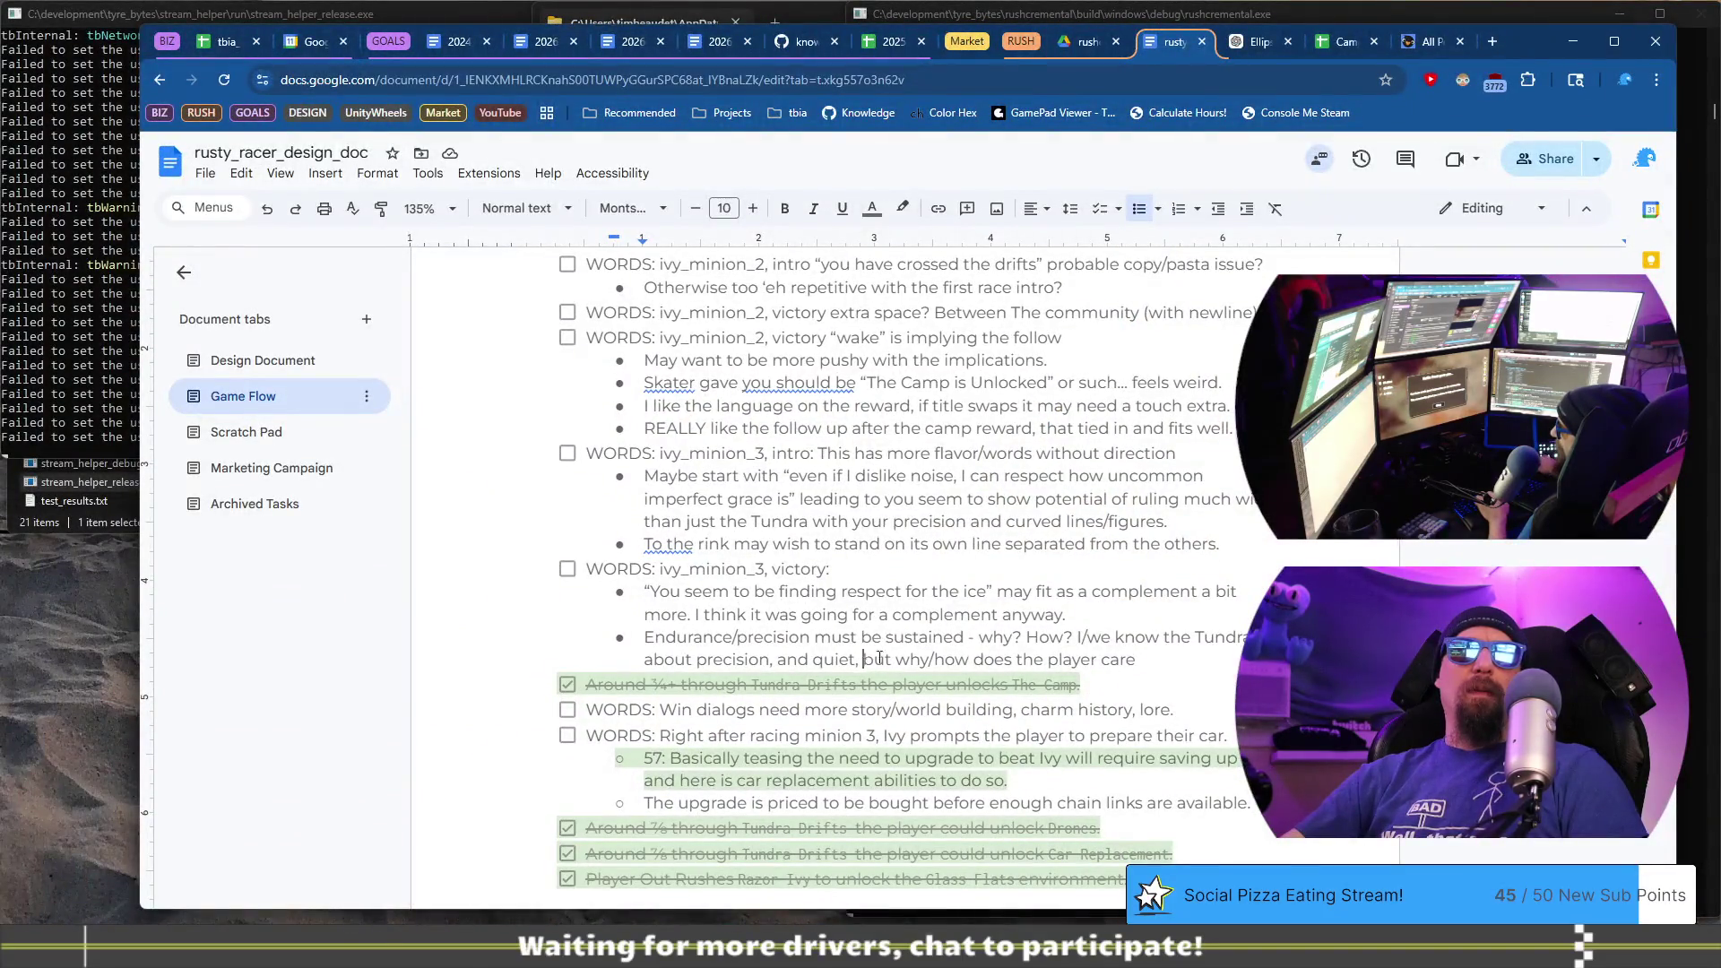
text(?)
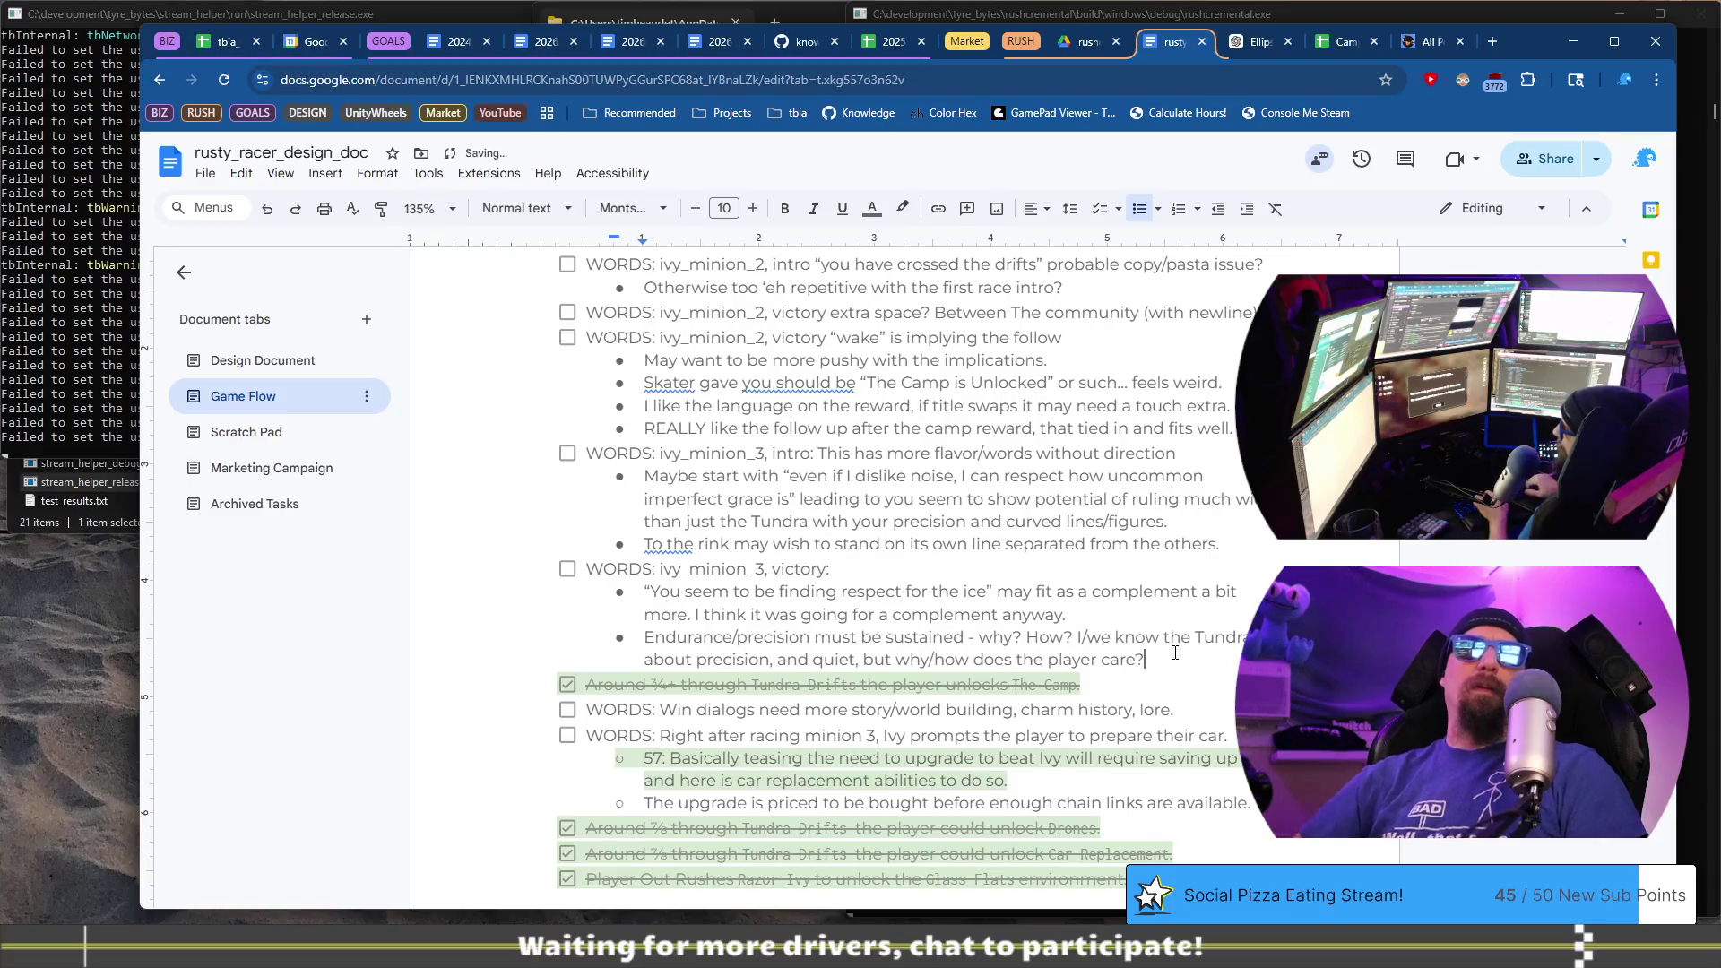
key(Return)
key(Tab)
text(I gue)
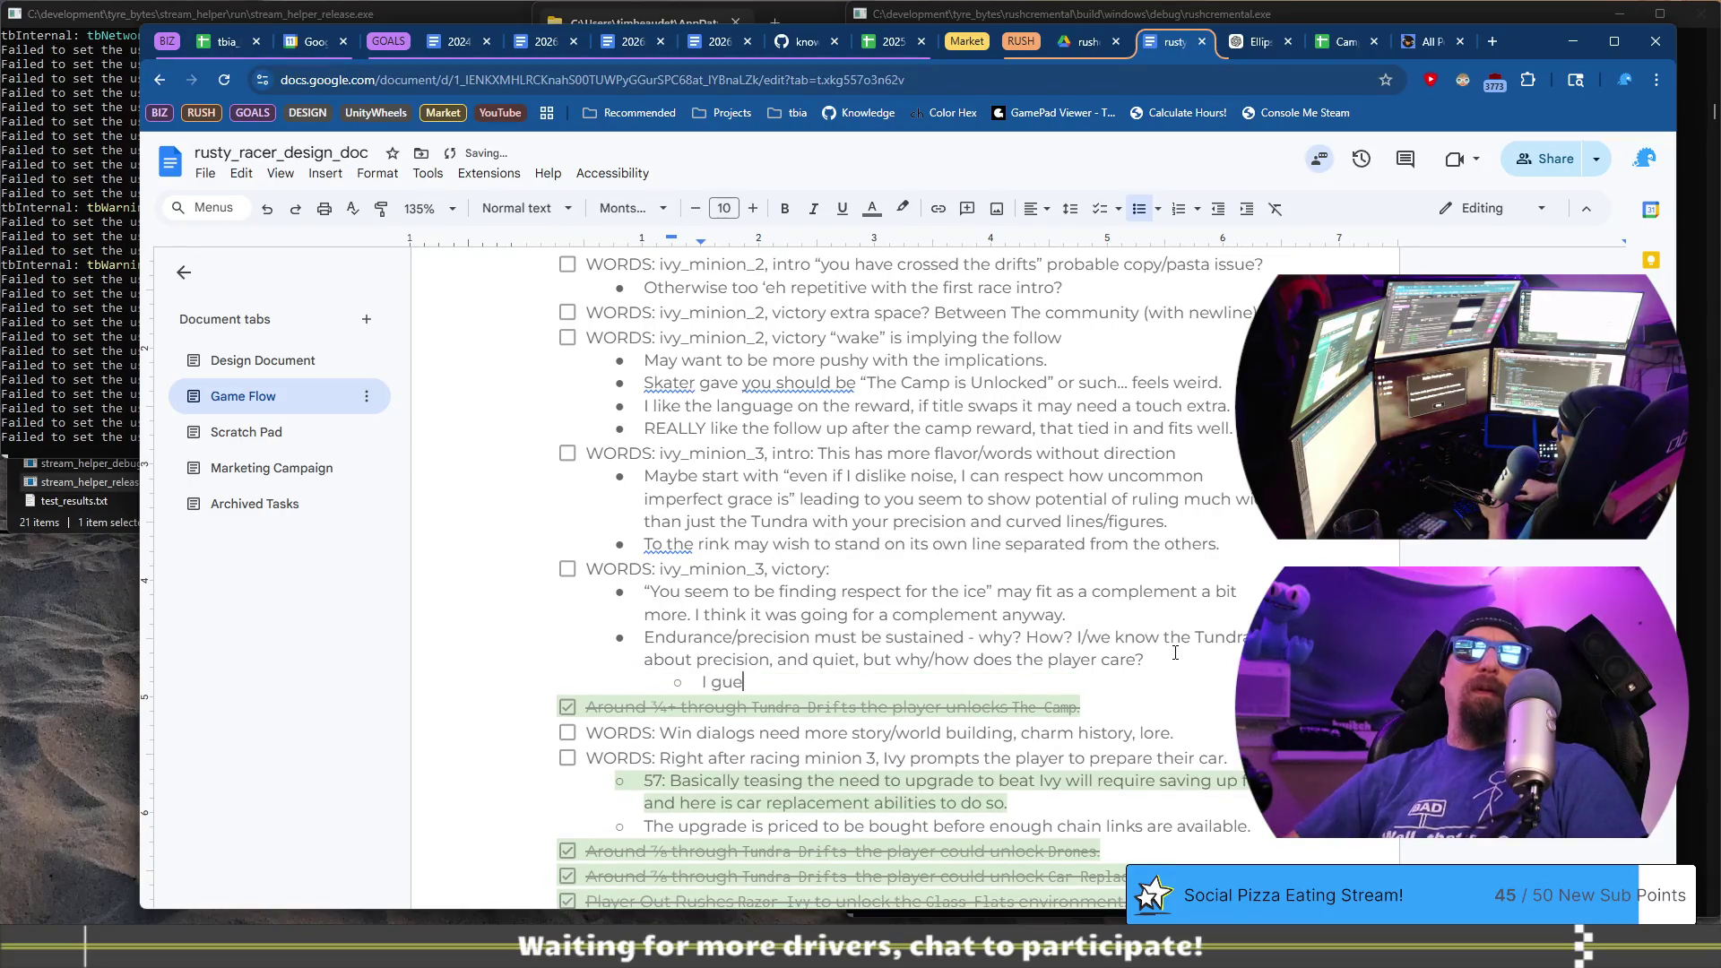
text(ss this was )
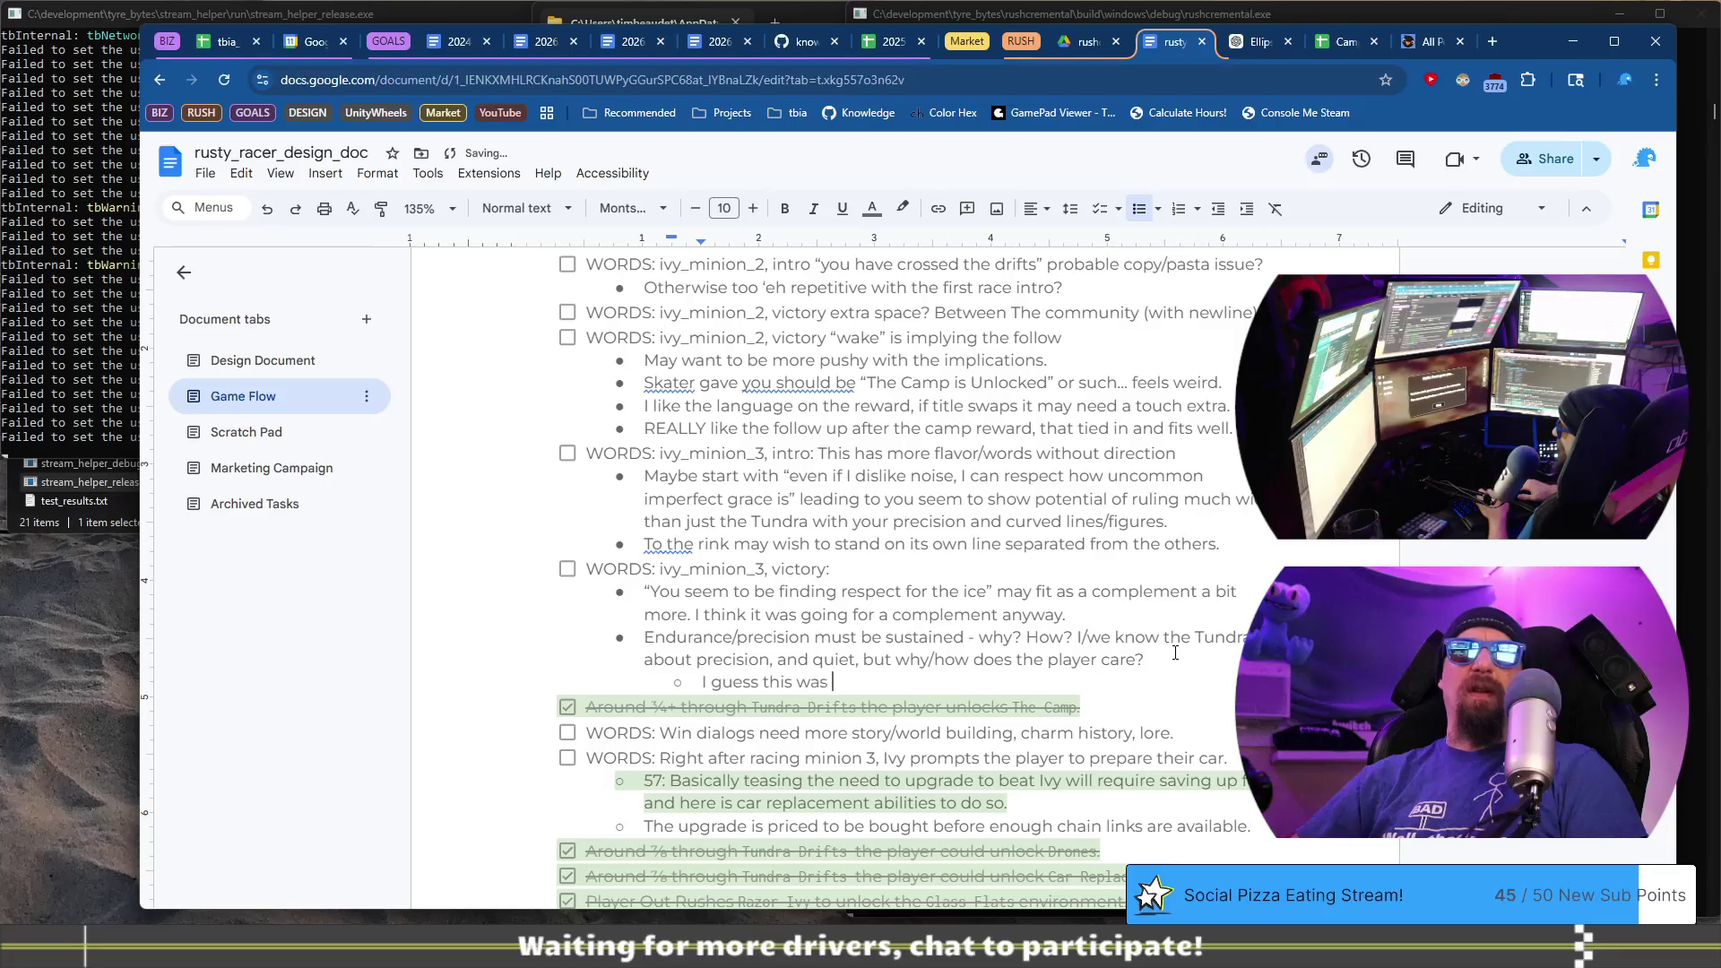
text(trying to in)
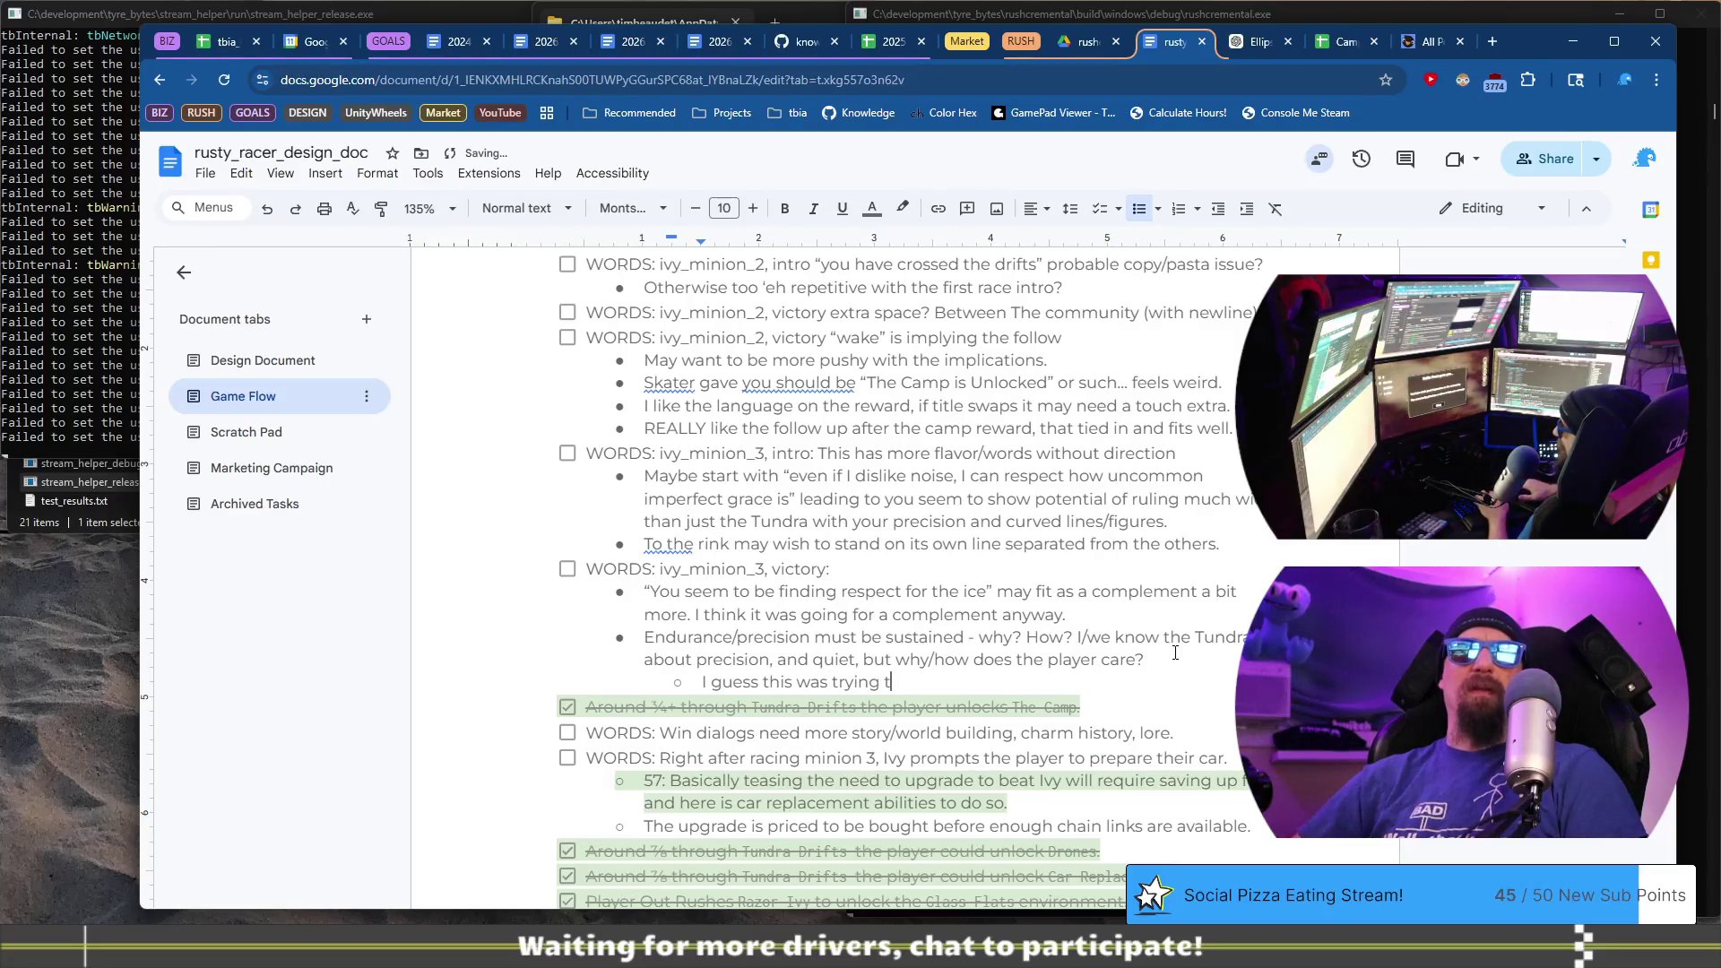
key(BackSpace)
key(BackSpace)
text(hint into)
text( the reward??)
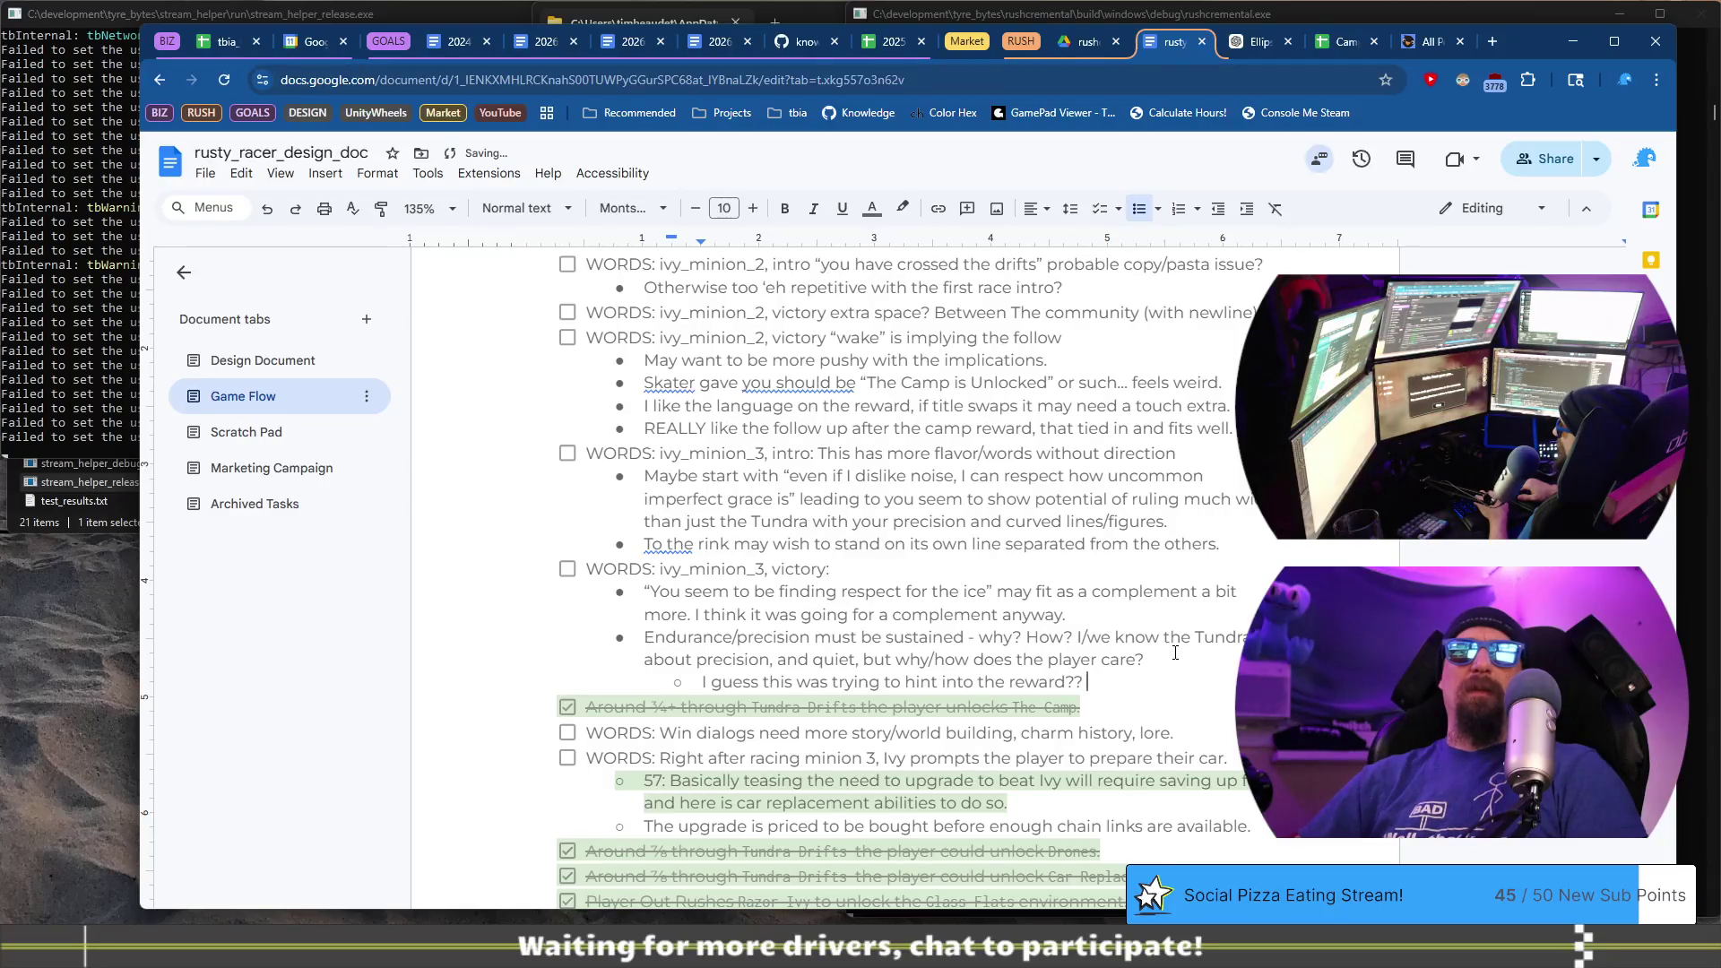
- Finish the sub-note saying the player didn't get that impression, then start a new top-level bullet
text(I d)
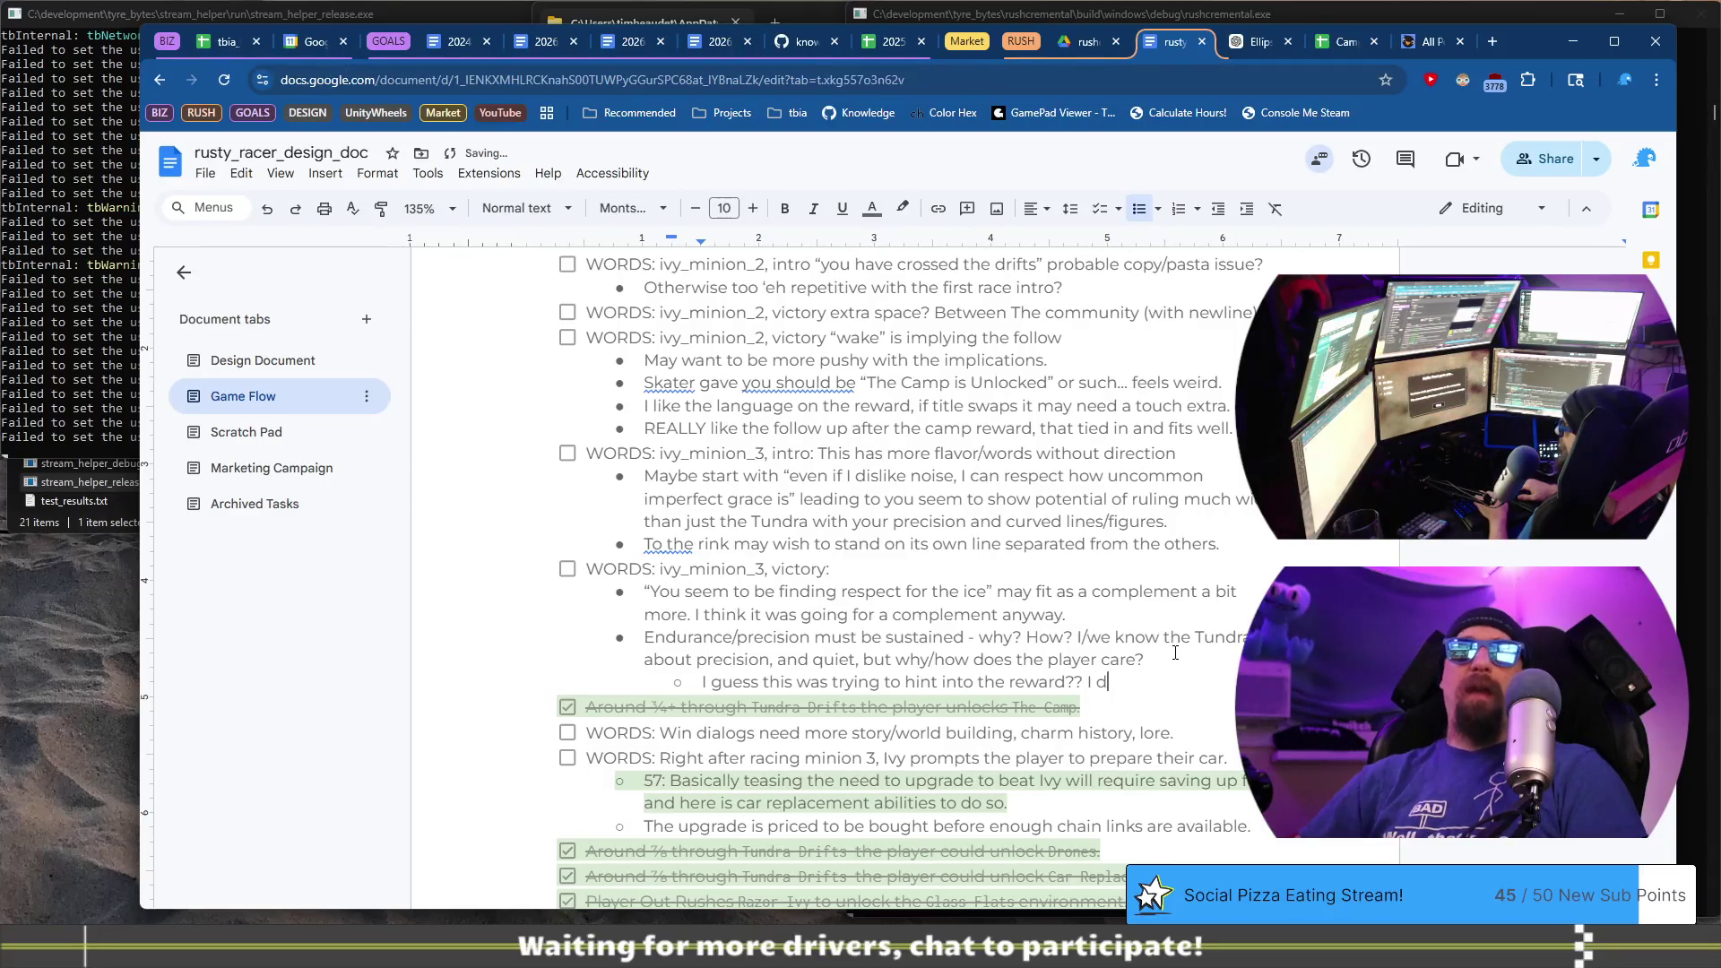
text(idn't that get gf)
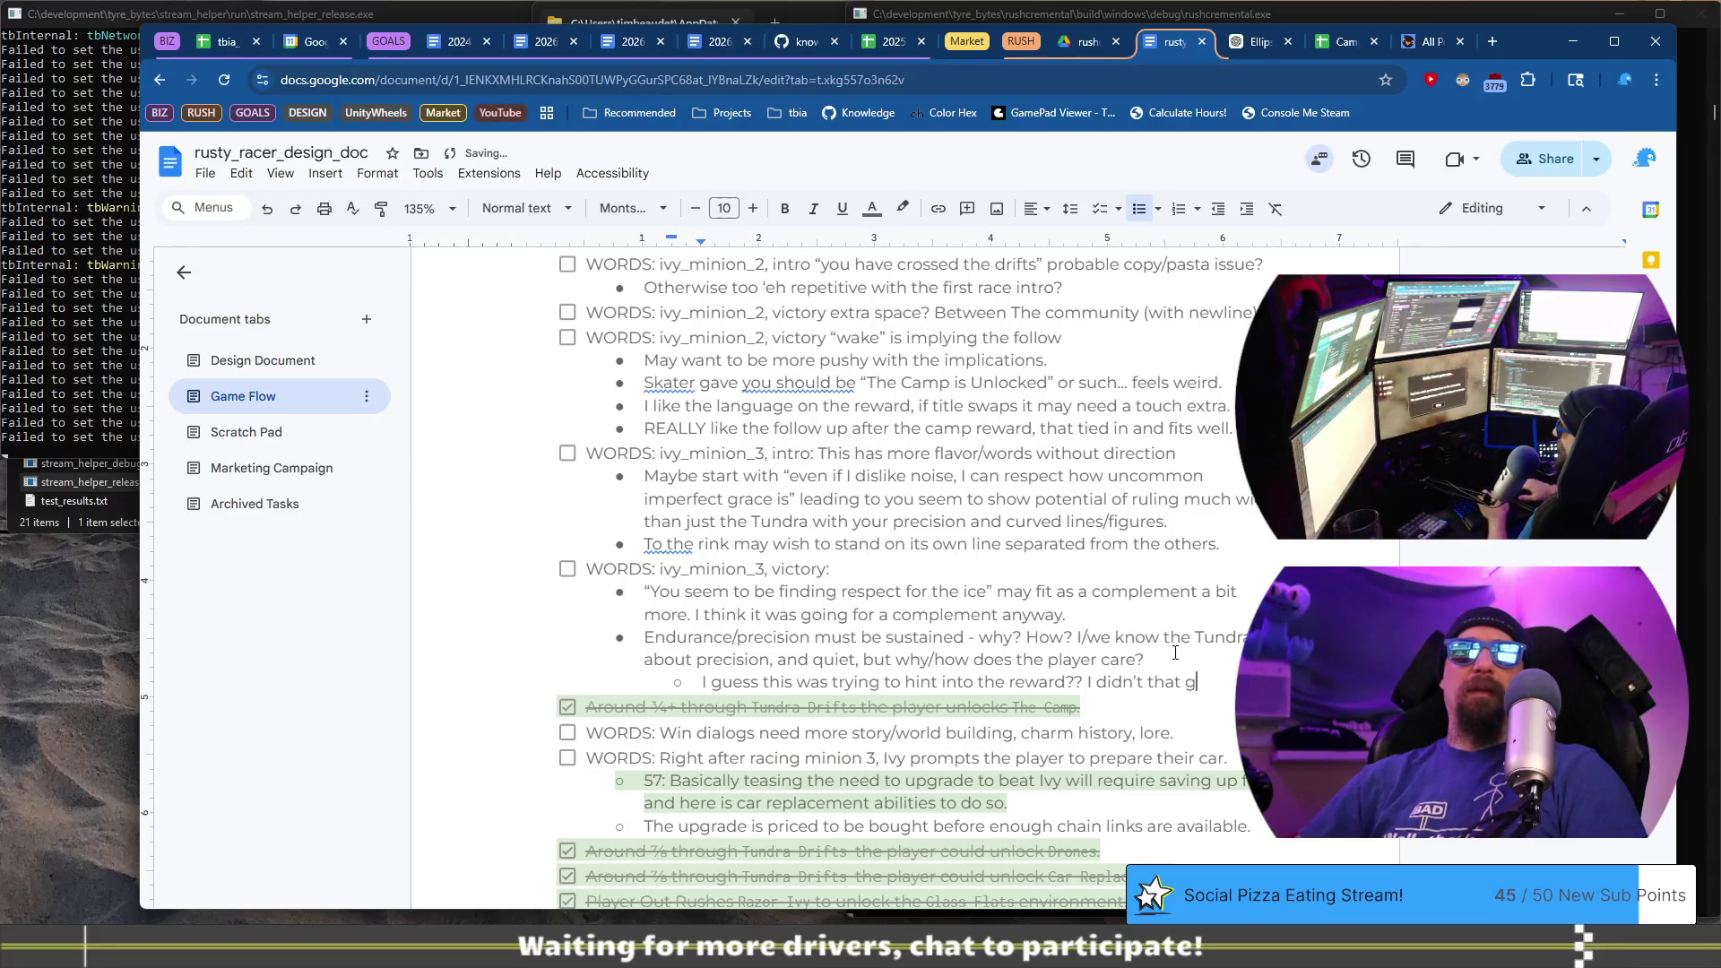
key(BackSpace)
key(BackSpace)
text(impression.)
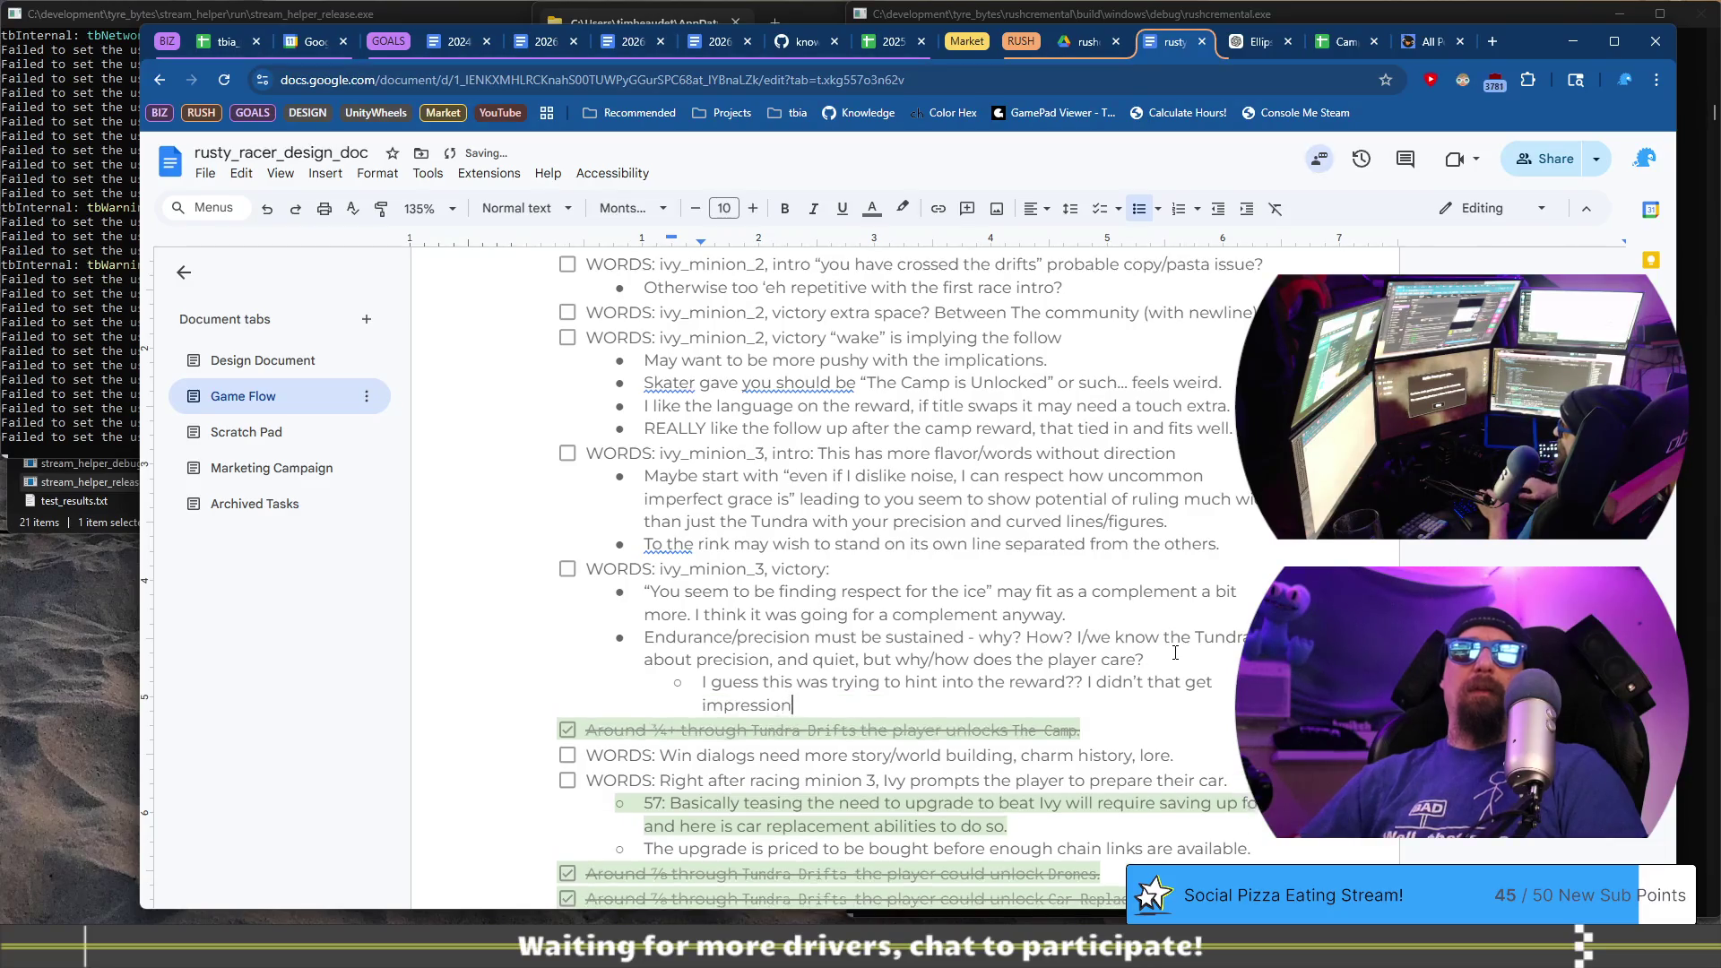
key(Return)
key(shift+Tab)
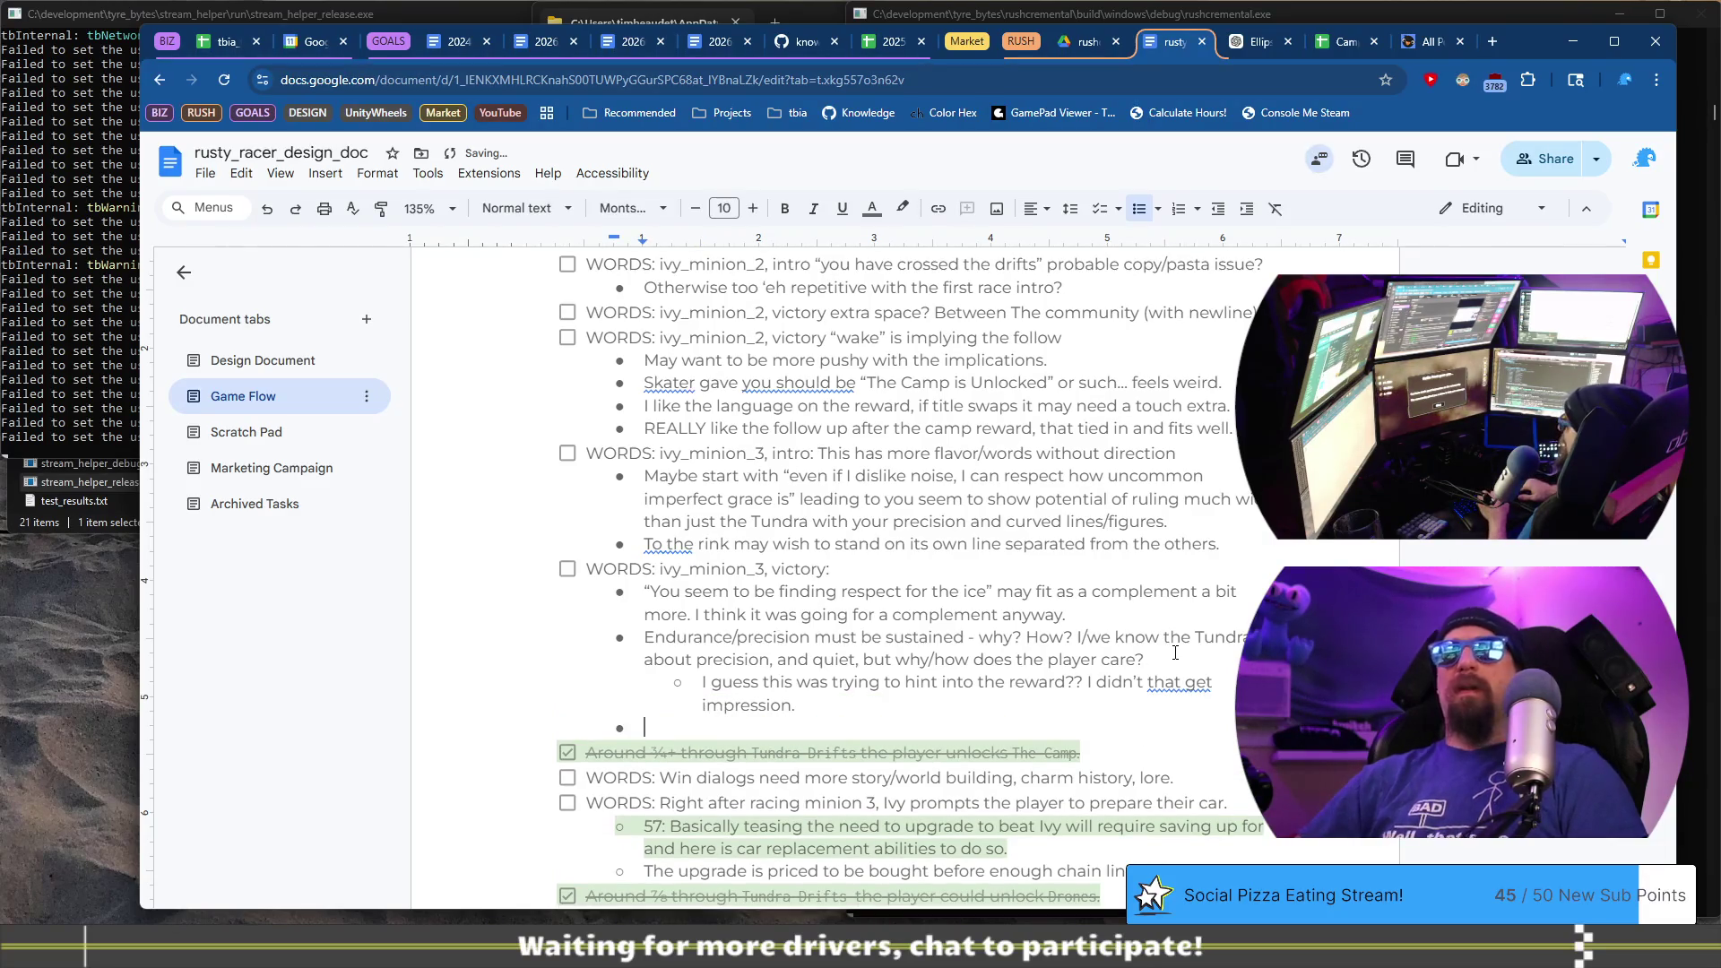
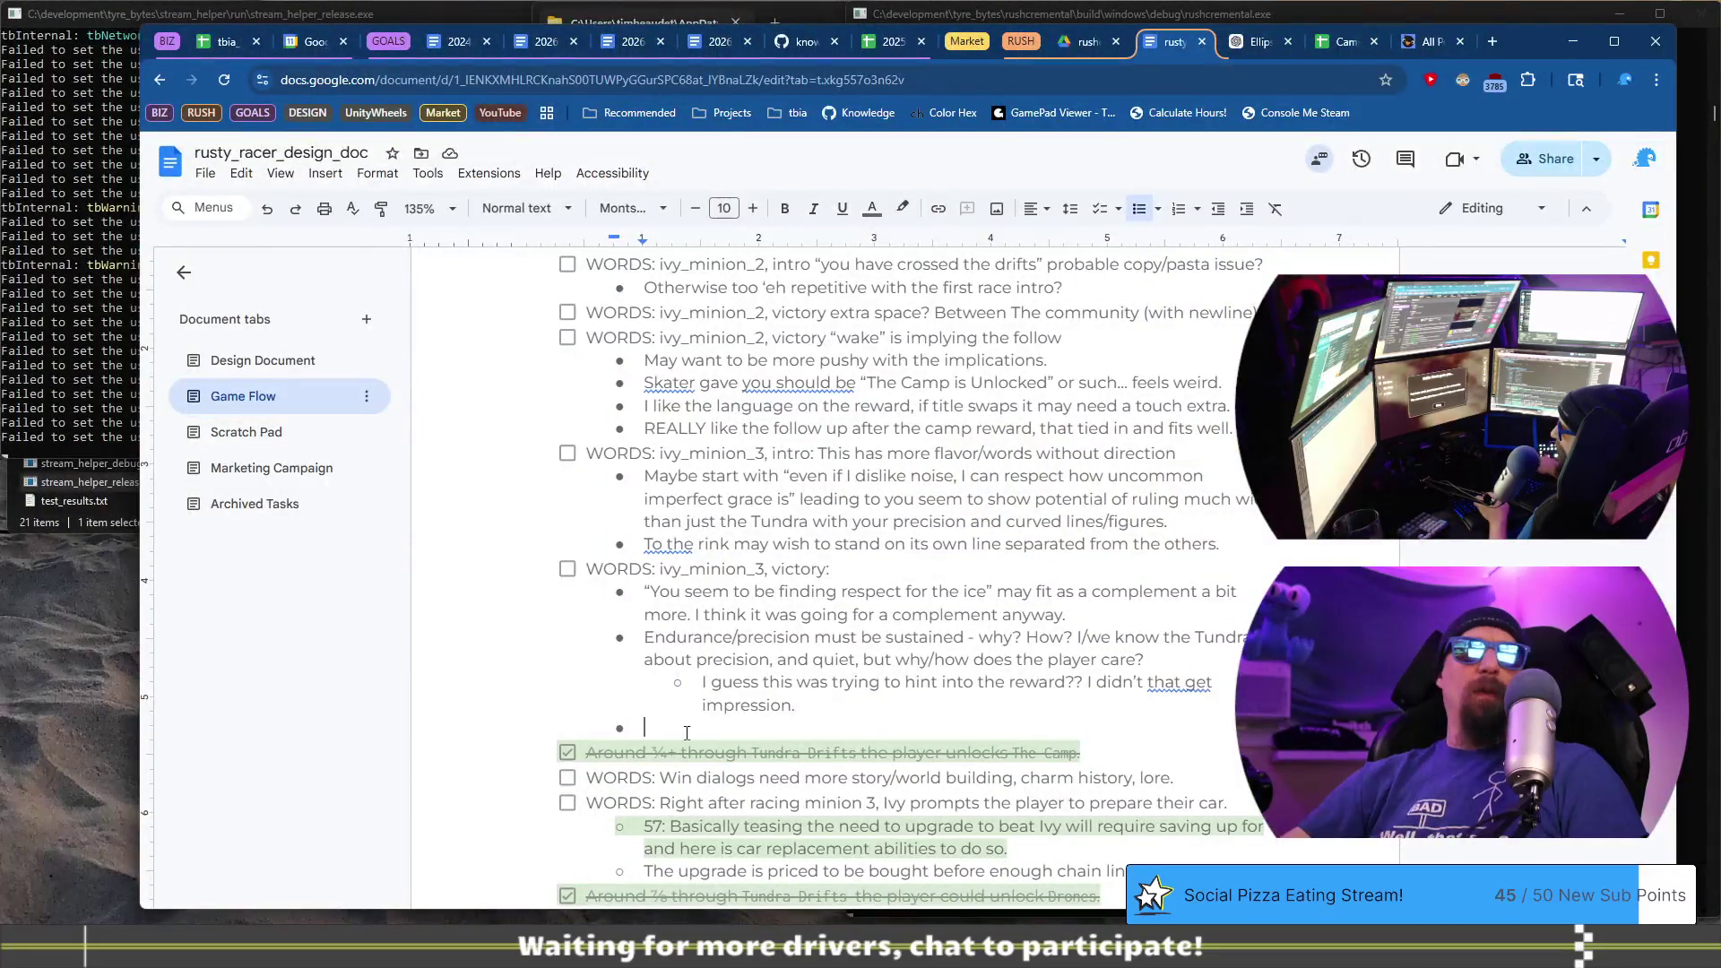
- Type Ivy's line 'You have made a good impression on the community. They spent time after hours'
text(You h)
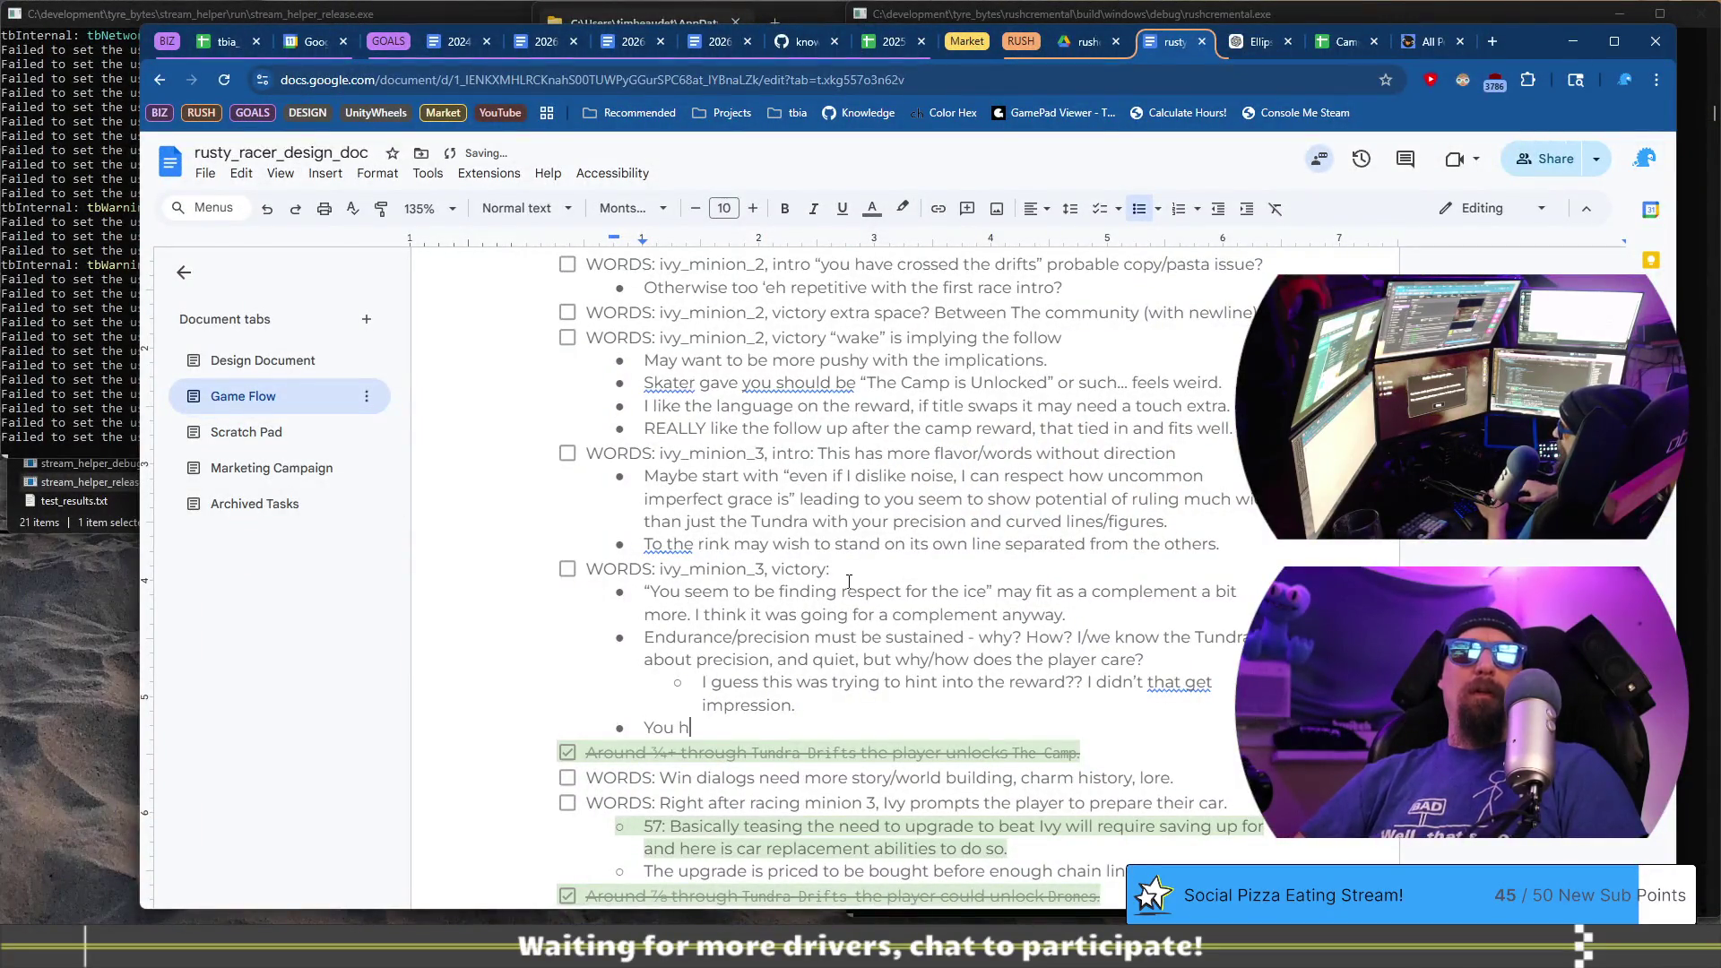
text(ave made a good impression on the )
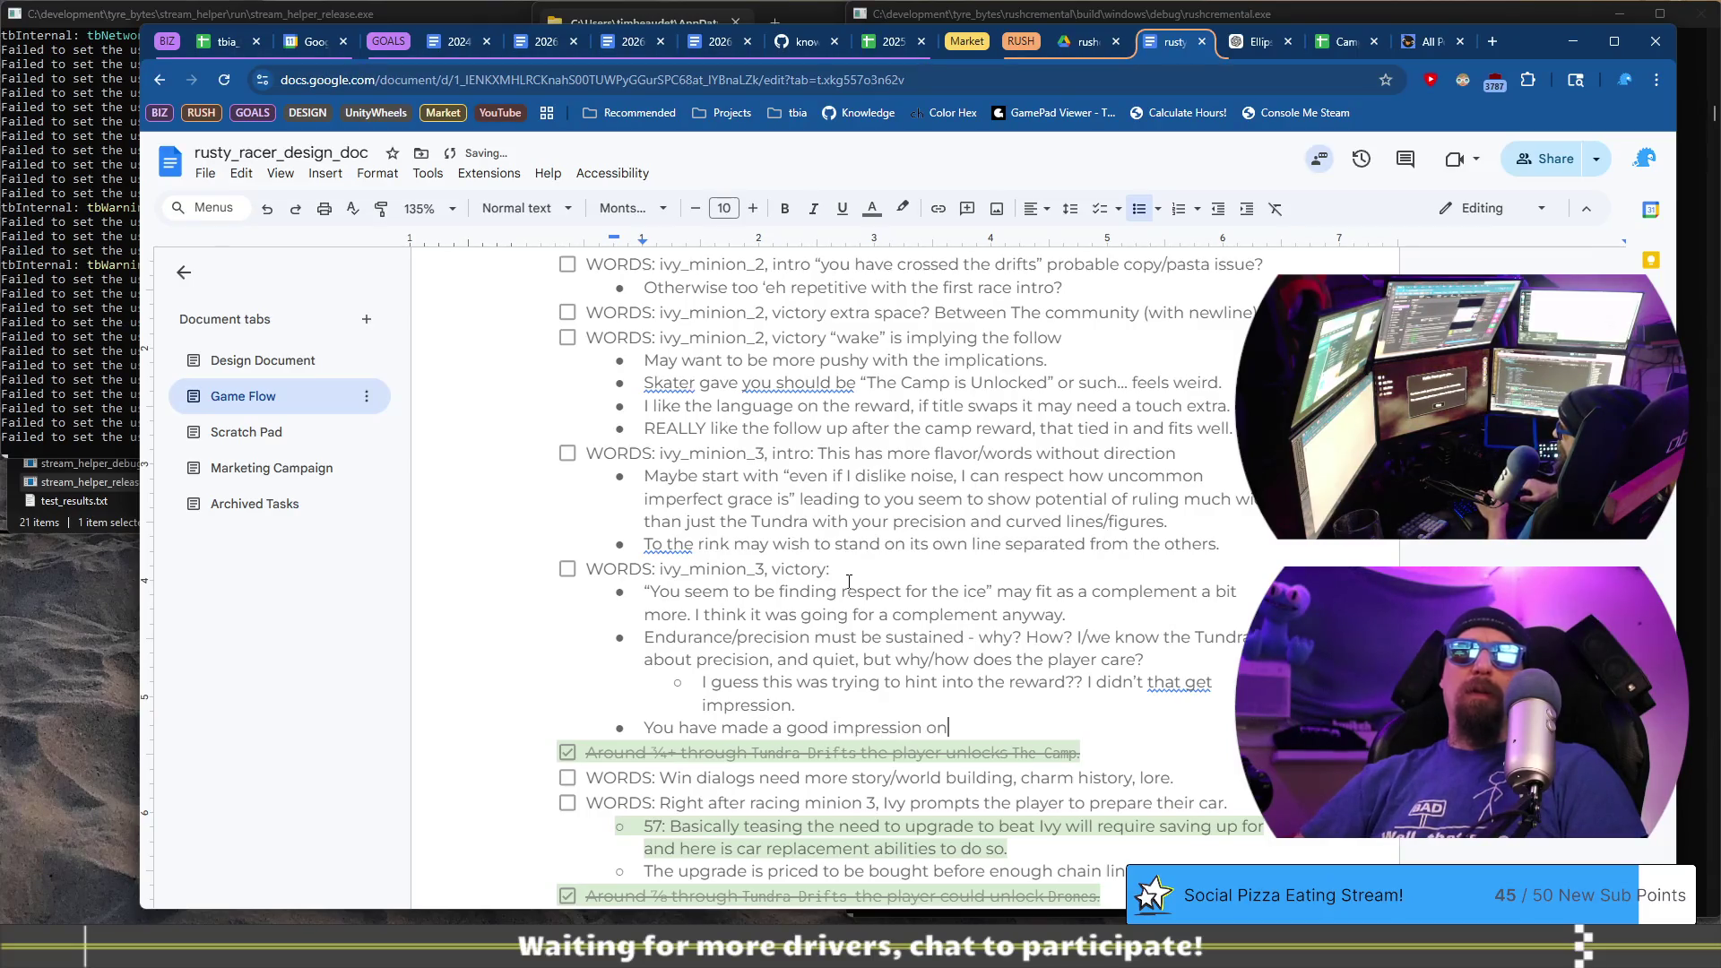
text(commun)
key(BackSpace)
text(ty. They have asked fo)
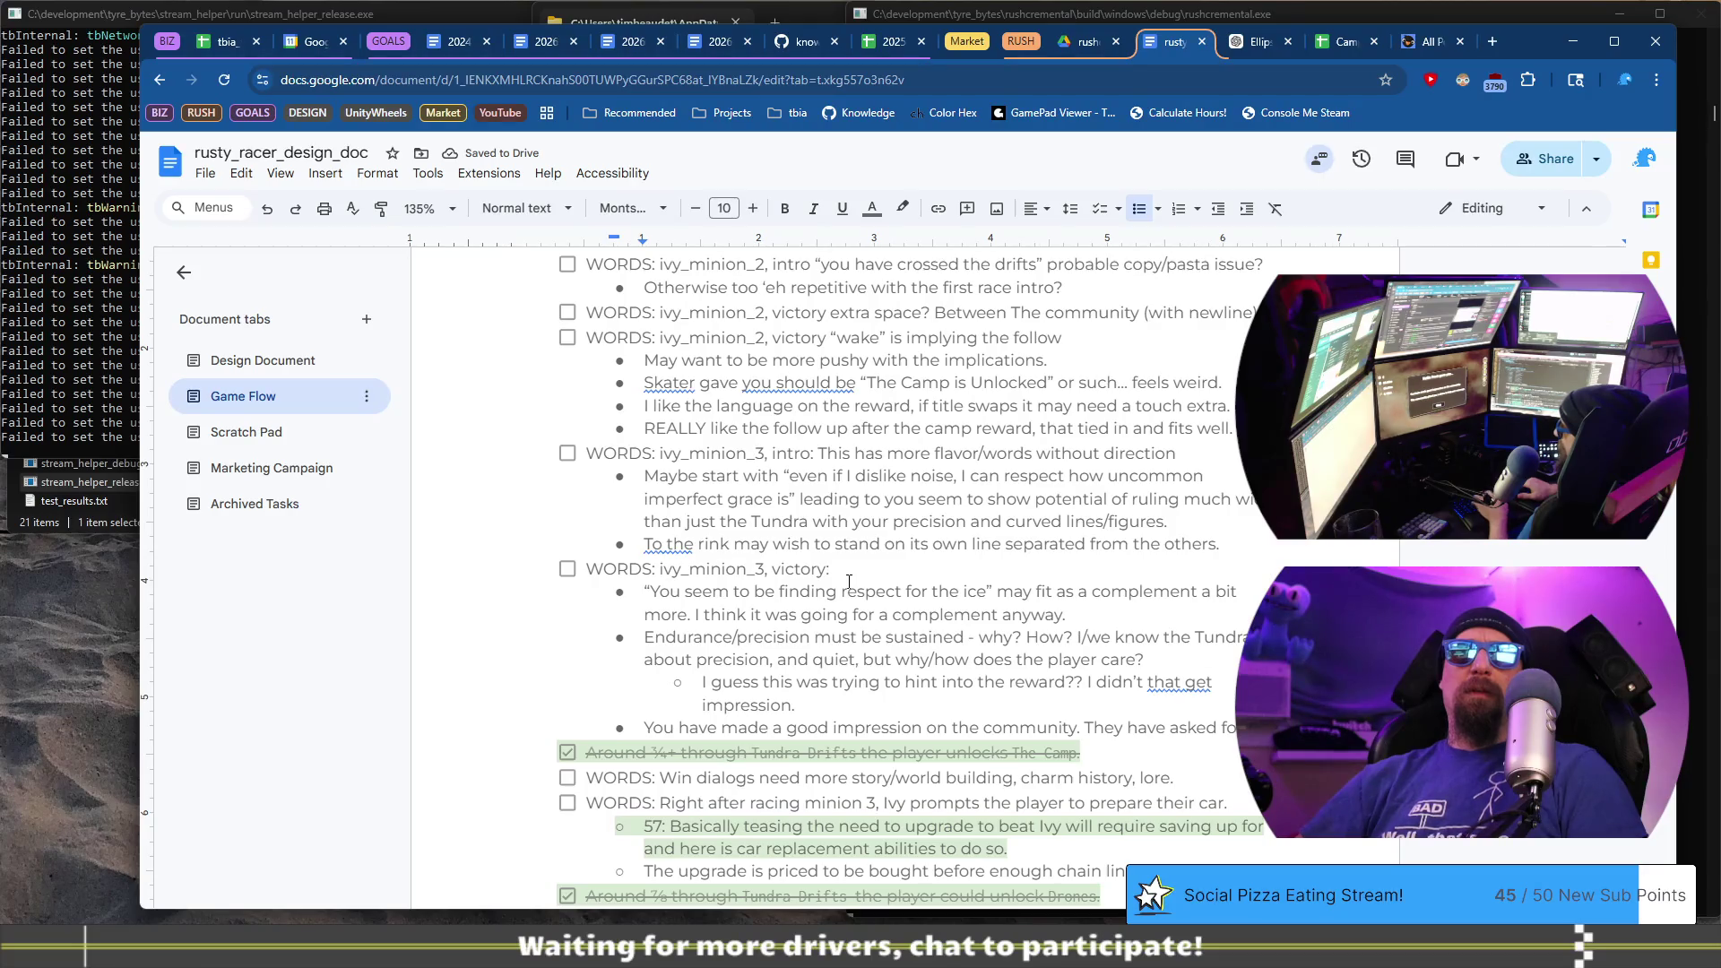
key(ctrl+shift+Left)
key(ctrl+shift+Left)
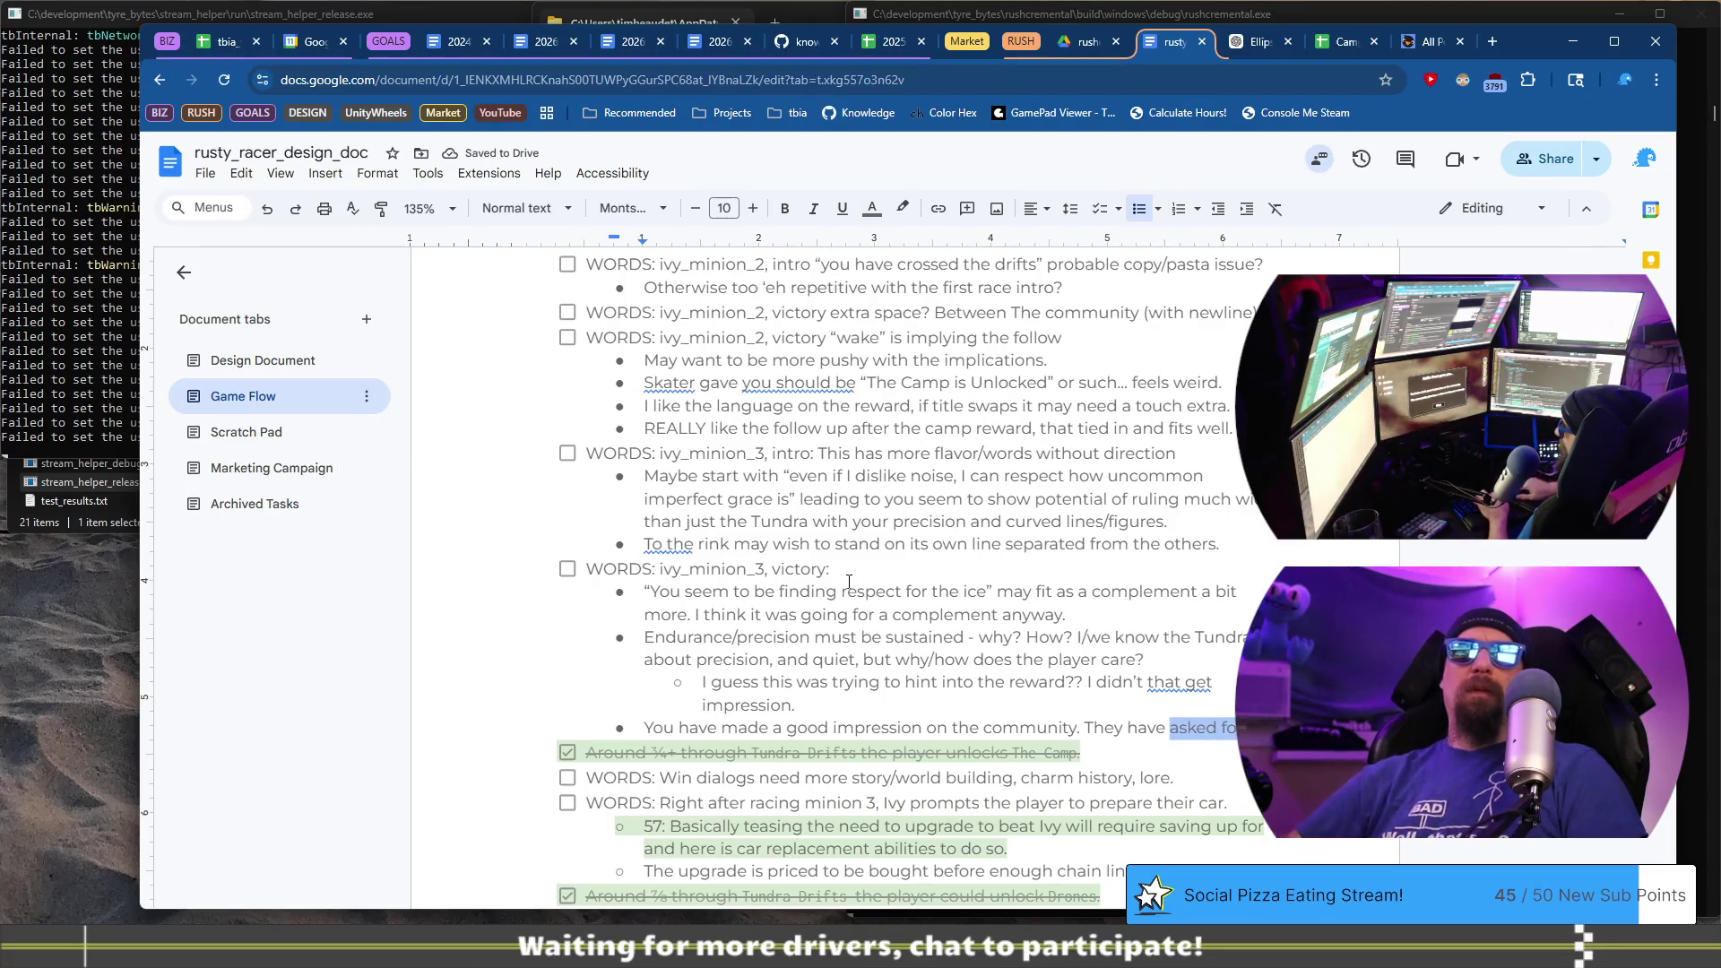
key(BackSpace)
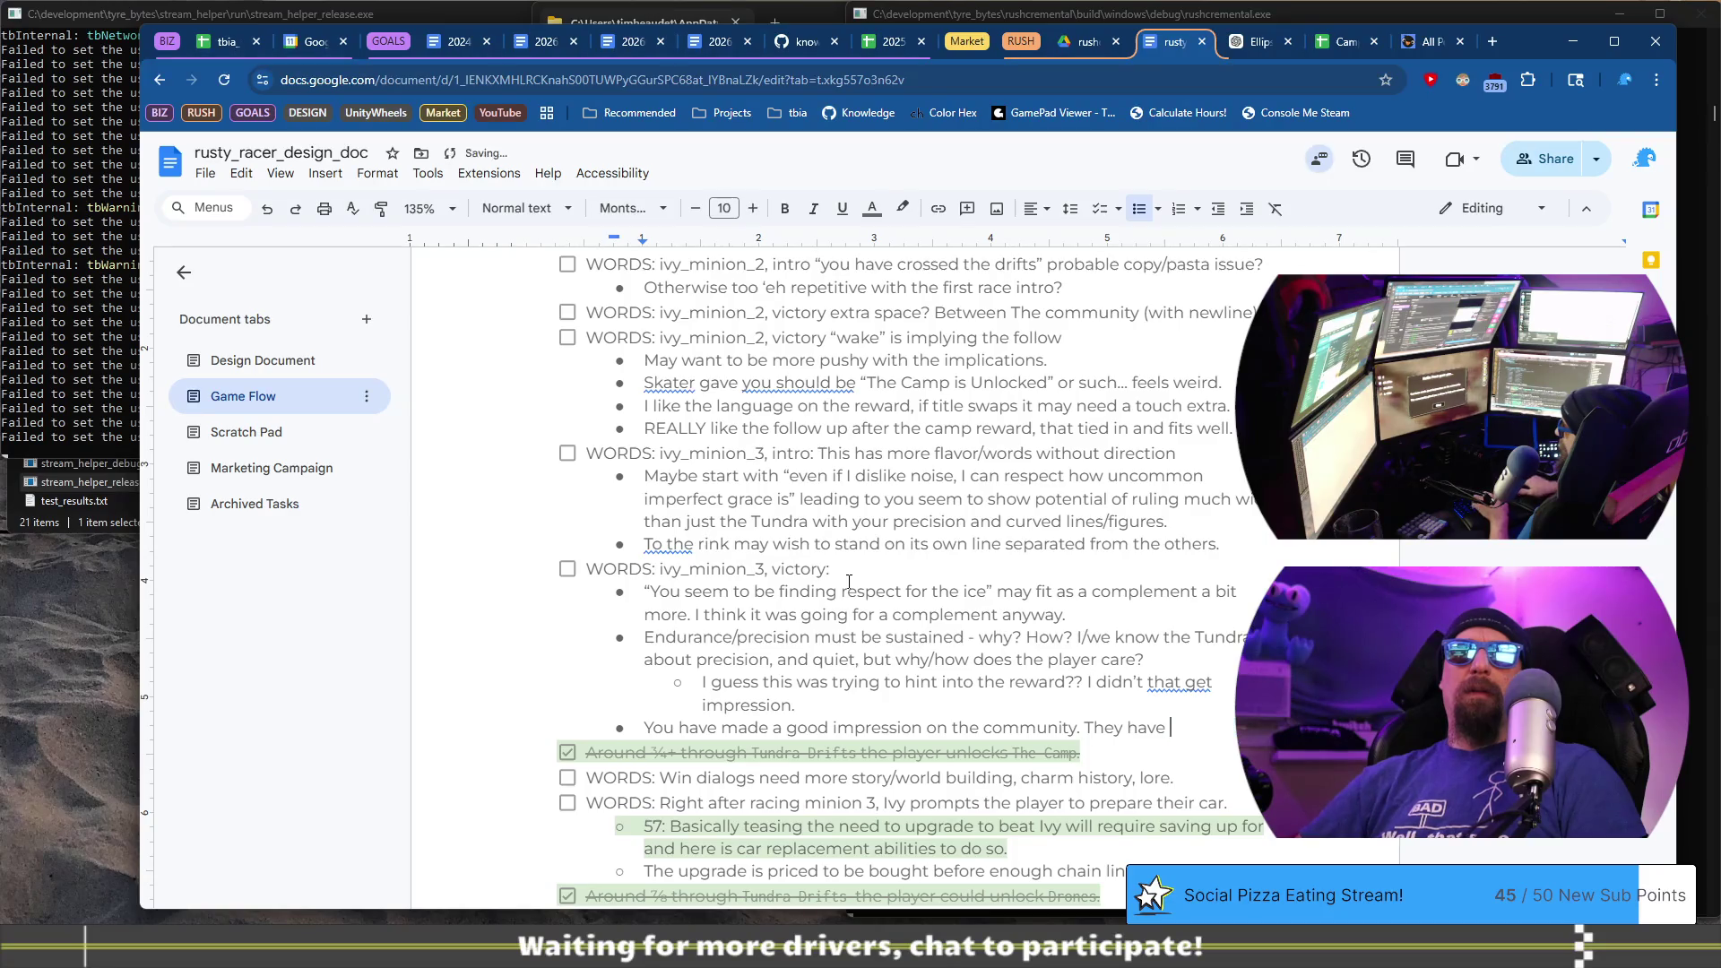
key(ctrl+BackSpace)
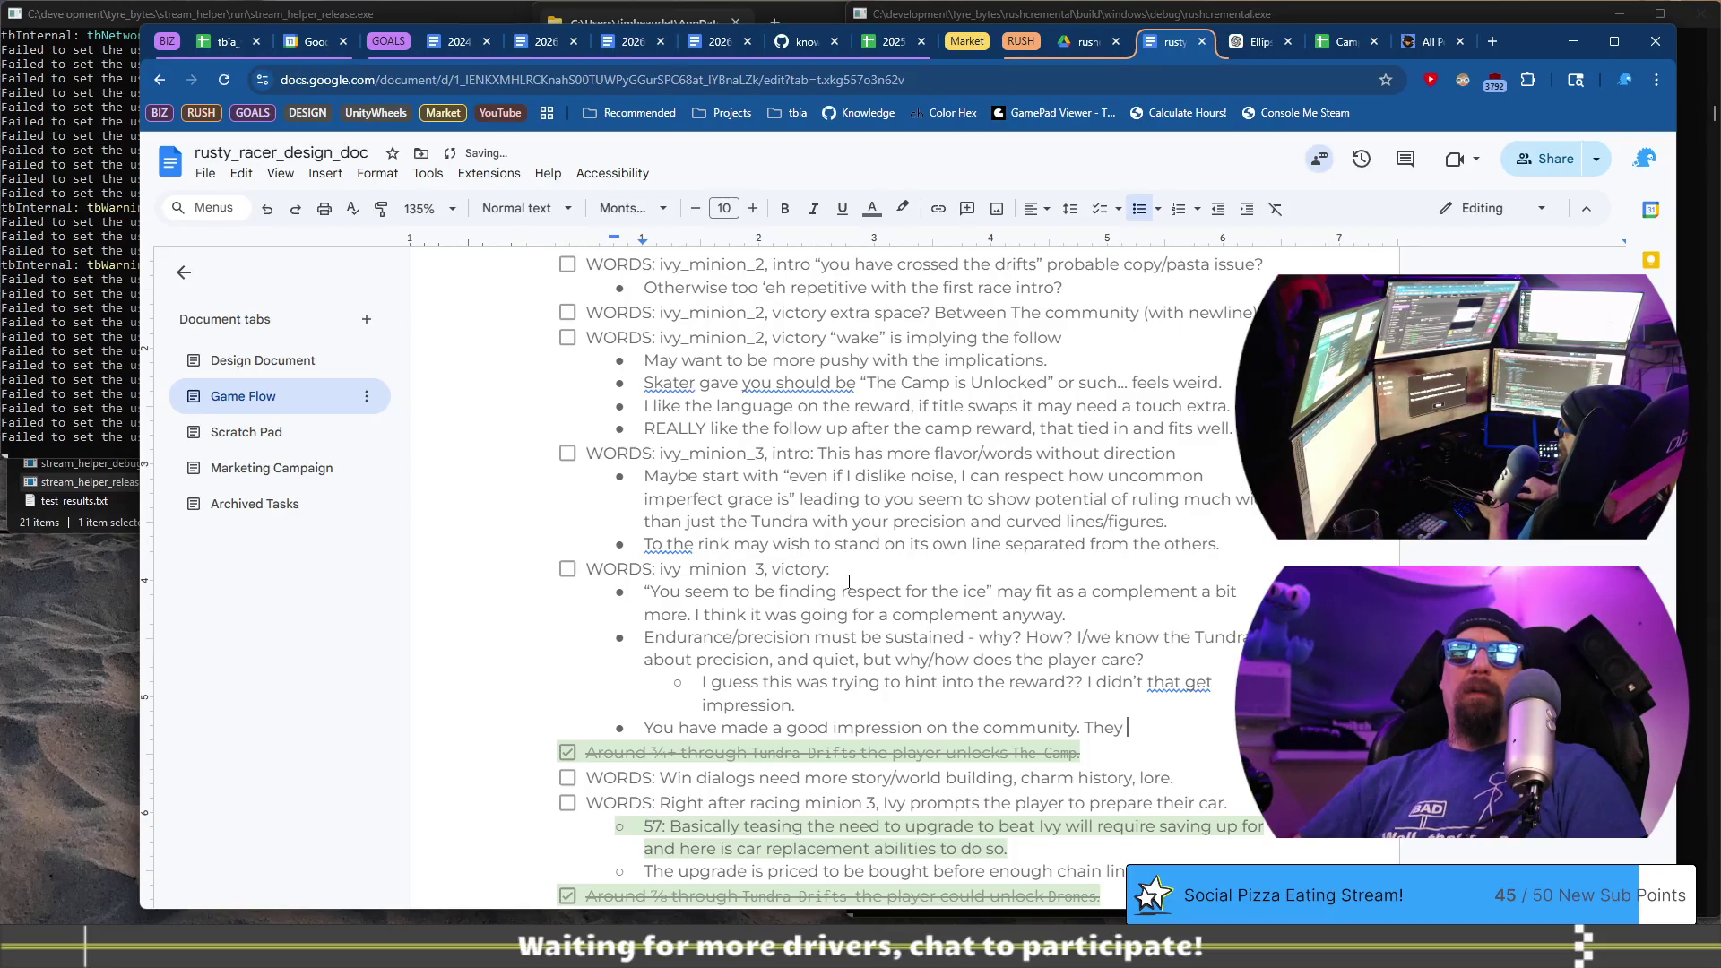
text(kin)
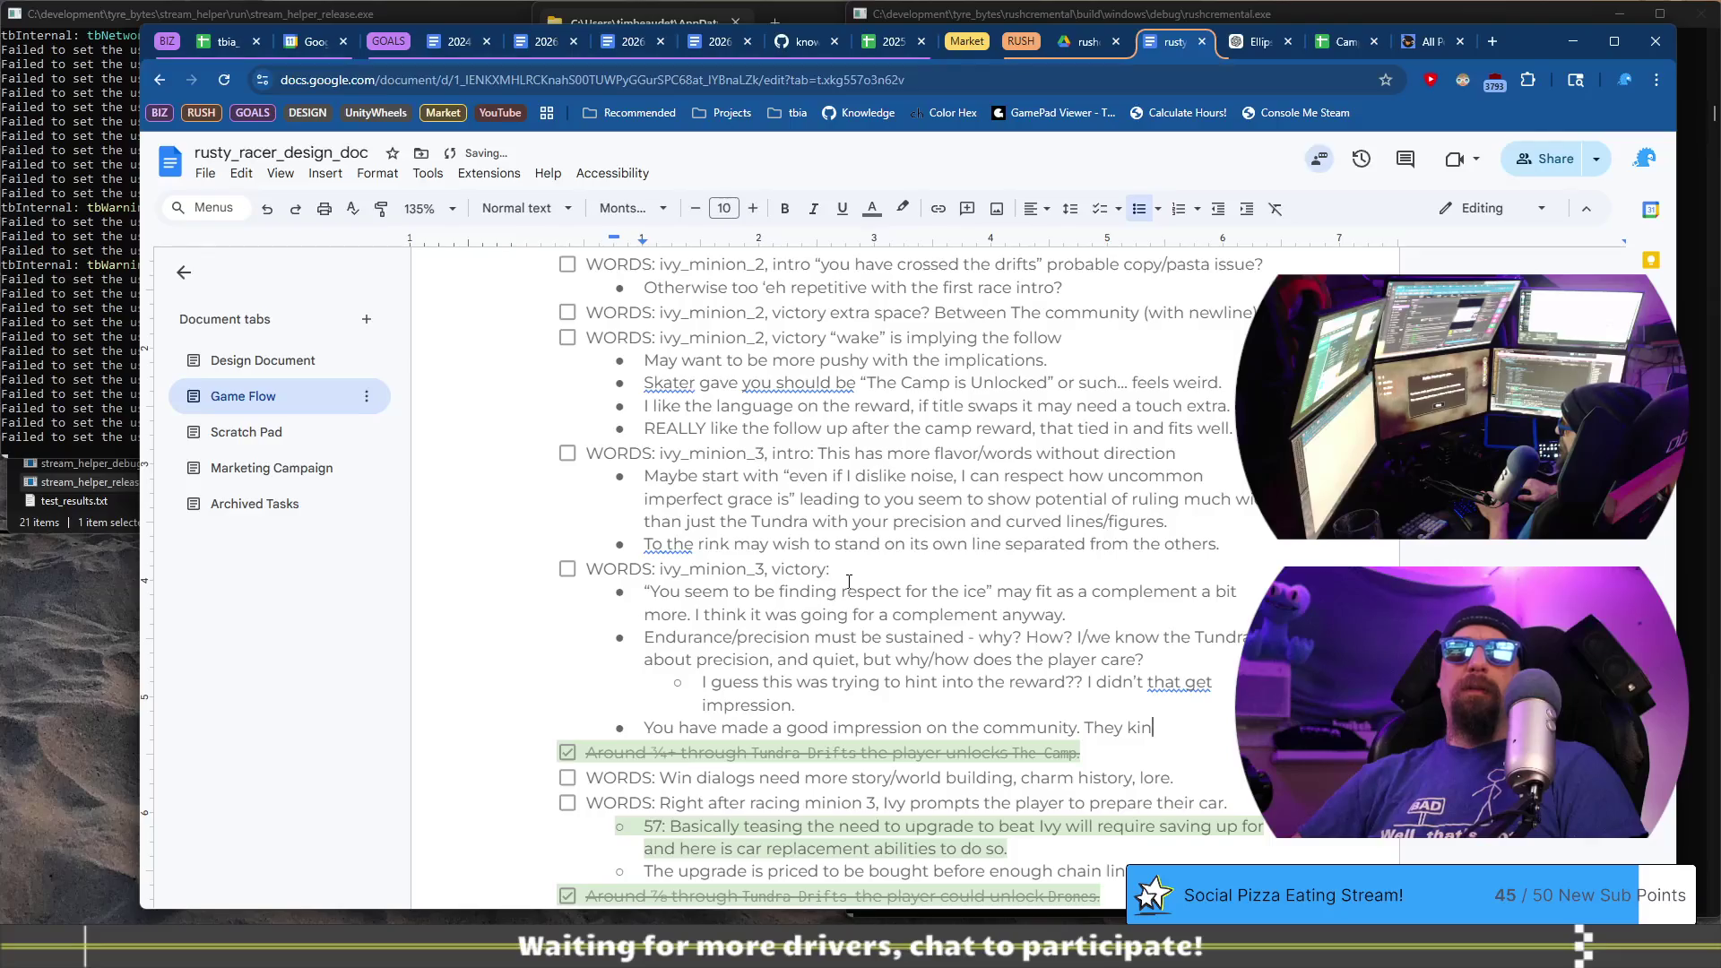
text(dly )
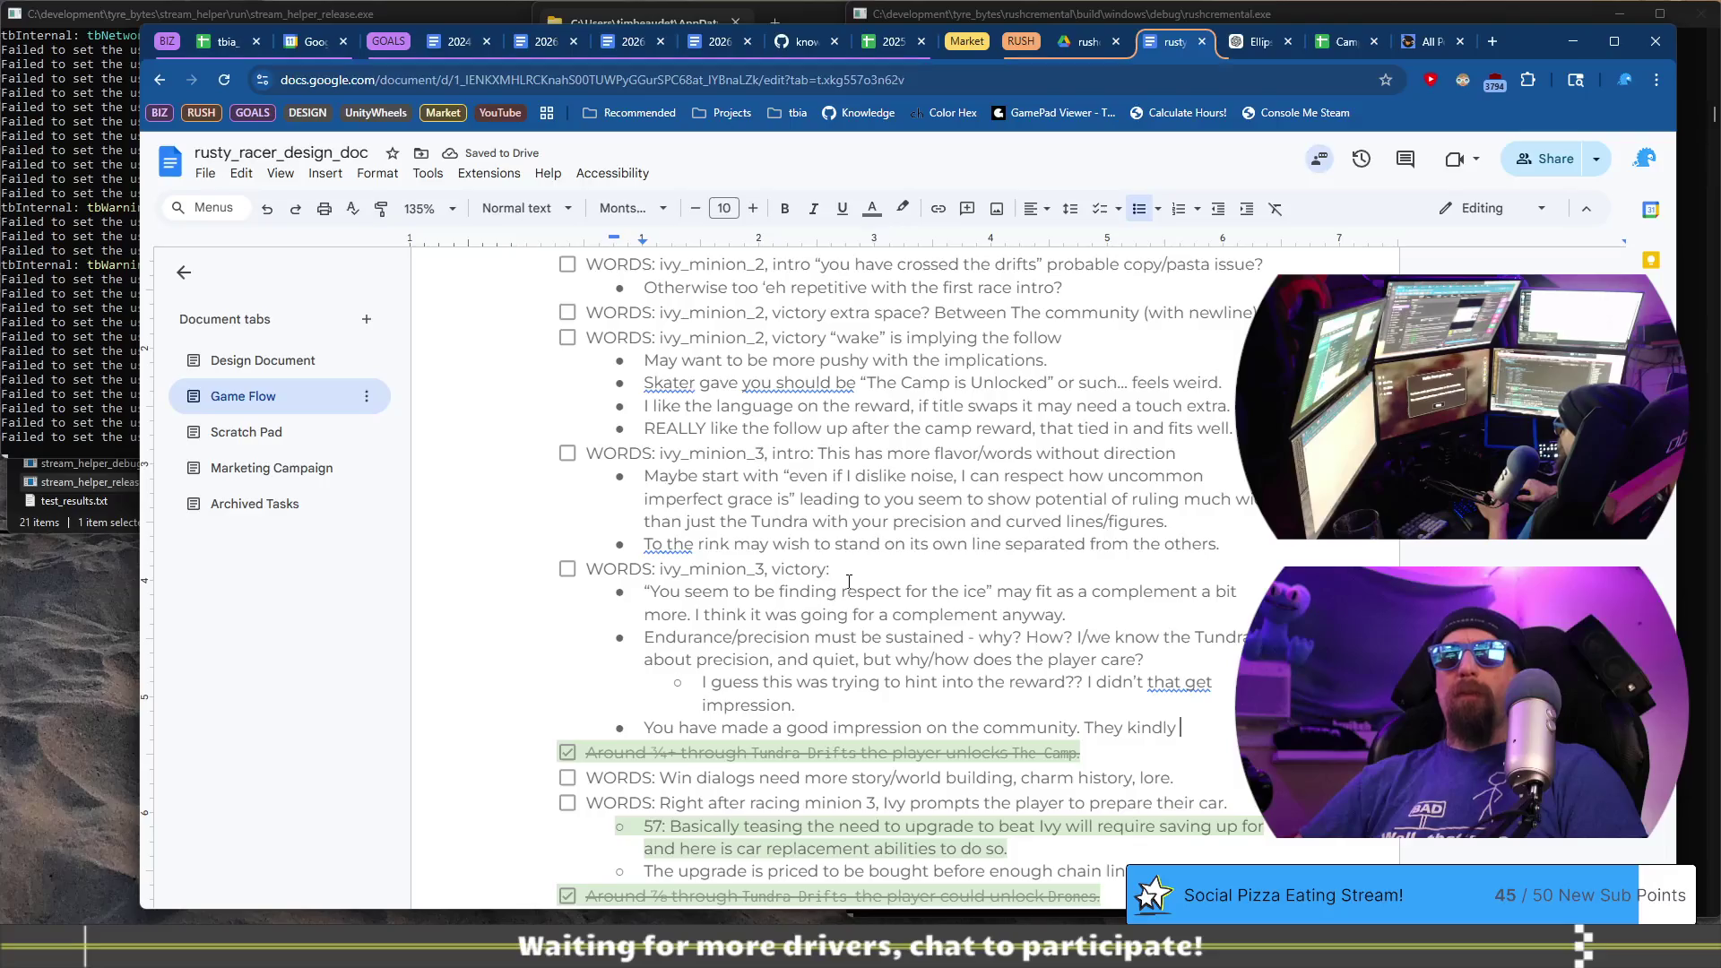
text(spe)
key(ctrl+BackSpace)
key(ctrl+BackSpace)
text(s)
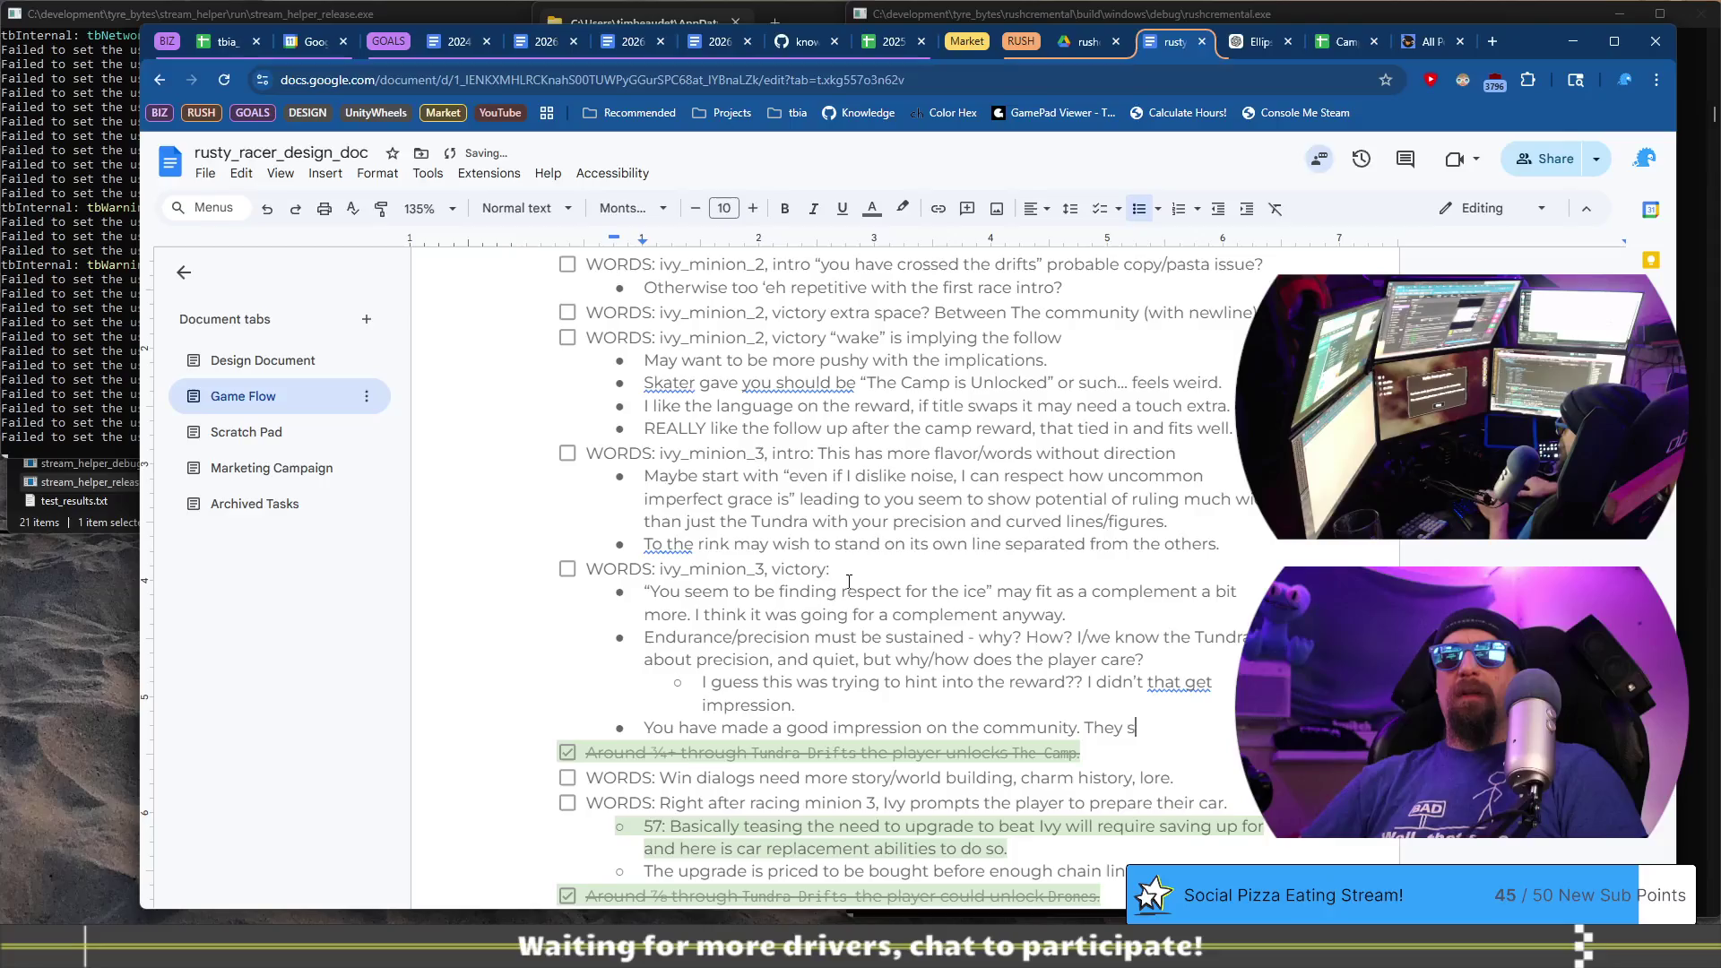
text(pent )
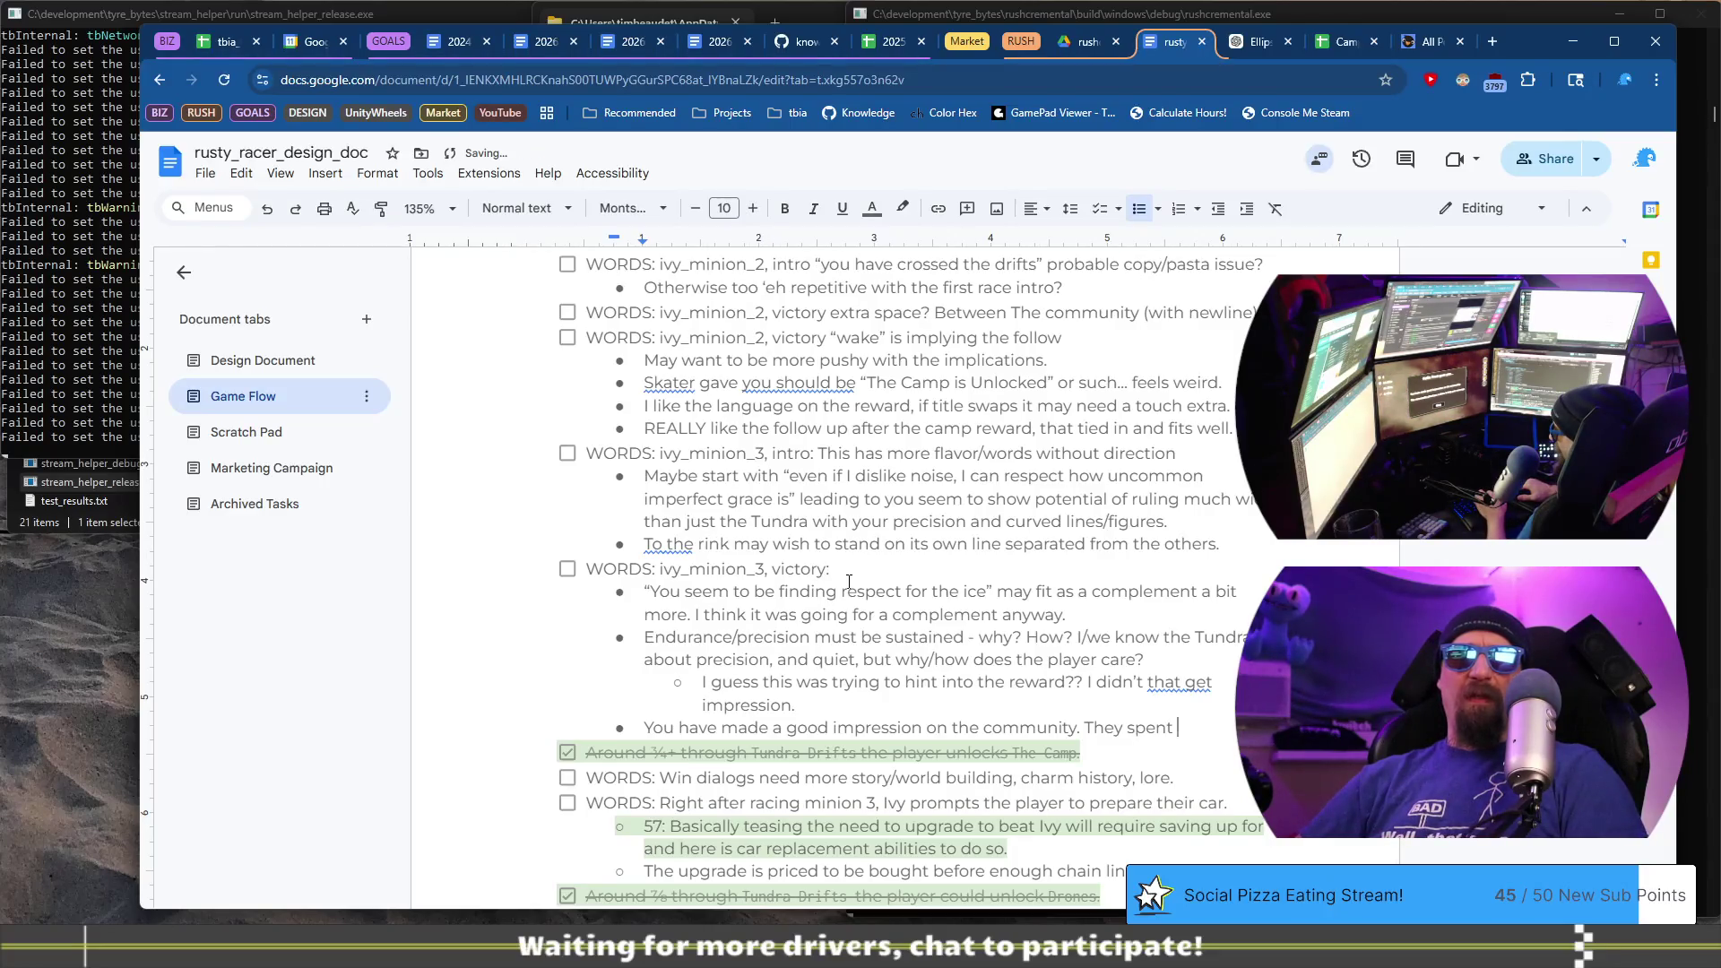
text(time )
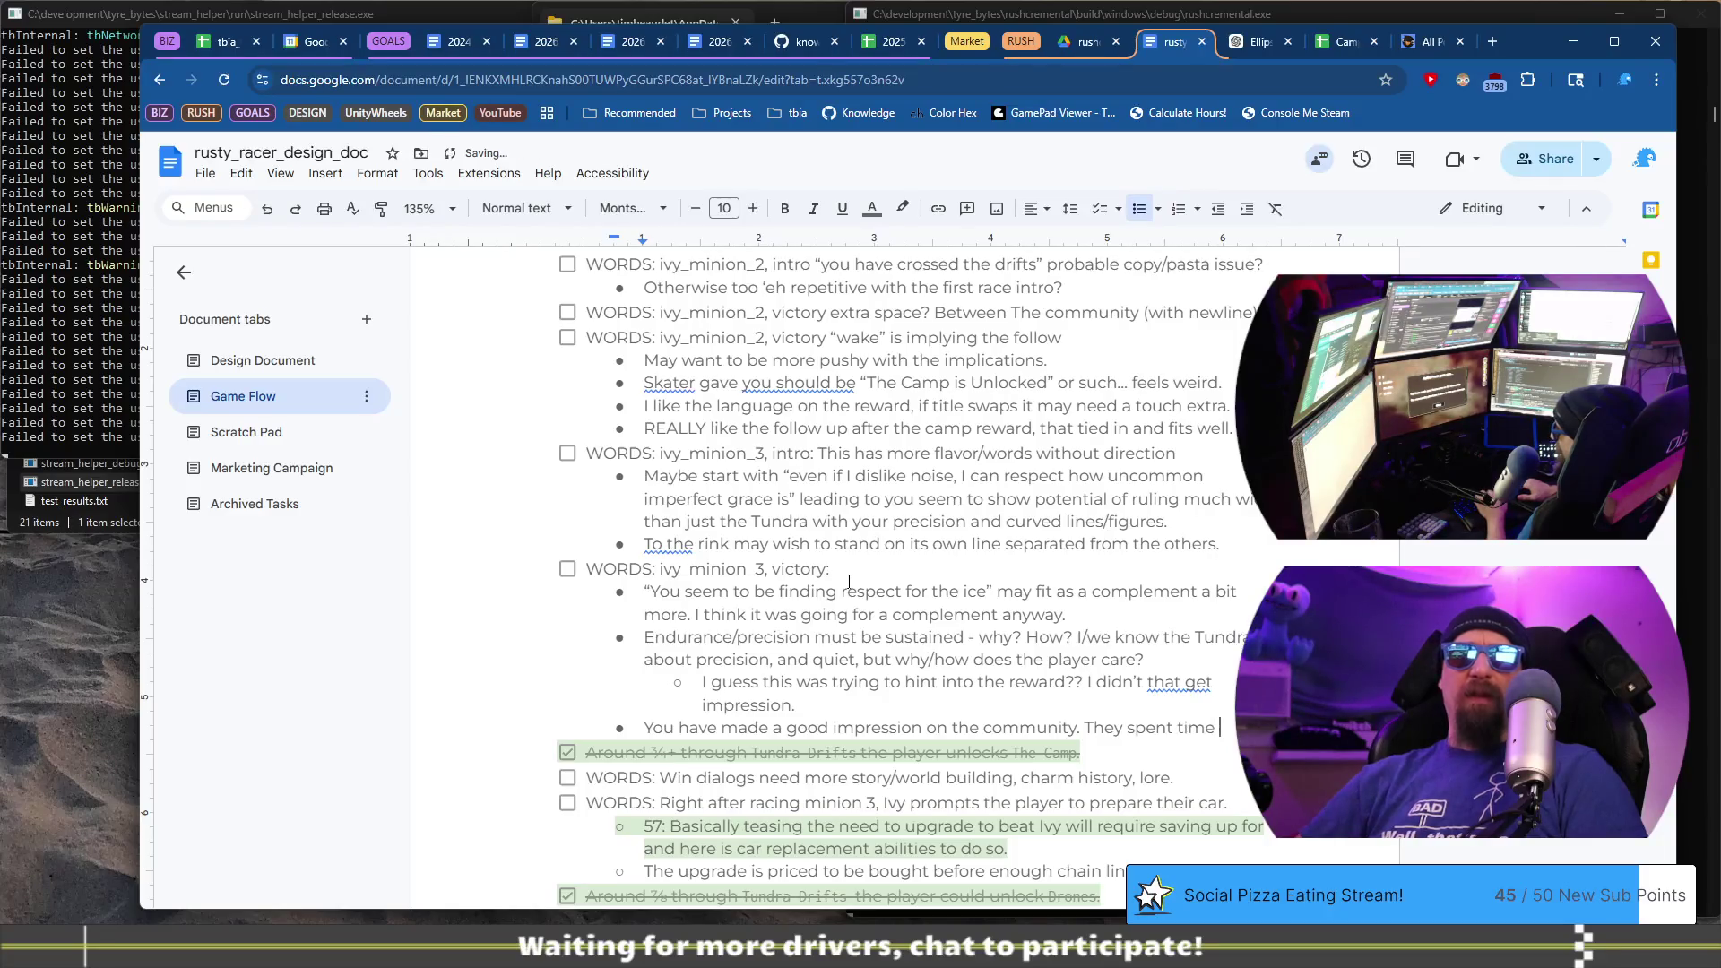
text(after hours f)
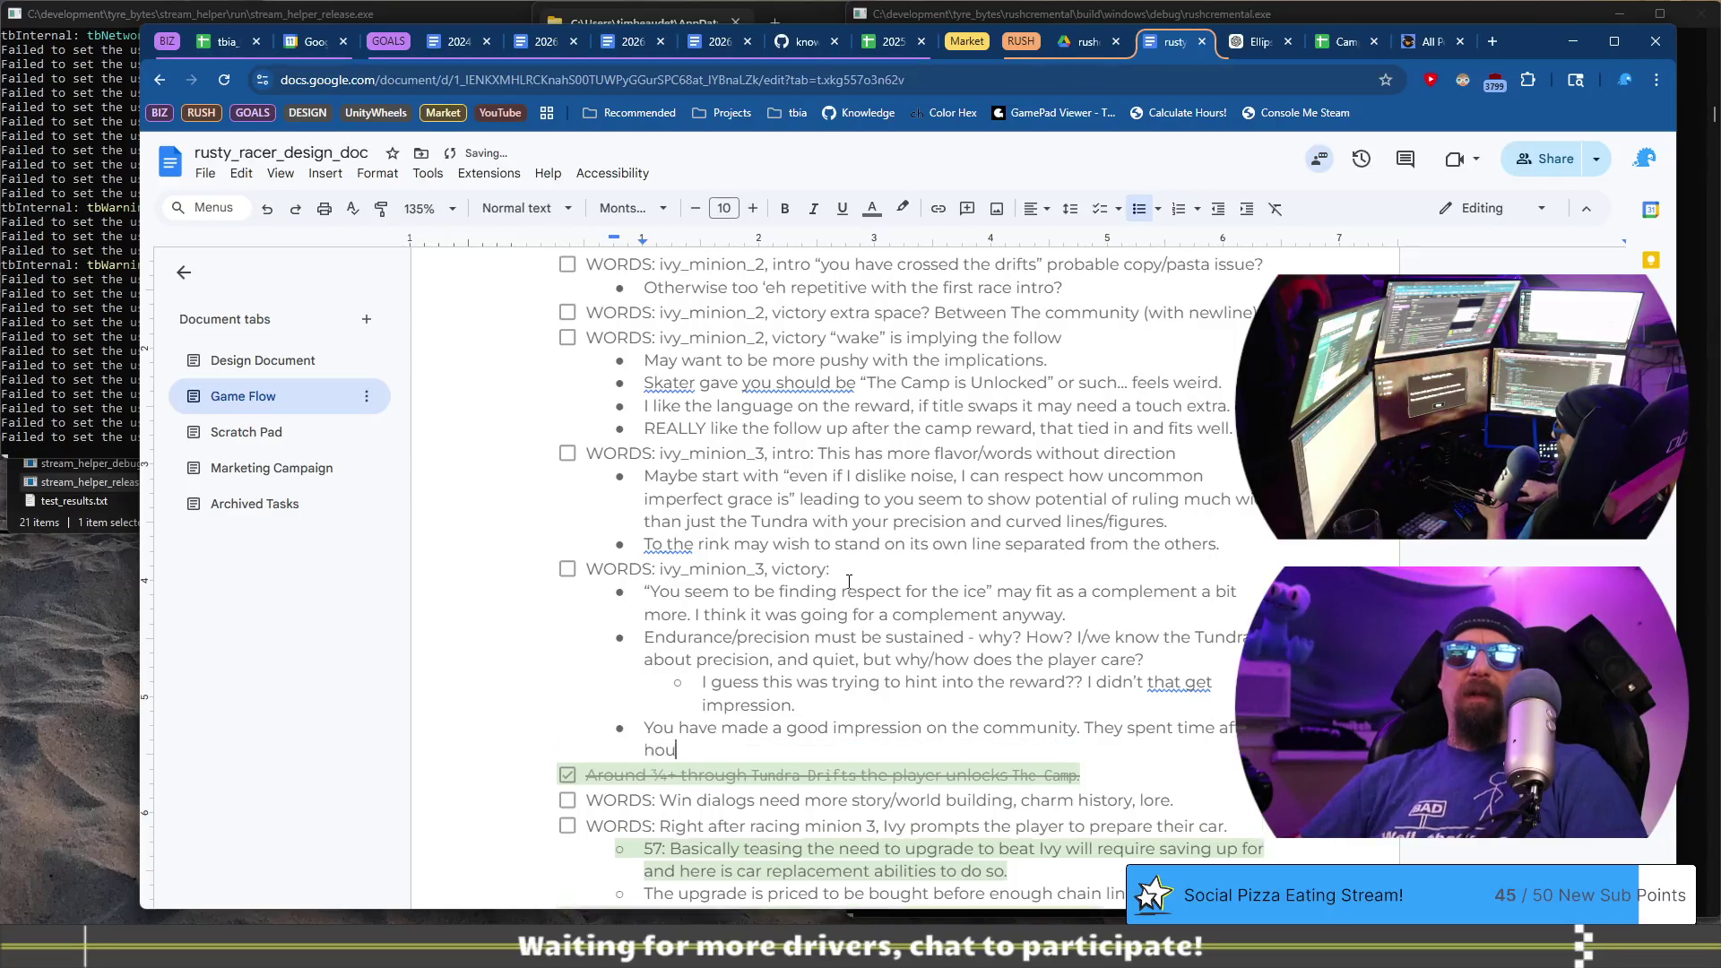
text(ixing)
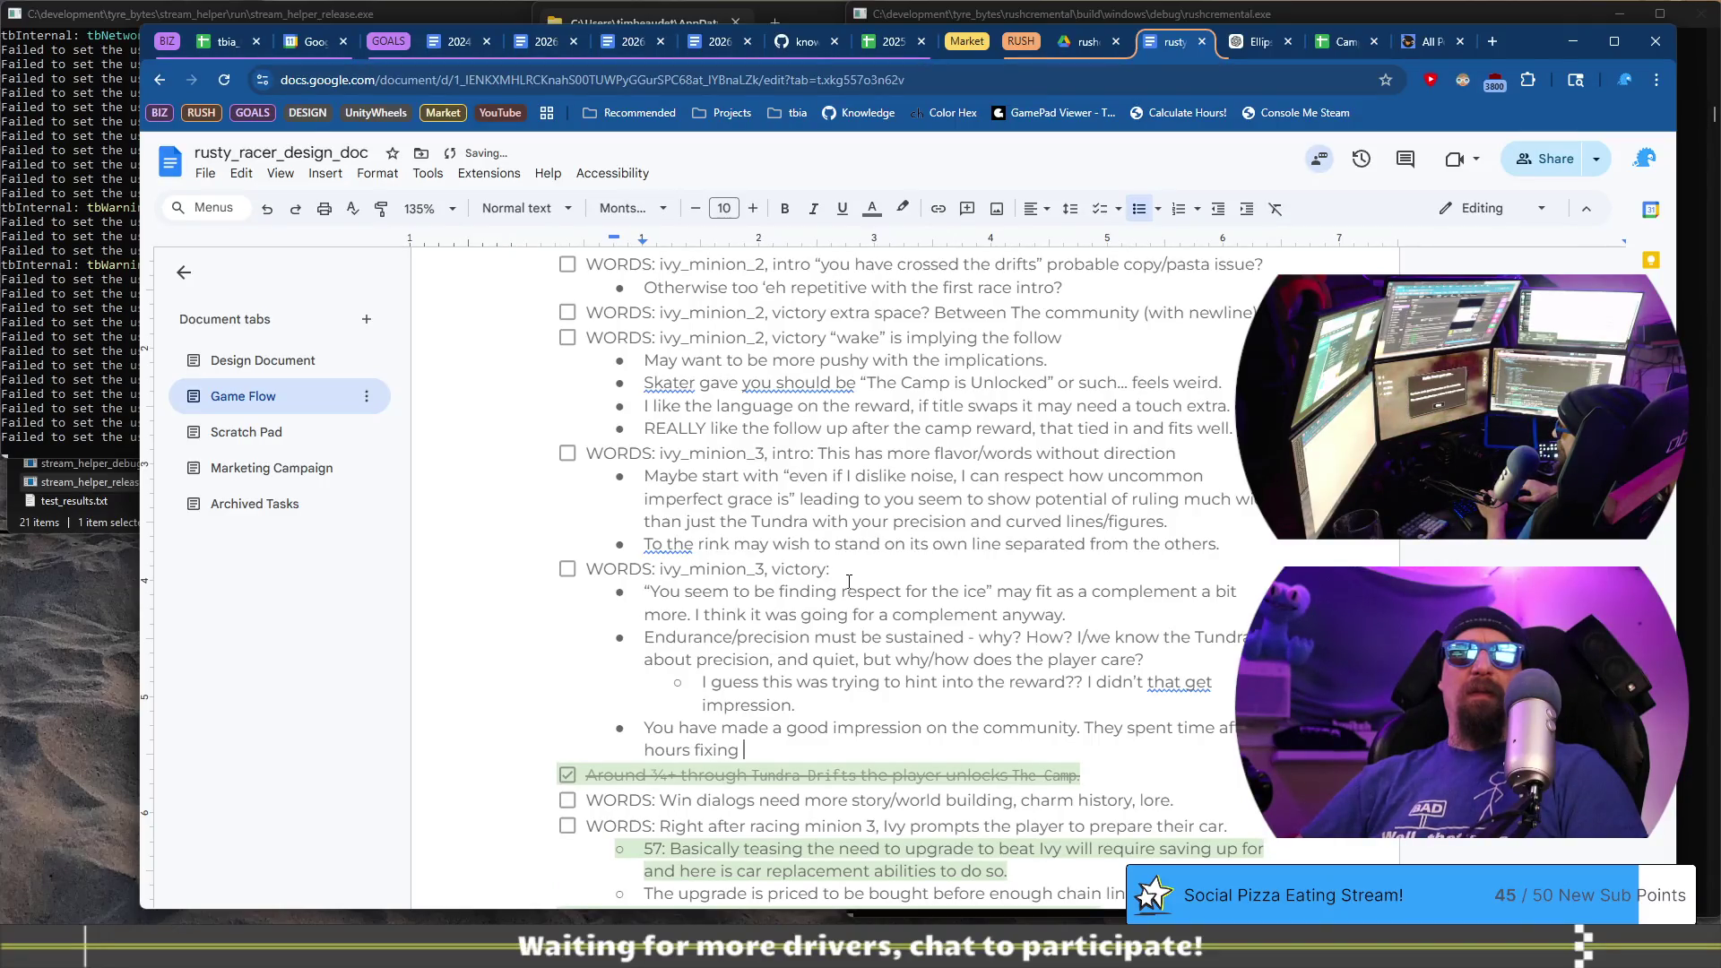
- Continue the line with 'repairing a dysfunctional drone and', leaving it unfinished
key(ctrl+BackSpace)
text(repain)
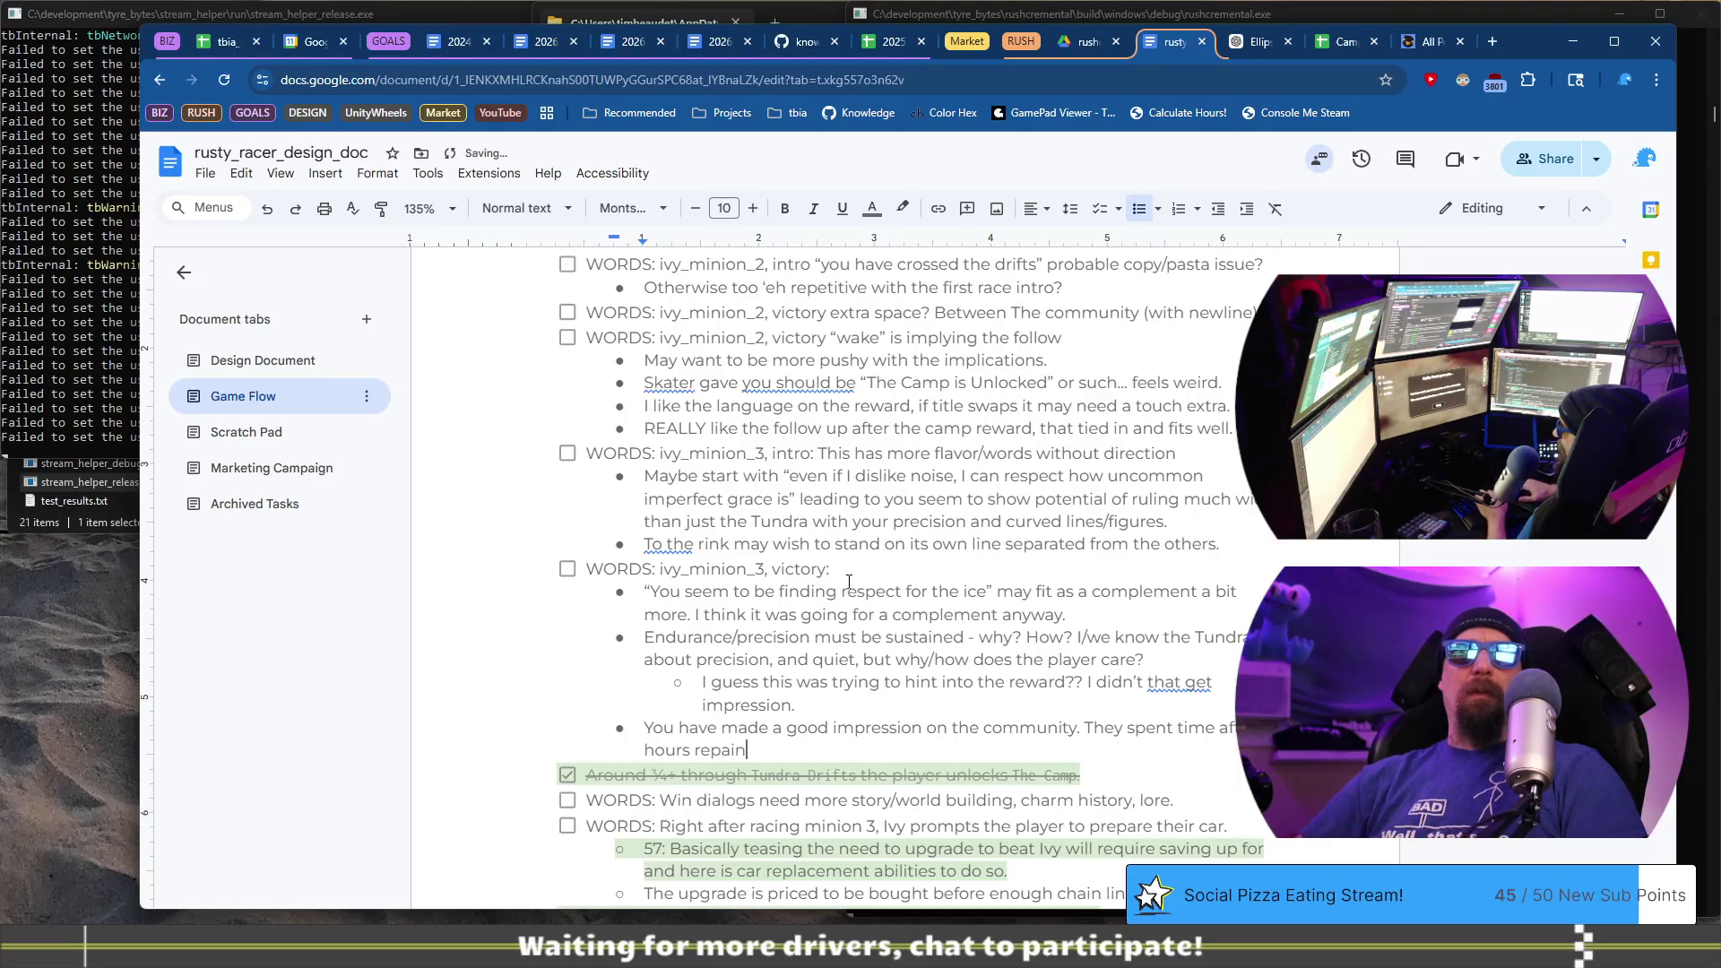
key(BackSpace)
text(ring )
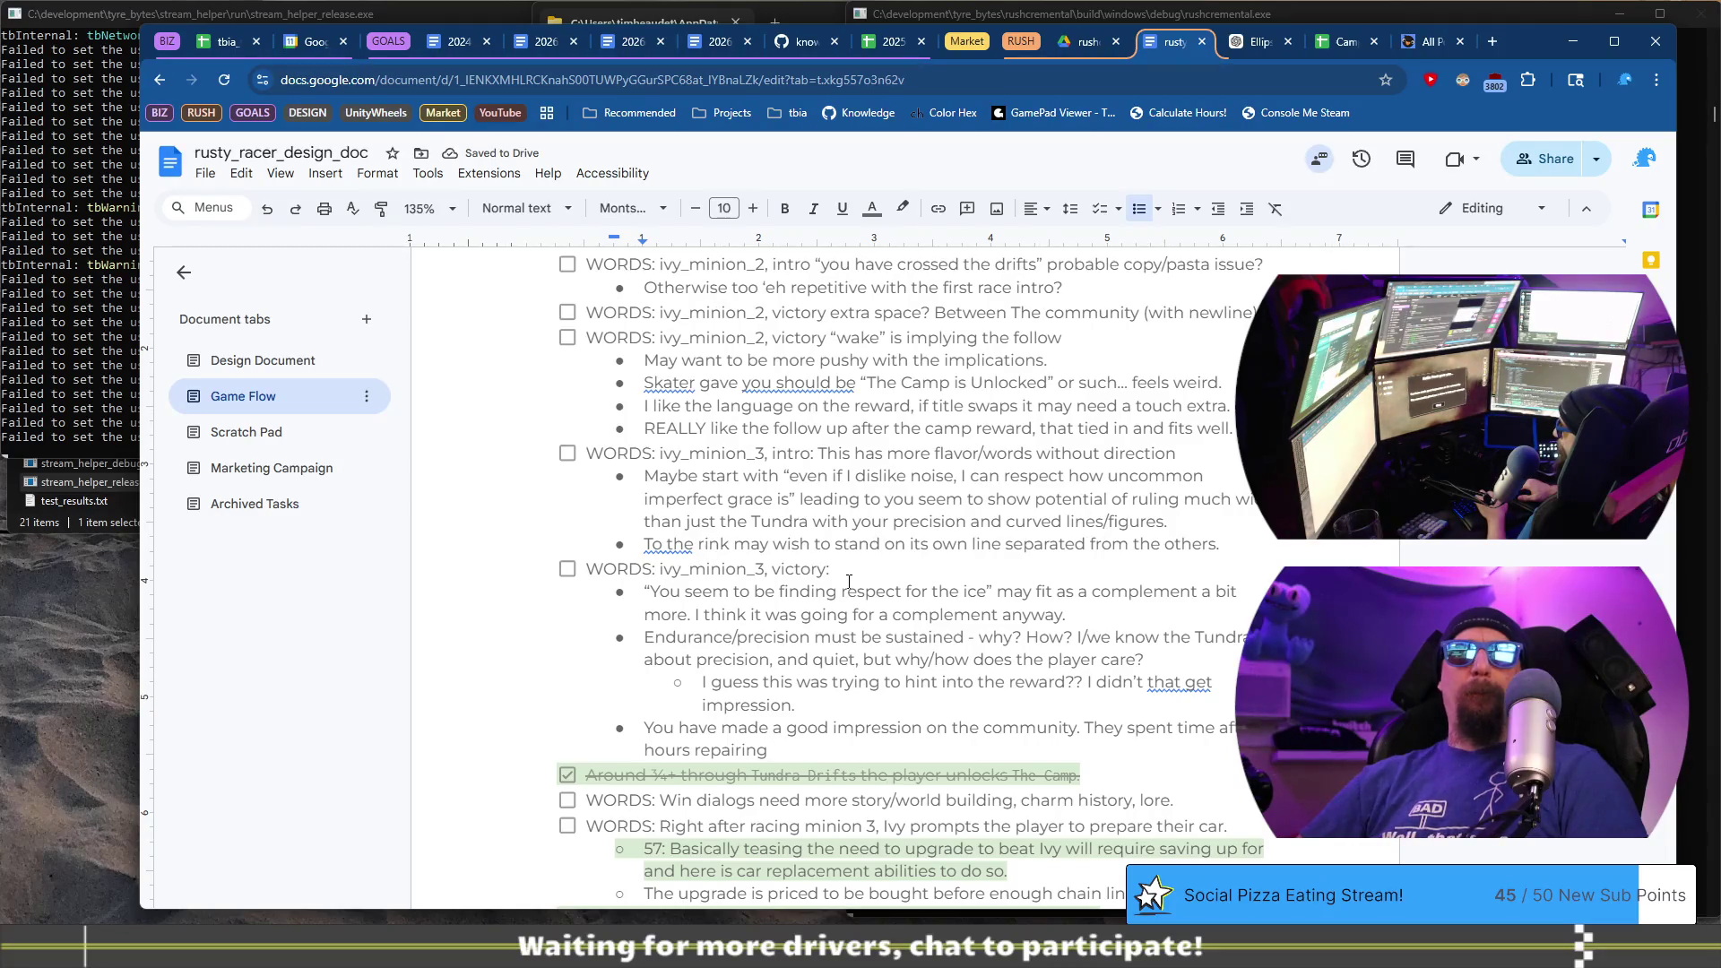
text(a d)
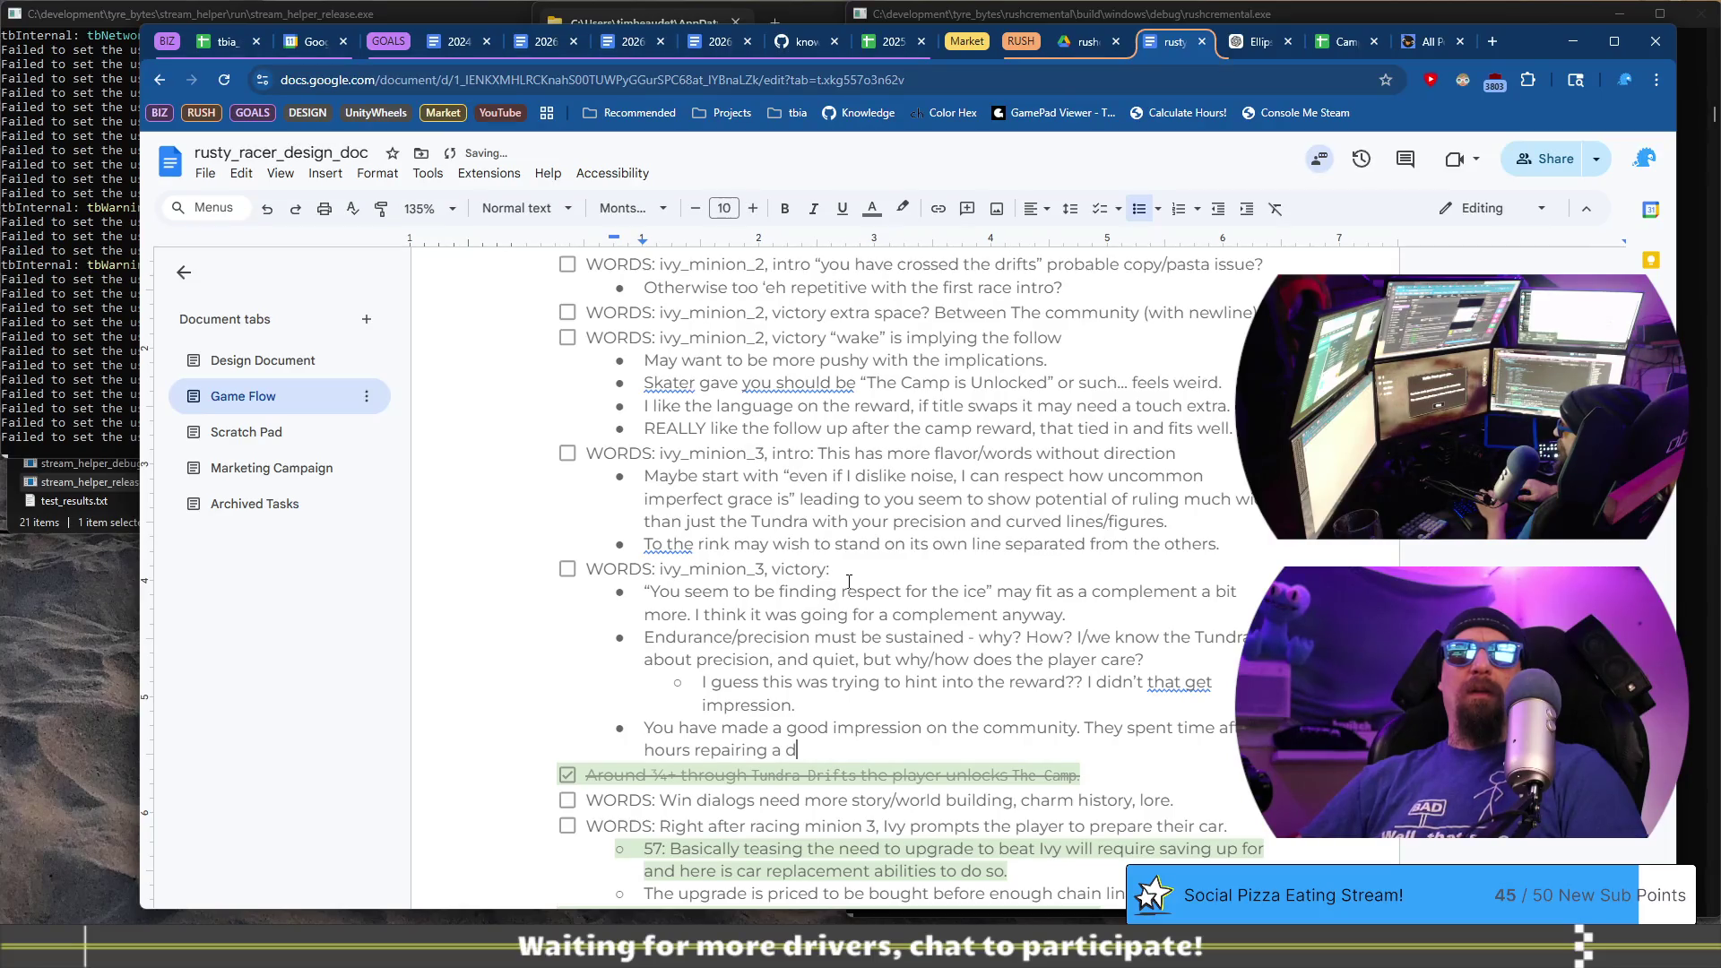
text(function )
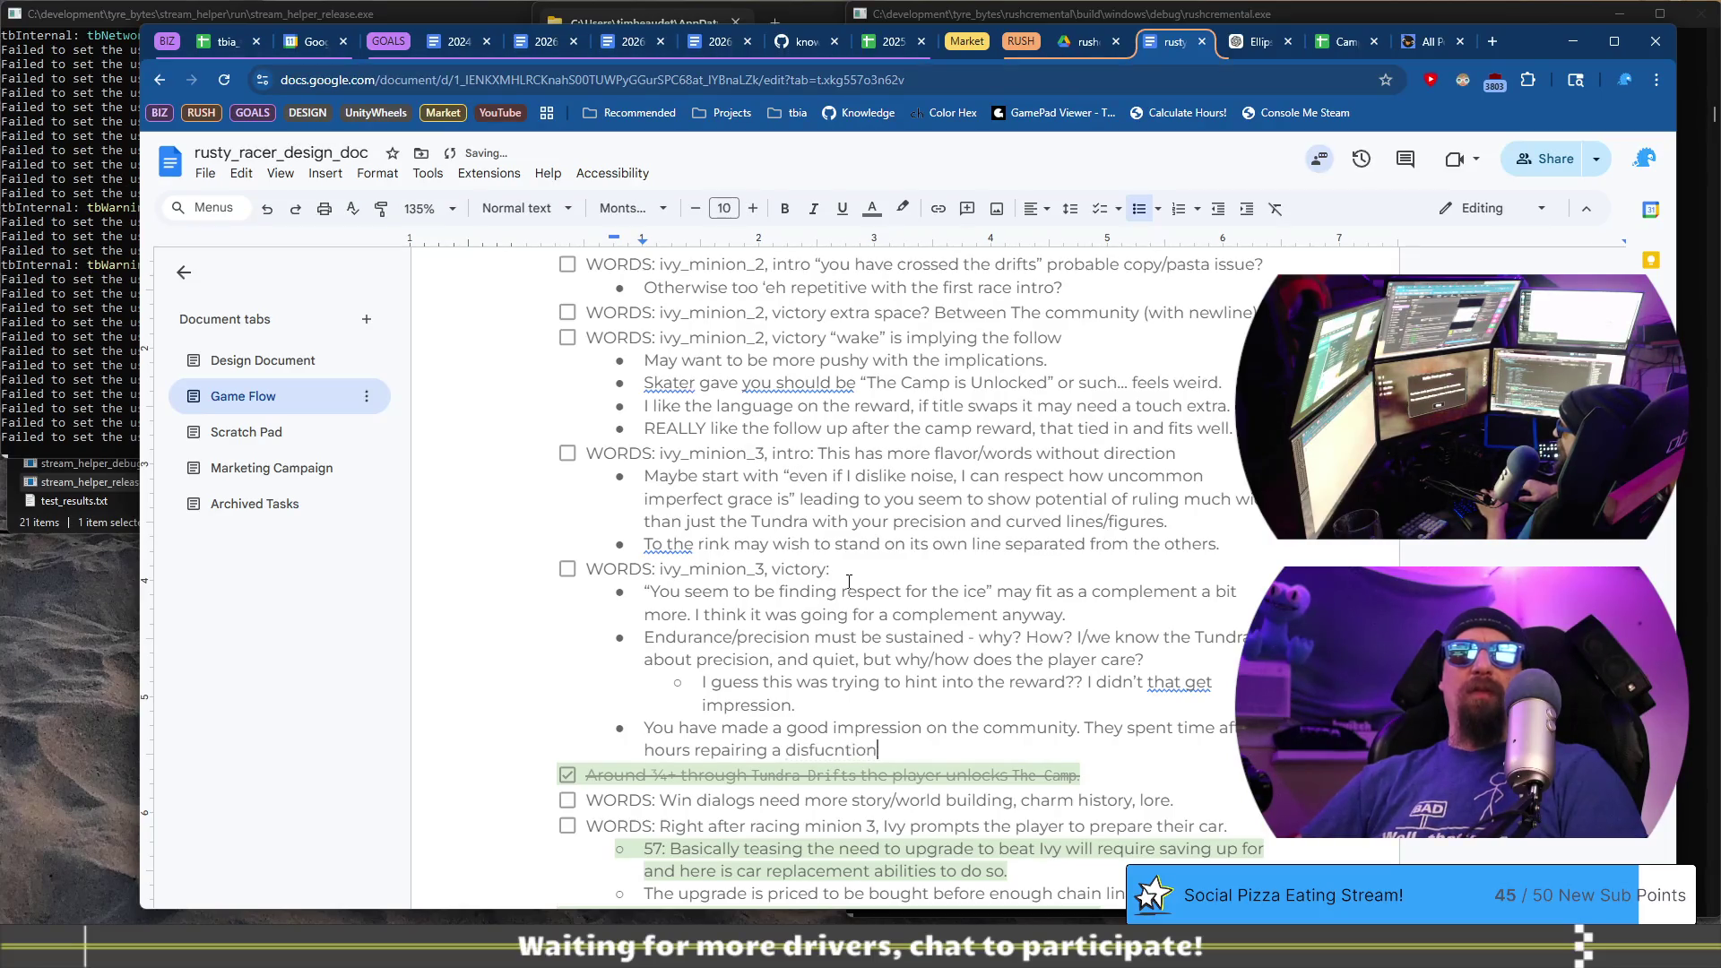
text(al dr)
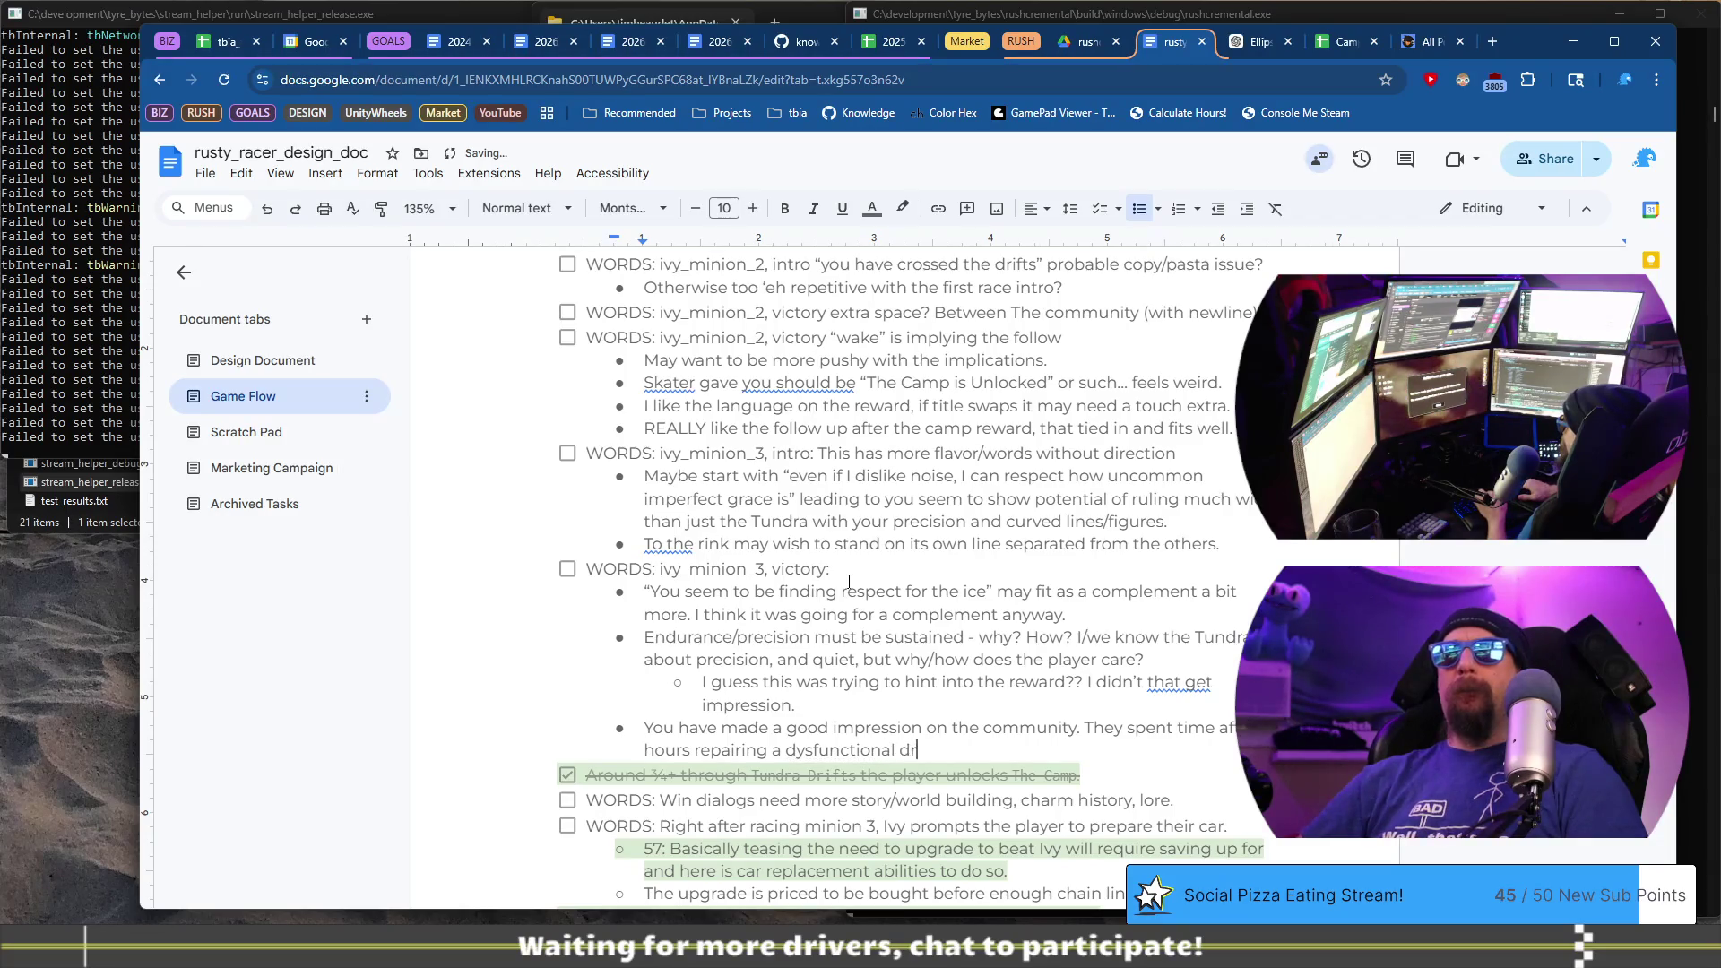
text(one.)
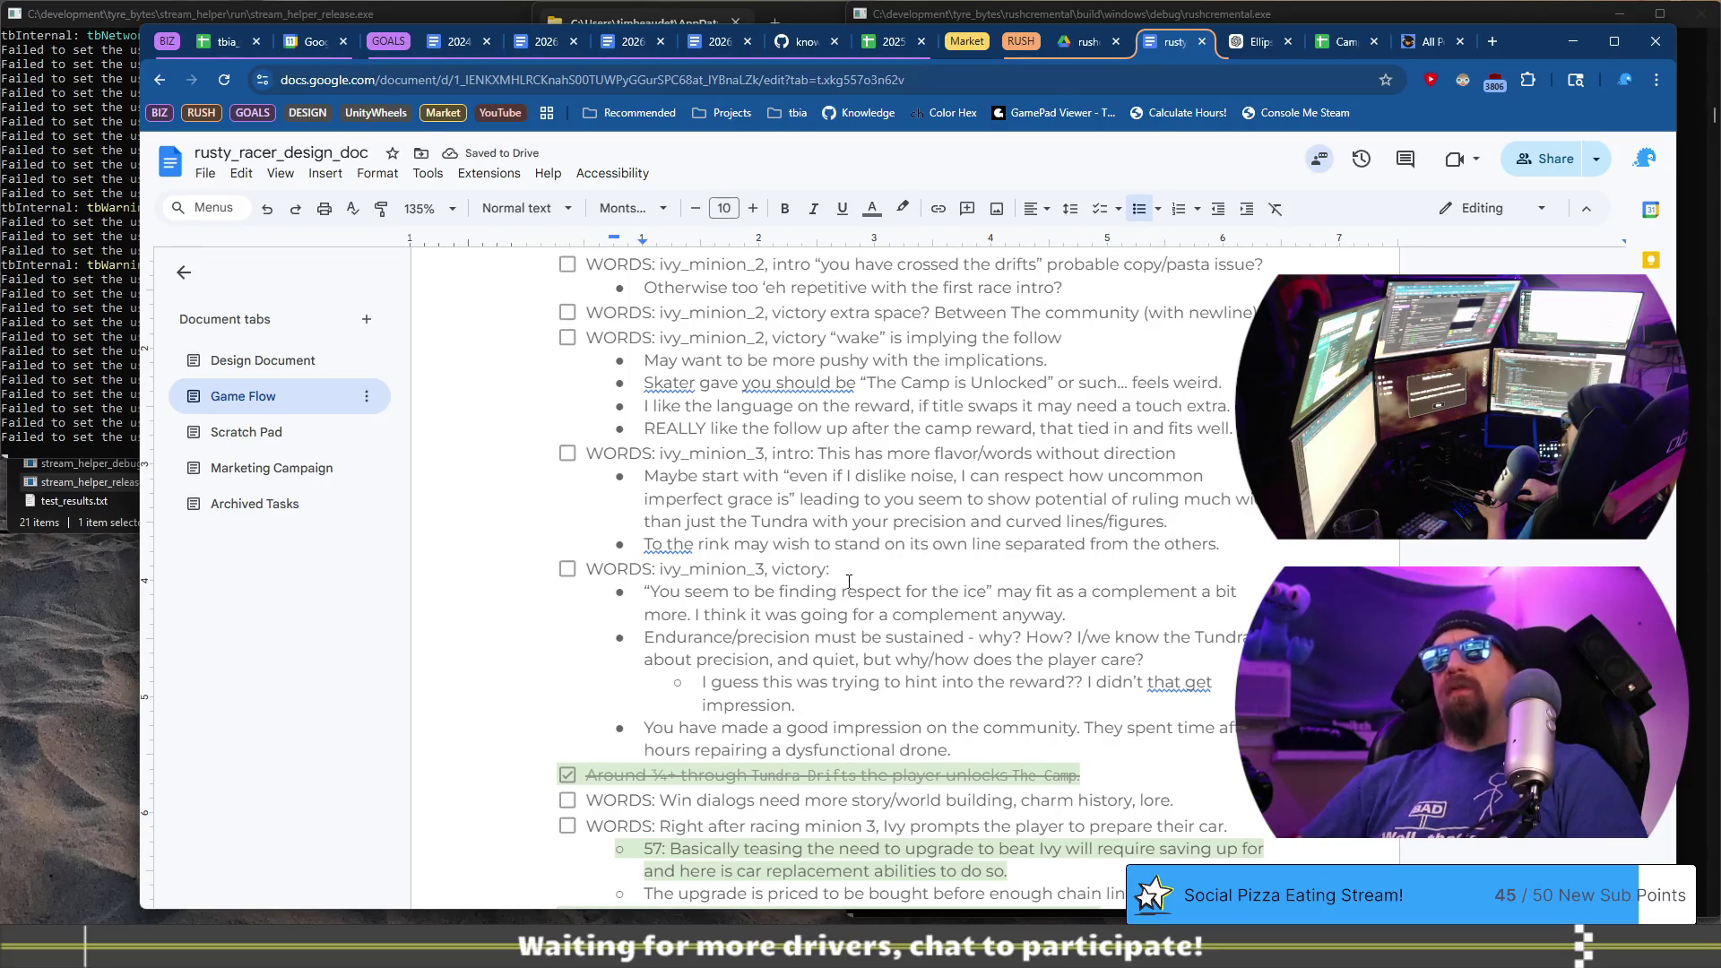
key(BackSpace)
text(as)
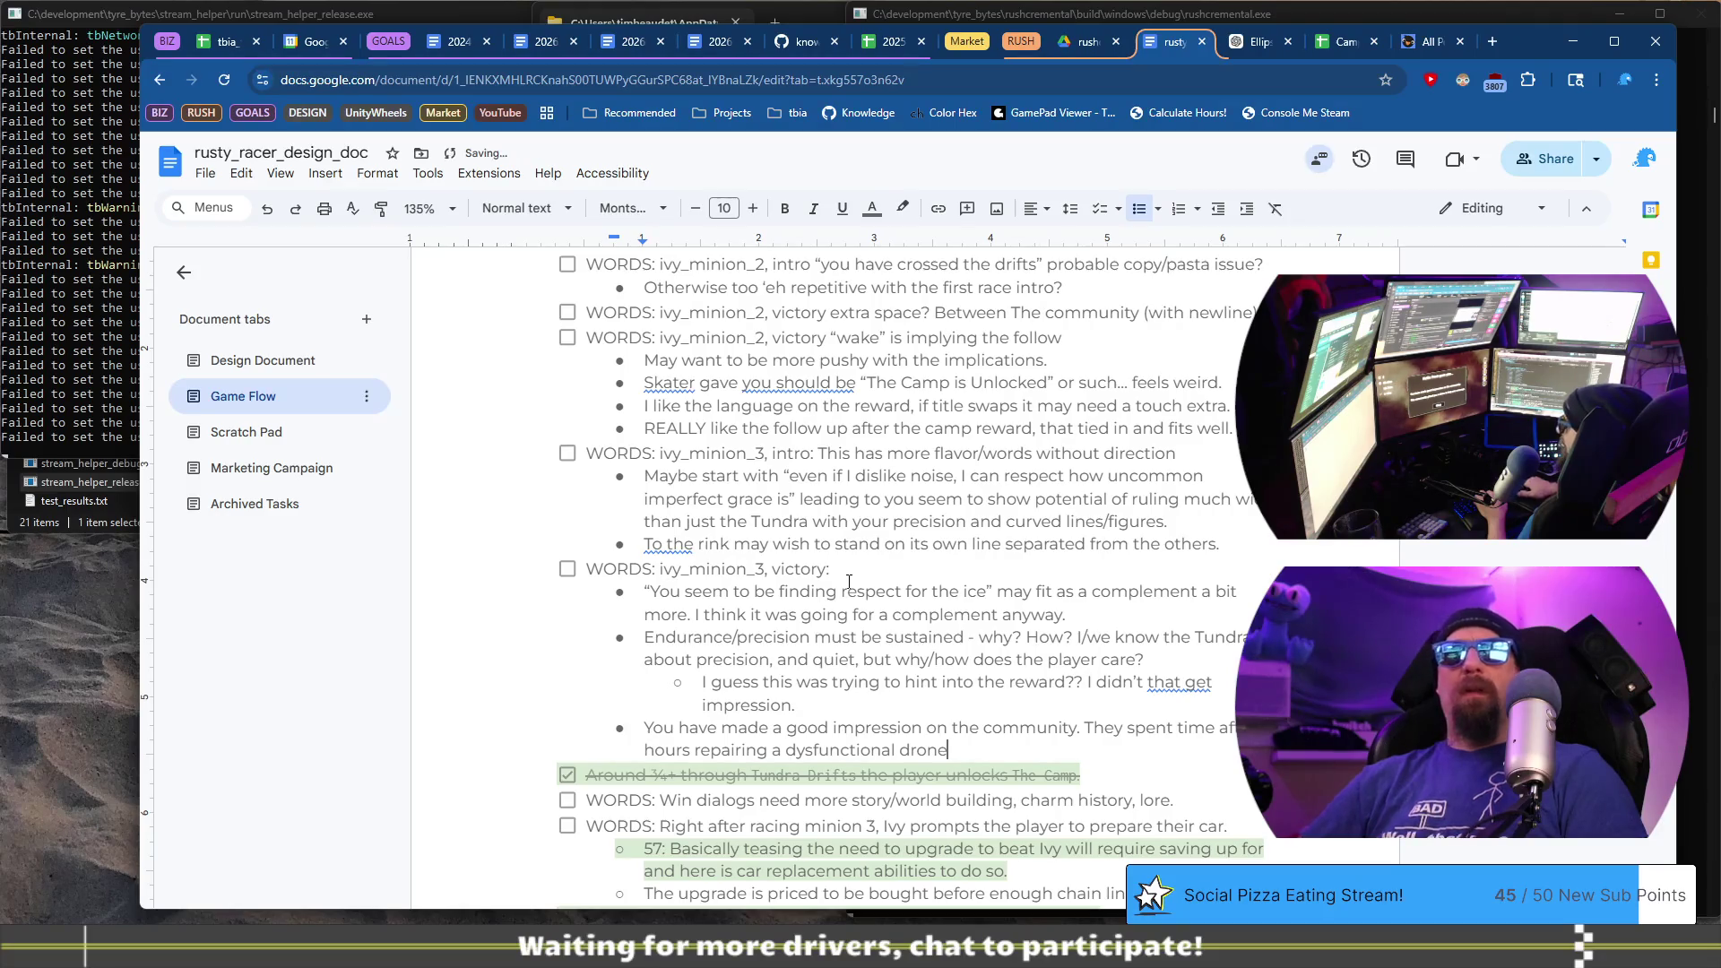
key(BackSpace)
text(nd)
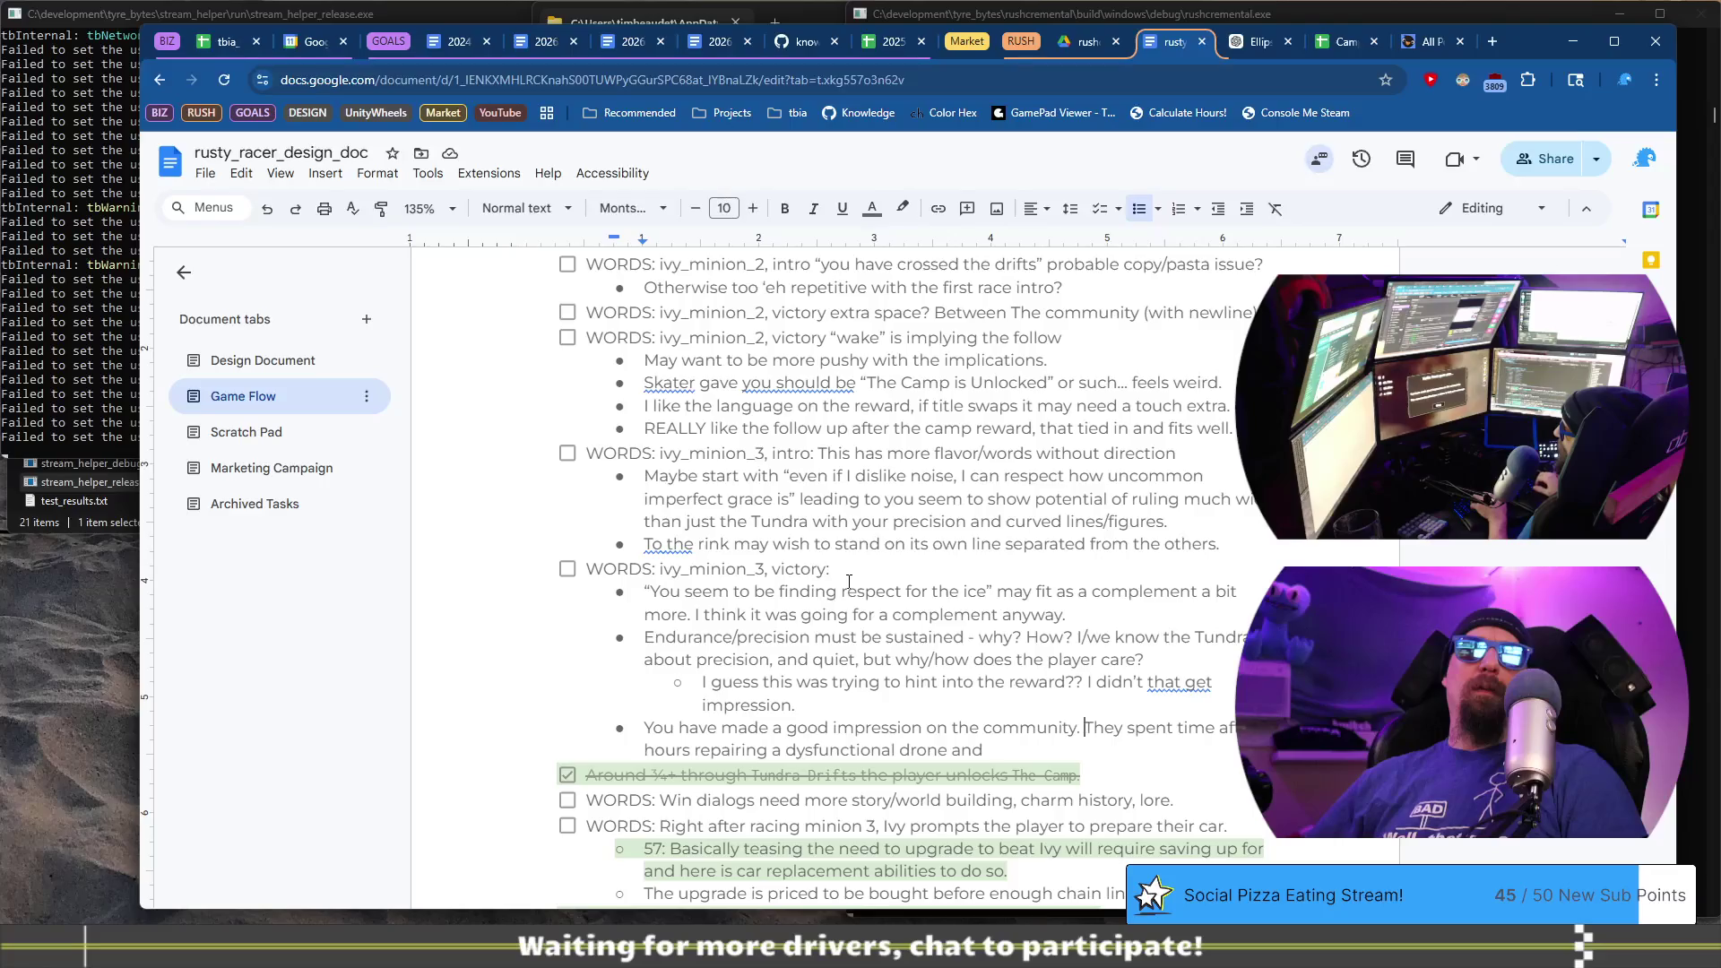
- Reword the victory line to ask for some of the broken drones
text(kind)
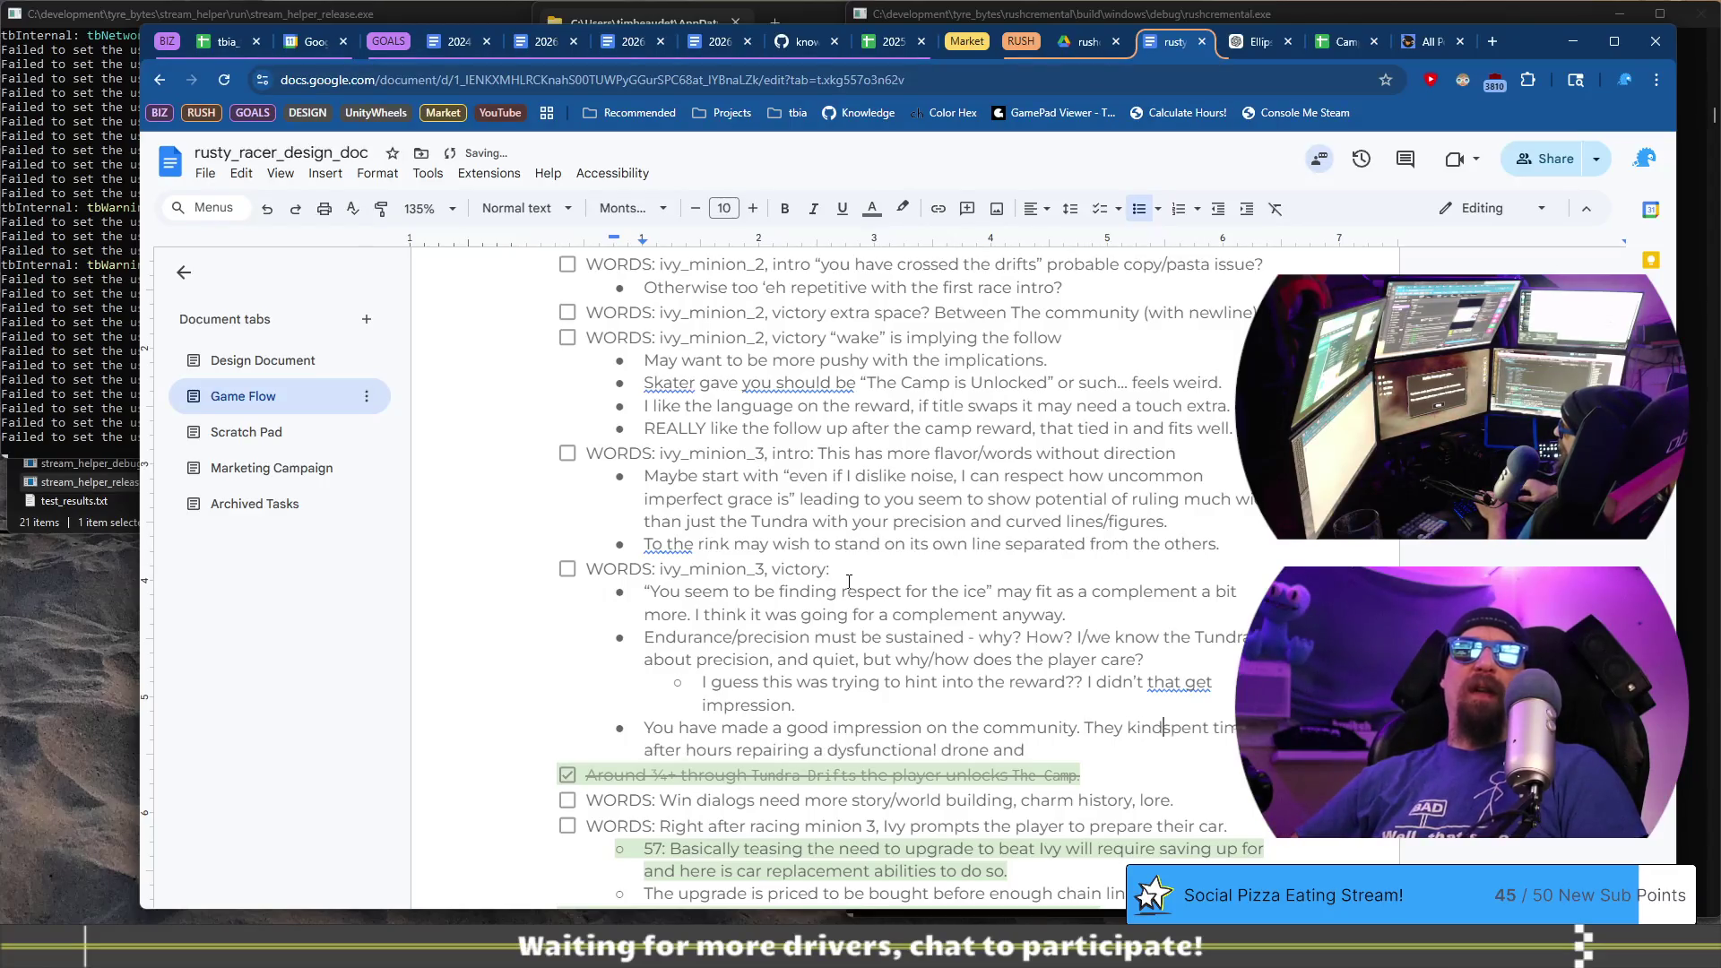
text(ly asked f)
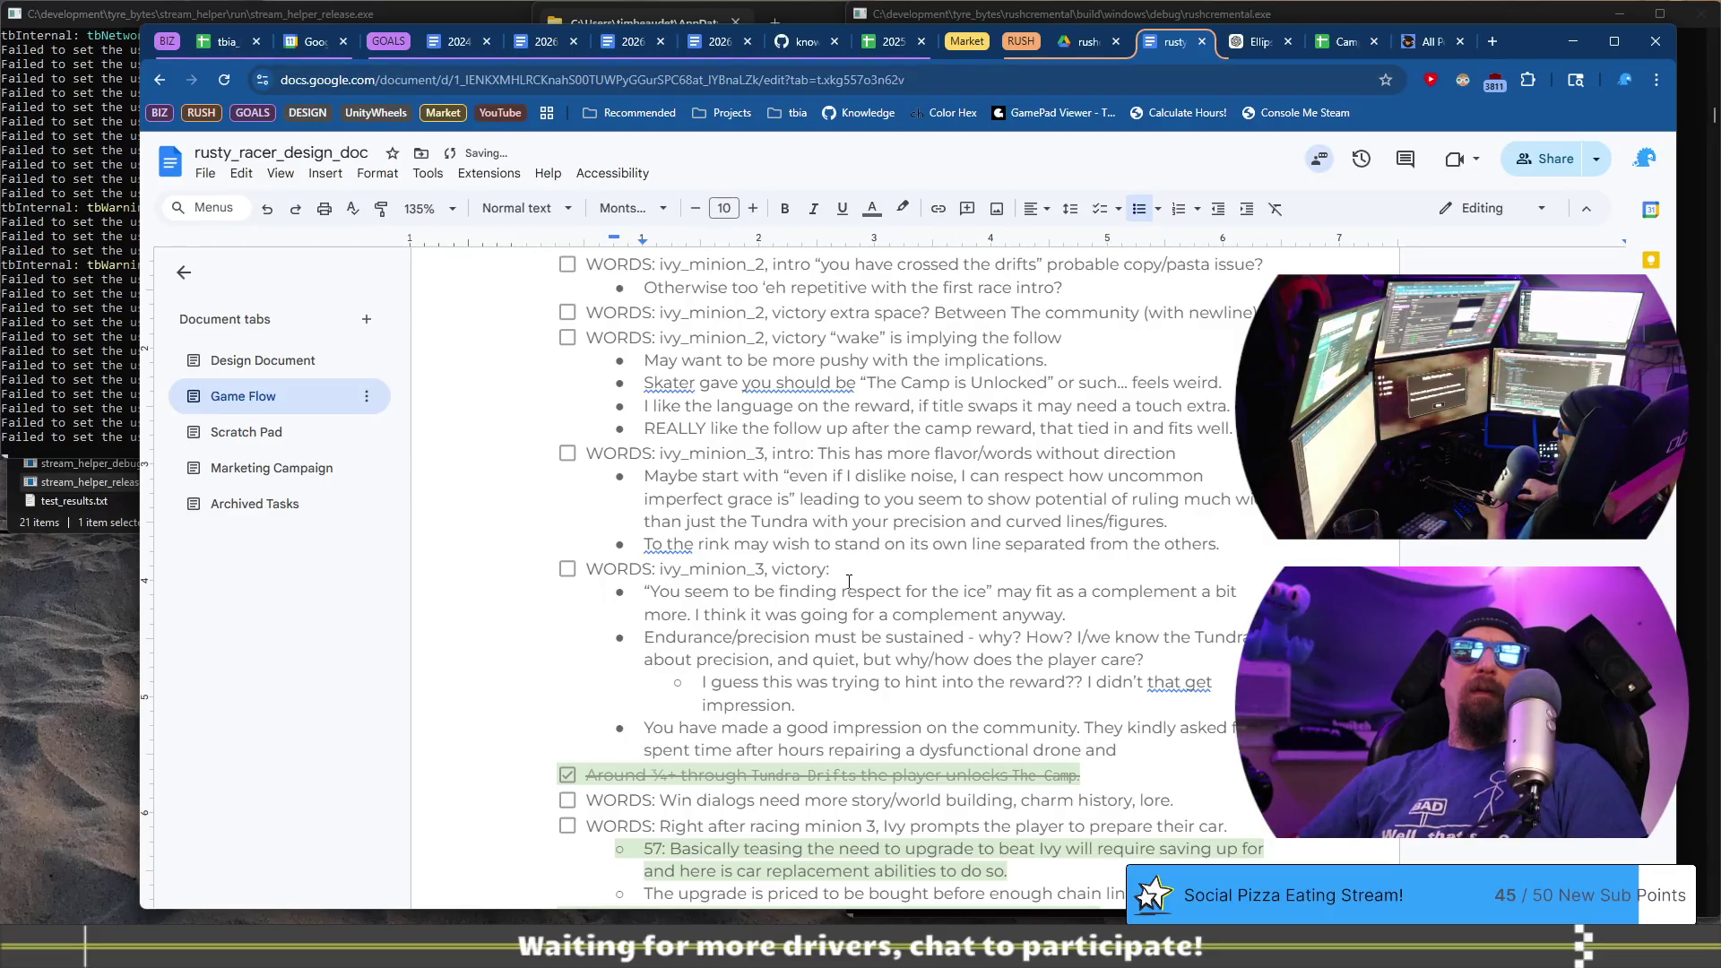
text(or f)
key(BackSpace)
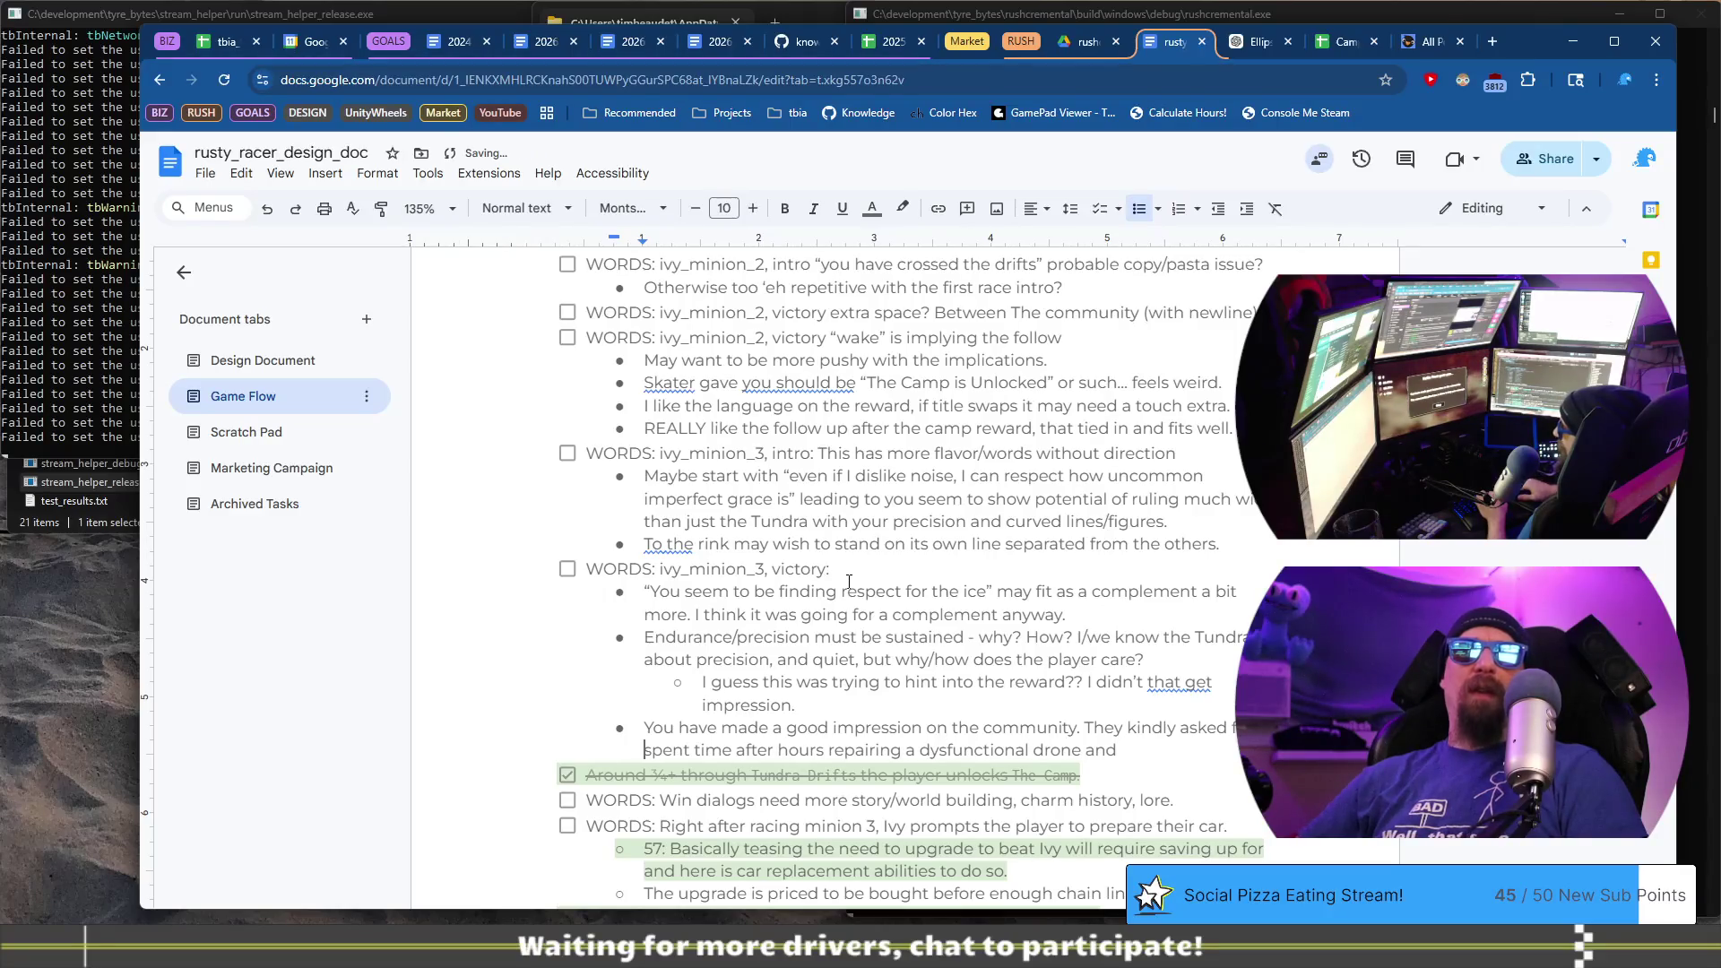
text(one of the)
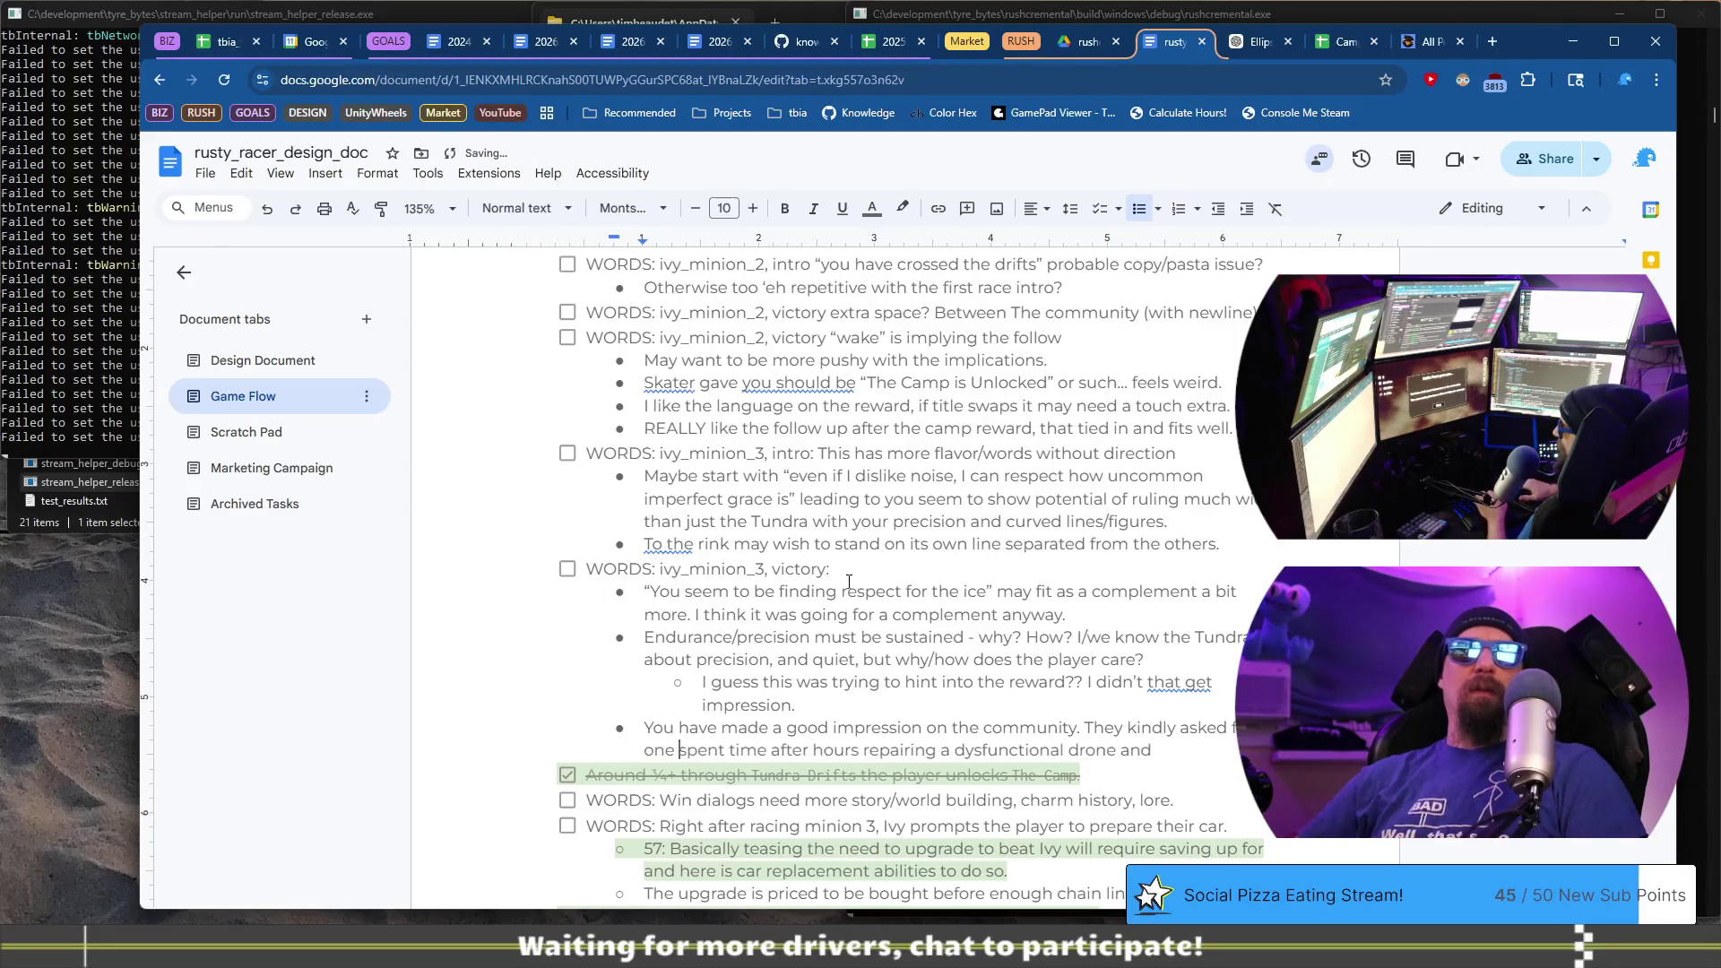
key(BackSpace)
key(BackSpace)
key(BackSpace)
text(some of the bust)
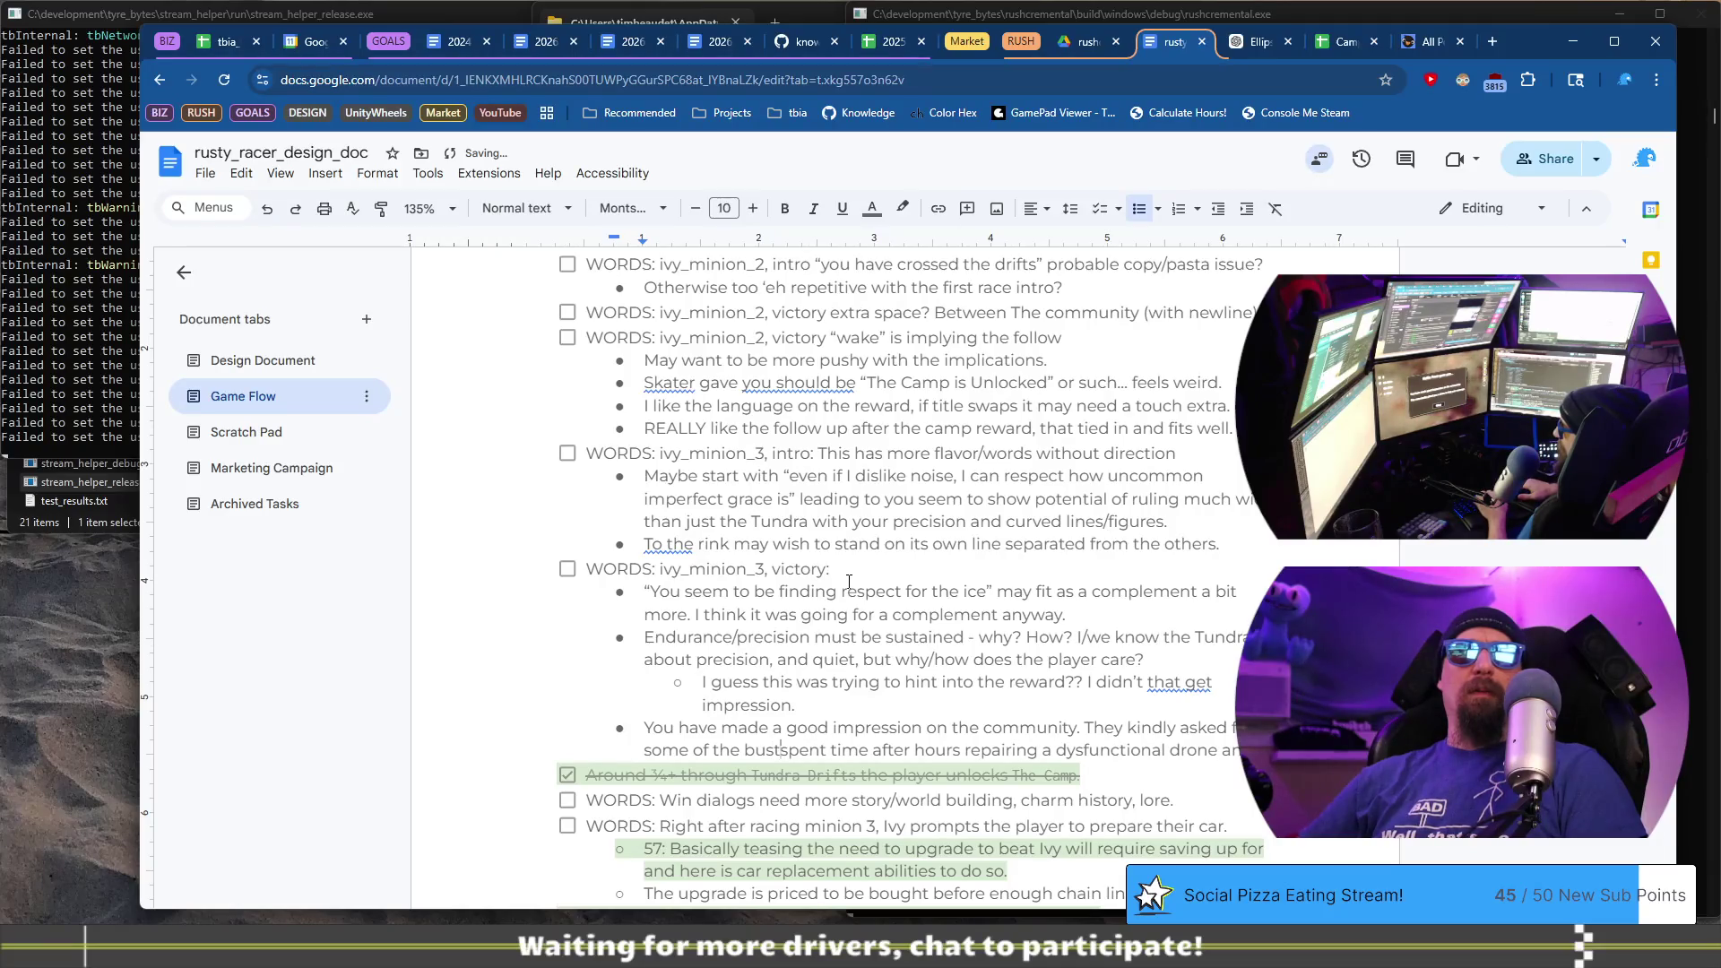
text(ed)
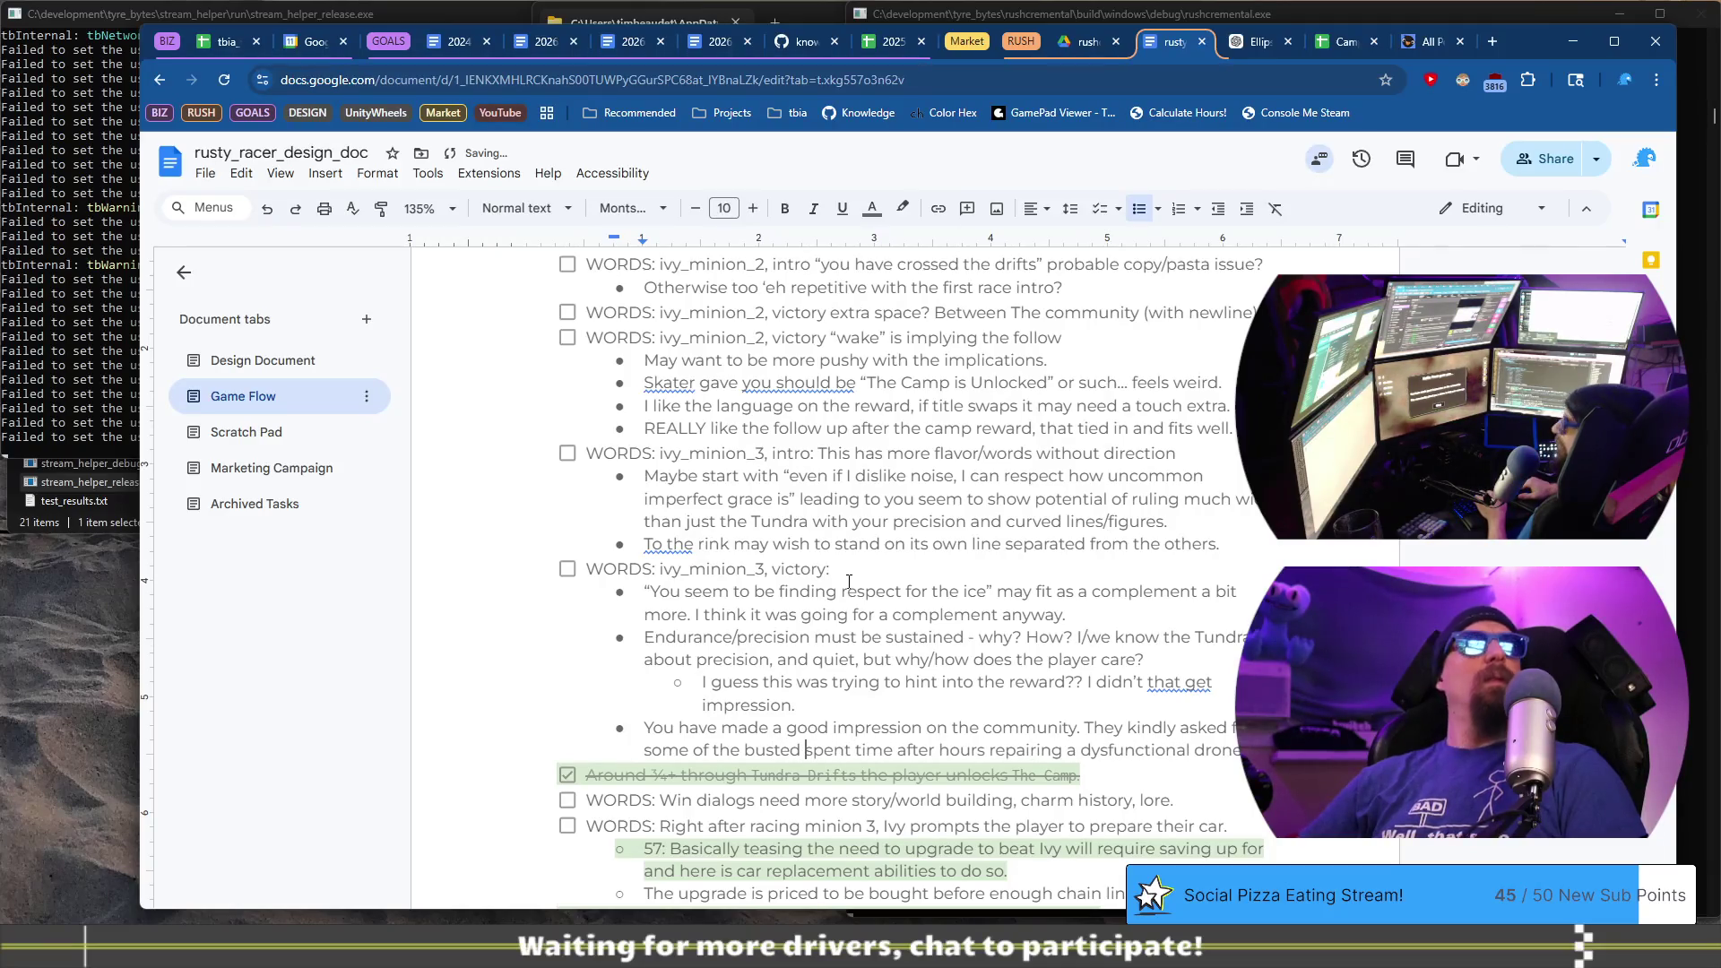
key(shift+Home)
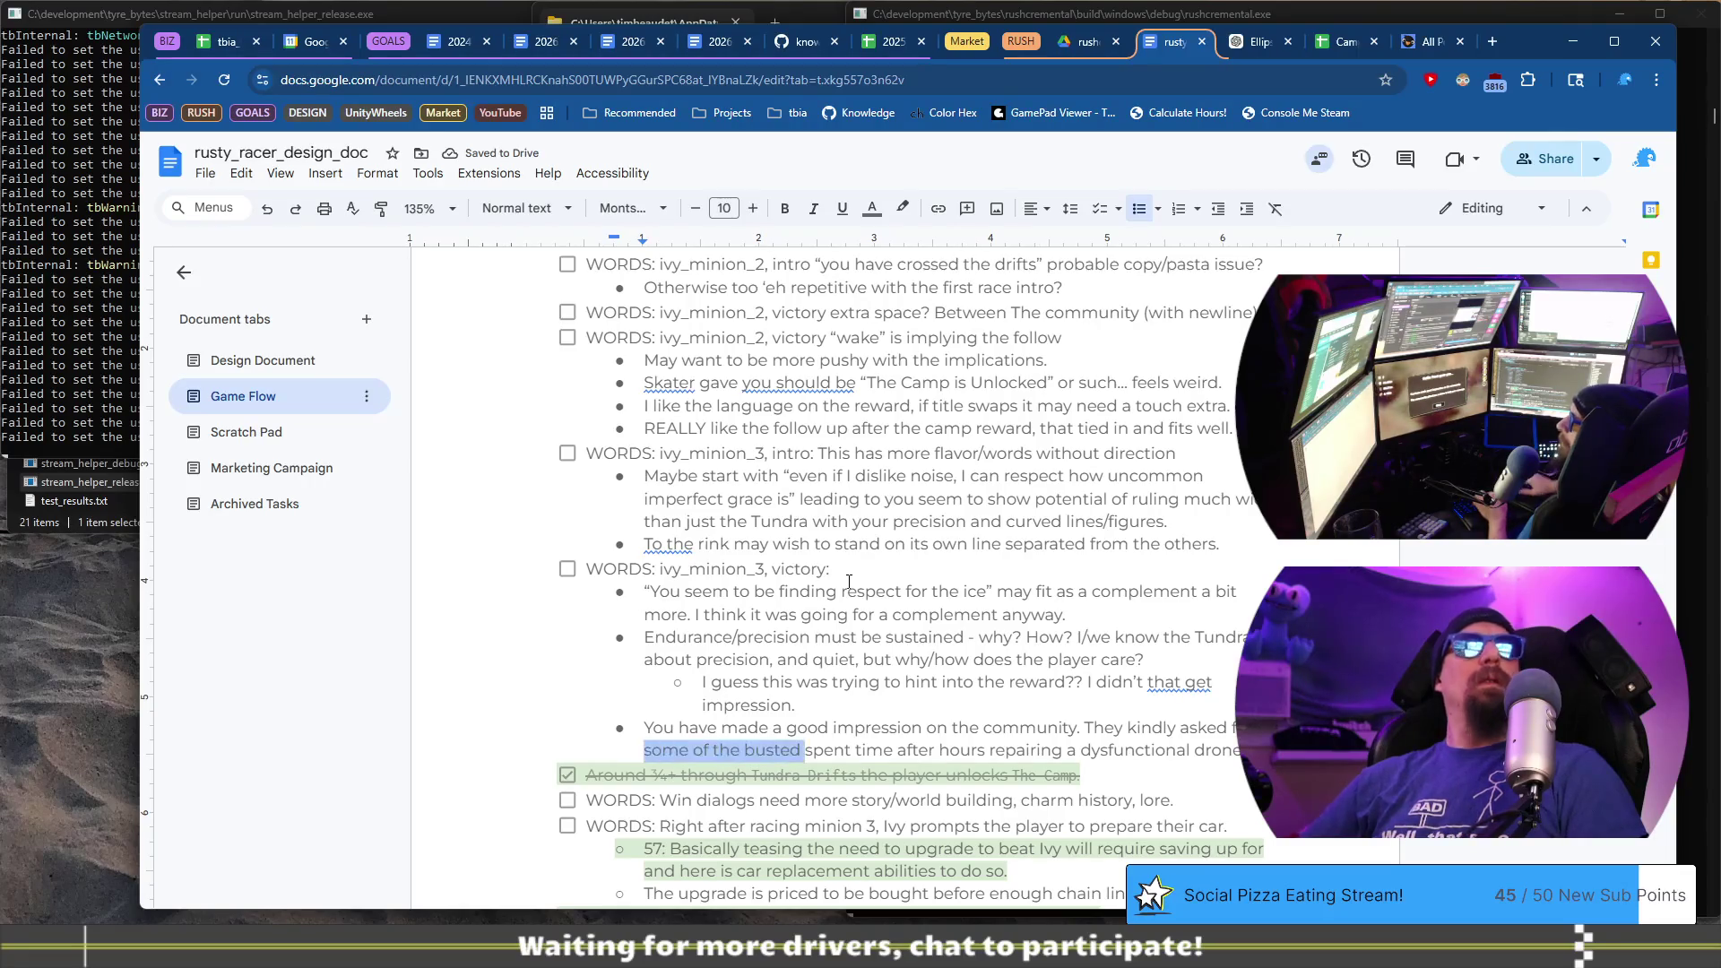
text(busted dr)
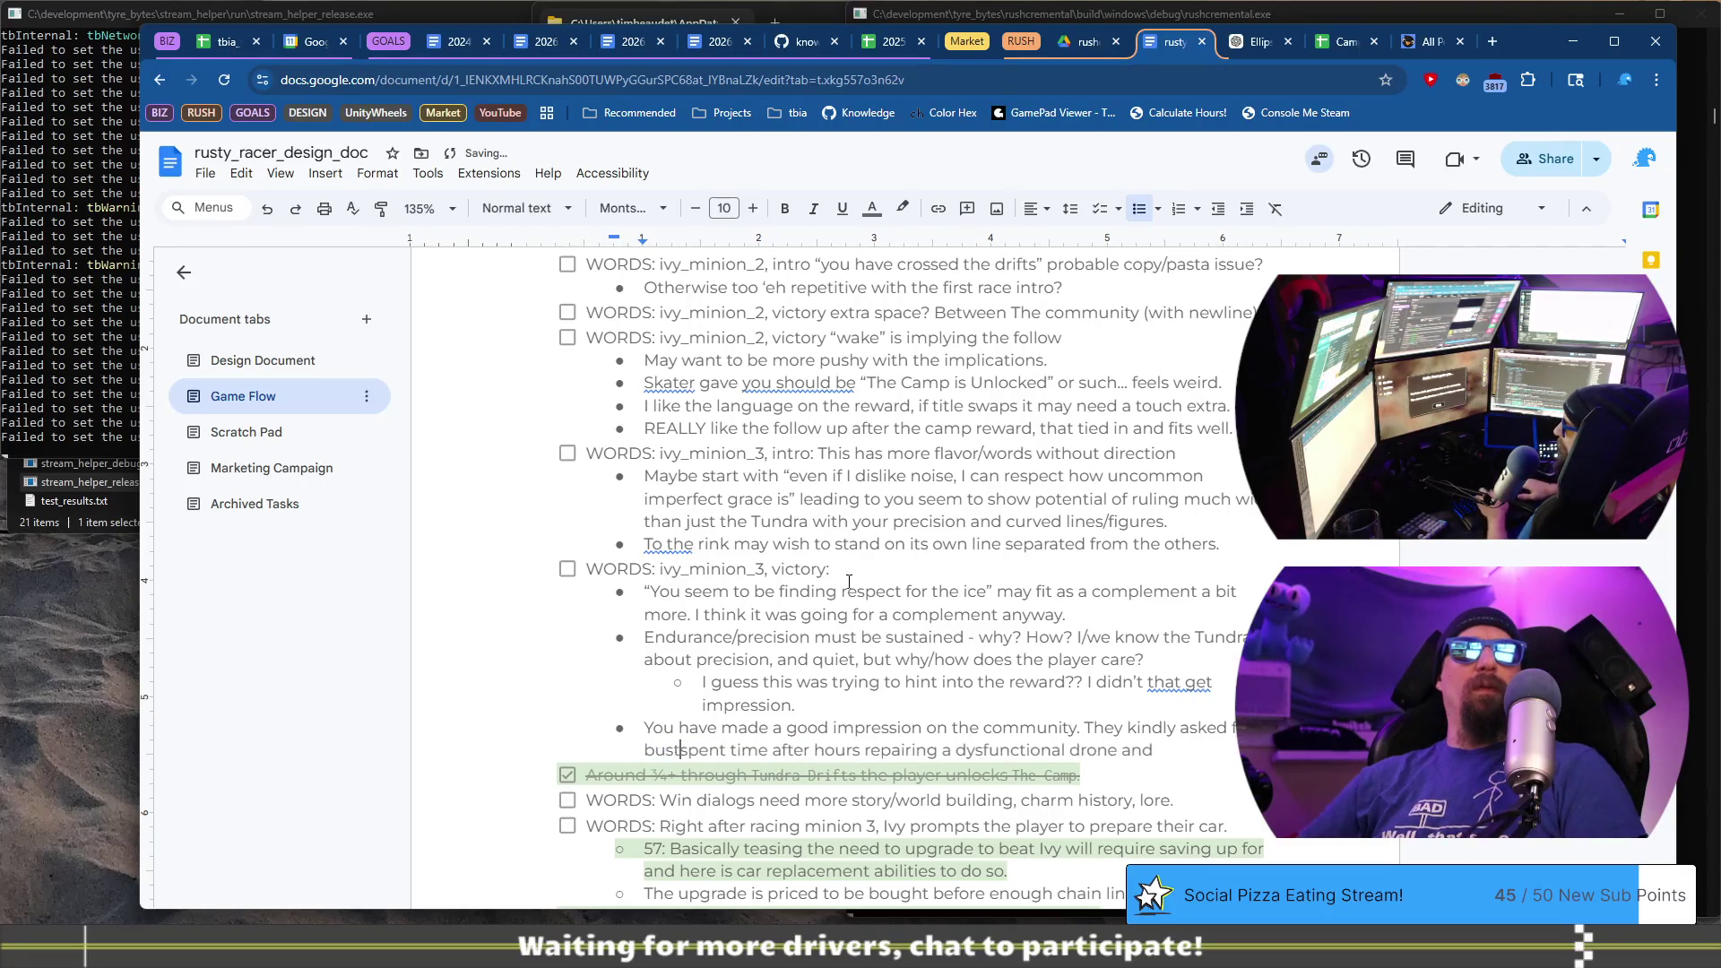
text(ones and)
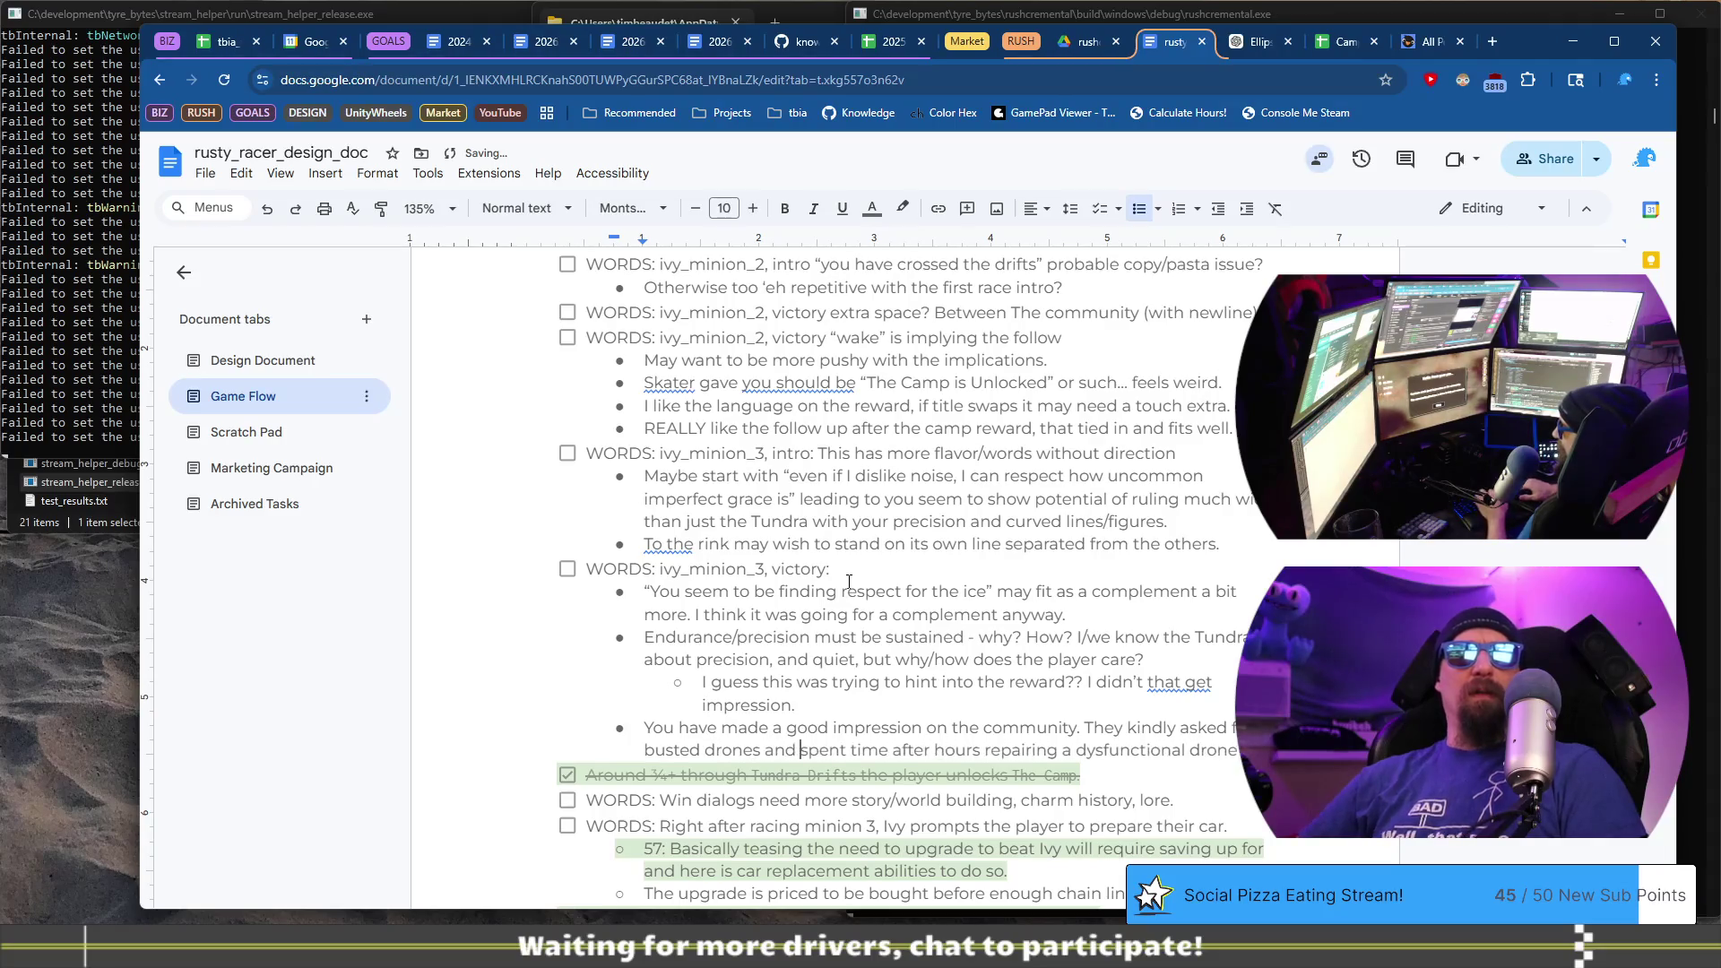
key(ctrl+shift+Right)
key(ctrl+shift+Right)
text(broken drones)
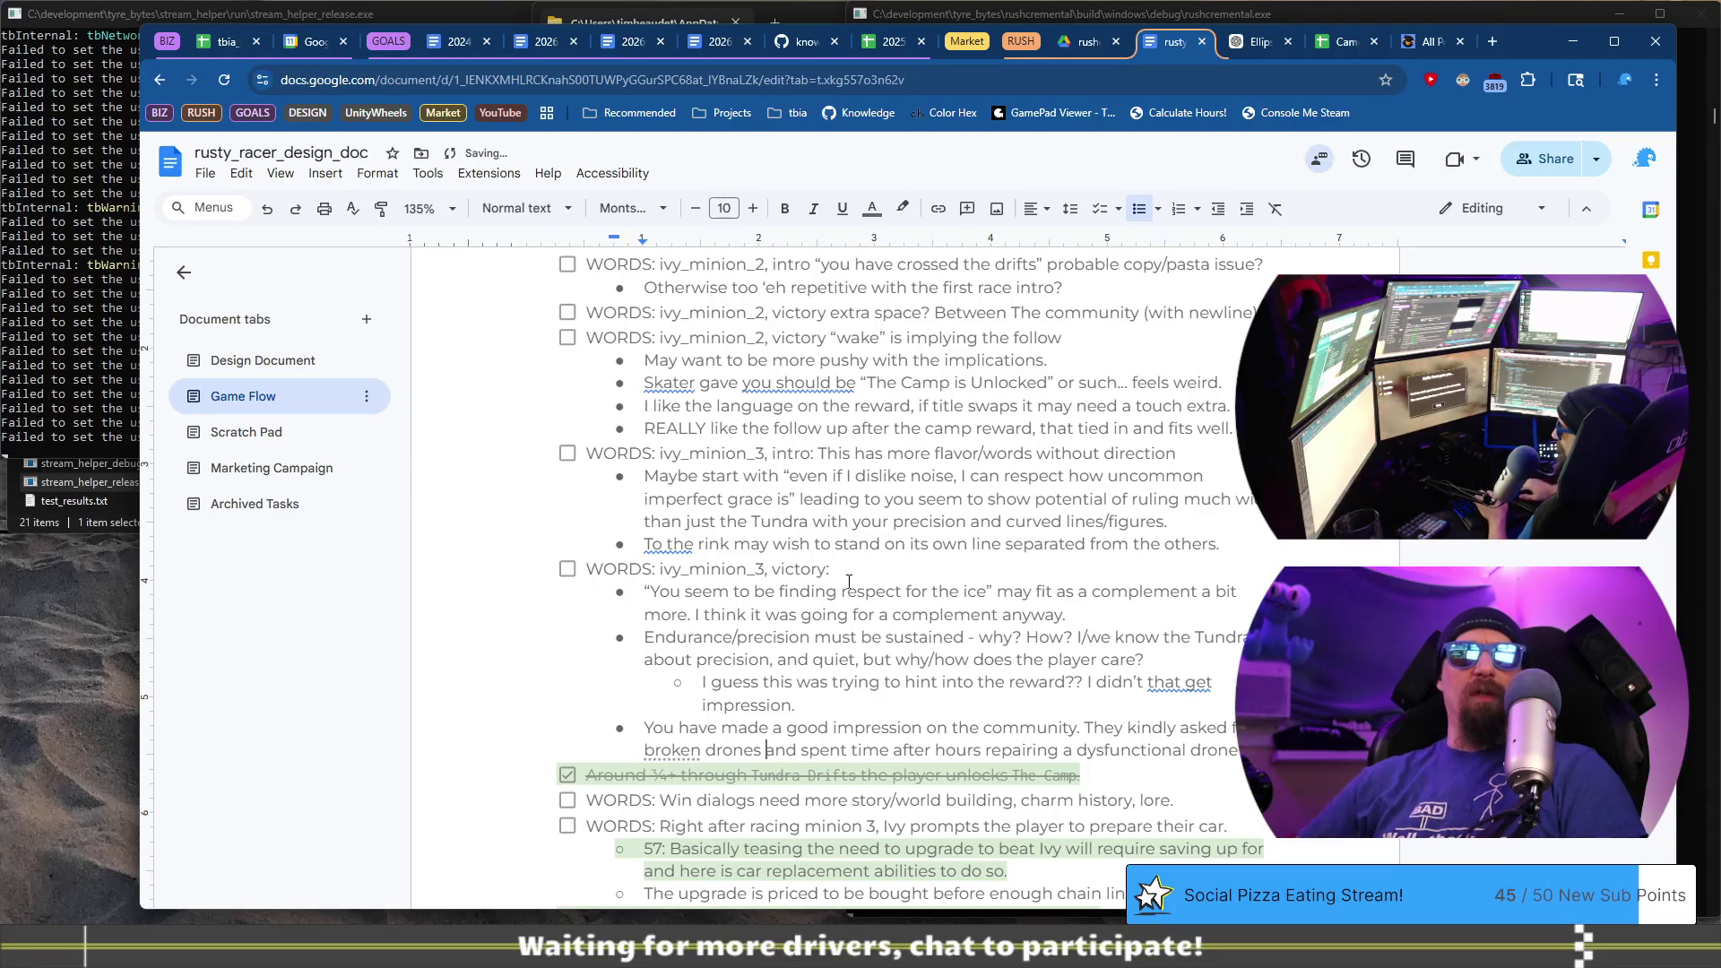
key(BackSpace)
text(,)
key(BackSpace)
key(BackSpace)
- Draft 'and the time to repair/combine' with a trial 'as a gift for' phrasing
text(and )
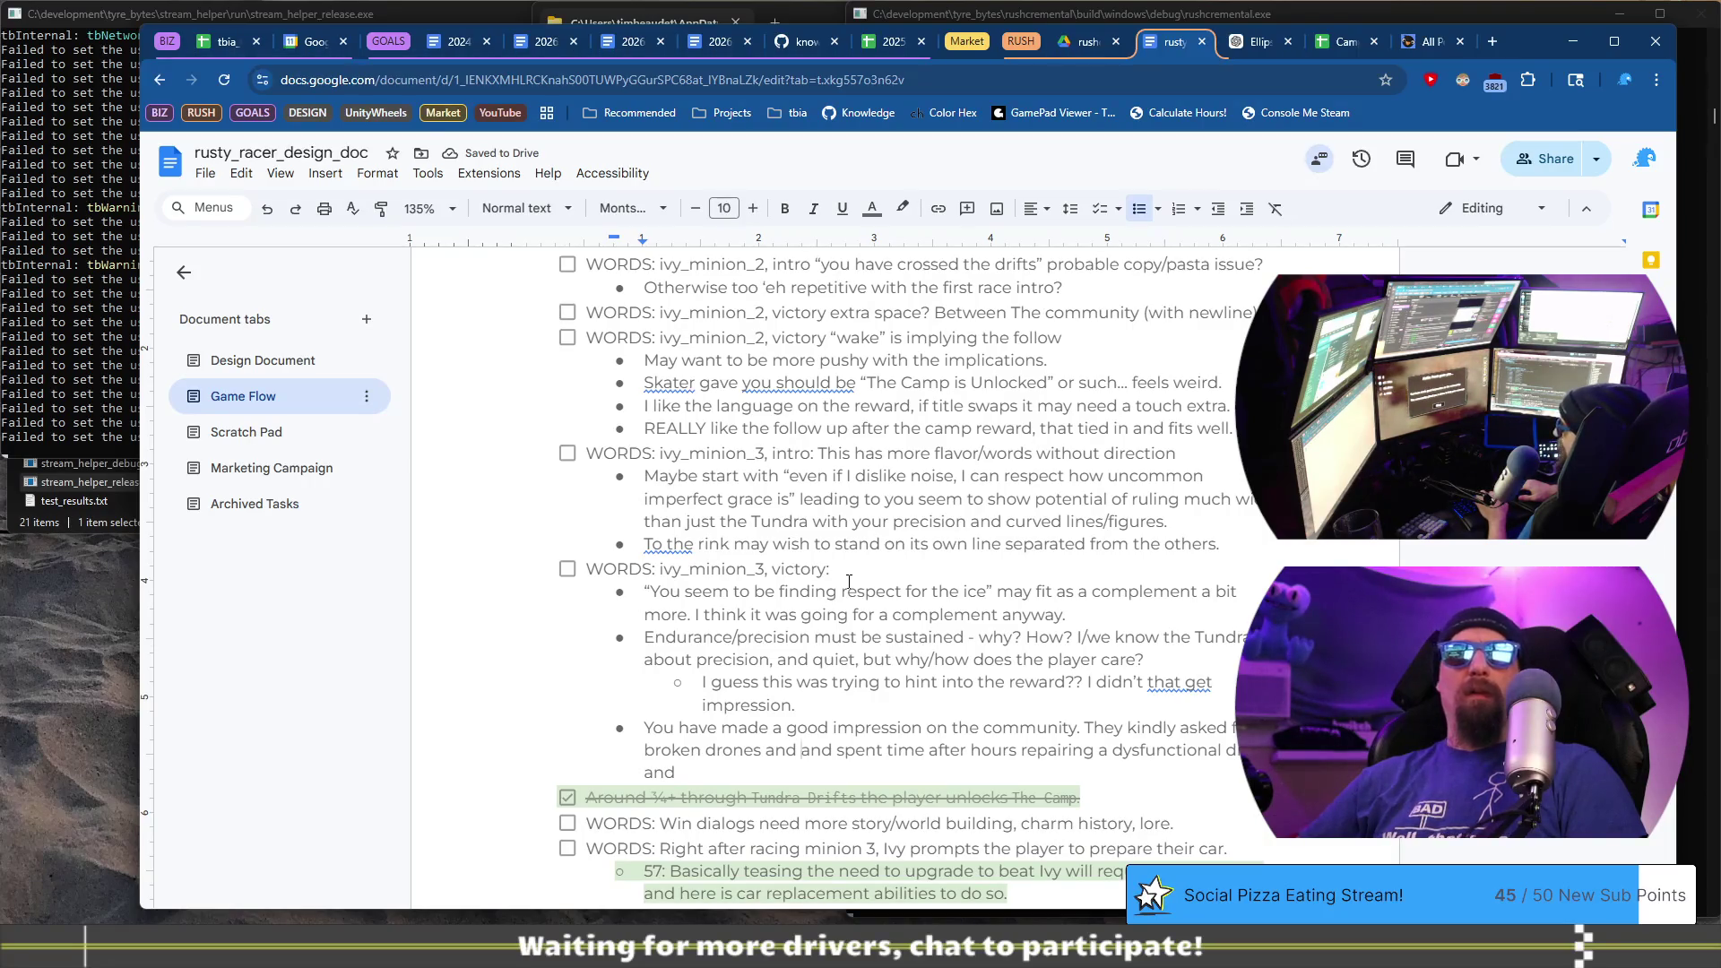
text(the time )
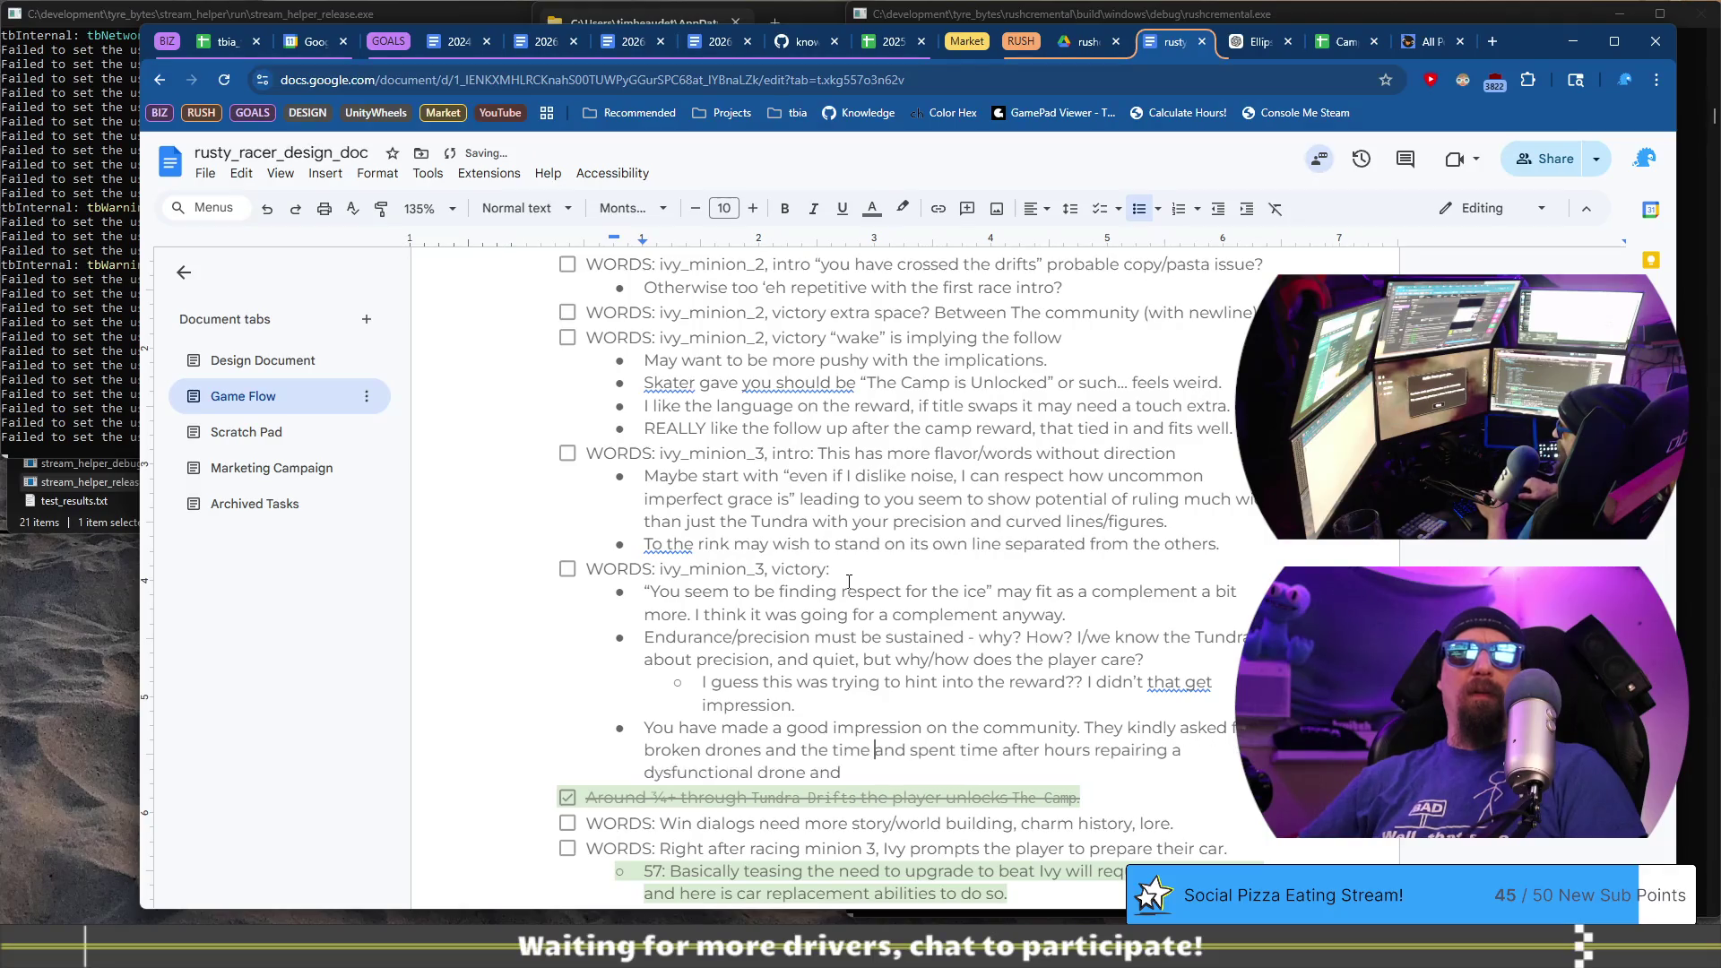
text(to)
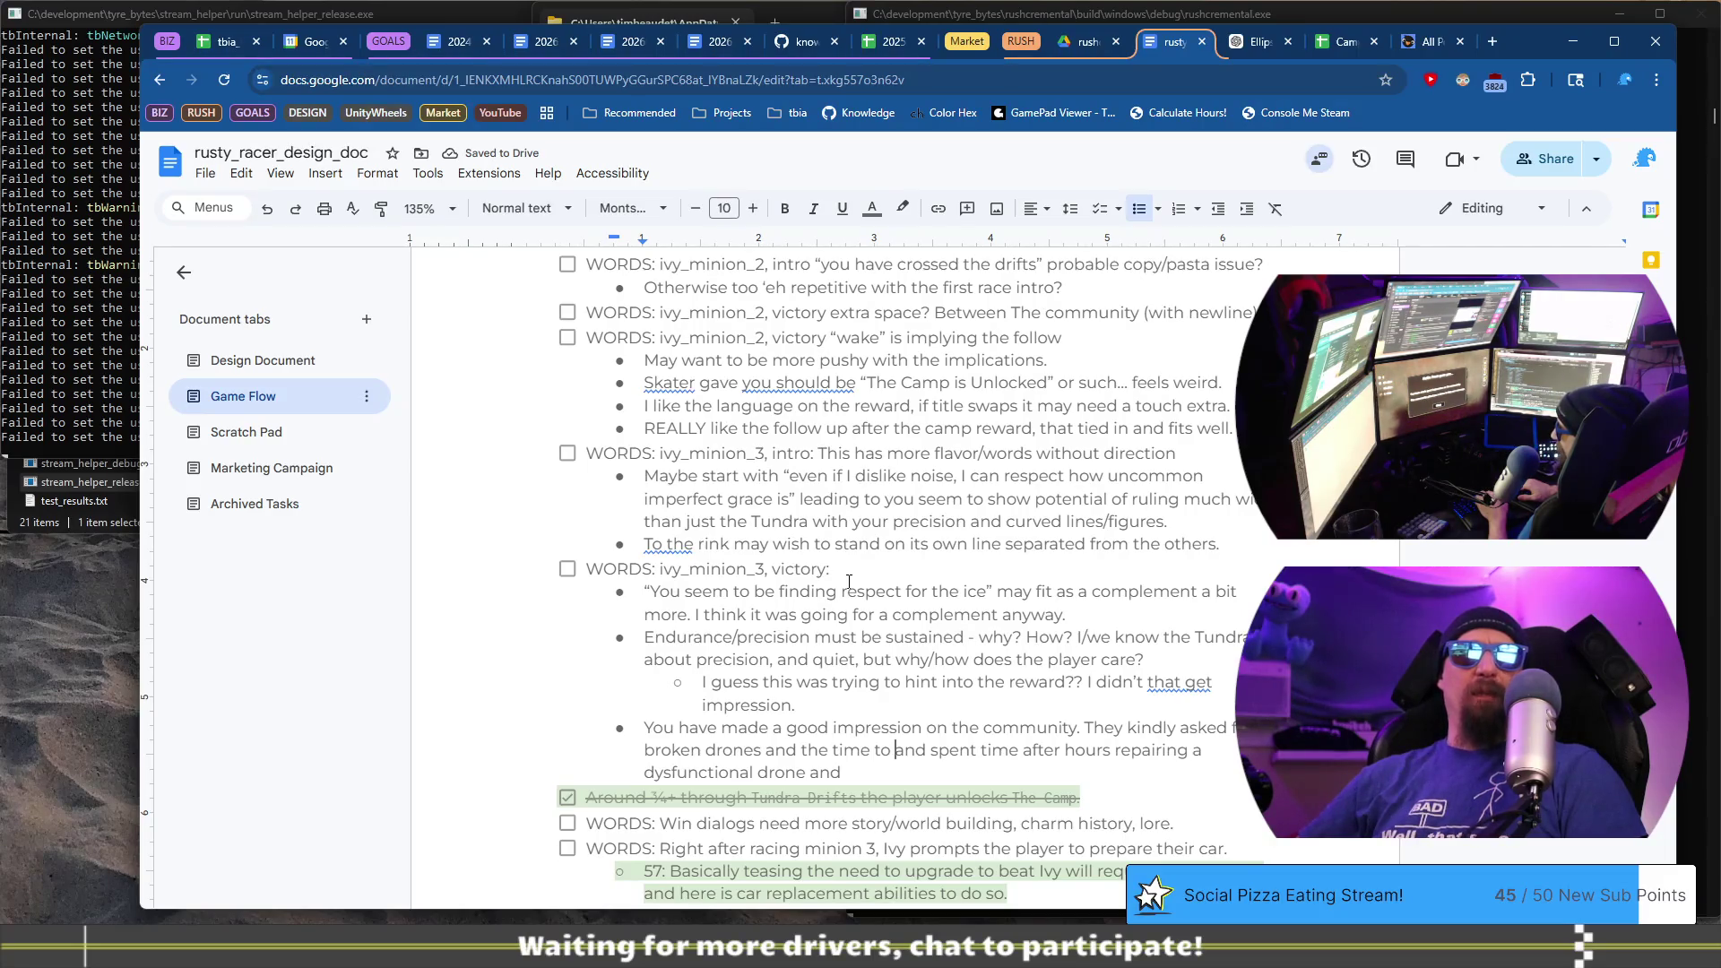
text(reap)
key(BackSpace)
key(BackSpace)
text(pair it )
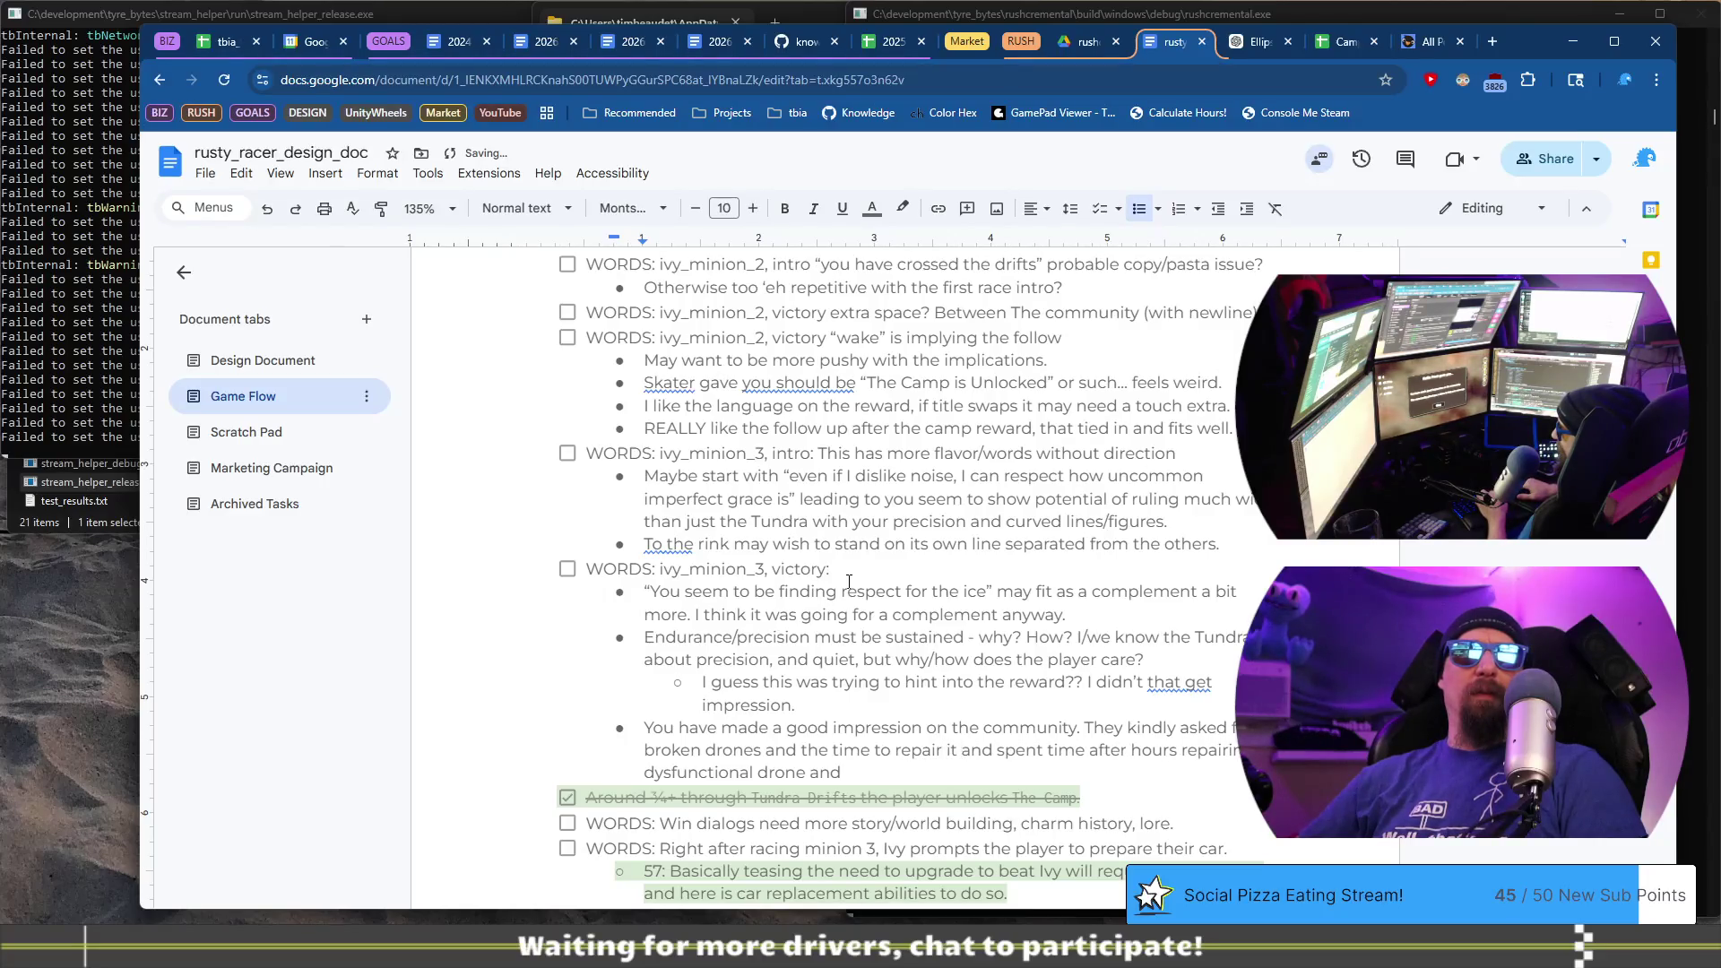
text(as a a)
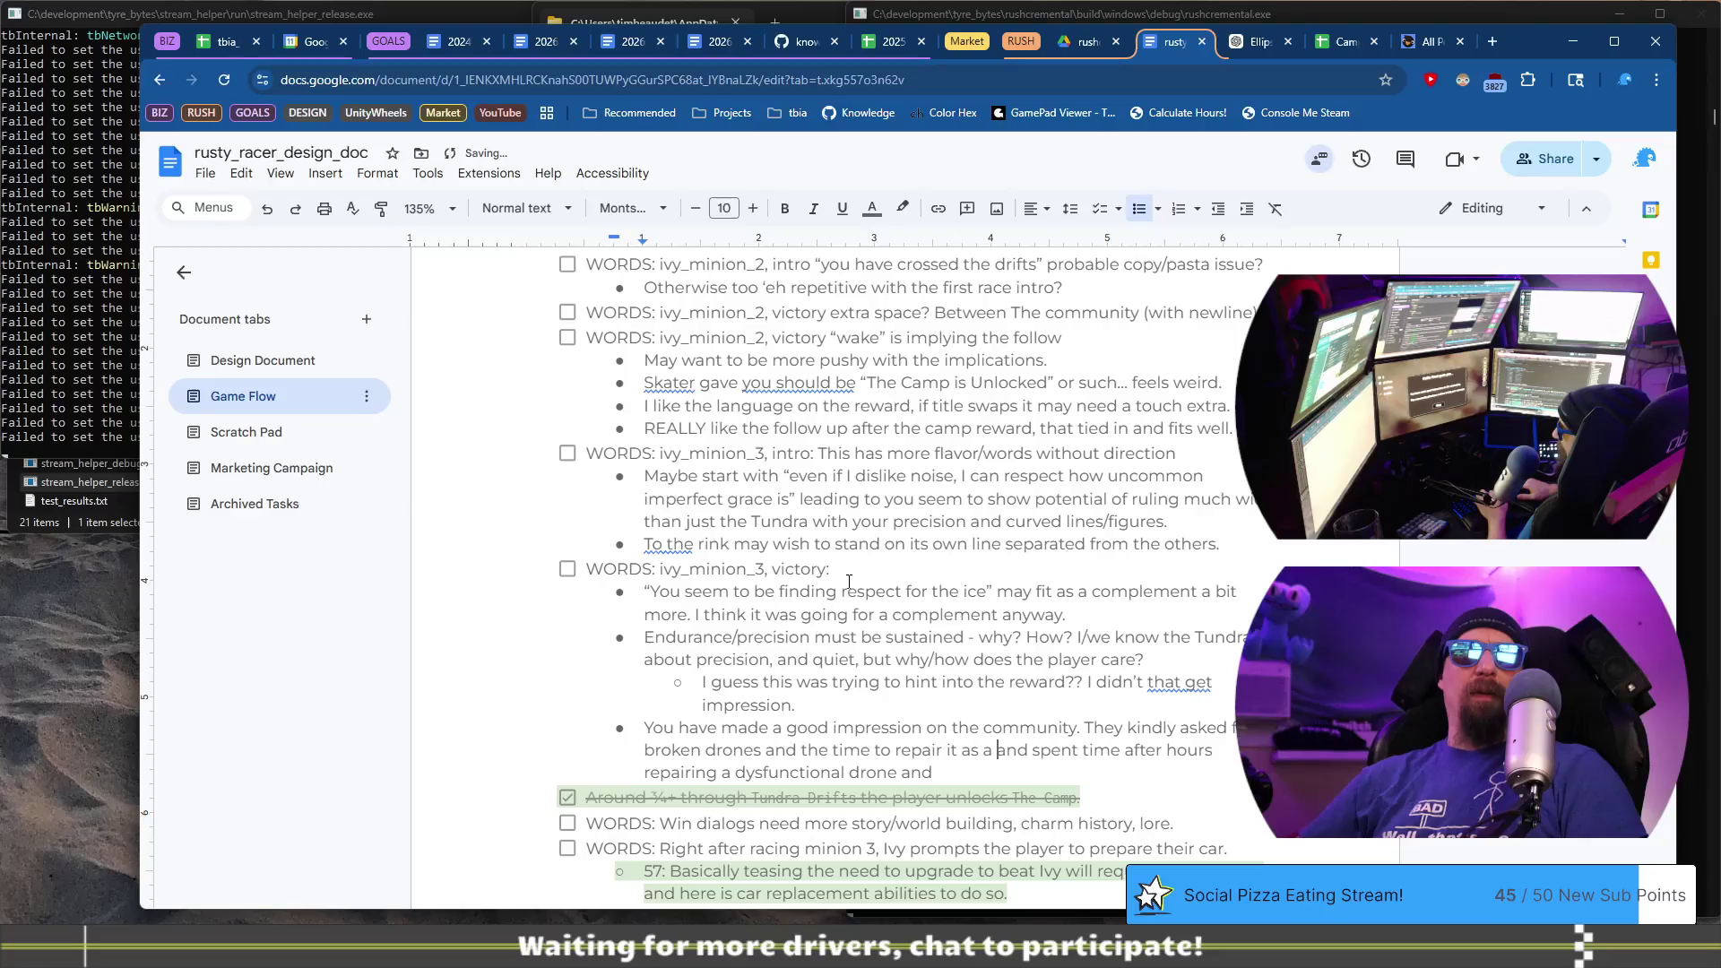
key(ctrl+BackSpace)
key(ctrl+BackSpace)
key(ctrl+BackSpace)
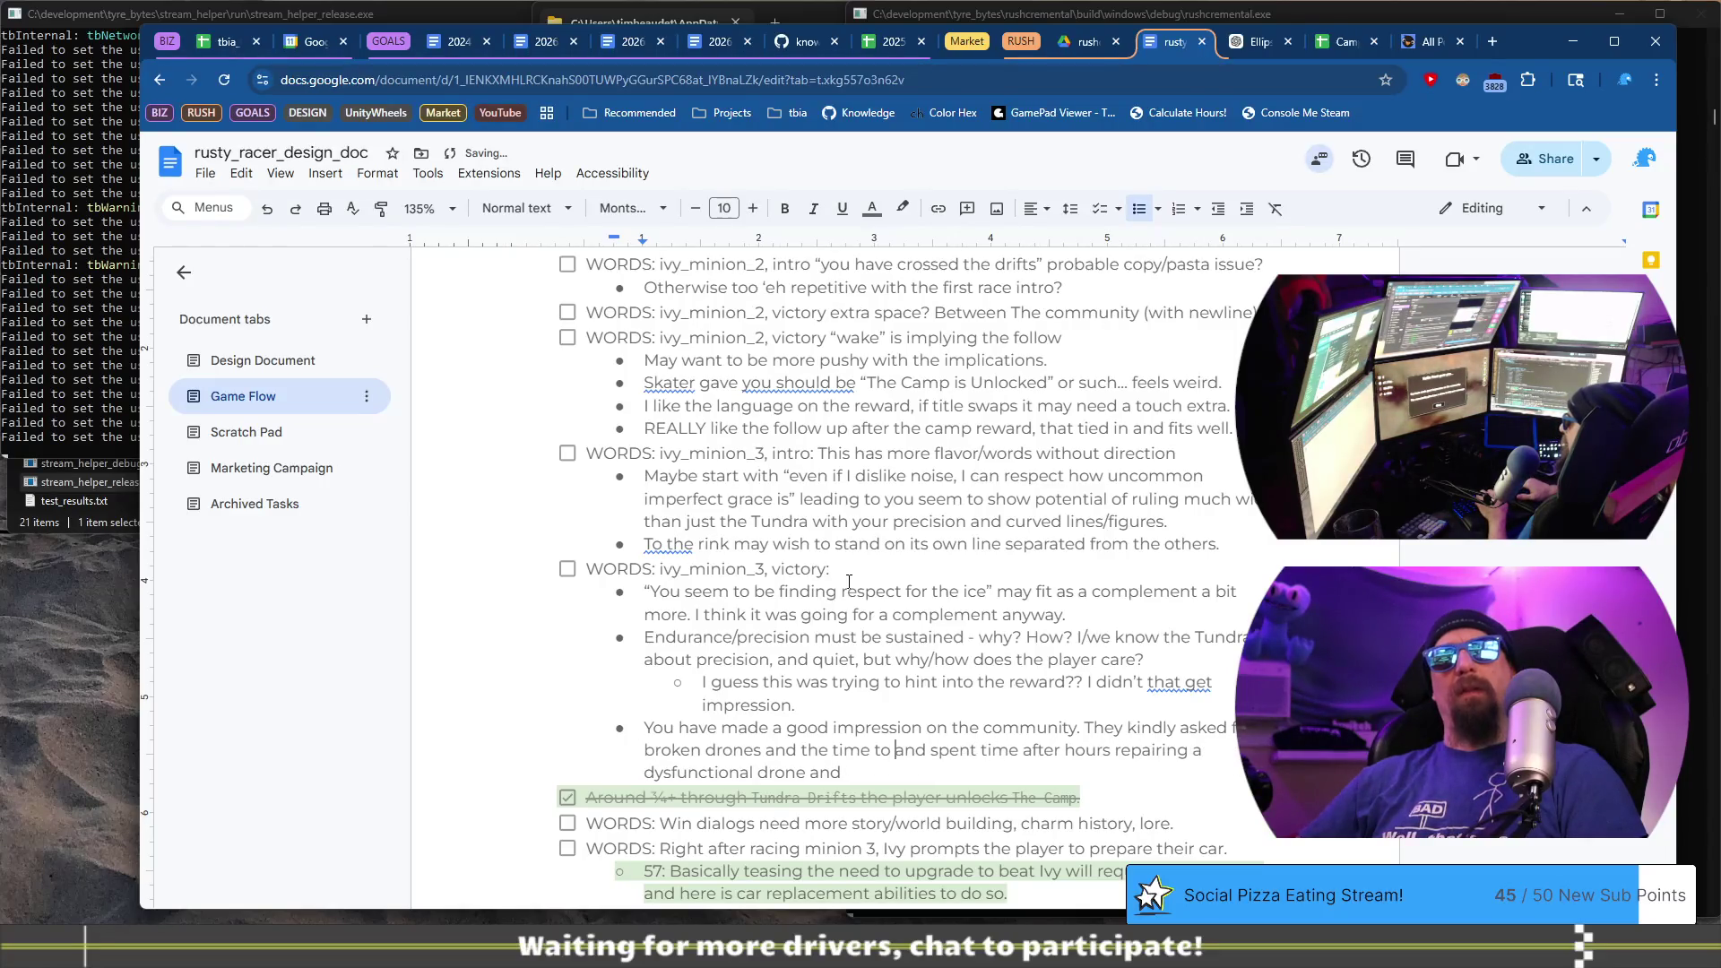
text(repair)
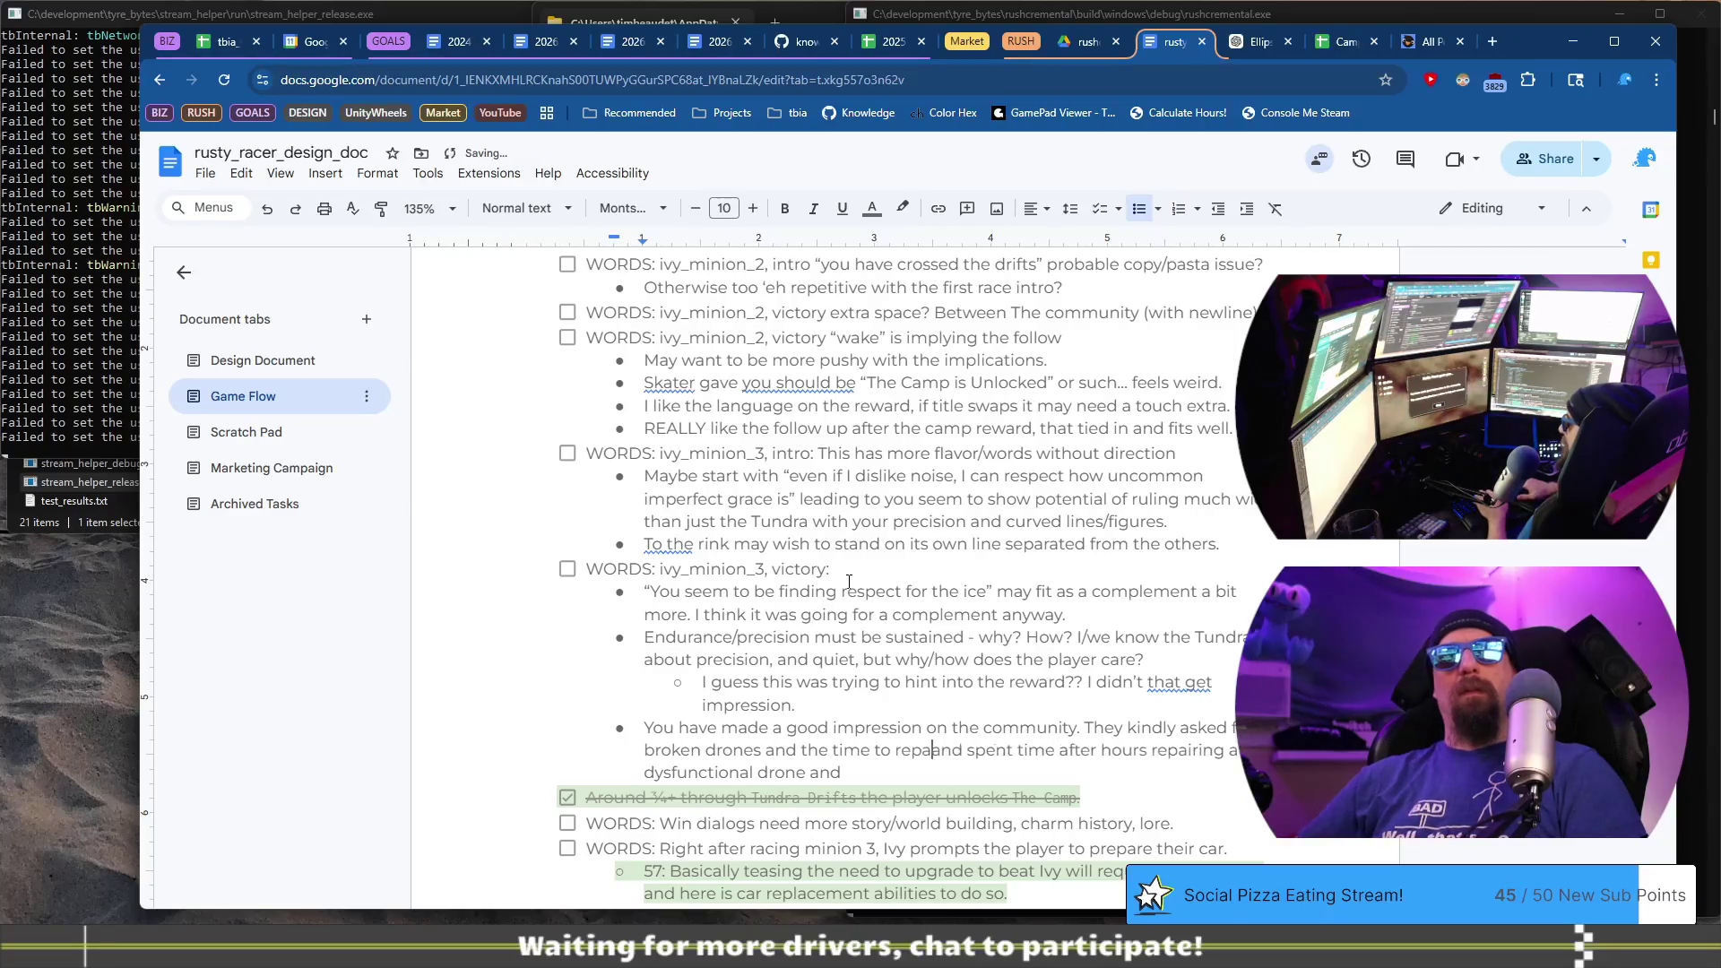
text(/combine to)
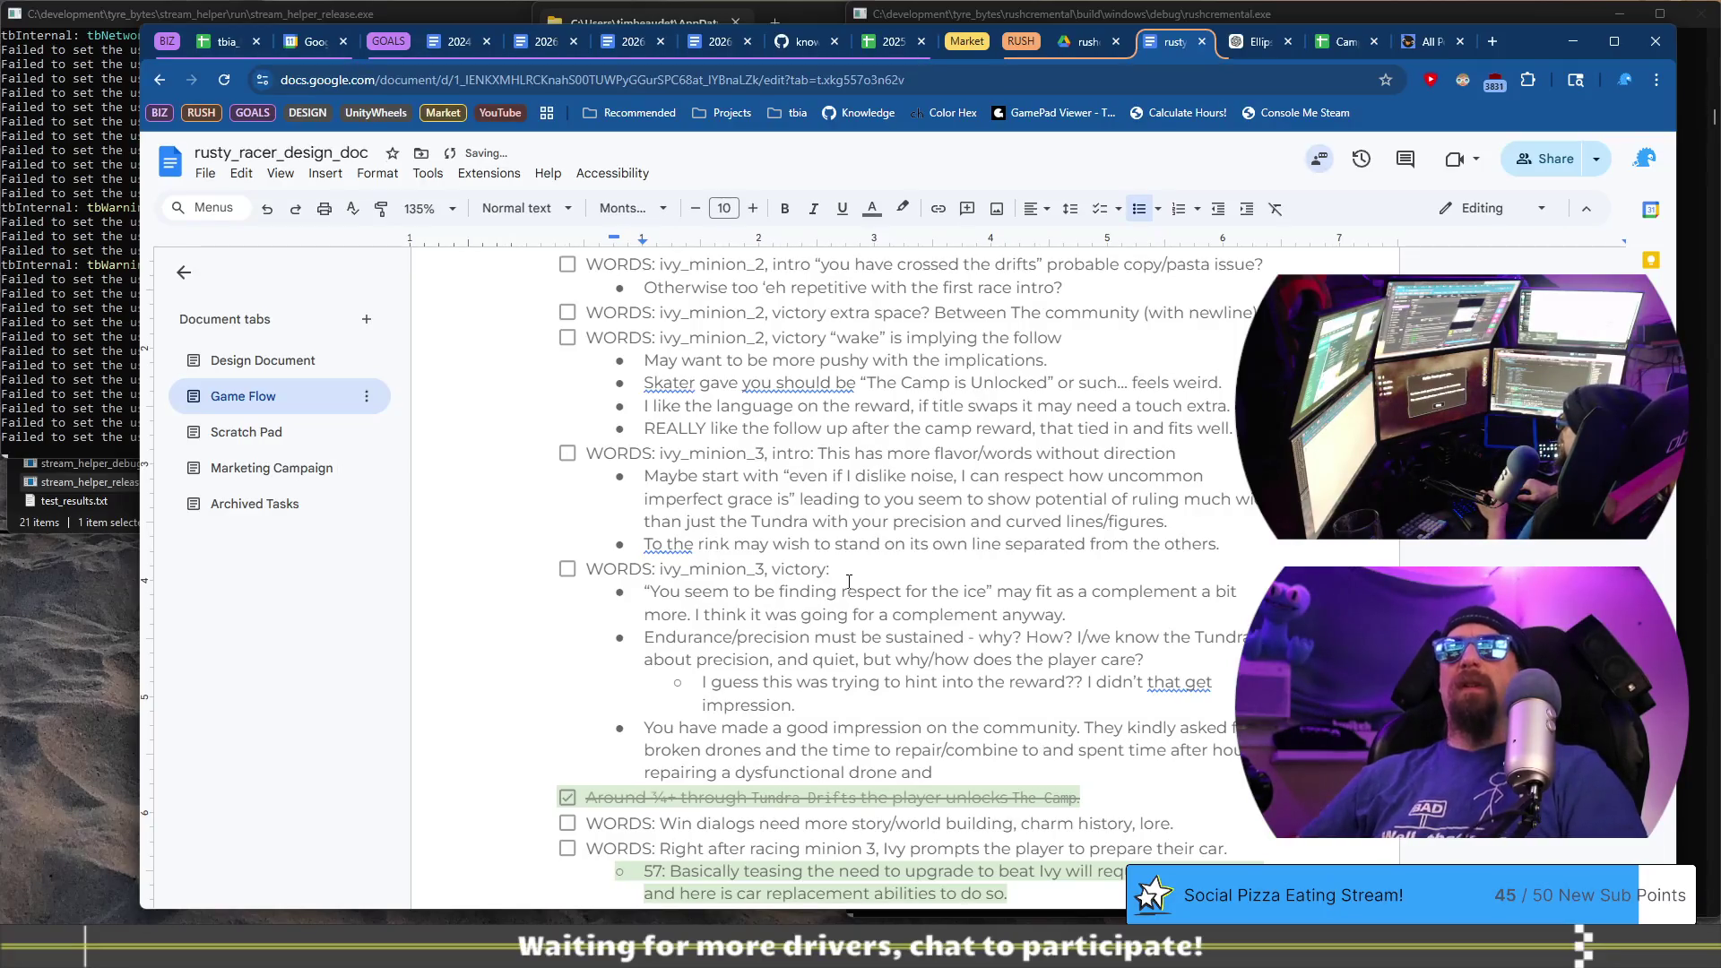
key(BackSpace)
key(BackSpace)
text(as)
key(BackSpace)
key(BackSpace)
key(BackSpace)
text(to as)
text( a gi)
text(ve f)
key(BackSpace)
key(BackSpace)
key(BackSpace)
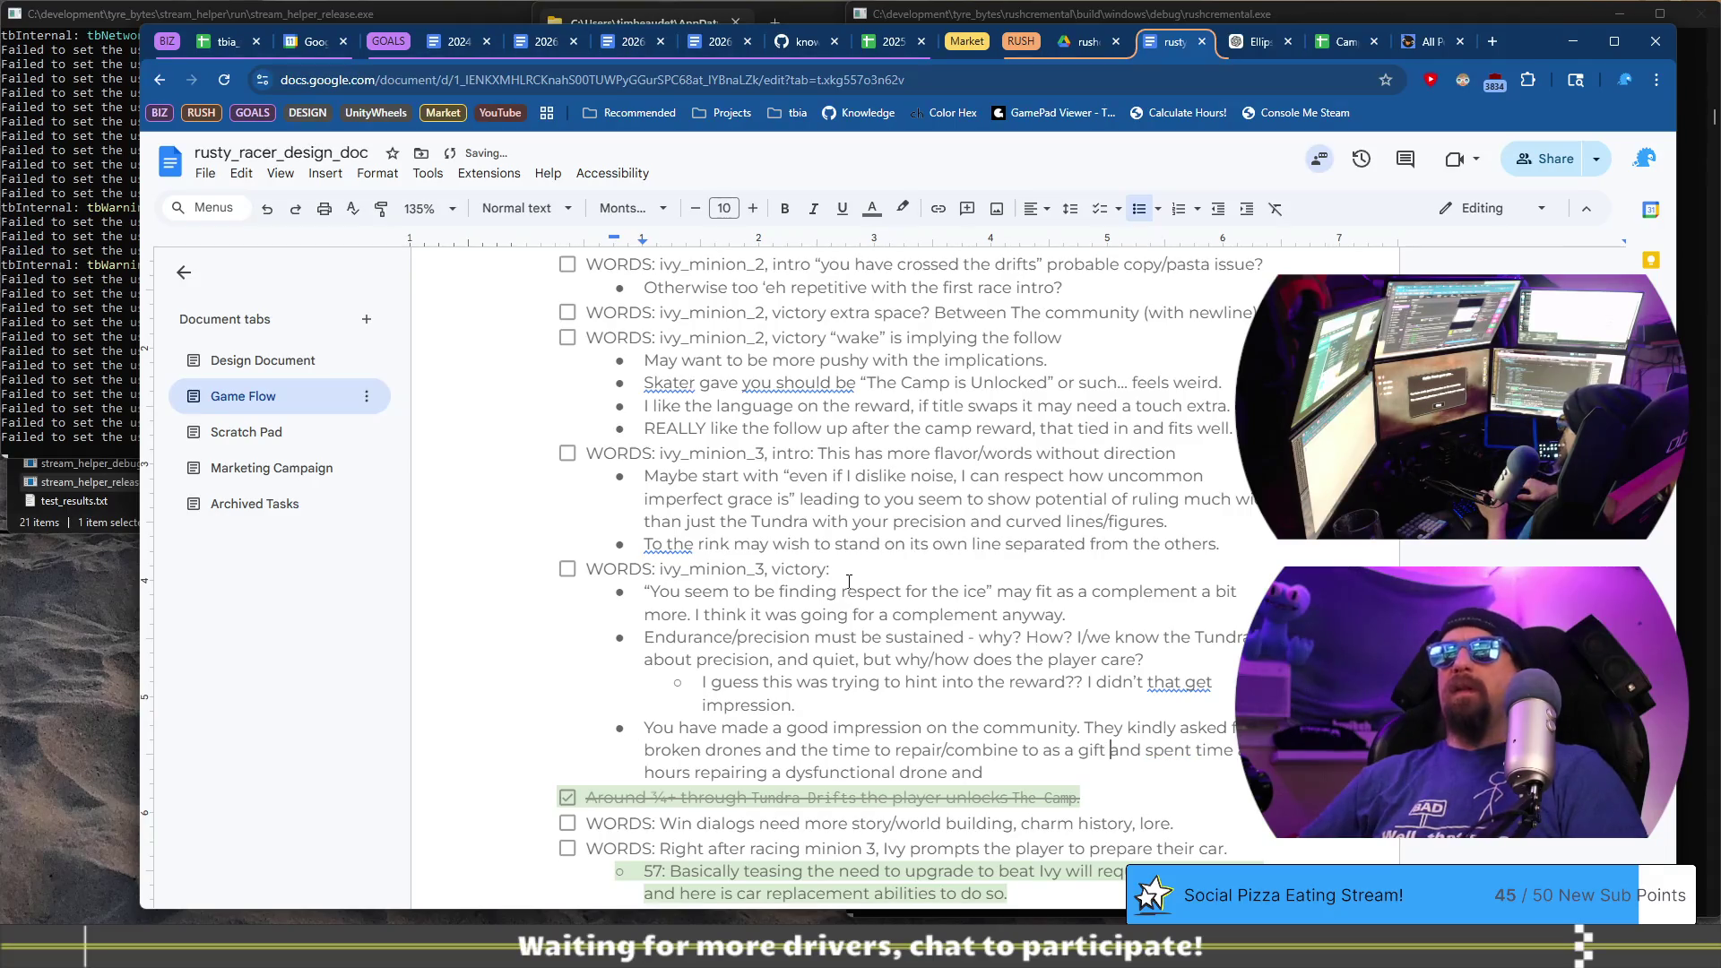
text(for)
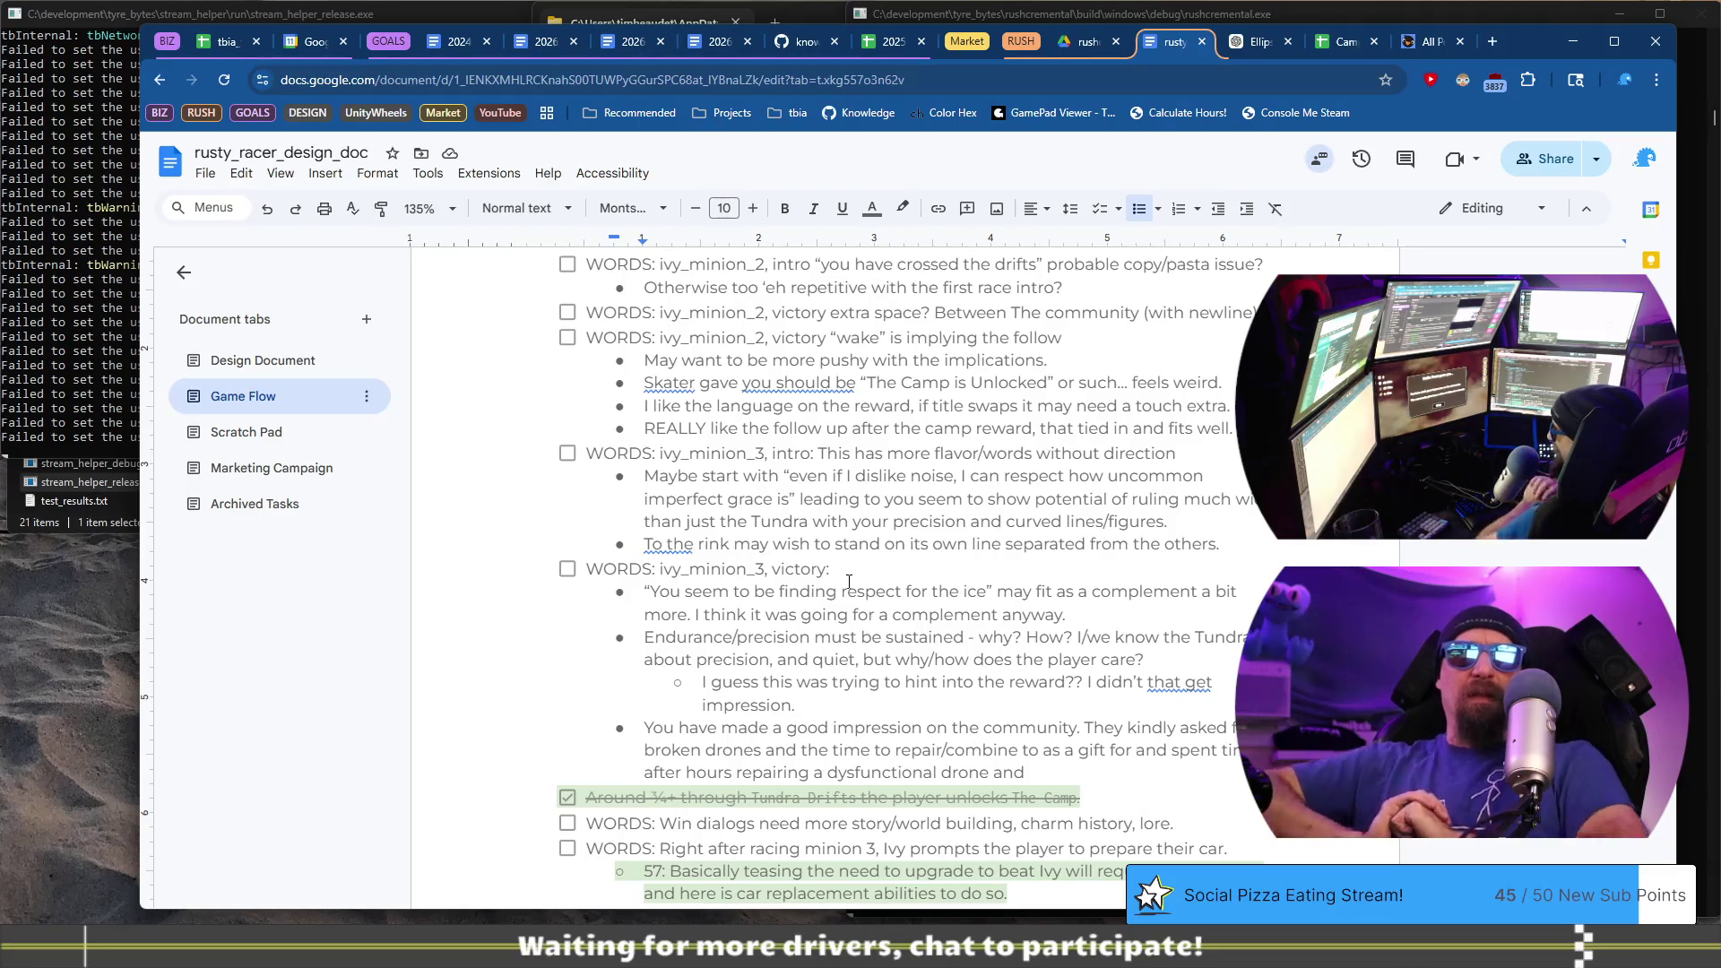
- Replace the draft ending with 'combine and repair into a functional drone and'
key(ctrl+shift+Left)
key(ctrl+shift+Left)
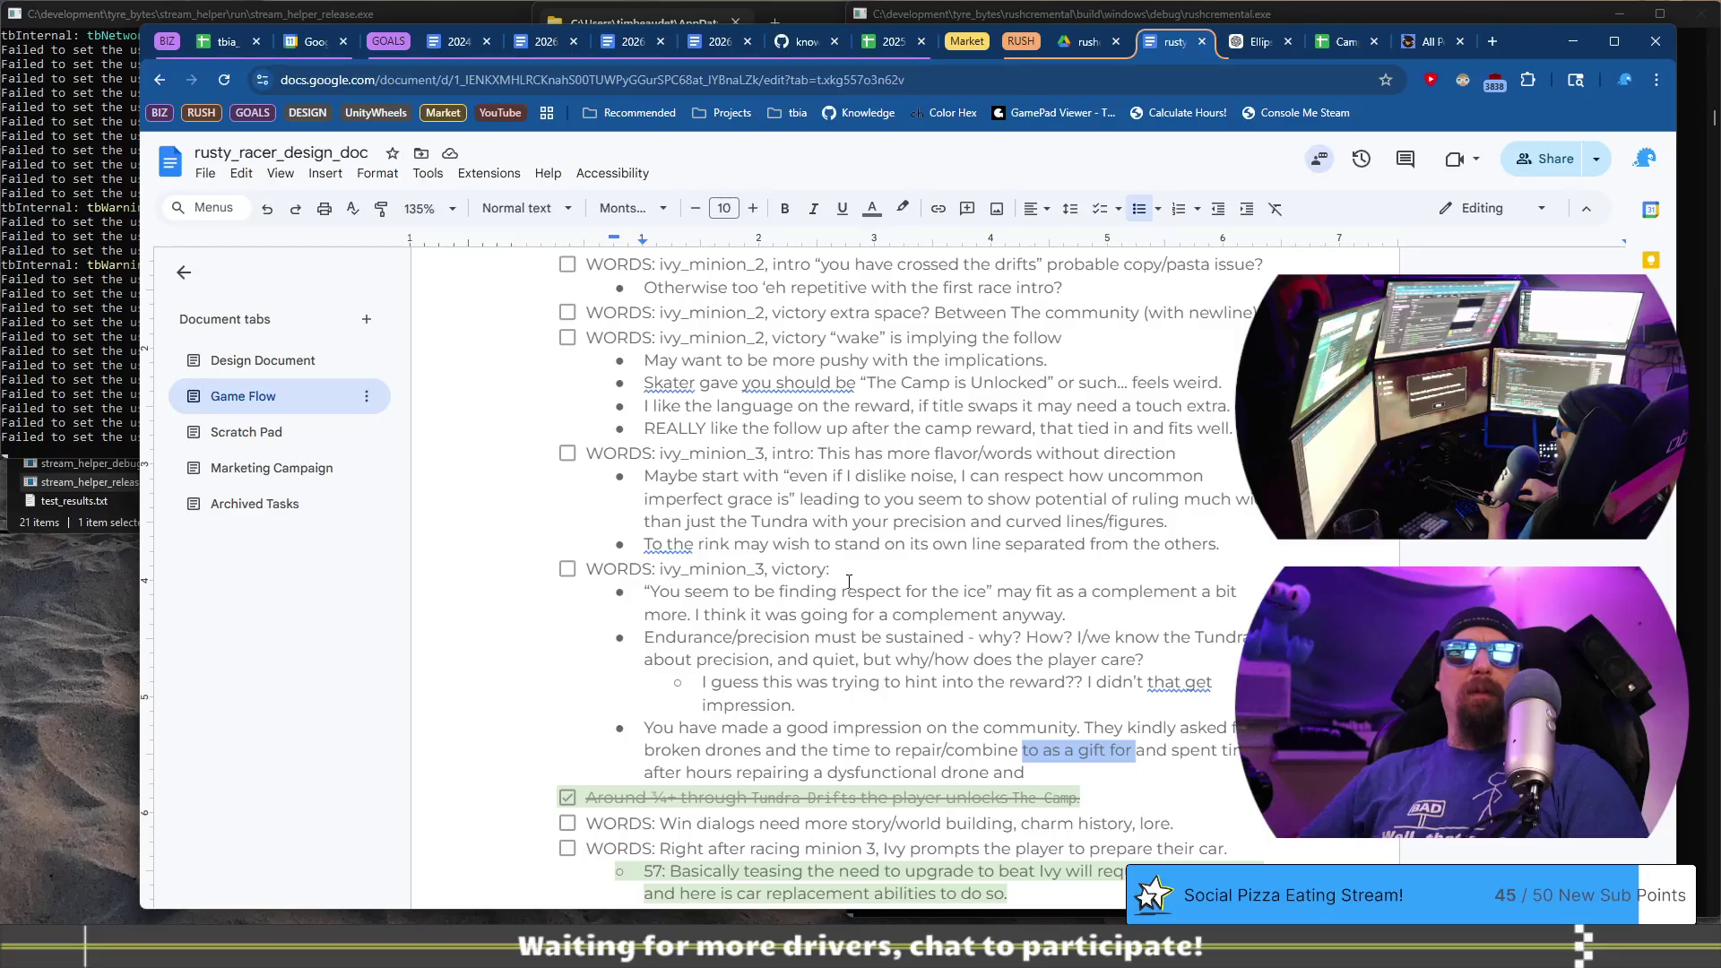
key(BackSpace)
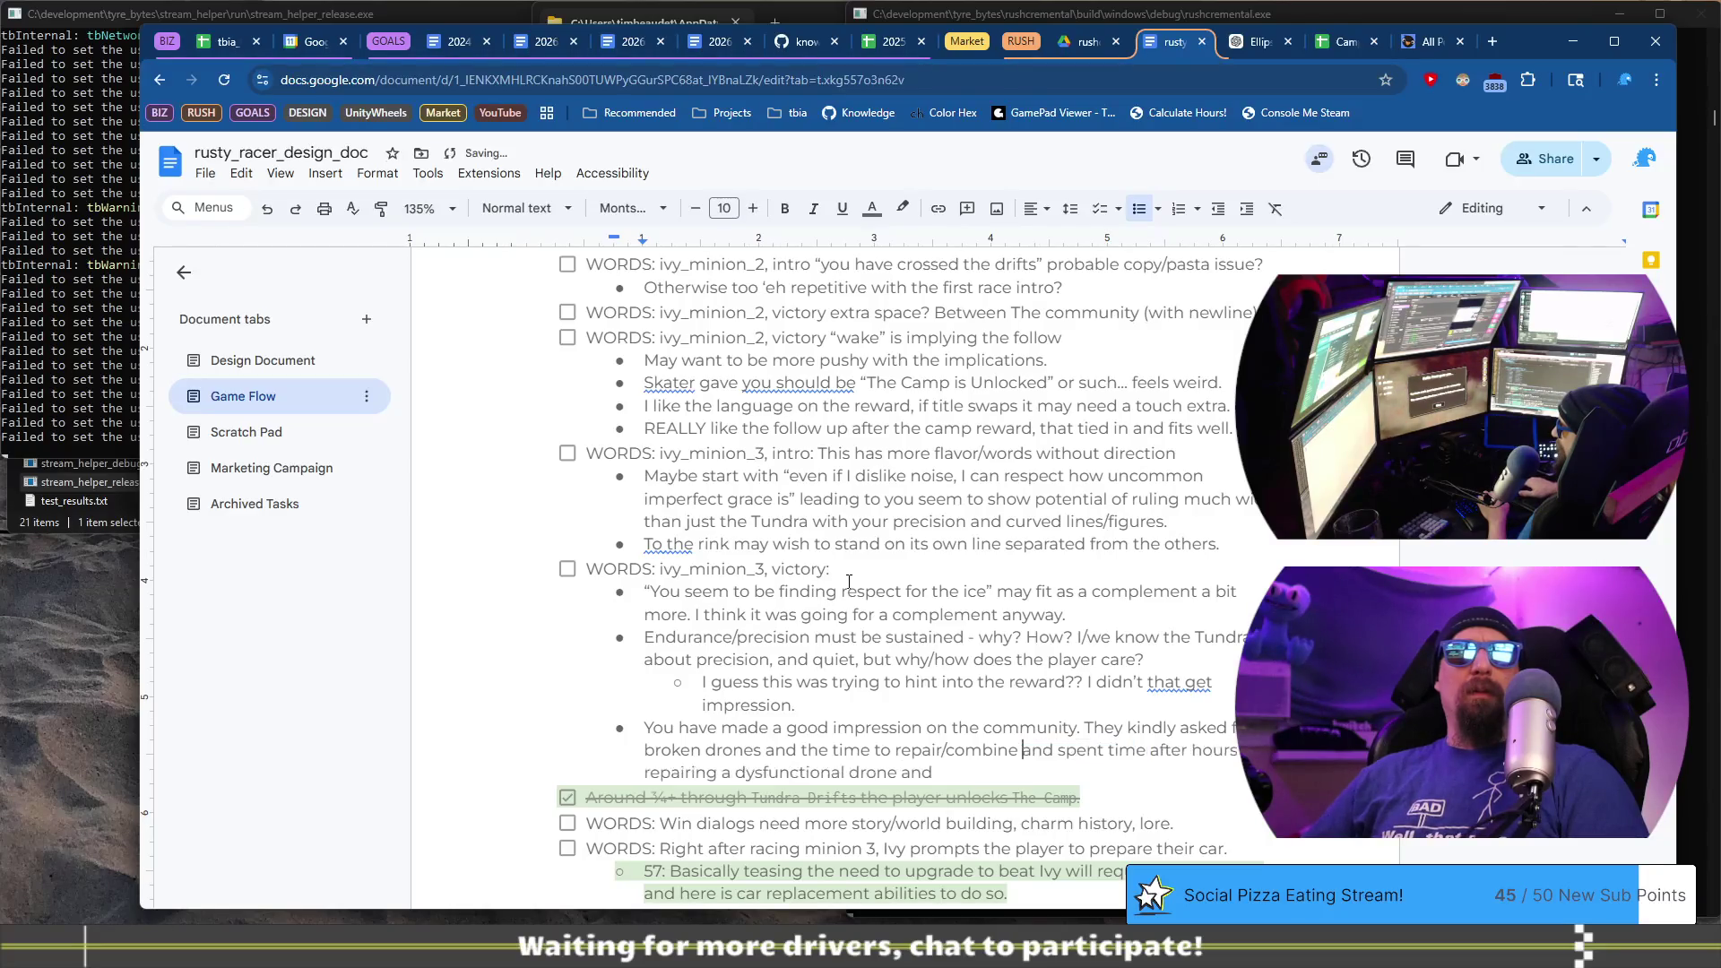
key(ctrl+shift+Left)
key(BackSpace)
text(combine and repair)
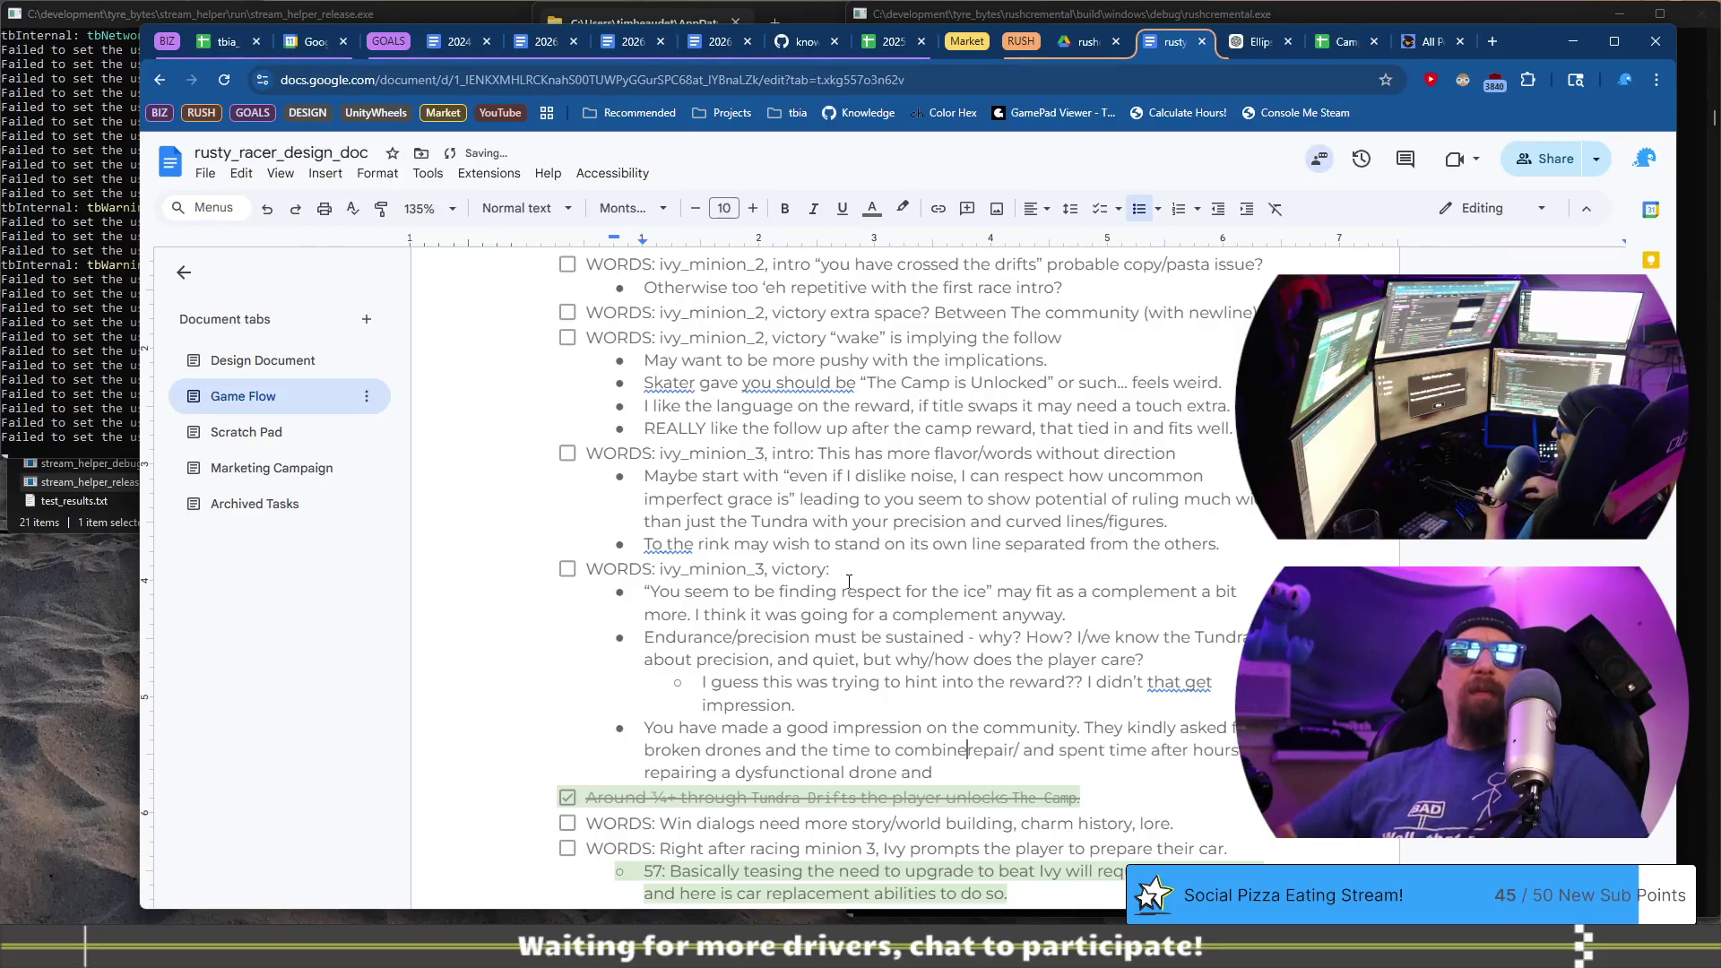
text( into a)
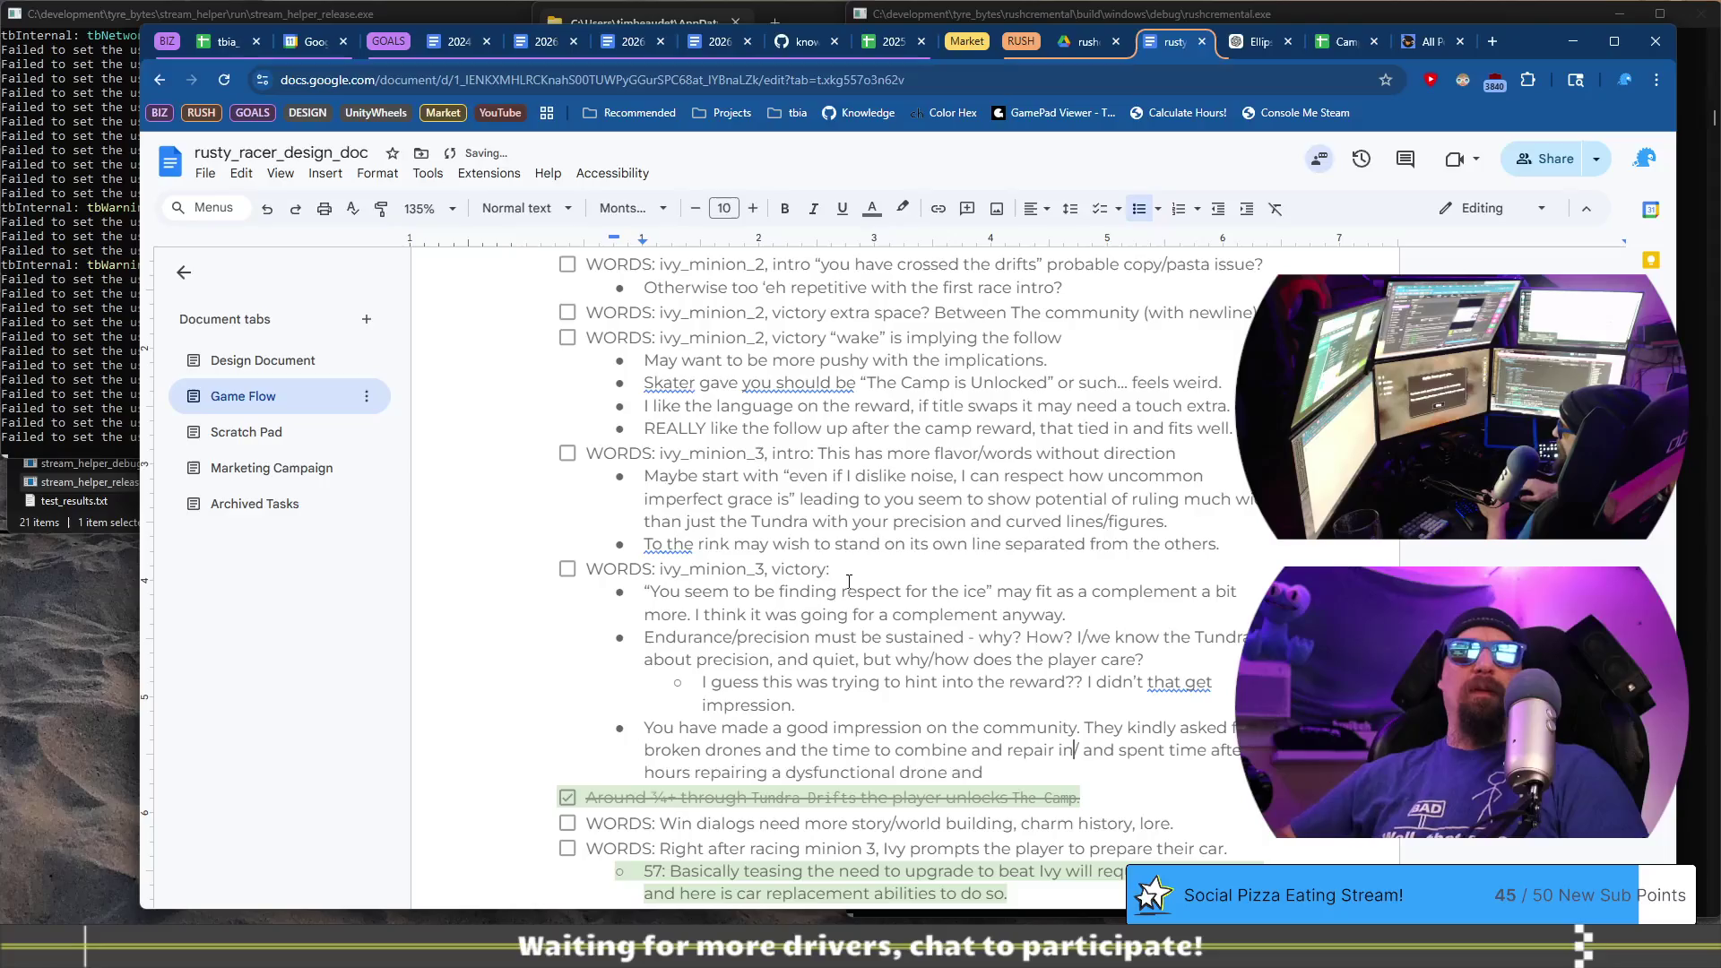
text( functrio)
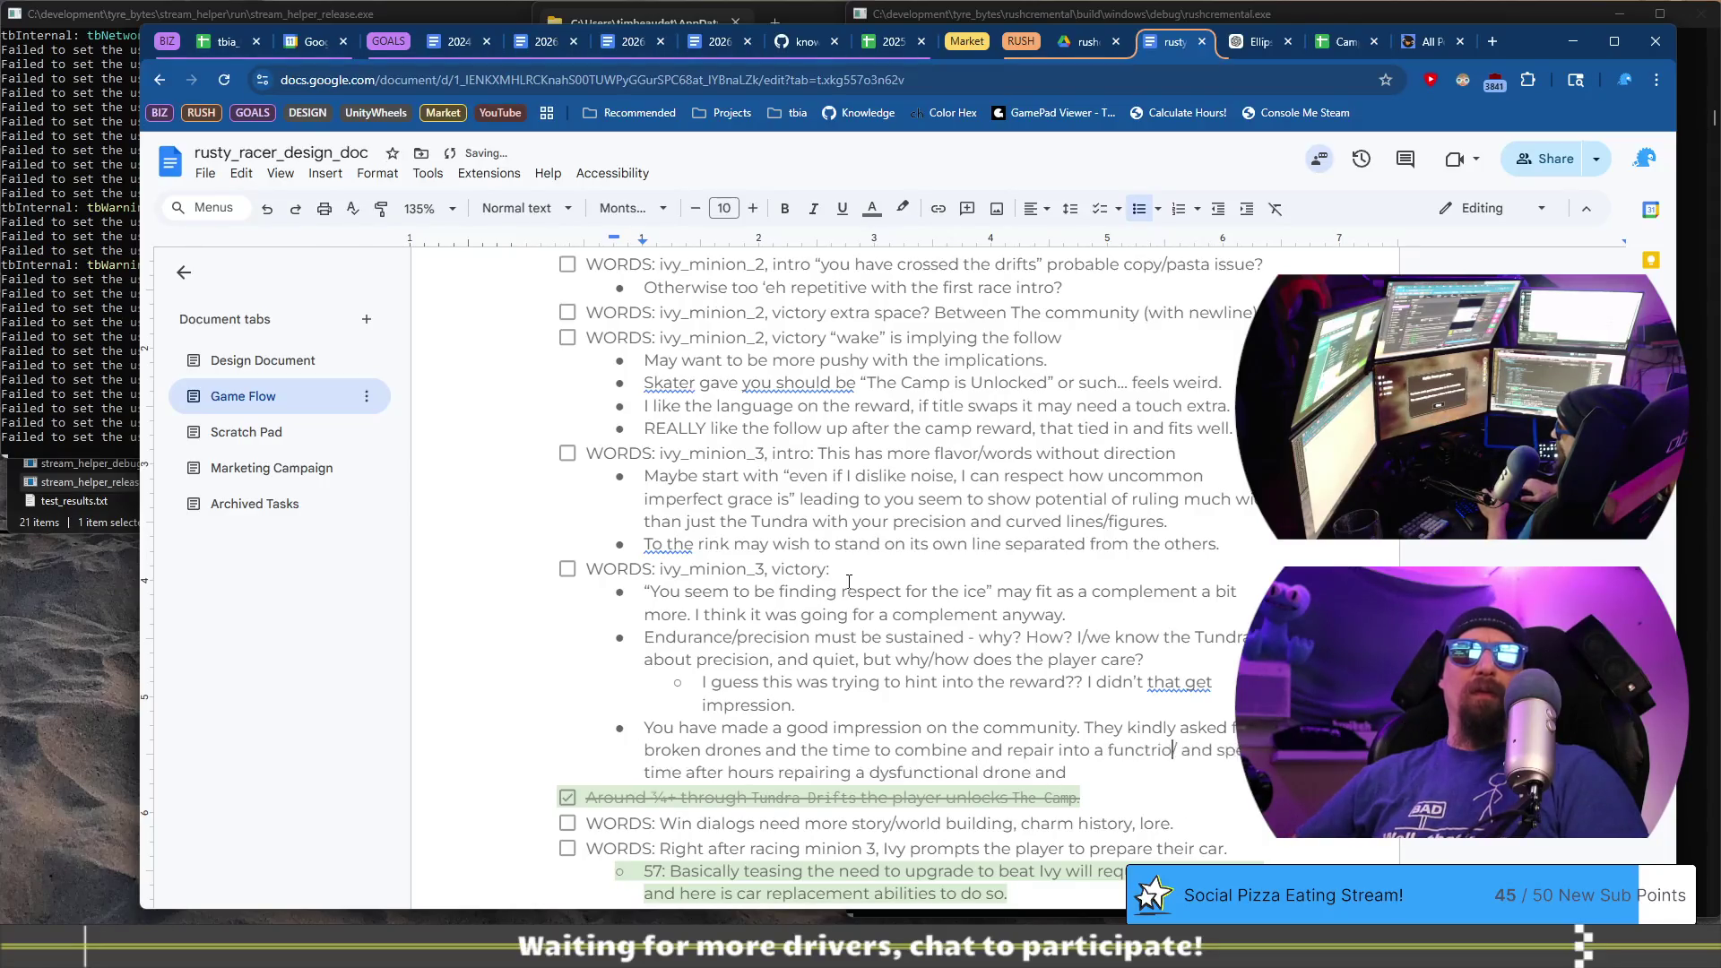
key(BackSpace)
key(BackSpace)
key(BackSpace)
text(ional dron)
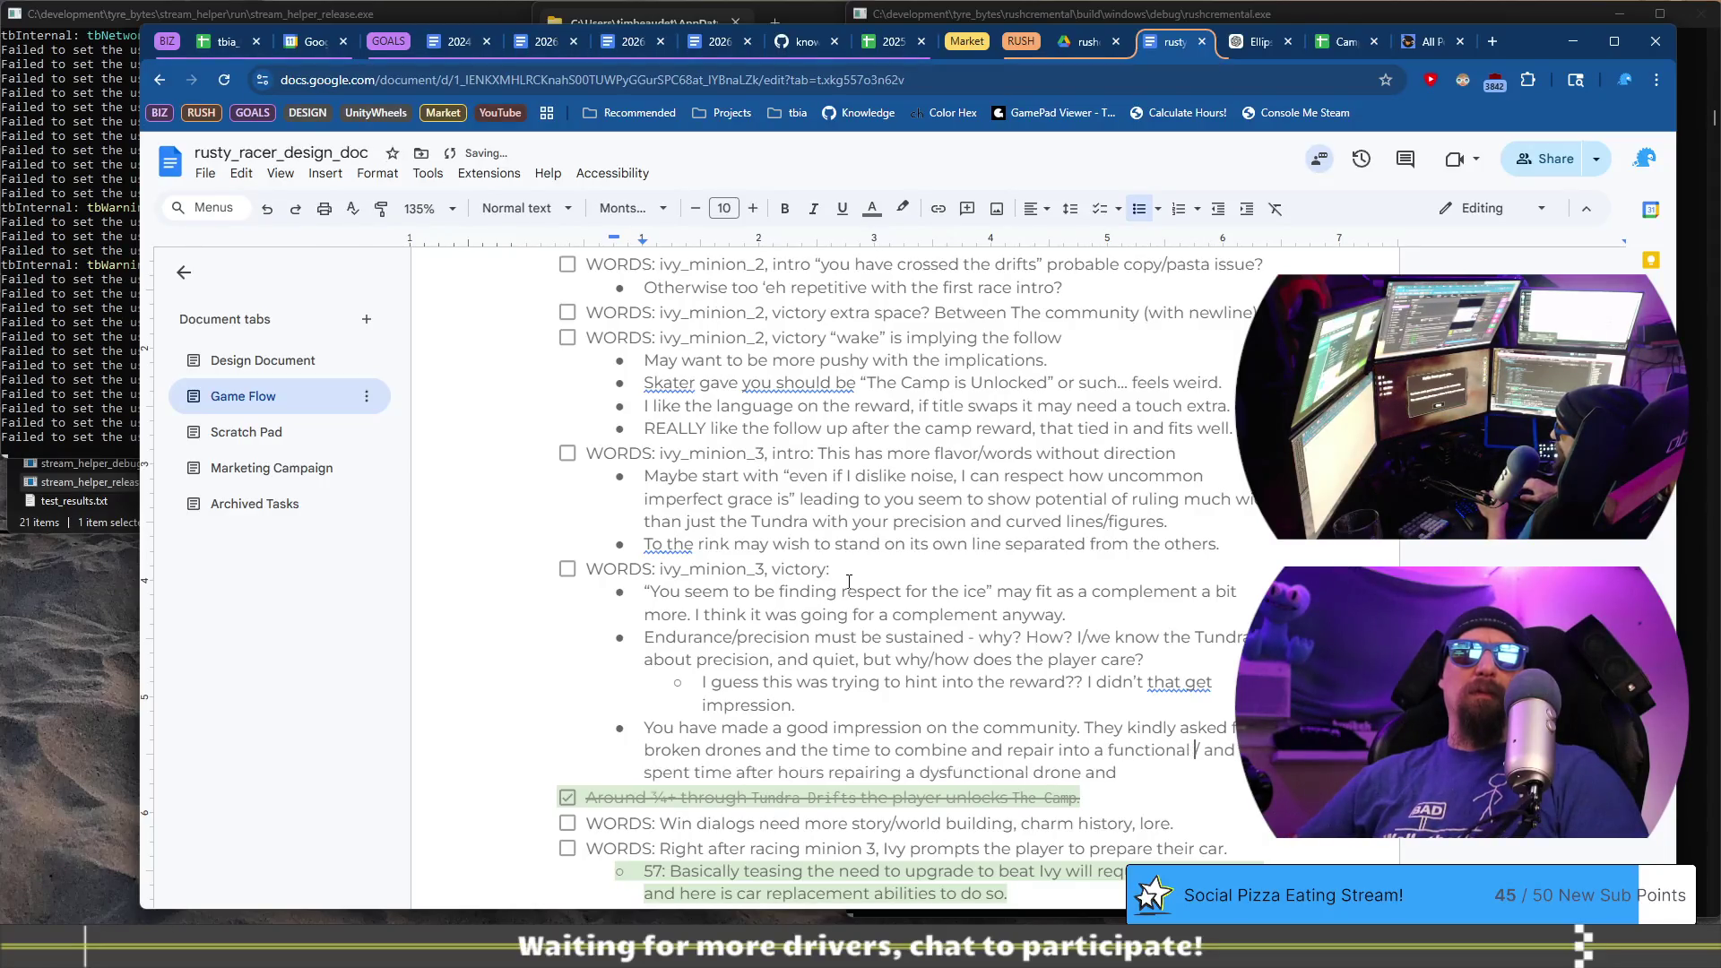
text(e and)
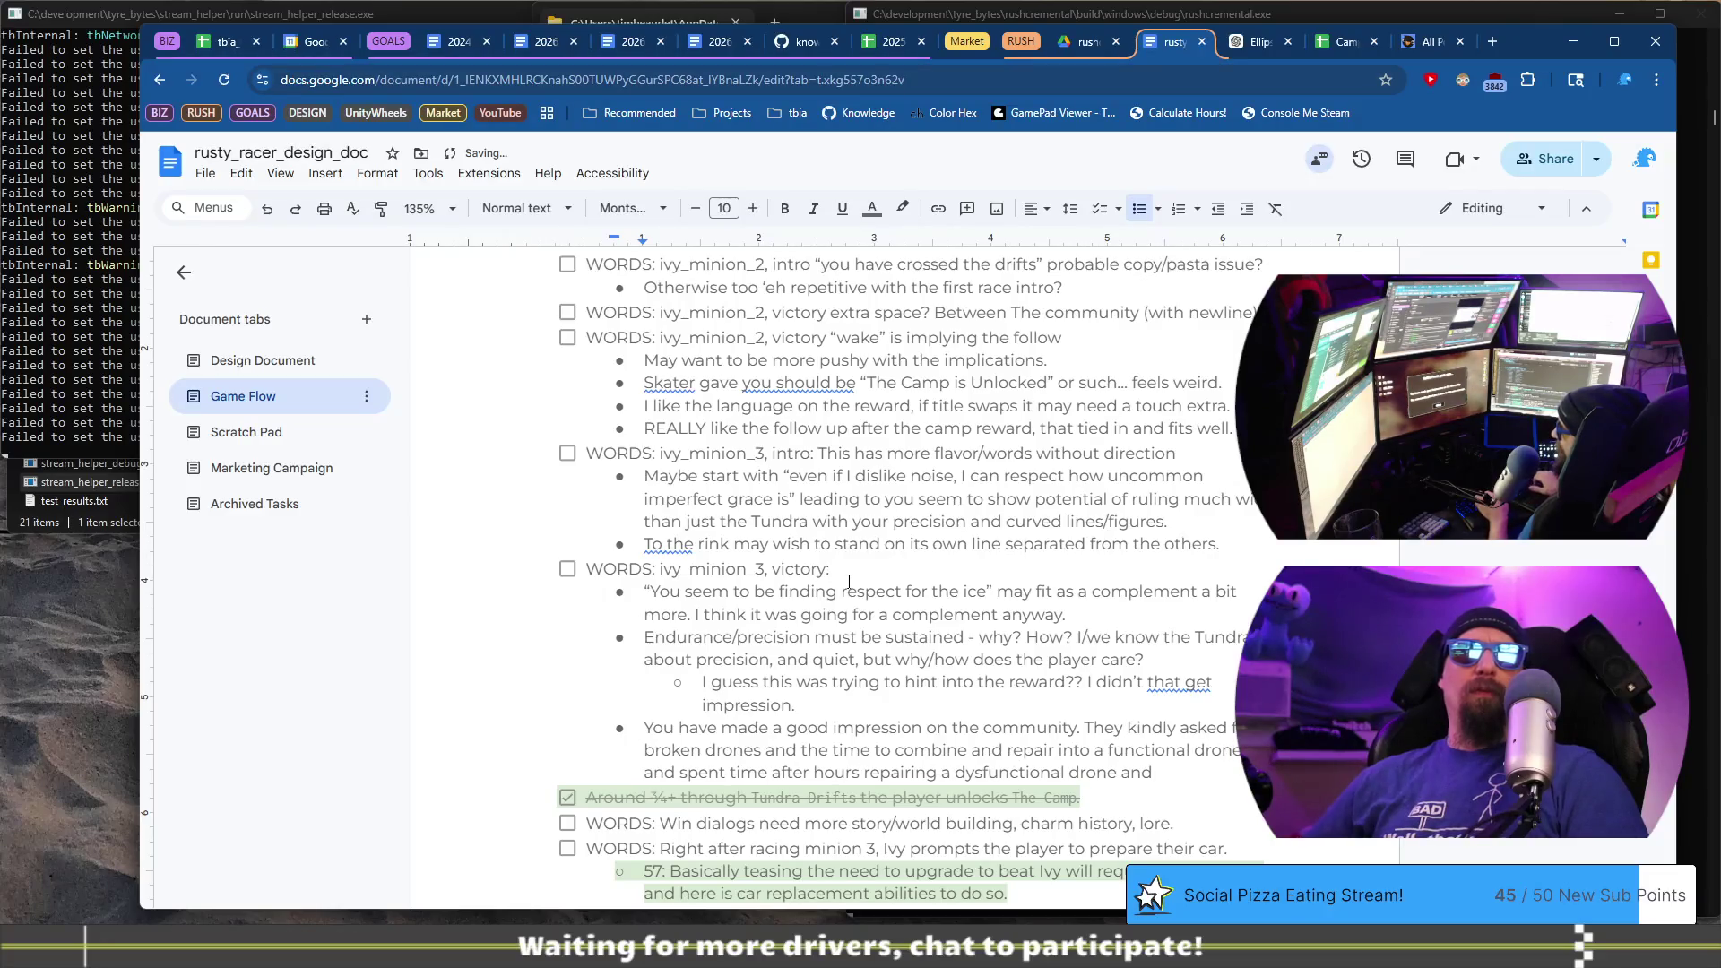
key(shift+Home)
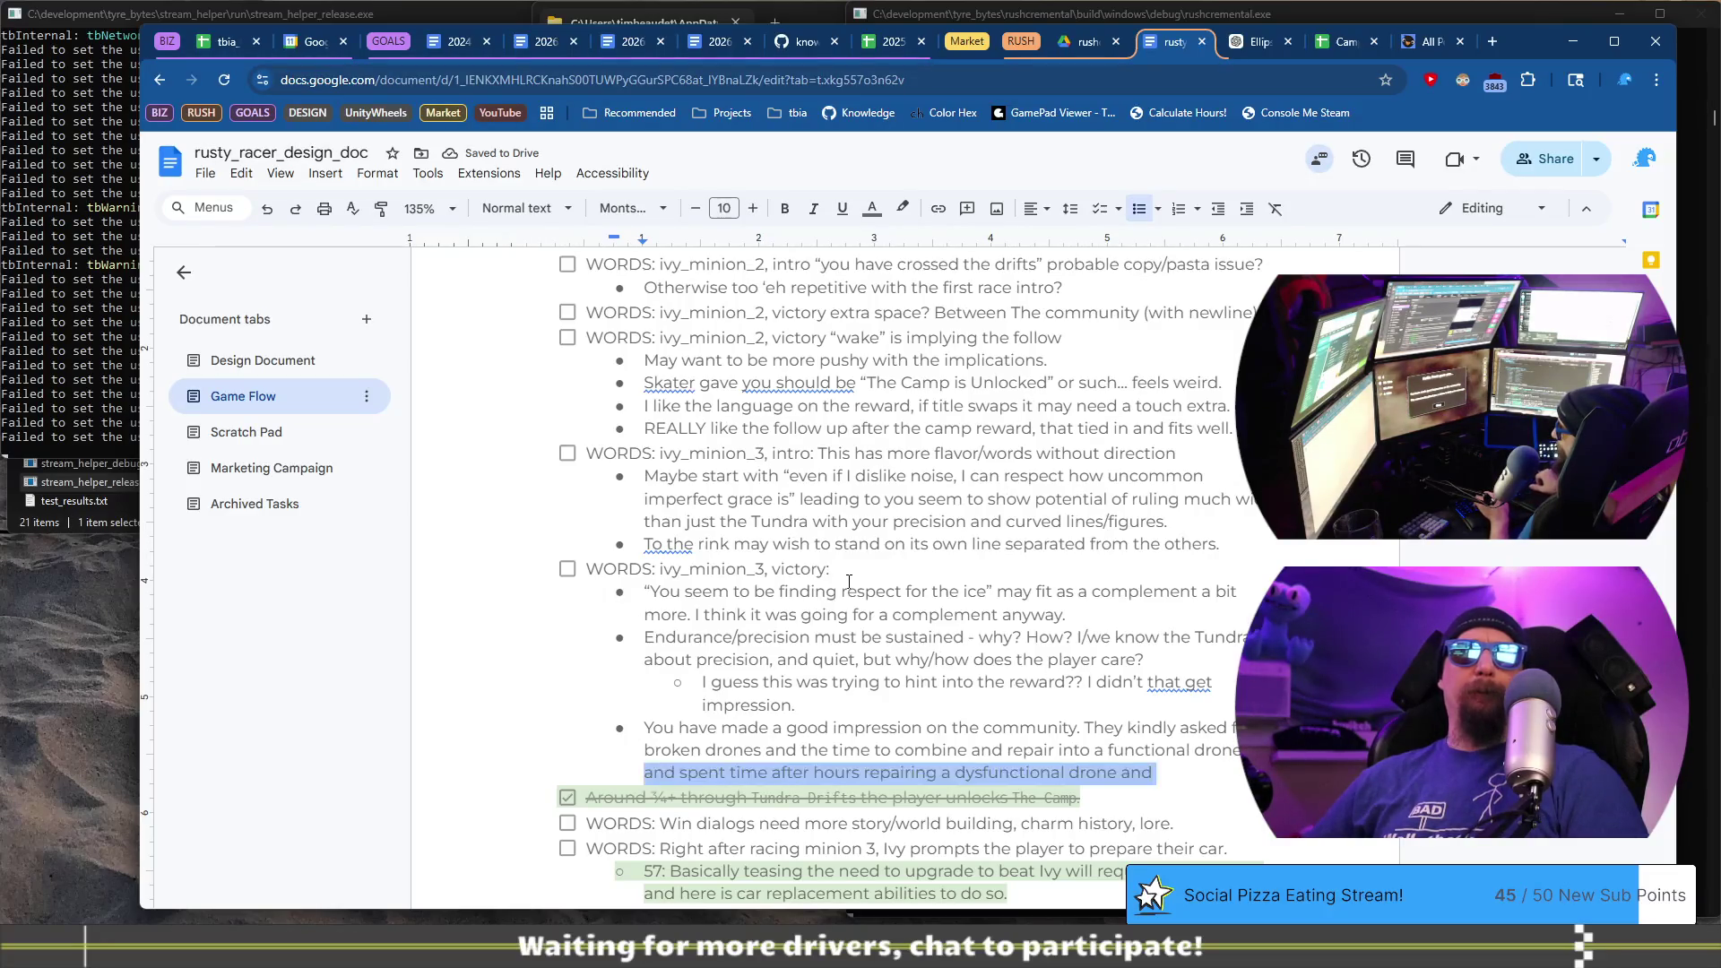
click(849, 581)
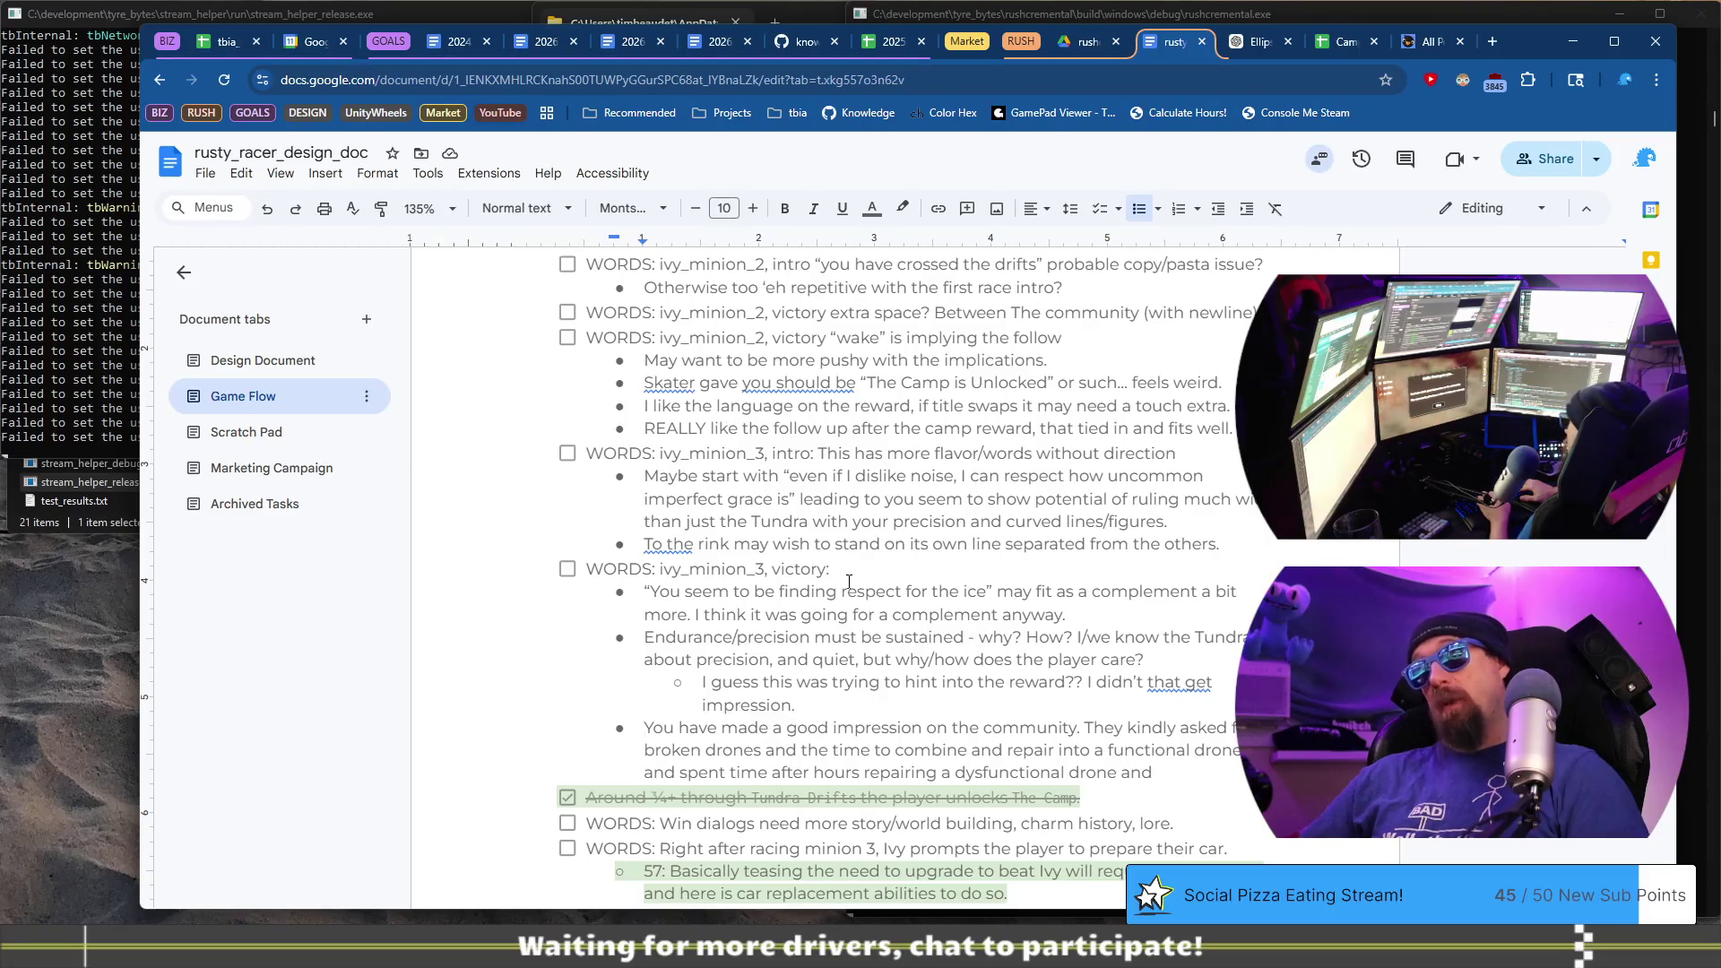
- Type 'Ivy:' and switch to challengers_dialog.jsonc in Visual Studio Code
text(Ivy:)
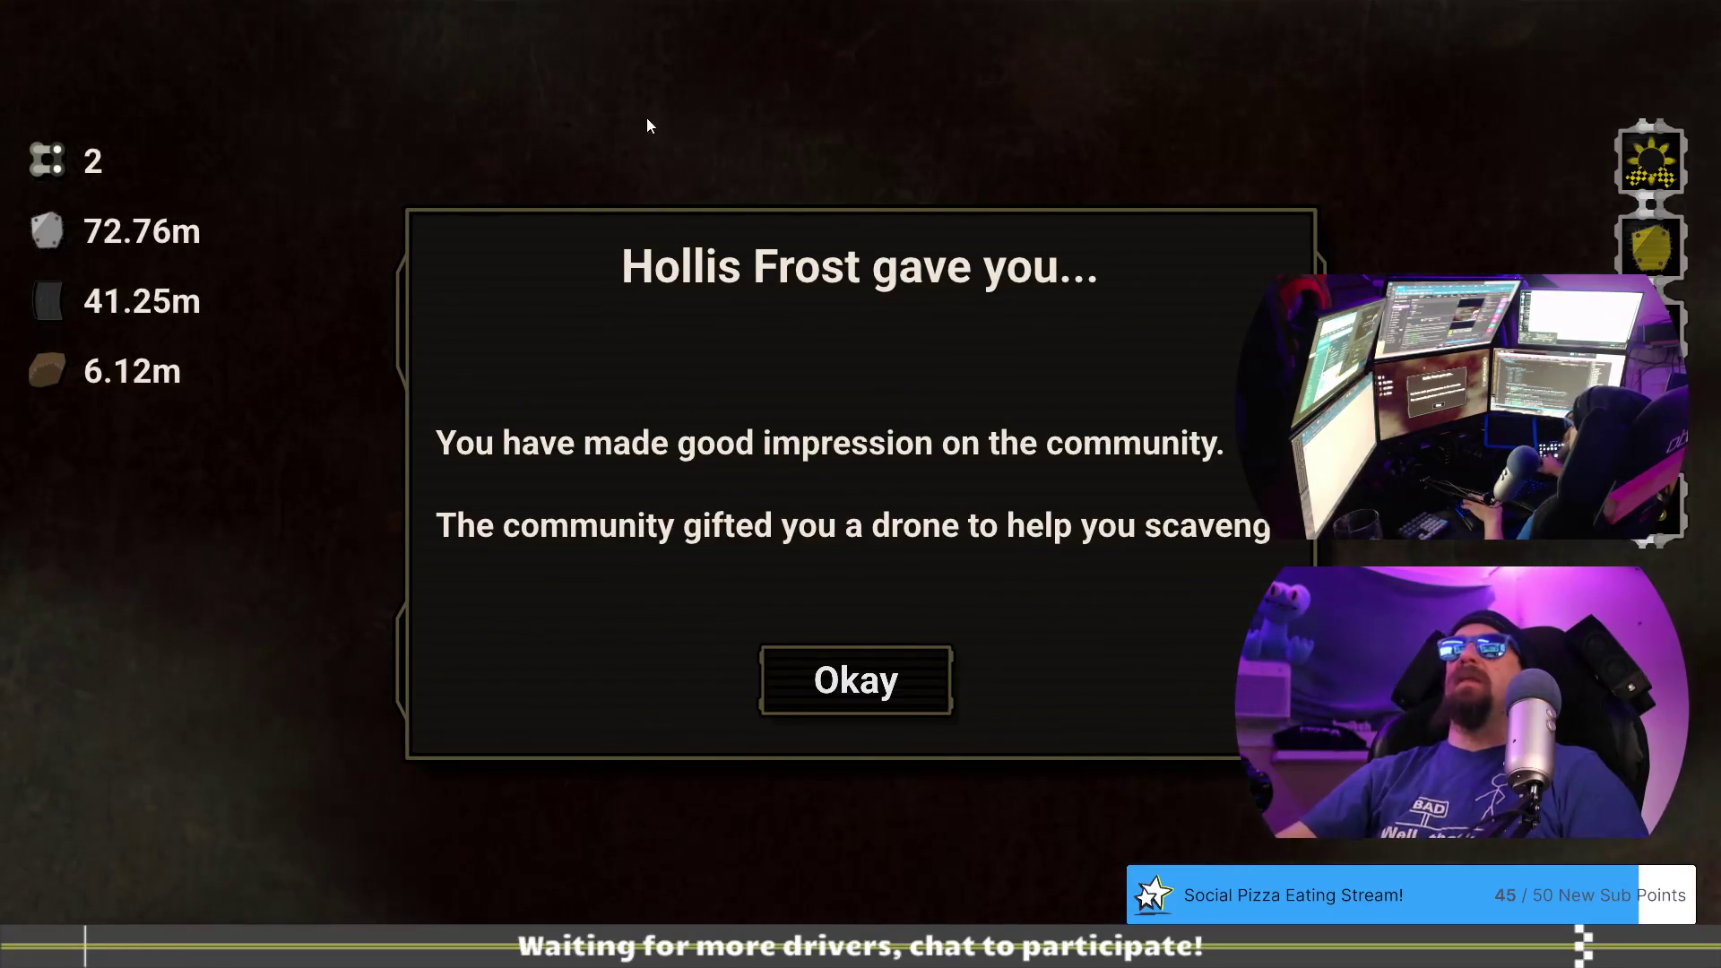
key(alt+Tab)
key(Down)
key(Right)
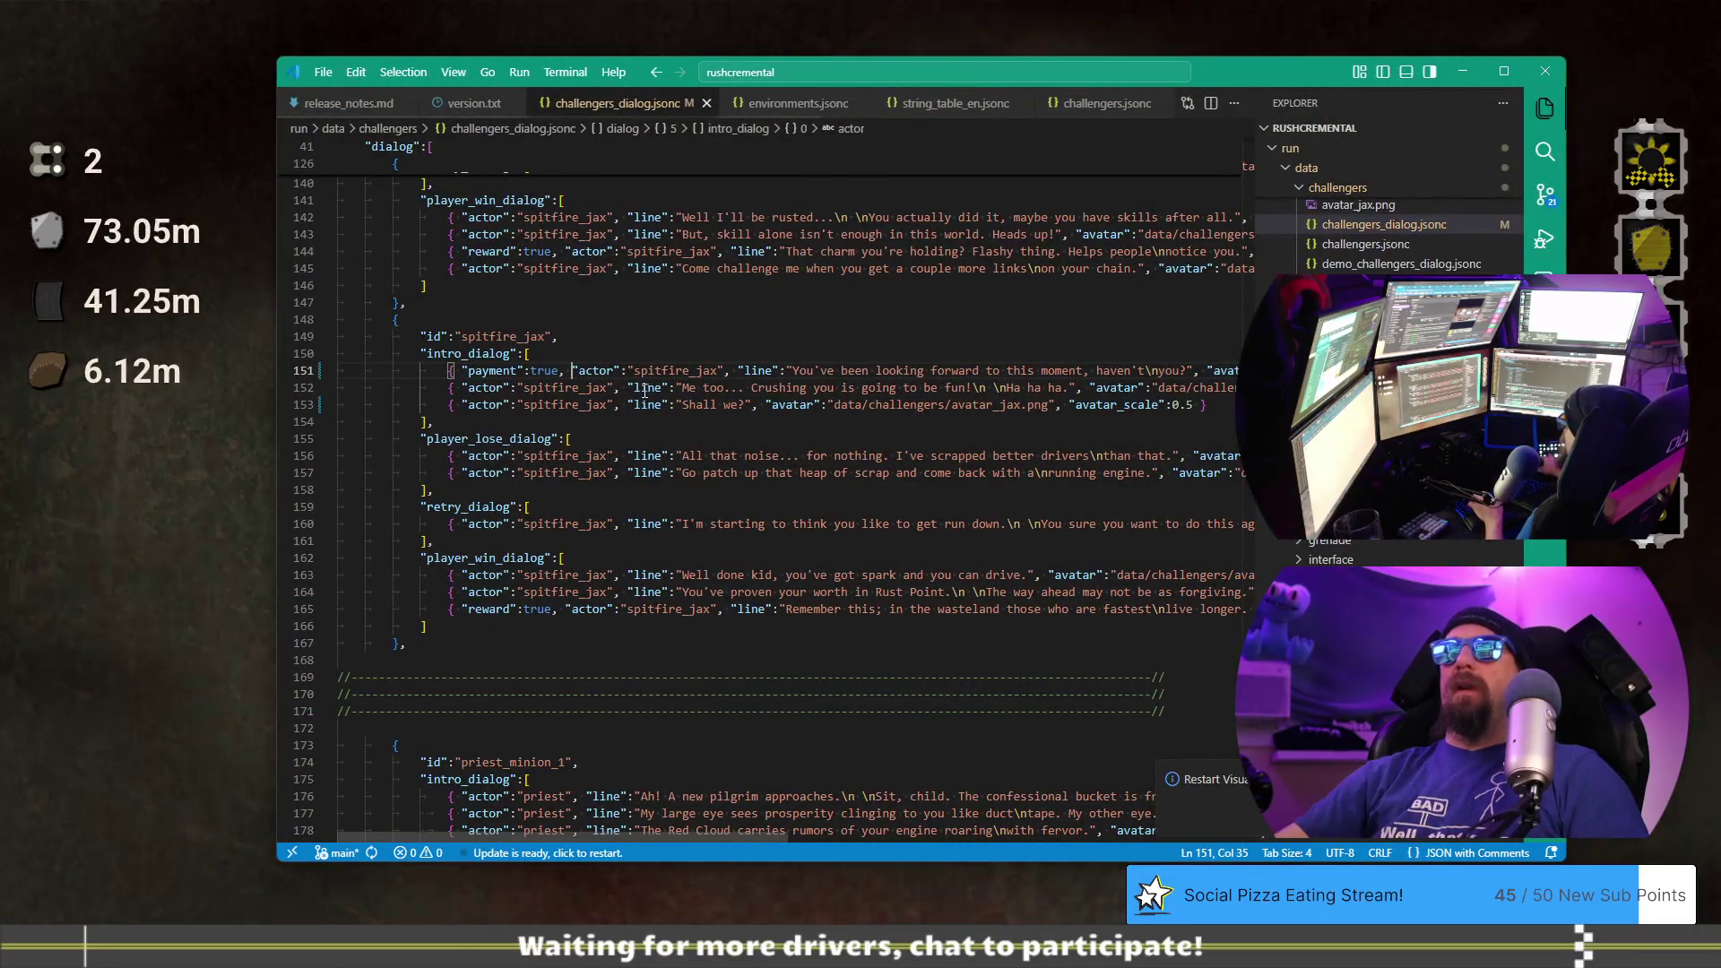
- Check the challenger_names list with Hollis Frost and Lady Rime, then open a new browser tab
scroll(1186, 472, up, 20)
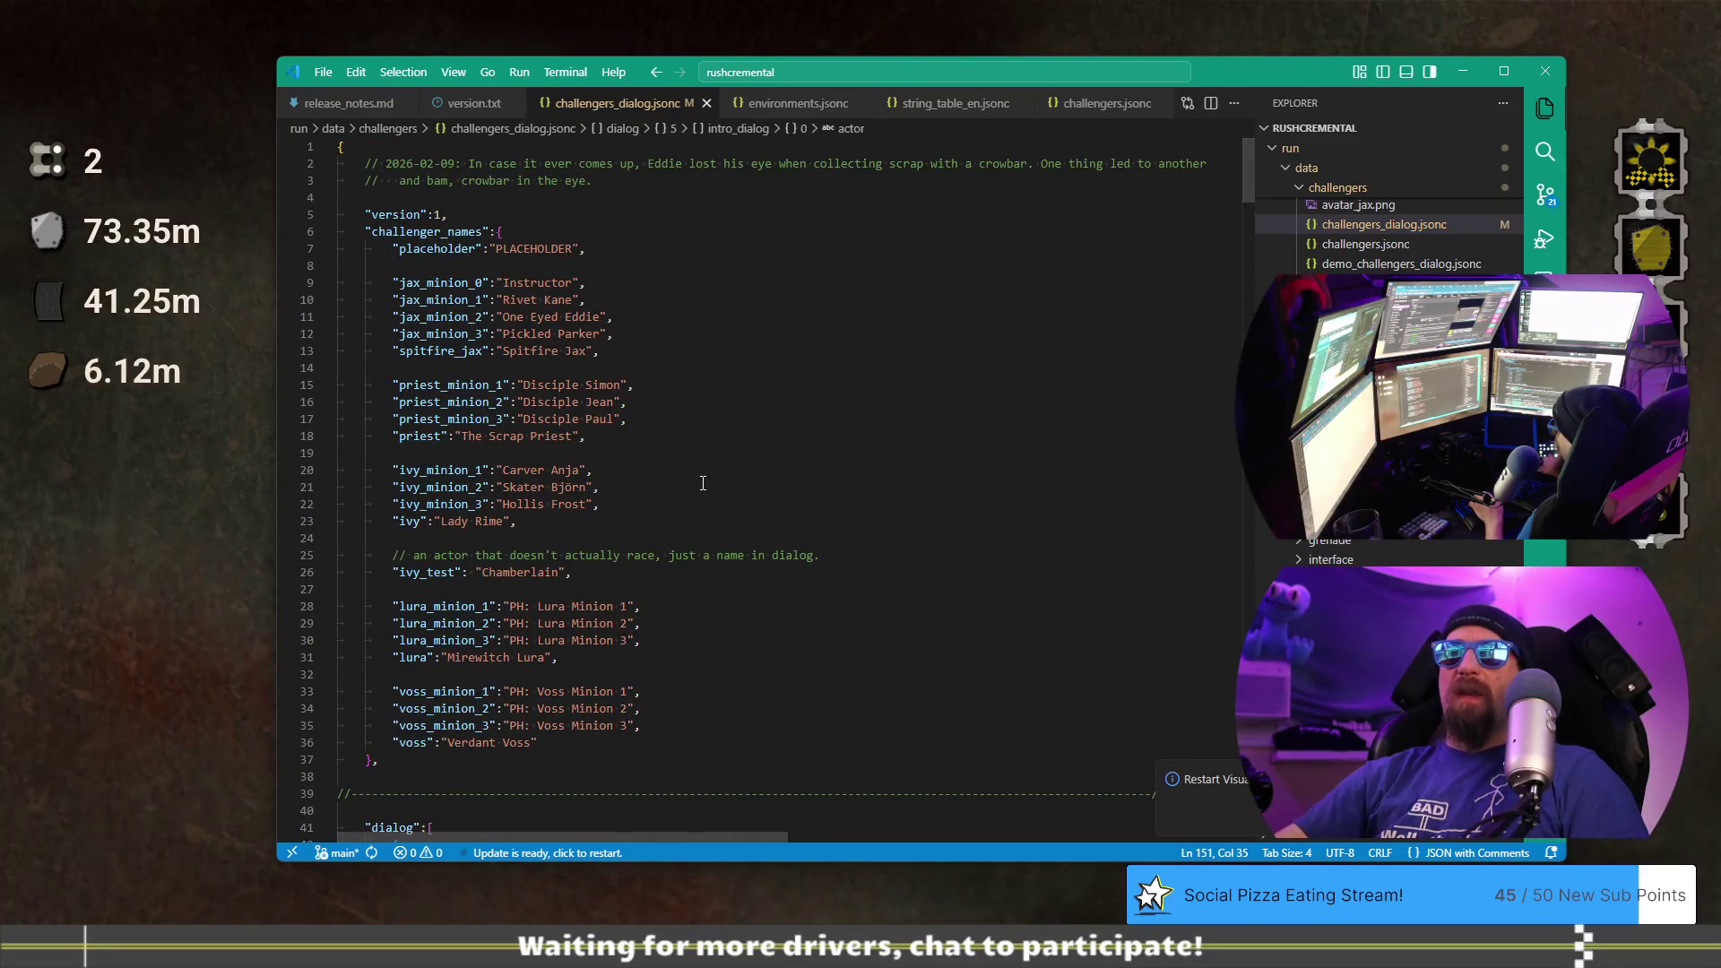
click(655, 520)
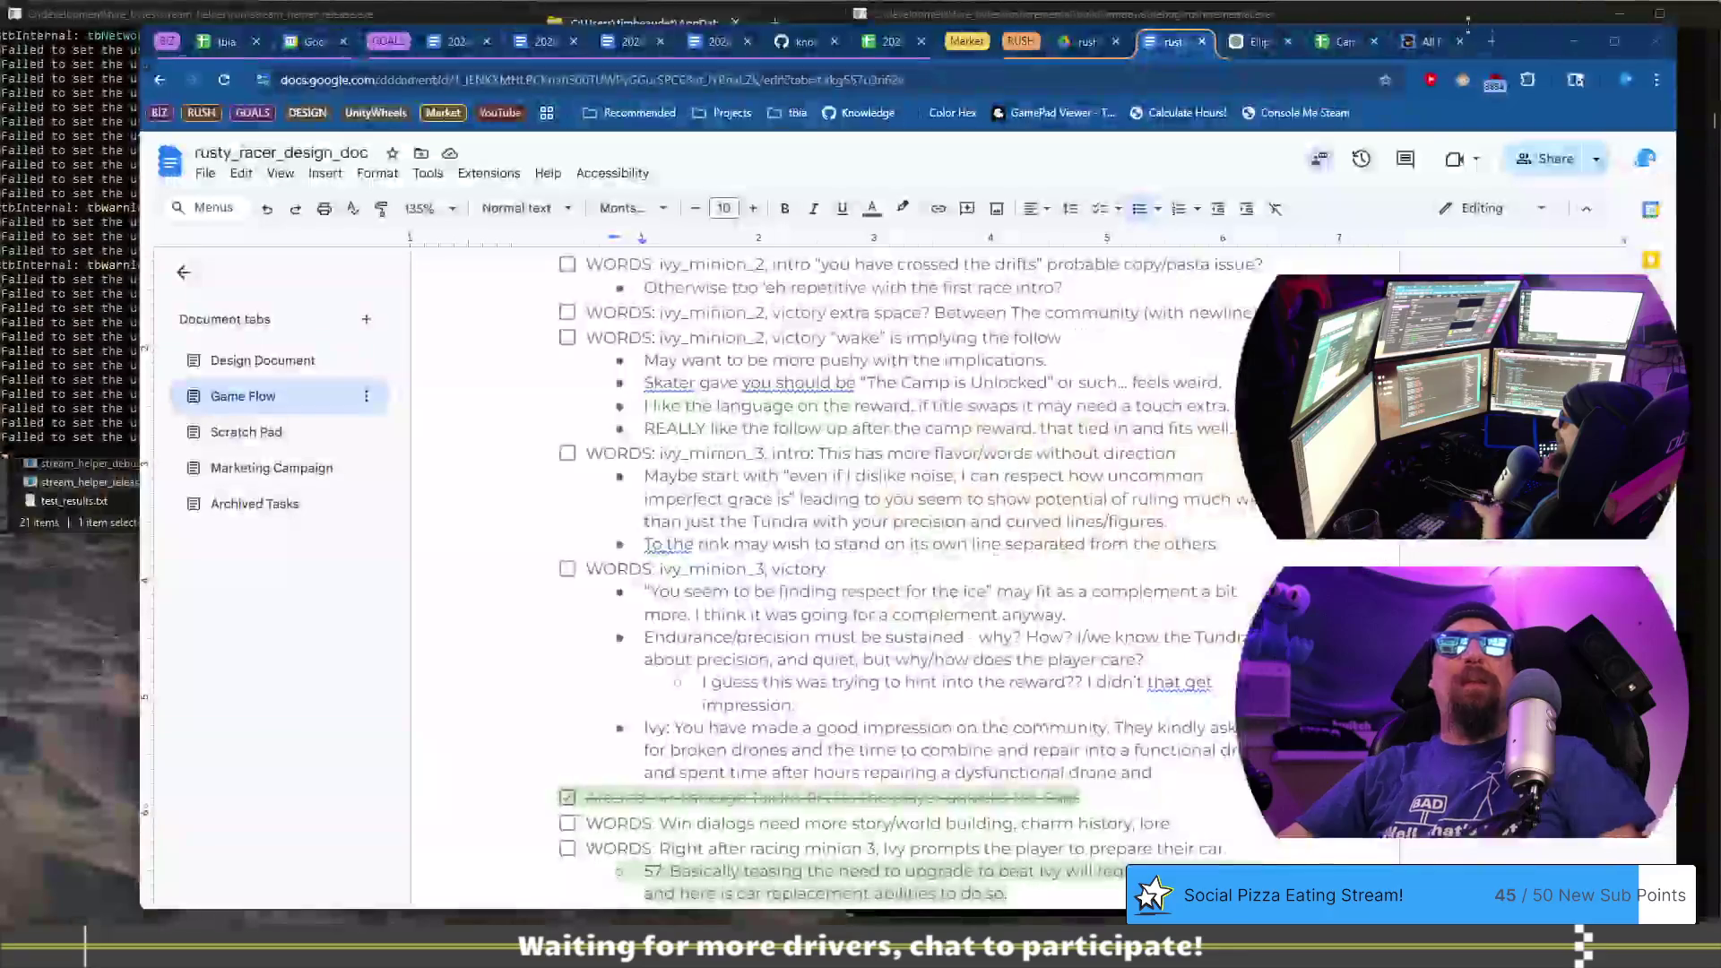
click(1491, 41)
- Search Google for 'rime' to see its dictionary definition
text(ro.e)
key(BackSpace)
key(BackSpace)
key(BackSpace)
text(rime)
key(Return)
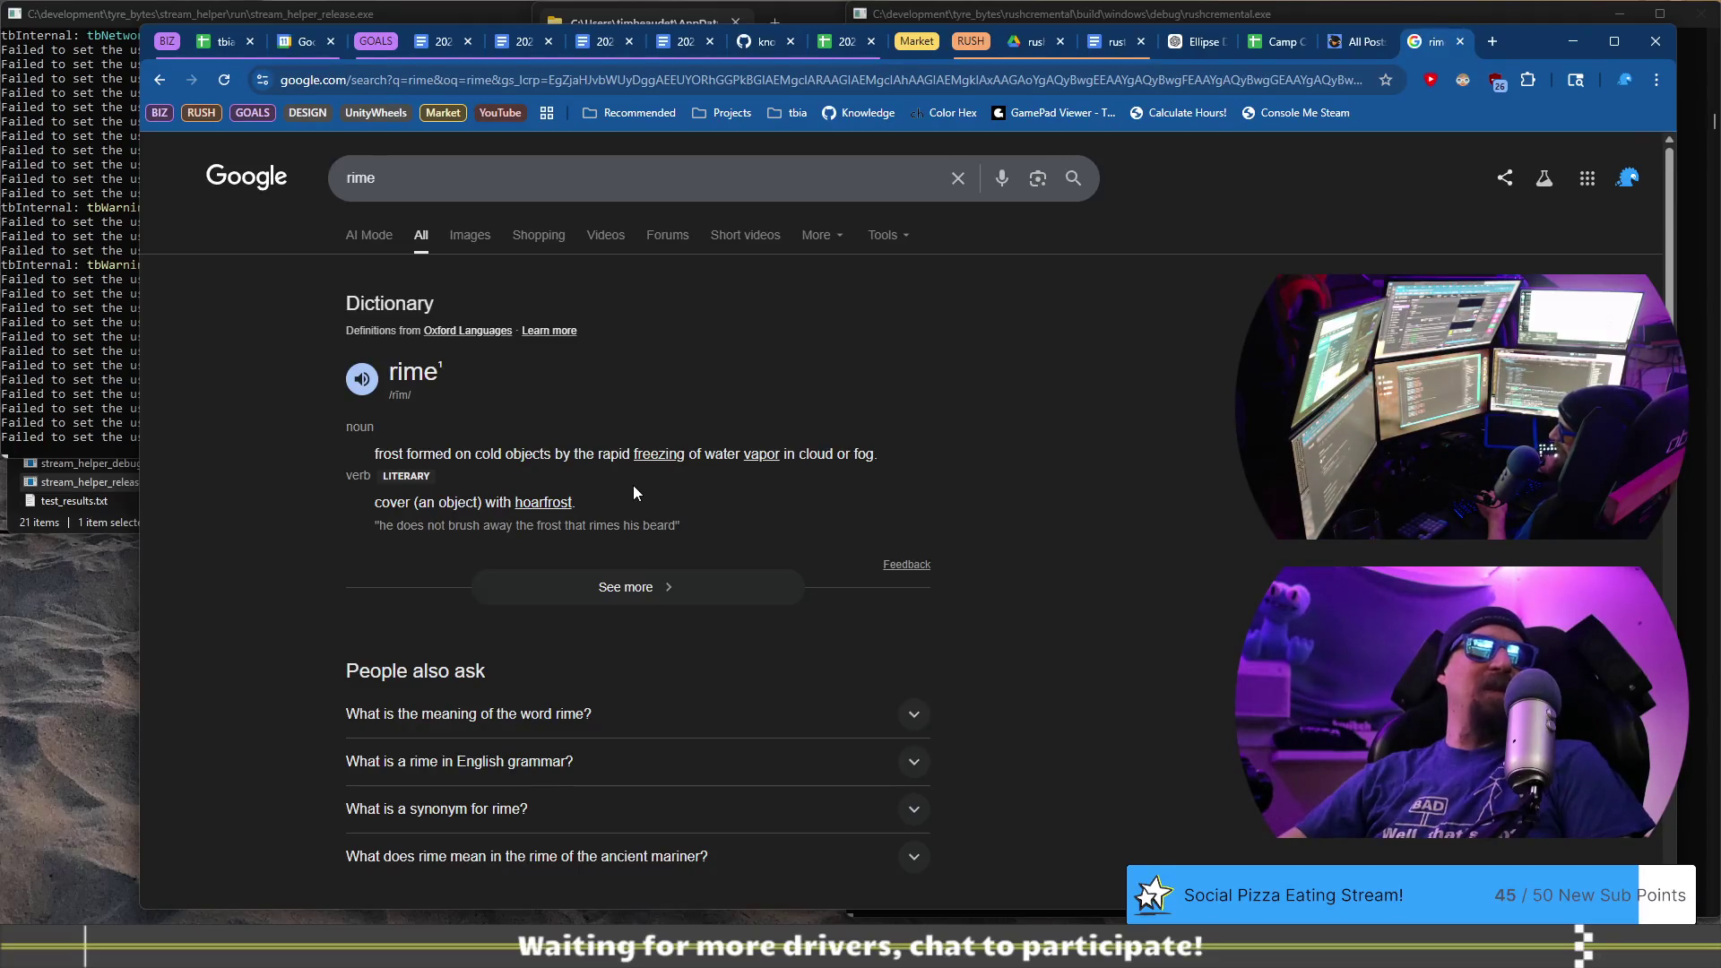
- Scroll down through the rime search results and back up
scroll(345, 466, down, 6)
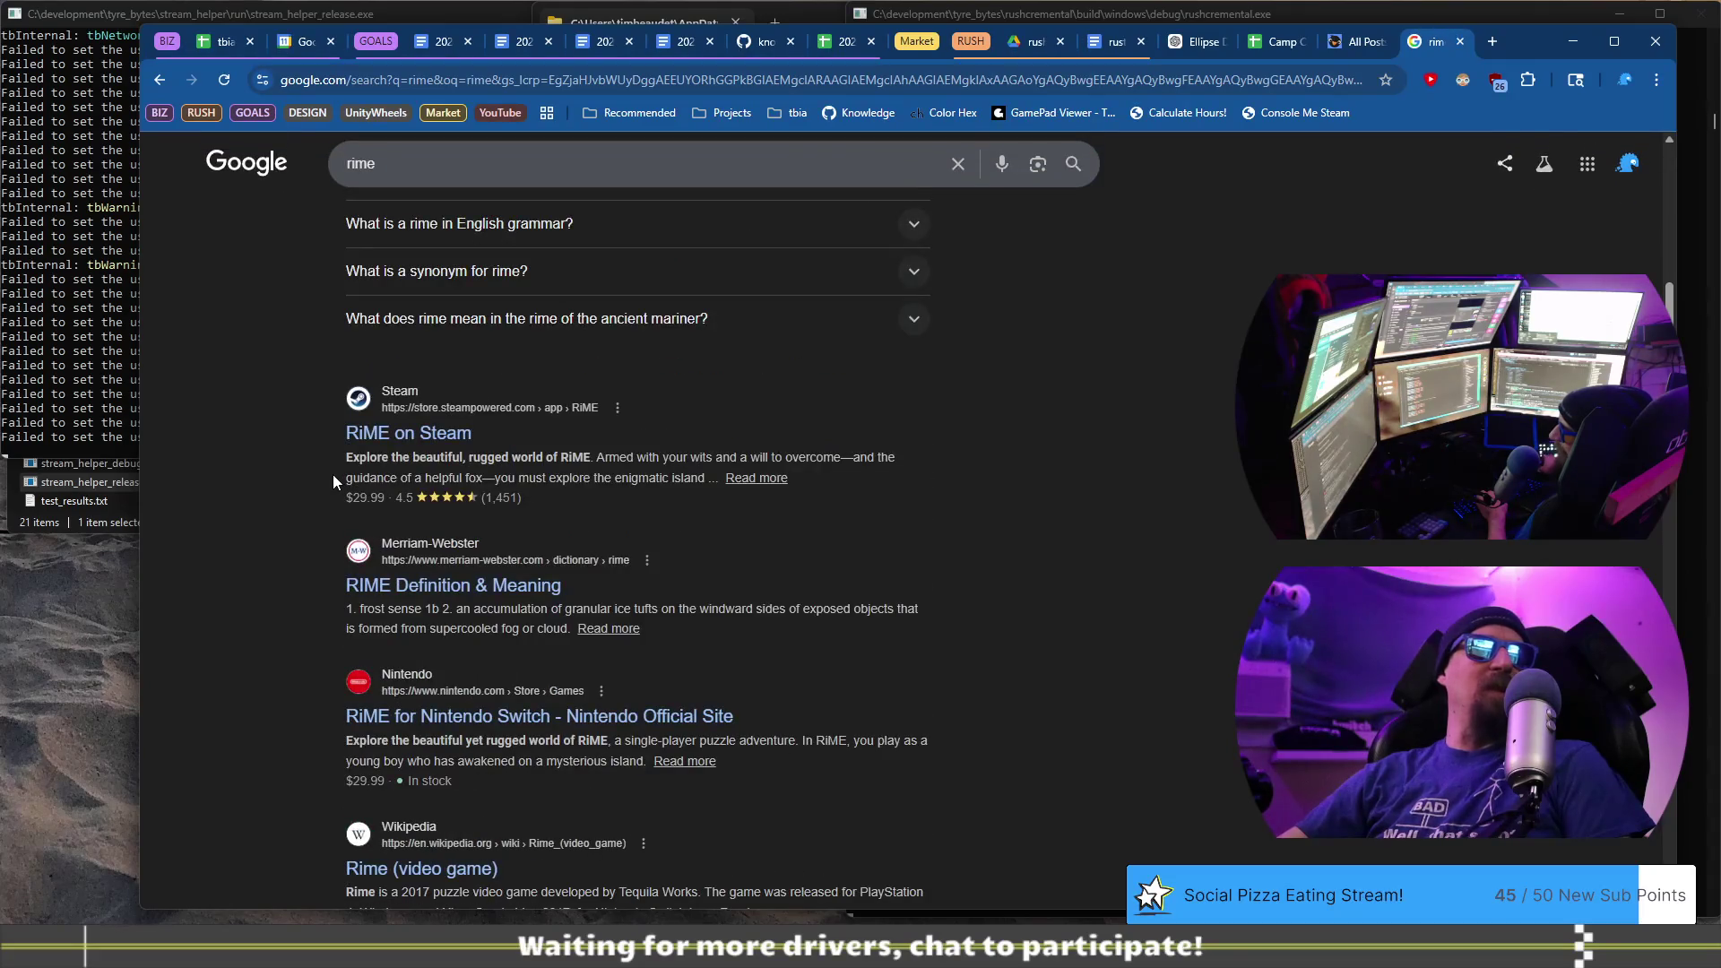
scroll(323, 480, up, 6)
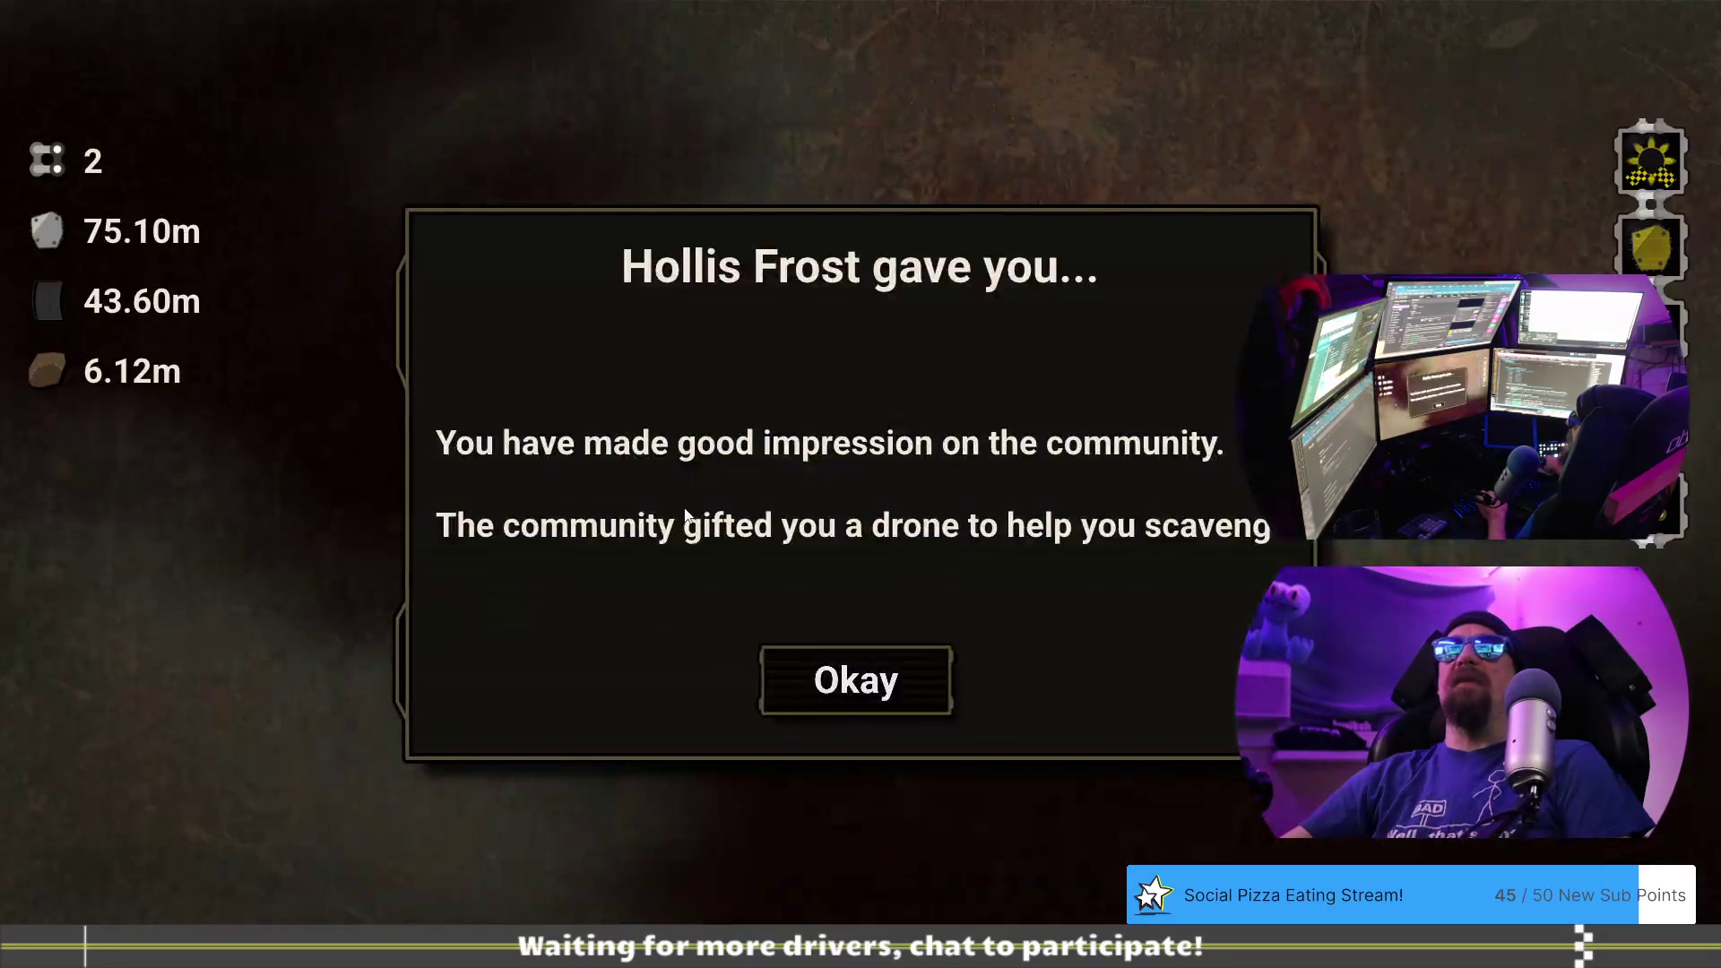
- Accept Hollis Frost's drone gift in the game and return to the browser
click(886, 681)
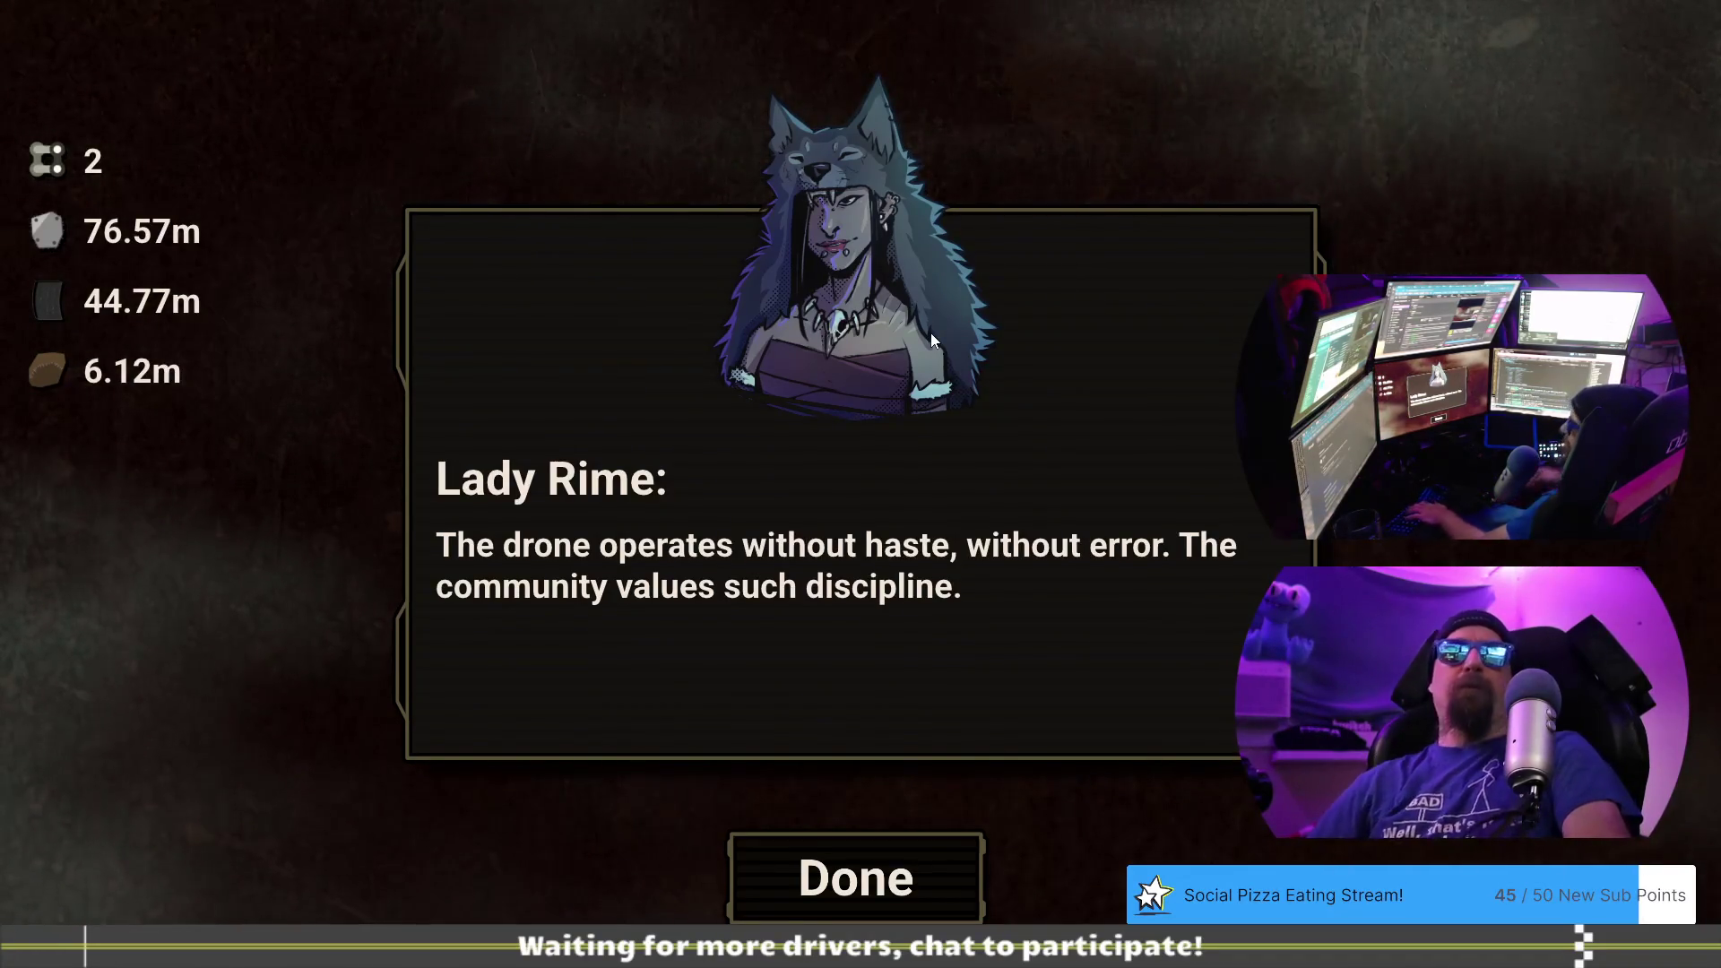
key(alt+Tab)
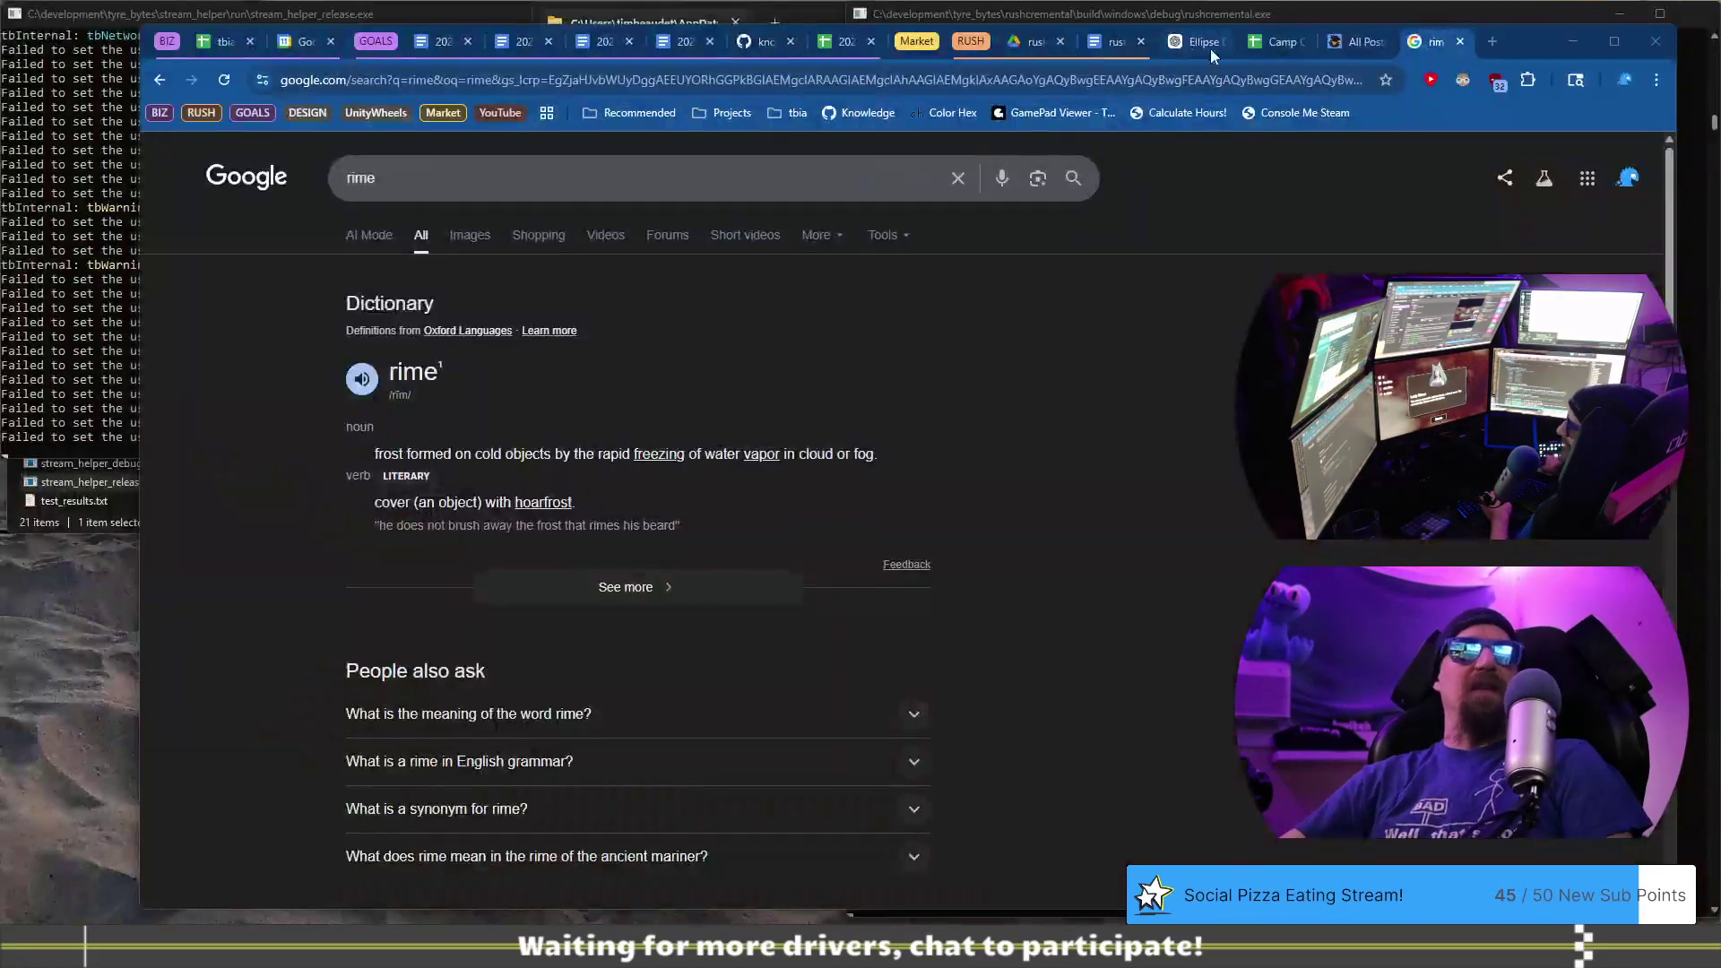
- Add the bullet 'The precision does tie itself back in after getting through to the end.'
click(1119, 47)
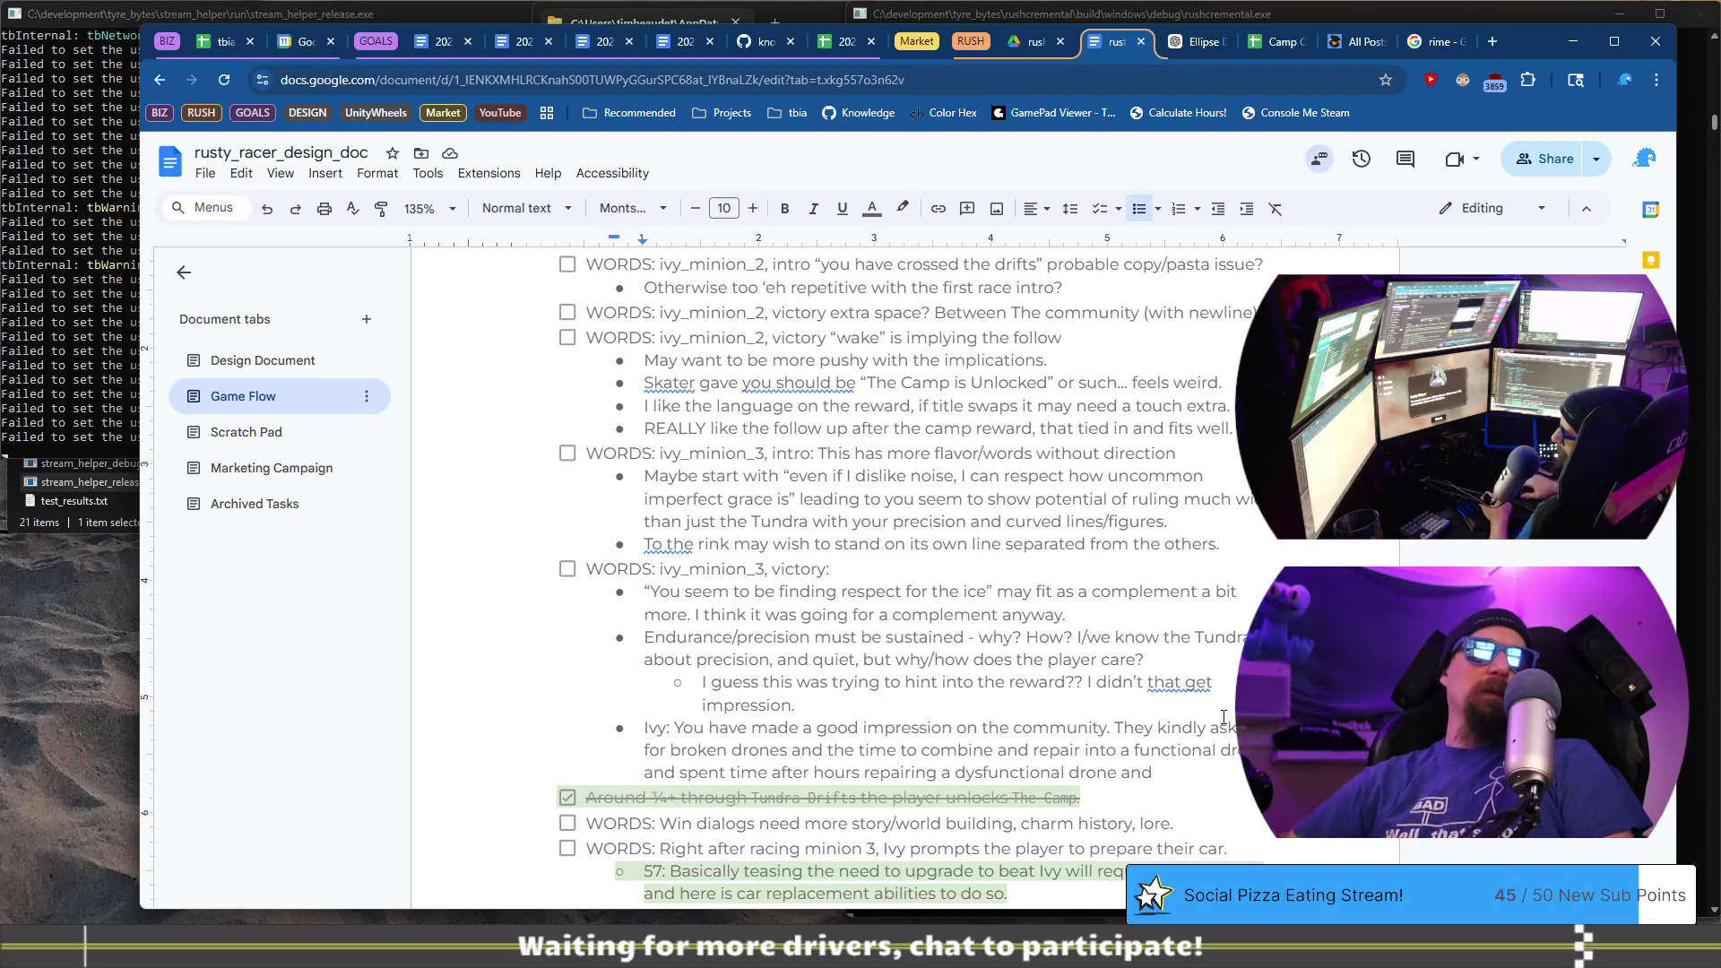
key(Return)
text(The precnsi)
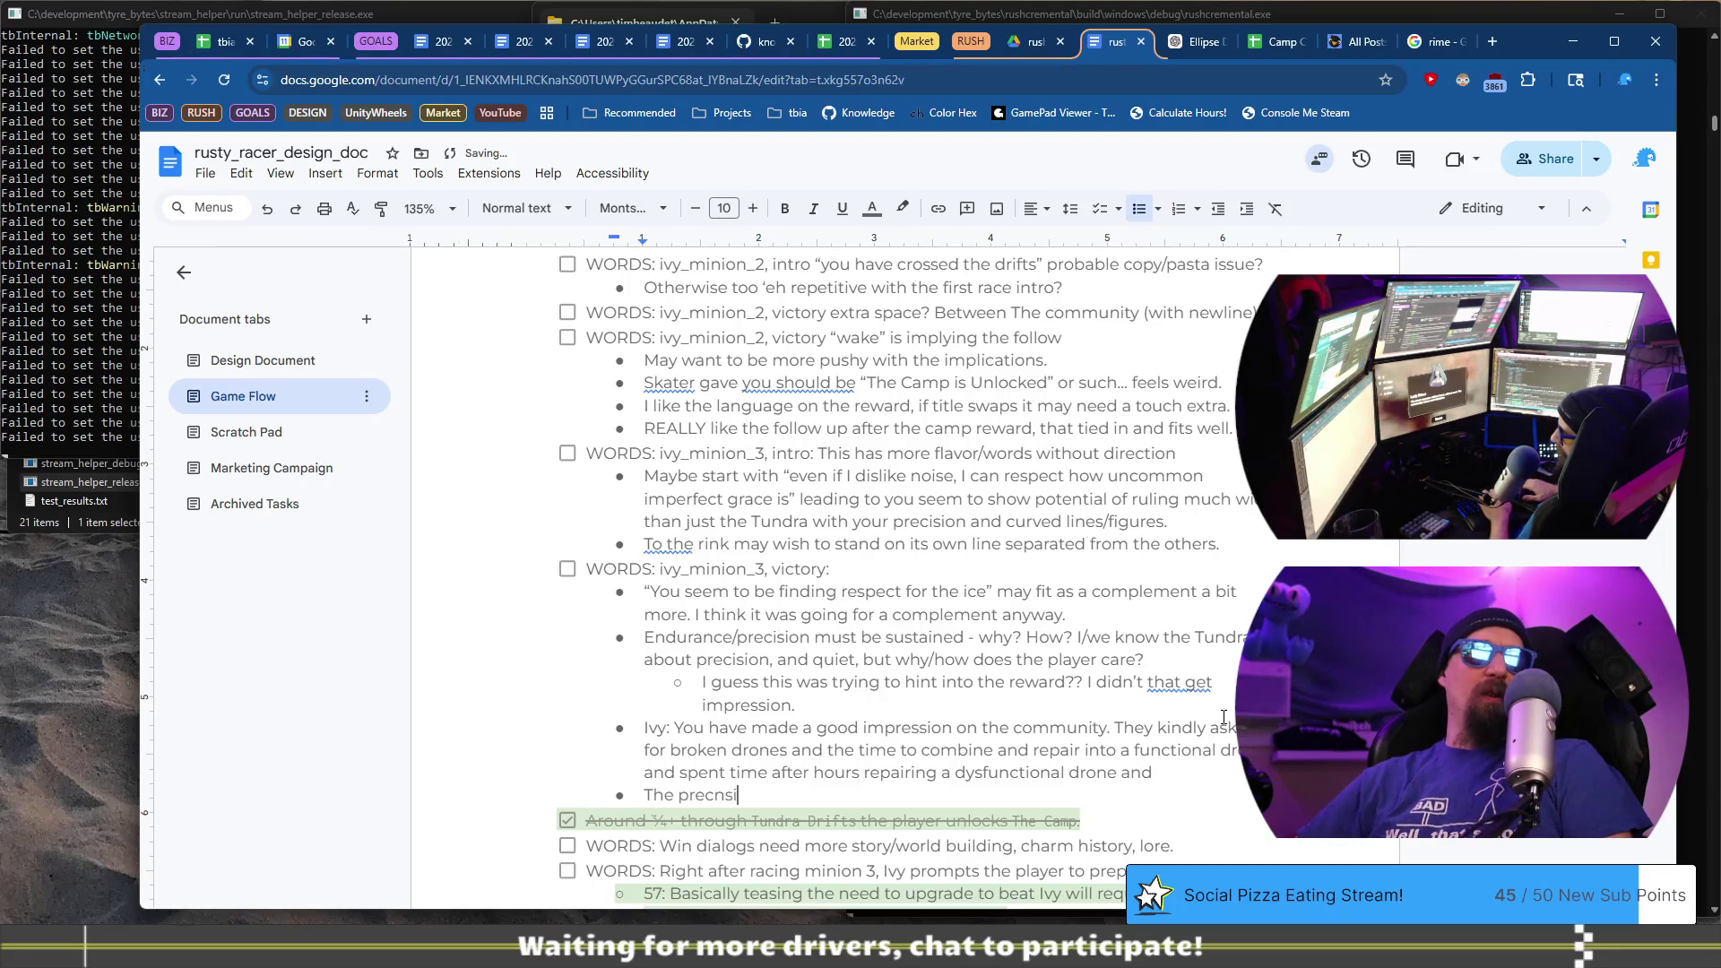
key(BackSpace)
text(ision does tie itself back in afte)
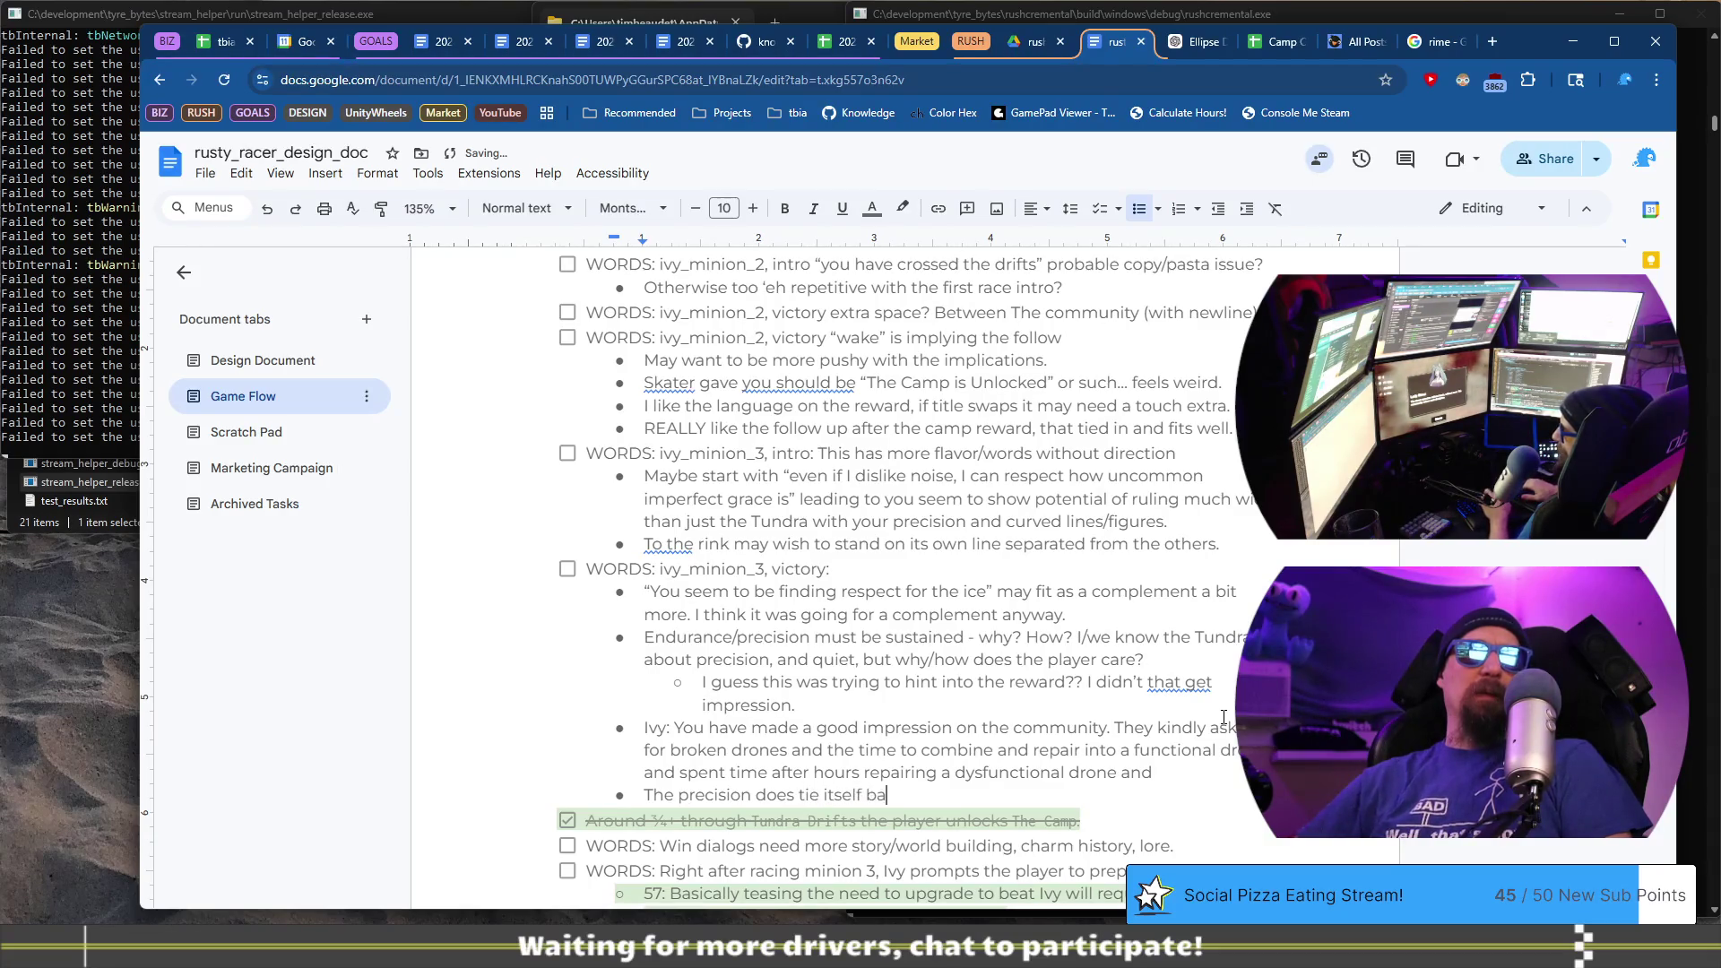
text(r )
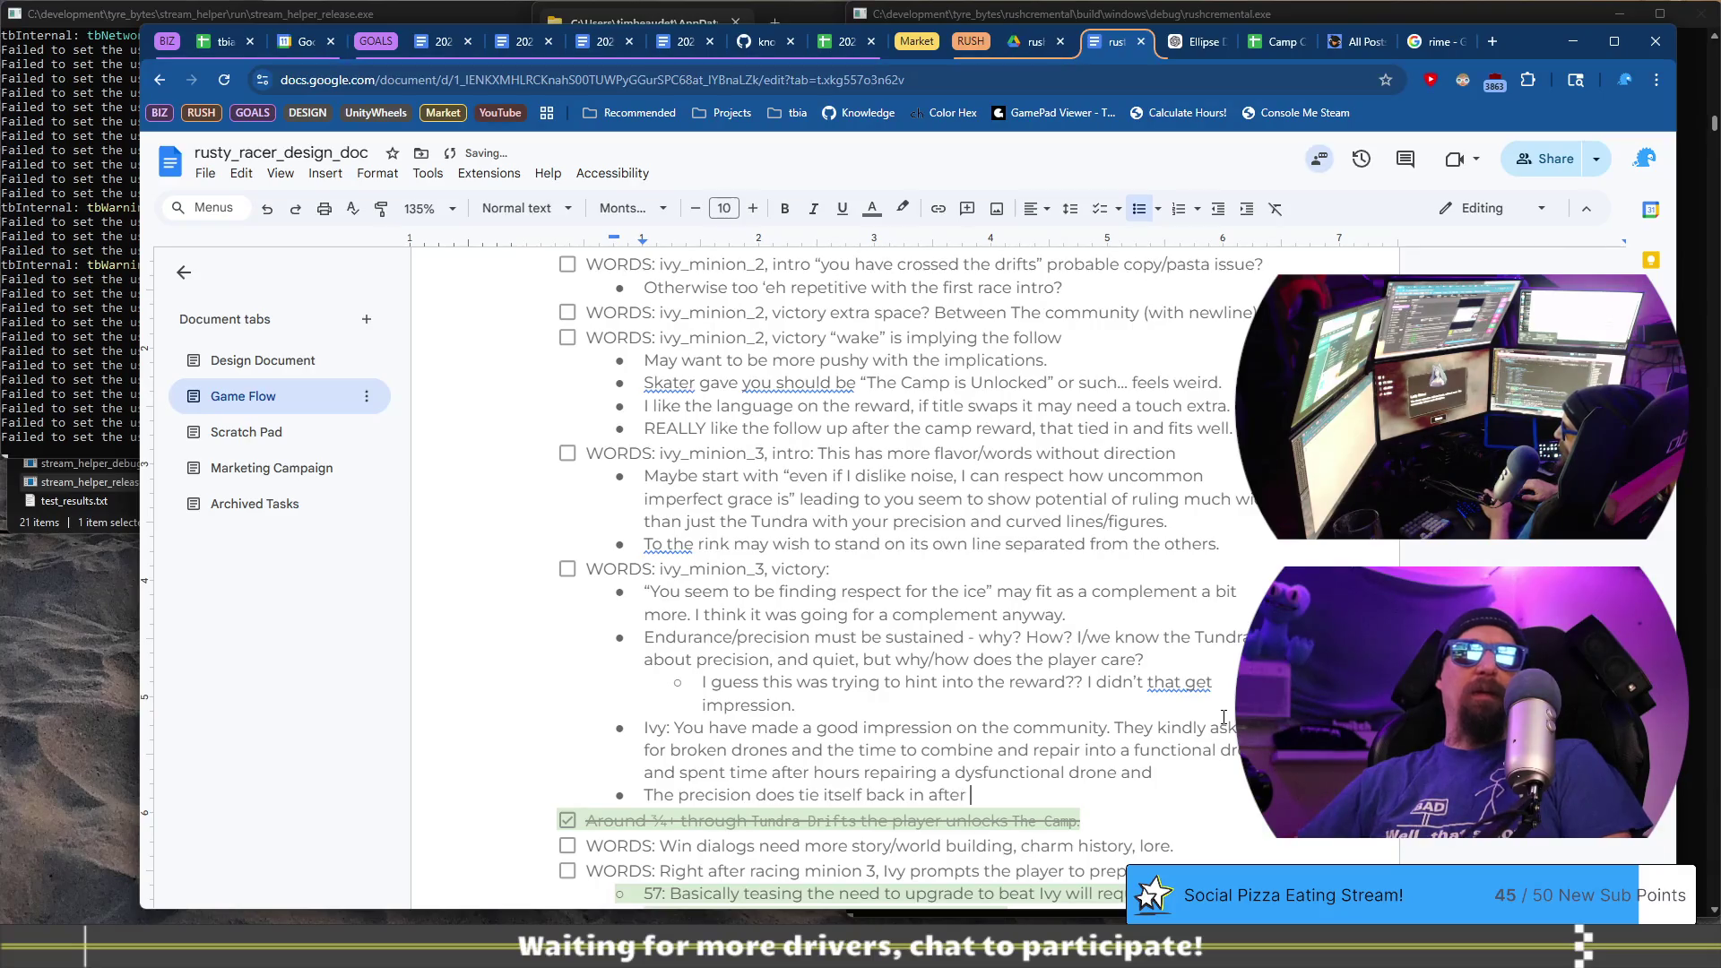
text(g)
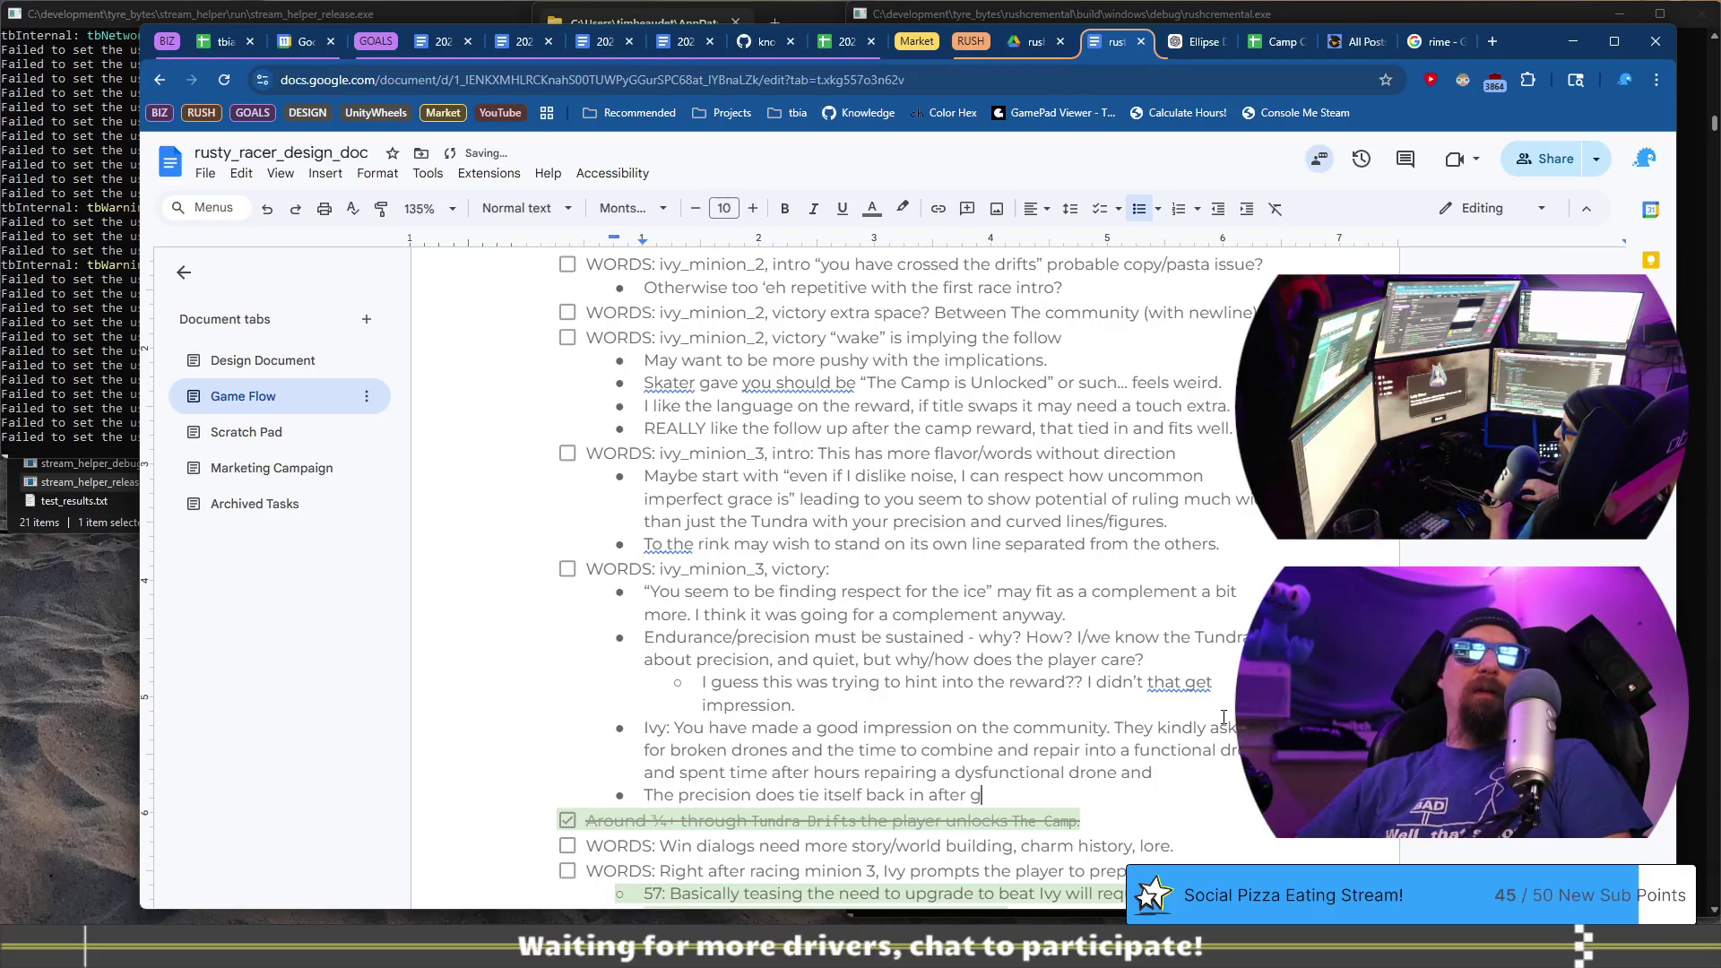
text(etrt)
key(BackSpace)
text(tin)
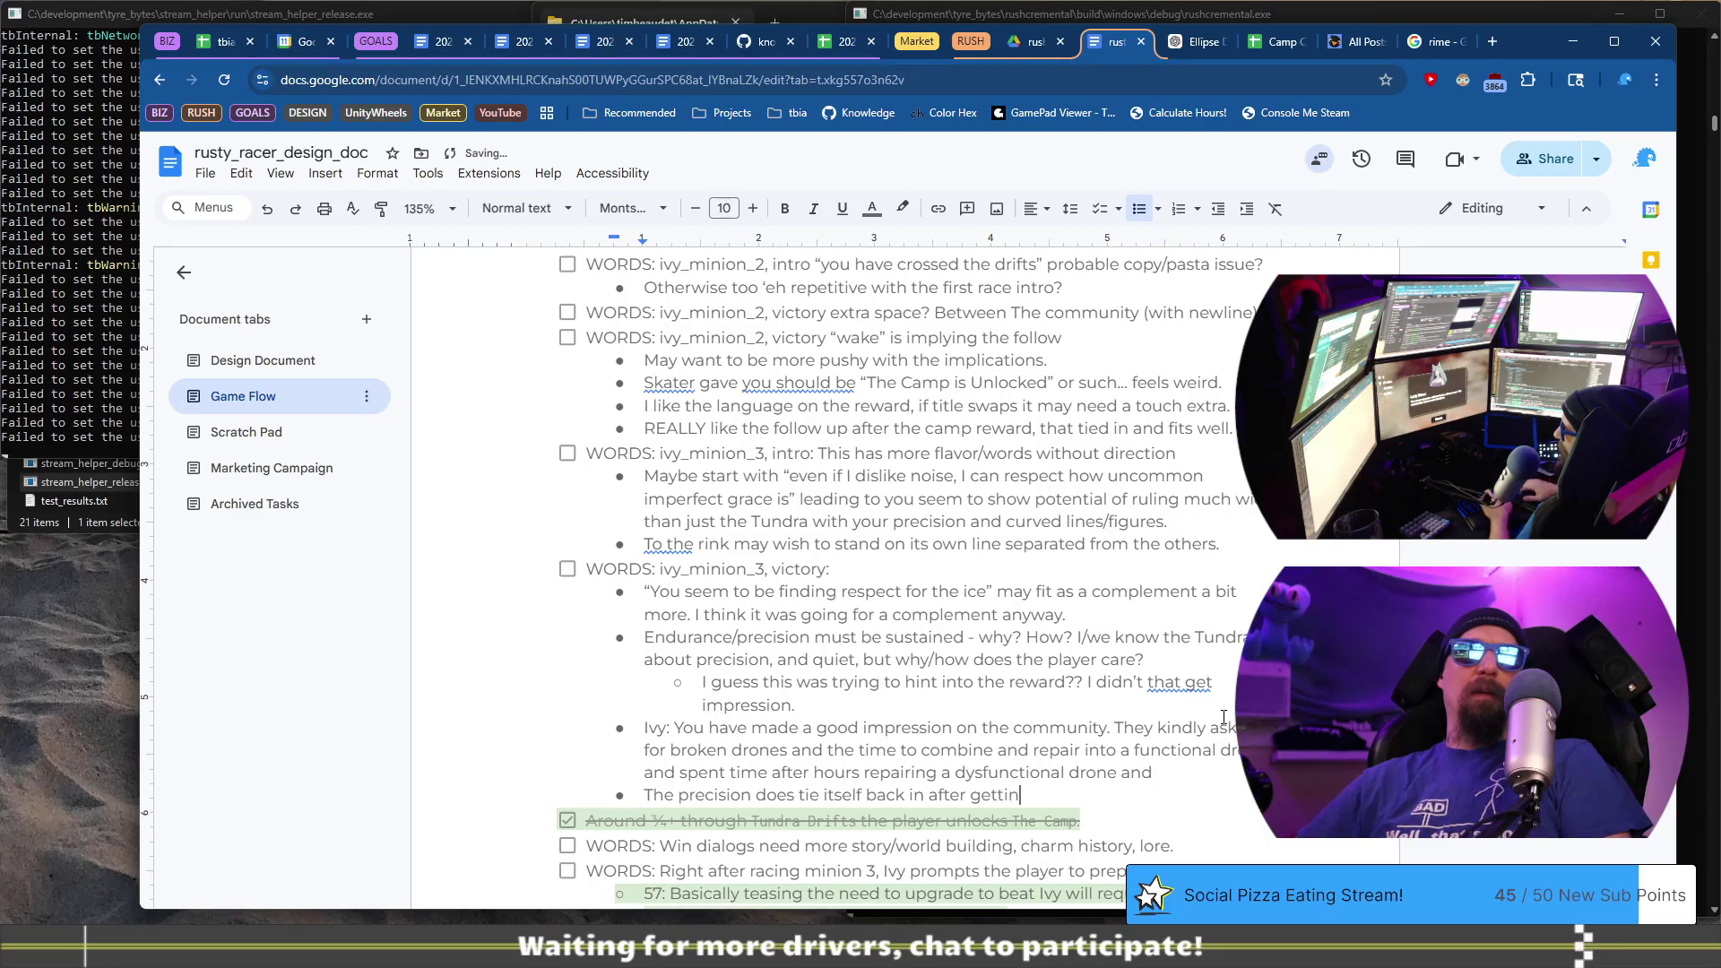
text(g through to the end.)
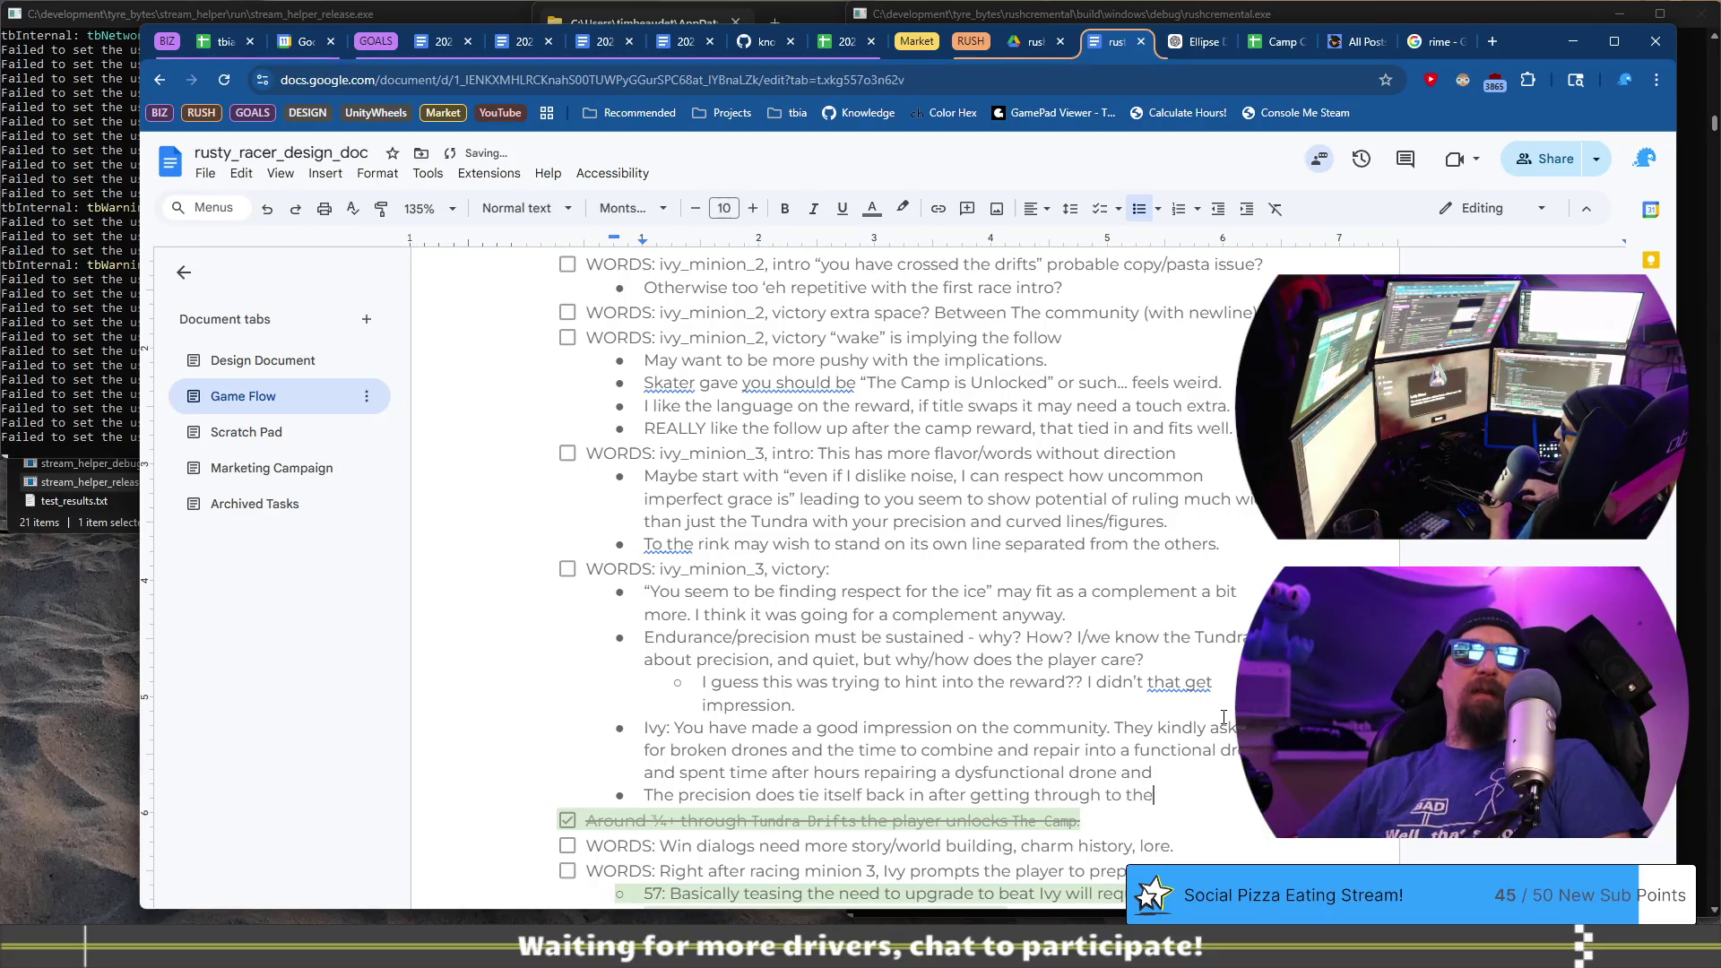
key(BackSpace)
text(, )
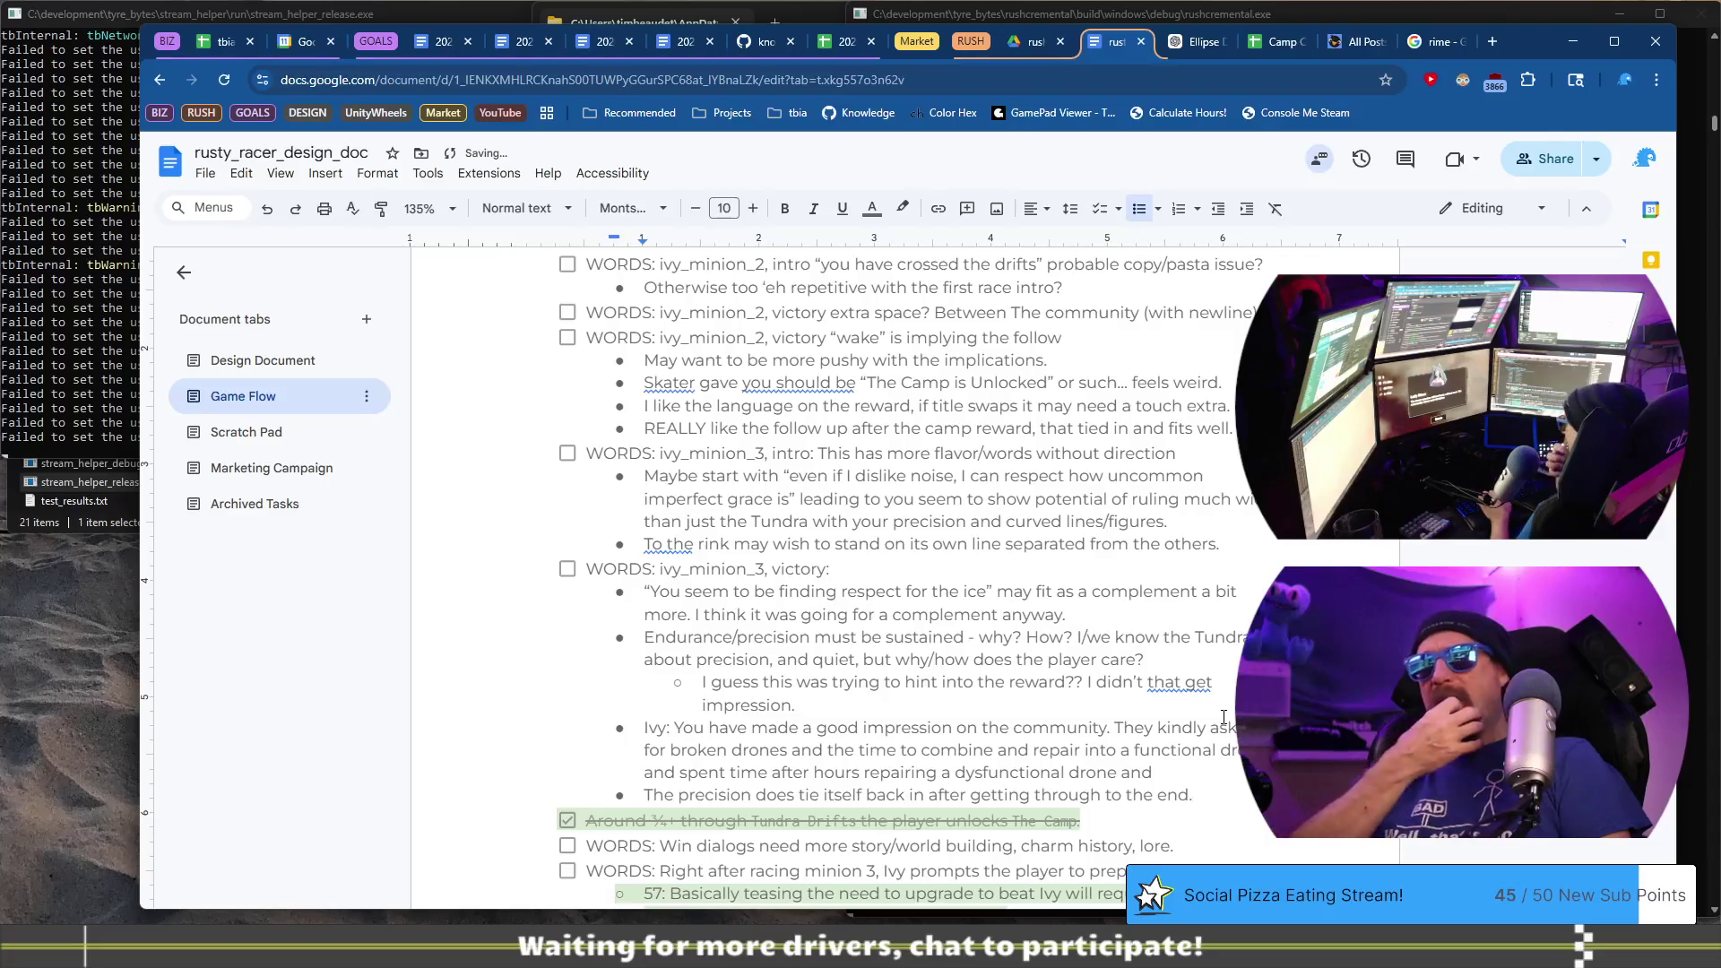
text(but)
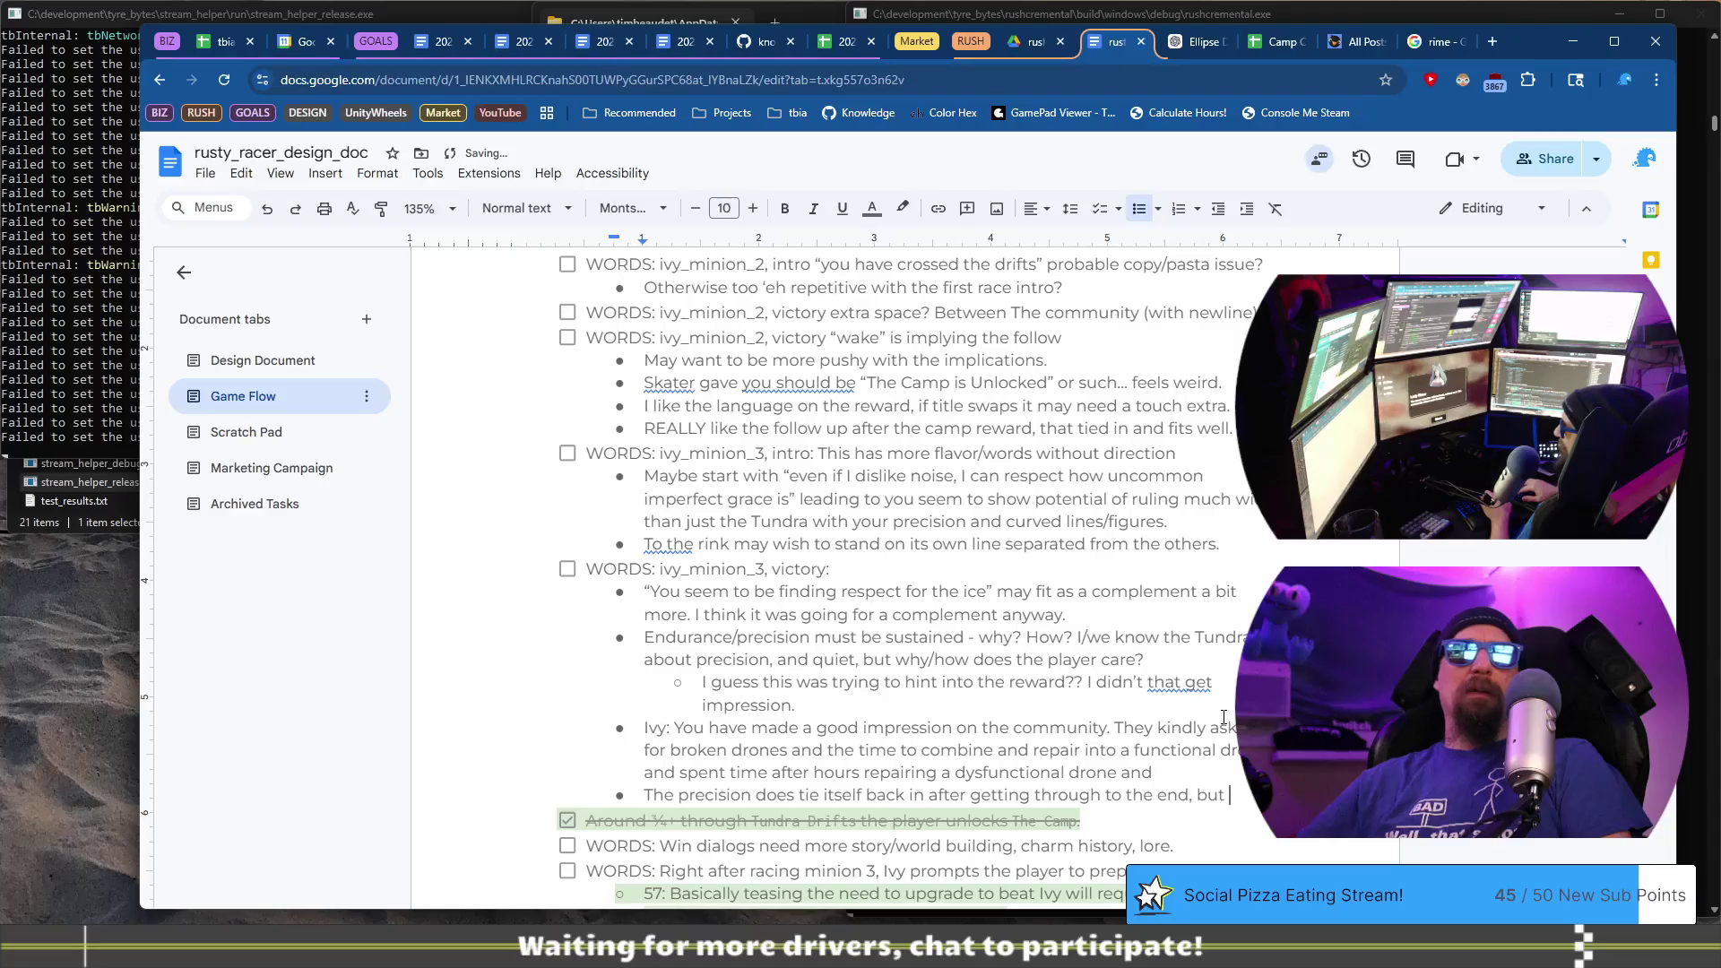
text( felt)
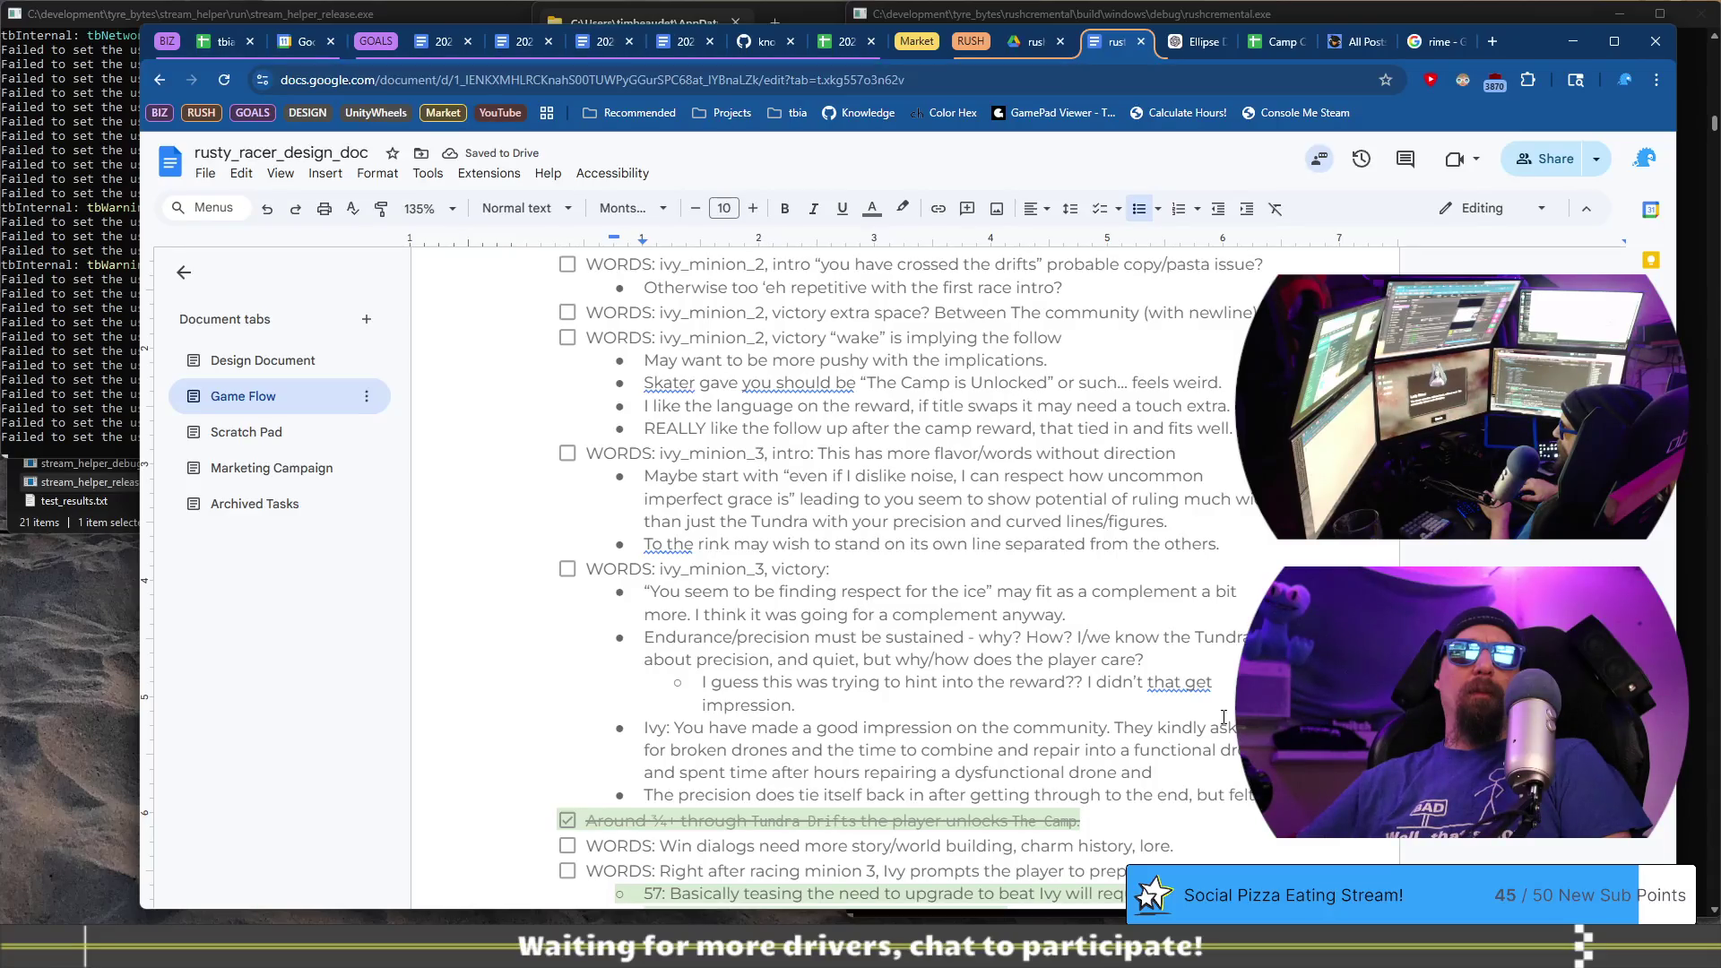
key(ctrl+BackSpace)
key(ctrl+BackSpace)
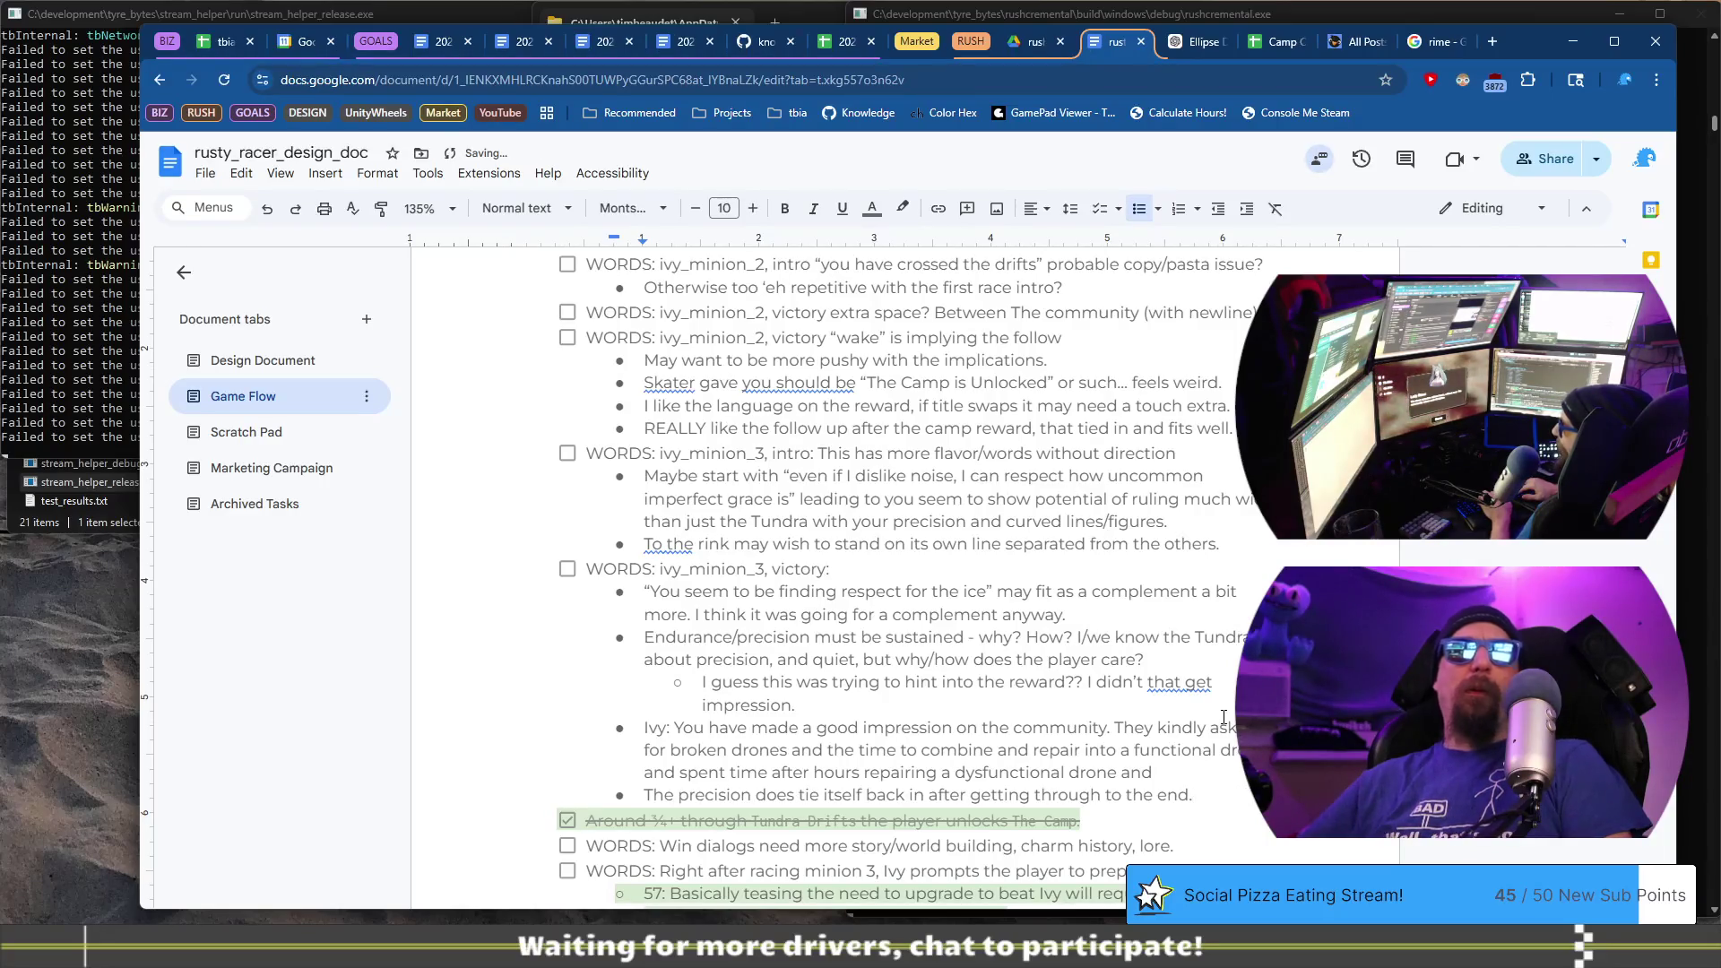
text(but)
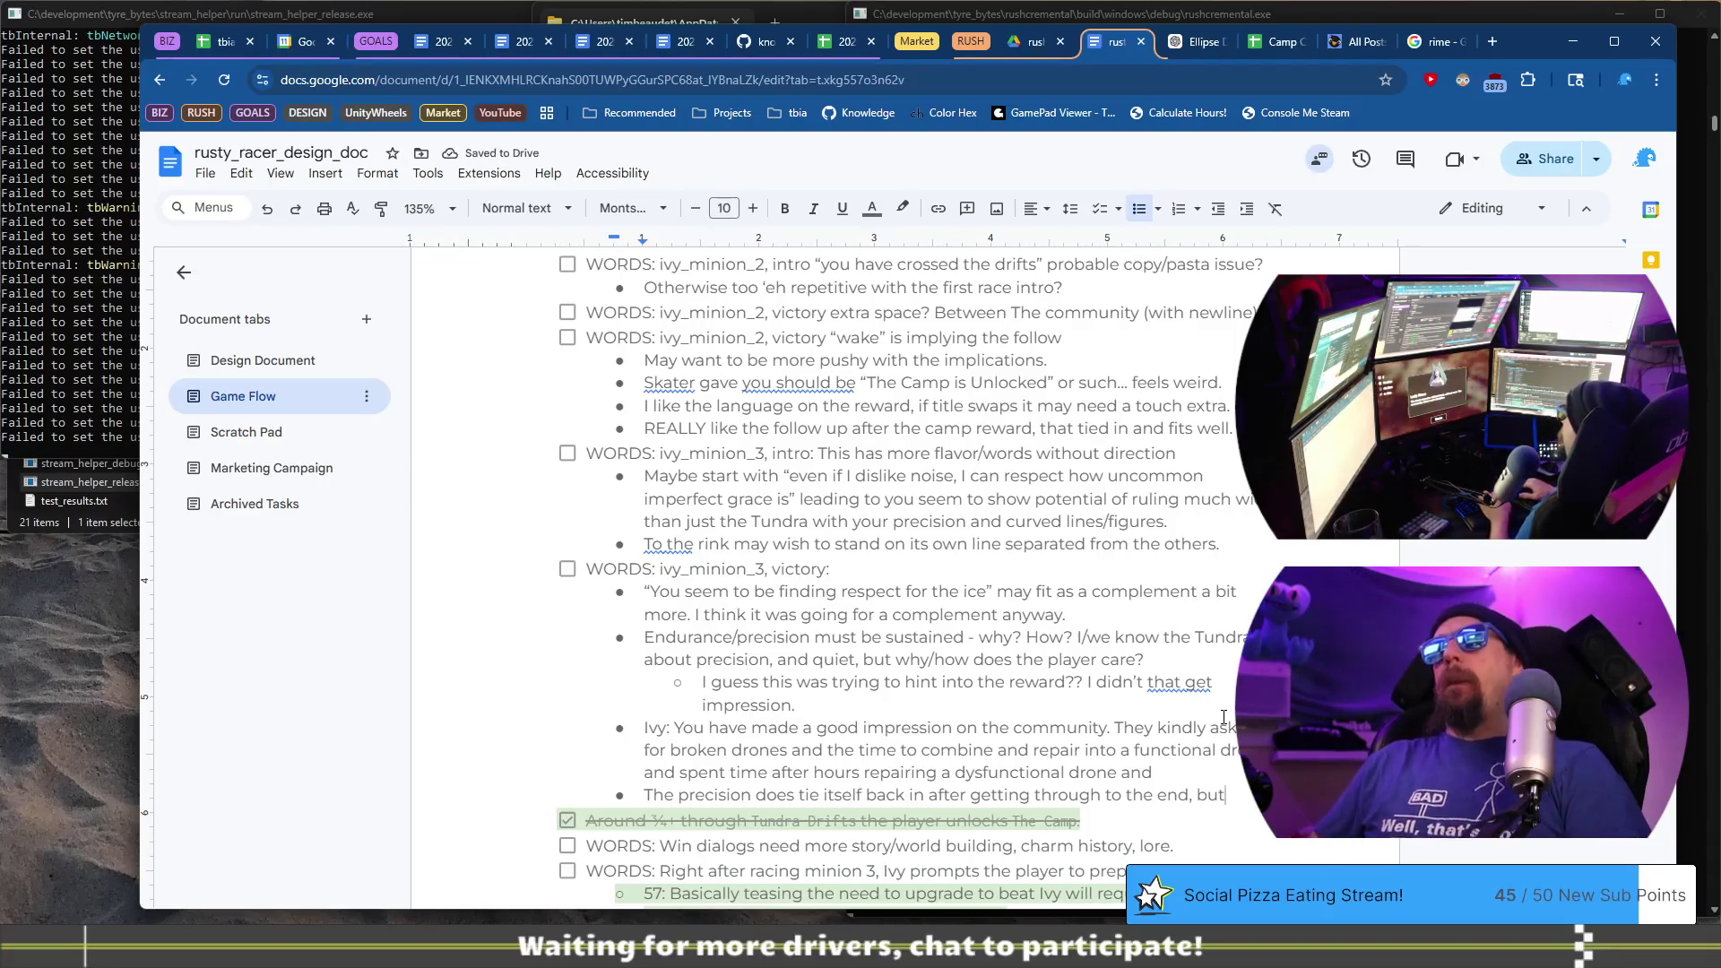
key(BackSpace)
key(BackSpace)
key(BackSpace)
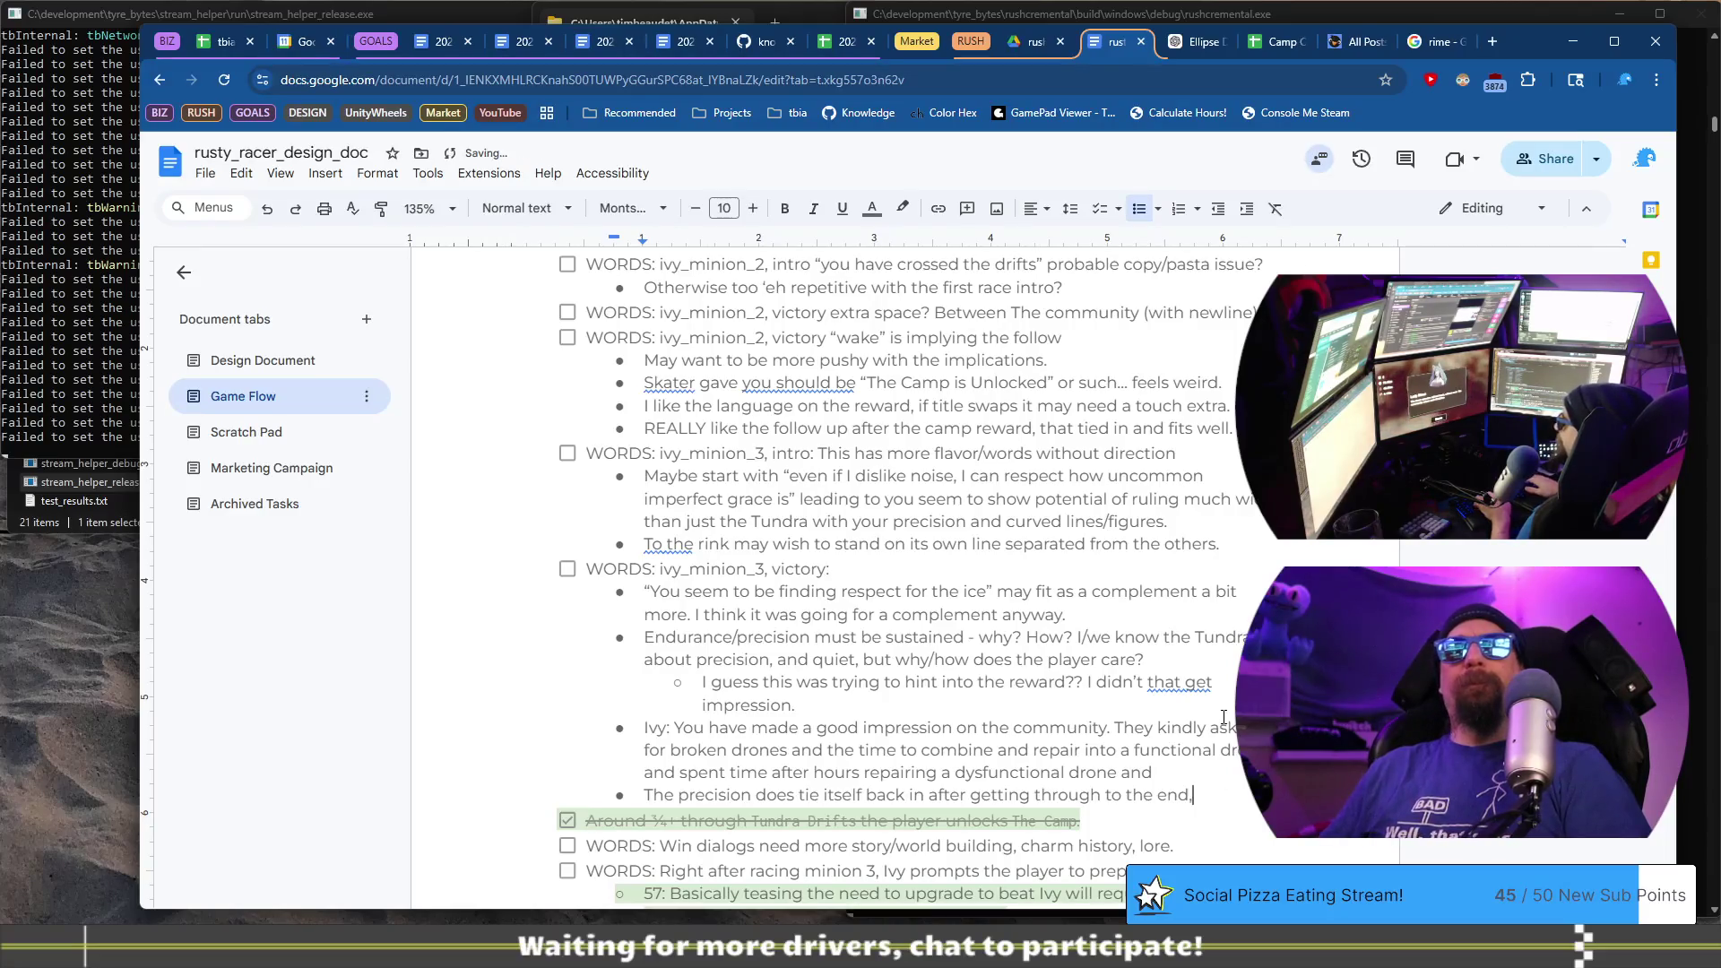
text(.)
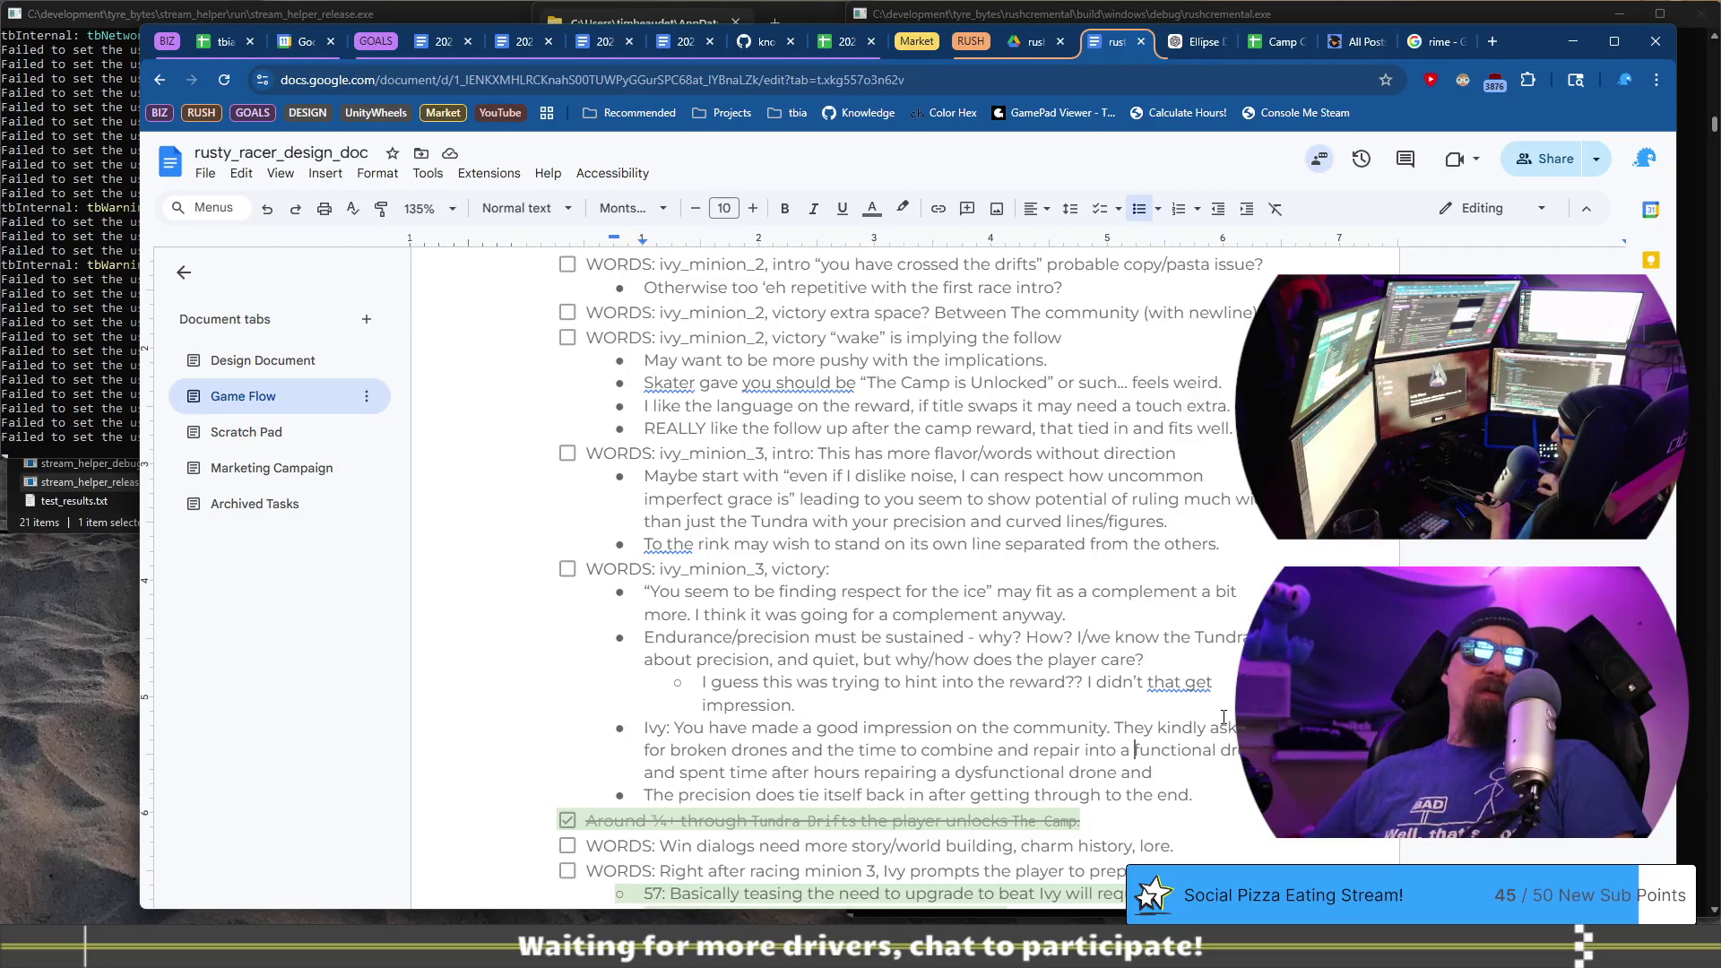
- Insert '/parts' after 'drones' in Ivy's dialogue line
key(ctrl+Left)
key(Left)
text(/pa)
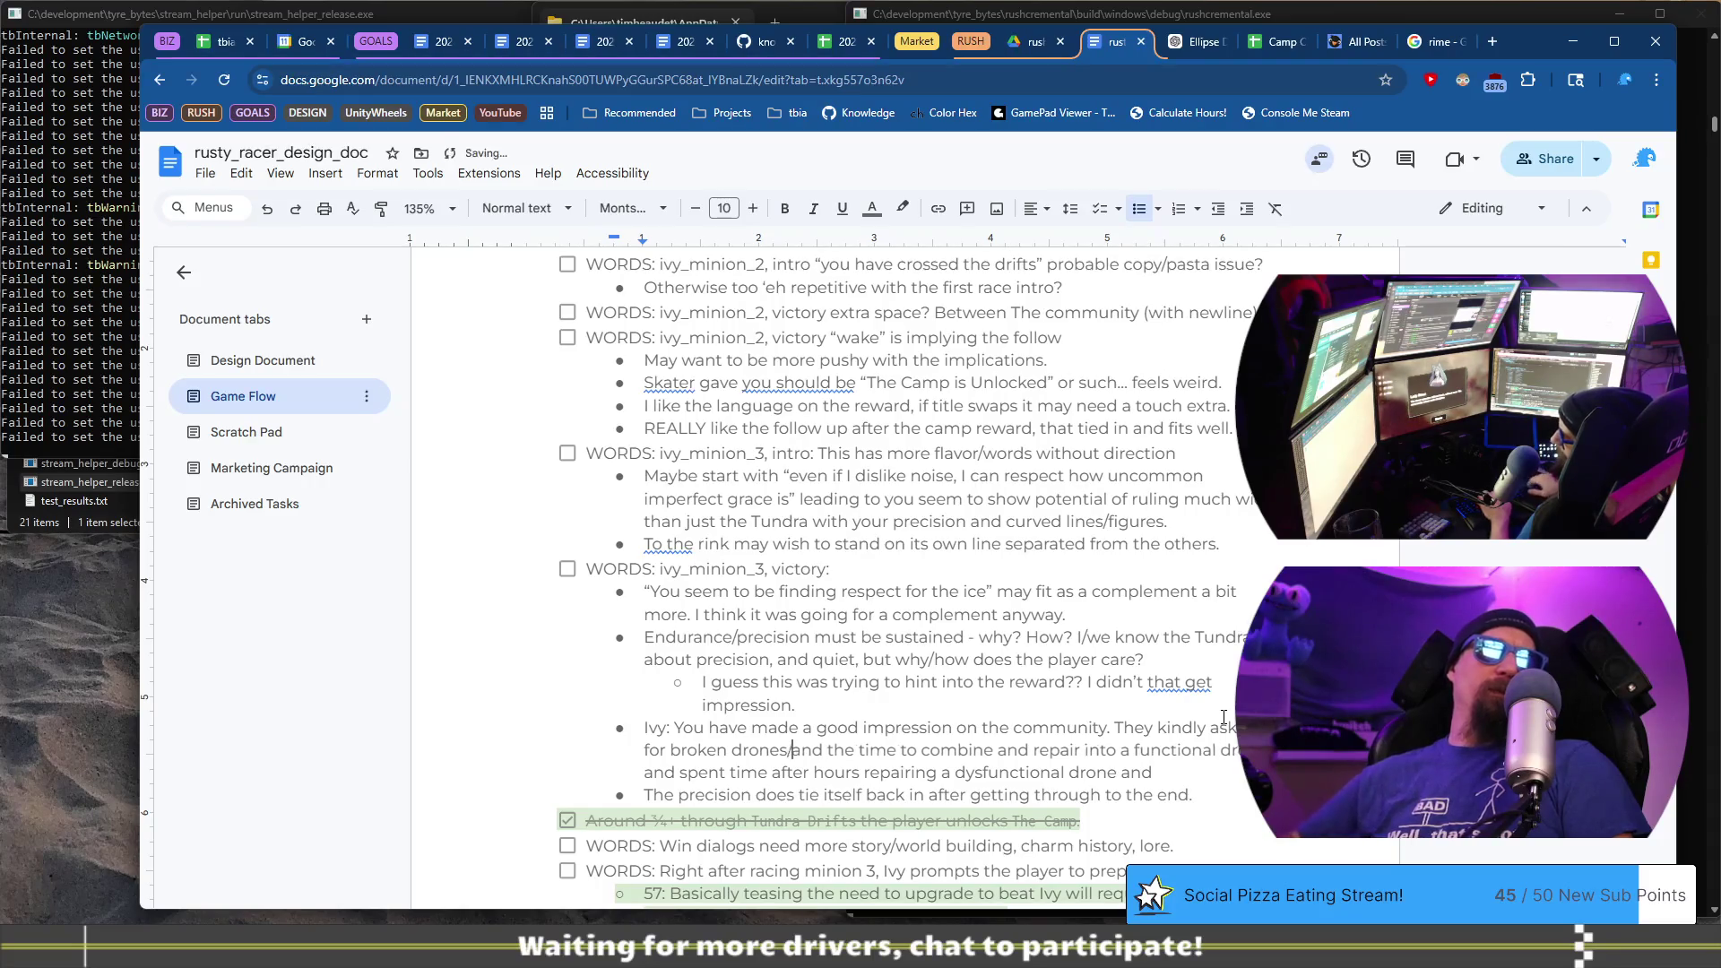
text(rts)
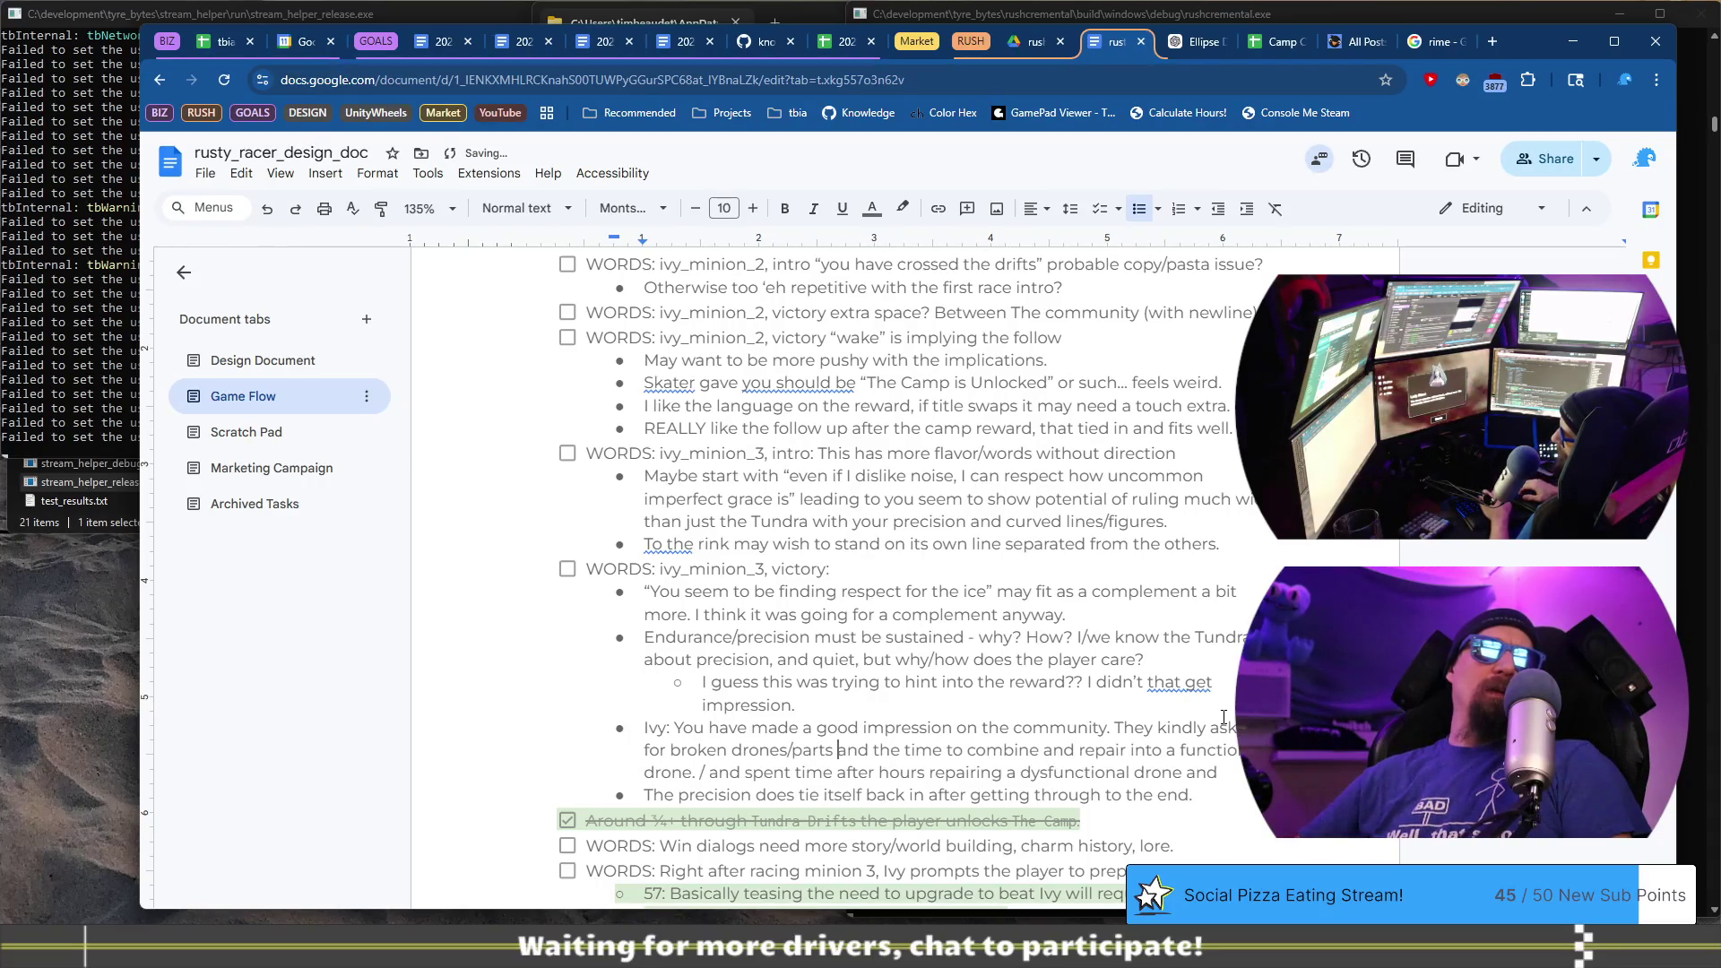
- Change 'the time' to 'some time' and start an indented sub-bullet under Ivy's line
key(ctrl+BackSpace)
text(some)
key(ctrl+Right)
key(Down)
key(Return)
key(Tab)
- Begin the sub-note questioning whether 'community' should give, implying Lady Rime, whose name nobody remembers
text(Also n)
text(sur)
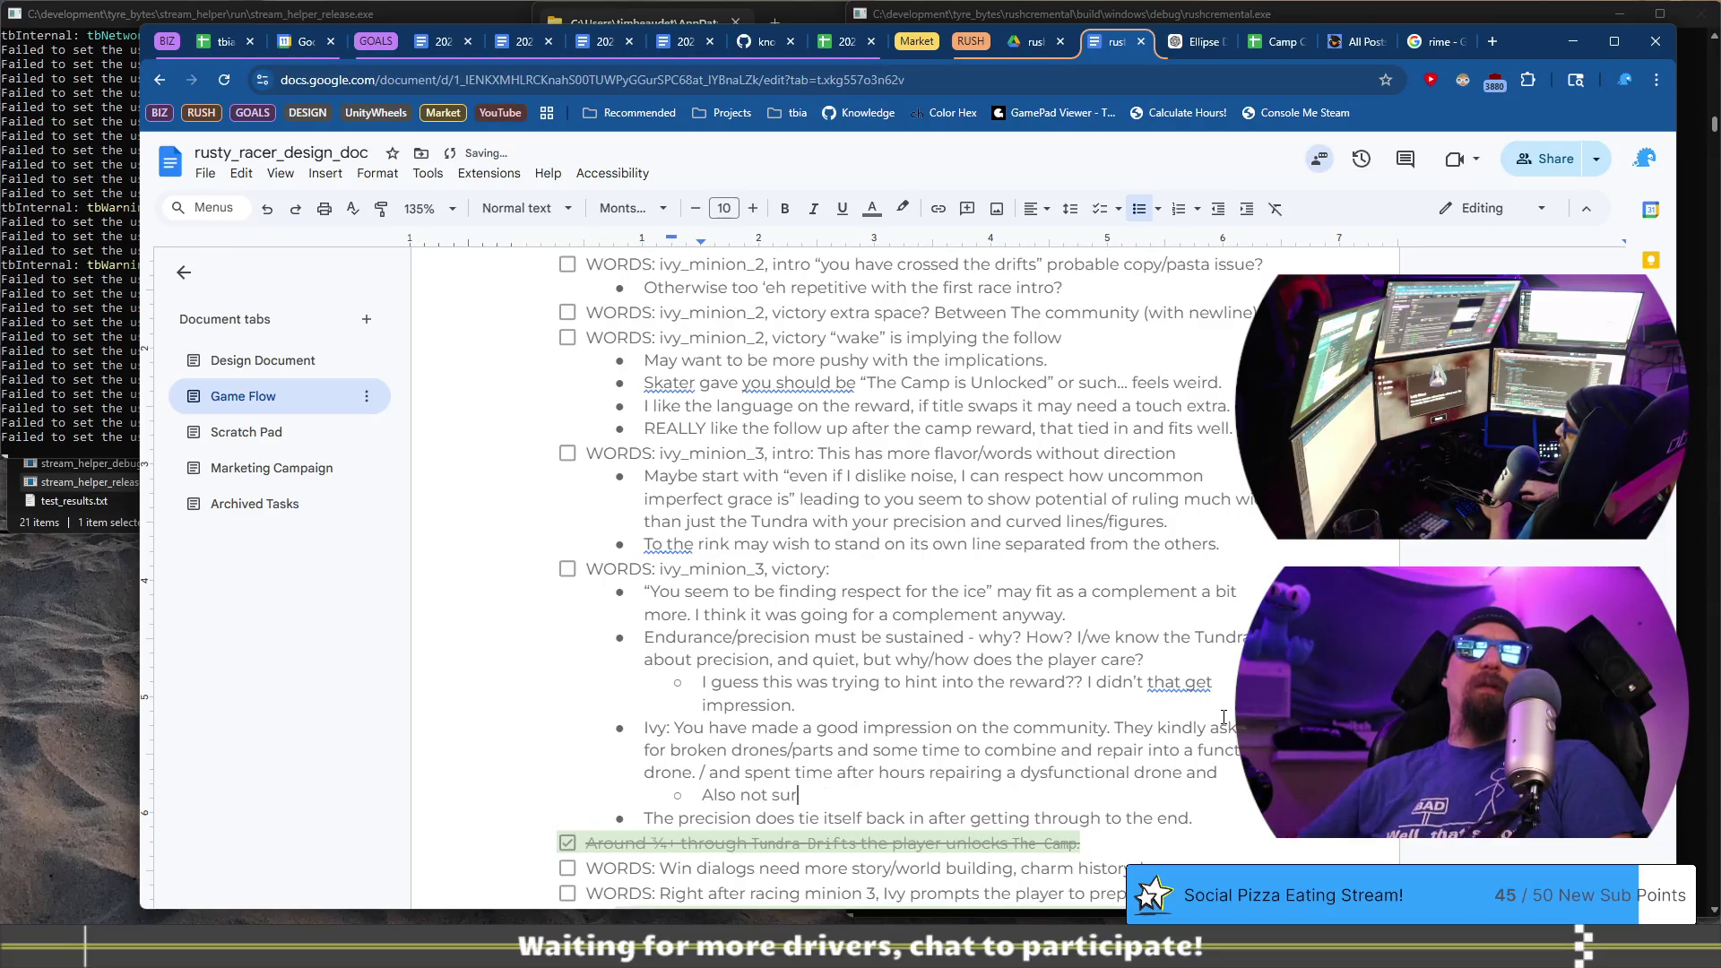
text(e if "community" )
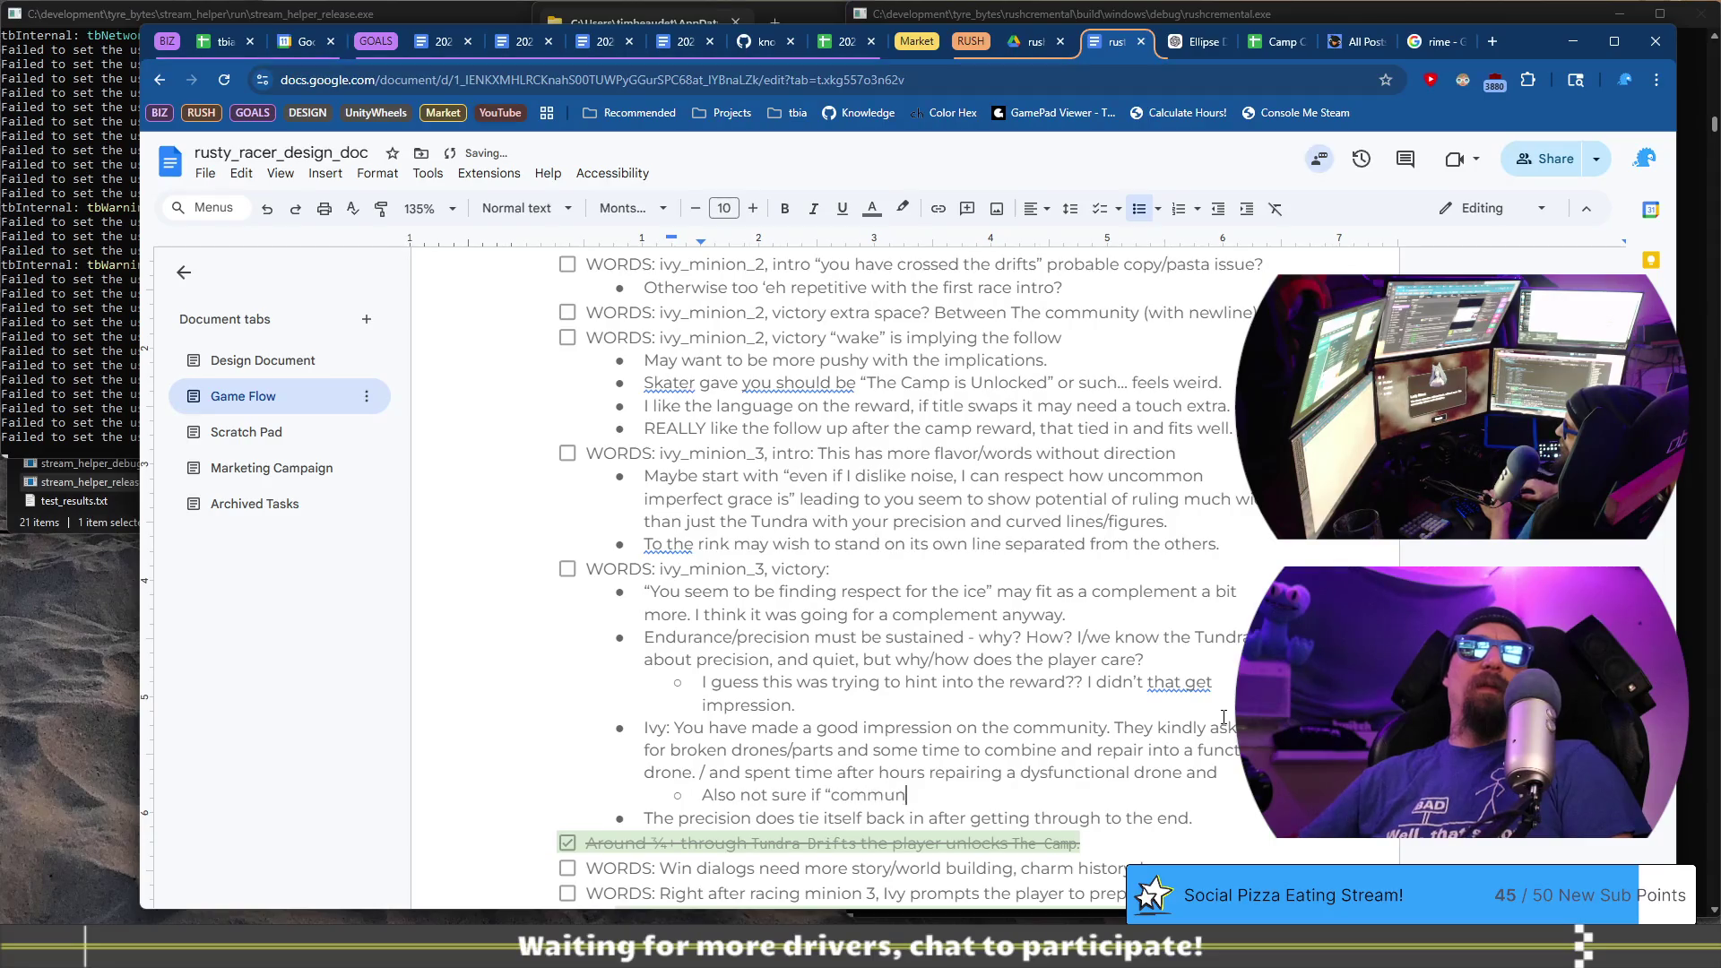
text(should )
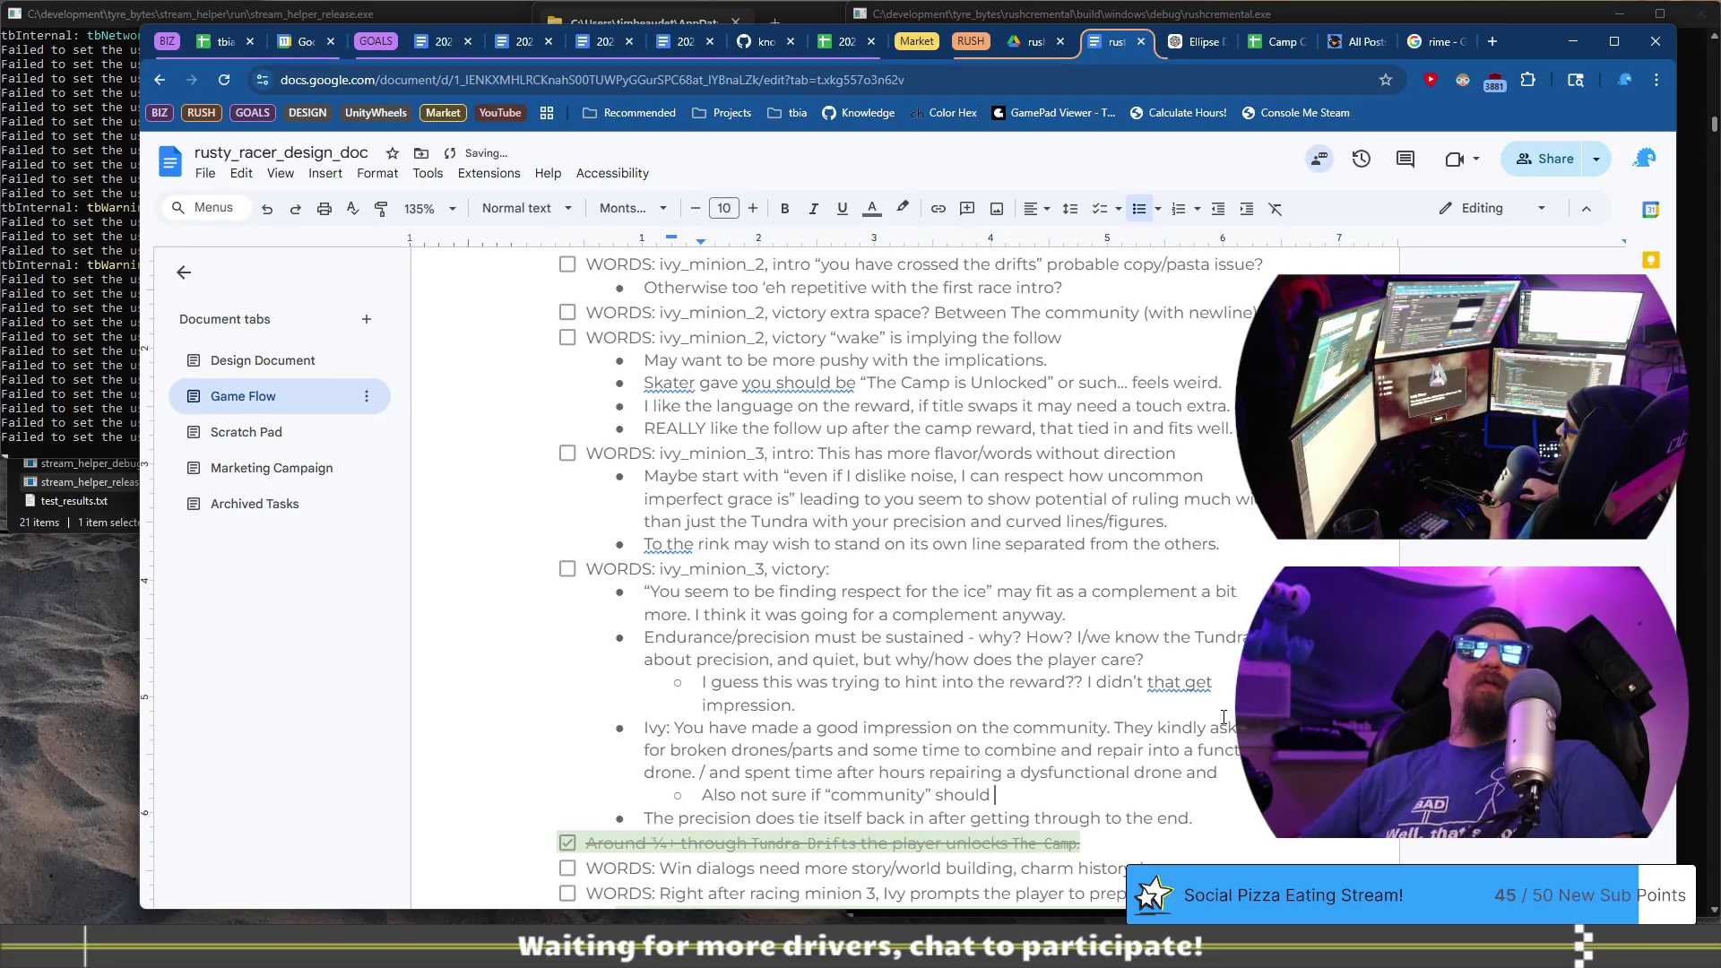
text(be giving,)
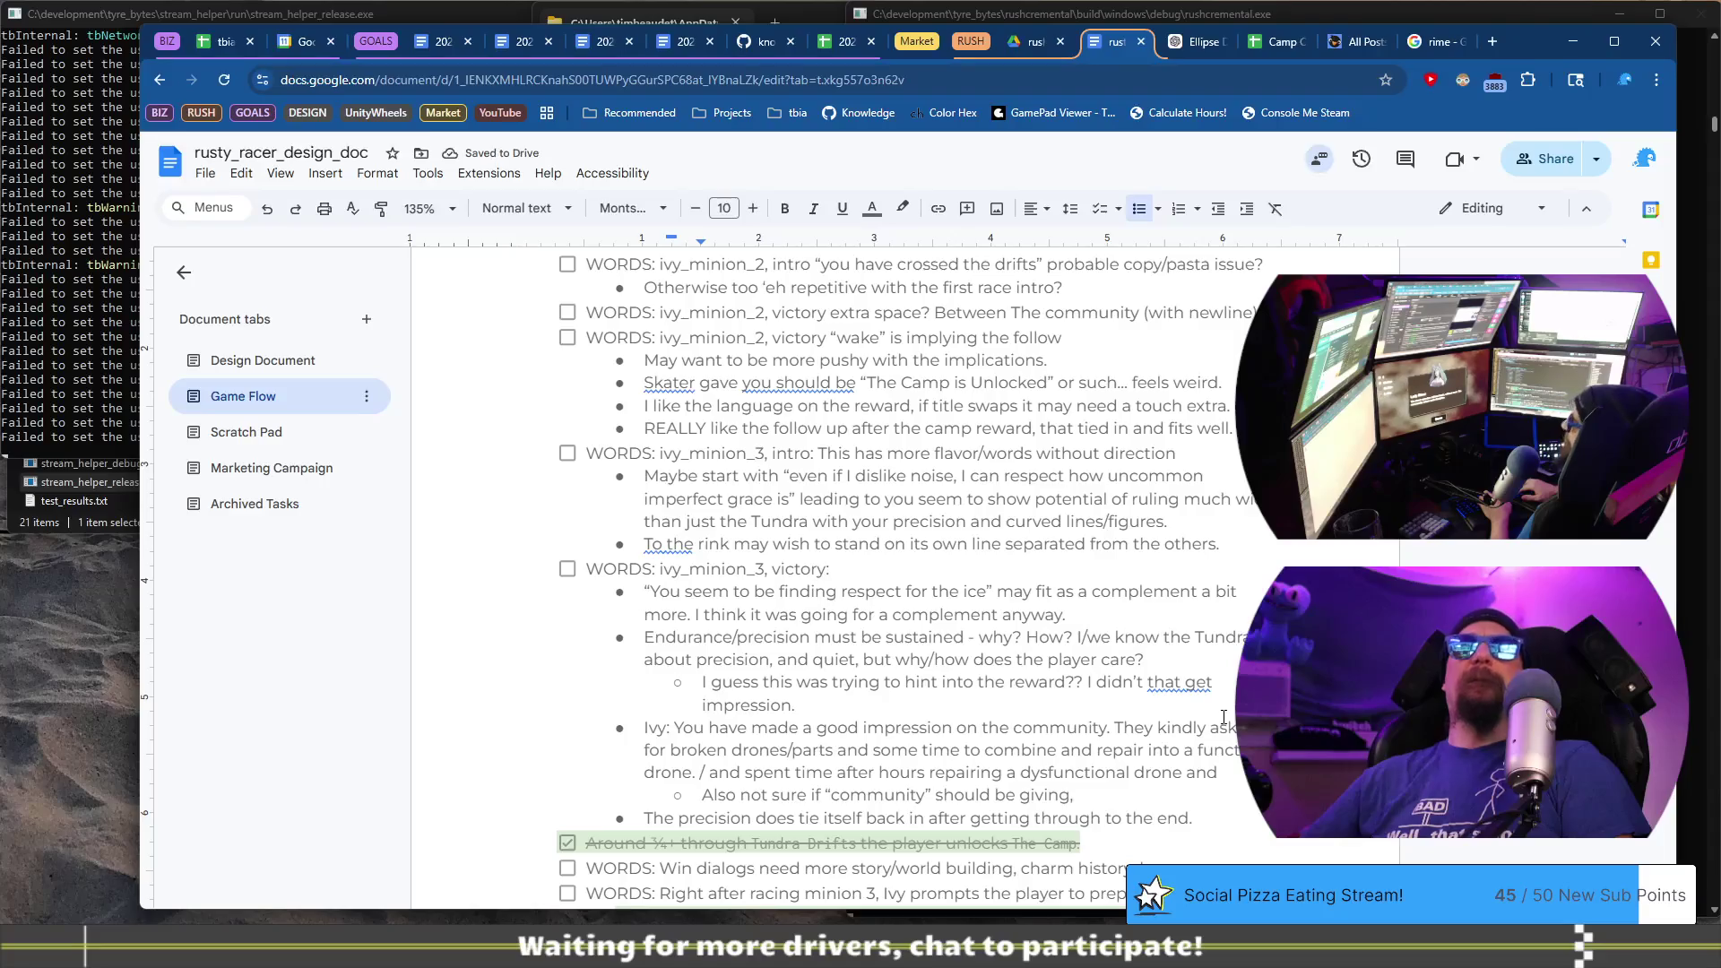
text(I'm trying t)
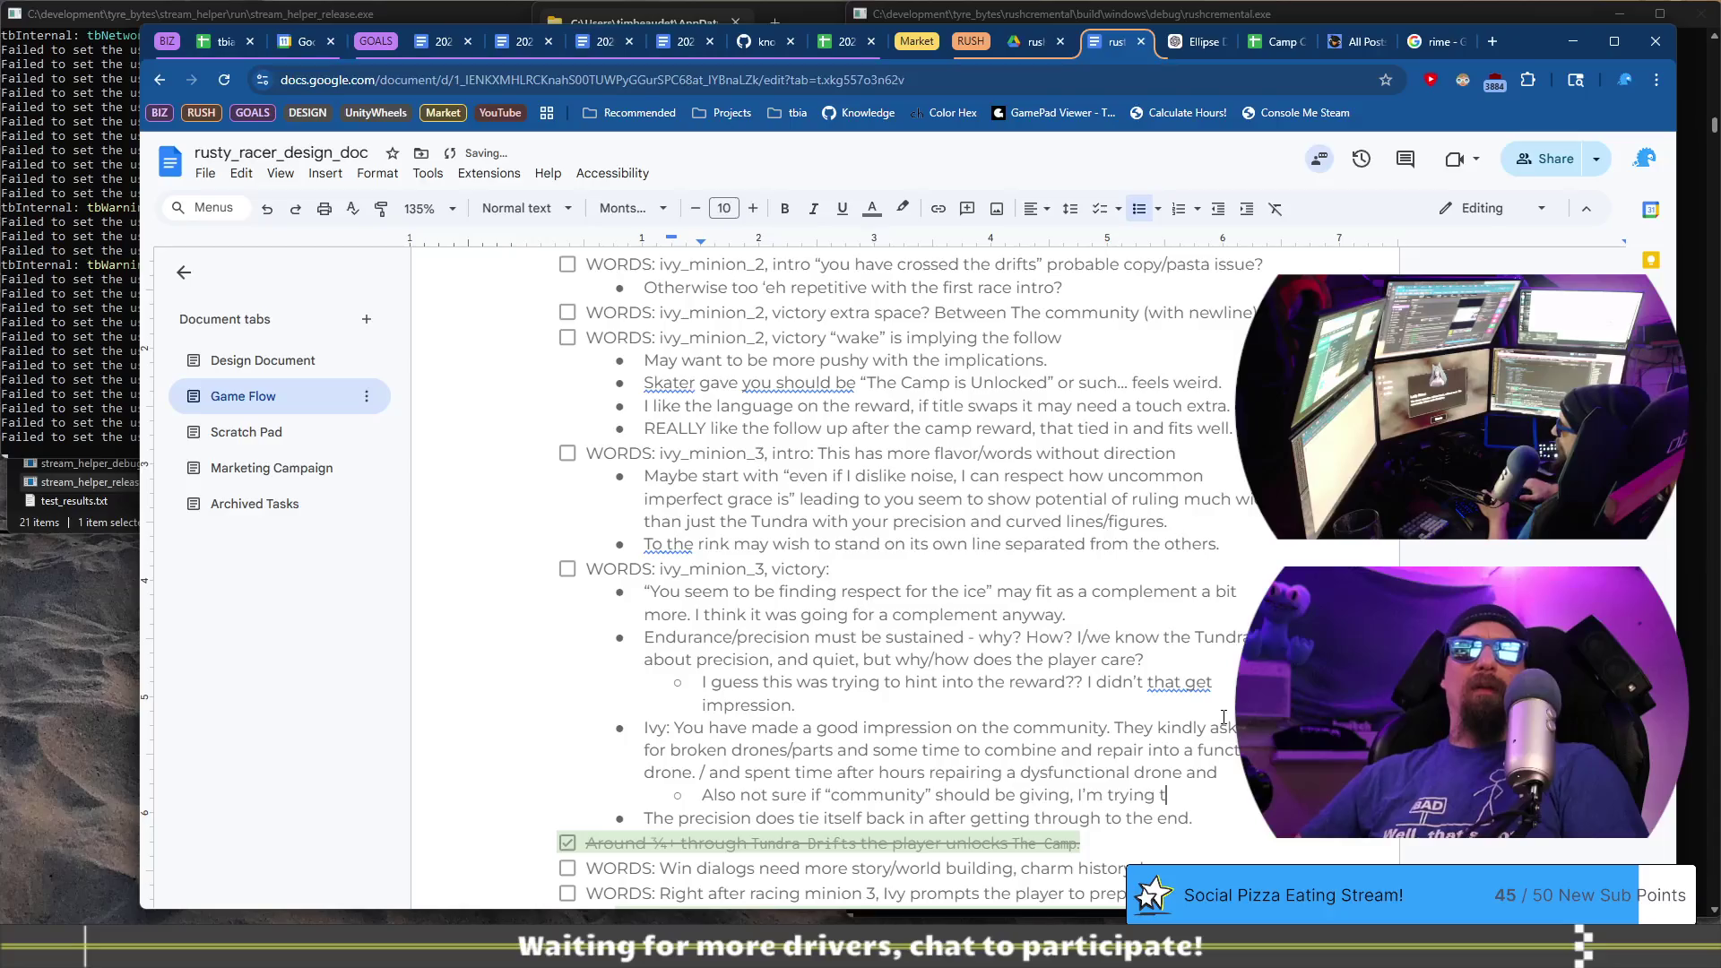
text(o imply )
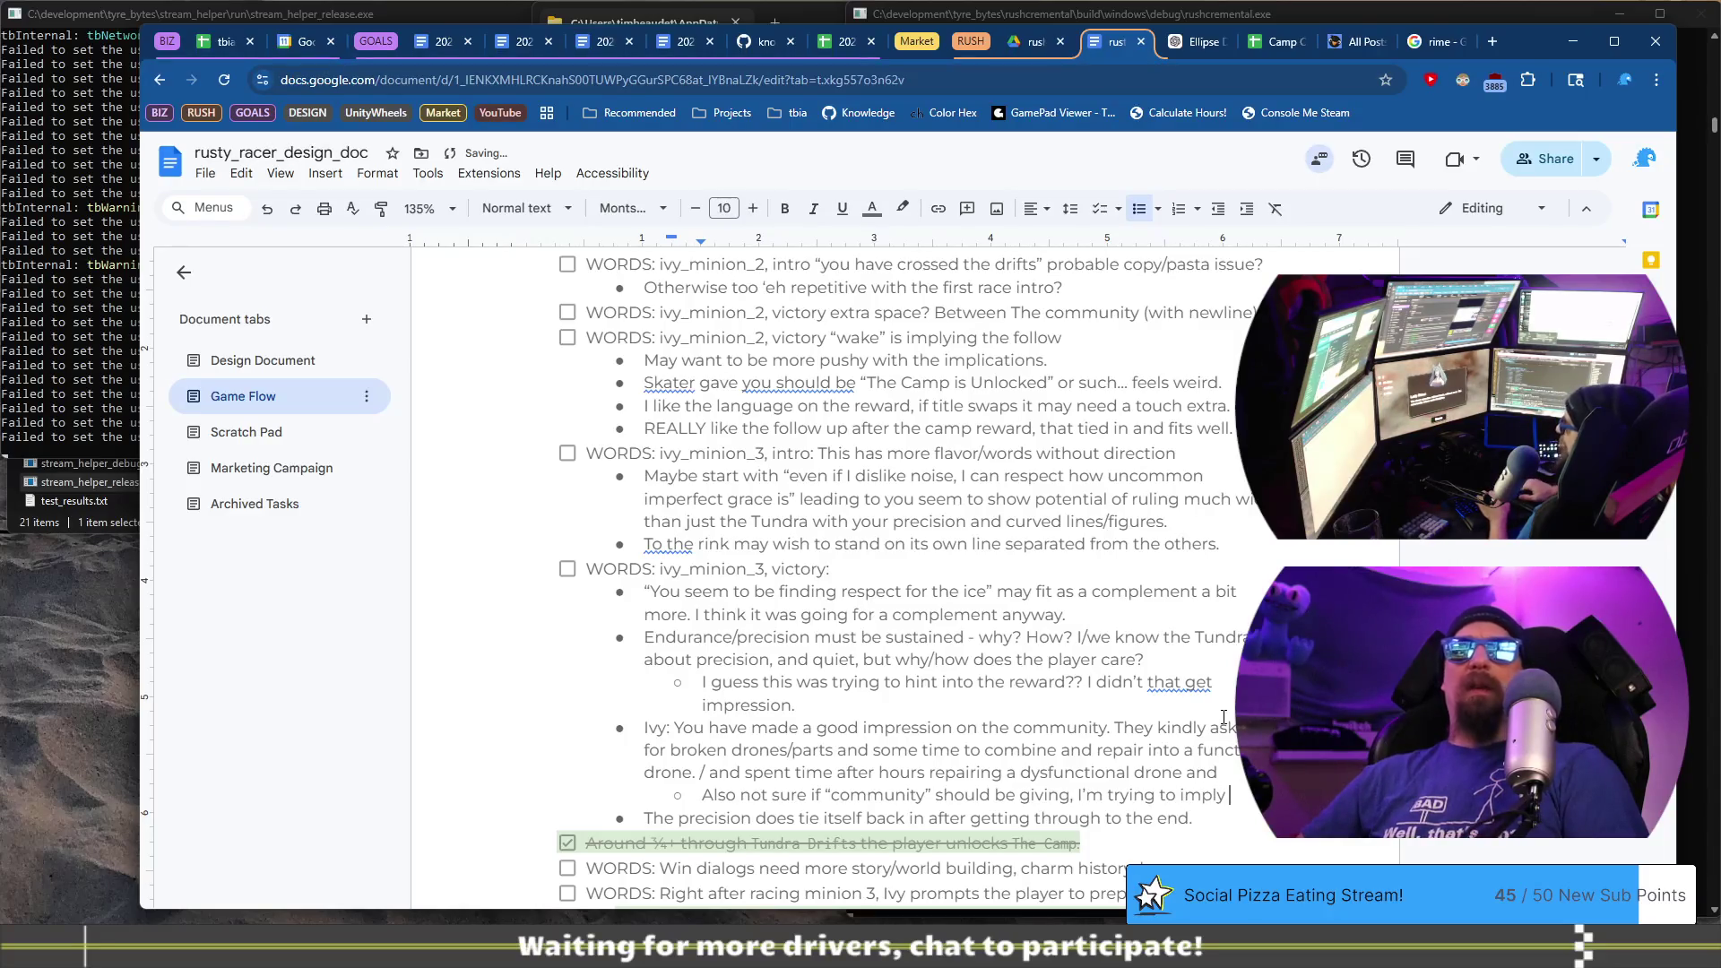
text(LaRime)
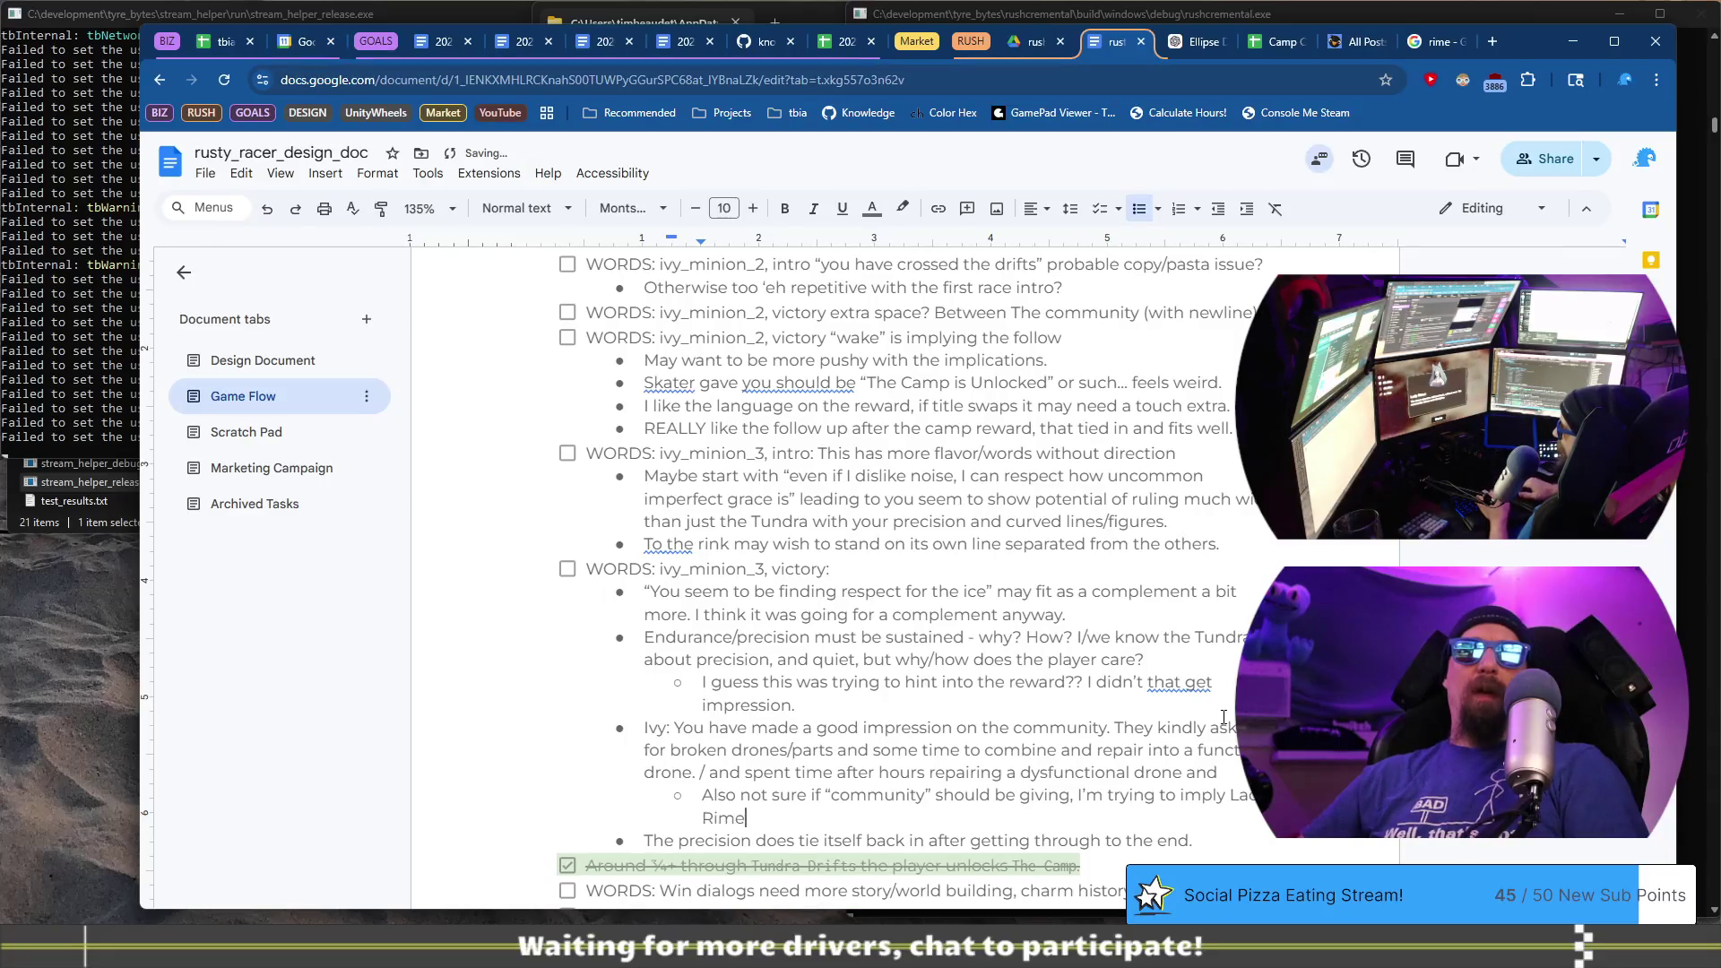
text(wh)
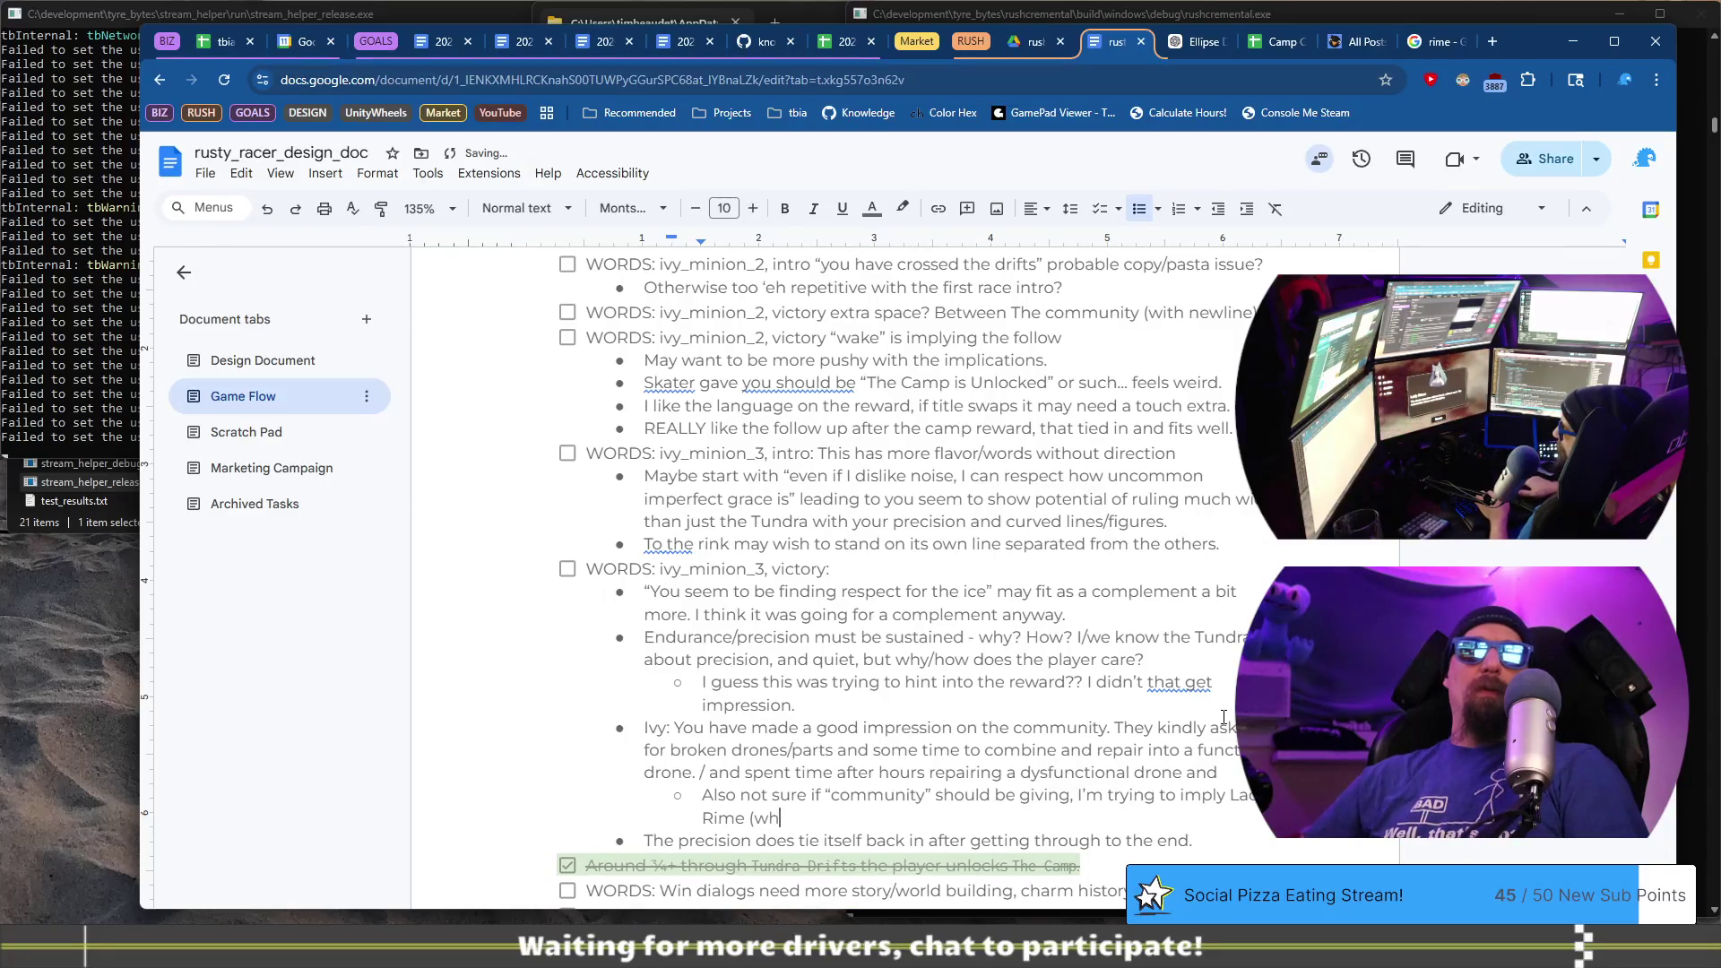
text(i can't ever e)
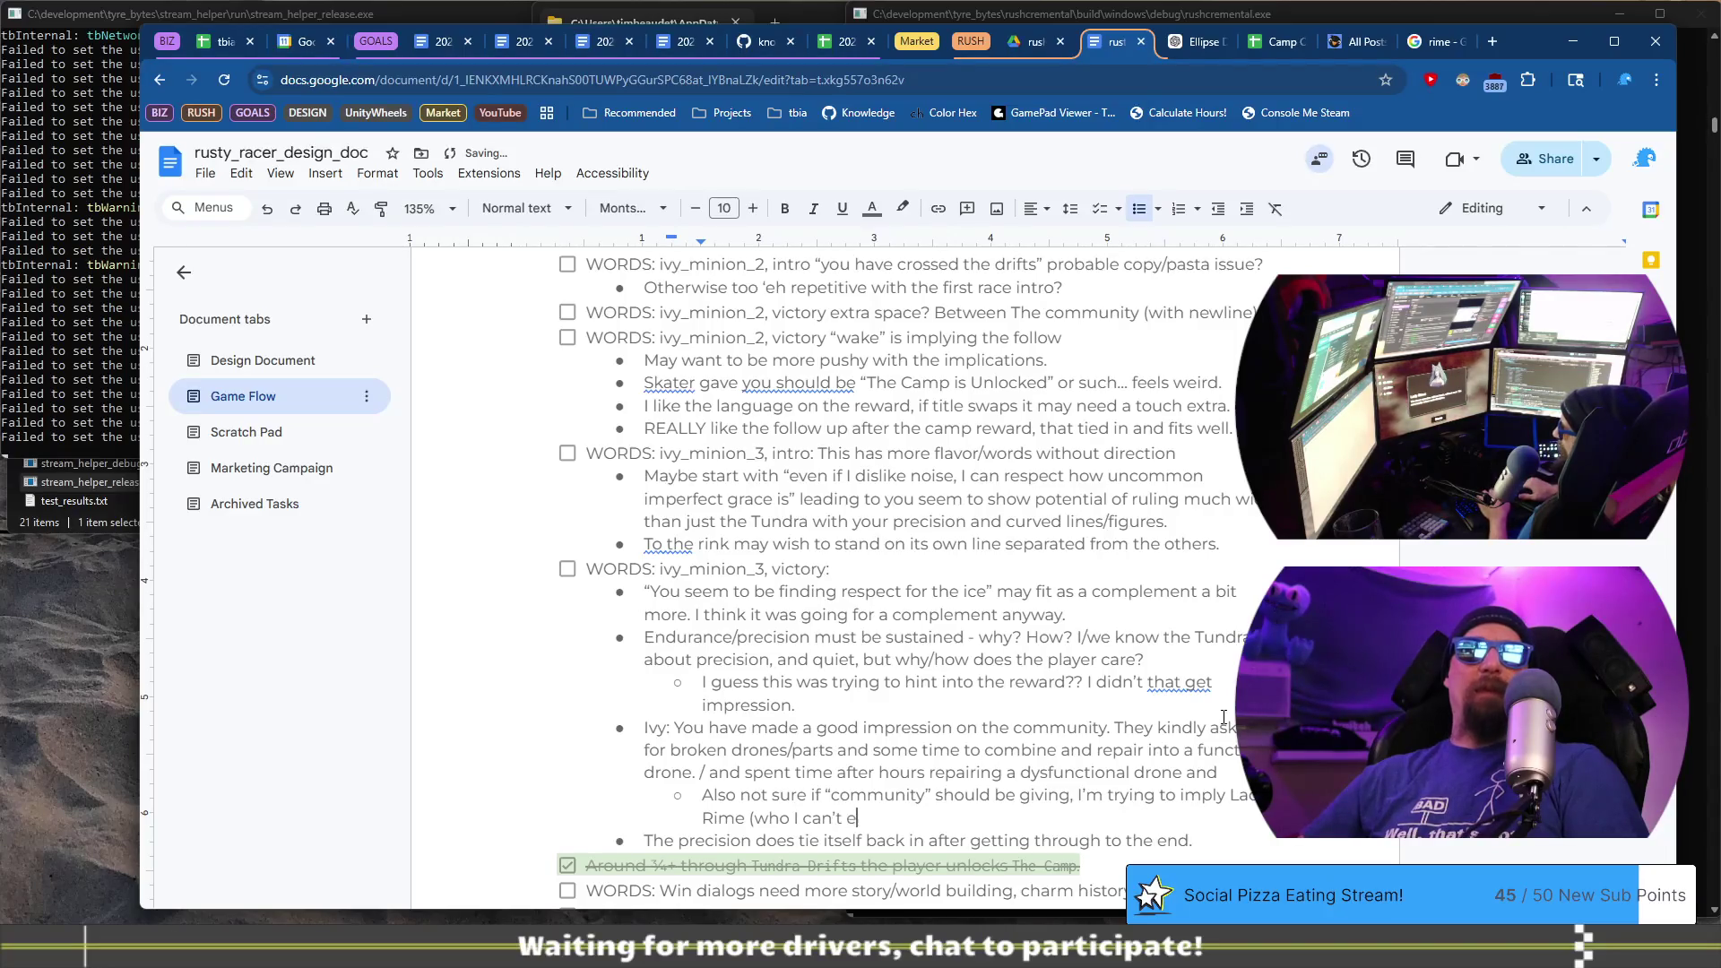
key(BackSpace)
text(remem)
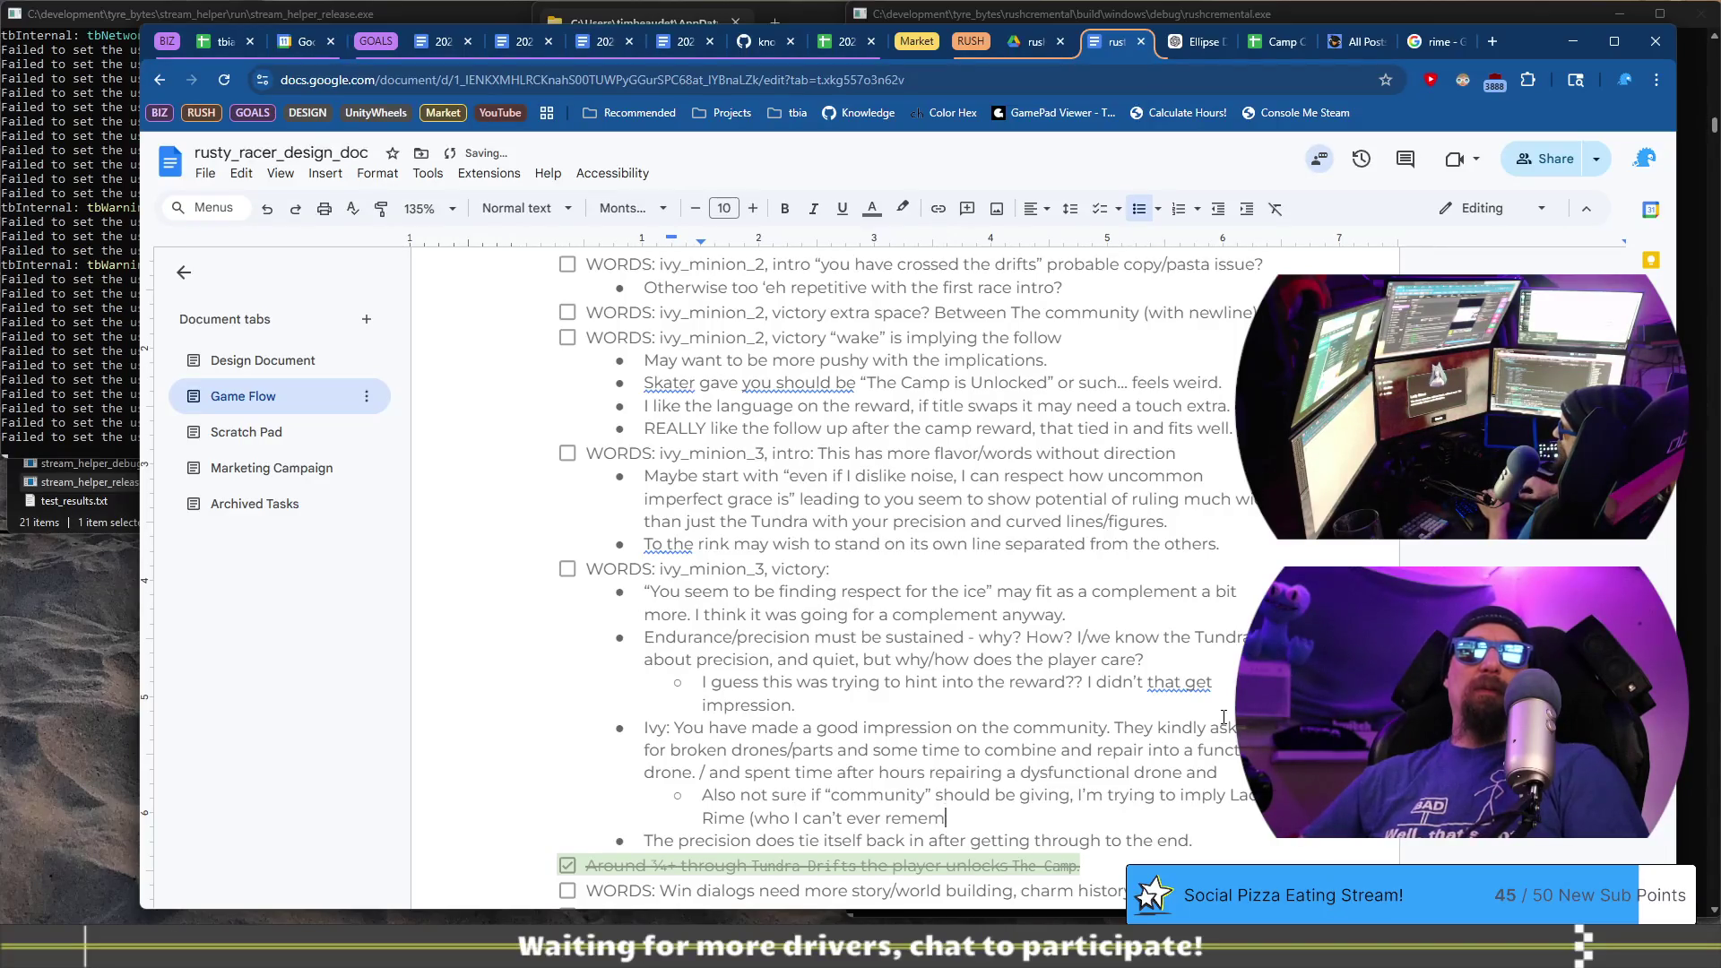
text(ber))
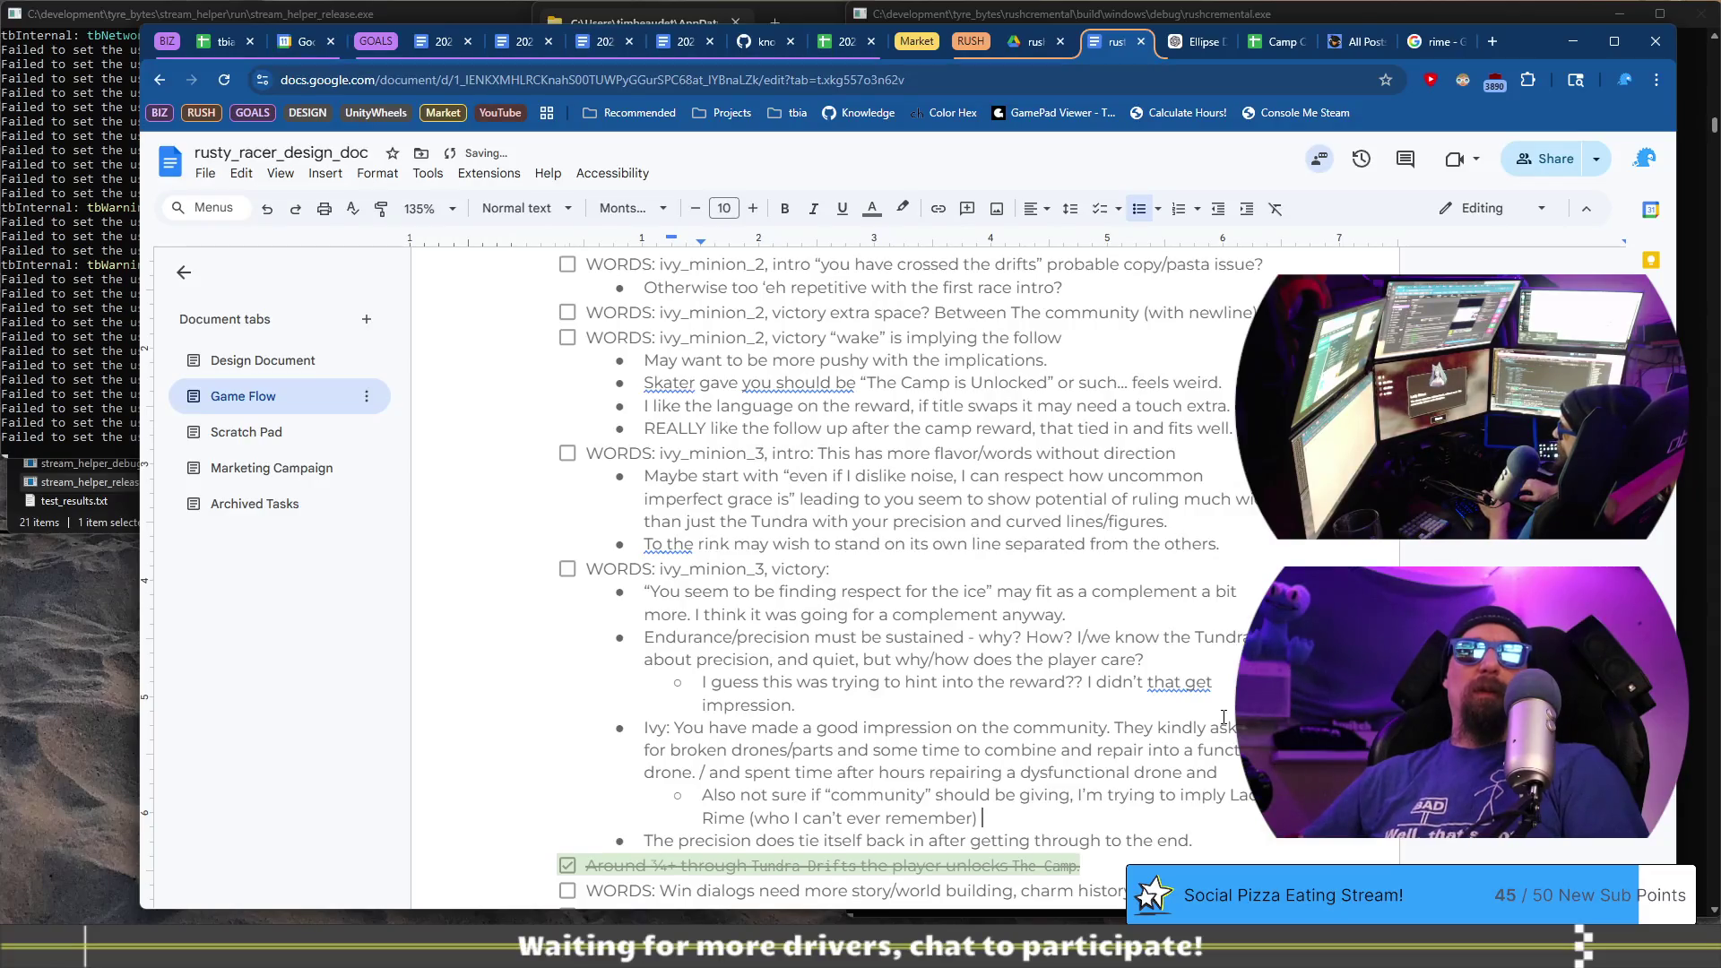
key(ctrl+Left)
key(ctrl+Left)
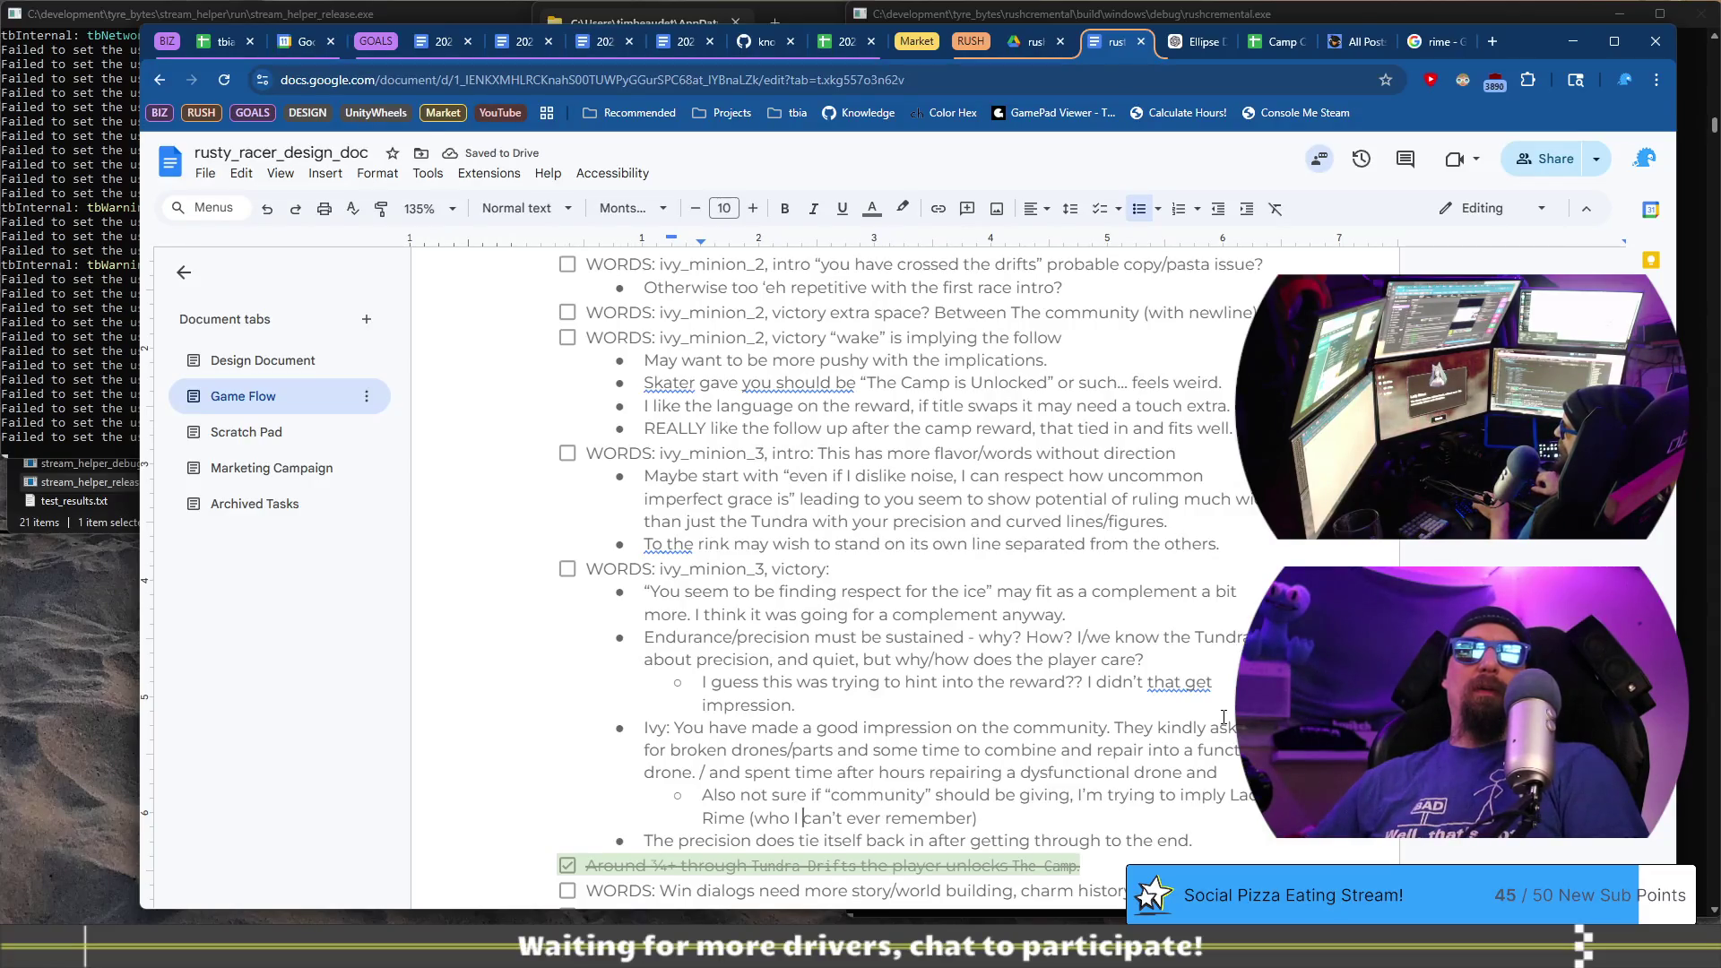
text('s name)
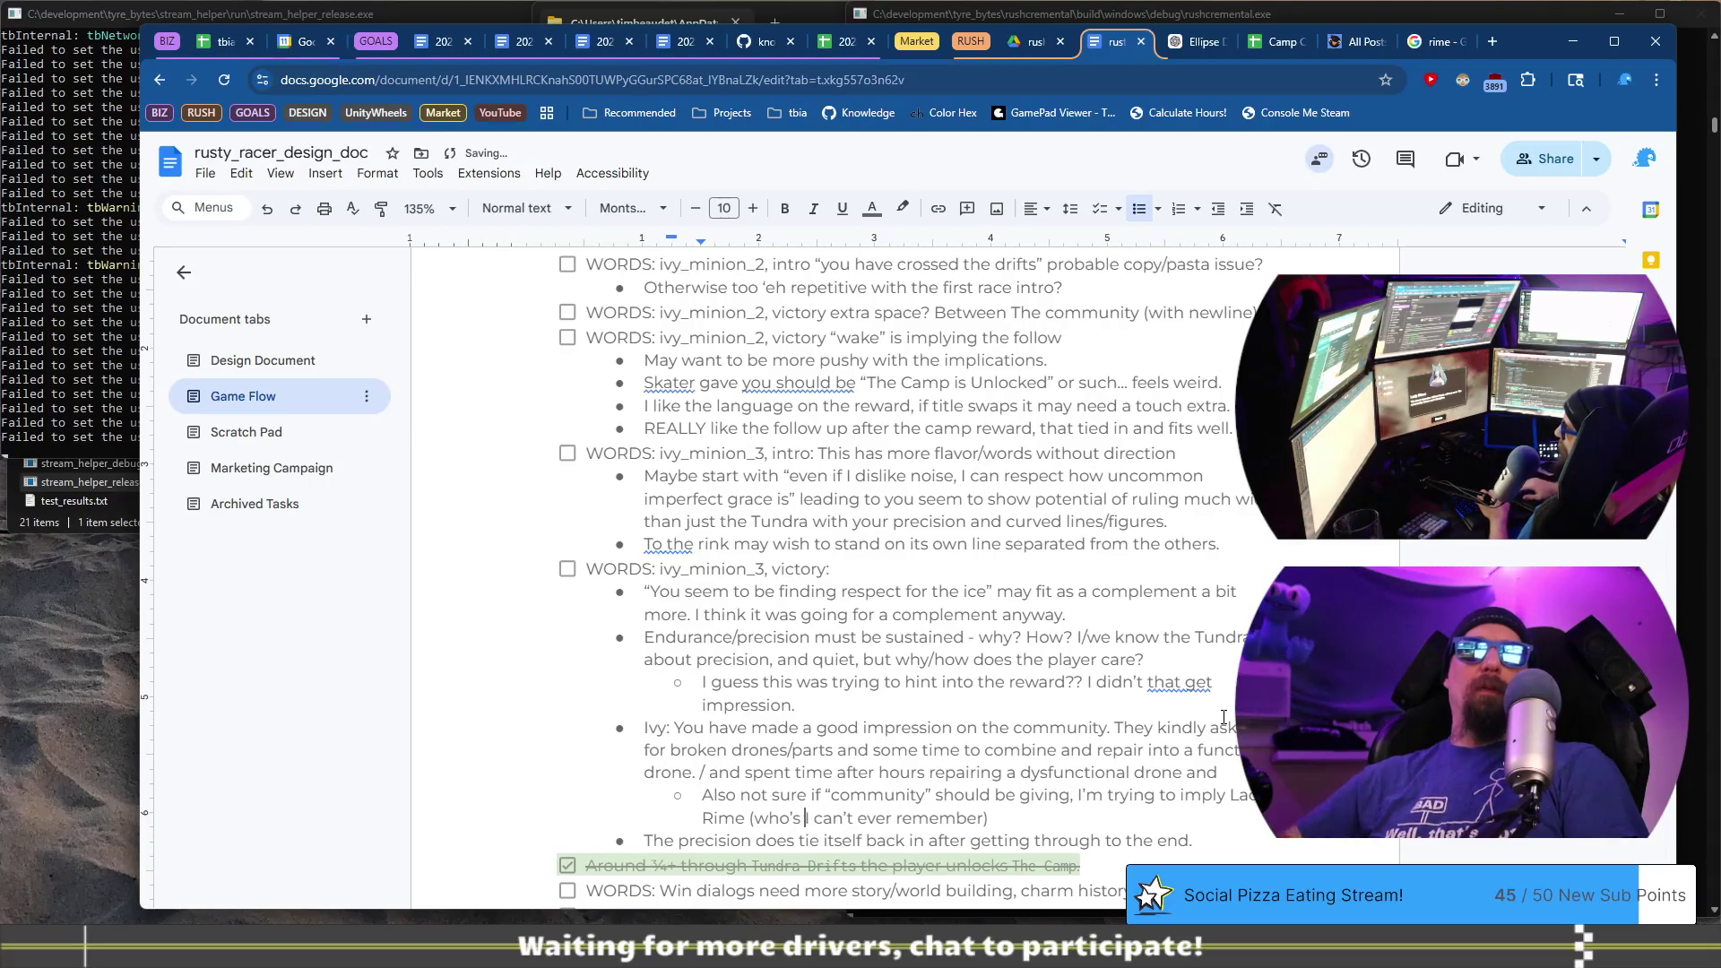
key(ctrl+Delete)
text(I n)
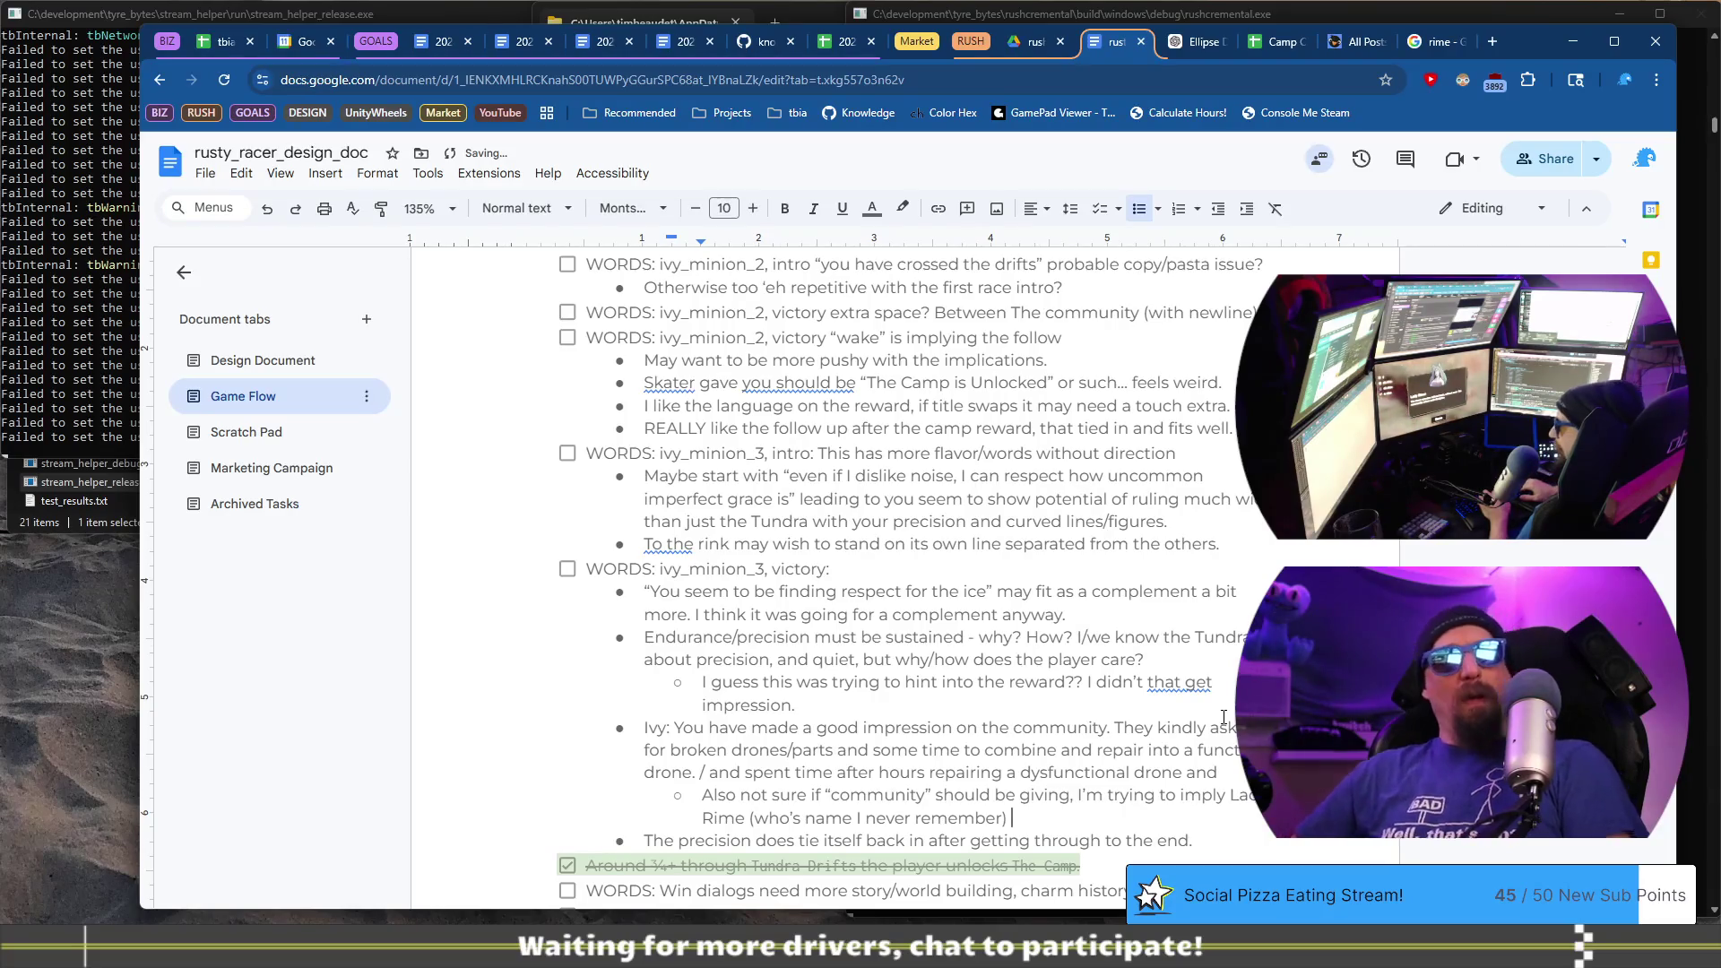
key(End)
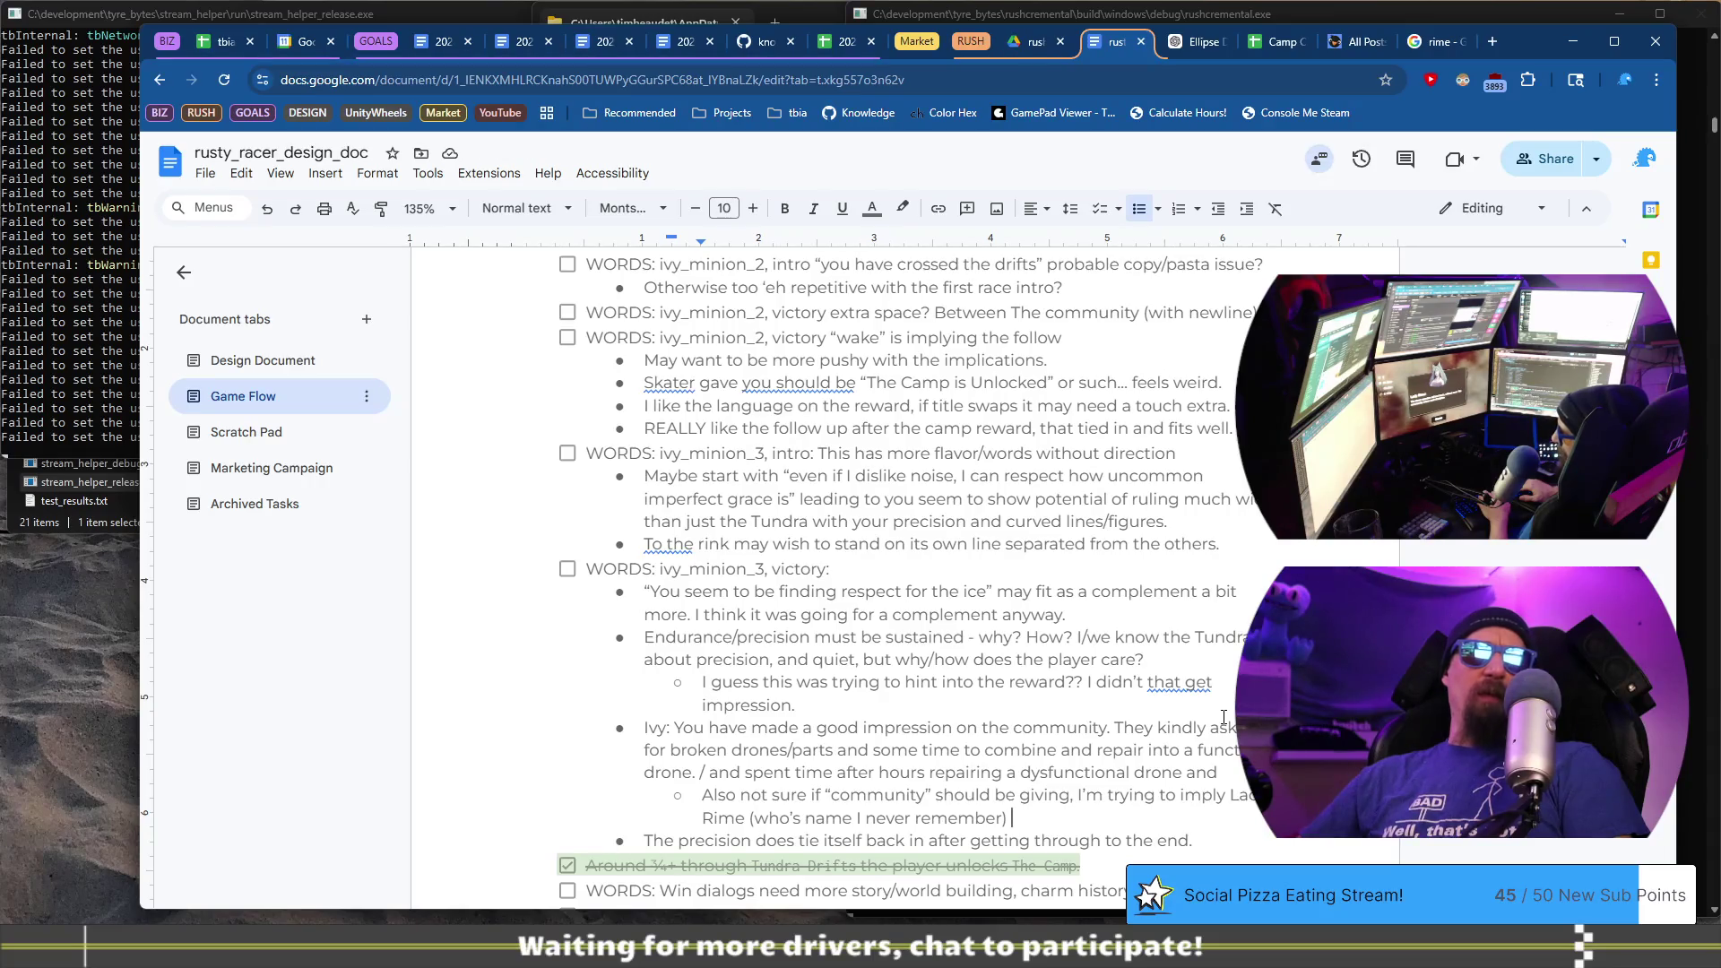
- Finish it: Rime gives the reward in some manner, even if just parts/availability etc
text(gives)
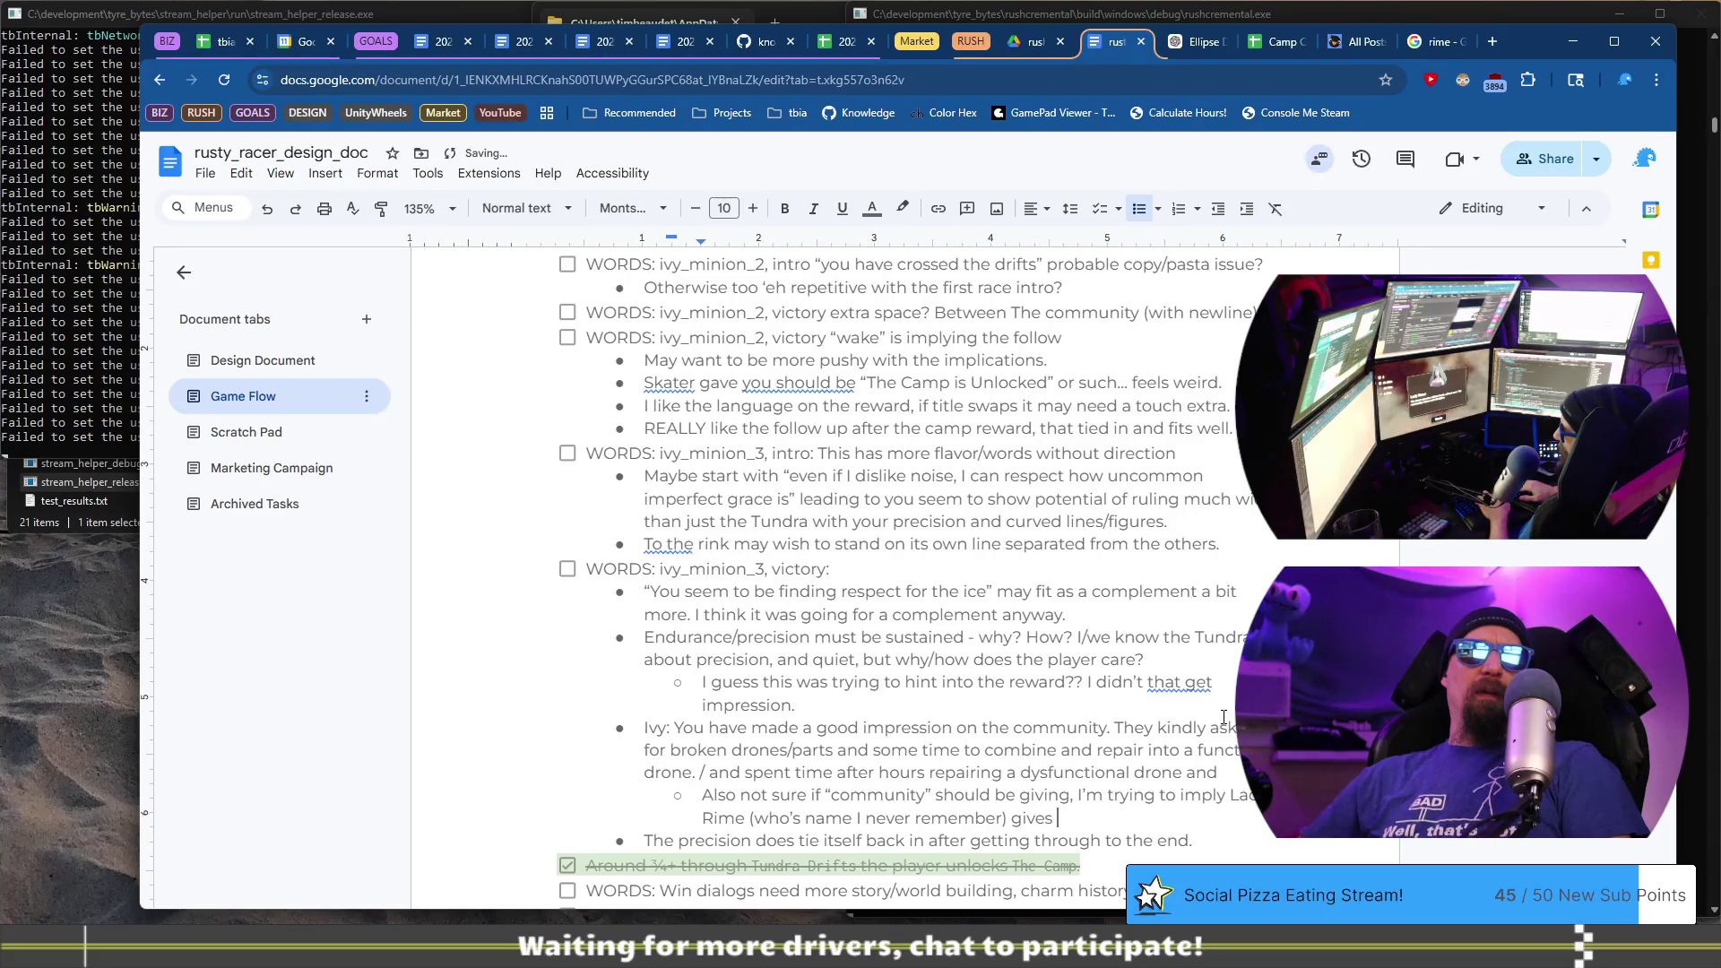
text( the )
text(give)
key(BackSpace)
key(BackSpace)
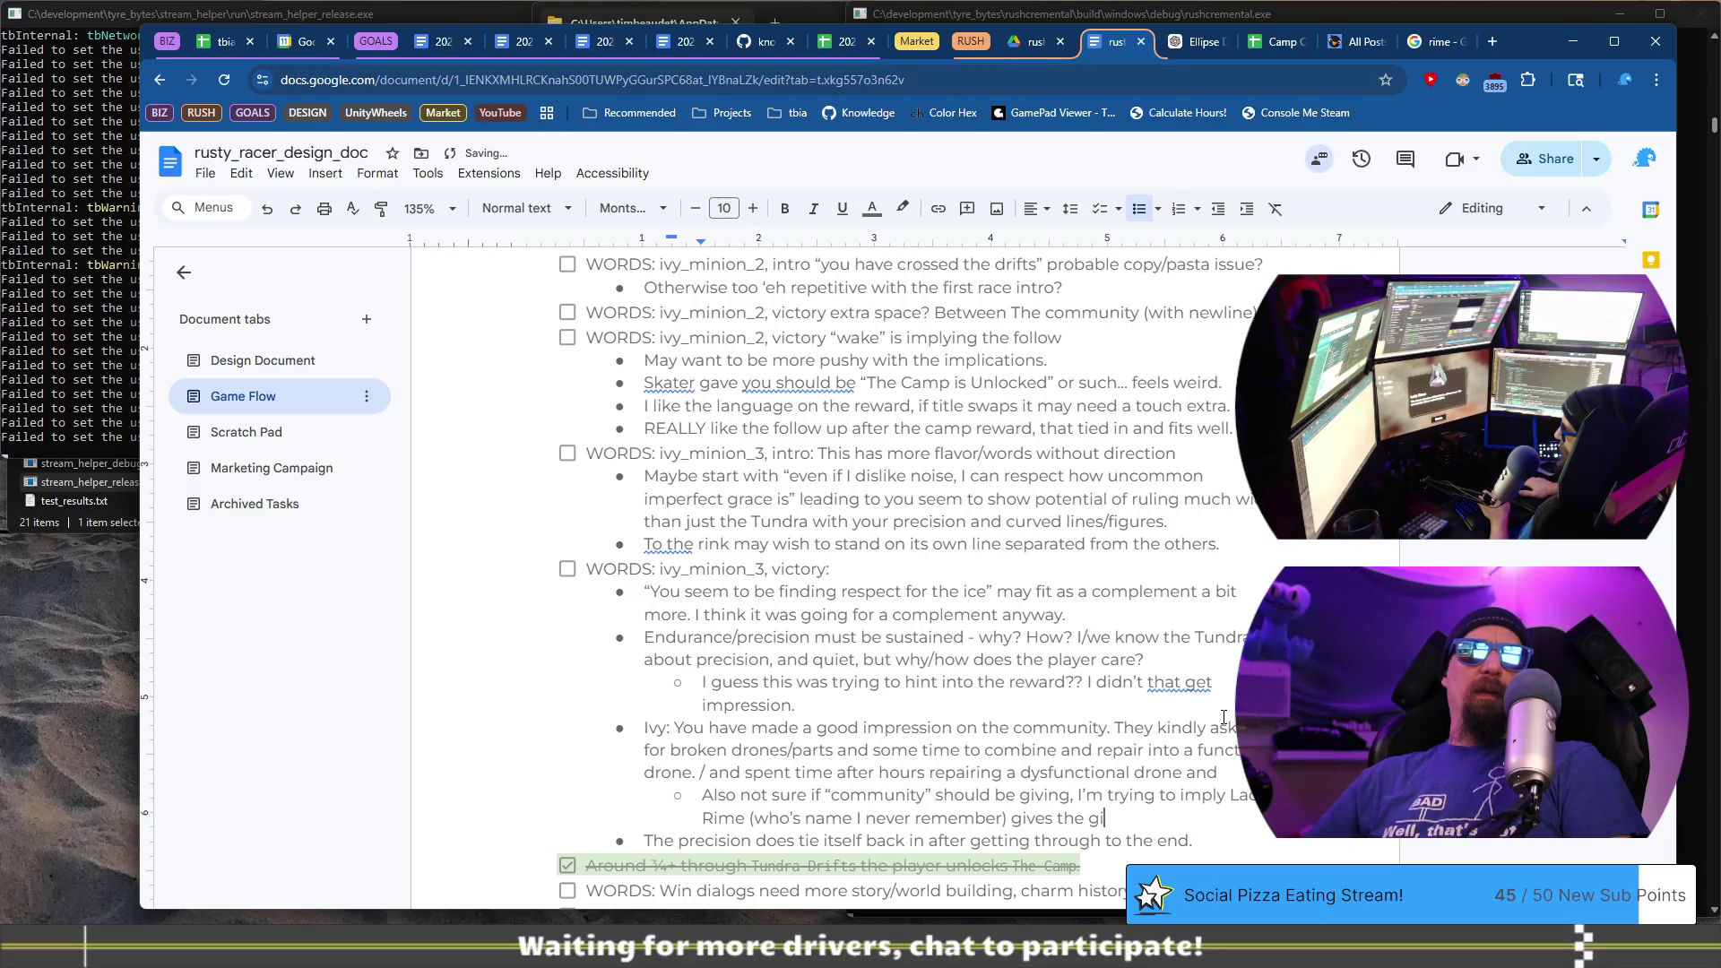
text(if)
key(BackSpace)
key(BackSpace)
key(BackSpace)
text(reward in some manner)
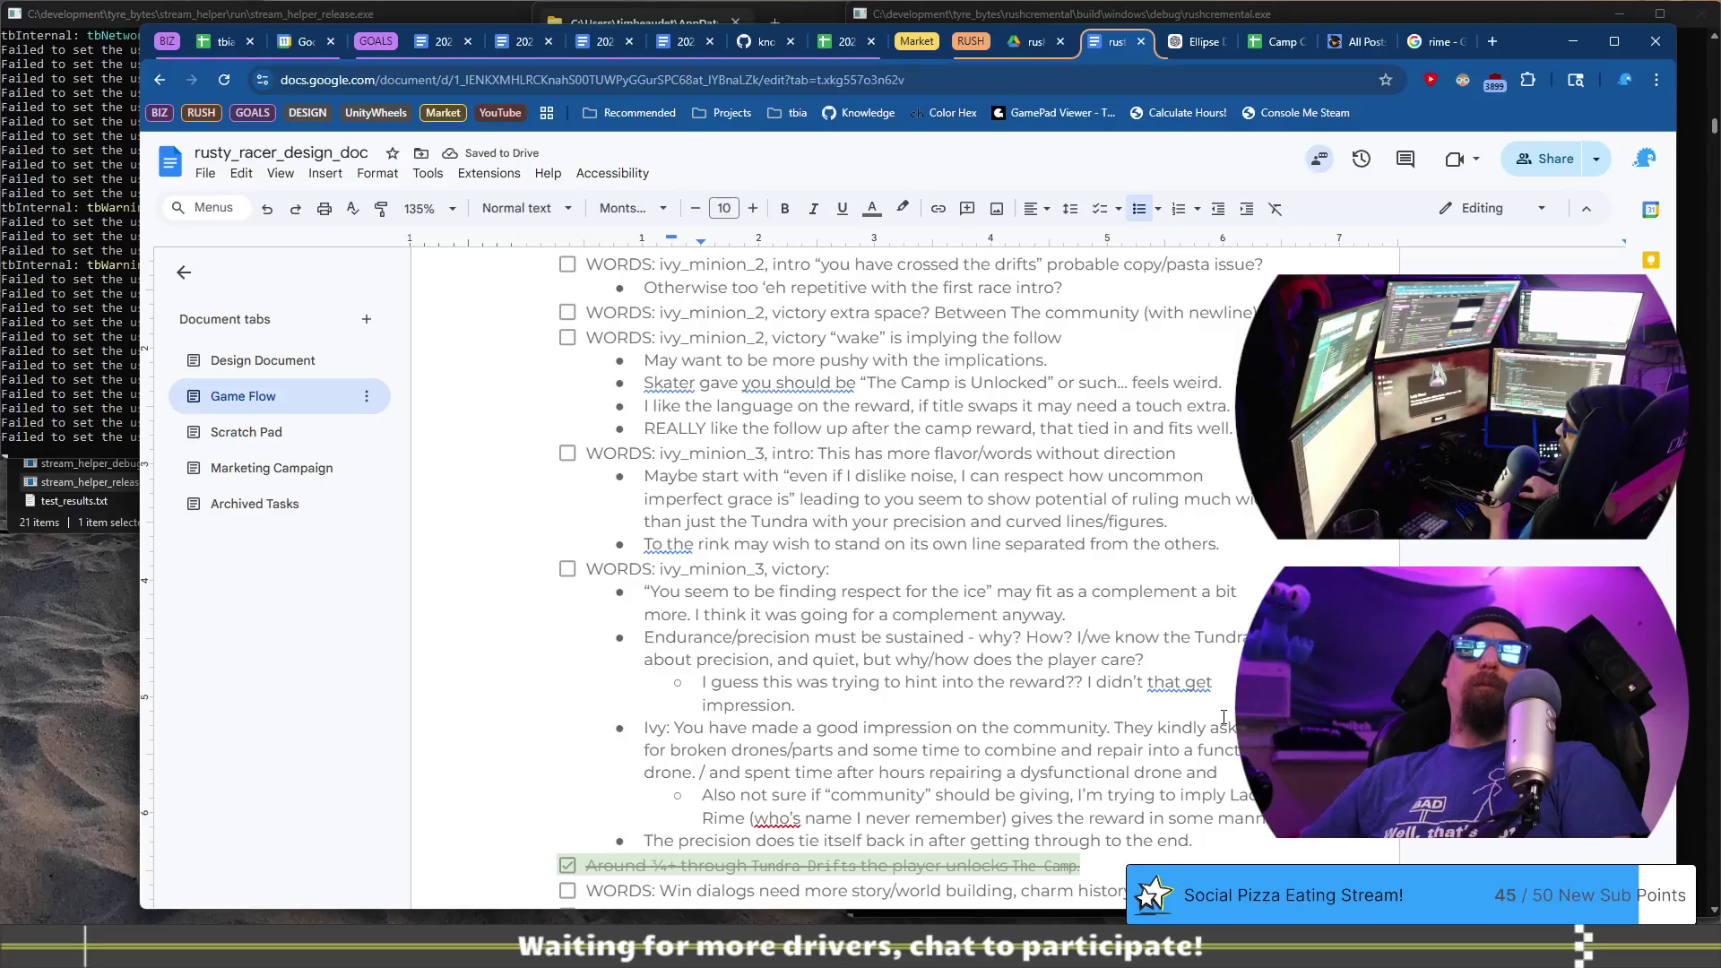
text(, even if it is just in the parts)
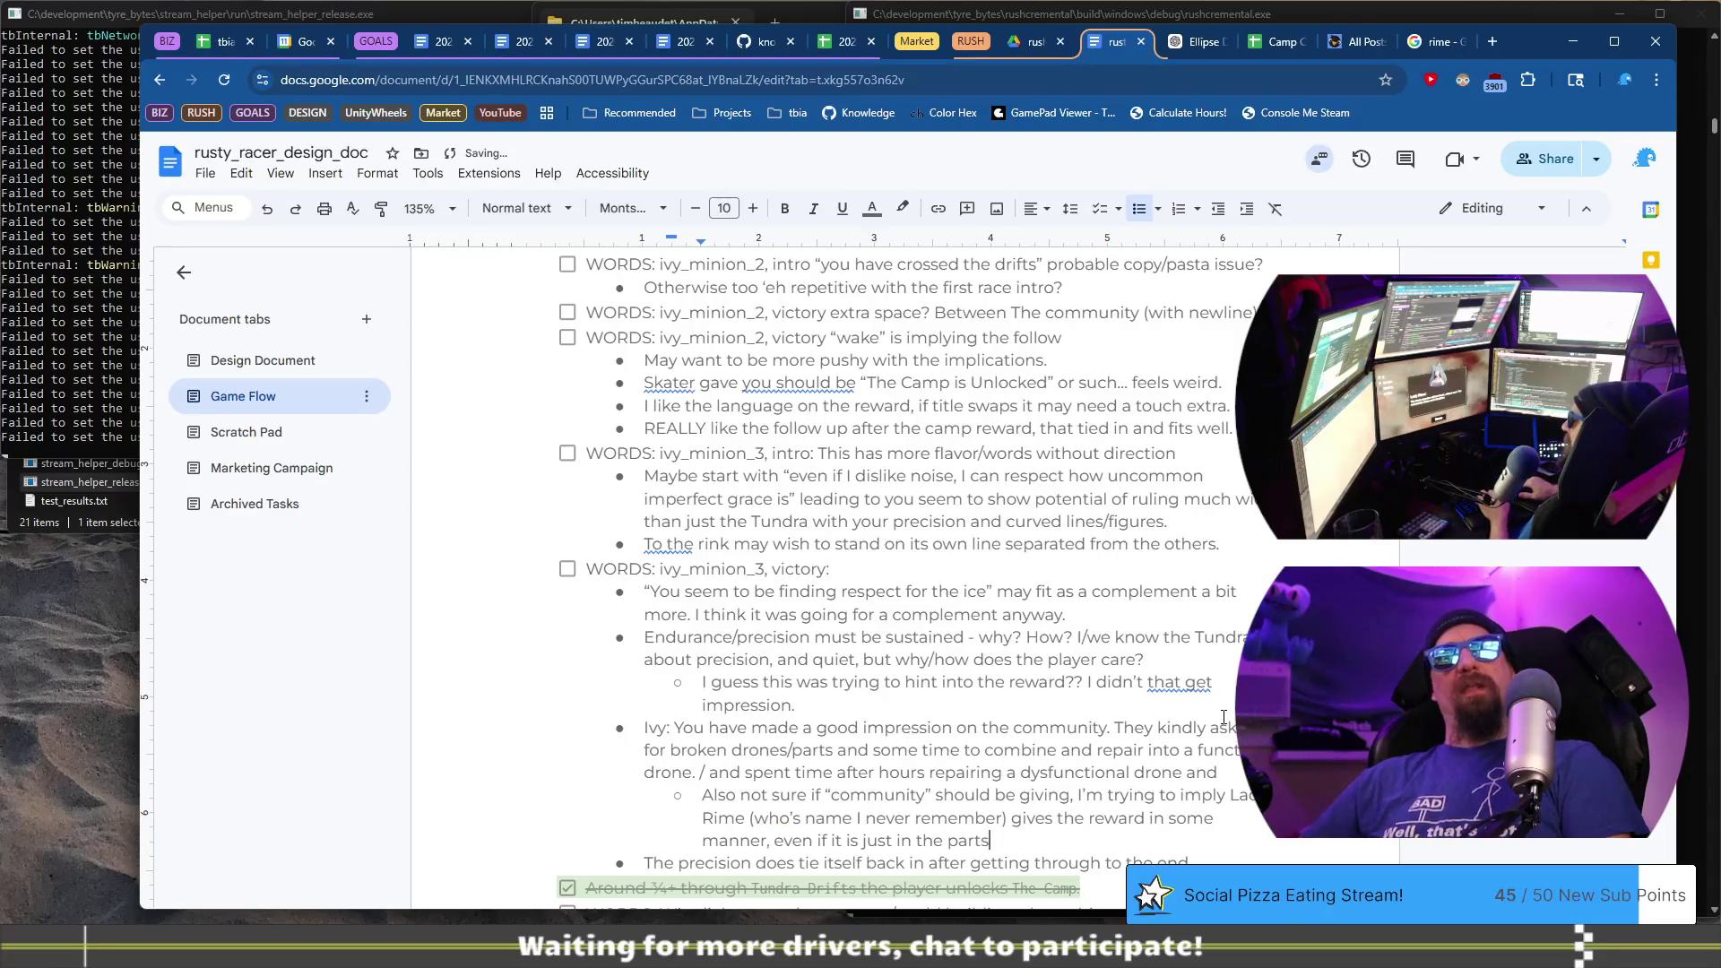
text(/)
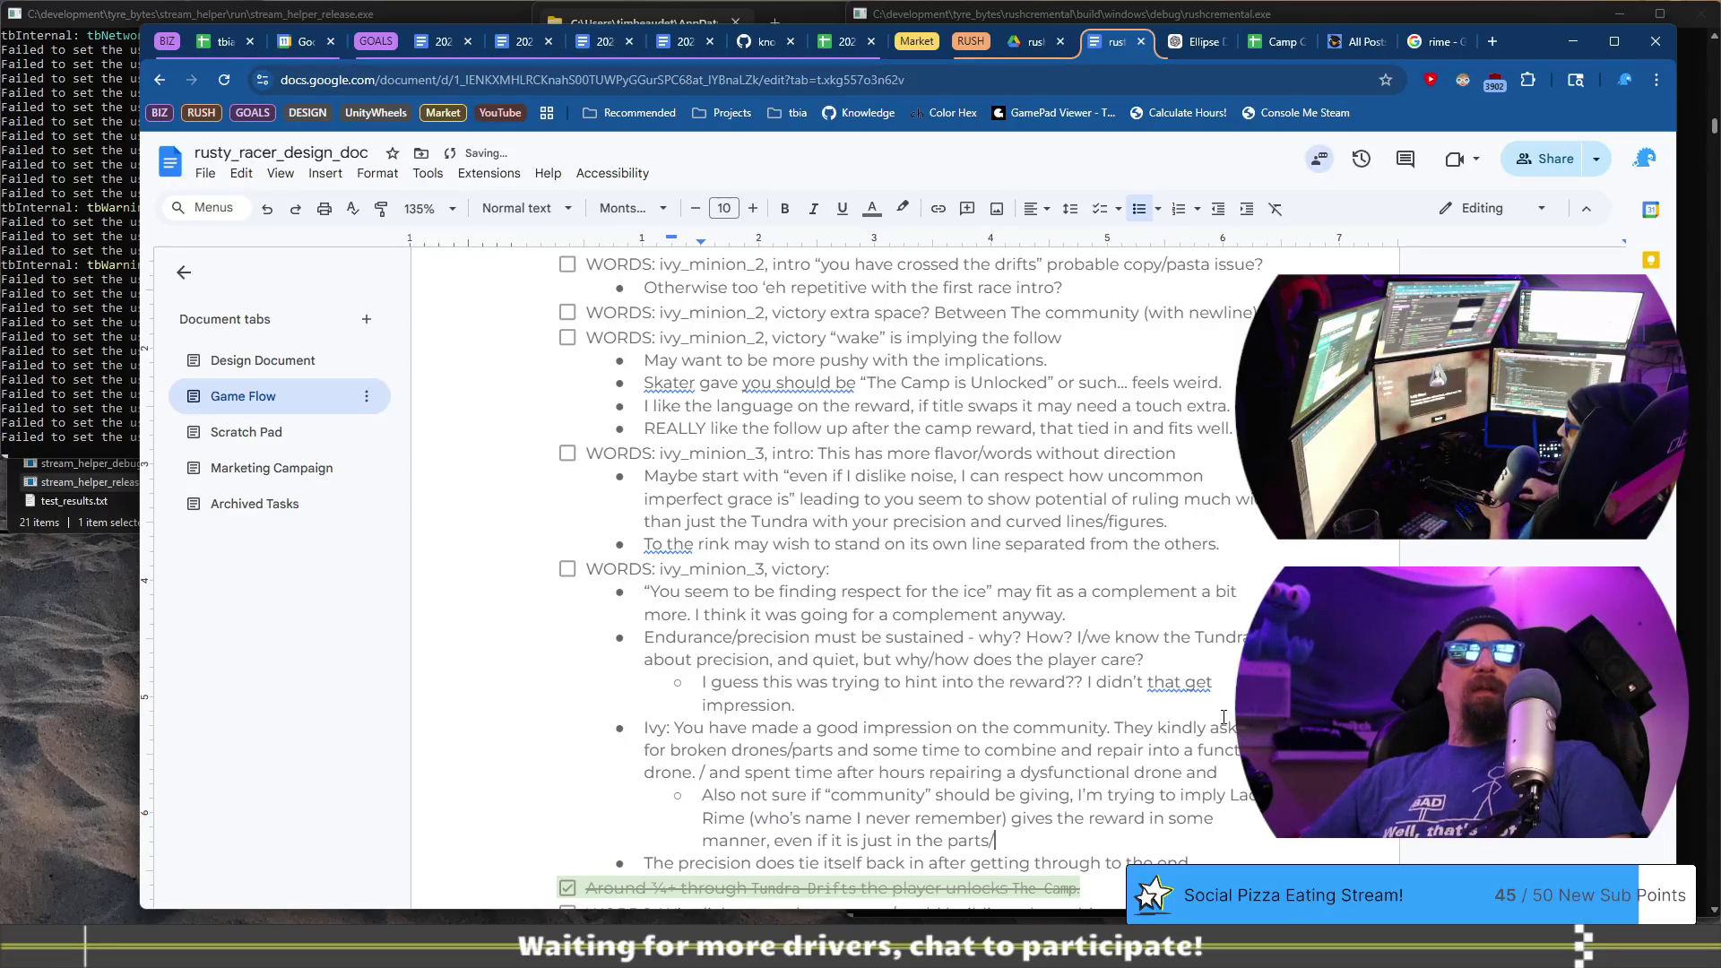
text(availa)
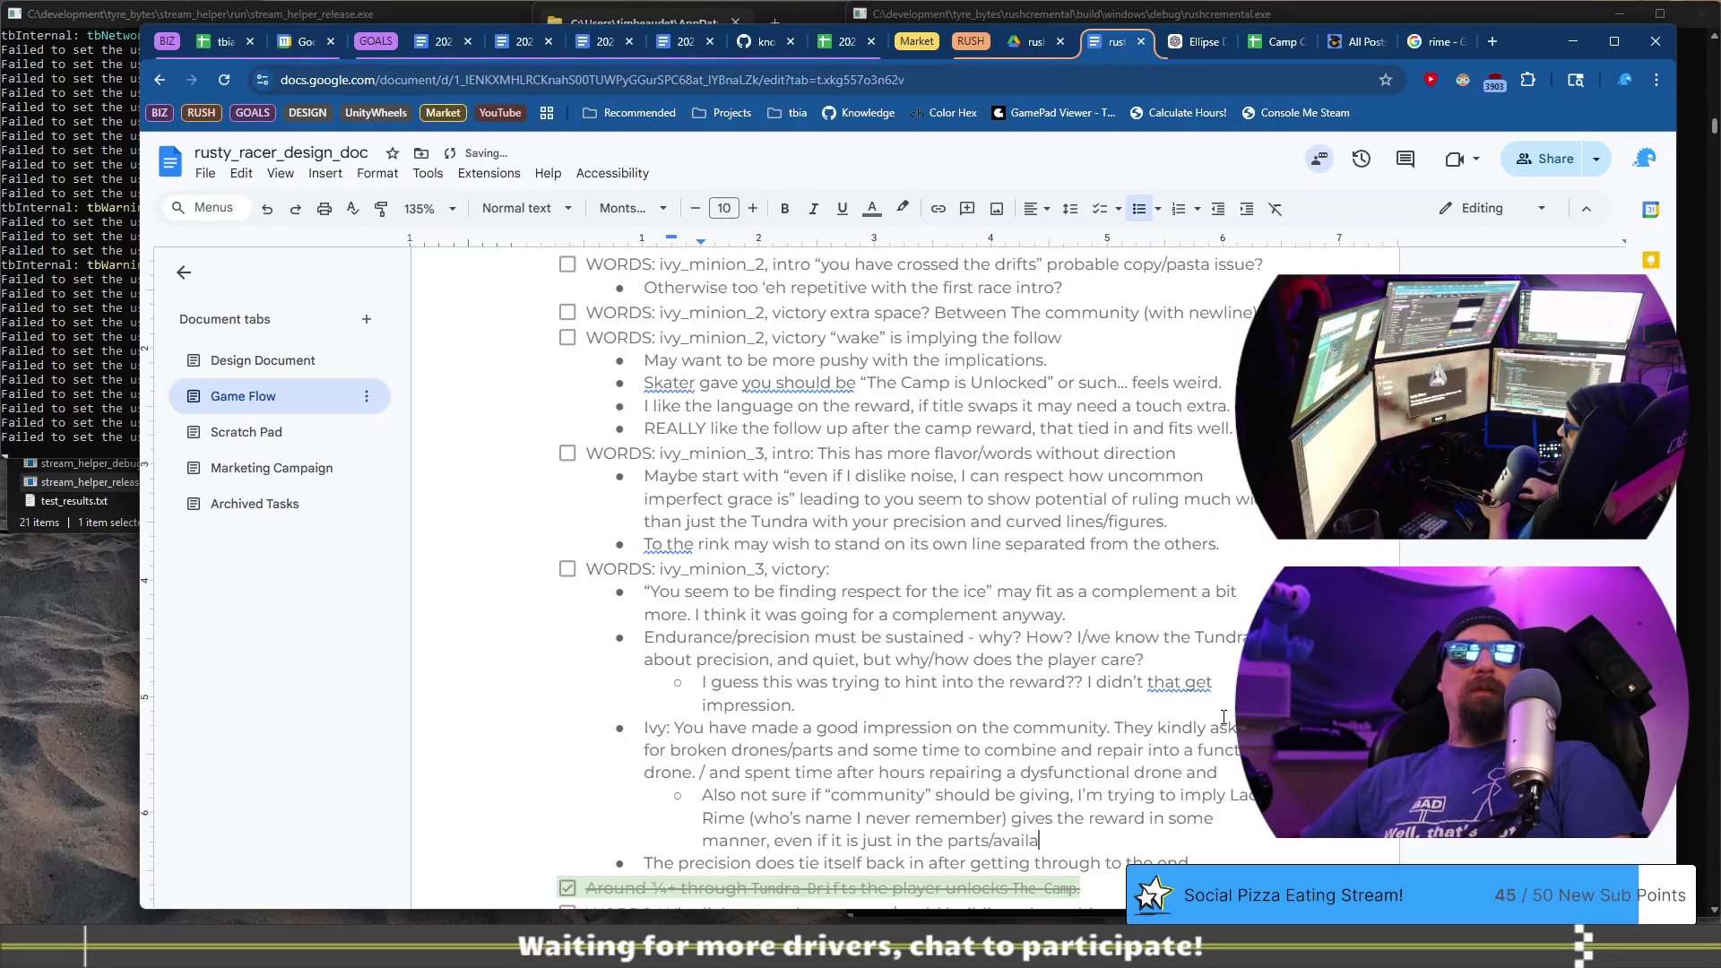
text(bility )
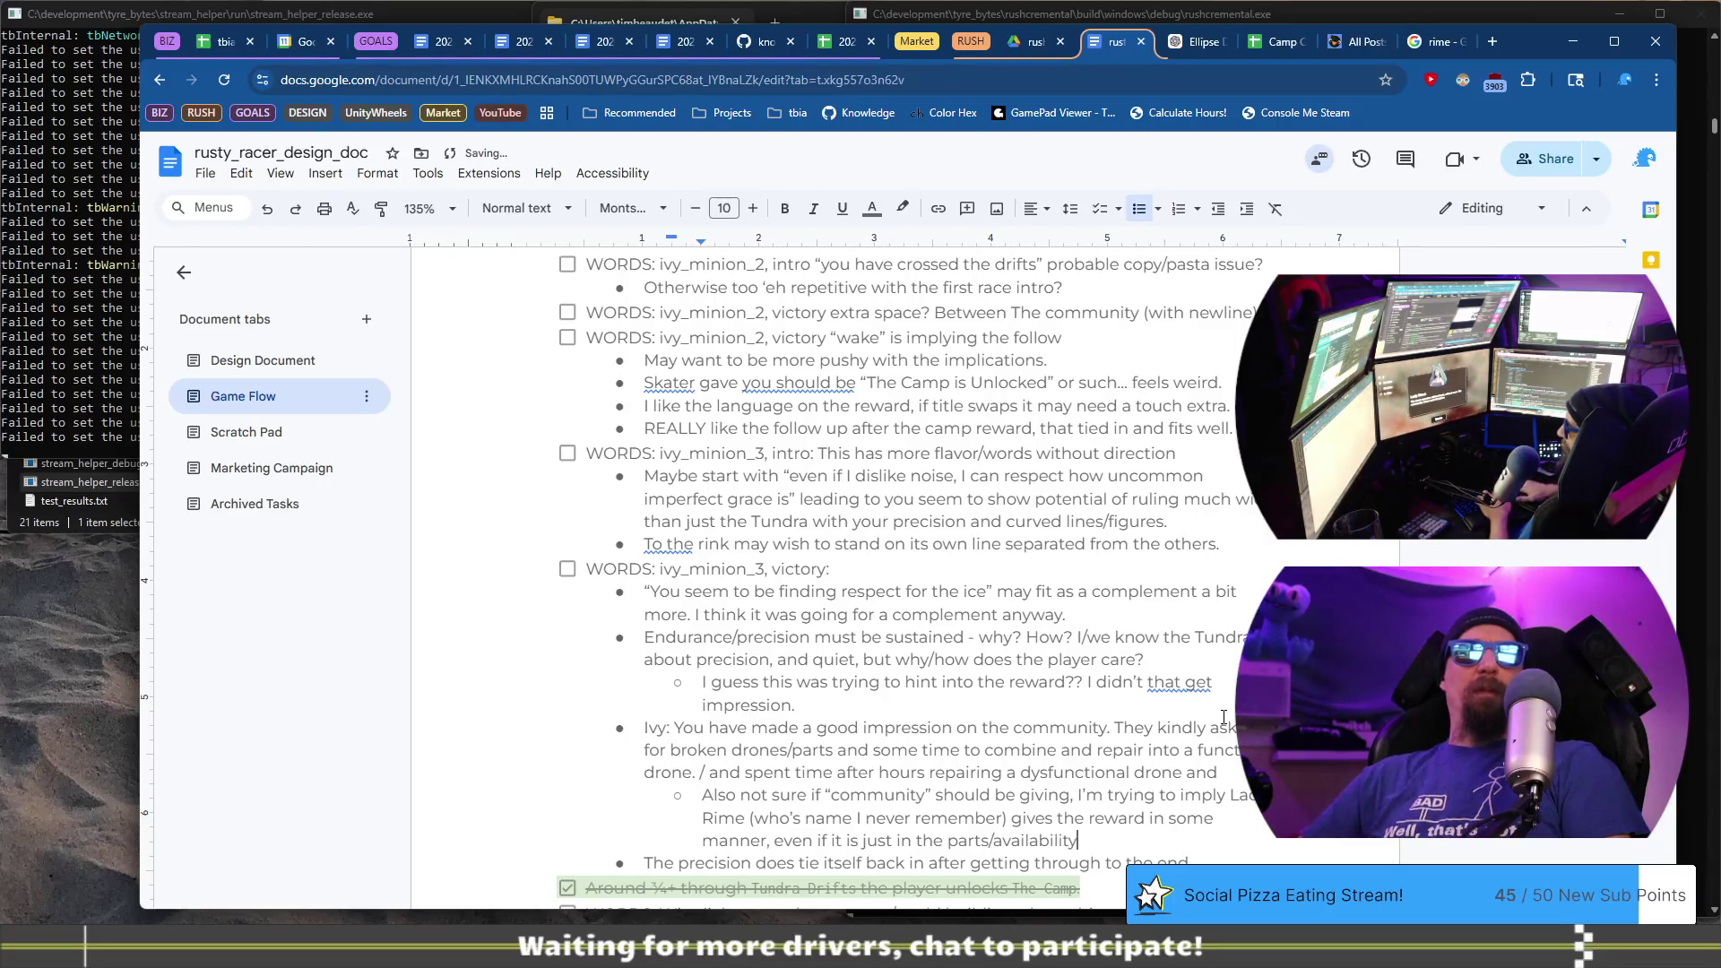
text(etc.)
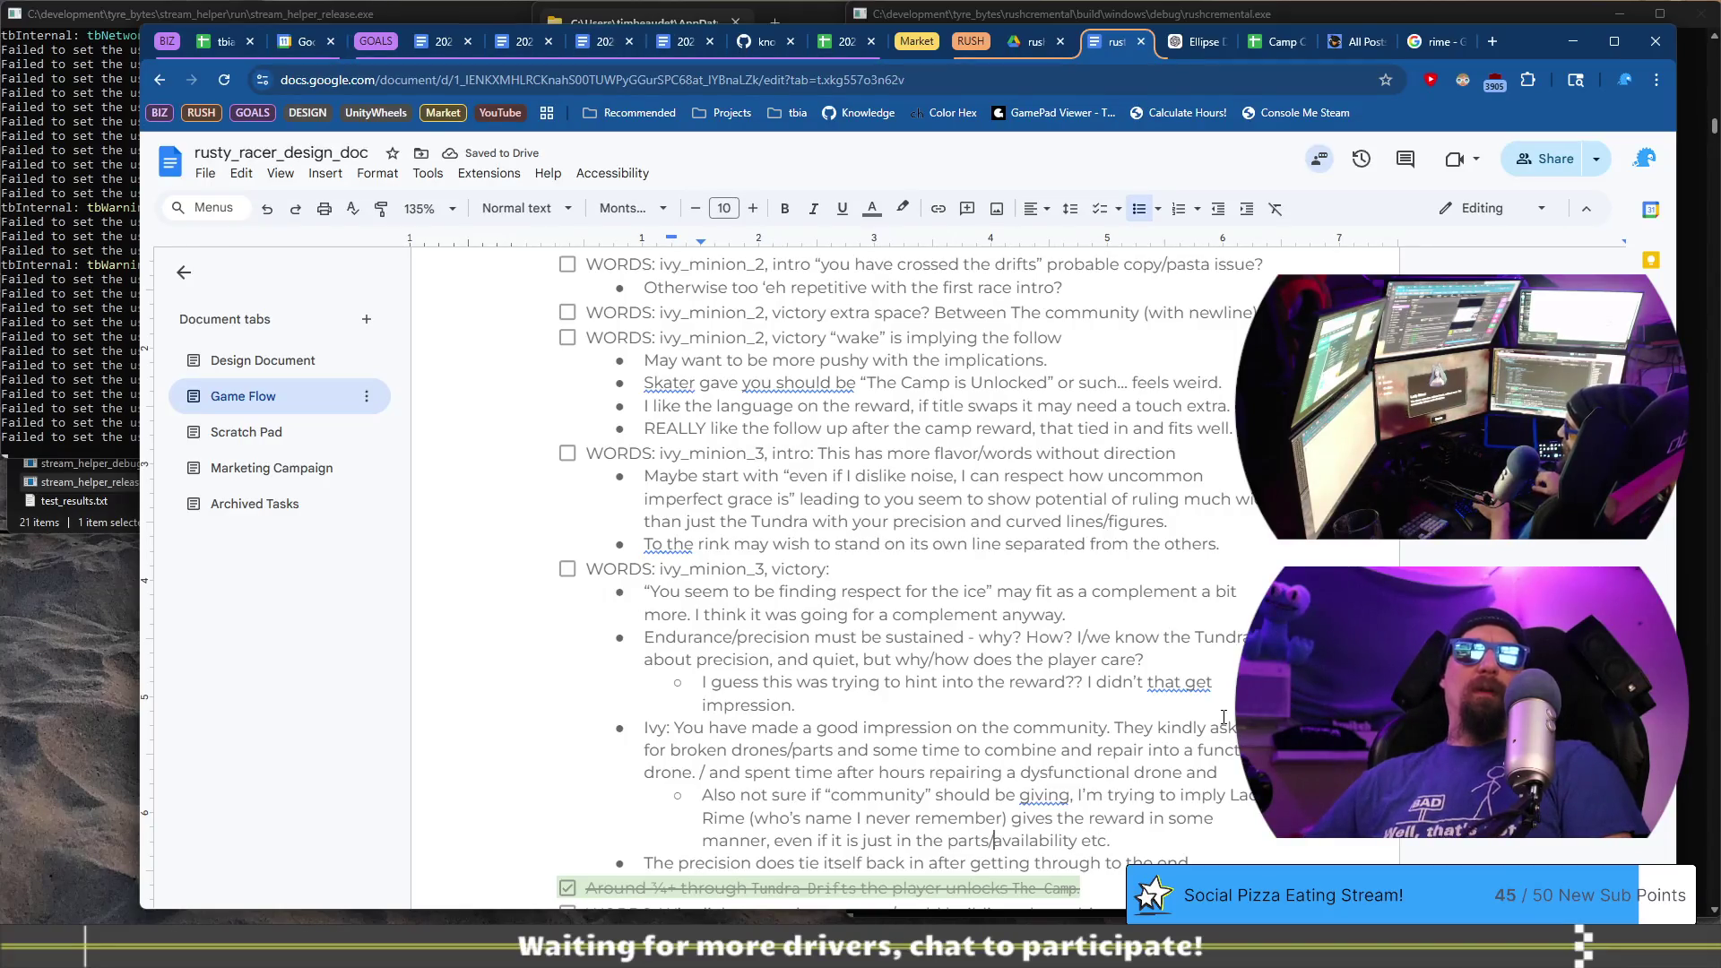
key(ctrl+Left)
key(ctrl+Left)
key(ctrl+Left)
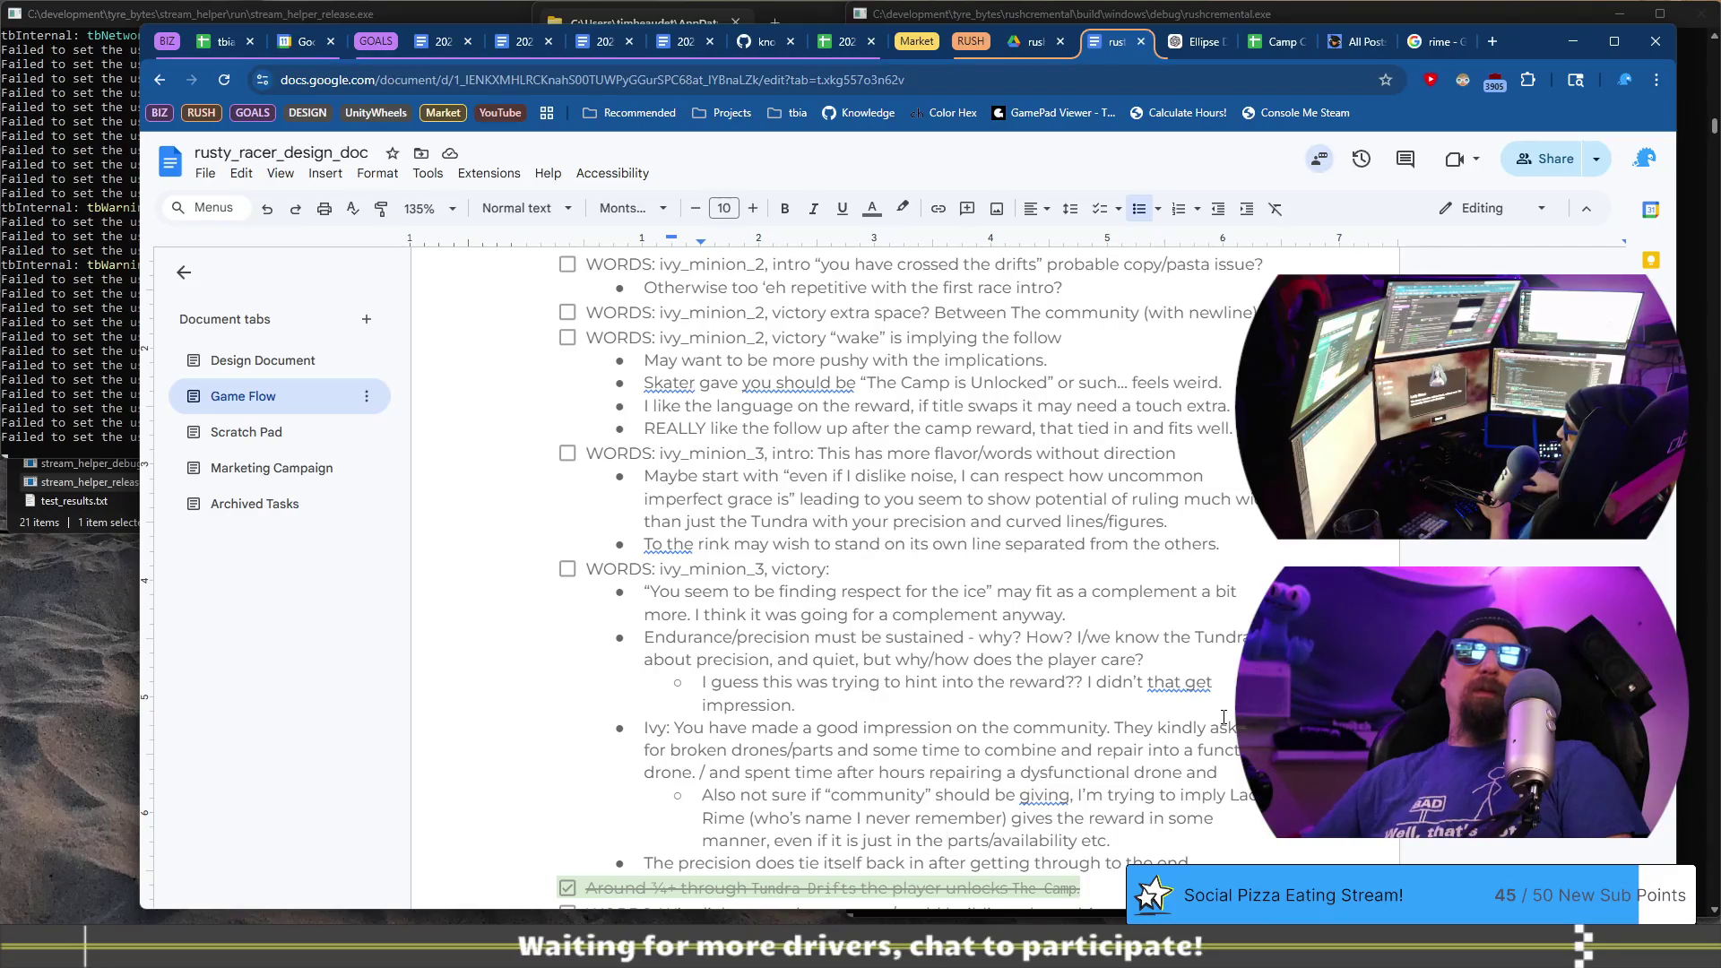
- Fix the misspelled word after "should be" so the sub-note reads "giving rewards"
right_click(1042, 782)
click(1112, 678)
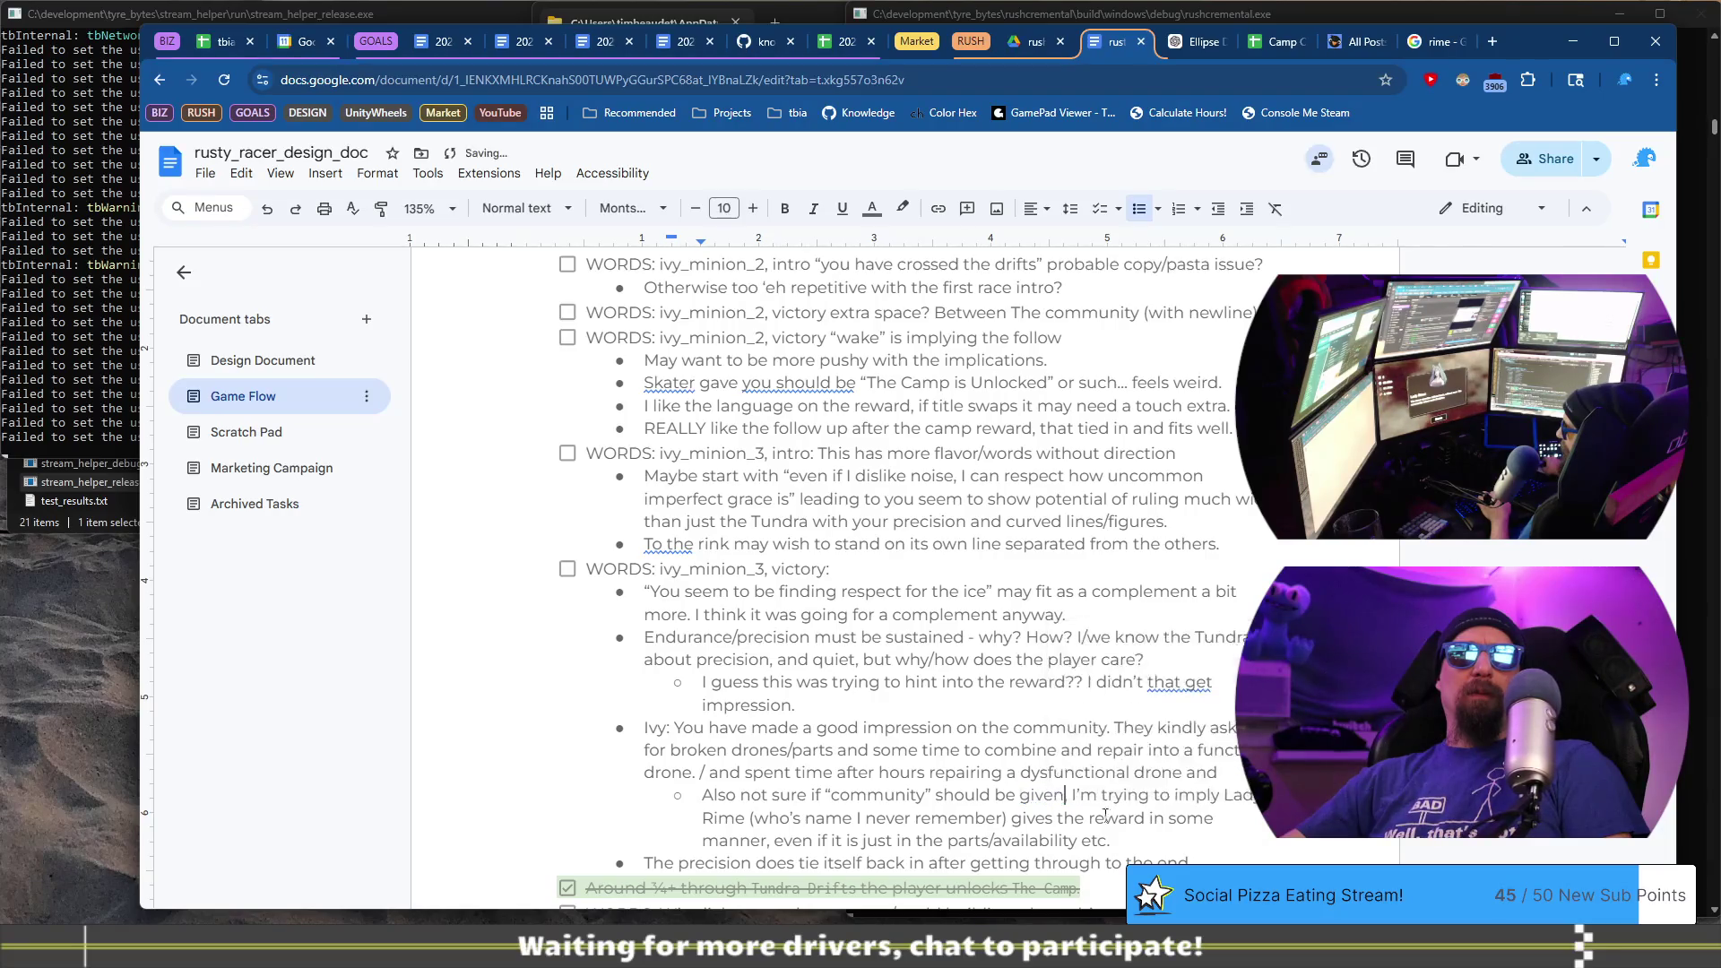
scroll(1105, 815, down, 2)
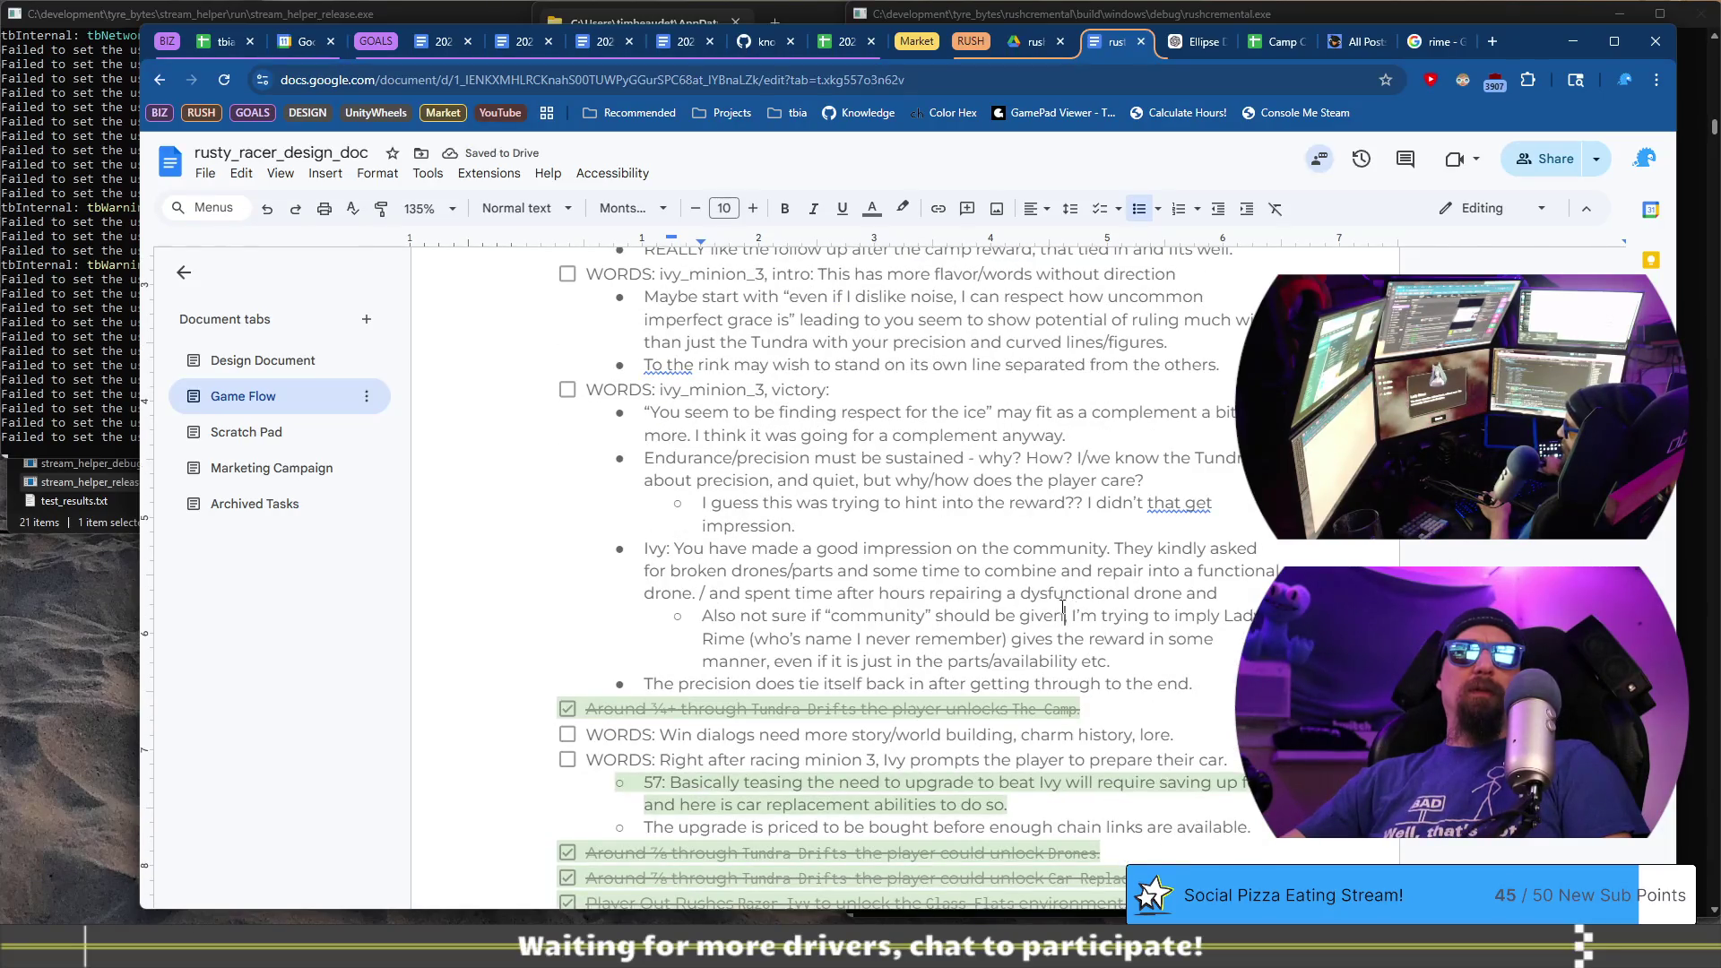
drag(1086, 621, 717, 593)
click(1067, 616)
key(BackSpace)
key(BackSpace)
key(BackSpace)
text(ing rewards)
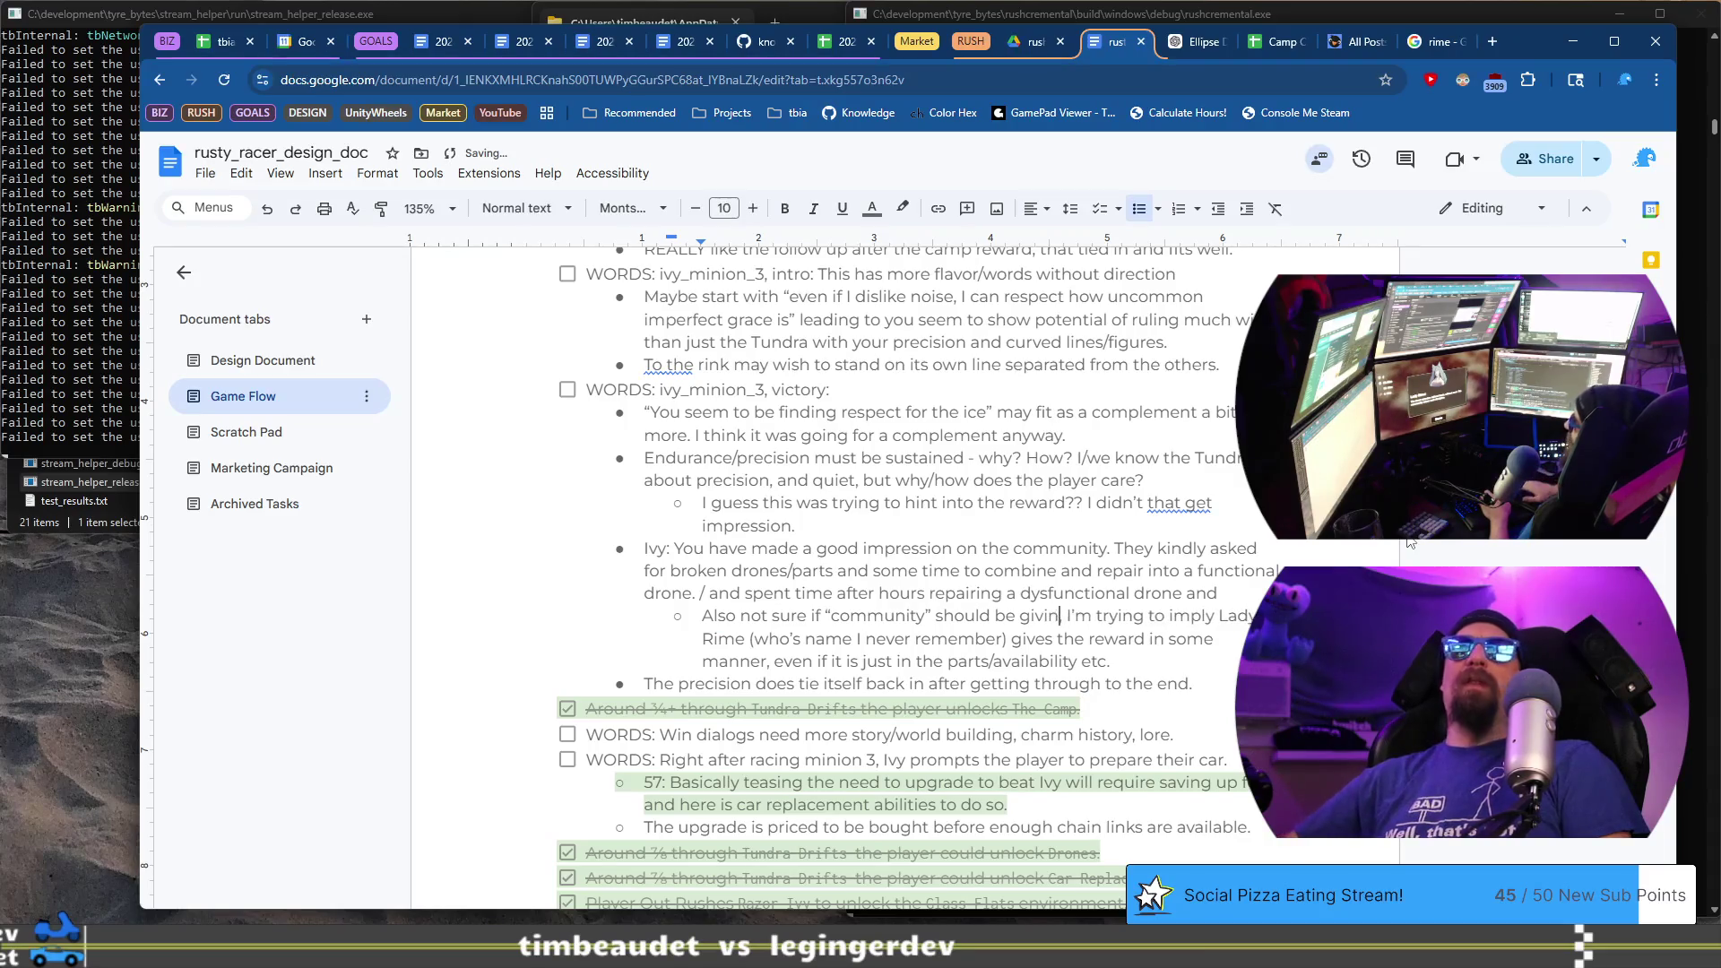